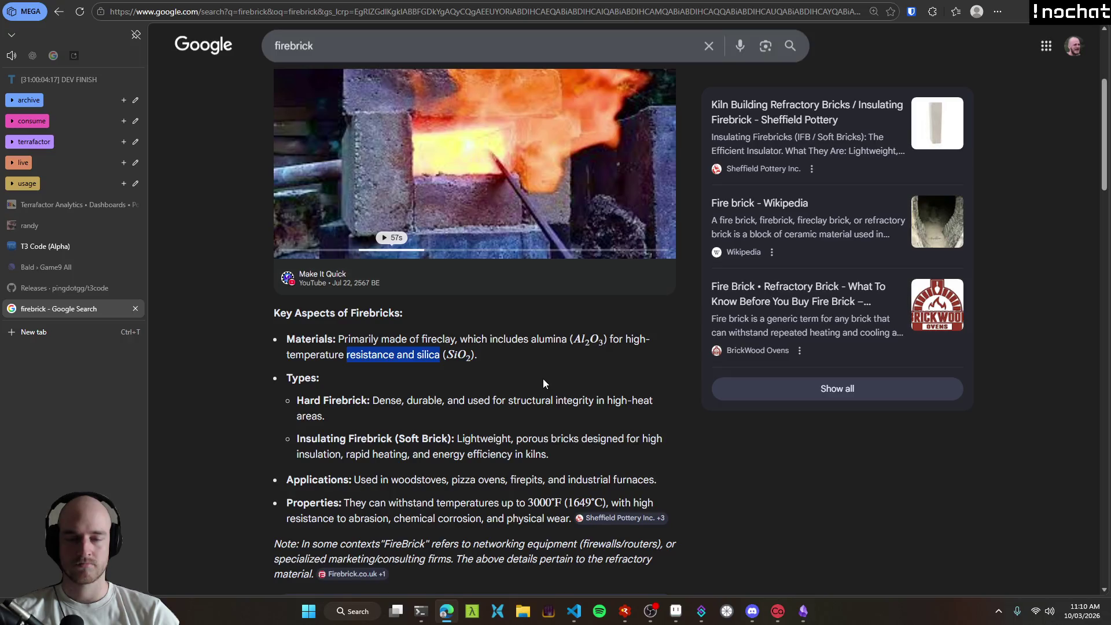
Step: Look over the alumina details in the current search results
{"action": "left_click", "coordinate": [544, 381]}
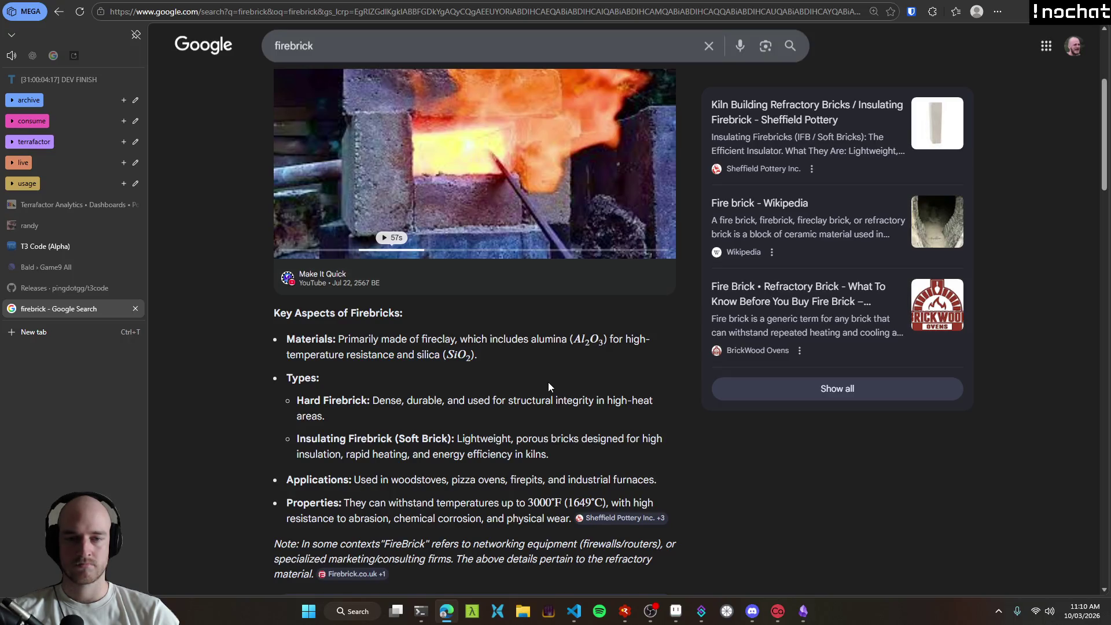
{"action": "scroll", "coordinate": [250, 355], "scroll_direction": "up", "scroll_amount": 4}
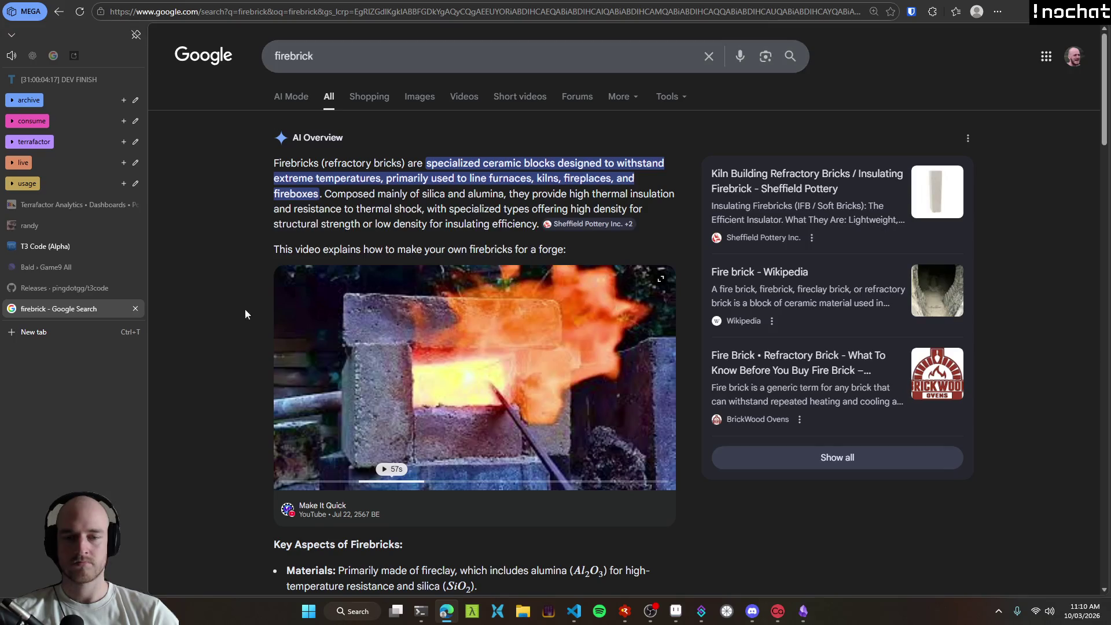
{"action": "scroll", "coordinate": [244, 297], "scroll_direction": "down", "scroll_amount": 2}
{"action": "double_click", "coordinate": [549, 455]}
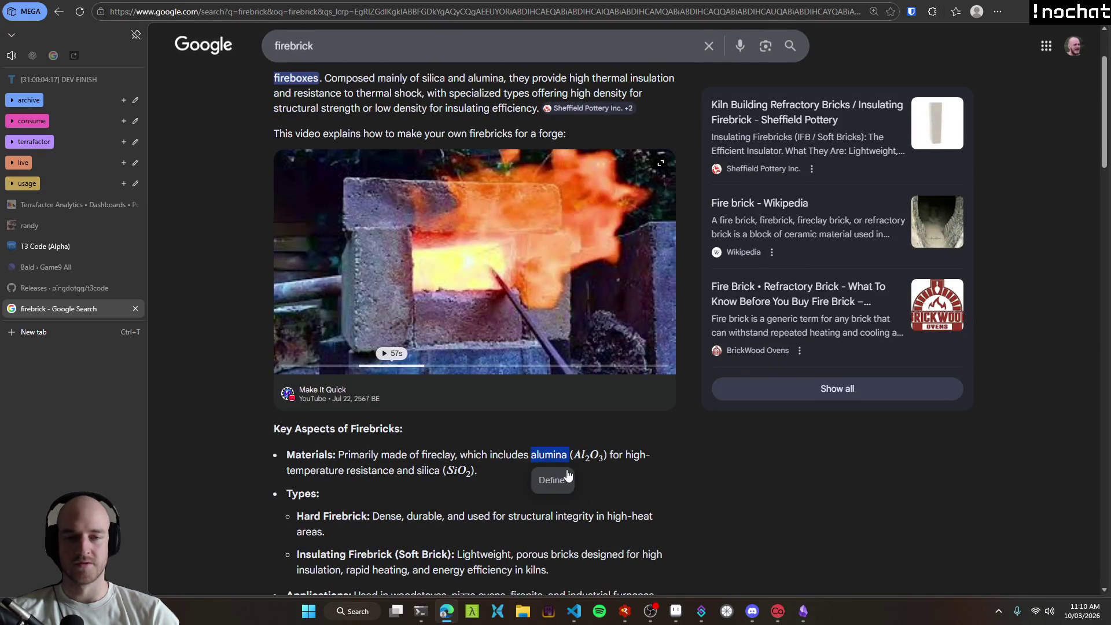
{"action": "left_click", "coordinate": [553, 458]}
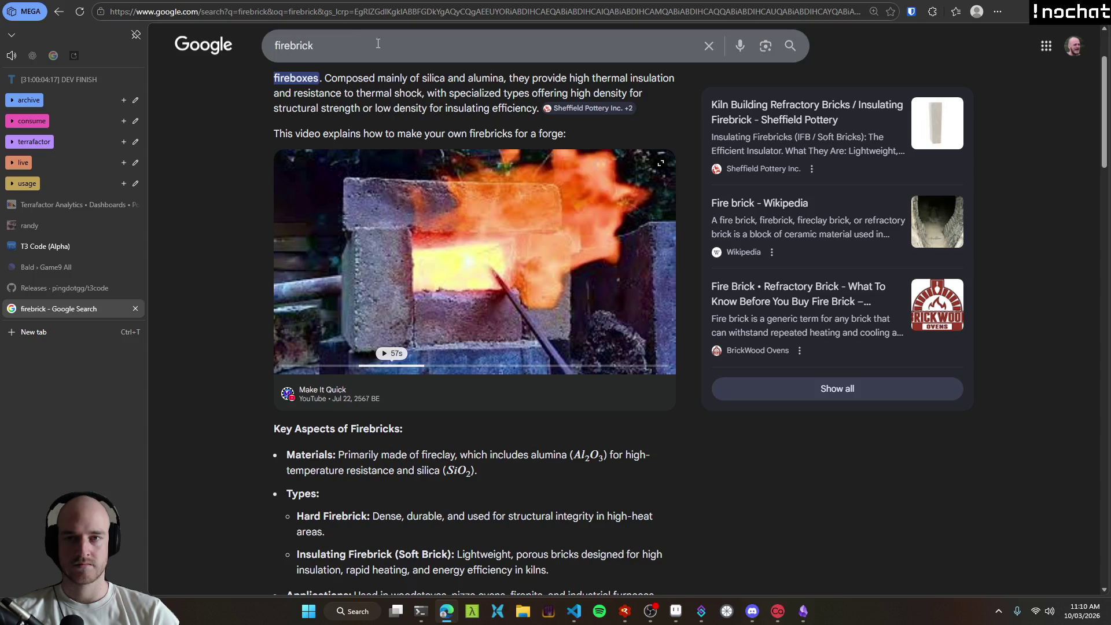
Step: Reword the search to 'what are base increadiends and whole produection chain for firebrick' and submit it
{"action": "left_click", "coordinate": [387, 44]}
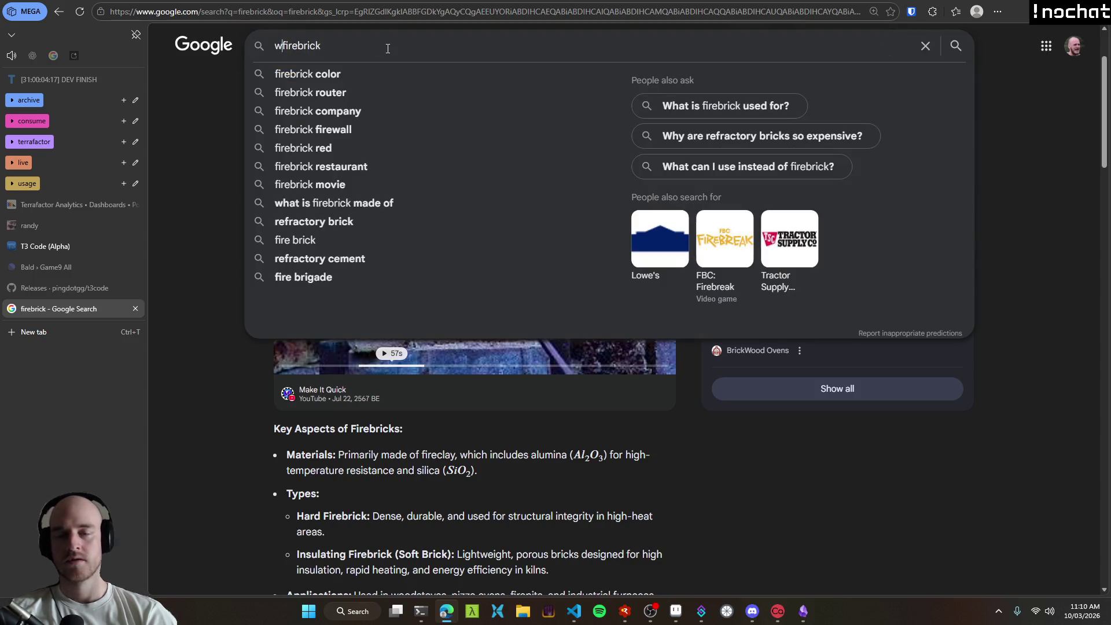
{"action": "type", "text": "what are base inc"}
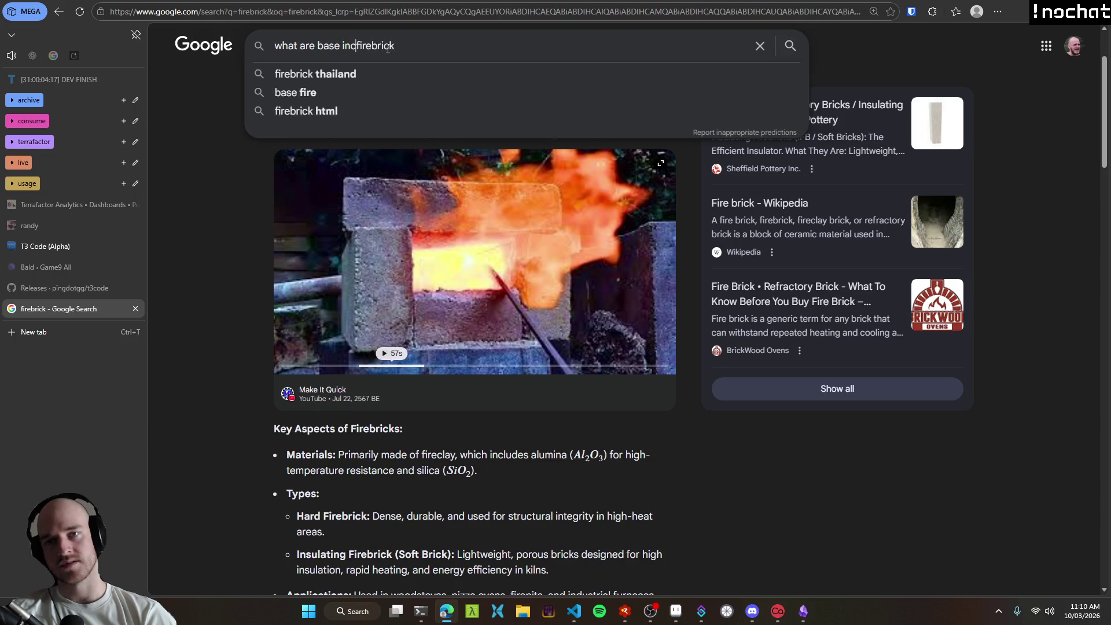
{"action": "type", "text": "readiends and whole "}
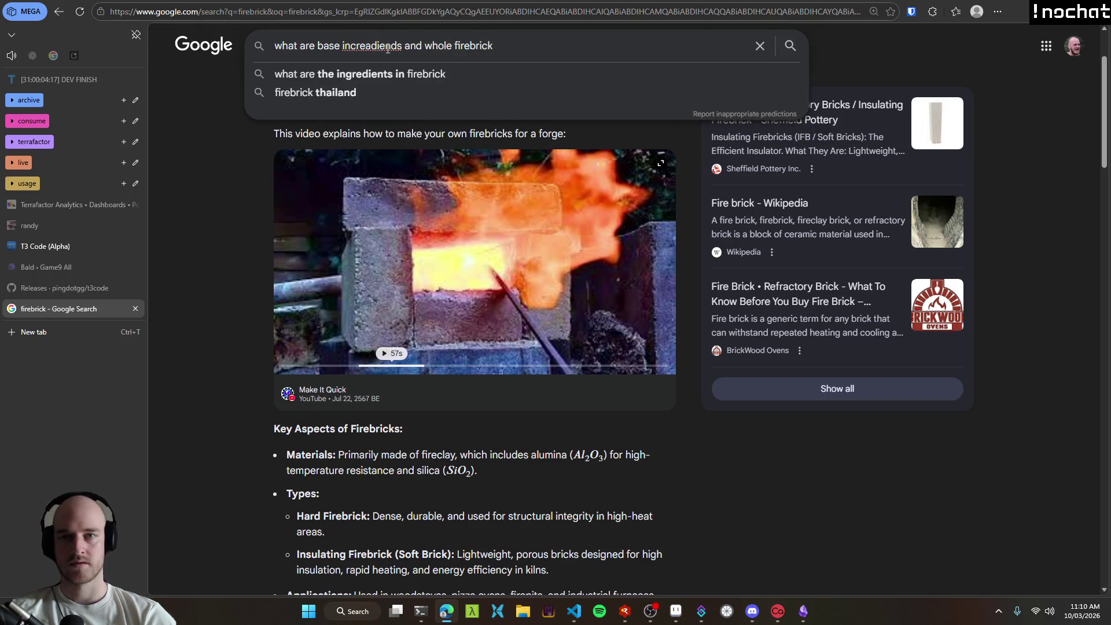
{"action": "type", "text": "produection chain for"}
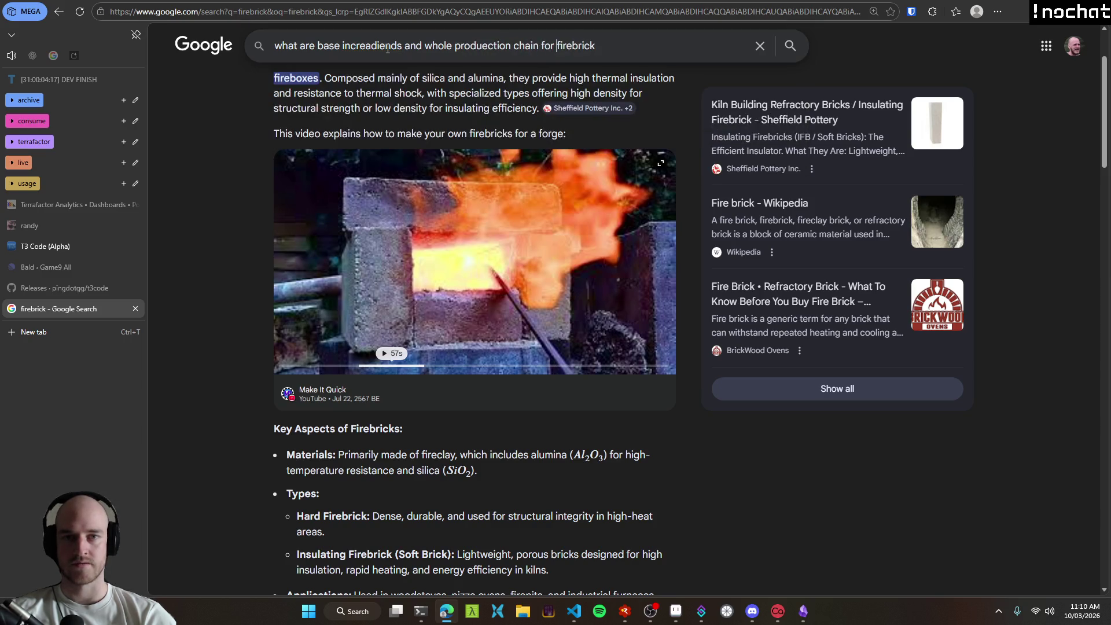
{"action": "key", "text": "Return"}
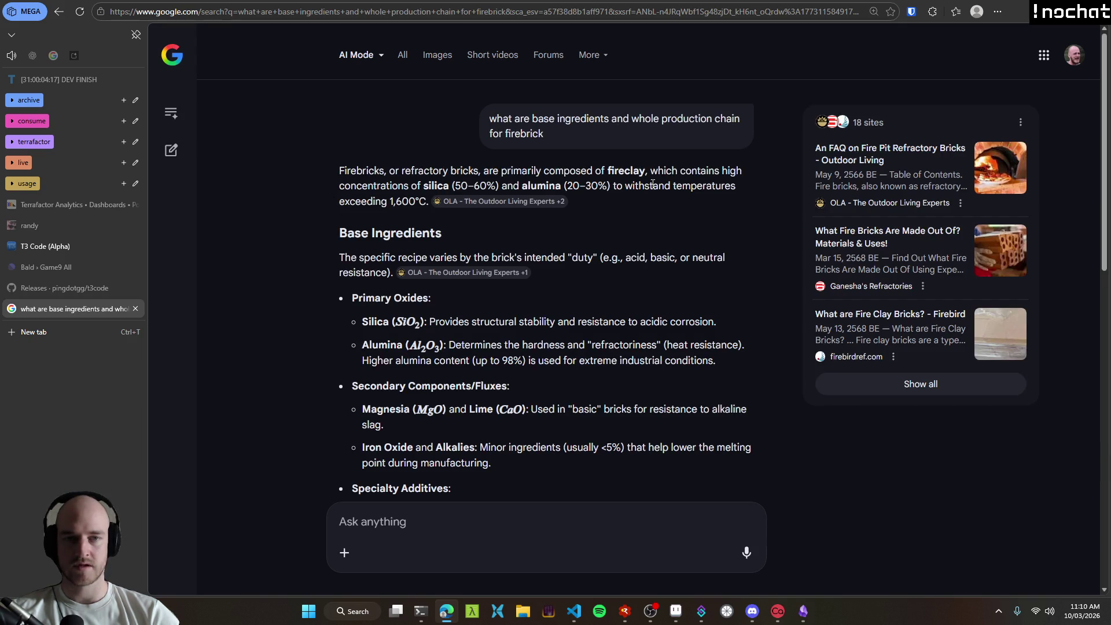
Step: Scroll through the answer's ingredients, highlighting Alumina and Grog
{"action": "scroll", "coordinate": [308, 223], "scroll_direction": "down", "scroll_amount": 2}
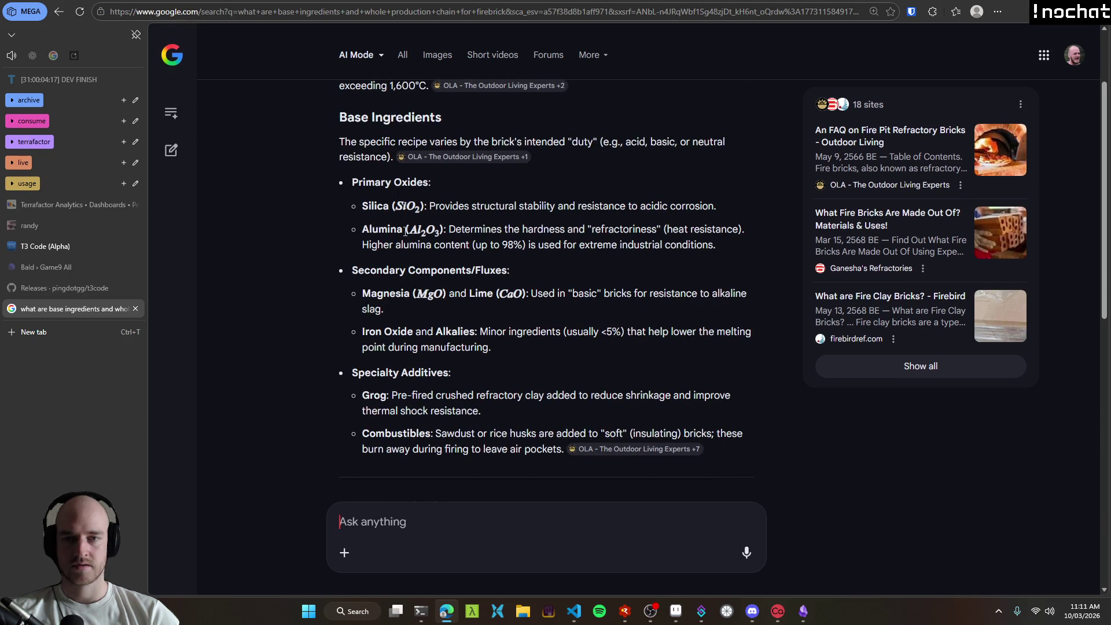
{"action": "double_click", "coordinate": [384, 230]}
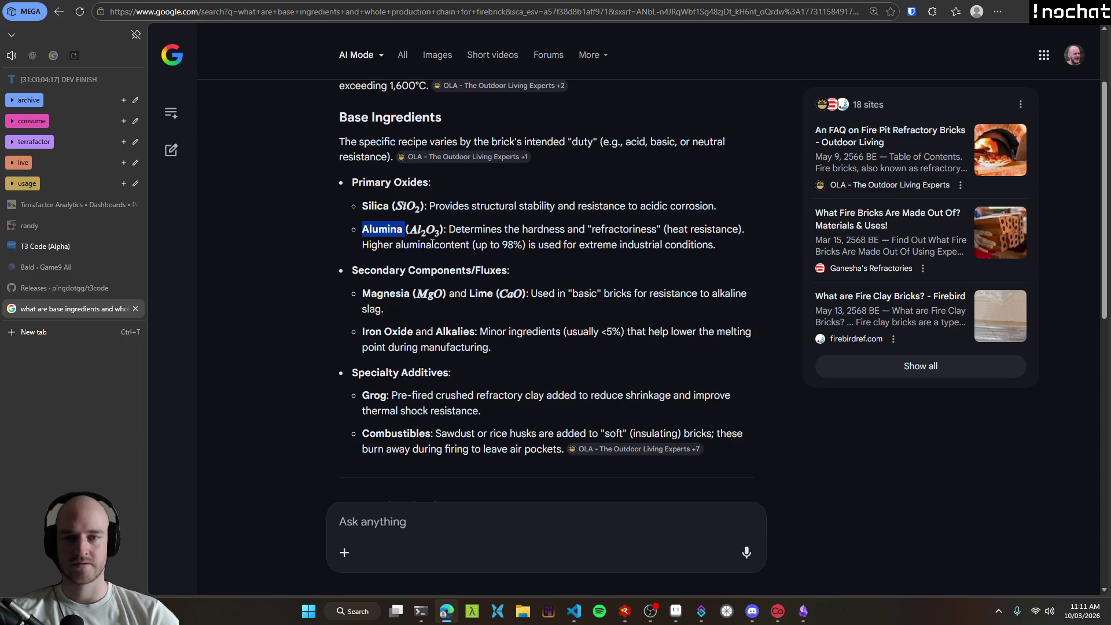
{"action": "left_click", "coordinate": [286, 297]}
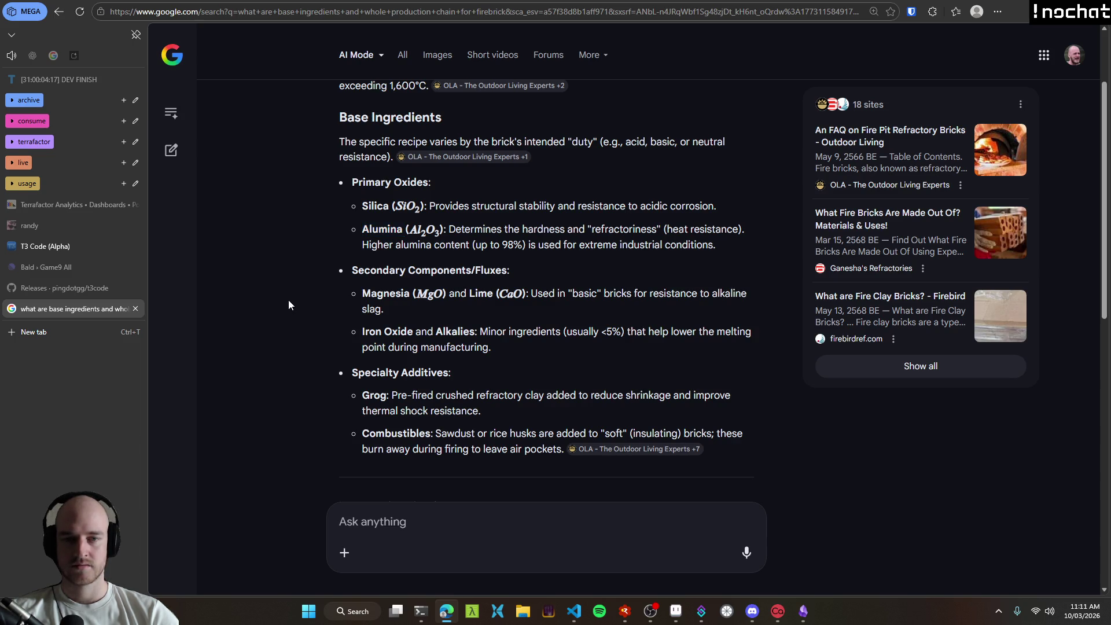
{"action": "scroll", "coordinate": [313, 307], "scroll_direction": "down", "scroll_amount": 1}
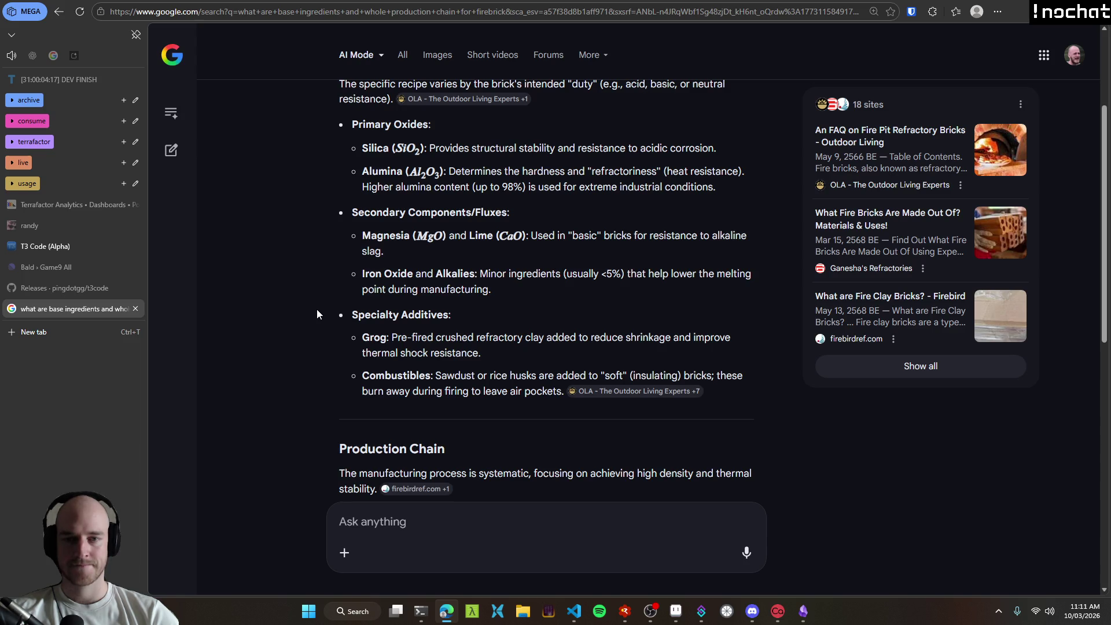
{"action": "scroll", "coordinate": [319, 326], "scroll_direction": "down", "scroll_amount": 1}
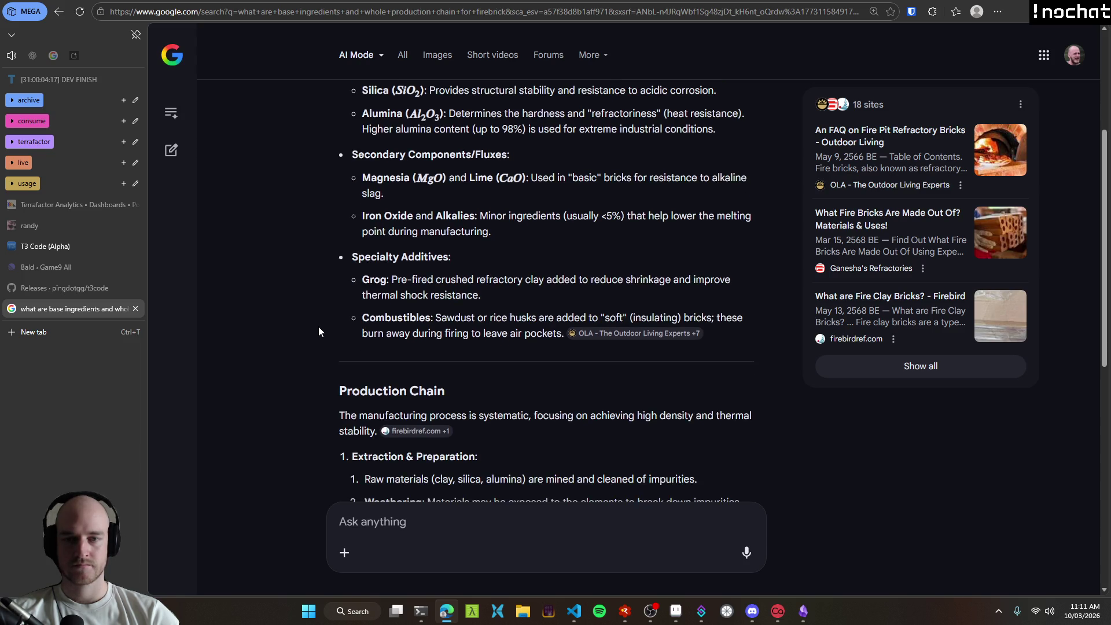
{"action": "double_click", "coordinate": [374, 281]}
{"action": "left_click", "coordinate": [303, 341]}
Step: Begin the follow-up question 'what is alumina and how to get it (same'
{"action": "scroll", "coordinate": [306, 344], "scroll_direction": "down", "scroll_amount": 3}
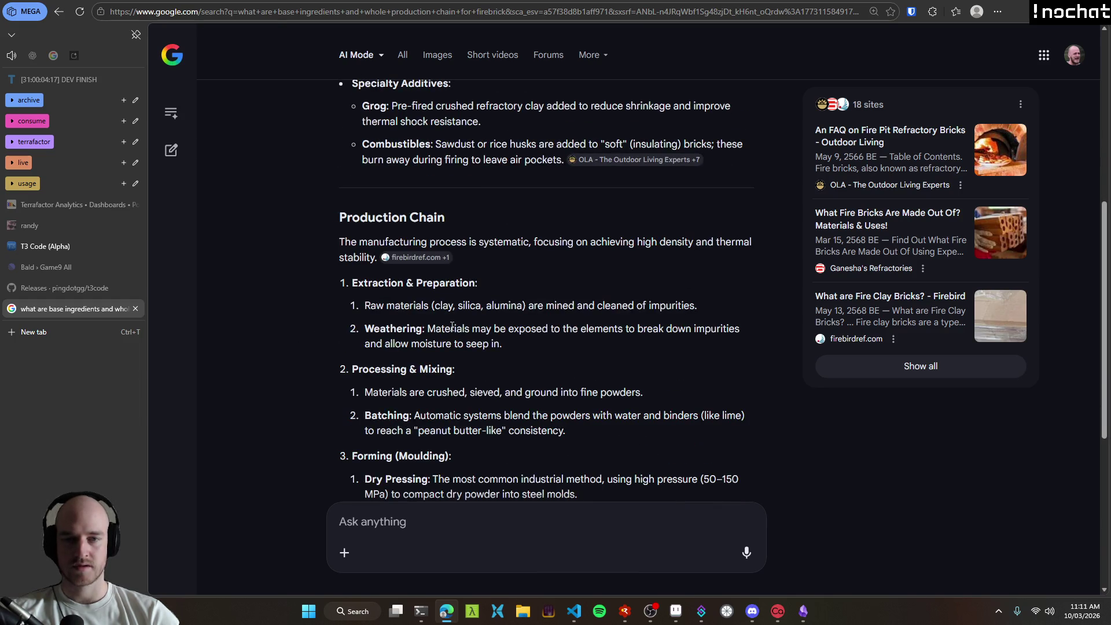
{"action": "left_click", "coordinate": [463, 538]}
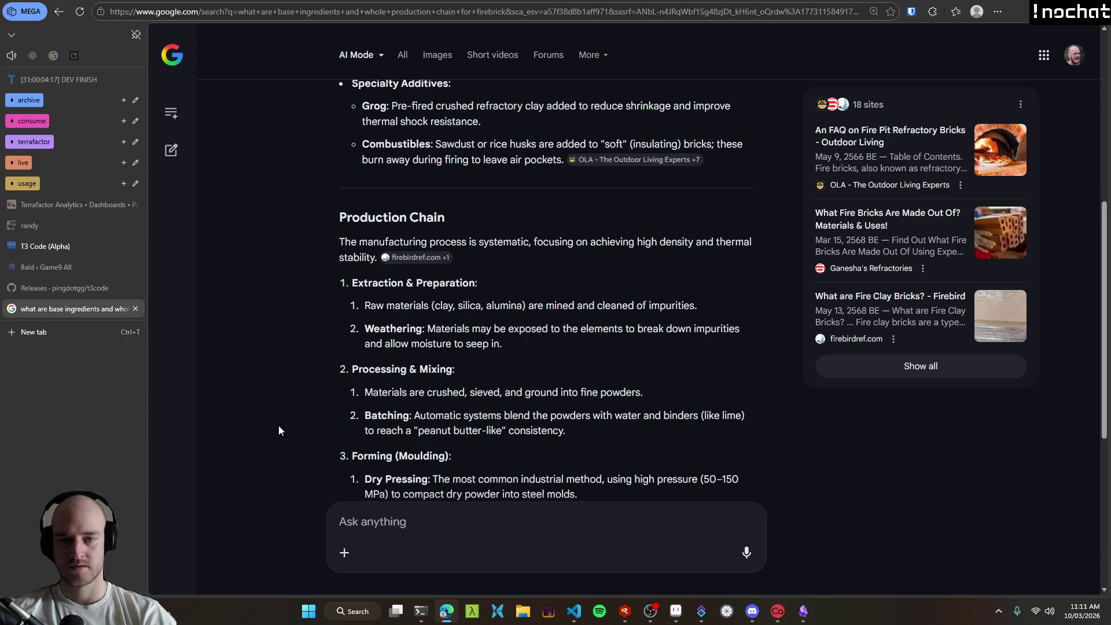
{"action": "type", "text": "what is alumina"}
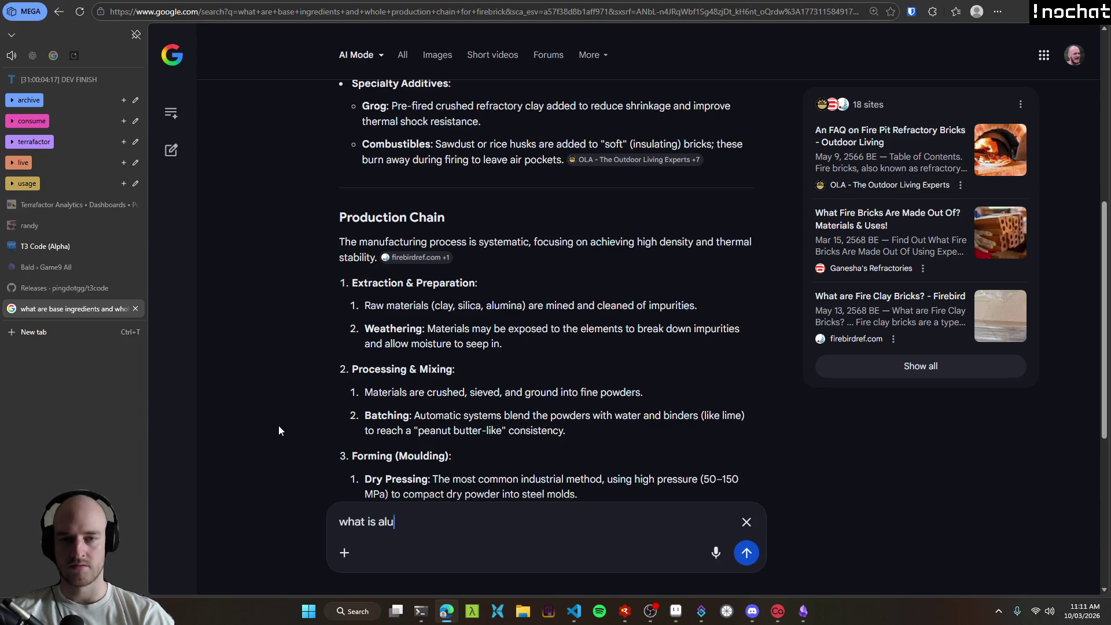
{"action": "type", "text": " and how t"}
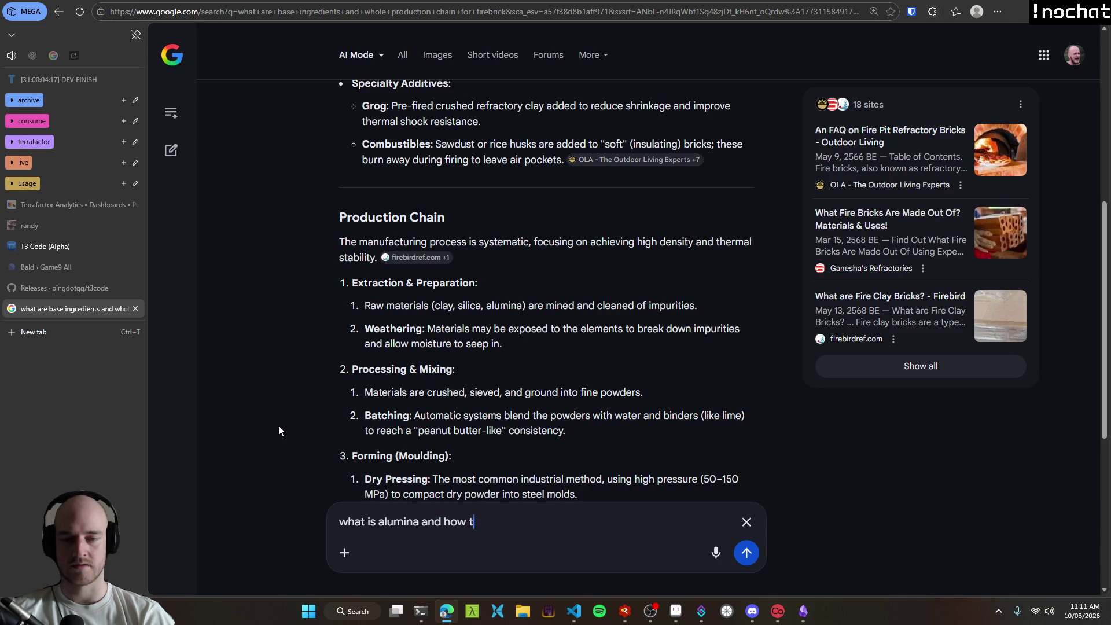
{"action": "type", "text": "o get it (same"}
Step: Finish the follow-up as 'what is alumina and how to get it (same with silica)' and send it
{"action": "key", "text": "ctrl+BackSpace"}
{"action": "type", "text": "same with silica)"}
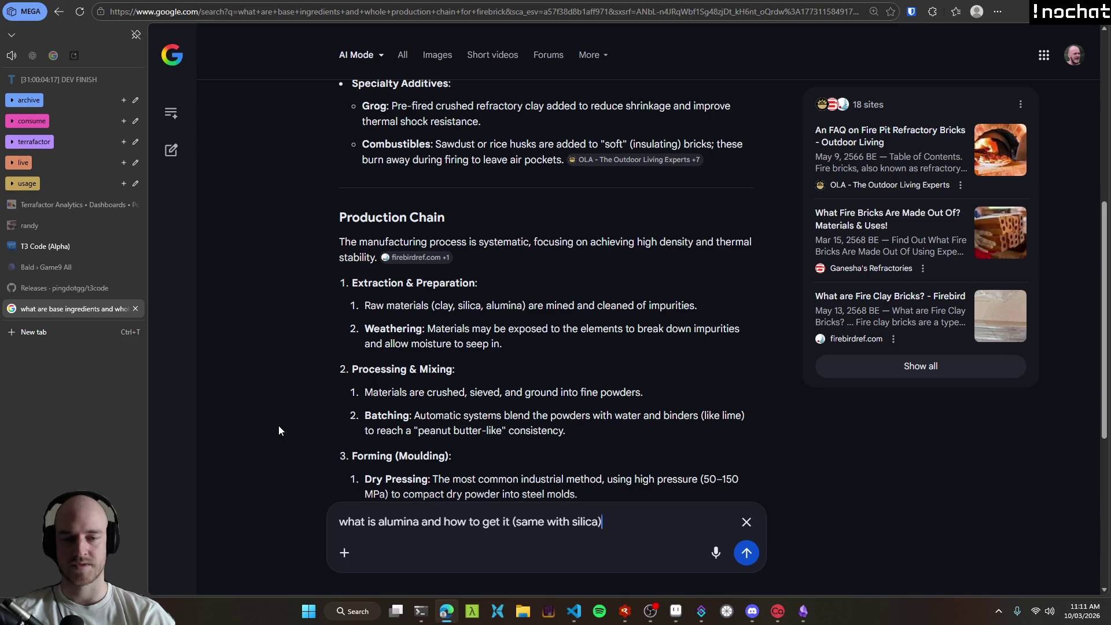
{"action": "key", "text": "Return"}
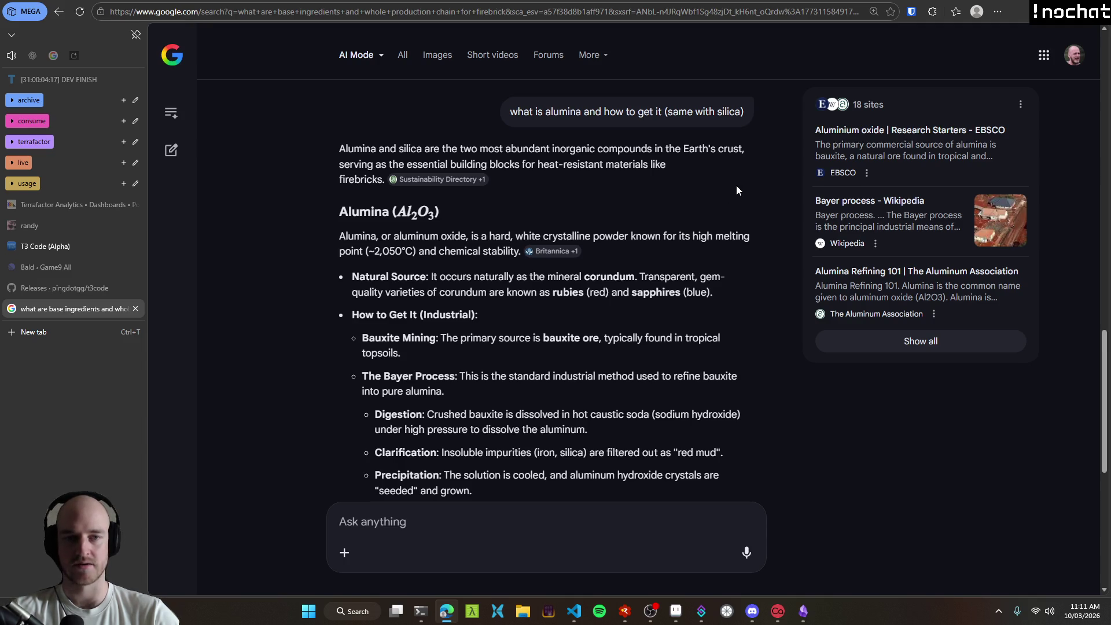
{"action": "scroll", "coordinate": [315, 290], "scroll_direction": "down", "scroll_amount": 1}
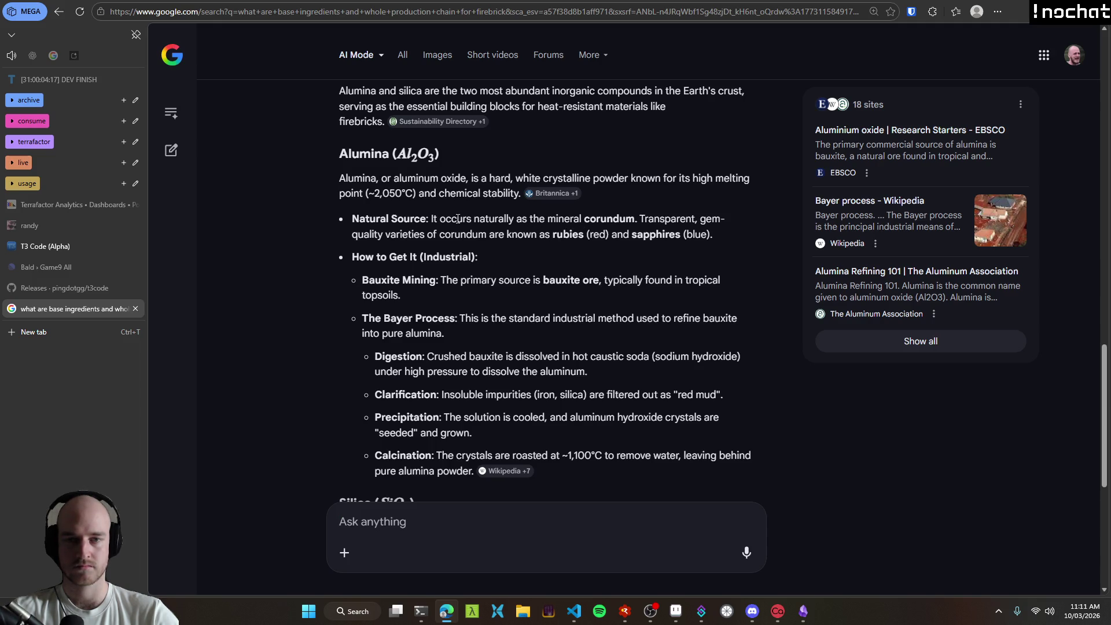
{"action": "double_click", "coordinate": [610, 220]}
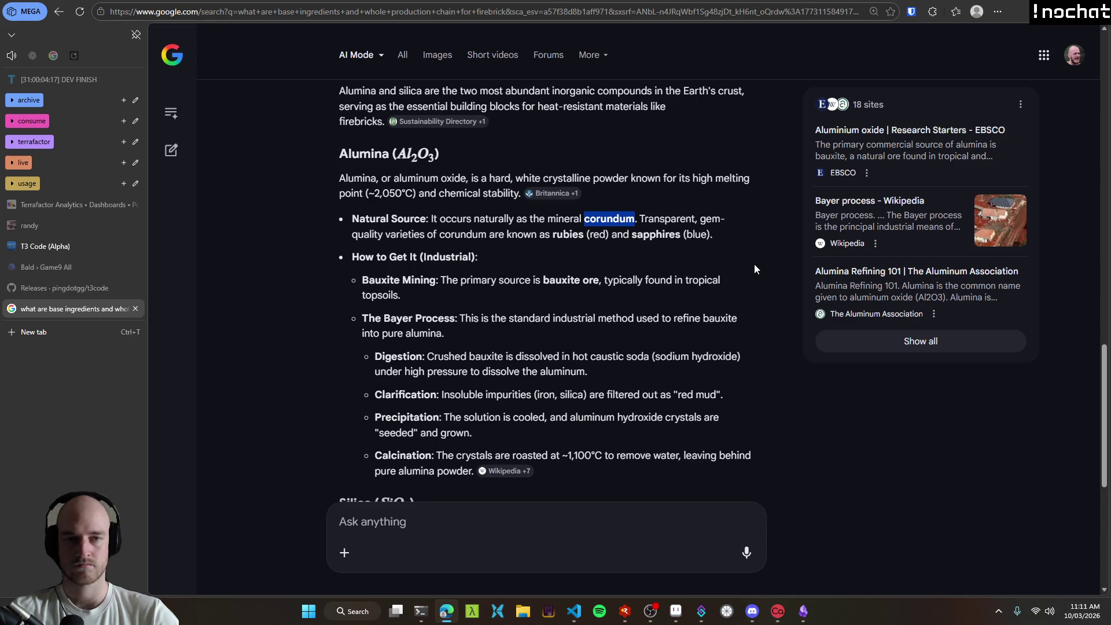
{"action": "left_click_drag", "start_coordinate": [554, 234], "coordinate": [701, 240]}
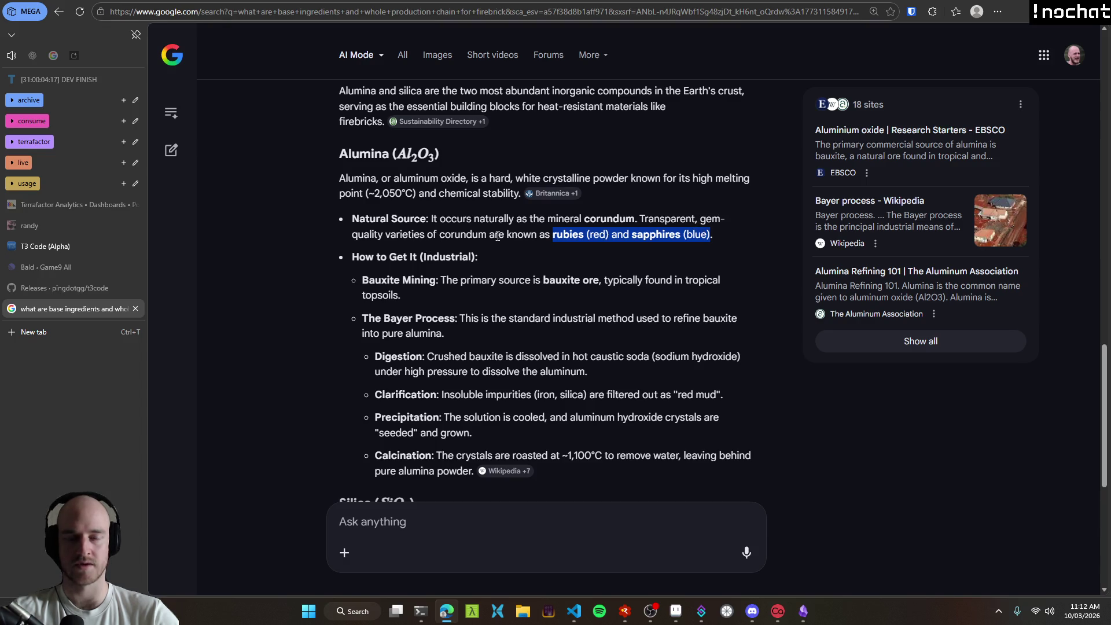
{"action": "left_click", "coordinate": [647, 261]}
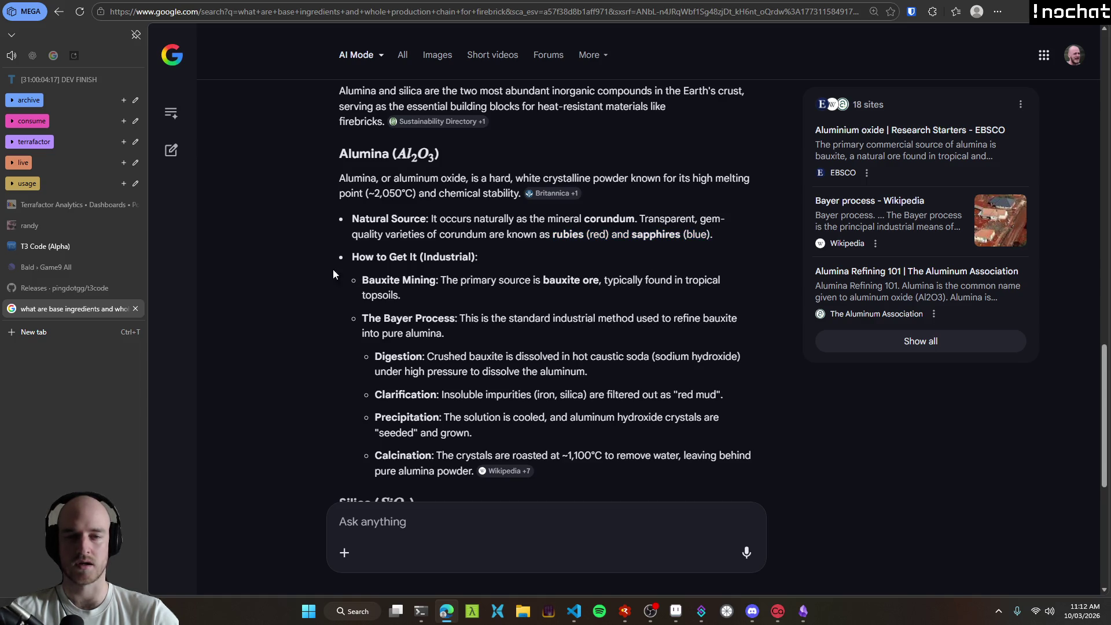
{"action": "scroll", "coordinate": [307, 268], "scroll_direction": "down", "scroll_amount": 1}
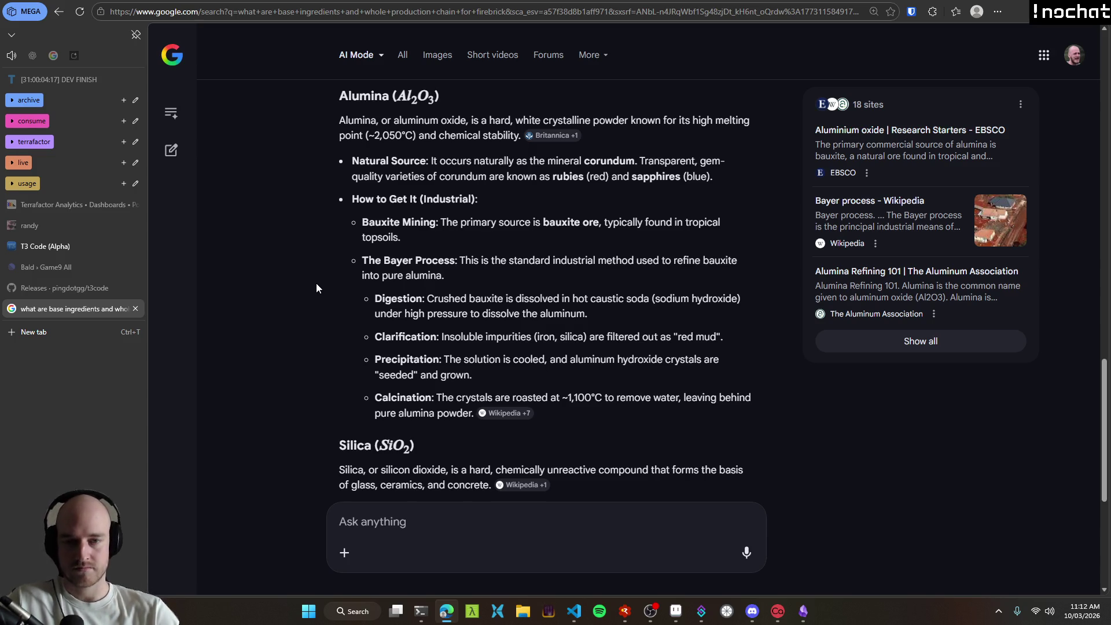
{"action": "scroll", "coordinate": [269, 305], "scroll_direction": "down", "scroll_amount": 2}
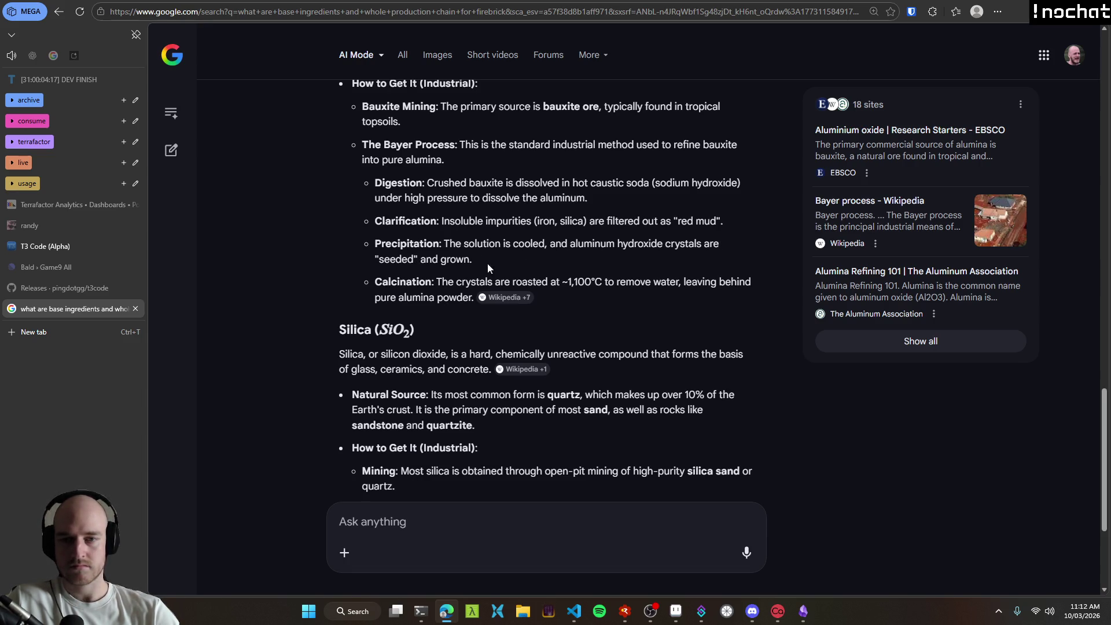
{"action": "scroll", "coordinate": [307, 254], "scroll_direction": "down", "scroll_amount": 1}
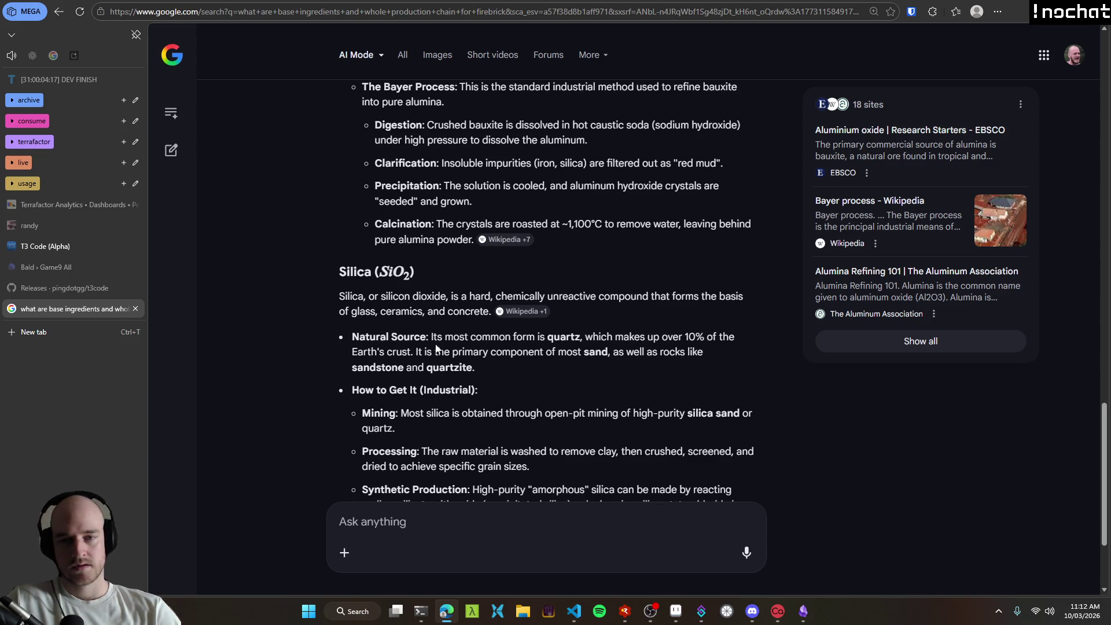
{"action": "mouse_move", "coordinate": [431, 337]}
{"action": "left_mouse_down"}
{"action": "mouse_move", "coordinate": [739, 347]}
{"action": "mouse_move", "coordinate": [399, 355]}
{"action": "left_mouse_up"}
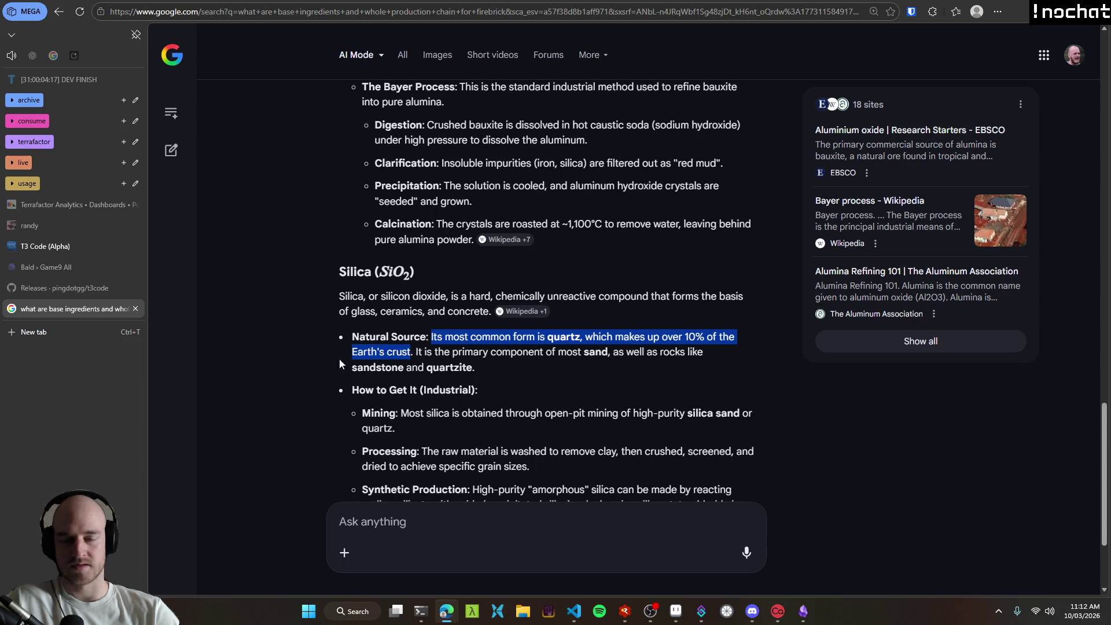
{"action": "scroll", "coordinate": [330, 359], "scroll_direction": "down", "scroll_amount": 2}
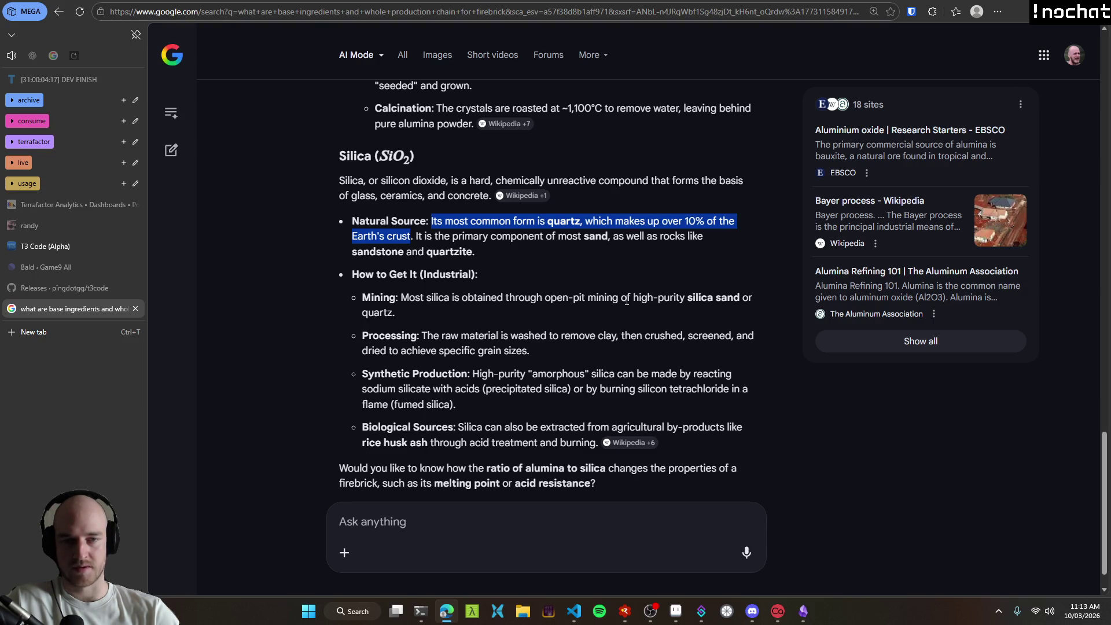
{"action": "left_click_drag", "start_coordinate": [635, 298], "coordinate": [739, 298]}
{"action": "left_click", "coordinate": [698, 299]}
{"action": "triple_click", "coordinate": [436, 317]}
{"action": "left_click", "coordinate": [353, 308]}
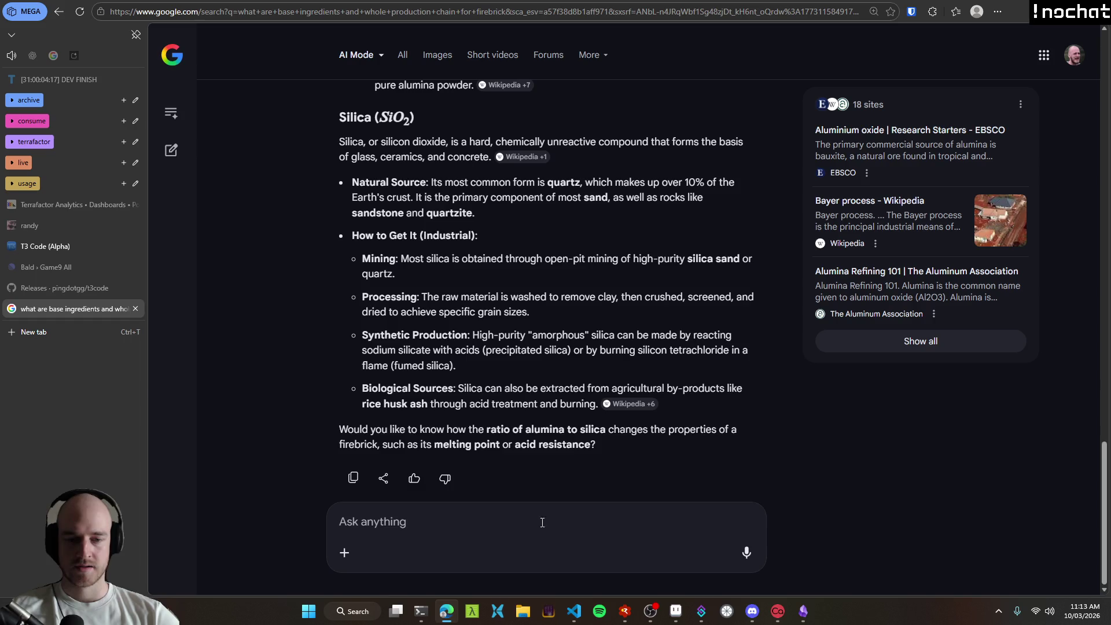
{"action": "left_click", "coordinate": [573, 611]}
Step: Launch the Terrafactor build and show the Stage 2 tech tree
{"action": "key", "text": "F5"}
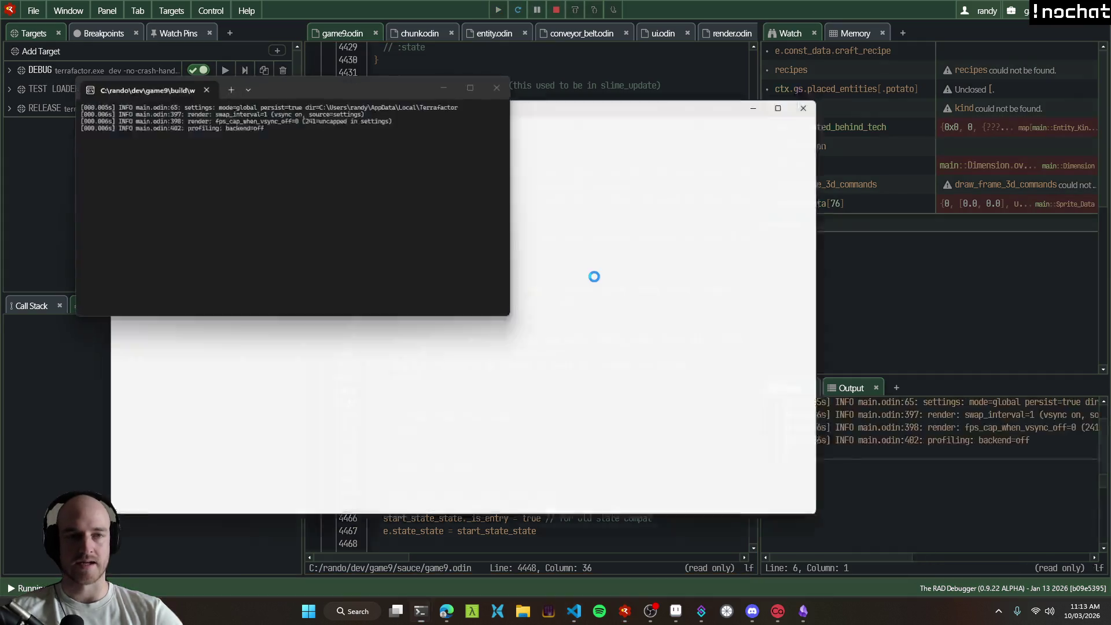
{"action": "key", "text": "Tab"}
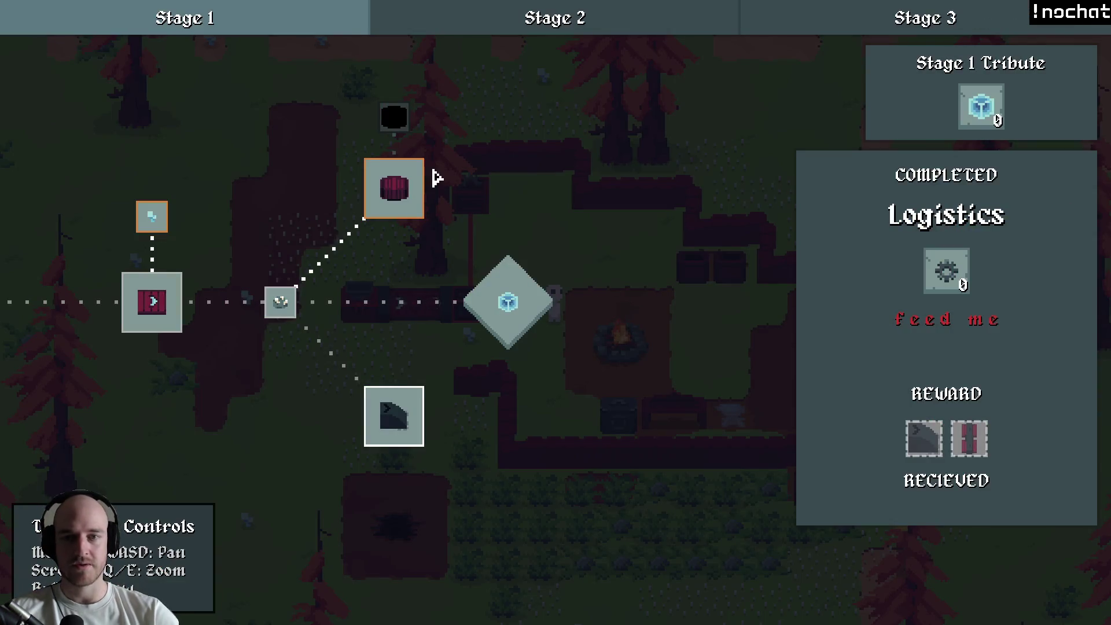
{"action": "left_click", "coordinate": [641, 26]}
Step: Open the developer tech tree editor and drag Silicon Processing toward the centre junction
{"action": "key", "text": "d"}
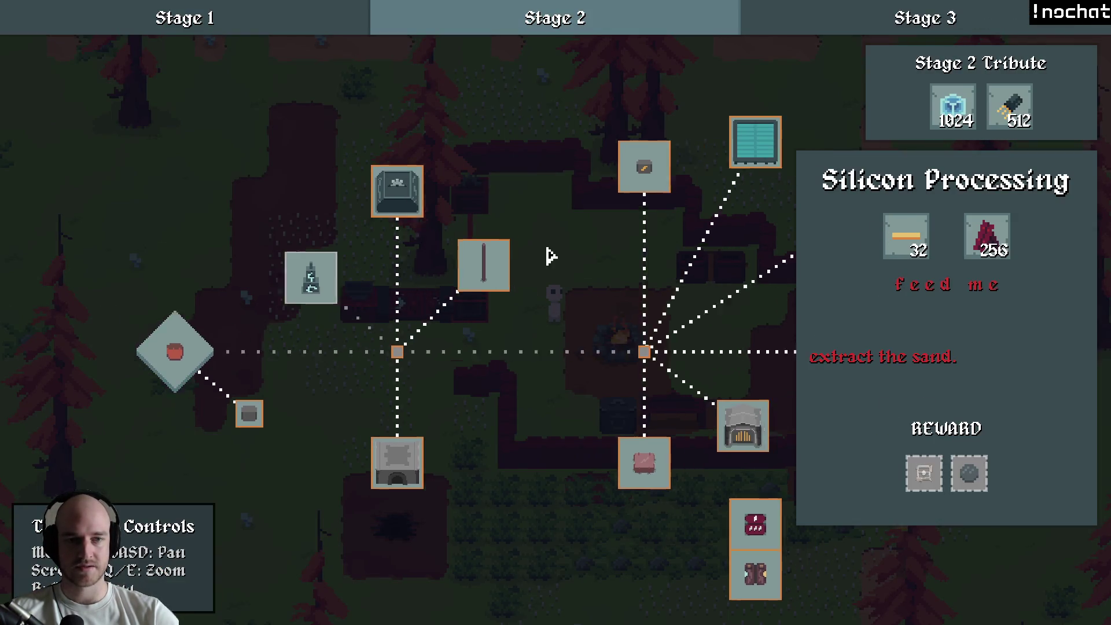
{"action": "mouse_move", "coordinate": [808, 221]}
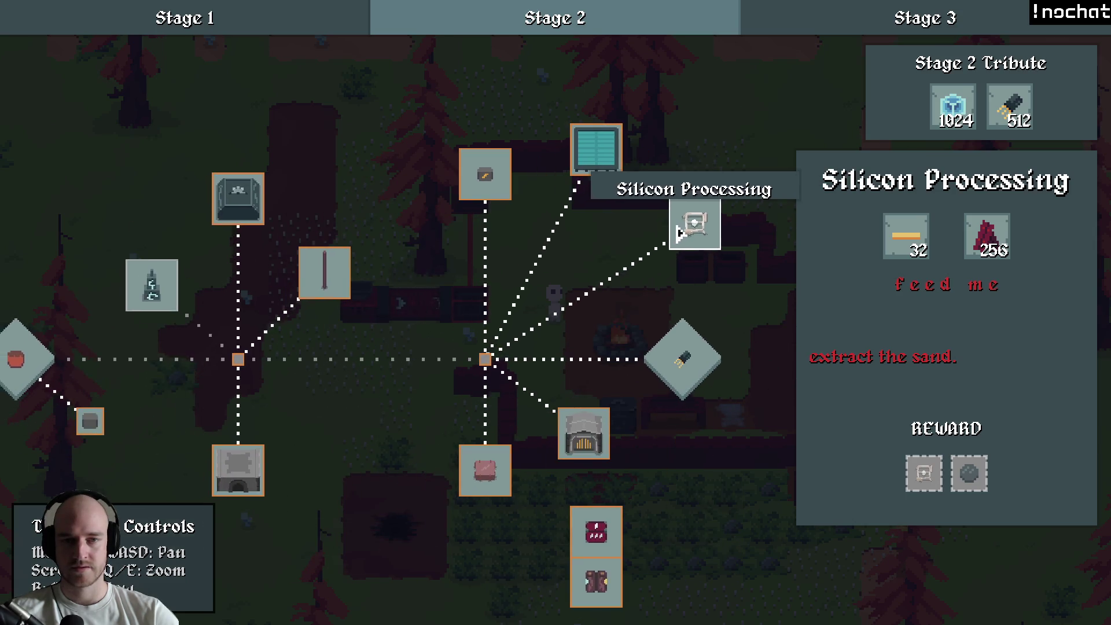
{"action": "key", "text": "F1"}
{"action": "left_click_drag", "start_coordinate": [697, 231], "coordinate": [298, 388]}
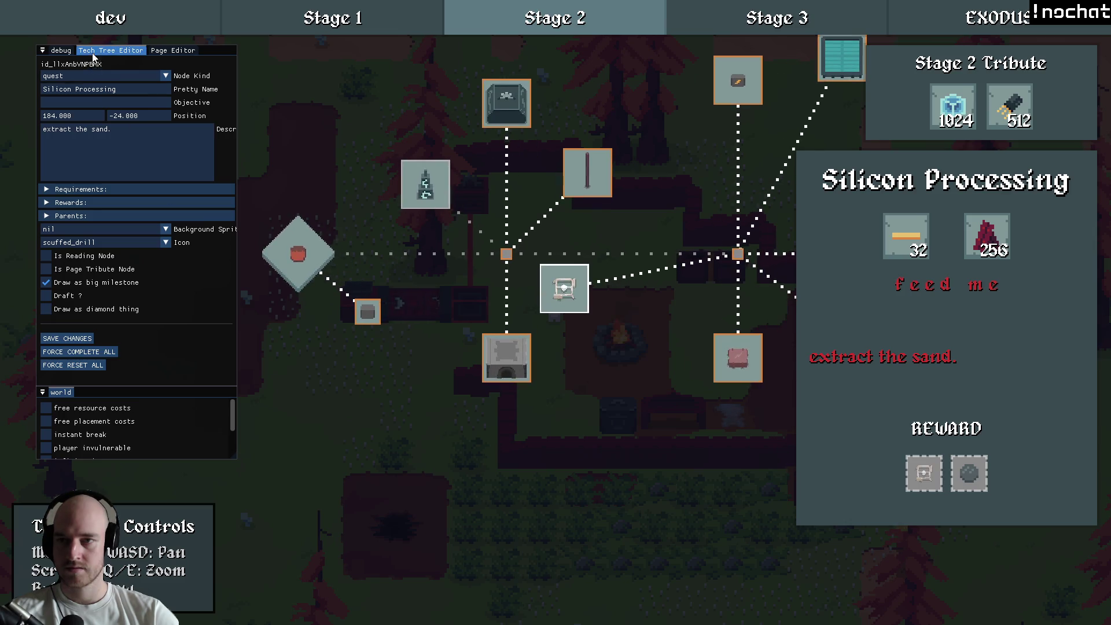
Step: Remove Silicon Processing's parent link and move the node further left
{"action": "left_click", "coordinate": [81, 216]}
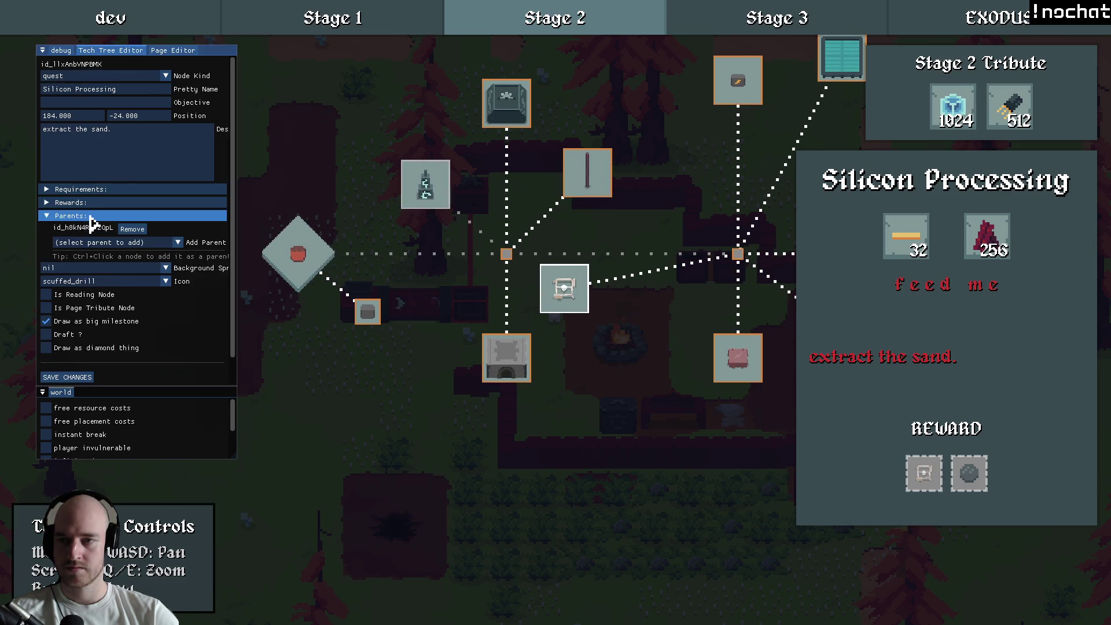
{"action": "left_click", "coordinate": [137, 229]}
{"action": "left_click_drag", "start_coordinate": [602, 301], "coordinate": [485, 305]}
{"action": "left_click", "coordinate": [485, 305]}
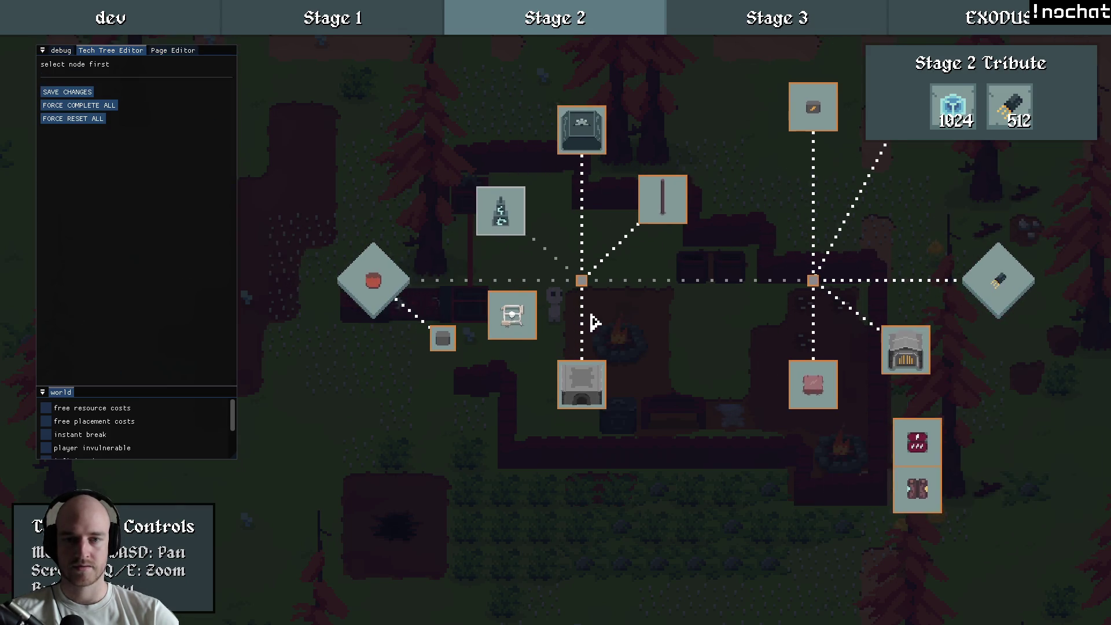
Step: Move Advanced Alloying up and right, and reposition Silicon Processing up and left
{"action": "scroll", "coordinate": [608, 318], "scroll_direction": "up", "scroll_amount": 2}
{"action": "mouse_move", "coordinate": [615, 446]}
{"action": "left_mouse_down"}
{"action": "mouse_move", "coordinate": [687, 447]}
{"action": "mouse_move", "coordinate": [719, 410]}
{"action": "left_mouse_up"}
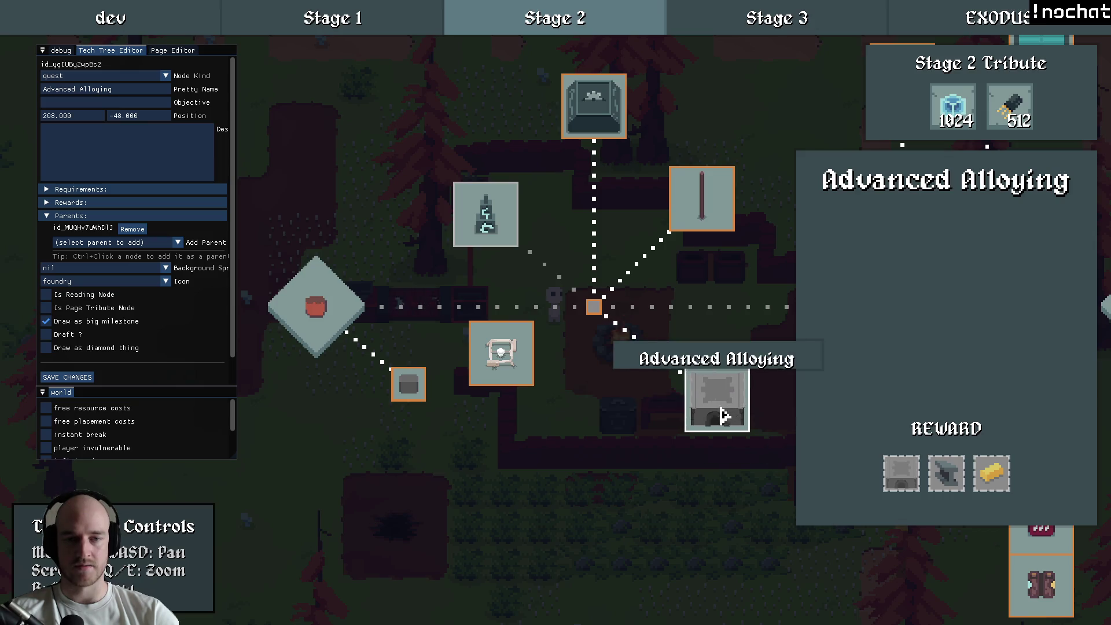
{"action": "left_click", "coordinate": [504, 359]}
{"action": "mouse_move", "coordinate": [504, 360]}
{"action": "left_mouse_down"}
{"action": "mouse_move", "coordinate": [566, 436]}
{"action": "mouse_move", "coordinate": [539, 406]}
{"action": "left_mouse_up"}
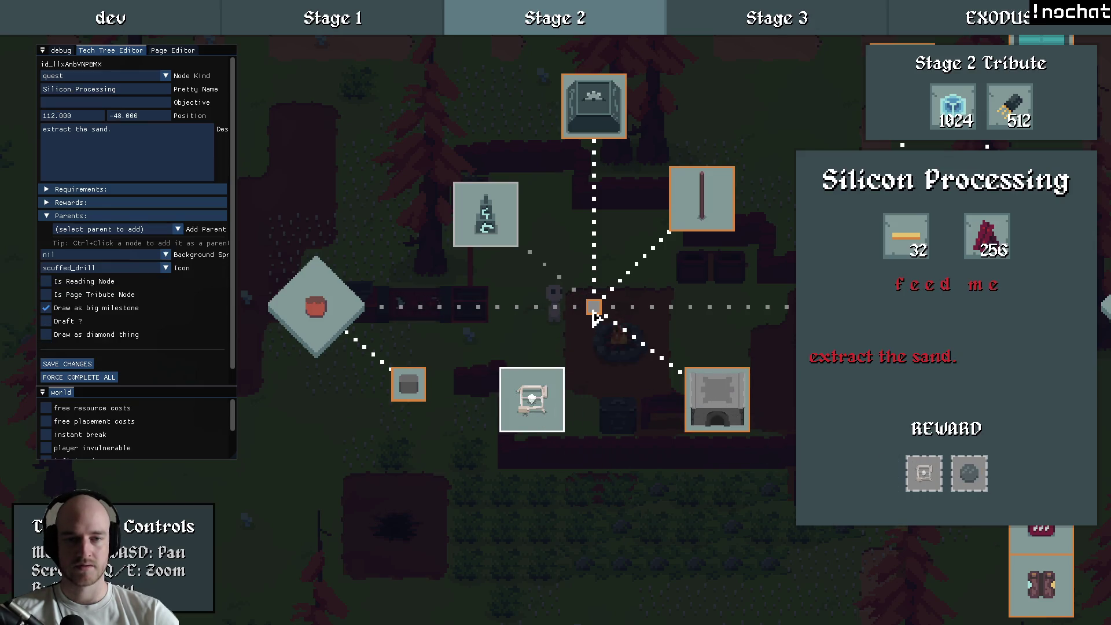
{"action": "left_click", "coordinate": [615, 355]}
{"action": "left_click_drag", "start_coordinate": [616, 355], "coordinate": [457, 331]}
{"action": "scroll", "coordinate": [457, 332], "scroll_direction": "down", "scroll_amount": 1}
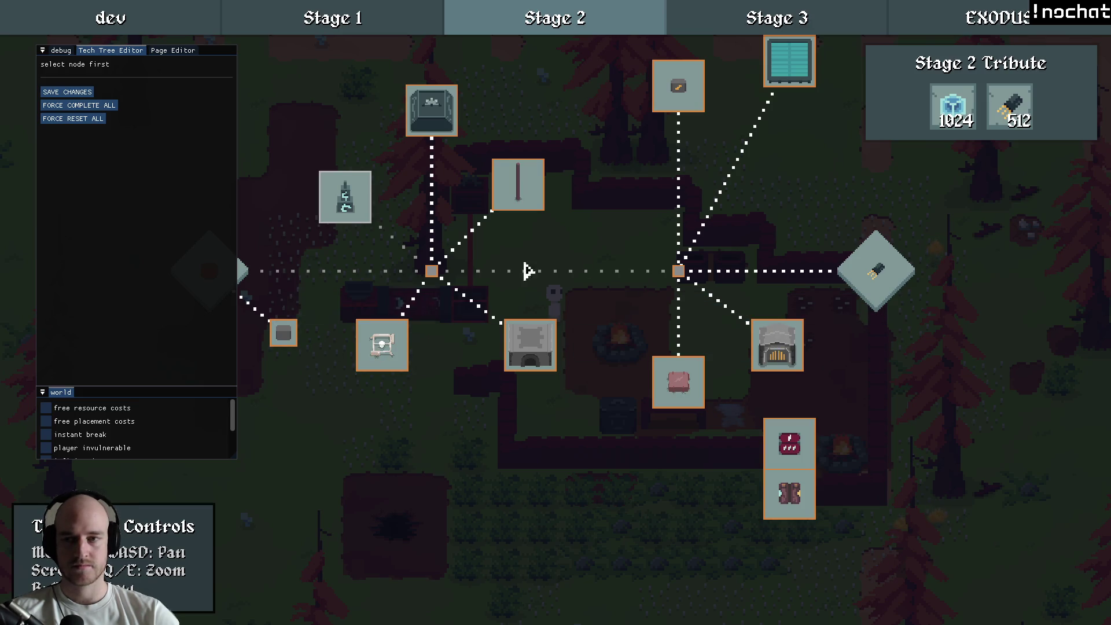
Step: Save the tech tree changes and inspect the Advanced Alloying and Electric Heat nodes
{"action": "left_click", "coordinate": [81, 97]}
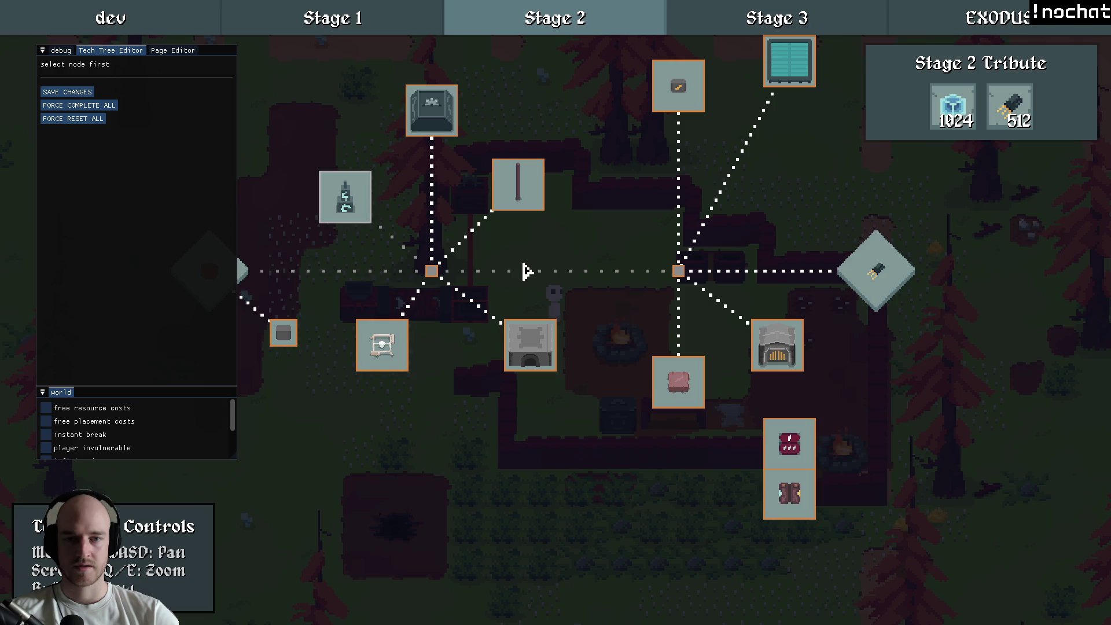
{"action": "left_click", "coordinate": [527, 346]}
{"action": "scroll", "coordinate": [533, 359], "scroll_direction": "up", "scroll_amount": 2}
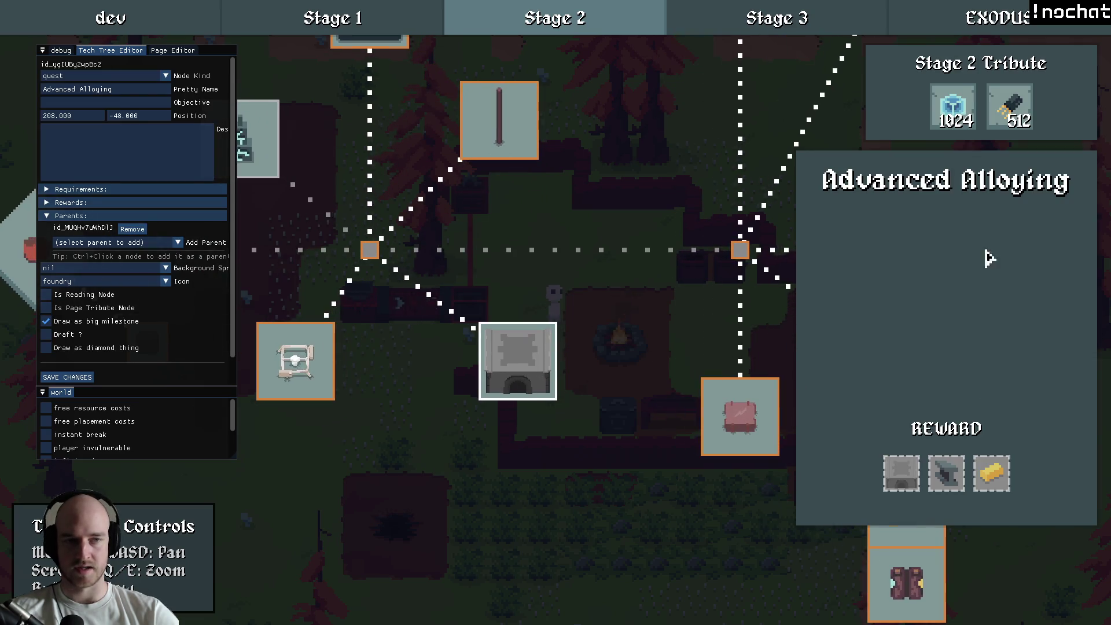
{"action": "key", "text": "d"}
{"action": "left_click", "coordinate": [666, 379]}
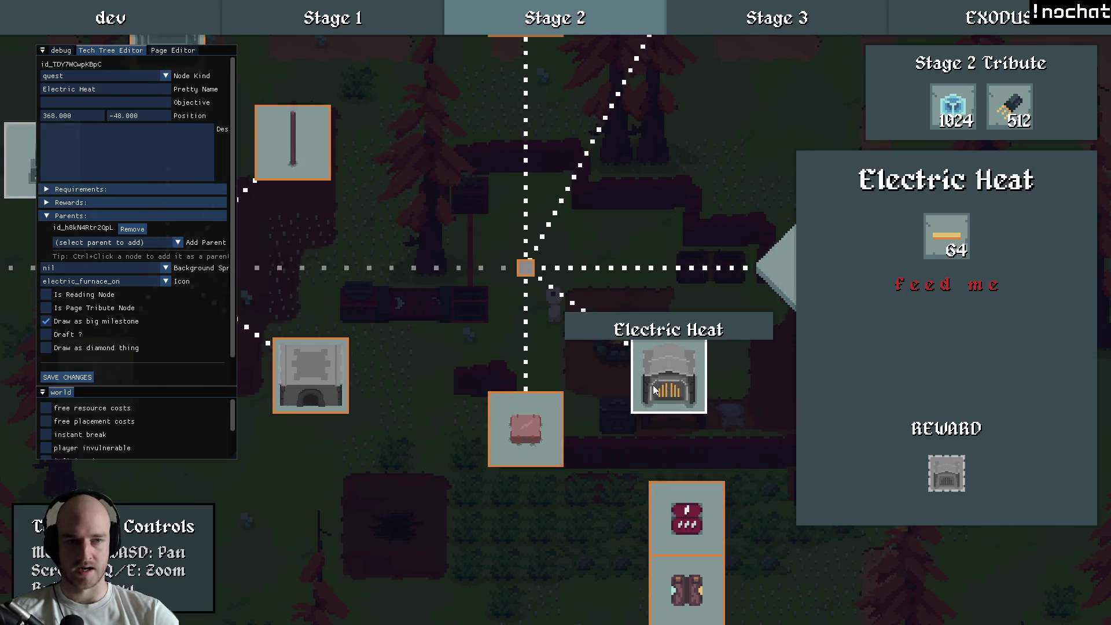
{"action": "scroll", "coordinate": [689, 399], "scroll_direction": "down", "scroll_amount": 3}
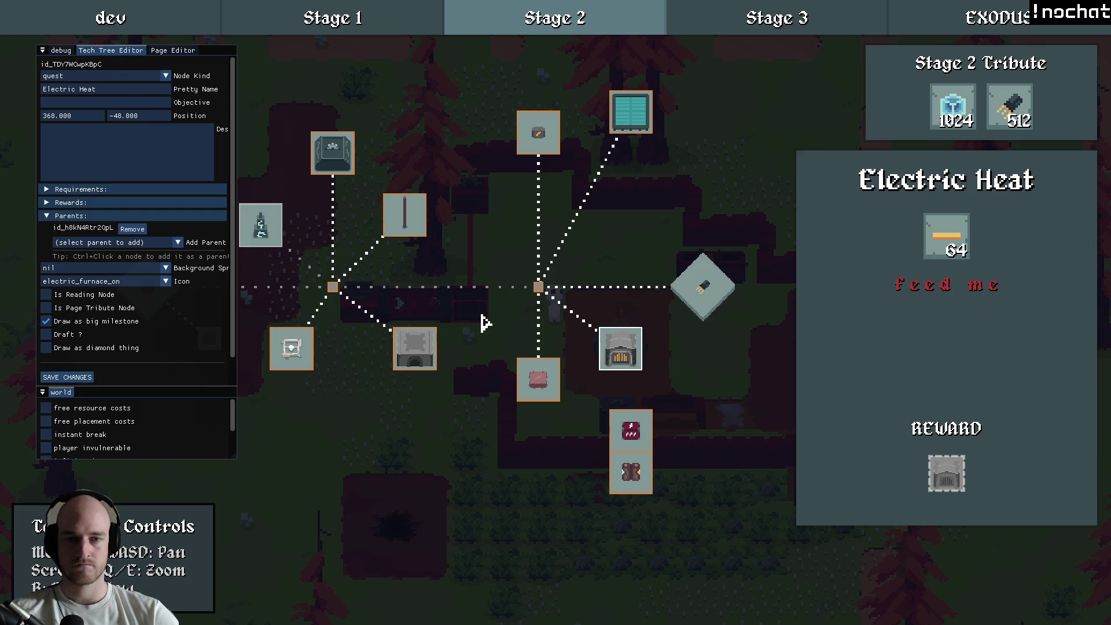
Step: Settle Advanced Alloying lower-left beside the junction and leave the tech tree editor
{"action": "left_click", "coordinate": [485, 322]}
{"action": "mouse_move", "coordinate": [436, 350]}
{"action": "left_mouse_down"}
{"action": "mouse_move", "coordinate": [454, 299]}
{"action": "mouse_move", "coordinate": [427, 347]}
{"action": "left_mouse_up"}
{"action": "mouse_move", "coordinate": [482, 325]}
{"action": "left_mouse_down"}
{"action": "mouse_move", "coordinate": [437, 305]}
{"action": "mouse_move", "coordinate": [656, 347]}
{"action": "mouse_move", "coordinate": [752, 385]}
{"action": "mouse_move", "coordinate": [570, 325]}
{"action": "mouse_move", "coordinate": [588, 322]}
{"action": "mouse_move", "coordinate": [575, 328]}
{"action": "left_mouse_up"}
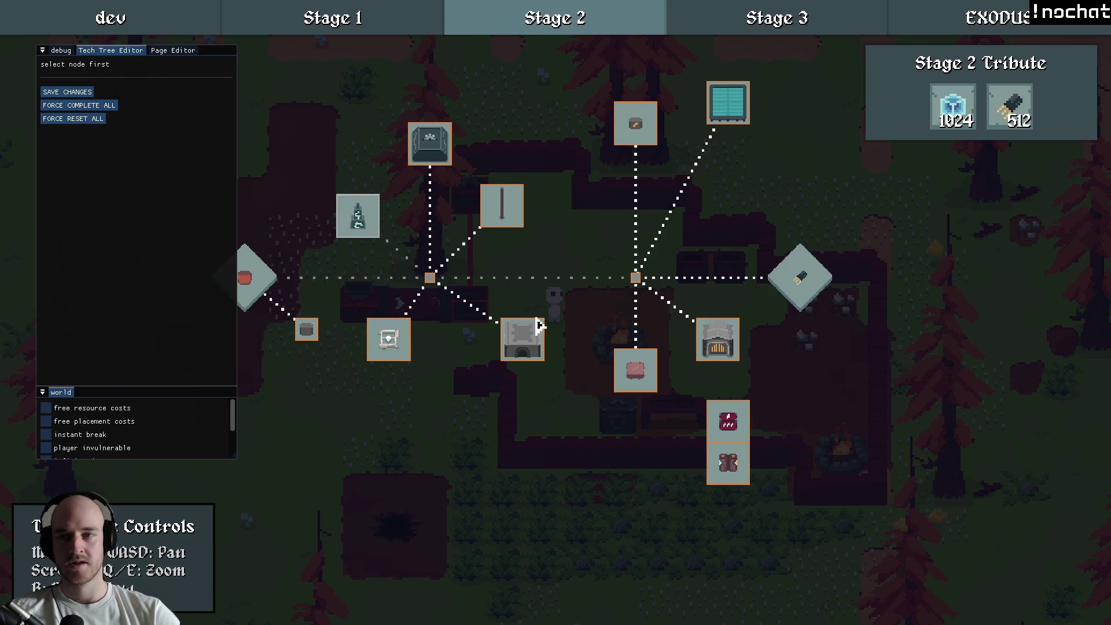
{"action": "left_click", "coordinate": [64, 92]}
Step: Close the Stage 2 tech tree and debug panel, walk left, then return to the browser
{"action": "key", "text": "Escape"}
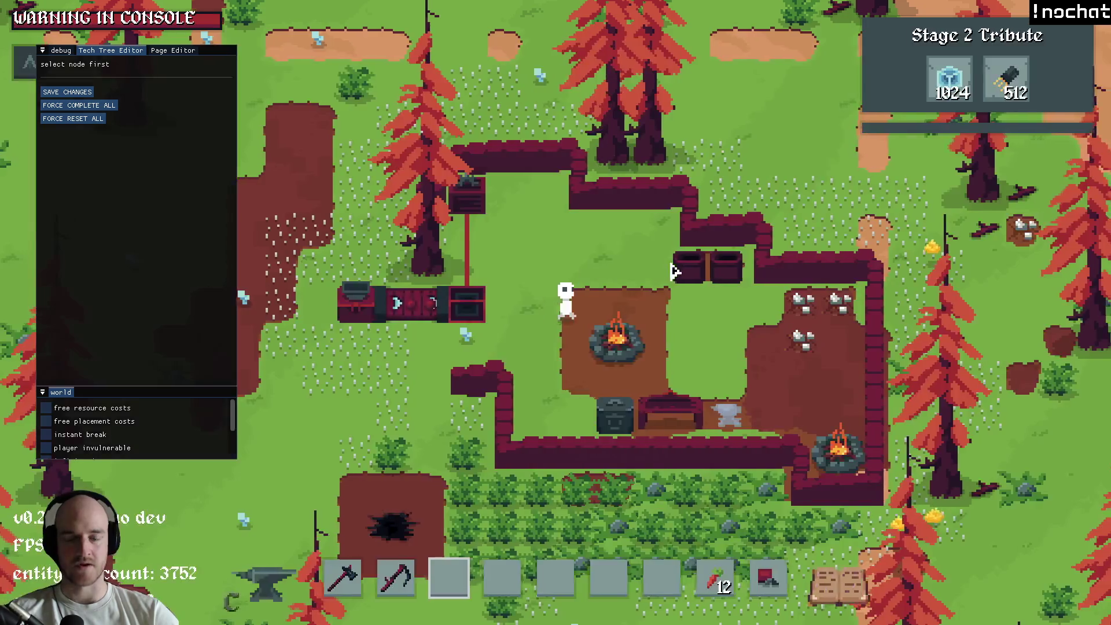
{"action": "key", "text": "F1"}
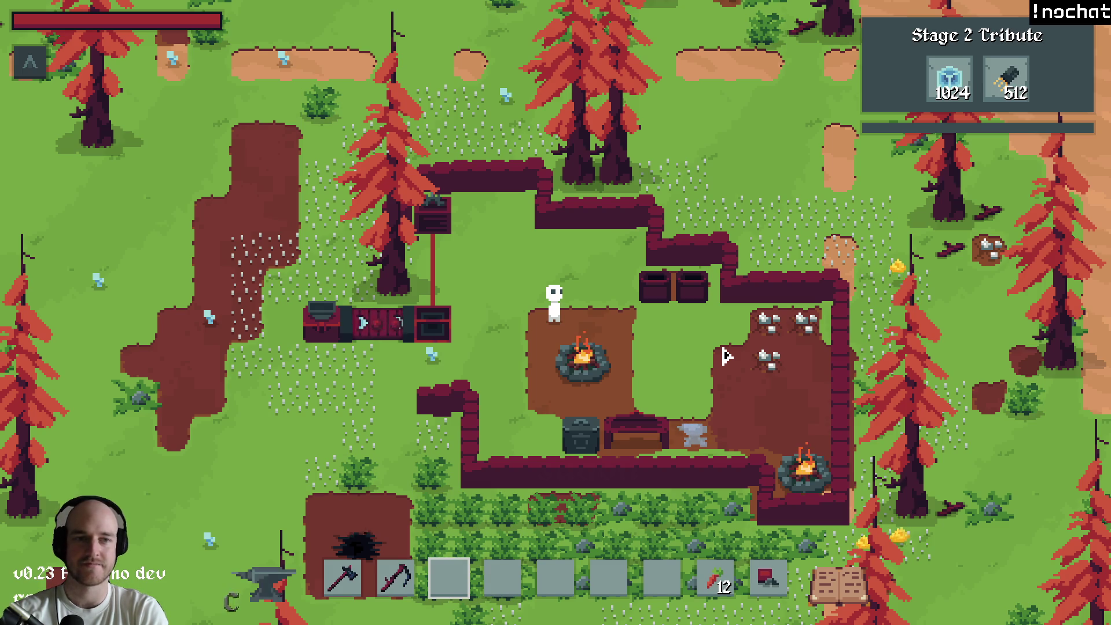
{"action": "key", "text": "a"}
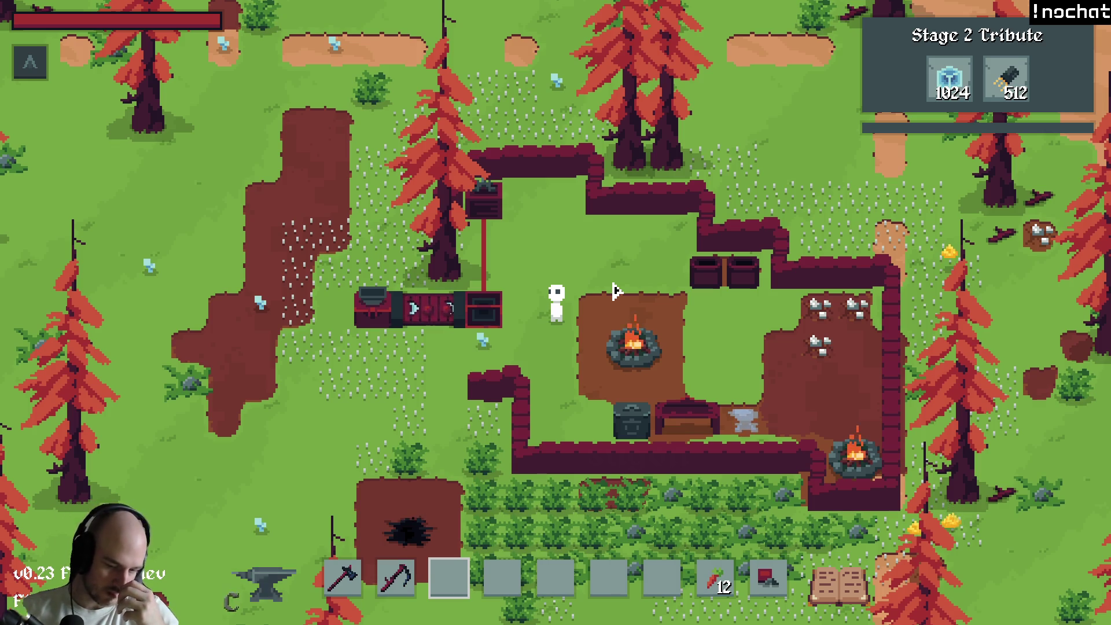
{"action": "key", "text": "alt+Tab"}
{"action": "left_click", "coordinate": [447, 611]}
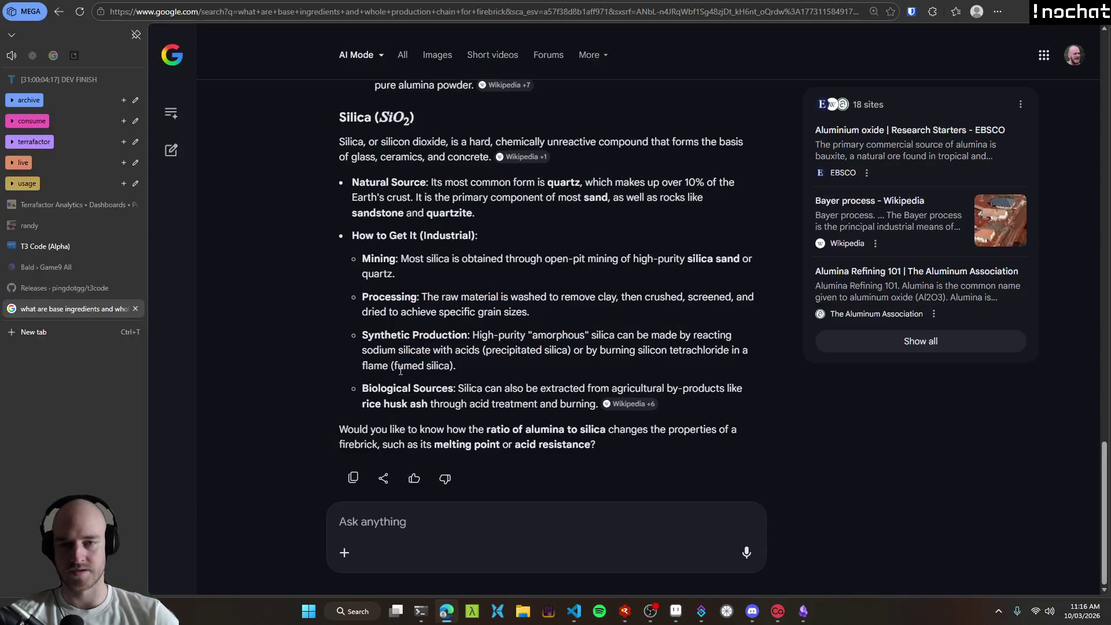
Step: On the Game9 board, start a Todo issue titled 'Stage 3 theme → blue spatial energy / magic'
{"action": "left_click", "coordinate": [50, 267]}
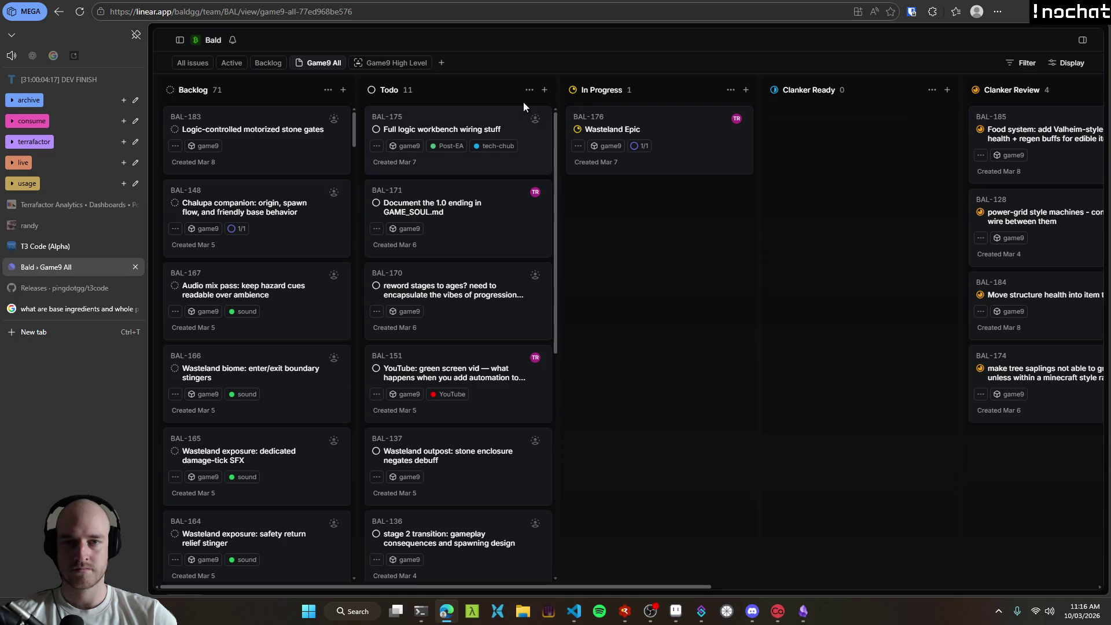
{"action": "left_click", "coordinate": [544, 91]}
{"action": "type", "text": "Stage 3 theme → "}
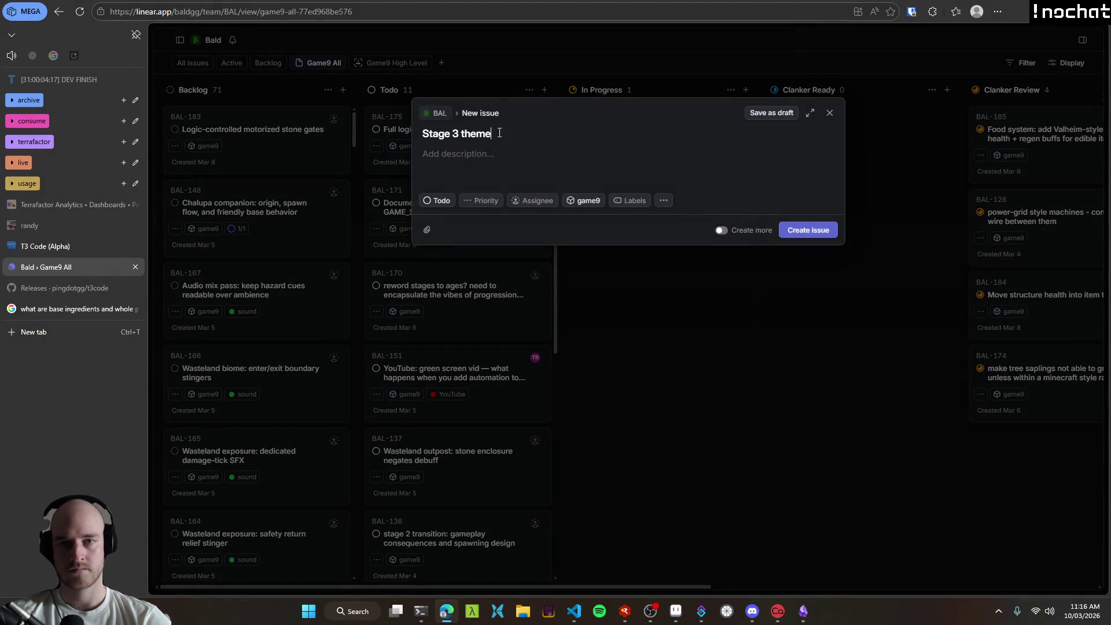
{"action": "type", "text": "spatial"}
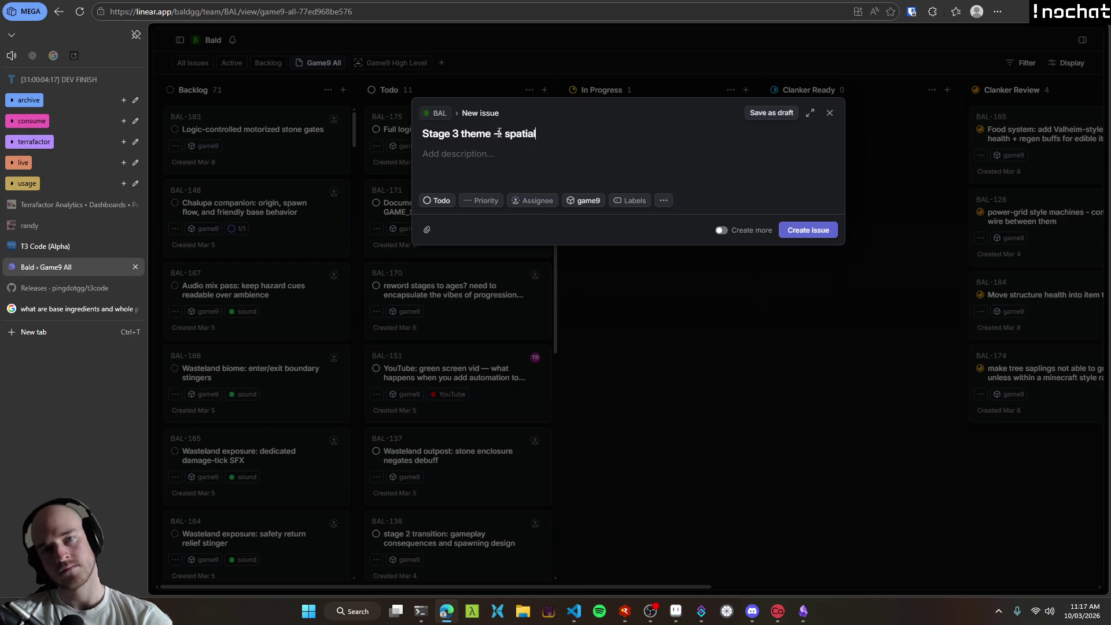
{"action": "type", "text": " energy"}
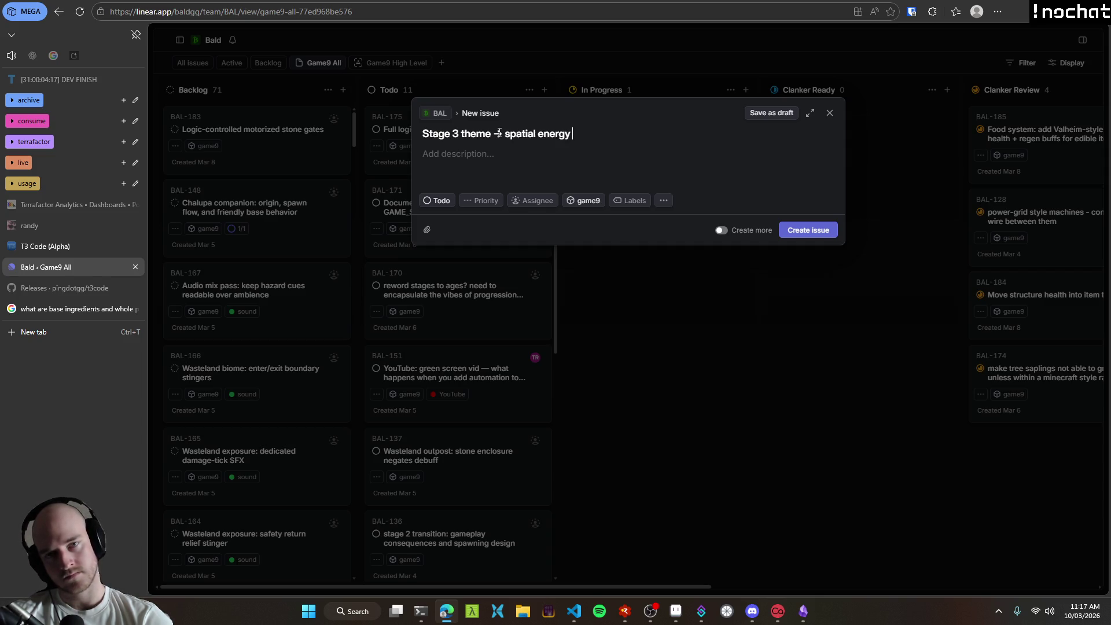
{"action": "key", "text": "BackSpace"}
{"action": "key", "text": "BackSpace"}
{"action": "key", "text": "BackSpace"}
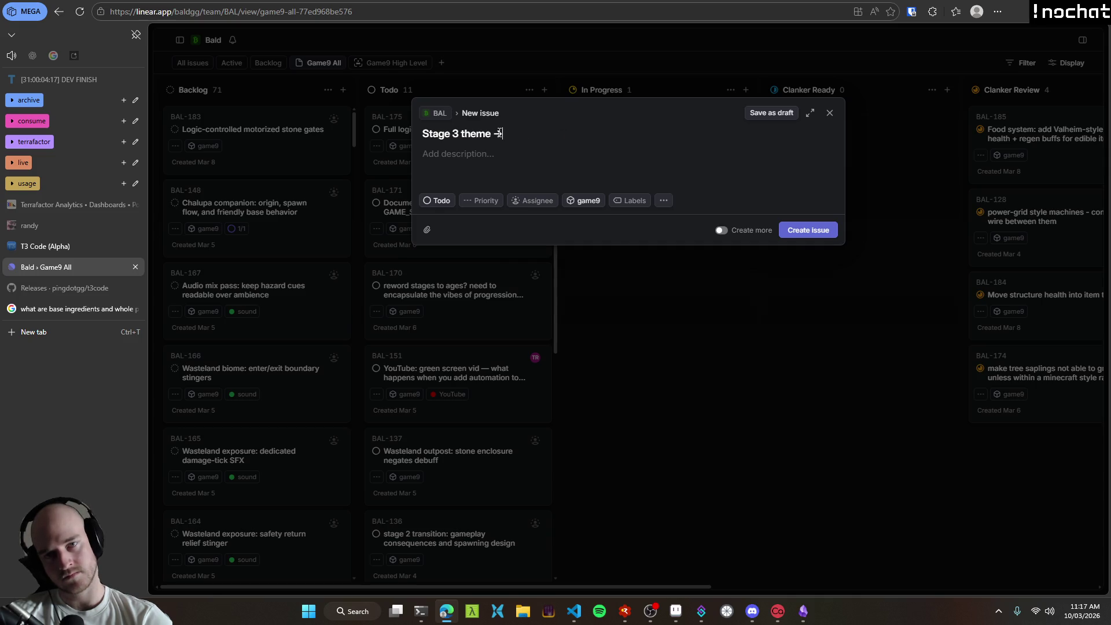
{"action": "type", "text": "blue spatial energy / "}
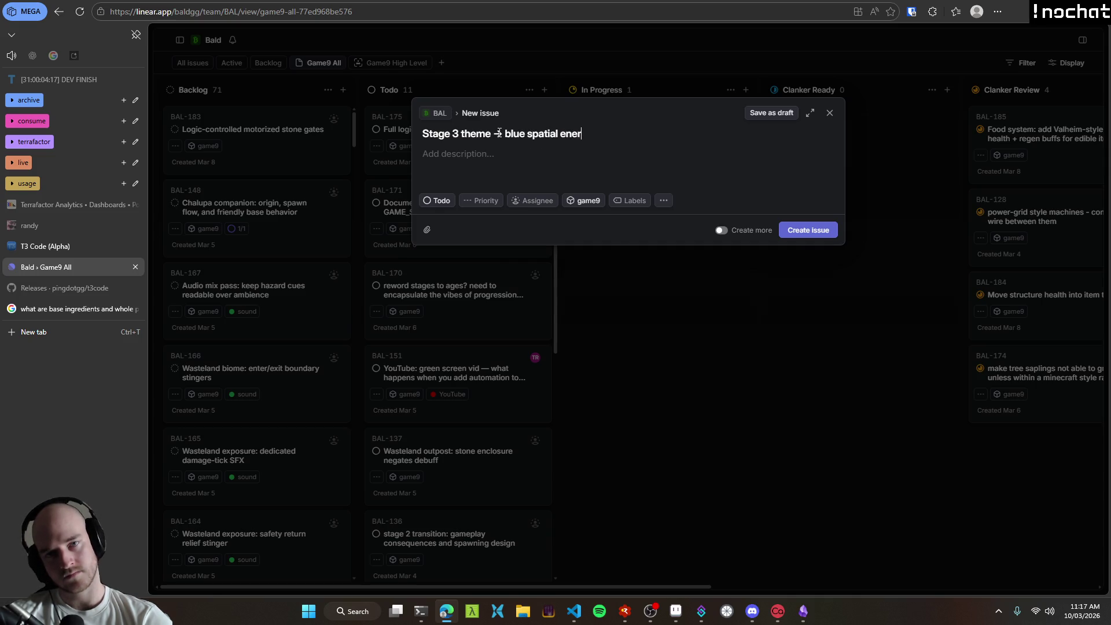
{"action": "type", "text": "magic"}
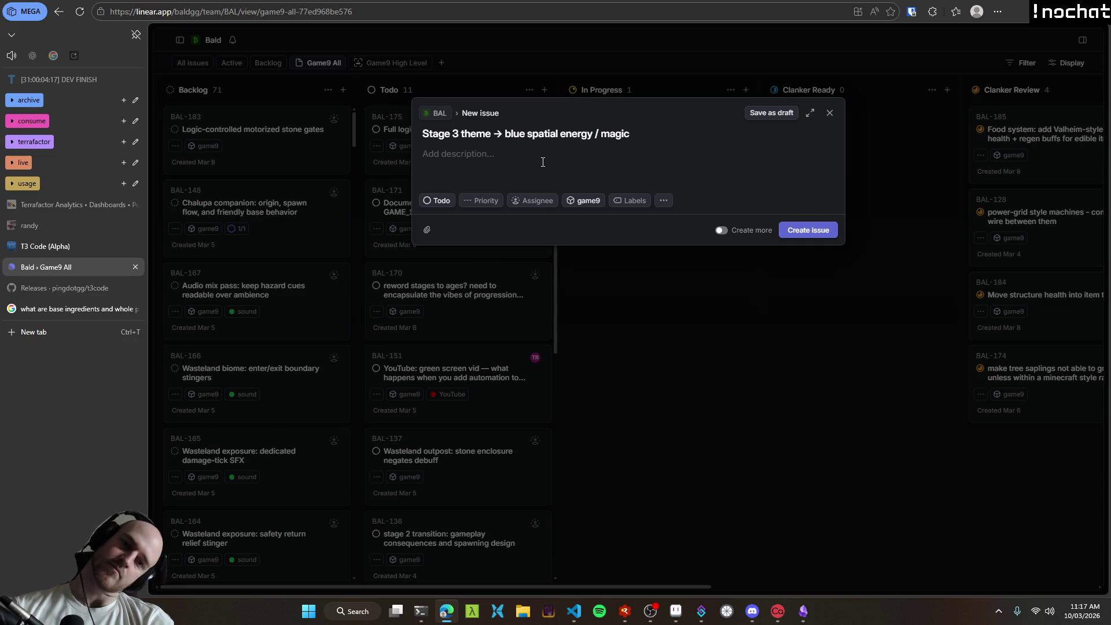
Step: Write description lines on teleportation primitives and dense energy intermediates for tributes
{"action": "type", "text": "build a teleport"}
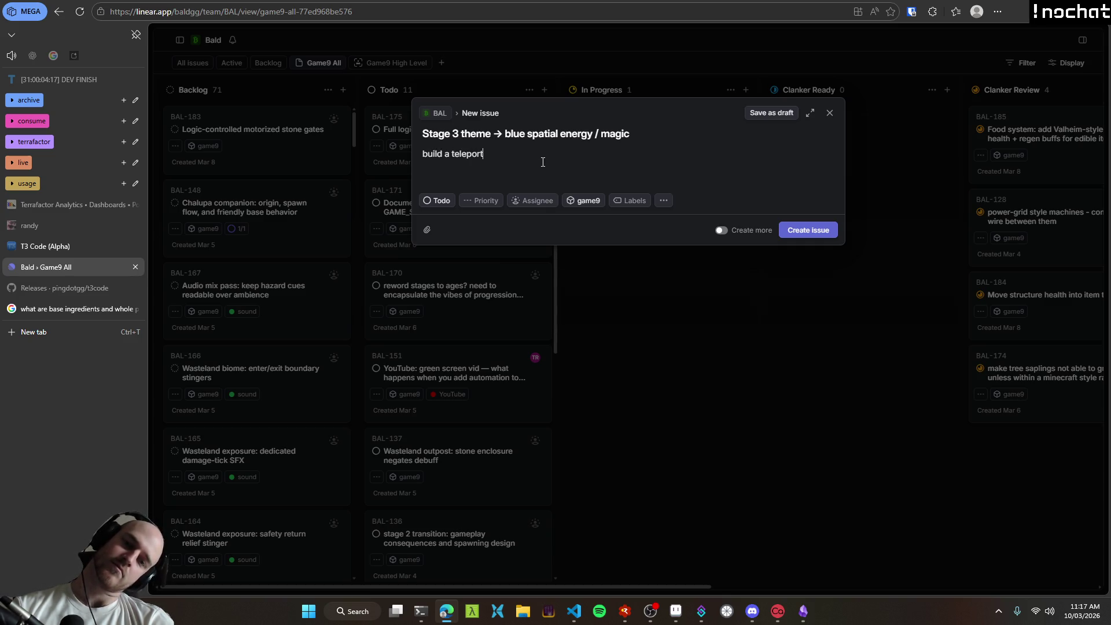
{"action": "key", "text": "ctrl+a"}
{"action": "key", "text": "BackSpace"}
{"action": "type", "text": "bu"}
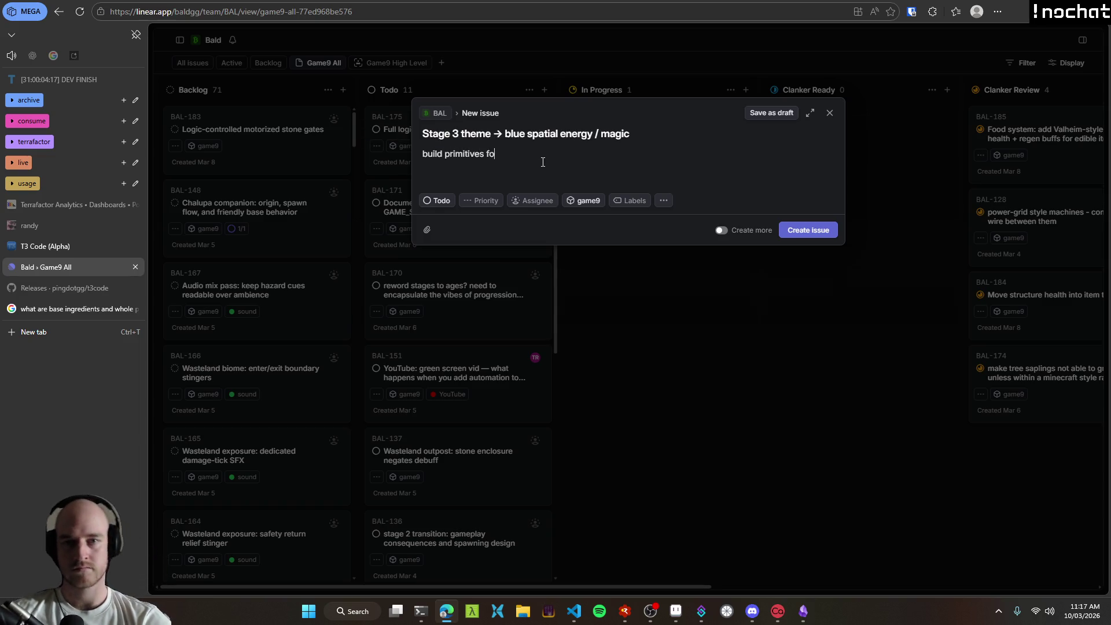
{"action": "type", "text": "tion"}
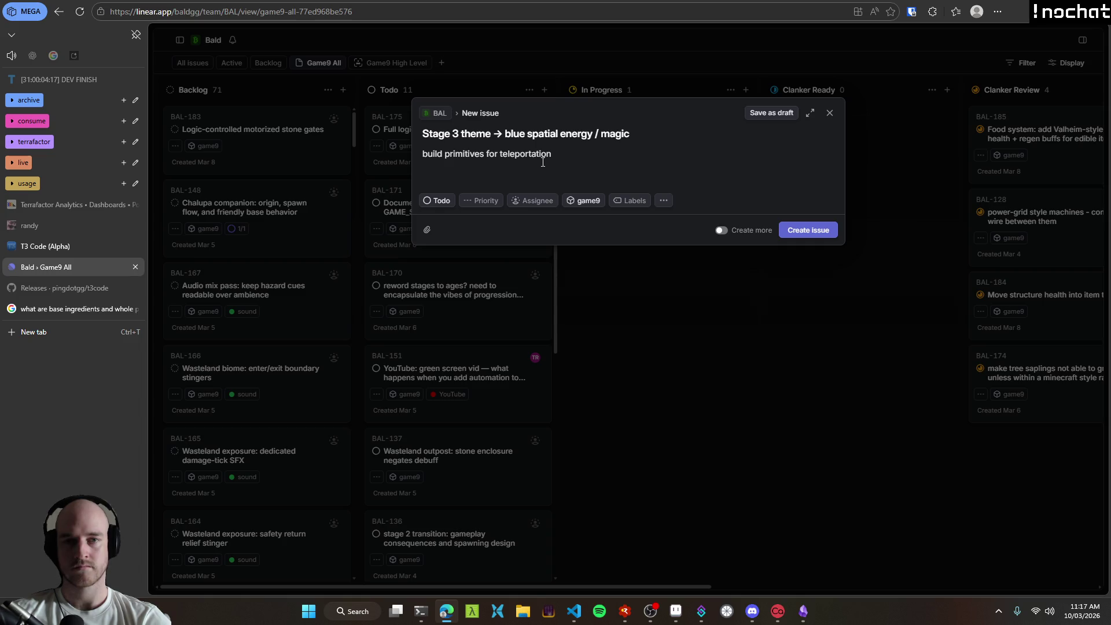
{"action": "type", "text": "dense energy as interm"}
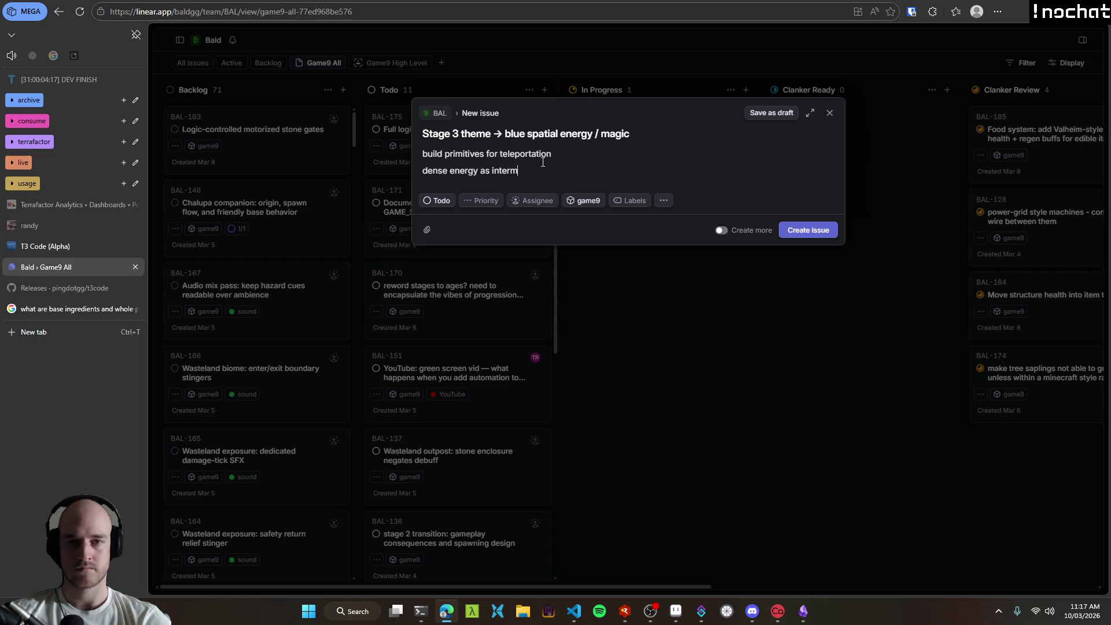
{"action": "type", "text": "ediates for"}
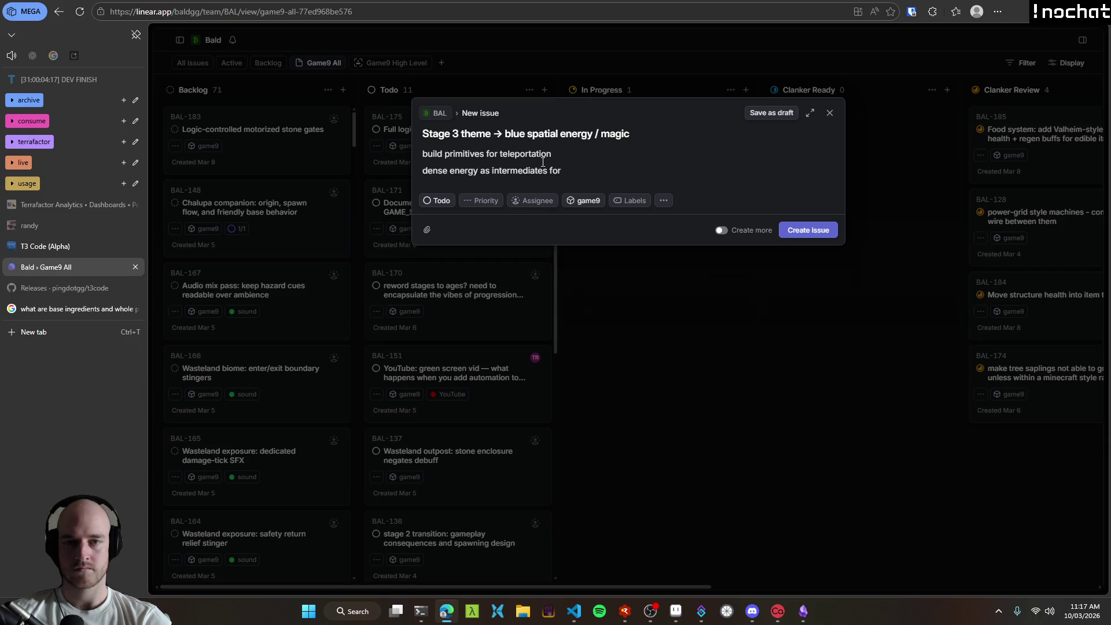
{"action": "type", "text": " tributes"}
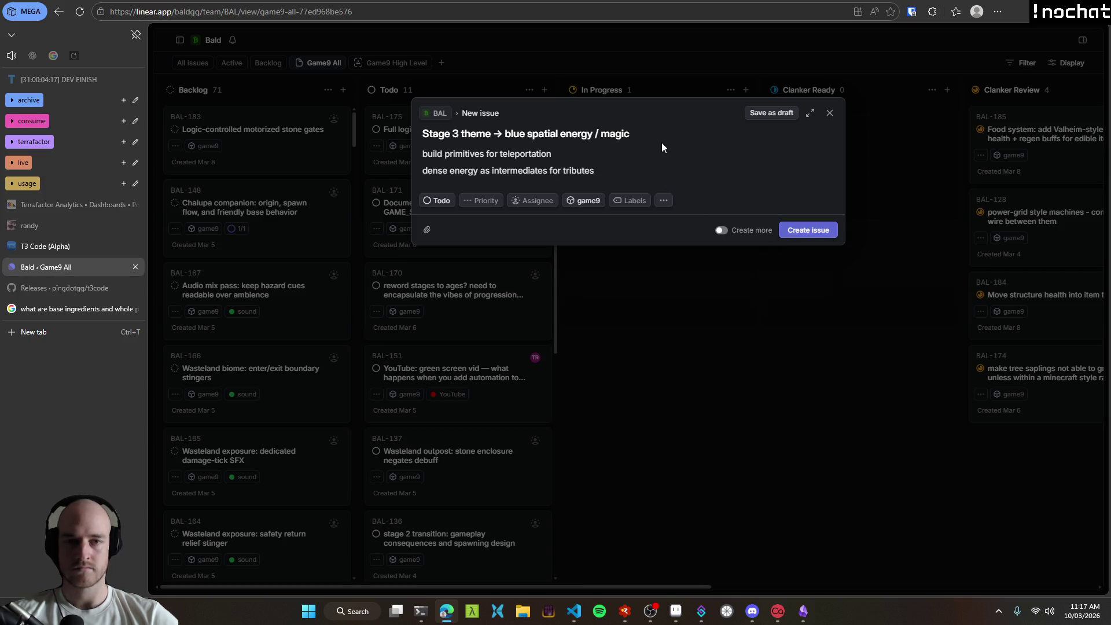
{"action": "key", "text": "Return"}
Step: Add a final description line ending 'quartz for compute' and create the issue
{"action": "type", "text": "crystal vib"}
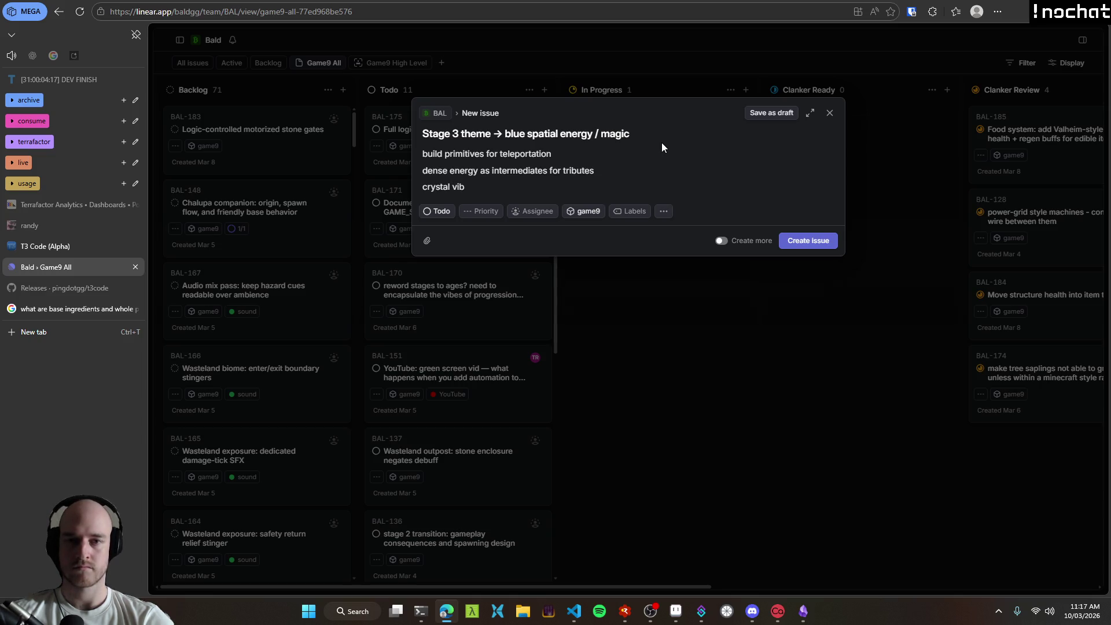
{"action": "type", "text": "ion"}
{"action": "key", "text": "ctrl+BackSpace"}
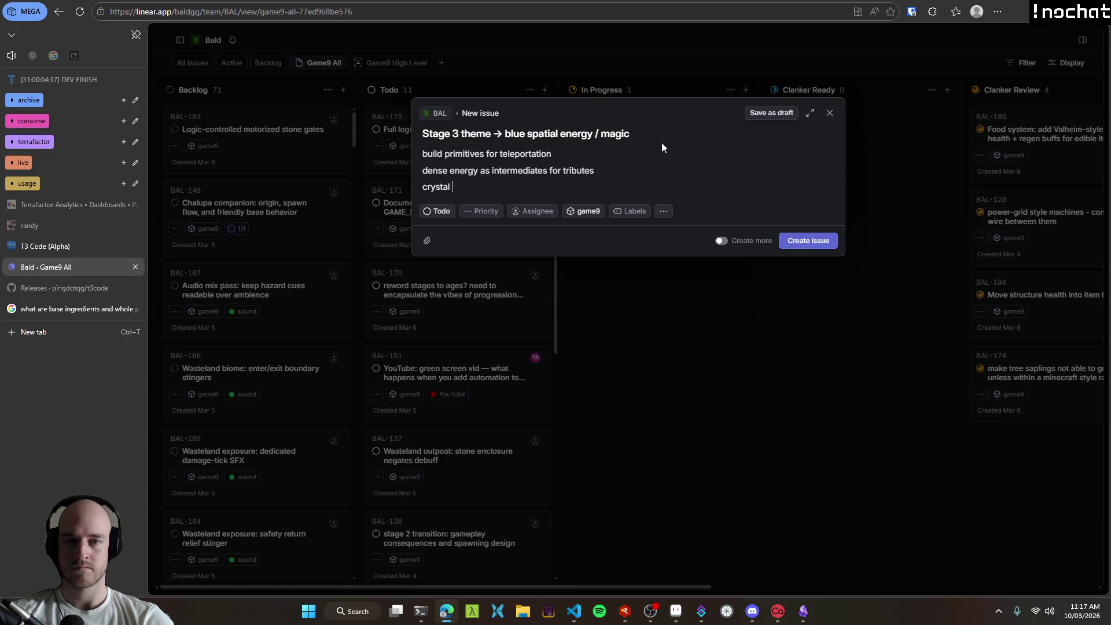
{"action": "key", "text": "BackSpace"}
{"action": "type", "text": "ration"}
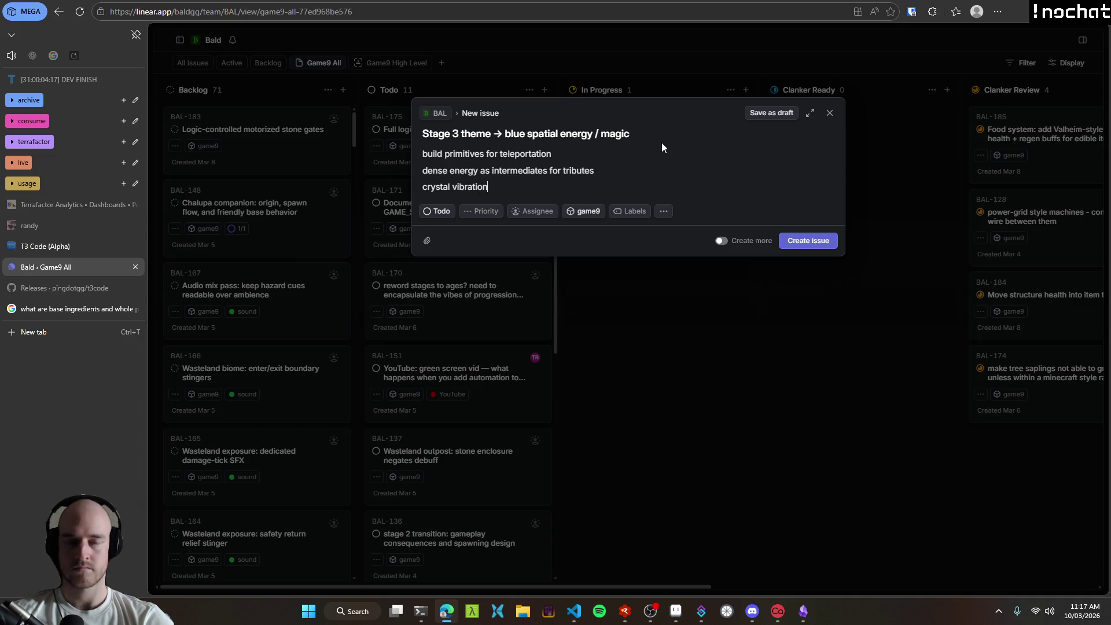
{"action": "type", "text": " / quartz f"}
{"action": "type", "text": "or compute"}
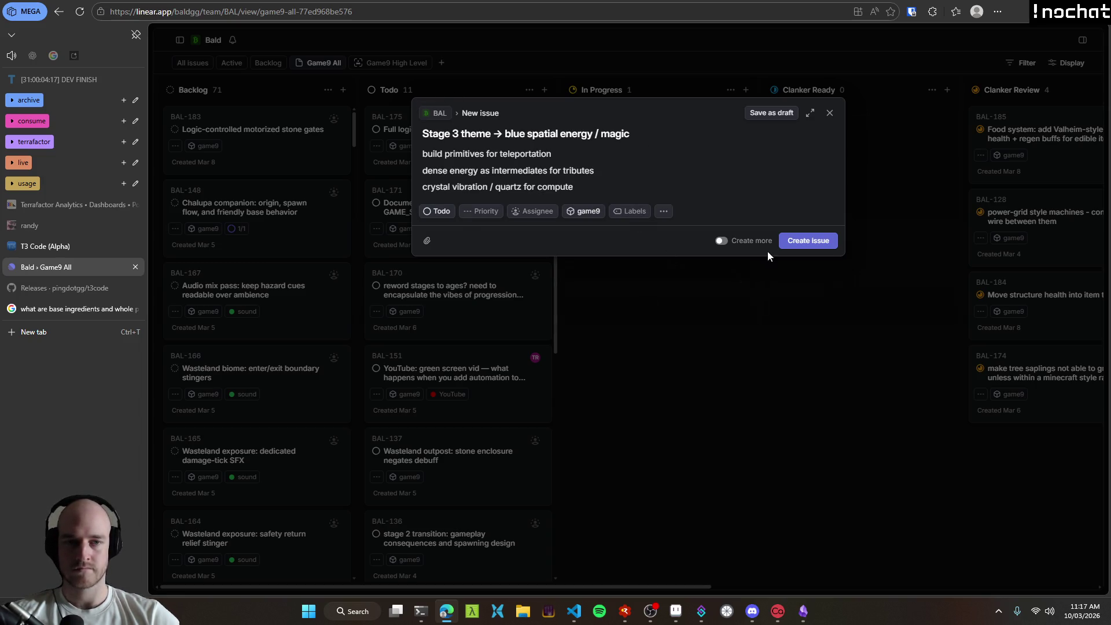
{"action": "left_click", "coordinate": [809, 240]}
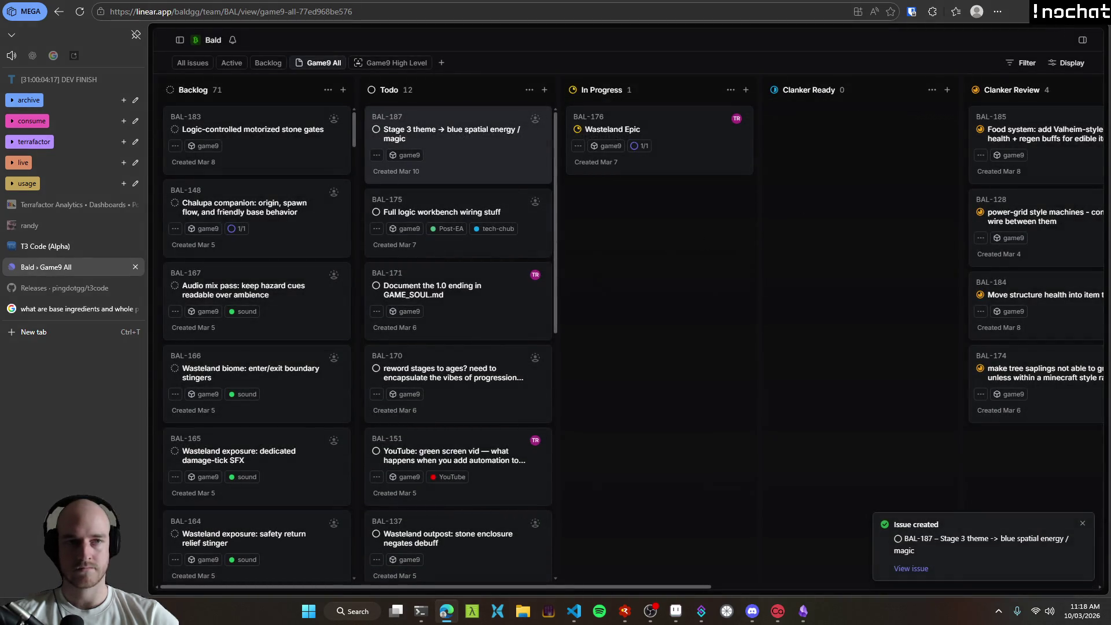
Step: Drop the BAL-187 card below BAL-136 in Todo, then switch to the code
{"action": "mouse_move", "coordinate": [496, 144]}
{"action": "left_mouse_down"}
{"action": "mouse_move", "coordinate": [486, 514]}
{"action": "mouse_move", "coordinate": [486, 392]}
{"action": "left_mouse_up"}
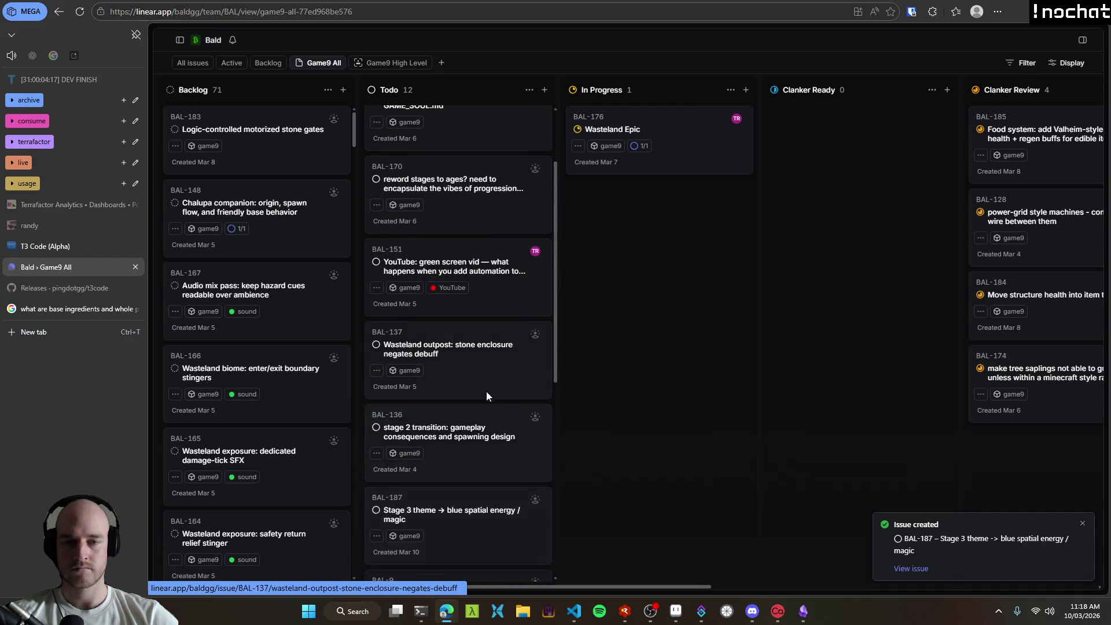
{"action": "scroll", "coordinate": [487, 386], "scroll_direction": "up", "scroll_amount": 2}
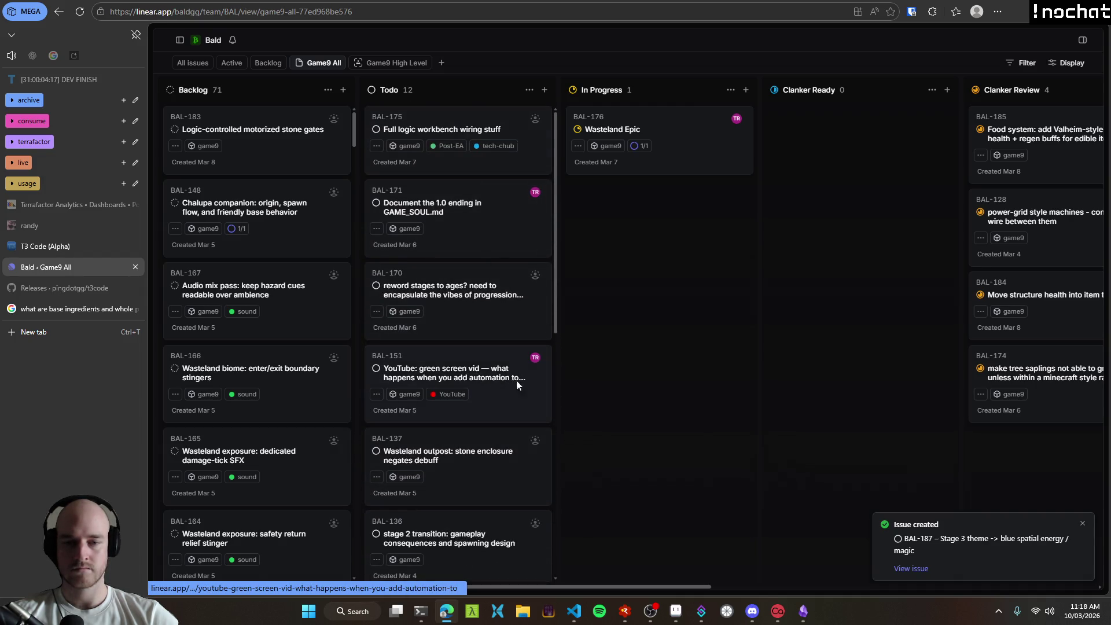
{"action": "key", "text": "alt+Tab"}
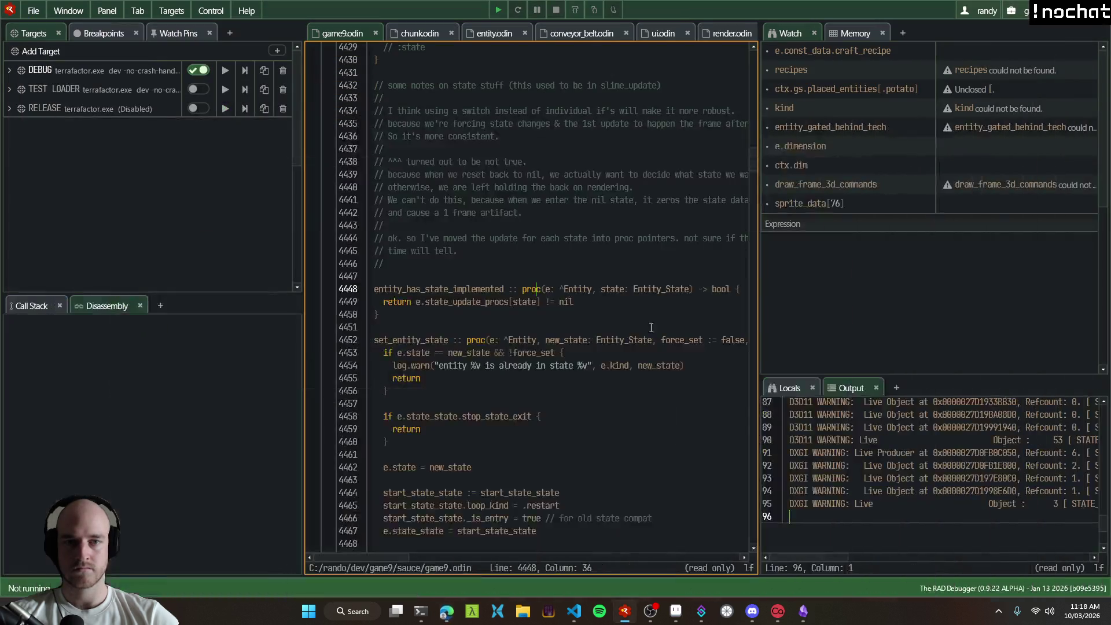
Step: View the gold dust setup lines in game9.odin, then bring up the Aseprite sketch pad map
{"action": "left_click", "coordinate": [574, 611]}
{"action": "key", "text": "j"}
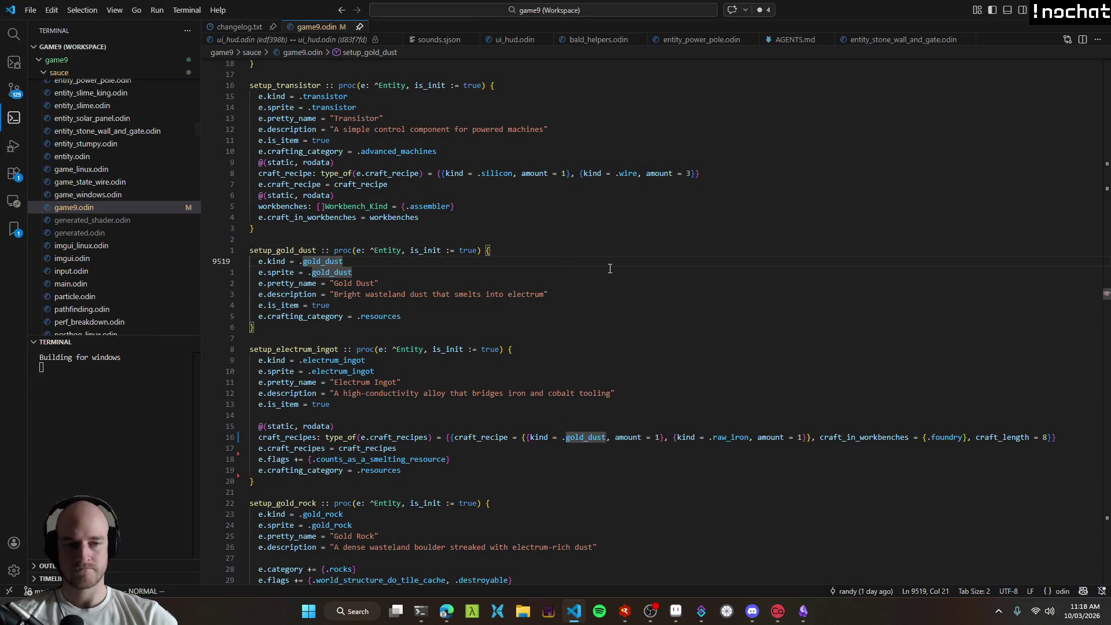
{"action": "left_click", "coordinate": [676, 612]}
{"action": "left_click_drag", "start_coordinate": [602, 335], "coordinate": [508, 278]}
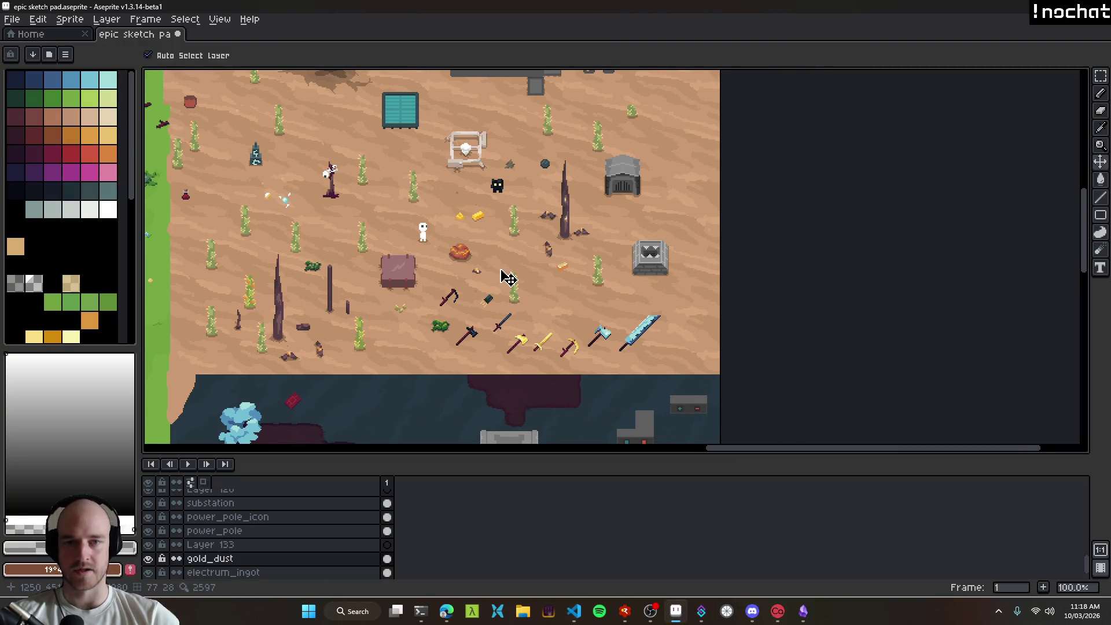
Step: Pan around the map and select the grey pipe's layer, Layer 130
{"action": "scroll", "coordinate": [586, 240], "scroll_direction": "up", "scroll_amount": 1}
{"action": "scroll", "coordinate": [586, 240], "scroll_direction": "down", "scroll_amount": 2}
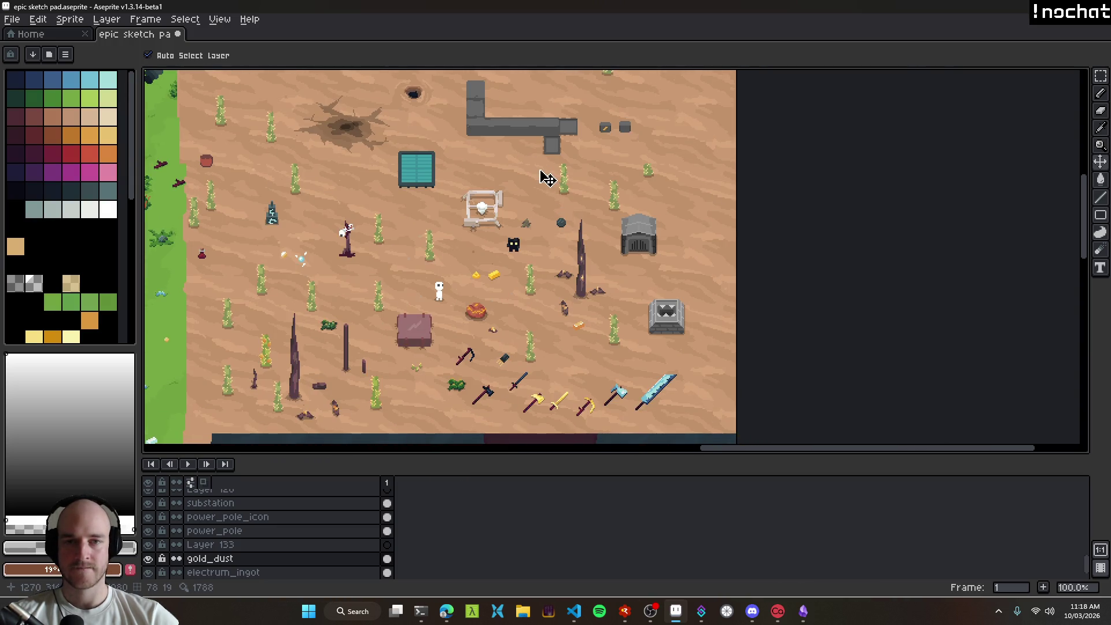
{"action": "mouse_move", "coordinate": [539, 182]}
{"action": "left_mouse_down"}
{"action": "mouse_move", "coordinate": [671, 217]}
{"action": "mouse_move", "coordinate": [625, 175]}
{"action": "left_mouse_up"}
{"action": "mouse_move", "coordinate": [610, 136]}
{"action": "left_mouse_down"}
{"action": "mouse_move", "coordinate": [424, 103]}
{"action": "mouse_move", "coordinate": [459, 163]}
{"action": "mouse_move", "coordinate": [552, 259]}
{"action": "left_mouse_up"}
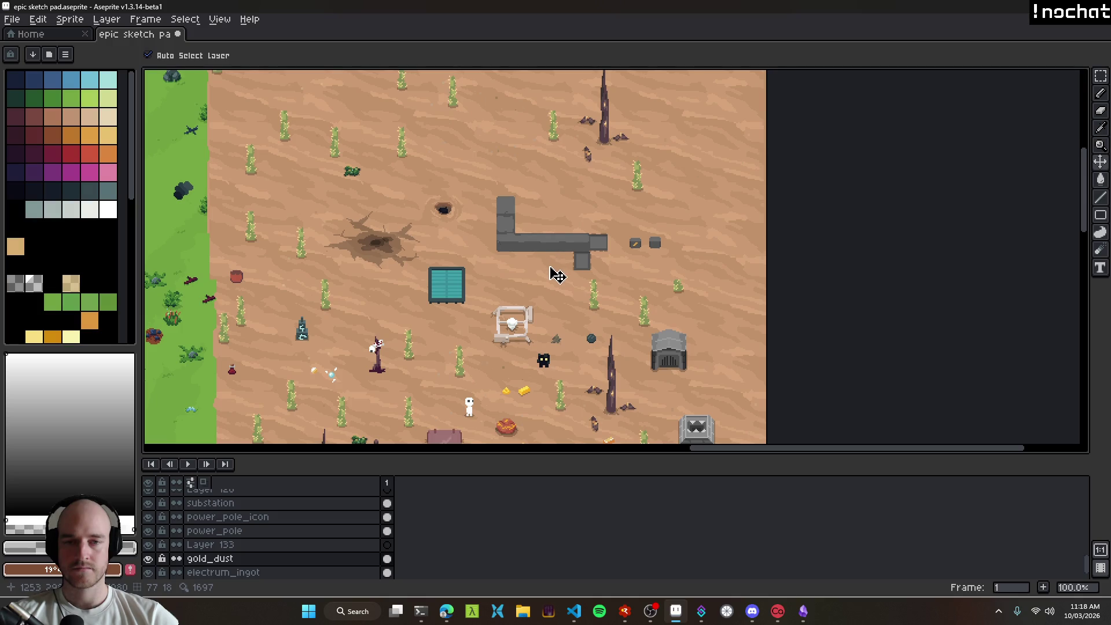
{"action": "scroll", "coordinate": [551, 256], "scroll_direction": "up", "scroll_amount": 5}
{"action": "left_click", "coordinate": [502, 204]}
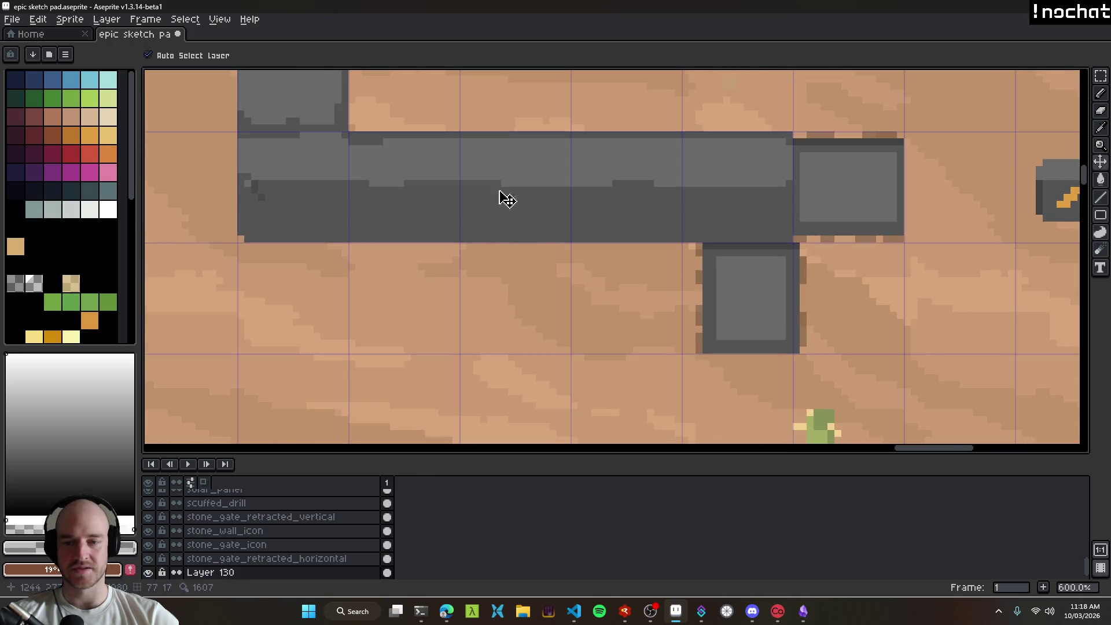
{"action": "scroll", "coordinate": [498, 203], "scroll_direction": "down", "scroll_amount": 5}
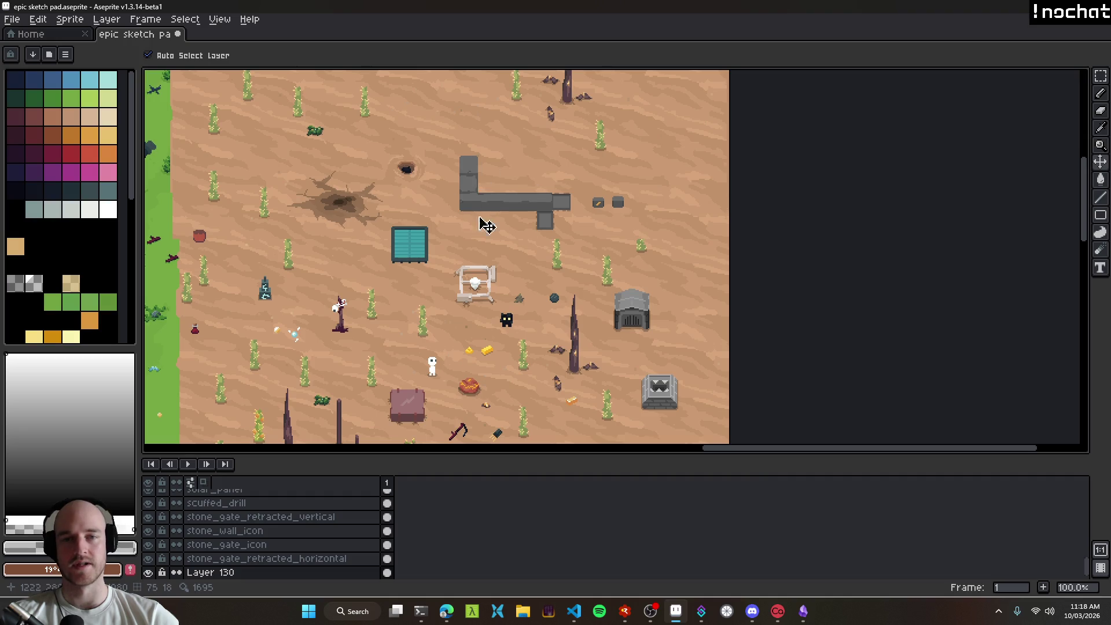
{"action": "scroll", "coordinate": [471, 219], "scroll_direction": "up", "scroll_amount": 2}
{"action": "scroll", "coordinate": [516, 191], "scroll_direction": "down", "scroll_amount": 4}
Step: Survey the desert around the teal box and along the grass-desert boundary
{"action": "mouse_move", "coordinate": [572, 340]}
{"action": "left_mouse_down"}
{"action": "mouse_move", "coordinate": [603, 219]}
{"action": "mouse_move", "coordinate": [603, 117]}
{"action": "mouse_move", "coordinate": [759, 232]}
{"action": "left_mouse_up"}
{"action": "scroll", "coordinate": [604, 220], "scroll_direction": "up", "scroll_amount": 1}
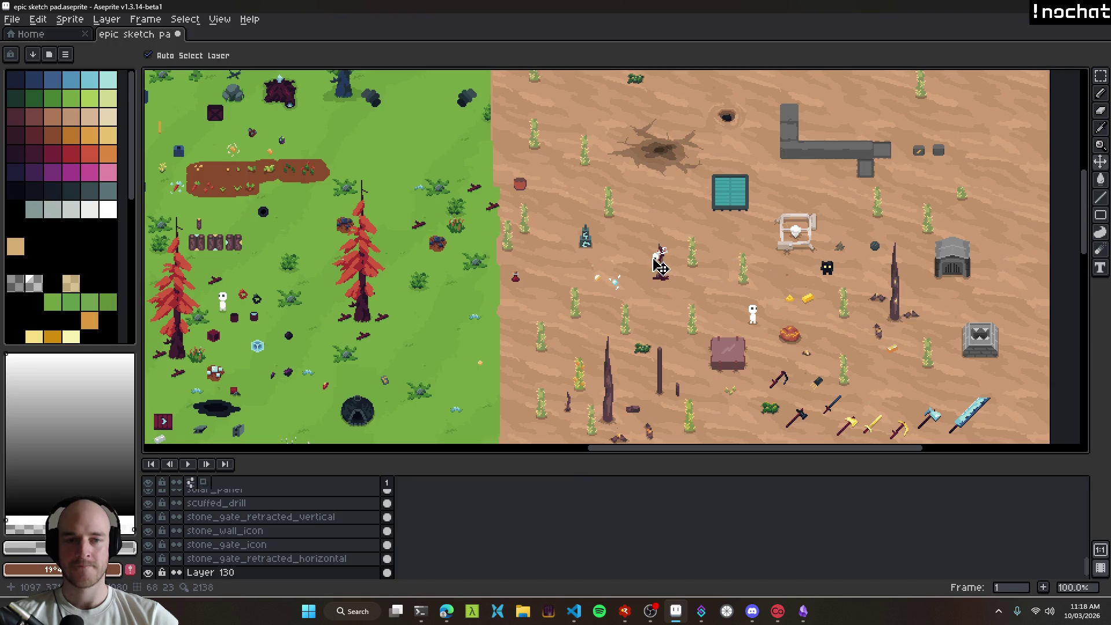
{"action": "left_click_drag", "start_coordinate": [666, 272], "coordinate": [643, 218]}
{"action": "left_click_drag", "start_coordinate": [708, 246], "coordinate": [1004, 191]}
{"action": "left_click_drag", "start_coordinate": [917, 166], "coordinate": [612, 278]}
{"action": "left_click_drag", "start_coordinate": [652, 315], "coordinate": [790, 231]}
{"action": "scroll", "coordinate": [503, 290], "scroll_direction": "up", "scroll_amount": 1}
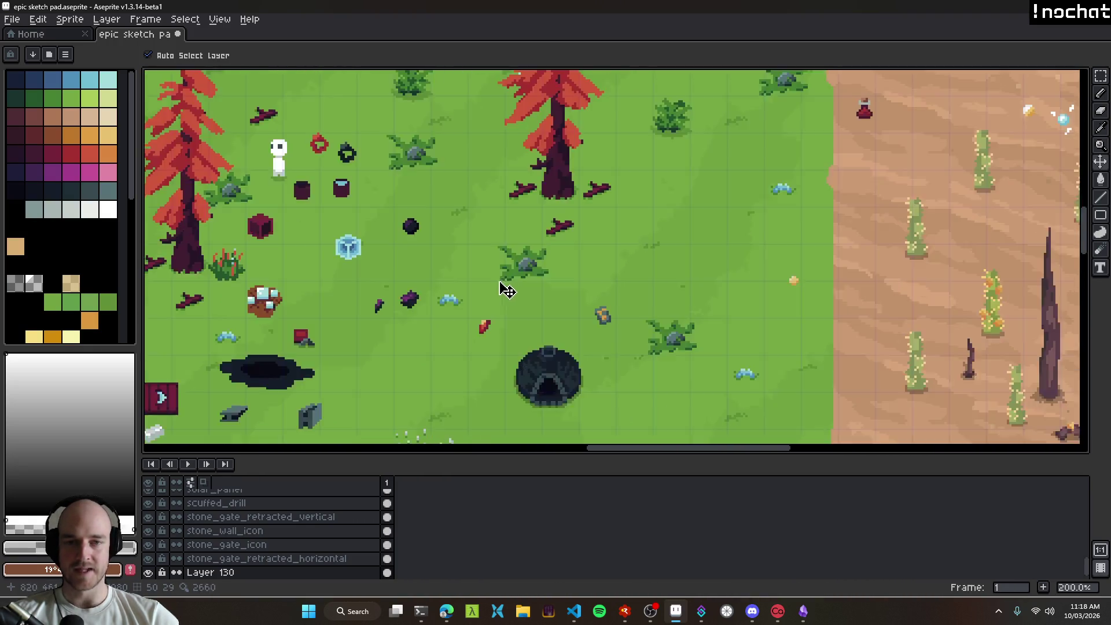
{"action": "scroll", "coordinate": [566, 249], "scroll_direction": "up", "scroll_amount": 4}
{"action": "scroll", "coordinate": [566, 249], "scroll_direction": "down", "scroll_amount": 3}
{"action": "left_click_drag", "start_coordinate": [670, 255], "coordinate": [370, 236]}
{"action": "scroll", "coordinate": [612, 276], "scroll_direction": "down", "scroll_amount": 2}
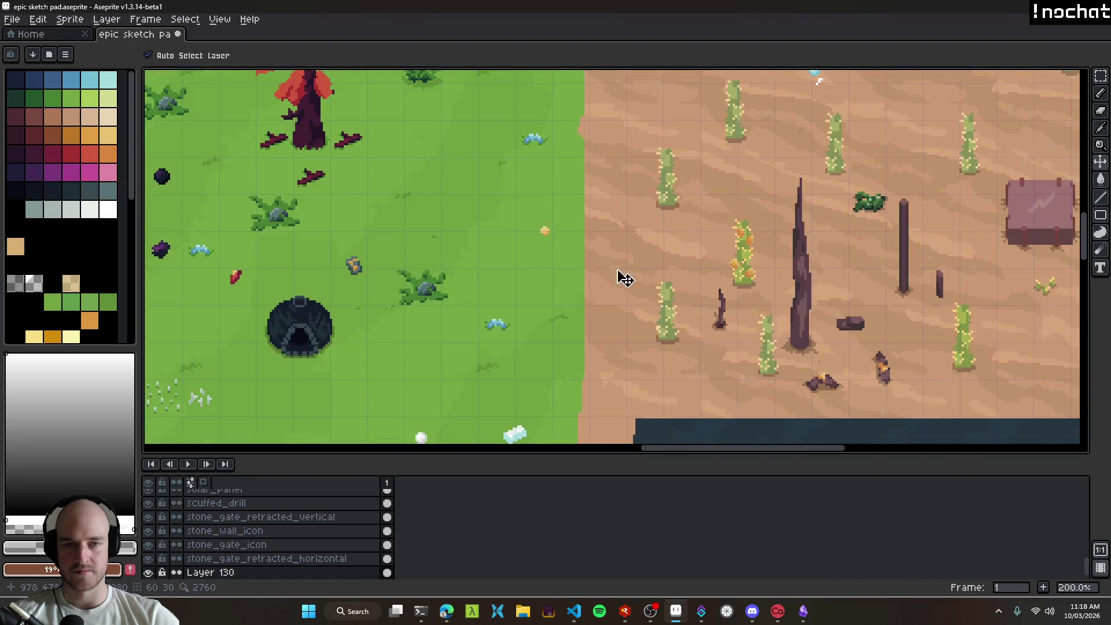
{"action": "mouse_move", "coordinate": [646, 256]}
{"action": "left_mouse_down"}
{"action": "mouse_move", "coordinate": [449, 256]}
{"action": "mouse_move", "coordinate": [530, 325]}
{"action": "left_mouse_up"}
{"action": "left_click_drag", "start_coordinate": [637, 252], "coordinate": [512, 247]}
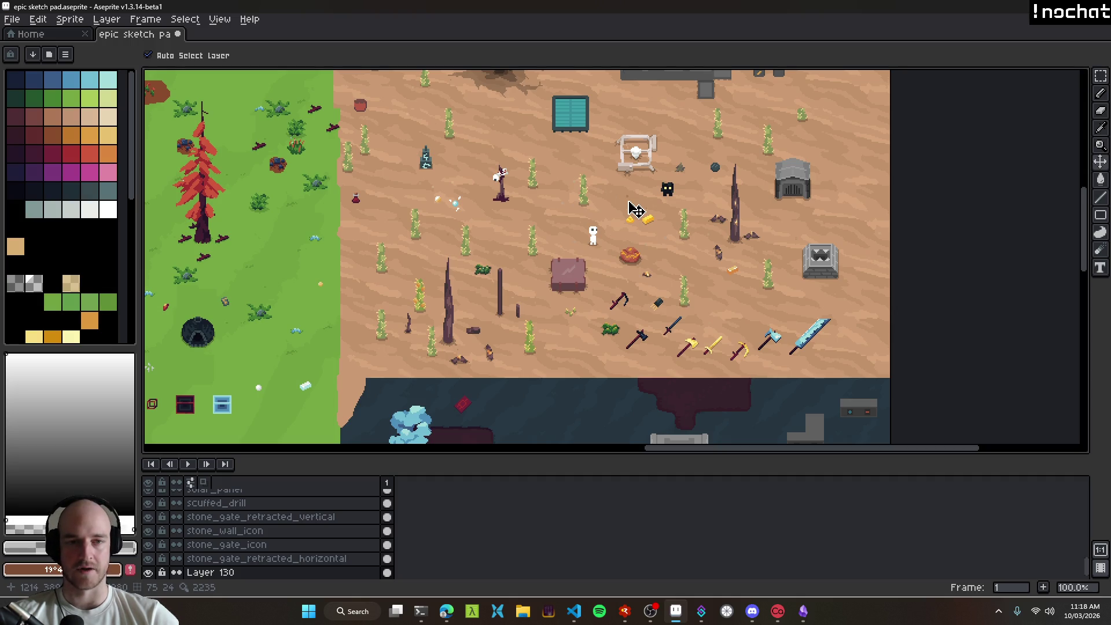
Step: Look over the cat, gold bars, gate, pipes and furnace area, then reopen the Google AI Mode firebrick tab
{"action": "scroll", "coordinate": [553, 258], "scroll_direction": "up", "scroll_amount": 1}
{"action": "left_click_drag", "start_coordinate": [746, 221], "coordinate": [445, 330]}
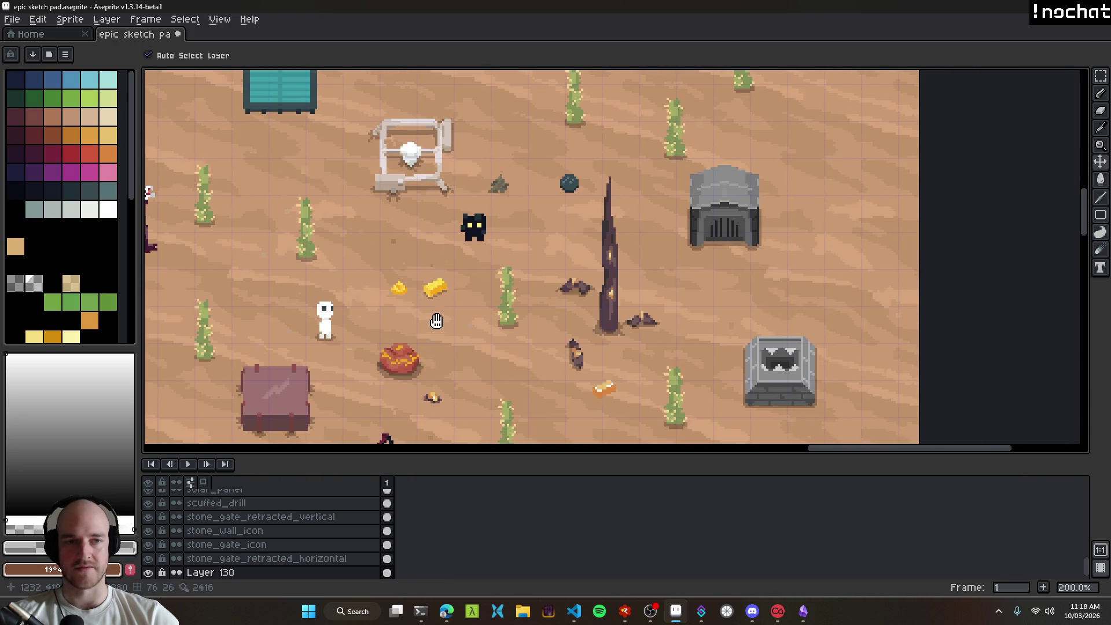
{"action": "mouse_move", "coordinate": [438, 226]}
{"action": "left_mouse_down"}
{"action": "mouse_move", "coordinate": [362, 211]}
{"action": "mouse_move", "coordinate": [593, 354]}
{"action": "left_mouse_up"}
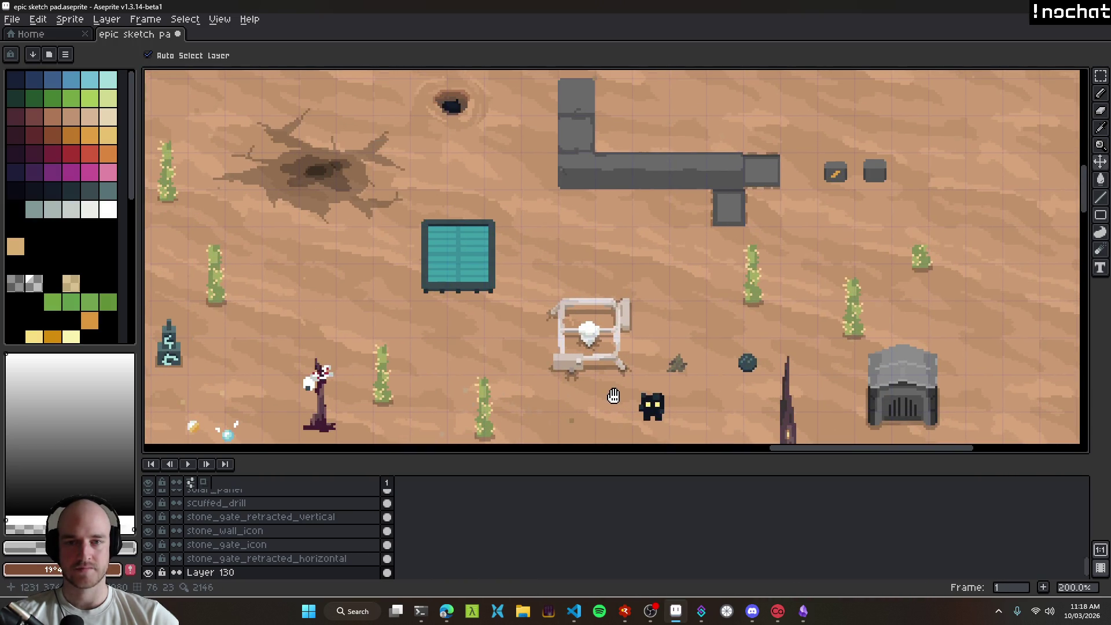
{"action": "mouse_move", "coordinate": [532, 274]}
{"action": "left_mouse_down"}
{"action": "mouse_move", "coordinate": [797, 353]}
{"action": "mouse_move", "coordinate": [380, 163]}
{"action": "left_mouse_up"}
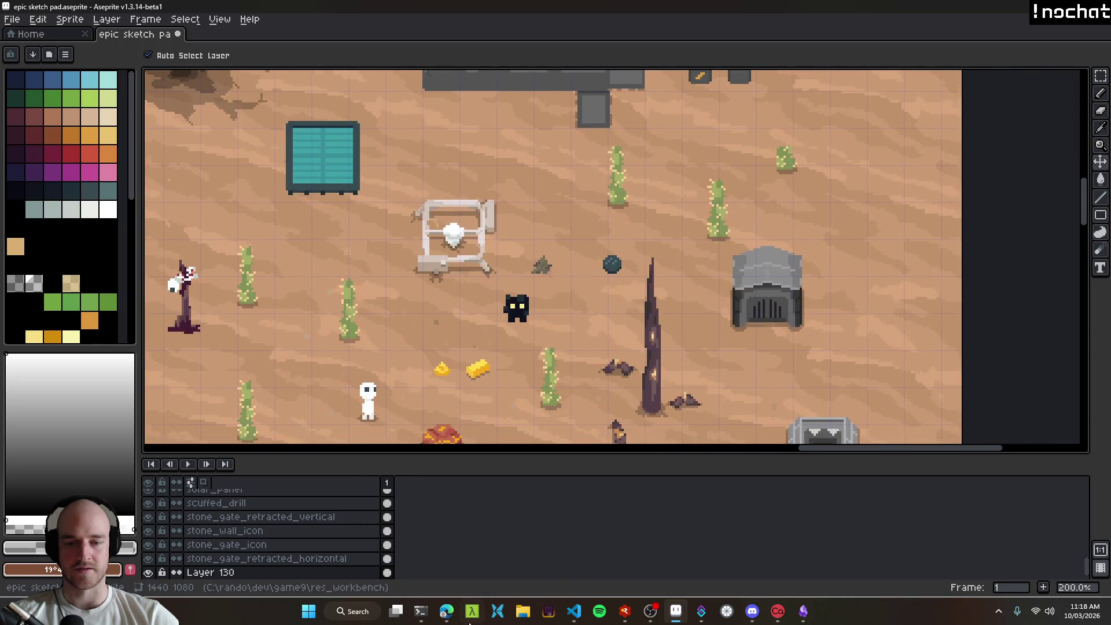
{"action": "left_click", "coordinate": [453, 617]}
{"action": "left_click", "coordinate": [49, 311]}
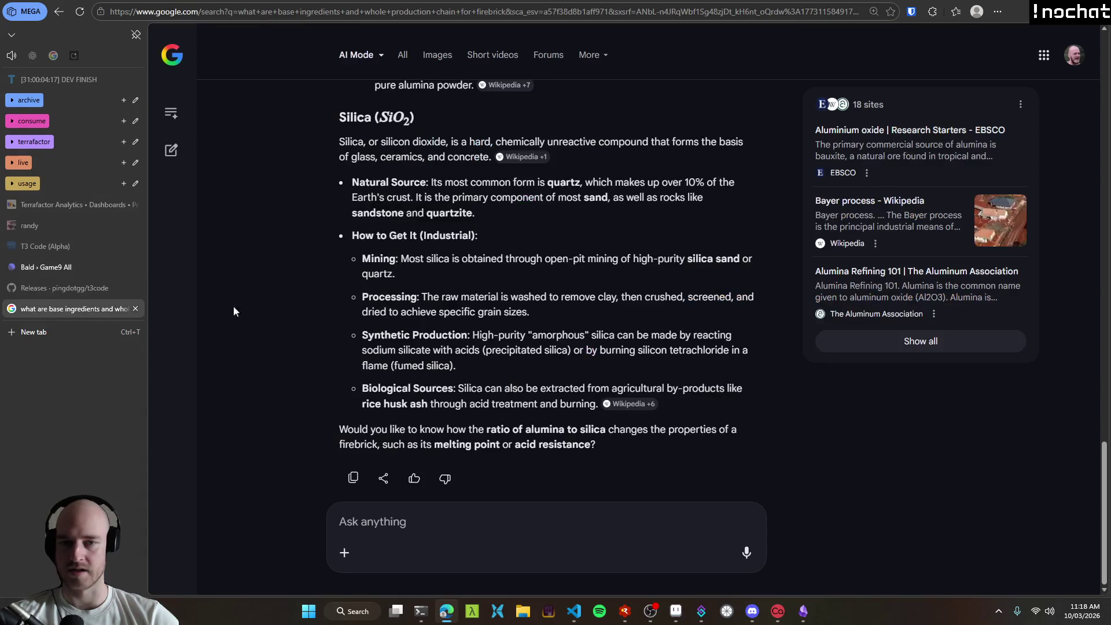
Step: Send the follow-up question 'how is firebrick then made?' after the silica answer
{"action": "scroll", "coordinate": [318, 336], "scroll_direction": "up", "scroll_amount": 10}
{"action": "scroll", "coordinate": [319, 335], "scroll_direction": "down", "scroll_amount": 5}
{"action": "scroll", "coordinate": [316, 337], "scroll_direction": "down", "scroll_amount": 5}
{"action": "scroll", "coordinate": [312, 337], "scroll_direction": "up", "scroll_amount": 4}
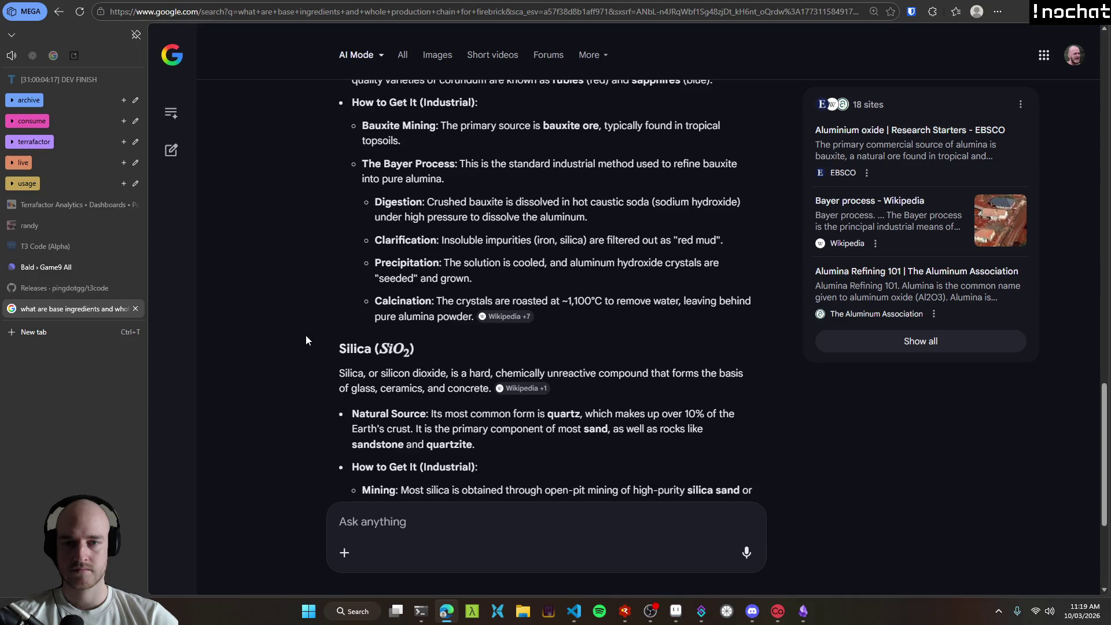
{"action": "scroll", "coordinate": [306, 338], "scroll_direction": "down", "scroll_amount": 4}
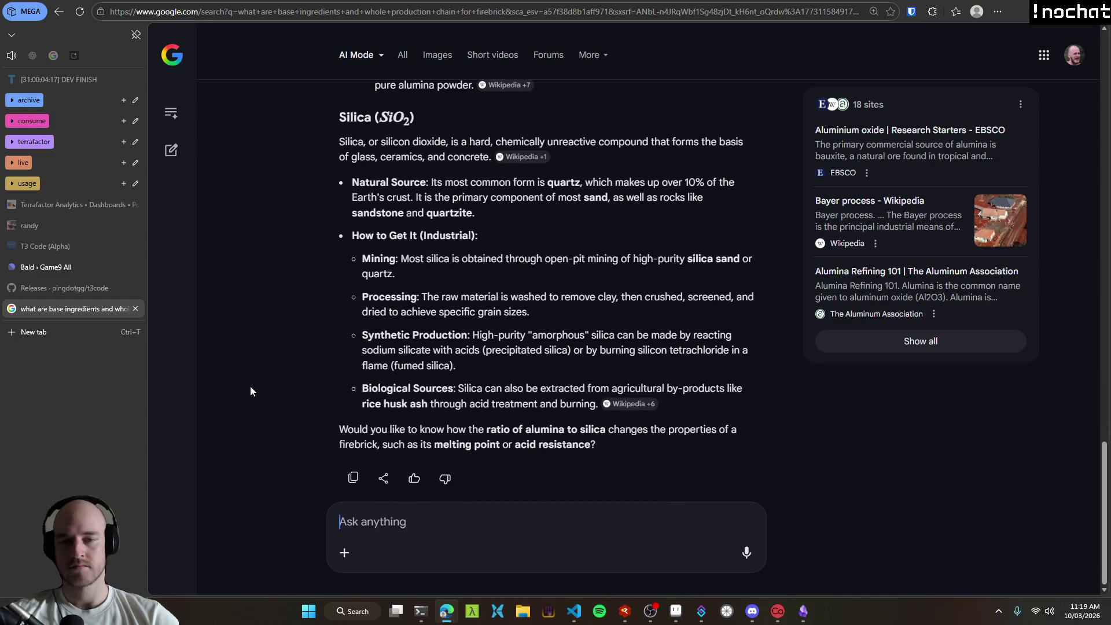
{"action": "type", "text": "how is fireb"}
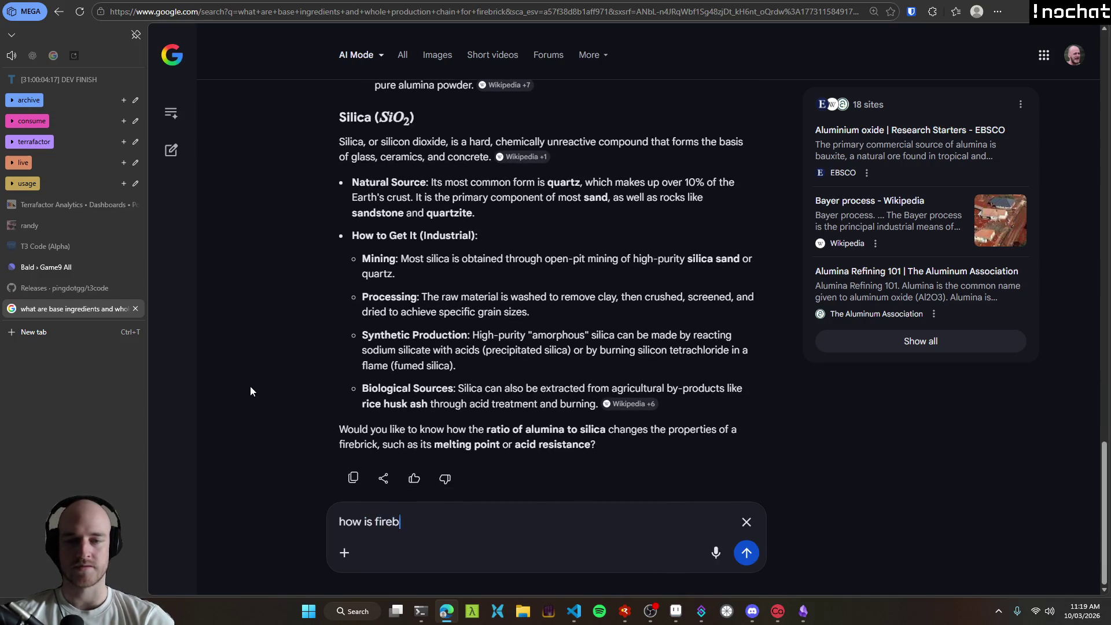
{"action": "type", "text": "rick then made"}
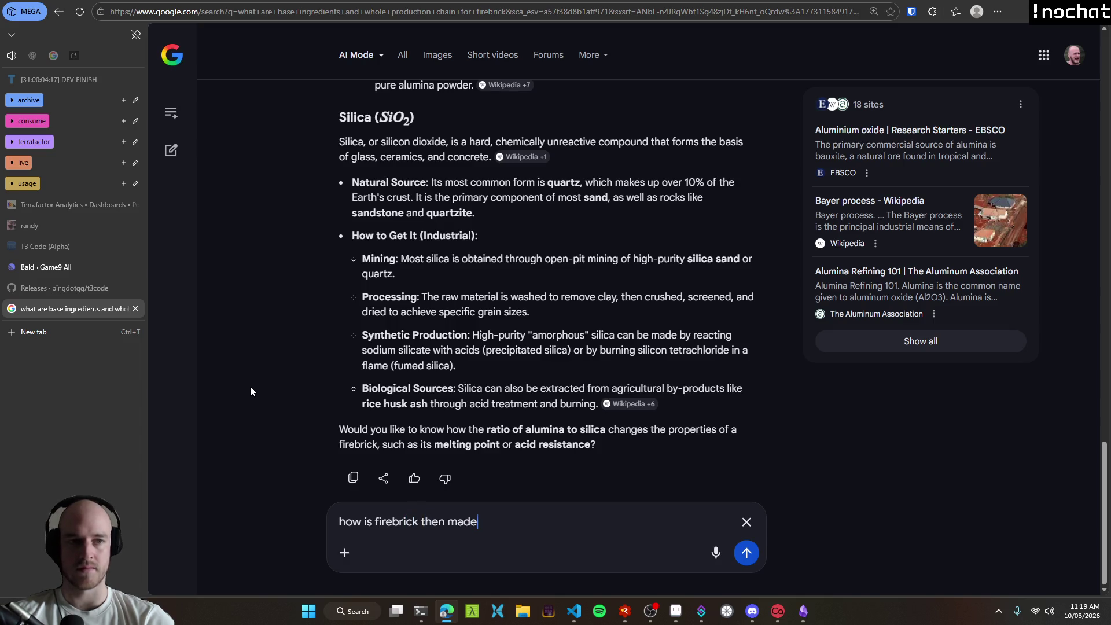
{"action": "type", "text": "?"}
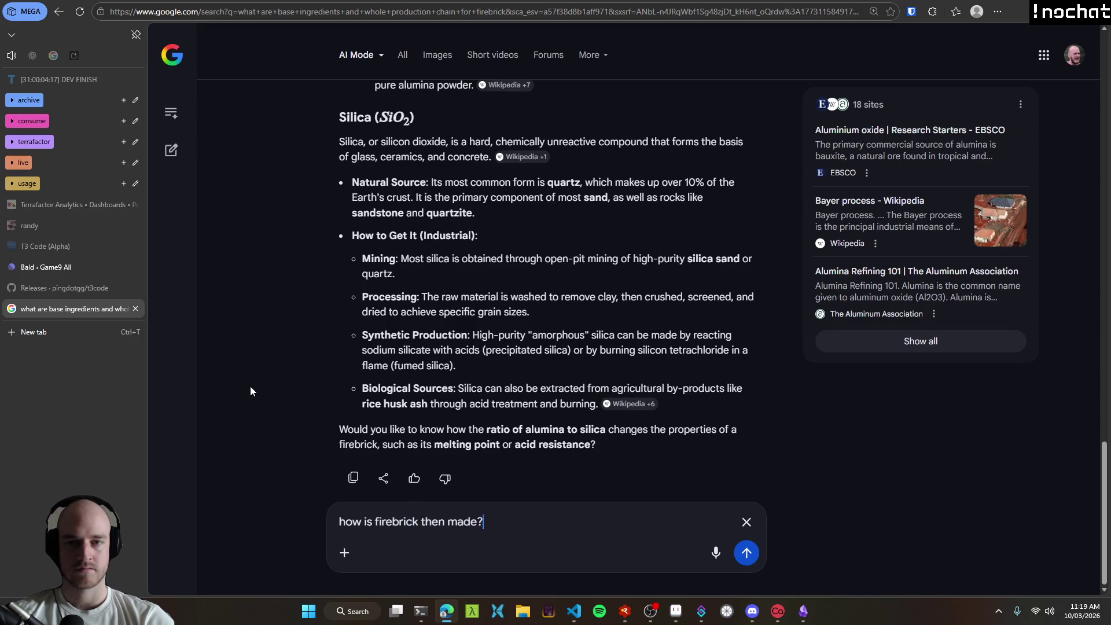
{"action": "key", "text": "Return"}
{"action": "scroll", "coordinate": [237, 319], "scroll_direction": "up", "scroll_amount": 5}
{"action": "scroll", "coordinate": [238, 320], "scroll_direction": "up", "scroll_amount": 6}
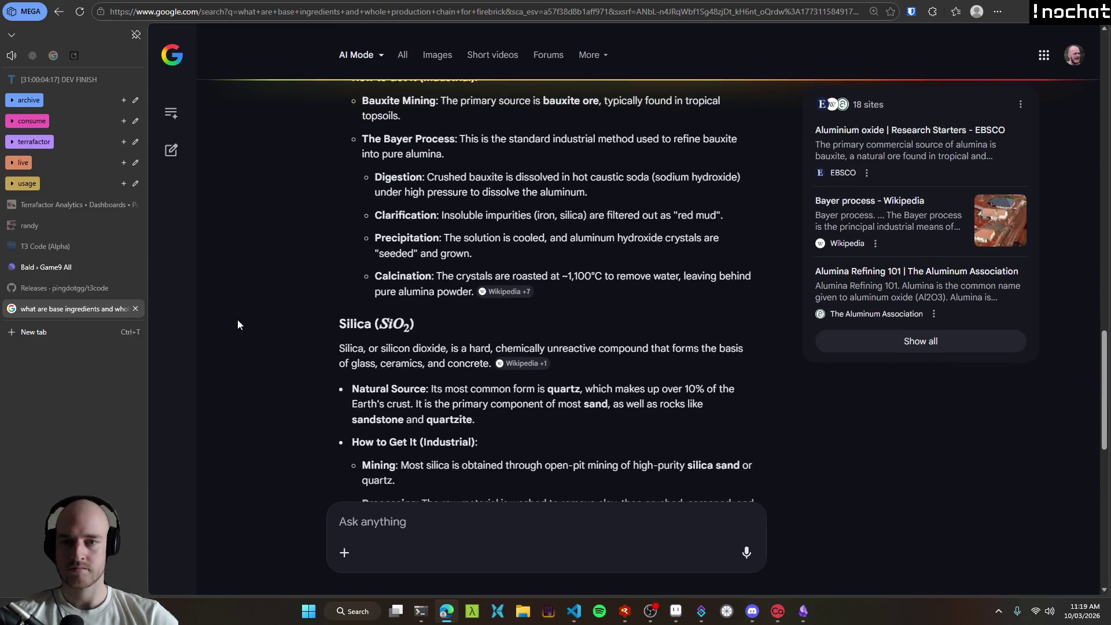
Step: Scroll down to the firebrick answer's Production Chain: crushing, grog, mixing, pressing, drying at 80–150°C
{"action": "scroll", "coordinate": [310, 293], "scroll_direction": "down", "scroll_amount": 3}
{"action": "scroll", "coordinate": [546, 231], "scroll_direction": "down", "scroll_amount": 7}
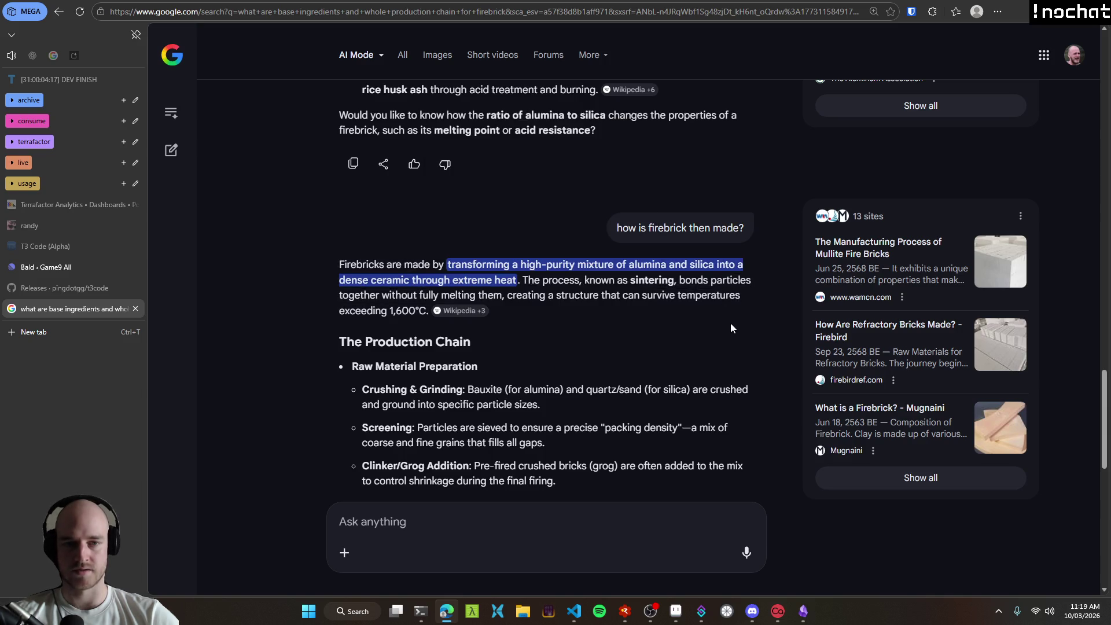
{"action": "scroll", "coordinate": [672, 332], "scroll_direction": "down", "scroll_amount": 3}
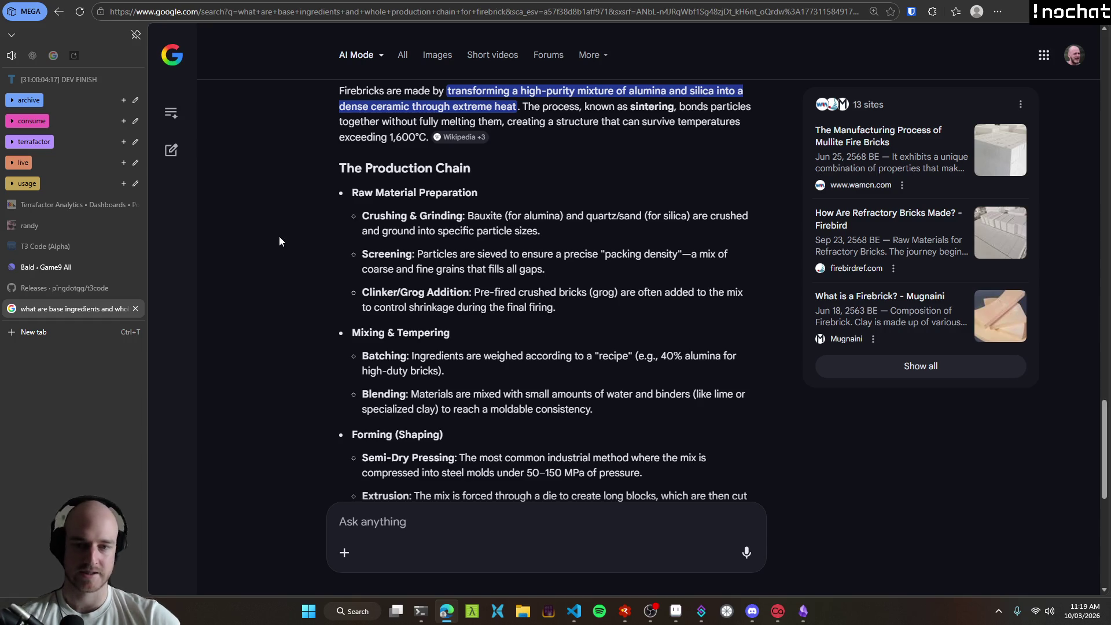
{"action": "scroll", "coordinate": [280, 242], "scroll_direction": "down", "scroll_amount": 1}
{"action": "scroll", "coordinate": [280, 247], "scroll_direction": "down", "scroll_amount": 1}
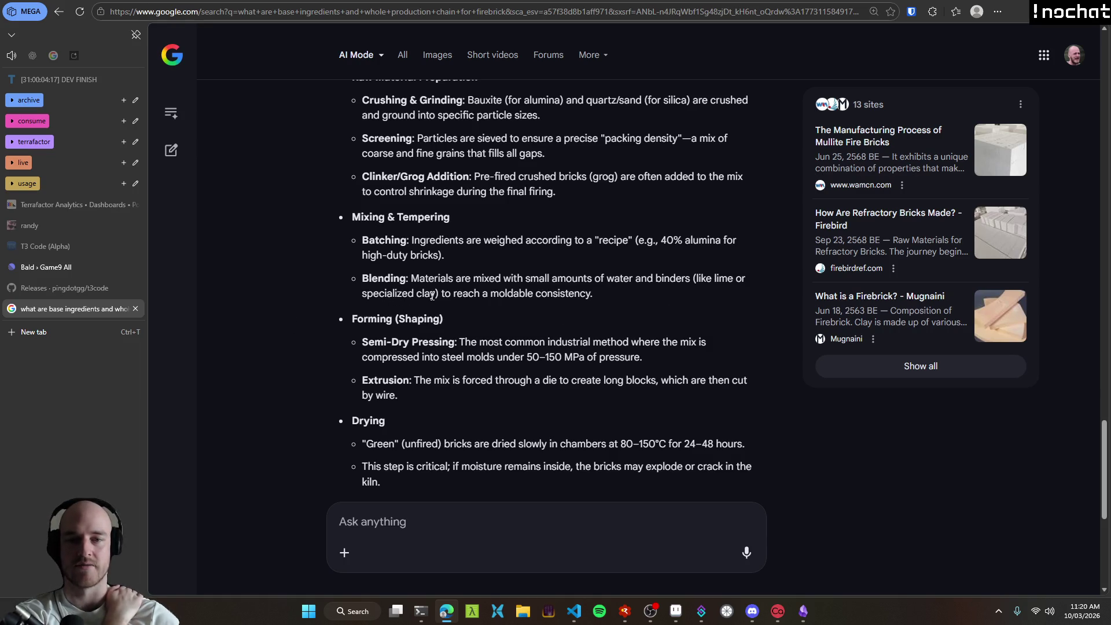
Step: Highlight the MPa pressing pressure and the 80–150°C drying temperature in the firebrick answer
{"action": "scroll", "coordinate": [338, 297], "scroll_direction": "down", "scroll_amount": 1}
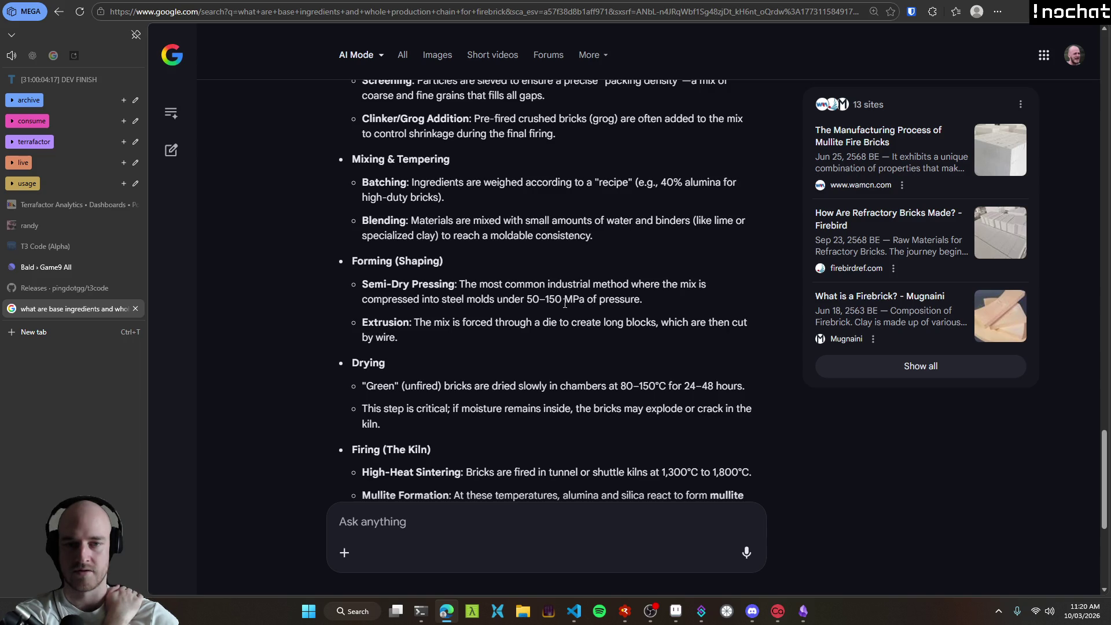
{"action": "left_click_drag", "start_coordinate": [564, 301], "coordinate": [657, 301]}
{"action": "left_click", "coordinate": [580, 324]}
{"action": "scroll", "coordinate": [359, 284], "scroll_direction": "down", "scroll_amount": 1}
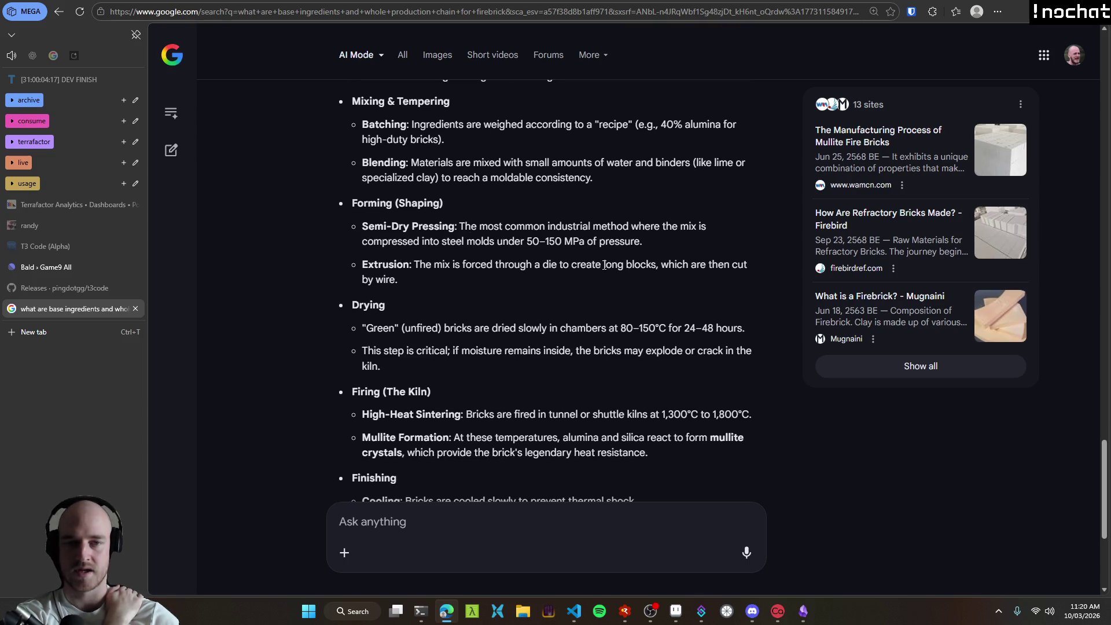
{"action": "scroll", "coordinate": [501, 279], "scroll_direction": "down", "scroll_amount": 1}
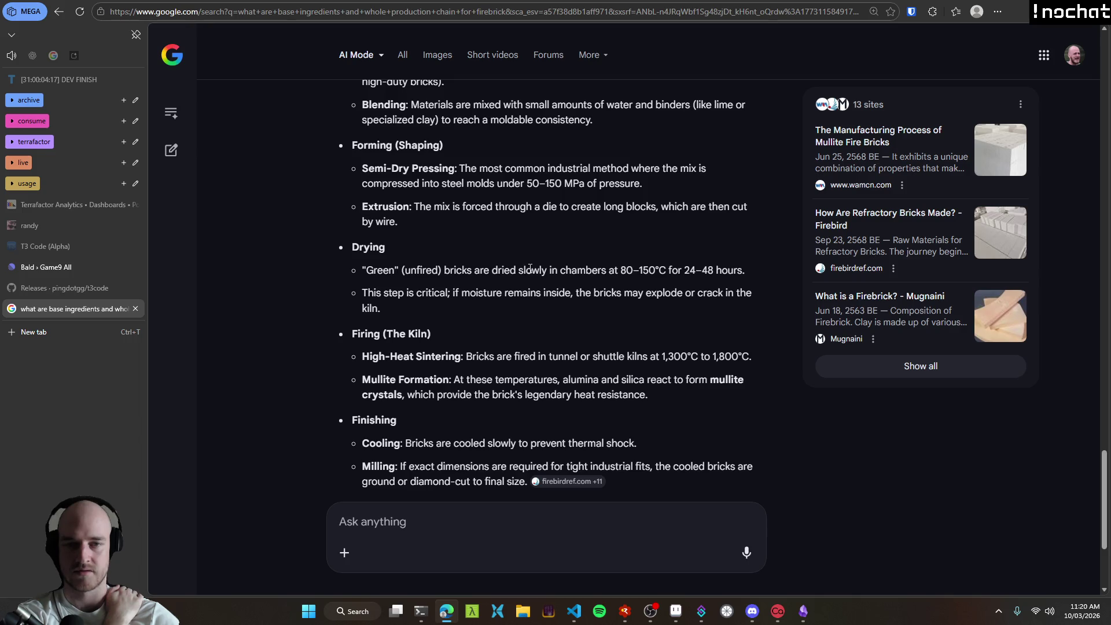
{"action": "double_click", "coordinate": [474, 254]}
{"action": "left_click", "coordinate": [475, 254]}
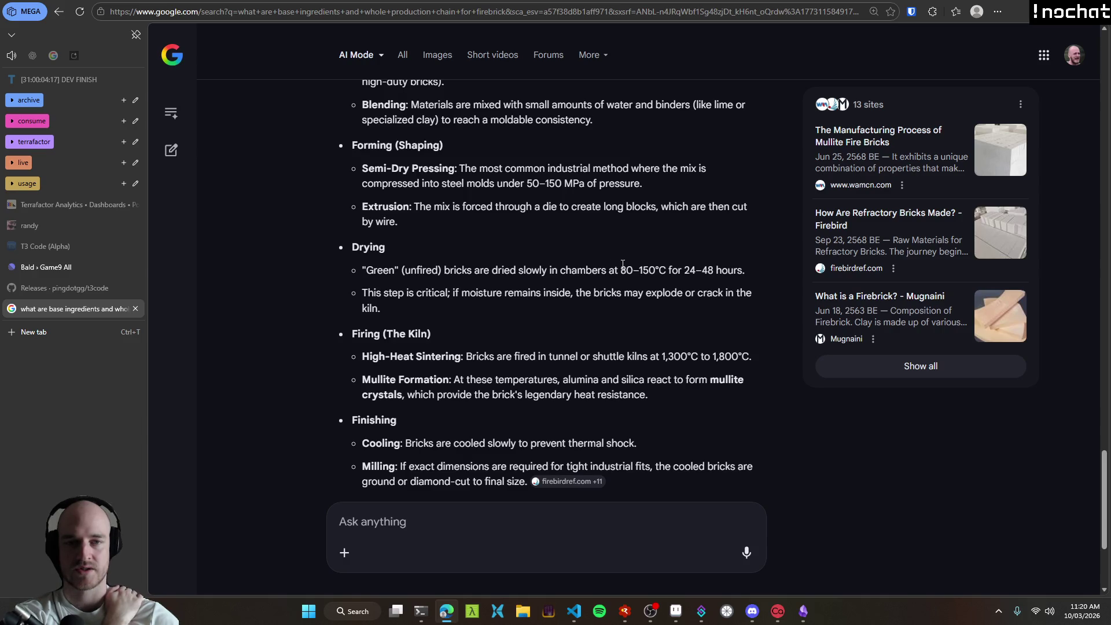
{"action": "left_click_drag", "start_coordinate": [621, 269], "coordinate": [669, 273]}
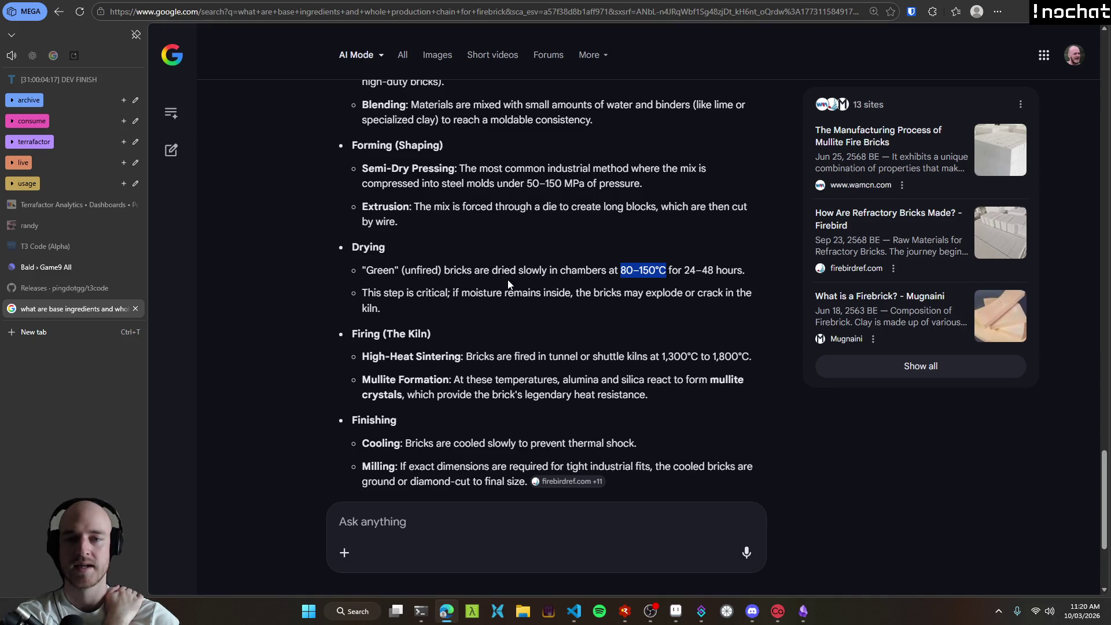
{"action": "left_click", "coordinate": [453, 283]}
{"action": "left_click_drag", "start_coordinate": [620, 270], "coordinate": [665, 270]}
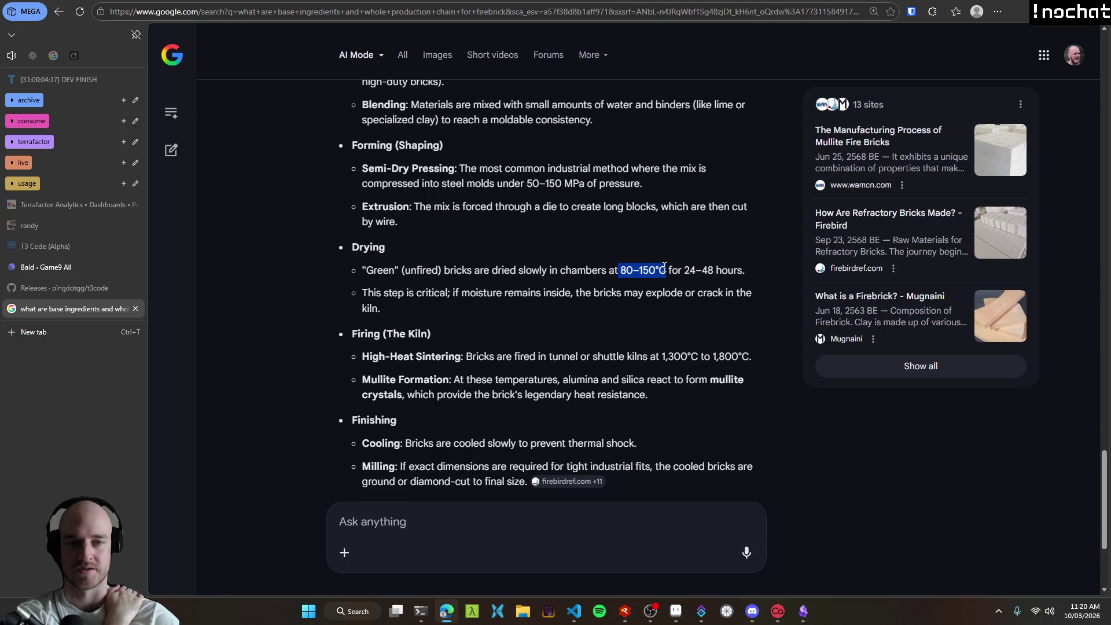
{"action": "left_click", "coordinate": [384, 296]}
Step: Highlight the High-Heat Sintering and Mullite Formation lines, then start voice dictation
{"action": "scroll", "coordinate": [384, 296], "scroll_direction": "down", "scroll_amount": 1}
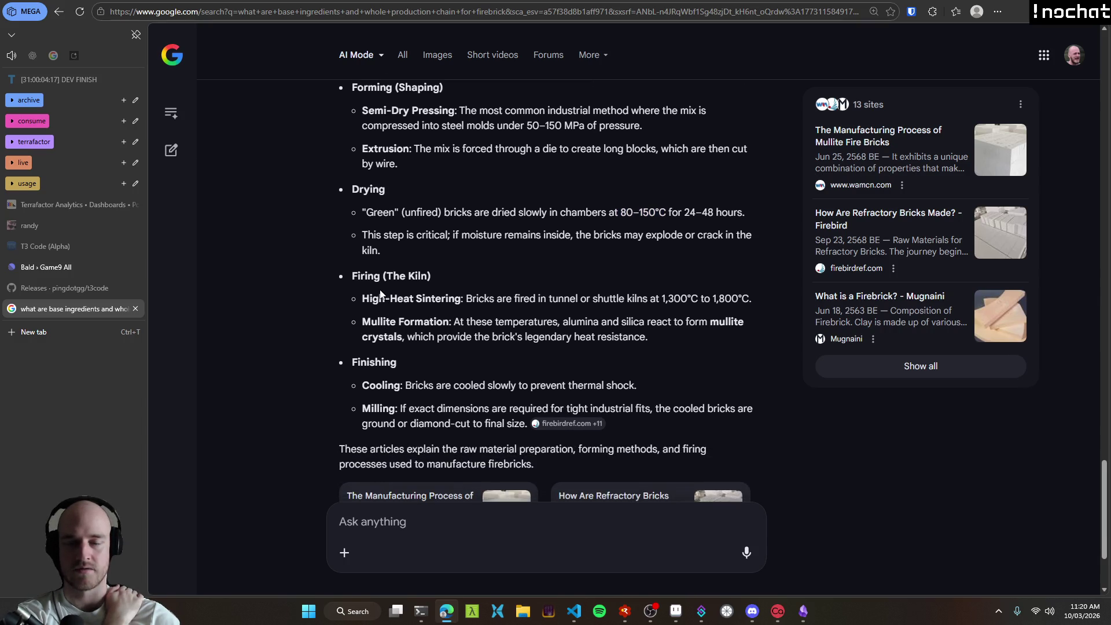
{"action": "mouse_move", "coordinate": [372, 299]}
{"action": "left_mouse_down"}
{"action": "mouse_move", "coordinate": [620, 323]}
{"action": "mouse_move", "coordinate": [647, 299]}
{"action": "mouse_move", "coordinate": [752, 300]}
{"action": "left_mouse_up"}
{"action": "double_click", "coordinate": [492, 298]}
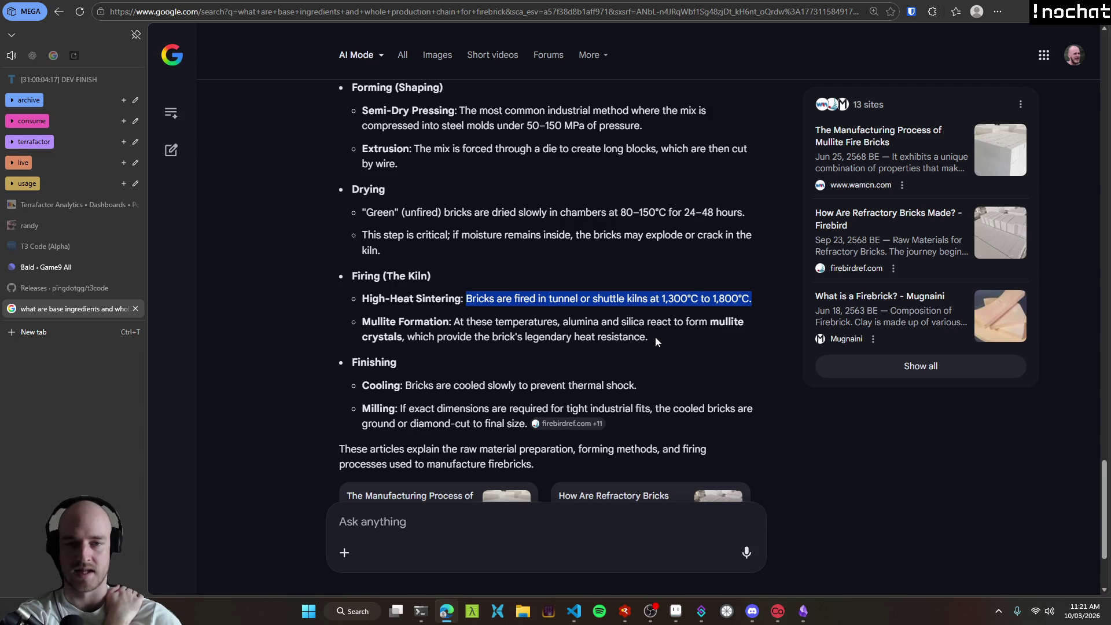
{"action": "mouse_move", "coordinate": [646, 339]}
{"action": "left_mouse_down"}
{"action": "mouse_move", "coordinate": [432, 339]}
{"action": "mouse_move", "coordinate": [363, 322]}
{"action": "left_mouse_up"}
{"action": "triple_click", "coordinate": [376, 322]}
{"action": "left_click", "coordinate": [572, 351]}
{"action": "scroll", "coordinate": [571, 354], "scroll_direction": "down", "scroll_amount": 1}
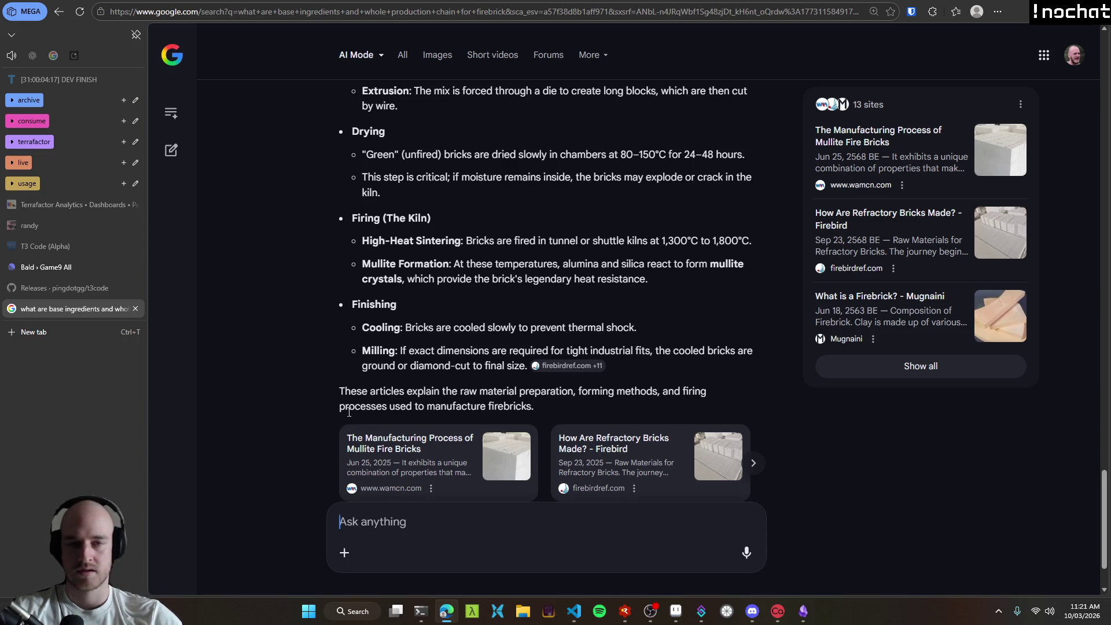
{"action": "key", "text": "ctrl+super"}
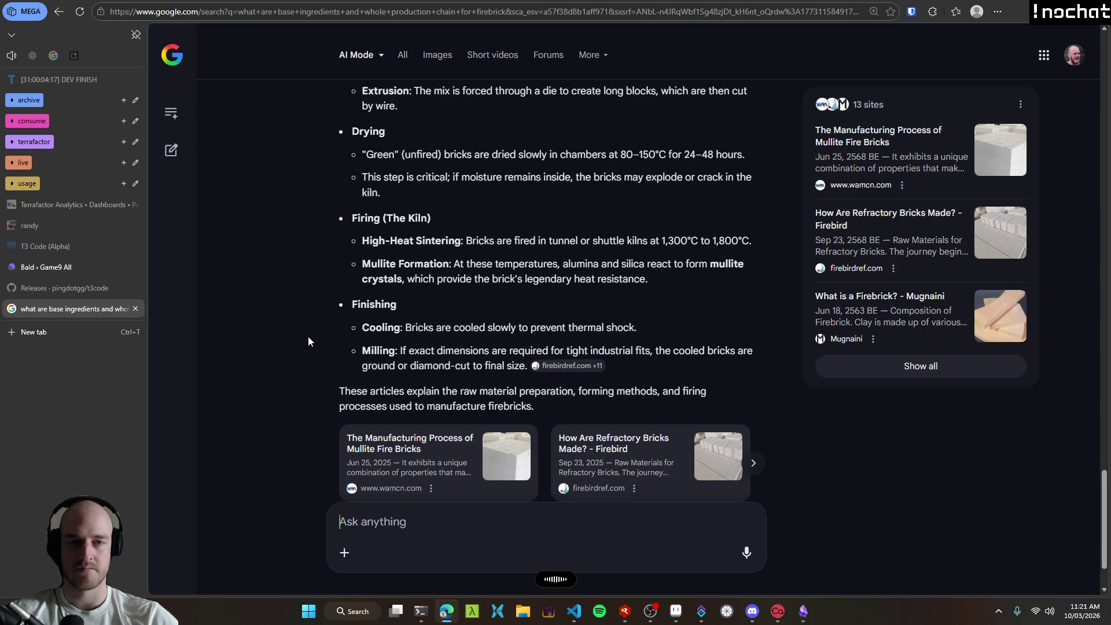
Step: Ask the maximum firing heat after final processing, then highlight alumina ratings from 1,250°C to 2,000°C
{"action": "type", "text": "Now after the final process what is the max heat that it can be fired up to?"}
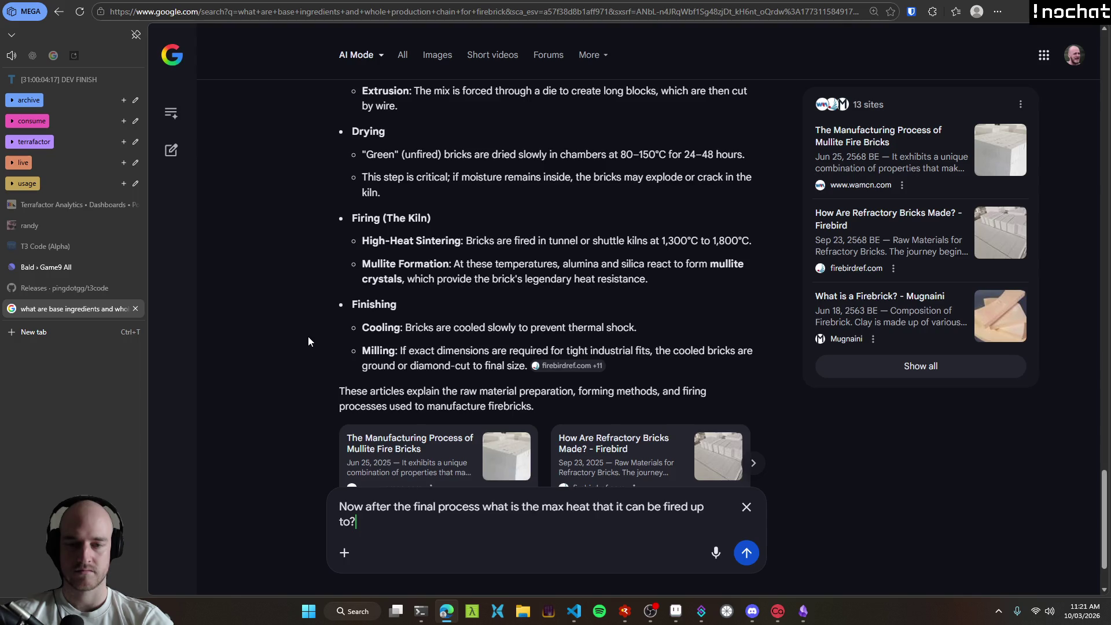
{"action": "key", "text": "Return"}
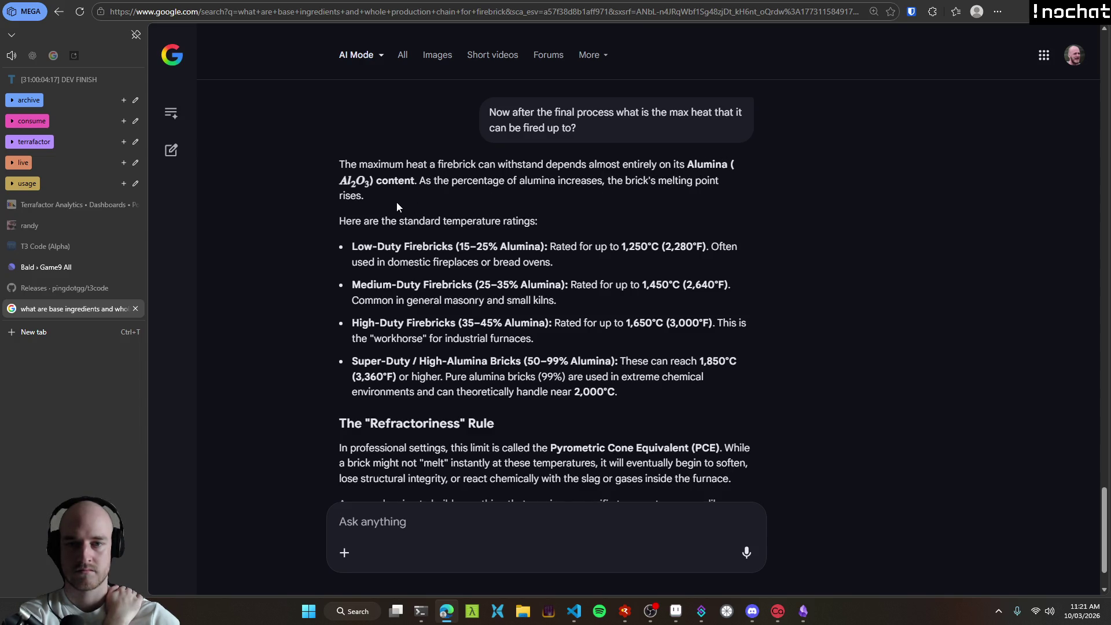
{"action": "double_click", "coordinate": [473, 246]}
{"action": "left_click_drag", "start_coordinate": [473, 246], "coordinate": [542, 246]}
{"action": "left_click_drag", "start_coordinate": [624, 247], "coordinate": [659, 248]}
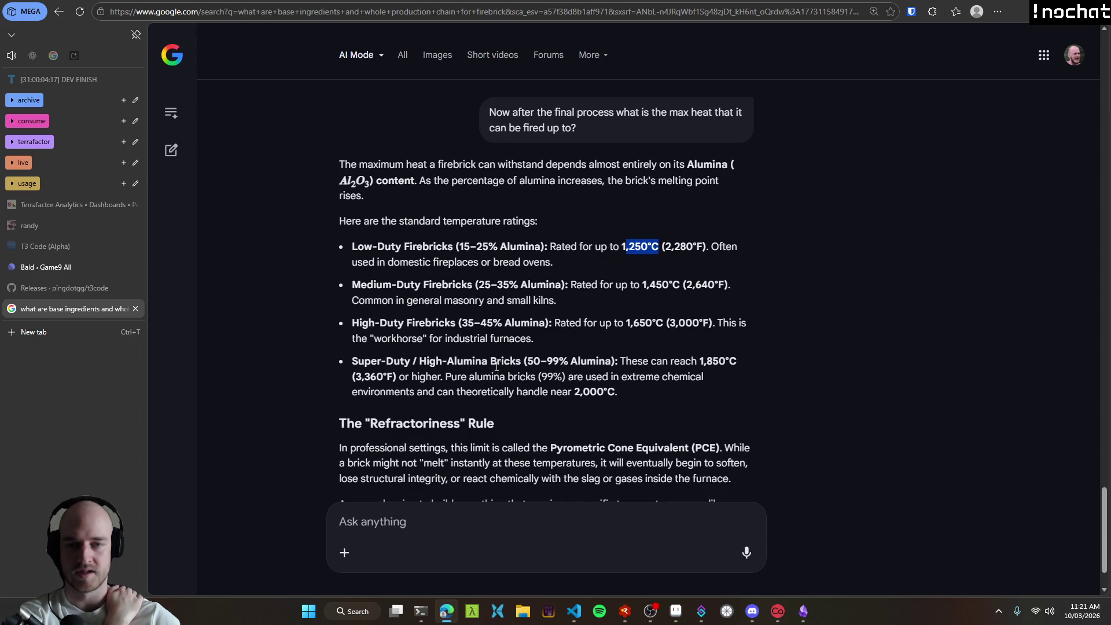
{"action": "left_click_drag", "start_coordinate": [549, 365], "coordinate": [590, 366]}
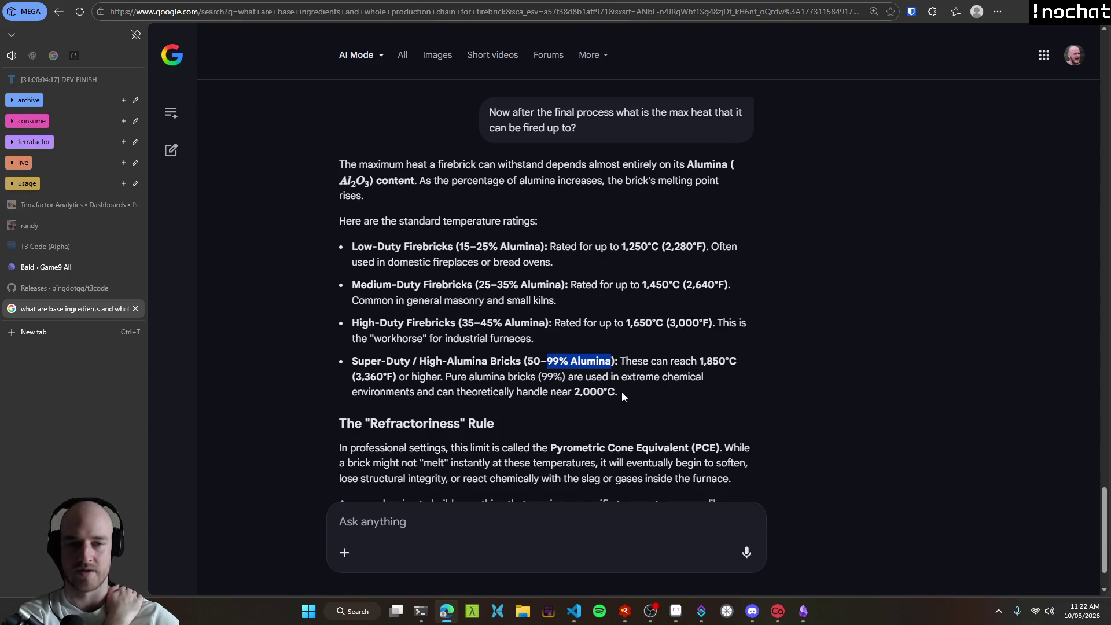
{"action": "left_click_drag", "start_coordinate": [625, 395], "coordinate": [581, 394]}
{"action": "left_click", "coordinate": [580, 395]}
Step: Reread the temperature ratings, repeatedly highlighting the Medium-Duty Firebricks bullet
{"action": "scroll", "coordinate": [660, 401], "scroll_direction": "down", "scroll_amount": 2}
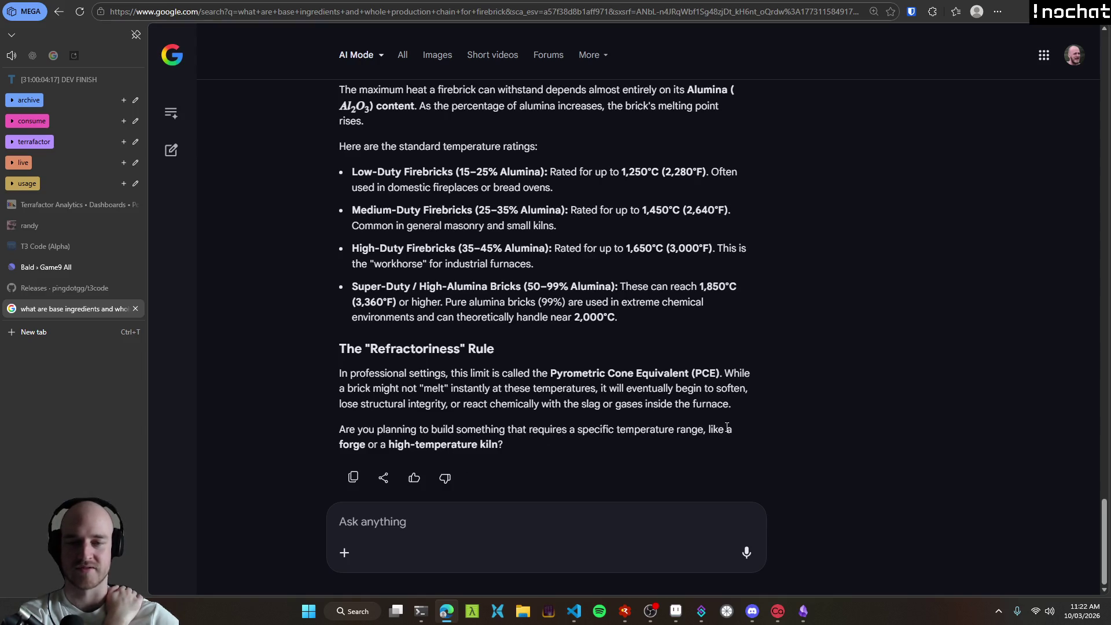
{"action": "scroll", "coordinate": [684, 436], "scroll_direction": "up", "scroll_amount": 2}
{"action": "scroll", "coordinate": [675, 433], "scroll_direction": "down", "scroll_amount": 2}
{"action": "scroll", "coordinate": [678, 433], "scroll_direction": "up", "scroll_amount": 9}
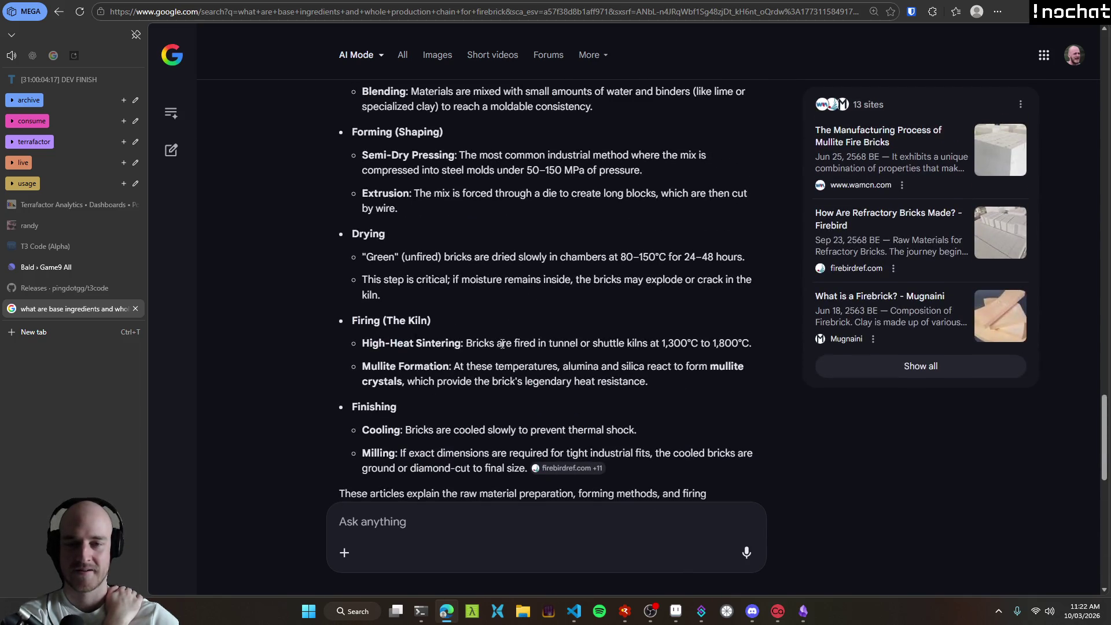
{"action": "scroll", "coordinate": [501, 348], "scroll_direction": "down", "scroll_amount": 12}
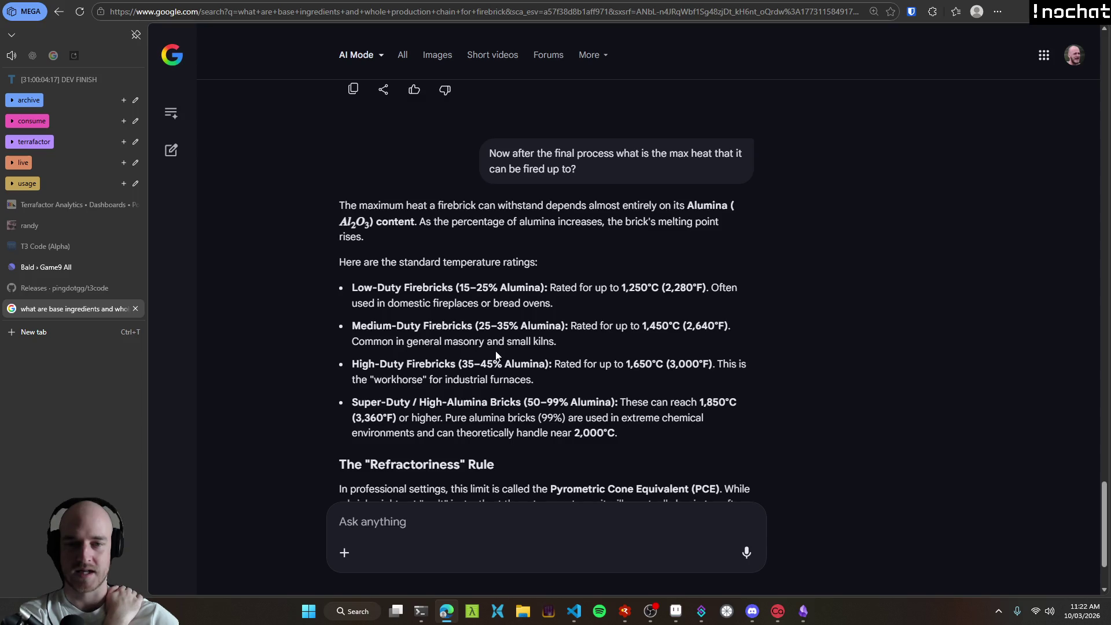
{"action": "left_click_drag", "start_coordinate": [580, 346], "coordinate": [363, 331]}
{"action": "left_click", "coordinate": [584, 346]}
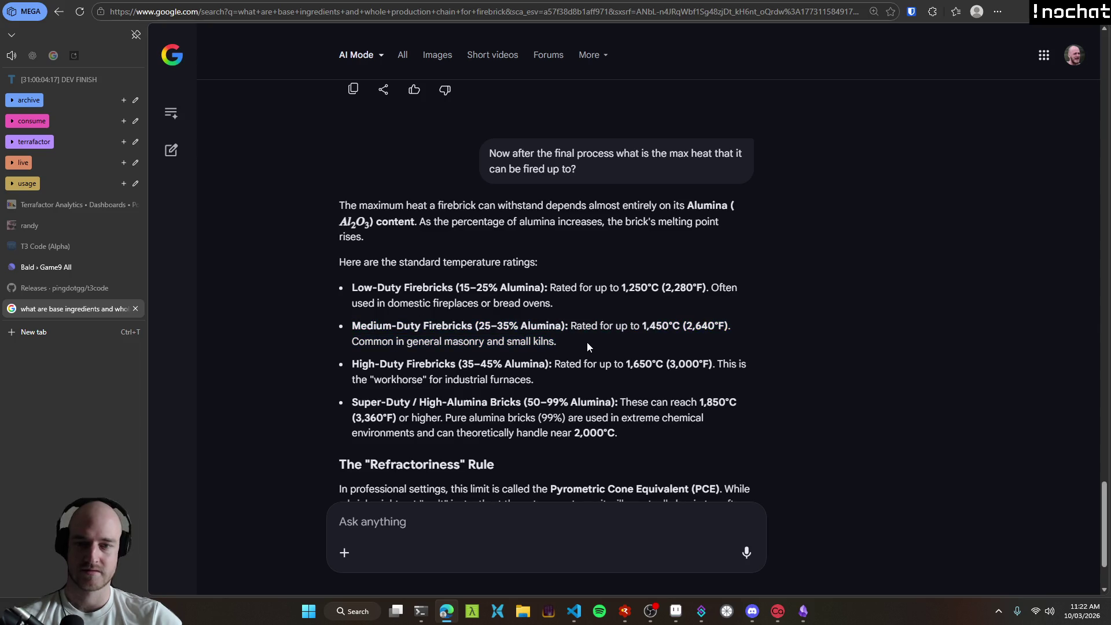
{"action": "mouse_move", "coordinate": [607, 342]}
{"action": "left_mouse_down"}
{"action": "mouse_move", "coordinate": [373, 331]}
{"action": "mouse_move", "coordinate": [358, 342]}
{"action": "mouse_move", "coordinate": [360, 329]}
{"action": "left_mouse_up"}
{"action": "left_click", "coordinate": [602, 338]}
{"action": "left_click_drag", "start_coordinate": [603, 339], "coordinate": [353, 335]}
{"action": "left_click", "coordinate": [605, 347]}
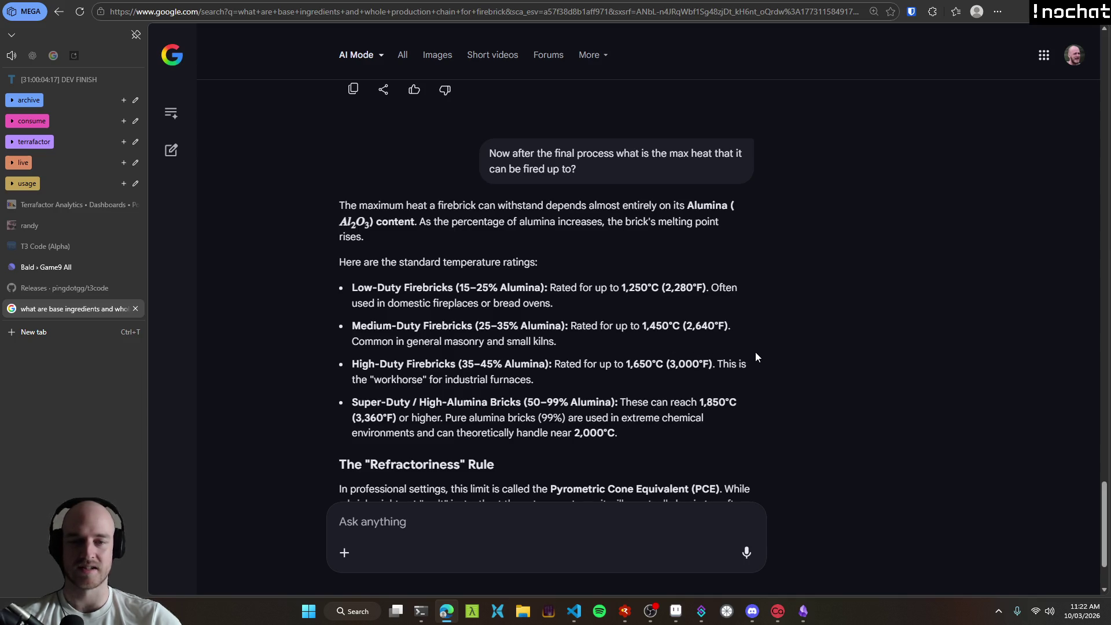
{"action": "scroll", "coordinate": [763, 346], "scroll_direction": "down", "scroll_amount": 1}
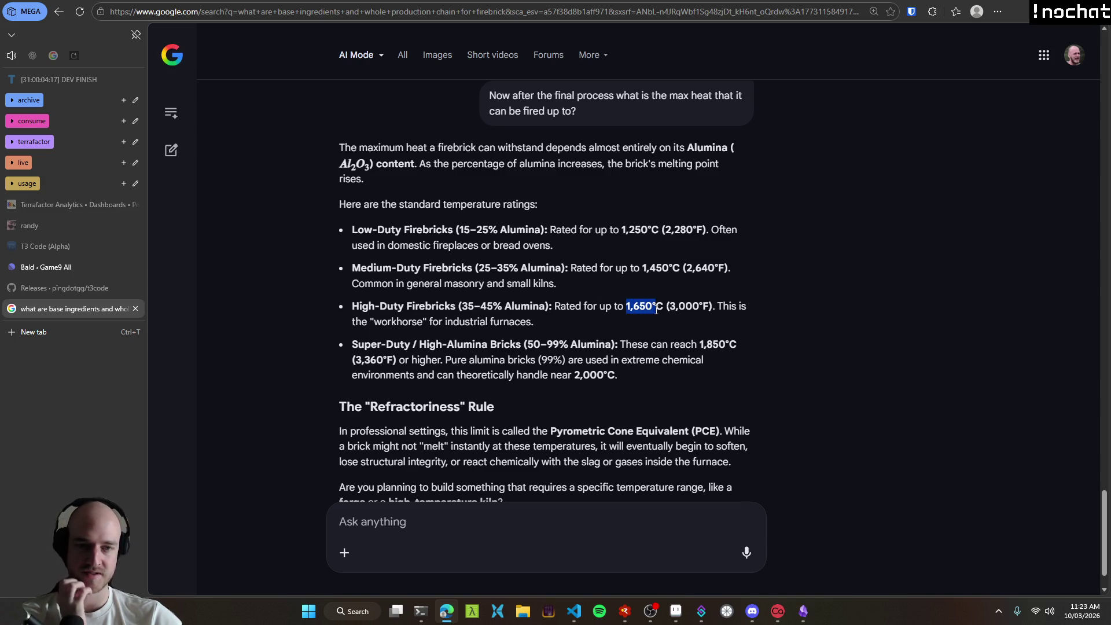
{"action": "scroll", "coordinate": [841, 369], "scroll_direction": "up", "scroll_amount": 5}
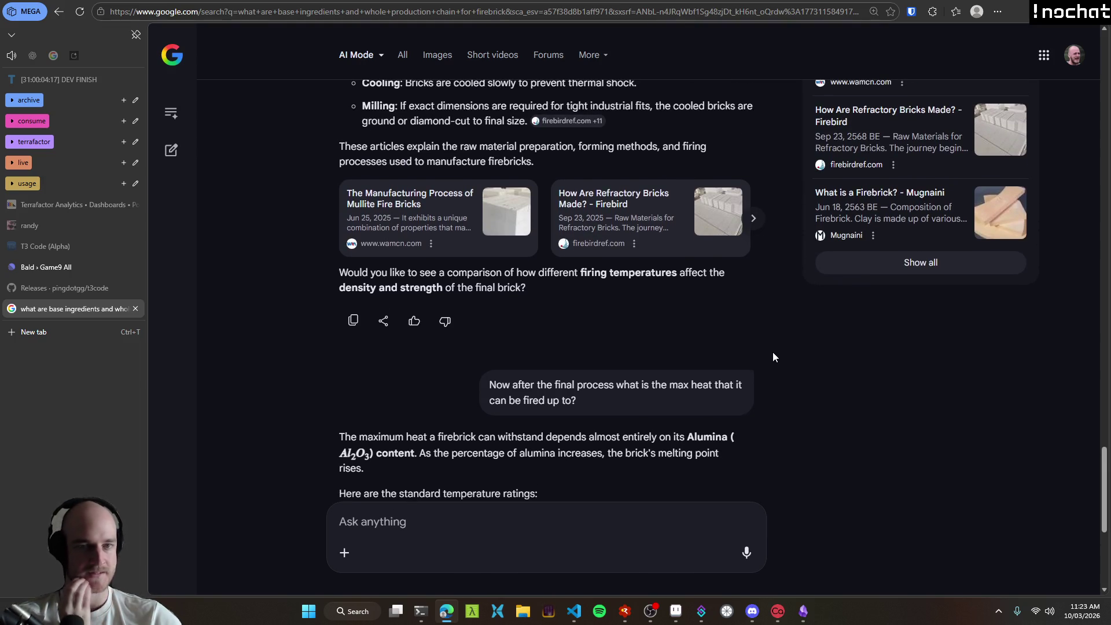
Step: Select the whole Crushing & Grinding paragraph of the firebrick answer, then switch to Aseprite
{"action": "scroll", "coordinate": [773, 353], "scroll_direction": "up", "scroll_amount": 5}
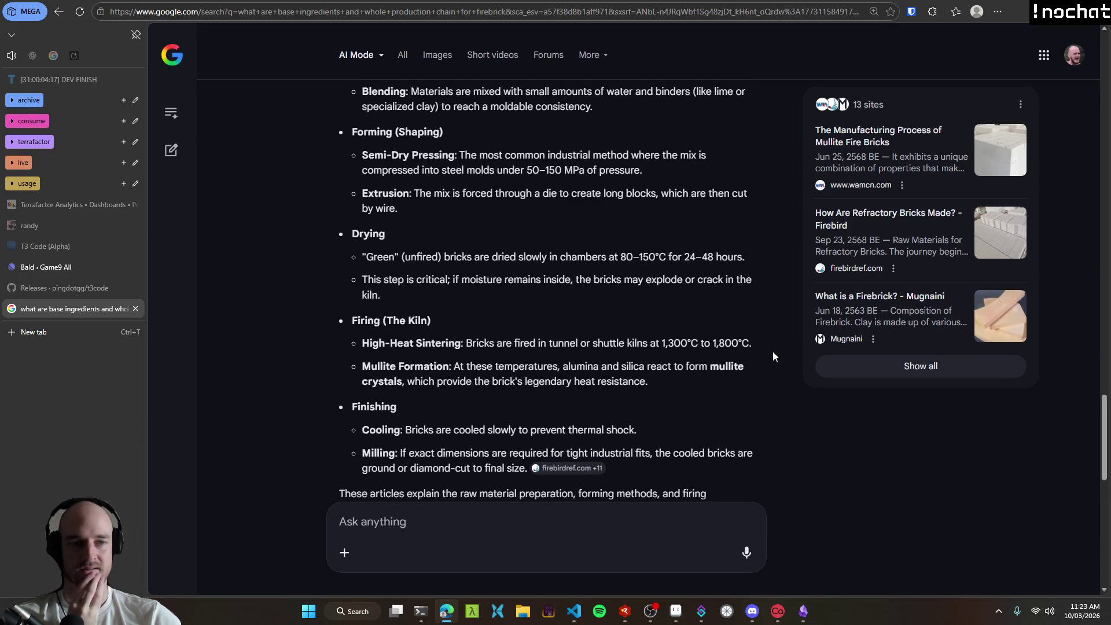
{"action": "scroll", "coordinate": [773, 352], "scroll_direction": "up", "scroll_amount": 2}
{"action": "scroll", "coordinate": [766, 354], "scroll_direction": "up", "scroll_amount": 5}
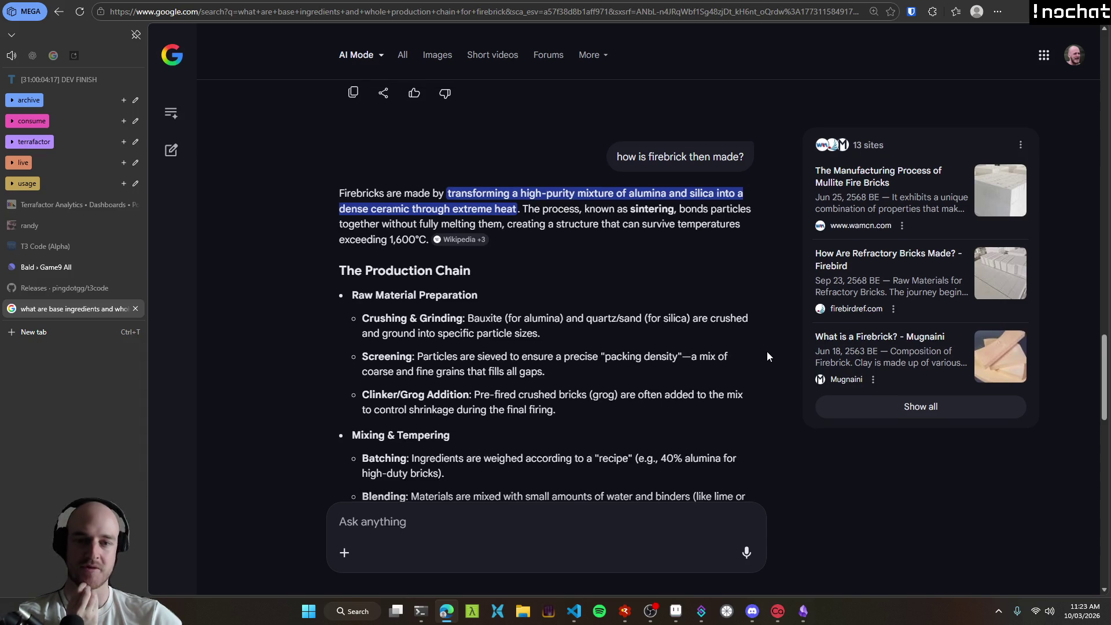
{"action": "scroll", "coordinate": [470, 315], "scroll_direction": "down", "scroll_amount": 2}
{"action": "mouse_move", "coordinate": [382, 201]}
{"action": "left_mouse_down"}
{"action": "mouse_move", "coordinate": [552, 223]}
{"action": "mouse_move", "coordinate": [362, 203]}
{"action": "mouse_move", "coordinate": [538, 216]}
{"action": "mouse_move", "coordinate": [362, 202]}
{"action": "mouse_move", "coordinate": [394, 198]}
{"action": "left_mouse_up"}
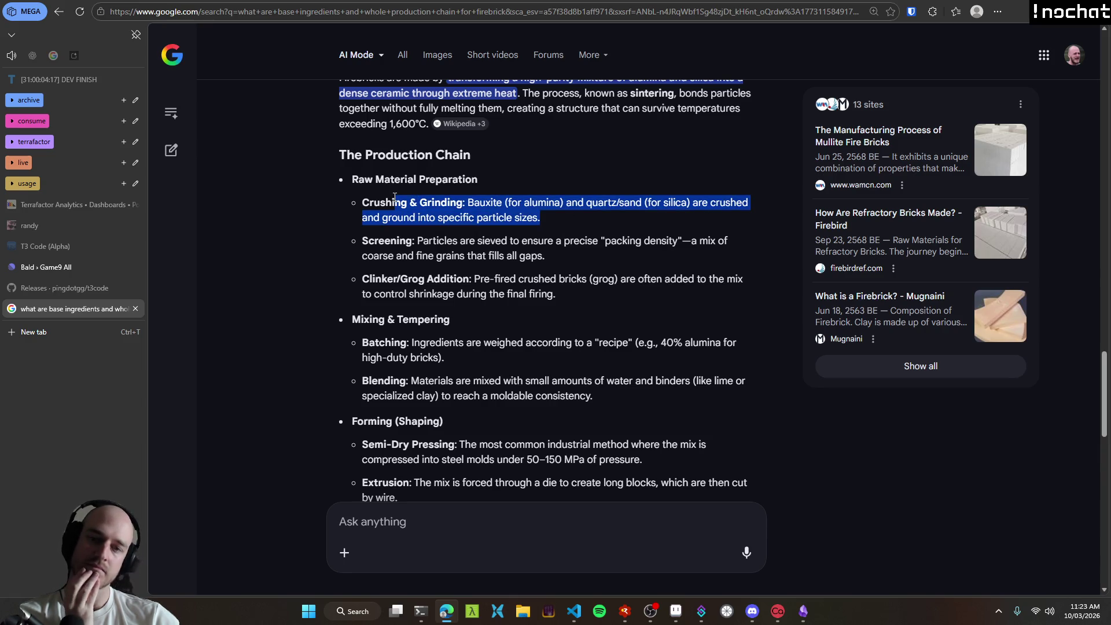
{"action": "mouse_move", "coordinate": [545, 220]}
{"action": "left_mouse_down"}
{"action": "mouse_move", "coordinate": [555, 224]}
{"action": "mouse_move", "coordinate": [365, 199]}
{"action": "left_mouse_up"}
{"action": "left_click", "coordinate": [391, 202]}
{"action": "triple_click", "coordinate": [391, 202]}
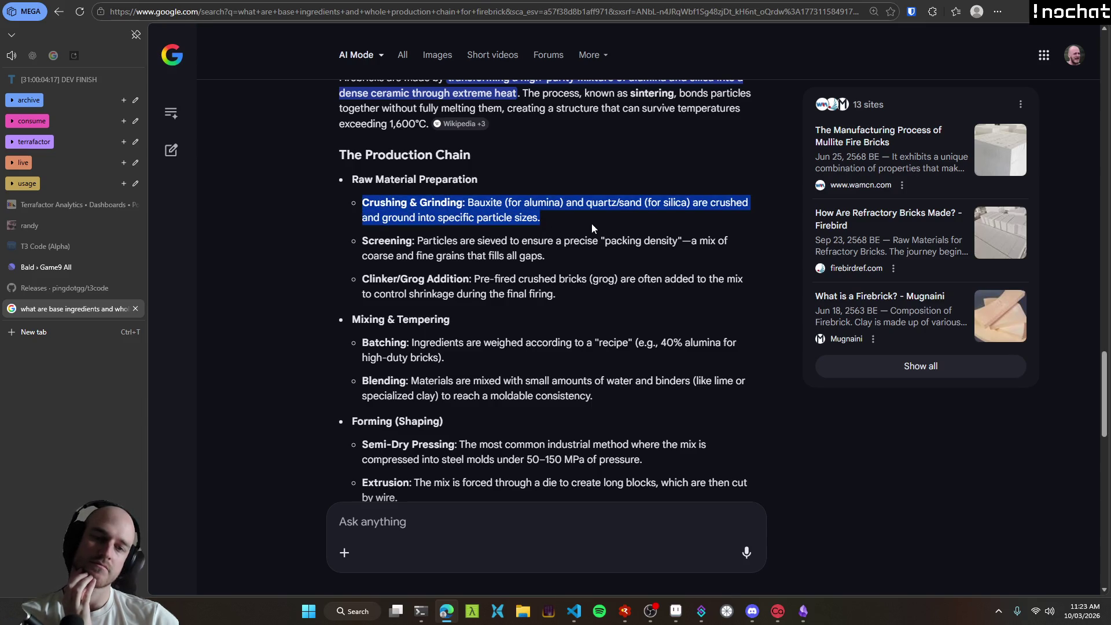
{"action": "key", "text": "alt+Tab"}
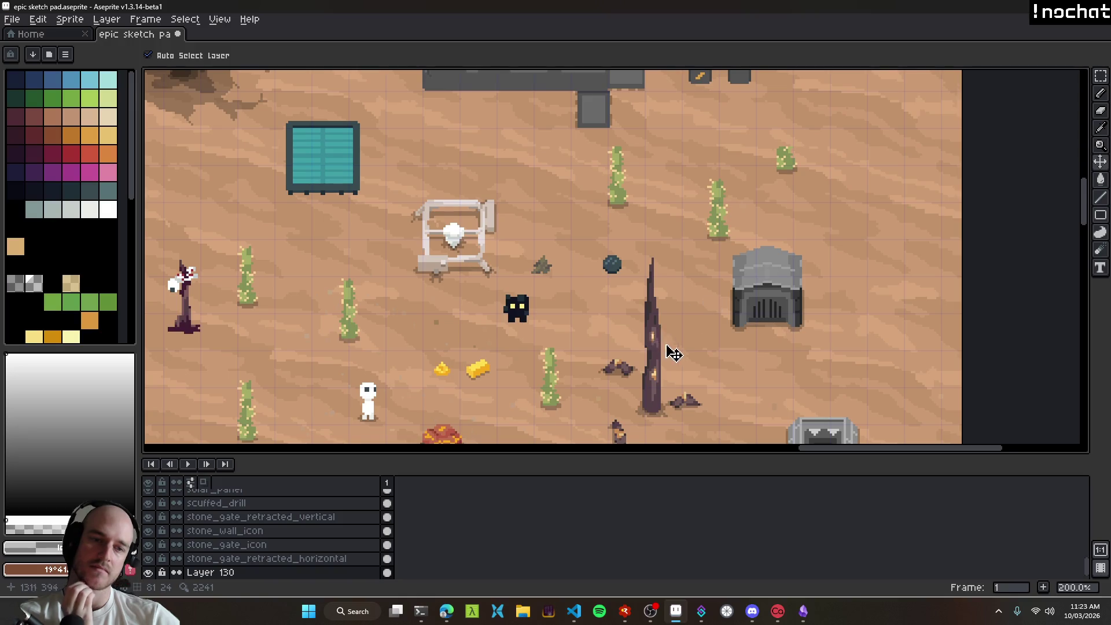
Step: Select the macerator layer and zoom and pan the desert map toward the furnace
{"action": "scroll", "coordinate": [569, 215], "scroll_direction": "up", "scroll_amount": 2}
{"action": "scroll", "coordinate": [687, 358], "scroll_direction": "down", "scroll_amount": 3}
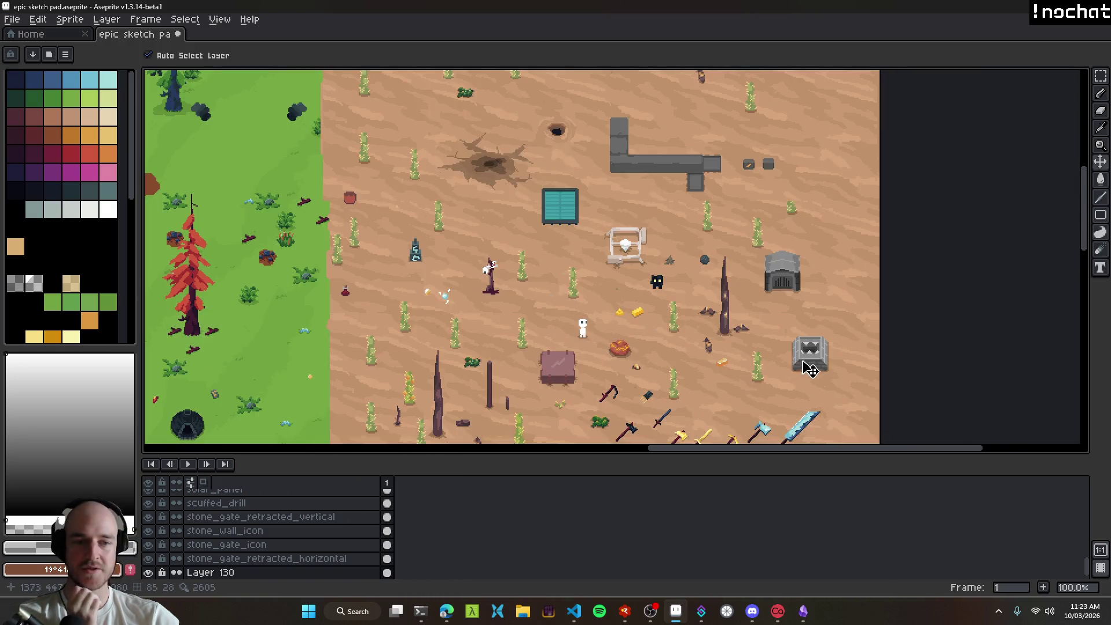
{"action": "left_click", "coordinate": [811, 365]}
{"action": "scroll", "coordinate": [799, 379], "scroll_direction": "up", "scroll_amount": 3}
{"action": "scroll", "coordinate": [797, 377], "scroll_direction": "down", "scroll_amount": 2}
{"action": "scroll", "coordinate": [874, 383], "scroll_direction": "up", "scroll_amount": 2}
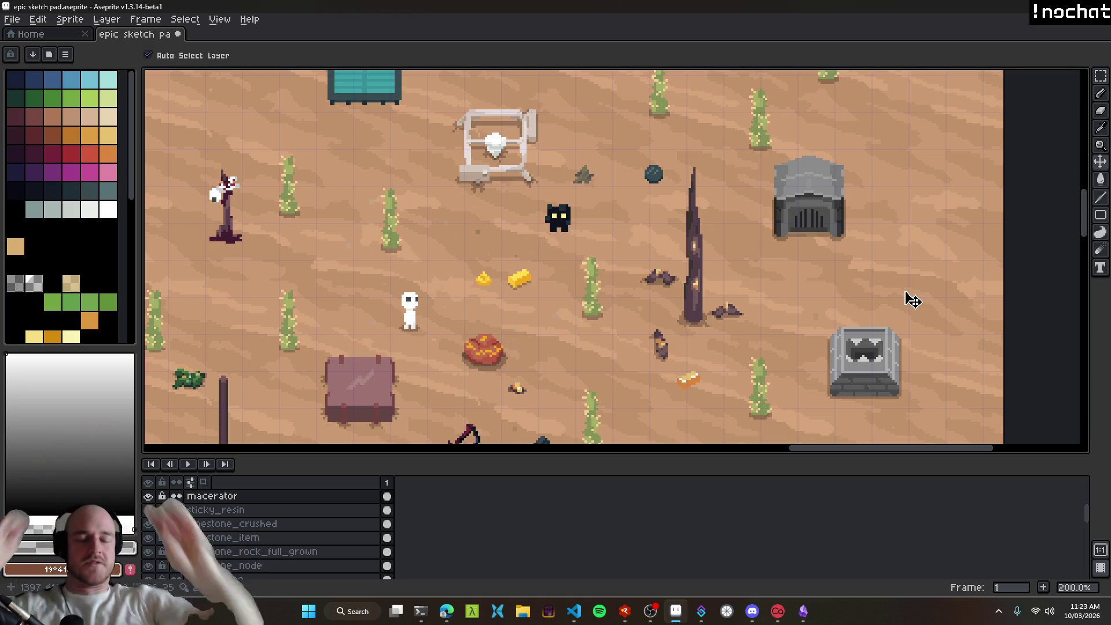
{"action": "scroll", "coordinate": [576, 356], "scroll_direction": "down", "scroll_amount": 2}
{"action": "scroll", "coordinate": [537, 232], "scroll_direction": "left", "scroll_amount": 3}
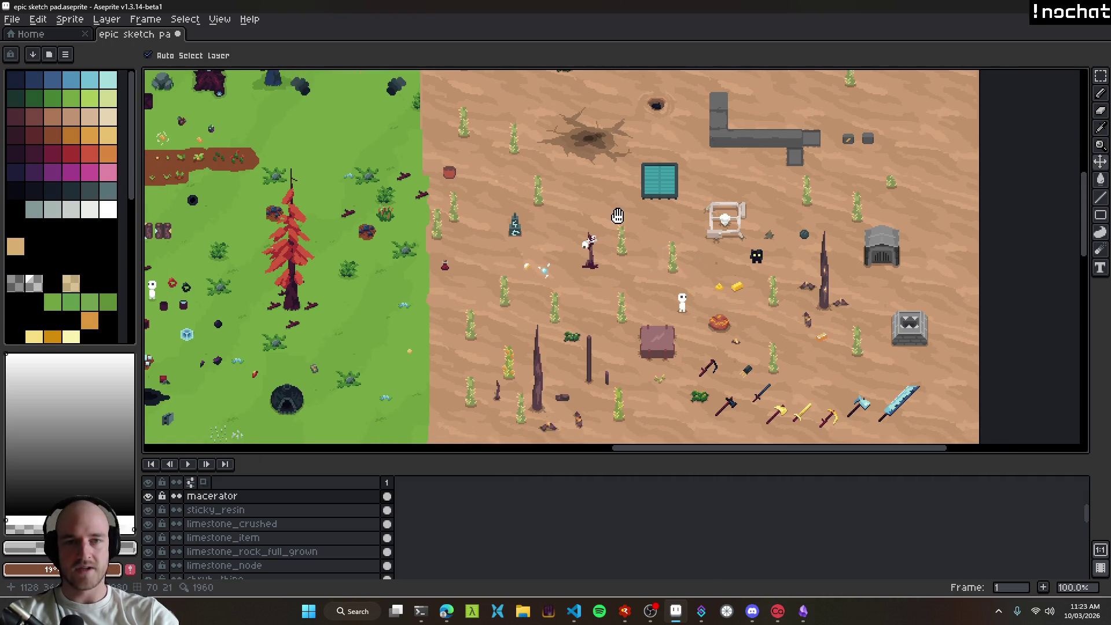
{"action": "left_click_drag", "start_coordinate": [627, 224], "coordinate": [474, 208]}
{"action": "scroll", "coordinate": [611, 291], "scroll_direction": "up", "scroll_amount": 2}
{"action": "mouse_move", "coordinate": [611, 291]}
{"action": "left_mouse_down"}
{"action": "mouse_move", "coordinate": [467, 161]}
{"action": "mouse_move", "coordinate": [340, 351]}
{"action": "mouse_move", "coordinate": [678, 312]}
{"action": "mouse_move", "coordinate": [370, 302]}
{"action": "left_mouse_up"}
Step: Nudge the macerator sprite slightly up and left, then launch the game with F5
{"action": "mouse_move", "coordinate": [665, 338]}
{"action": "left_mouse_down"}
{"action": "mouse_move", "coordinate": [692, 289]}
{"action": "mouse_move", "coordinate": [658, 331]}
{"action": "left_mouse_up"}
{"action": "mouse_move", "coordinate": [395, 262]}
{"action": "left_mouse_down"}
{"action": "mouse_move", "coordinate": [734, 387]}
{"action": "mouse_move", "coordinate": [648, 232]}
{"action": "mouse_move", "coordinate": [640, 380]}
{"action": "mouse_move", "coordinate": [620, 283]}
{"action": "left_mouse_up"}
{"action": "scroll", "coordinate": [640, 380], "scroll_direction": "down", "scroll_amount": 2}
{"action": "scroll", "coordinate": [633, 379], "scroll_direction": "up", "scroll_amount": 2}
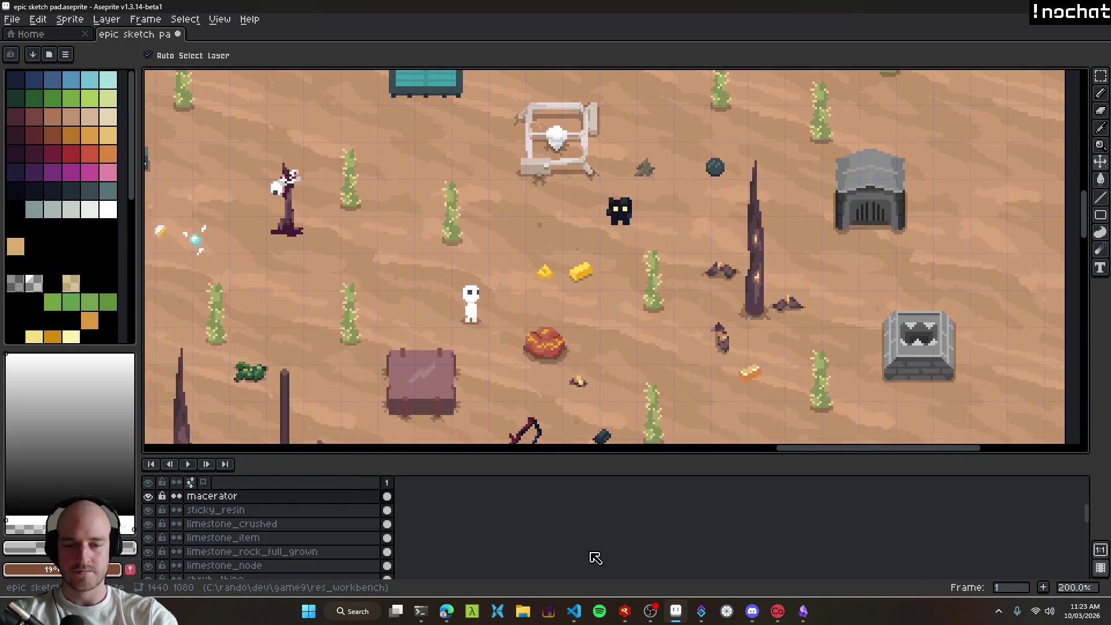
{"action": "left_click", "coordinate": [574, 611]}
{"action": "key", "text": "F5"}
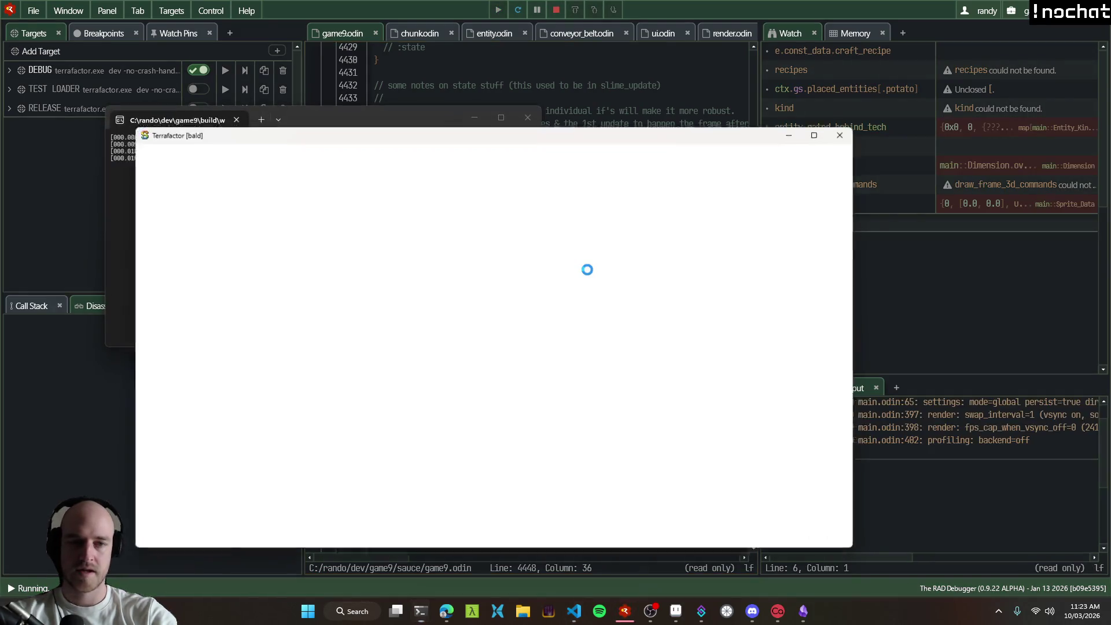
Step: Open the Terrafactor tech tree on Stage 2 and inspect a research node and Electric Heat
{"action": "key", "text": "t"}
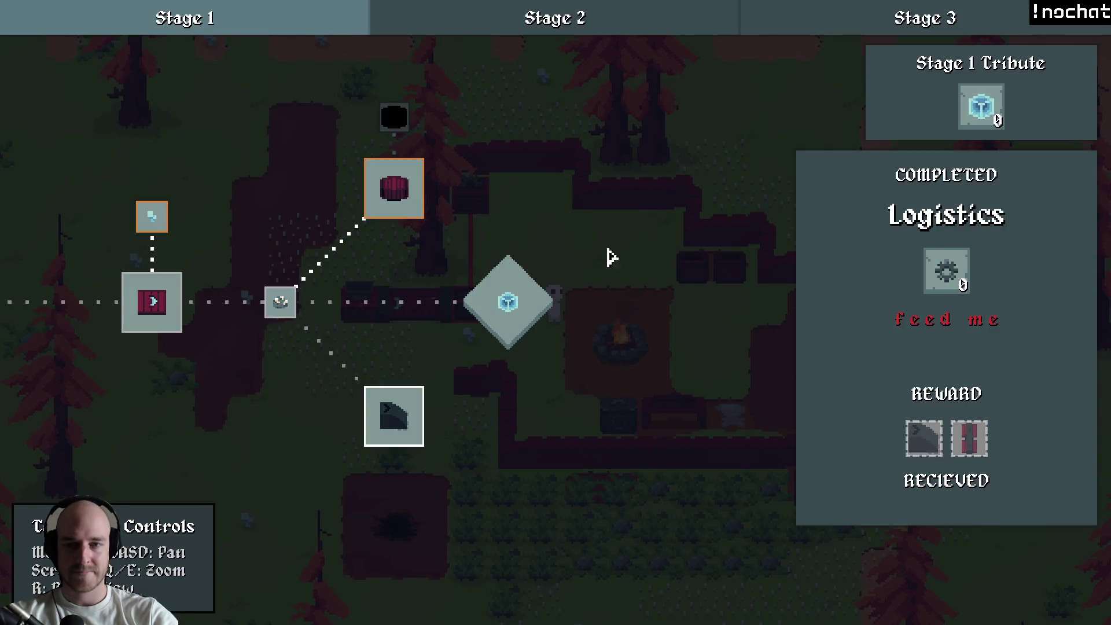
{"action": "left_click", "coordinate": [521, 29]}
{"action": "mouse_move", "coordinate": [649, 327]}
{"action": "left_mouse_down"}
{"action": "mouse_move", "coordinate": [703, 290]}
{"action": "mouse_move", "coordinate": [623, 285]}
{"action": "mouse_move", "coordinate": [694, 293]}
{"action": "left_mouse_up"}
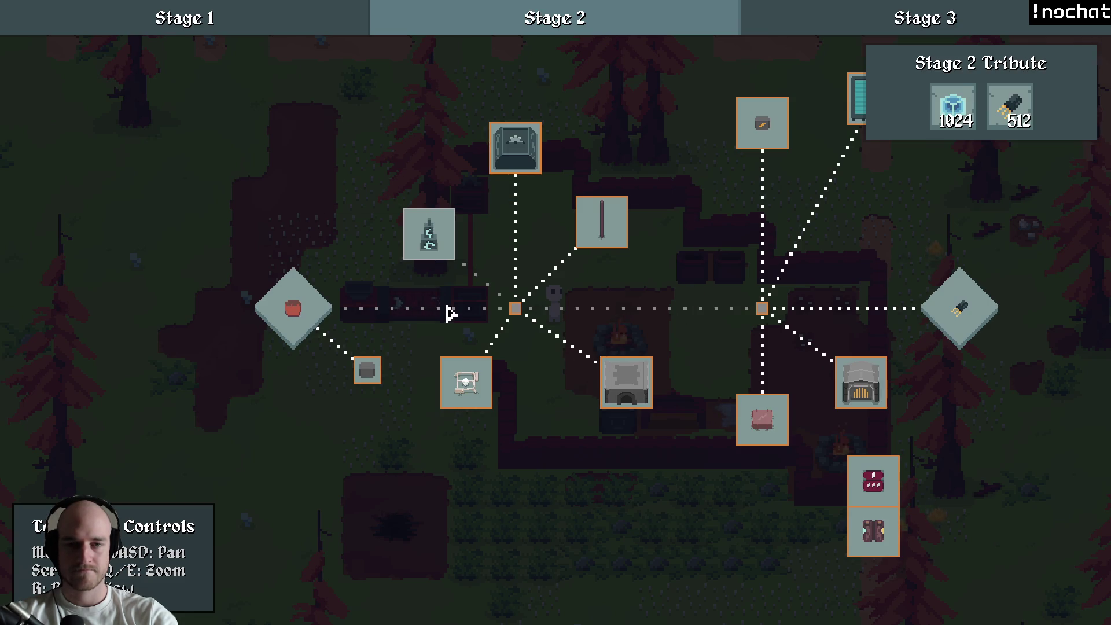
{"action": "left_click_drag", "start_coordinate": [631, 314], "coordinate": [443, 313]}
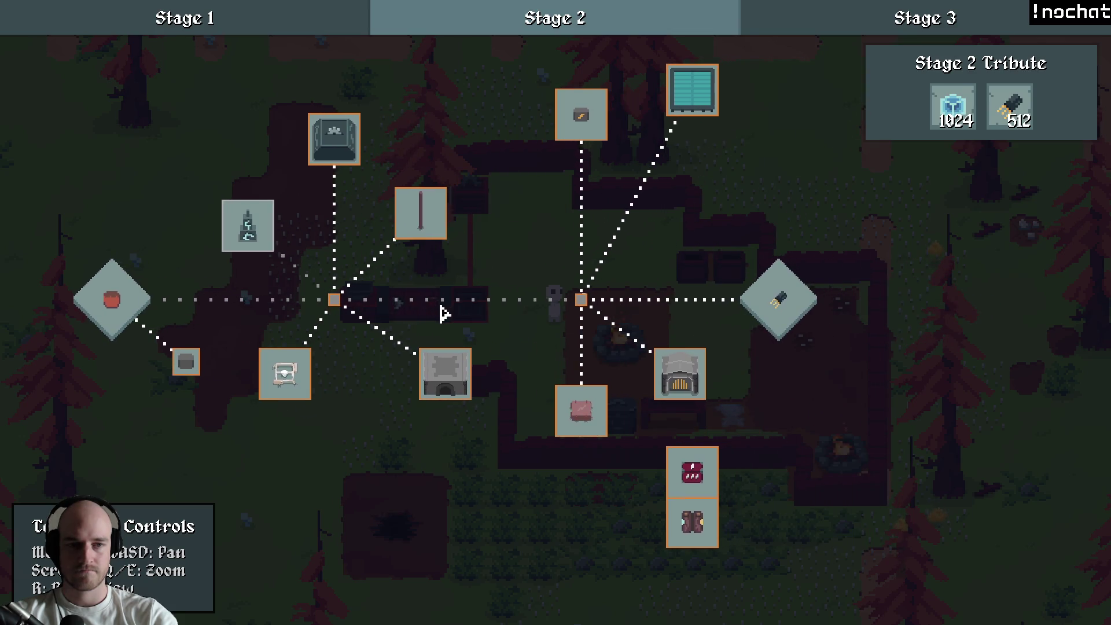
{"action": "left_click", "coordinate": [588, 397]}
{"action": "key", "text": "d"}
{"action": "left_click", "coordinate": [638, 345]}
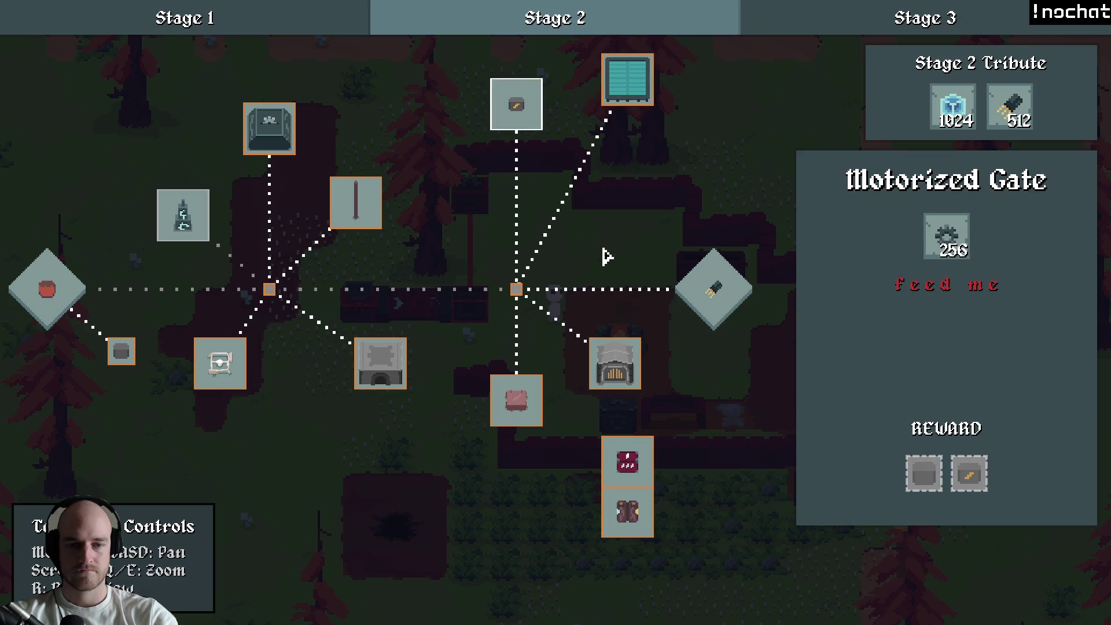
{"action": "mouse_move", "coordinate": [605, 256]}
{"action": "left_mouse_down"}
{"action": "mouse_move", "coordinate": [747, 330]}
{"action": "mouse_move", "coordinate": [579, 255]}
{"action": "mouse_move", "coordinate": [682, 243]}
{"action": "mouse_move", "coordinate": [531, 247]}
{"action": "left_mouse_up"}
Step: Inspect the Solar Power and Advanced Alloying research details in the Stage 2 tree
{"action": "left_click", "coordinate": [649, 93]}
{"action": "key", "text": "d"}
{"action": "key", "text": "w"}
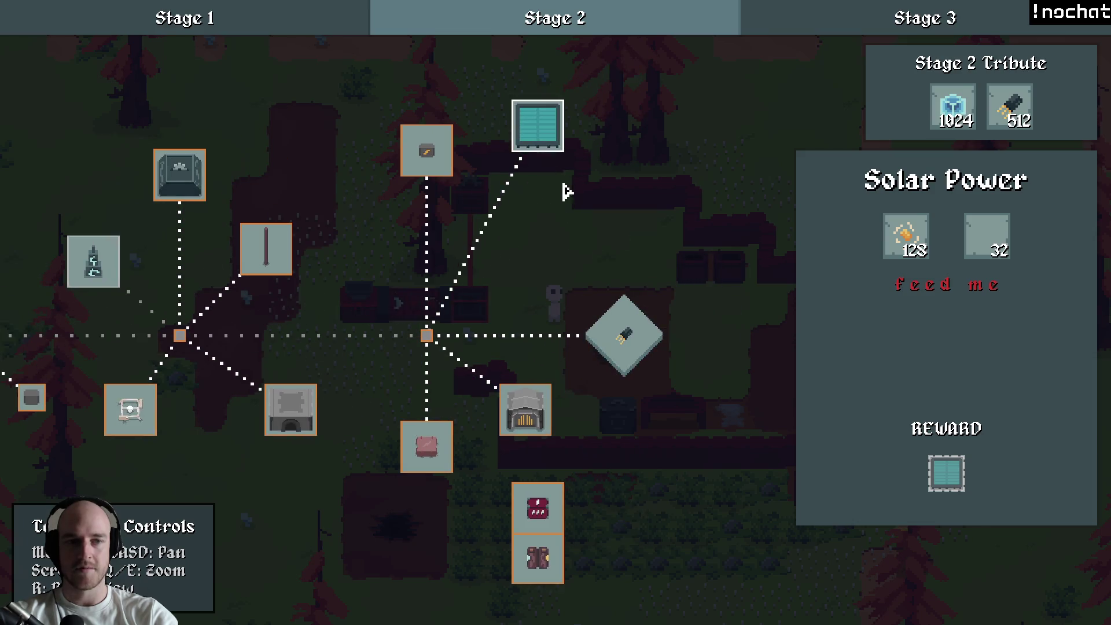
{"action": "left_click", "coordinate": [605, 278]}
{"action": "key", "text": "a"}
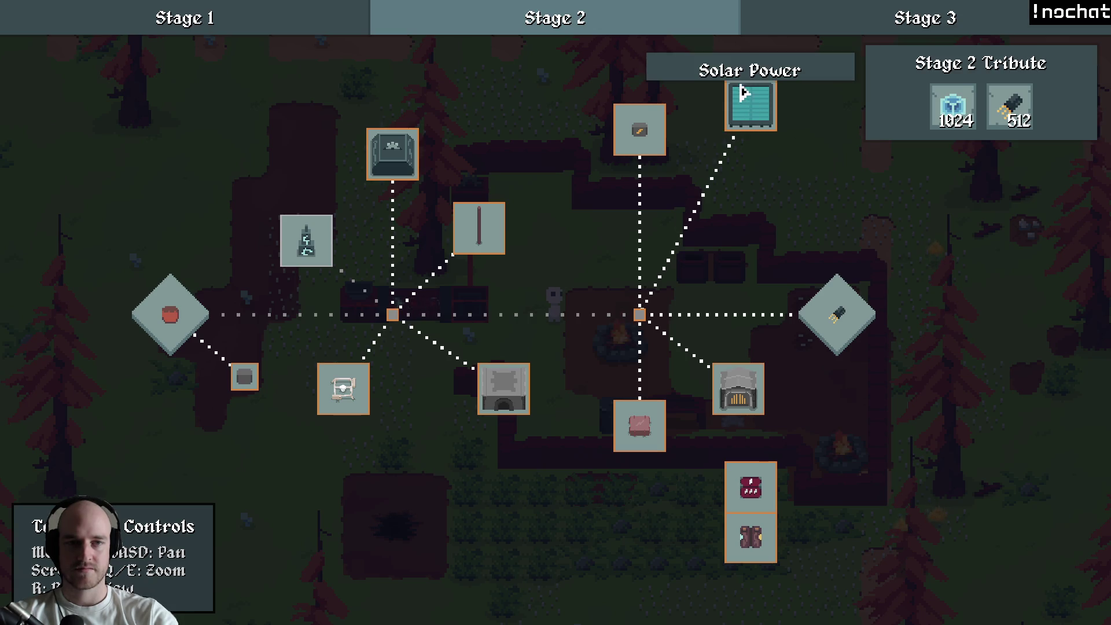
{"action": "left_click", "coordinate": [504, 382]}
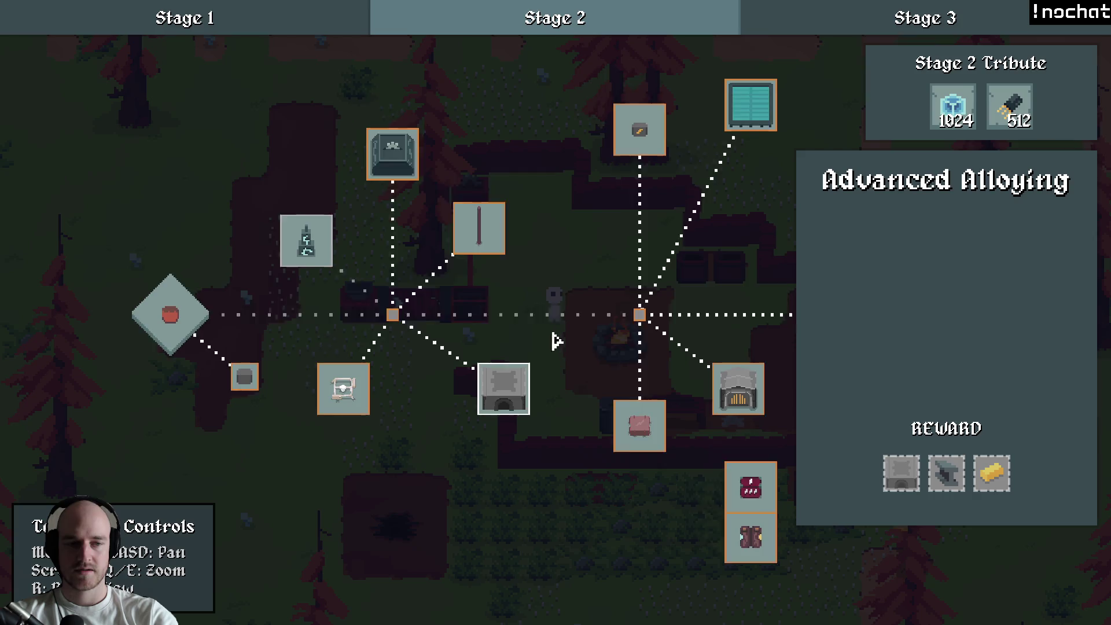
{"action": "left_click_drag", "start_coordinate": [561, 347], "coordinate": [541, 325]}
{"action": "mouse_move", "coordinate": [952, 476]}
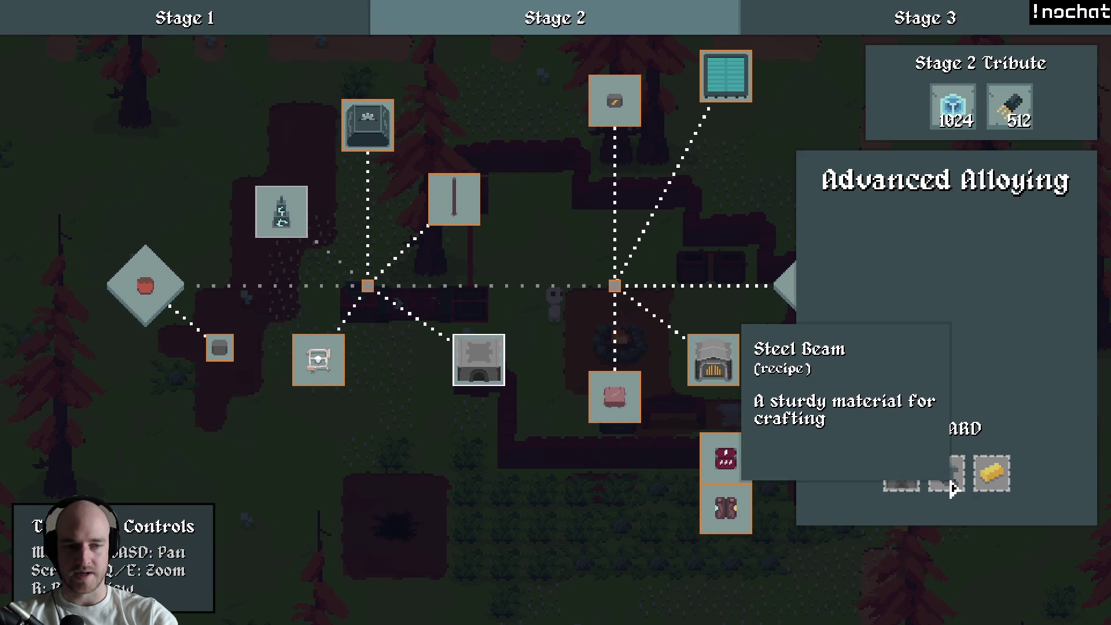
{"action": "mouse_move", "coordinate": [651, 342]}
{"action": "left_mouse_down"}
{"action": "mouse_move", "coordinate": [698, 358]}
{"action": "mouse_move", "coordinate": [526, 297]}
{"action": "mouse_move", "coordinate": [695, 371]}
{"action": "left_mouse_up"}
{"action": "left_click", "coordinate": [698, 359]}
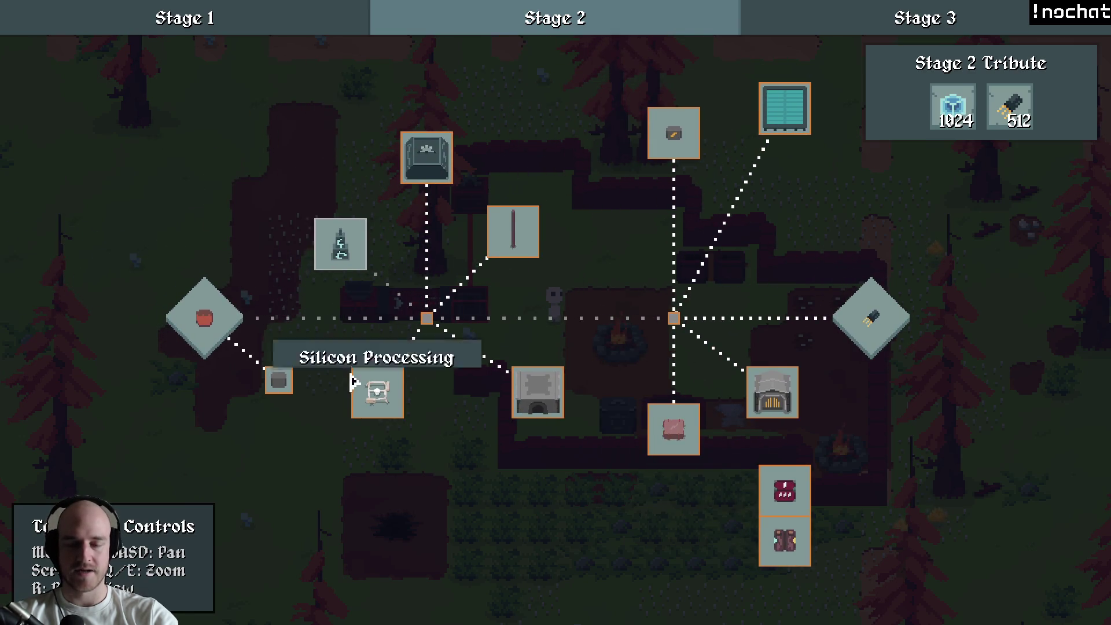
Step: Review the Electric Heat and Auto Defense details, then quit the game with Alt+F4
{"action": "left_click", "coordinate": [770, 392]}
{"action": "left_click_drag", "start_coordinate": [757, 392], "coordinate": [556, 347]}
{"action": "scroll", "coordinate": [567, 358], "scroll_direction": "up", "scroll_amount": 3}
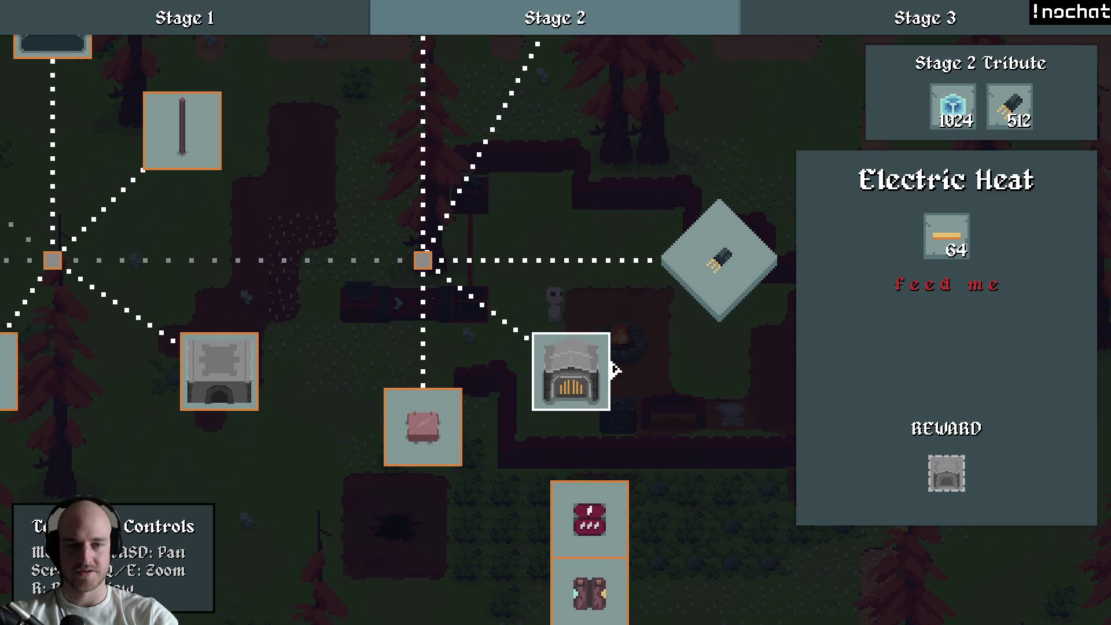
{"action": "scroll", "coordinate": [649, 393], "scroll_direction": "down", "scroll_amount": 3}
{"action": "left_click", "coordinate": [675, 389]}
{"action": "key", "text": "a"}
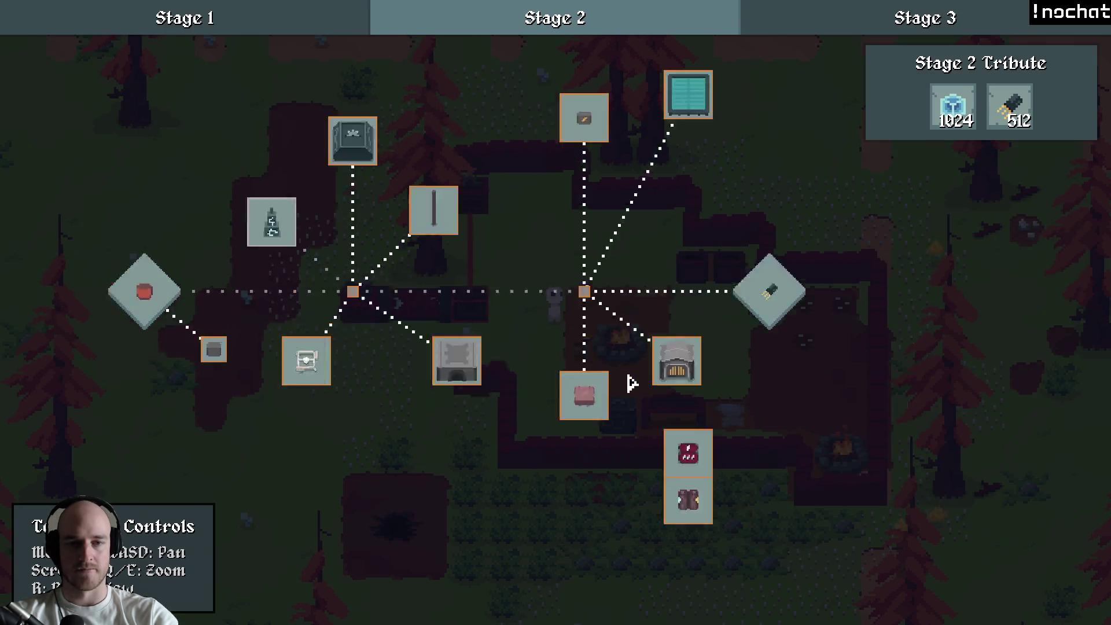
{"action": "key", "text": "d"}
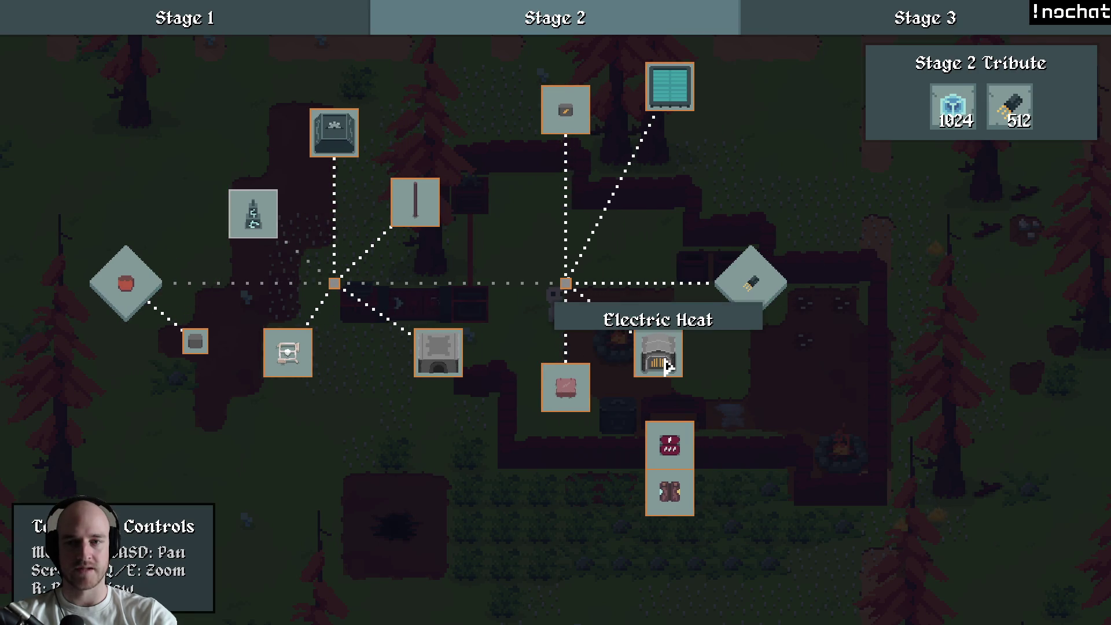
{"action": "left_click", "coordinate": [255, 213]}
{"action": "left_click", "coordinate": [399, 268]}
{"action": "key", "text": "a"}
{"action": "key", "text": "w"}
{"action": "left_click", "coordinate": [387, 272]}
{"action": "key", "text": "alt+F4"}
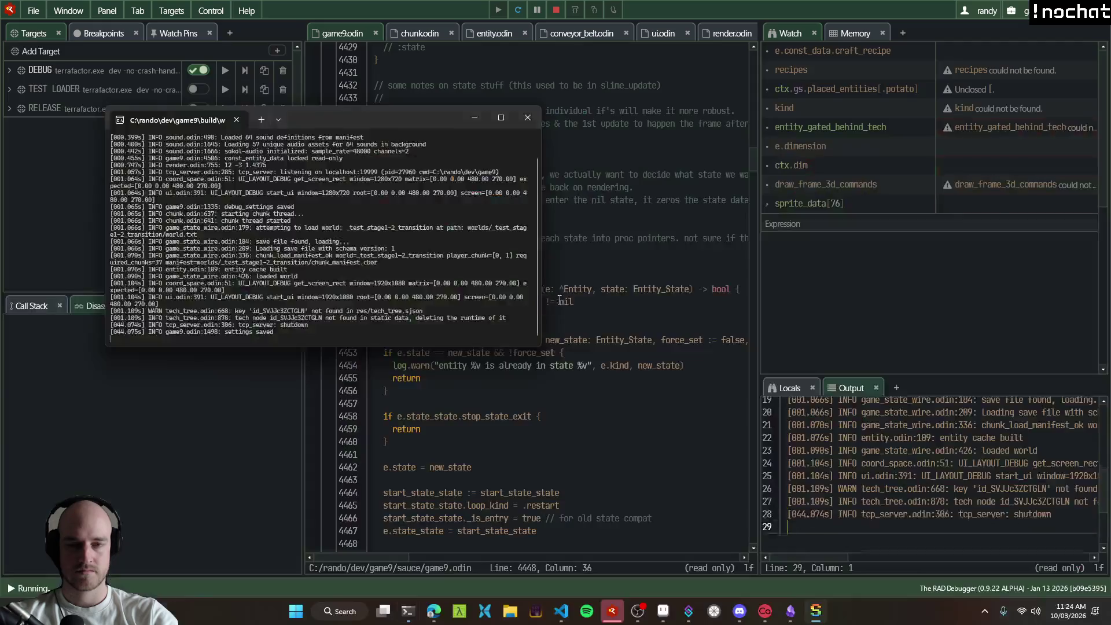
Step: Hide the debugger and jump to the setup_tesla_coil definition in game9.odin
{"action": "left_click", "coordinate": [629, 619]}
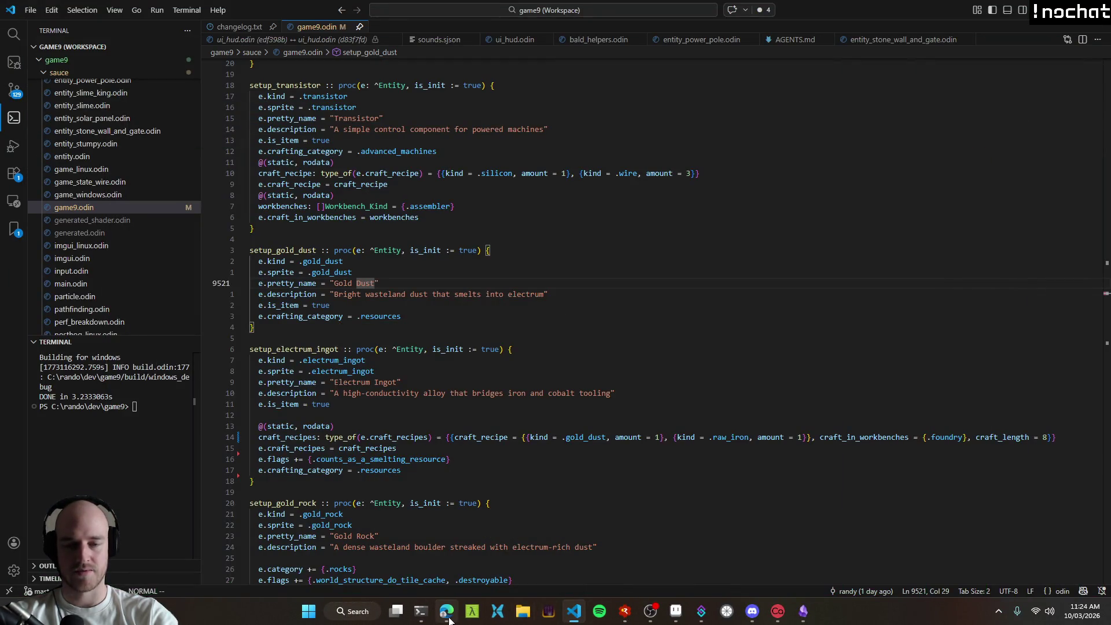
{"action": "mouse_move", "coordinate": [450, 621]}
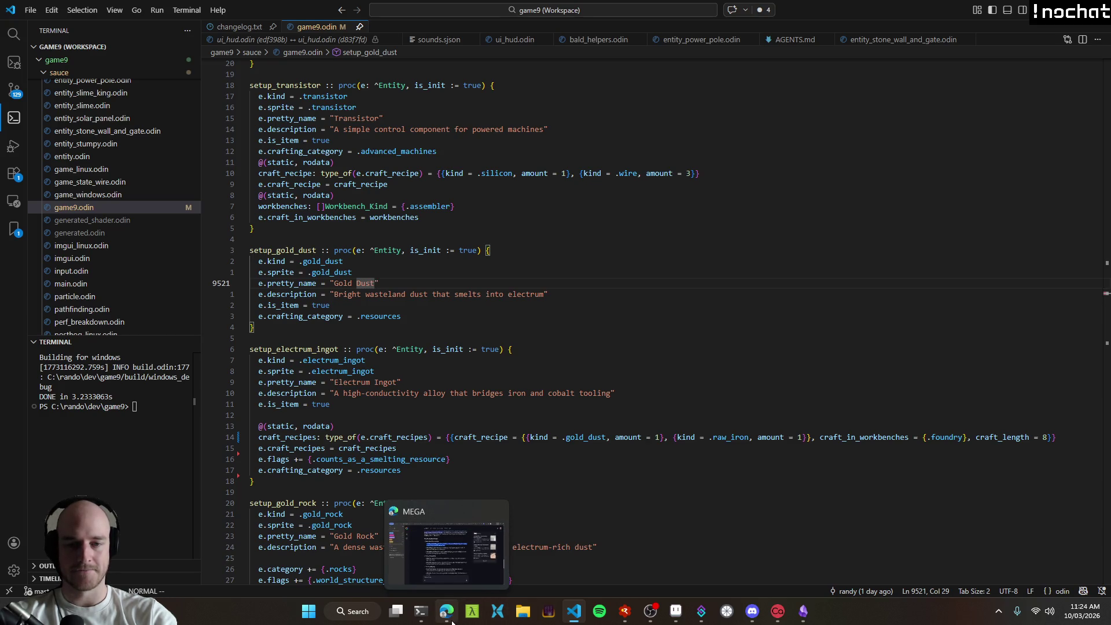
{"action": "key", "text": "k"}
{"action": "key", "text": "k"}
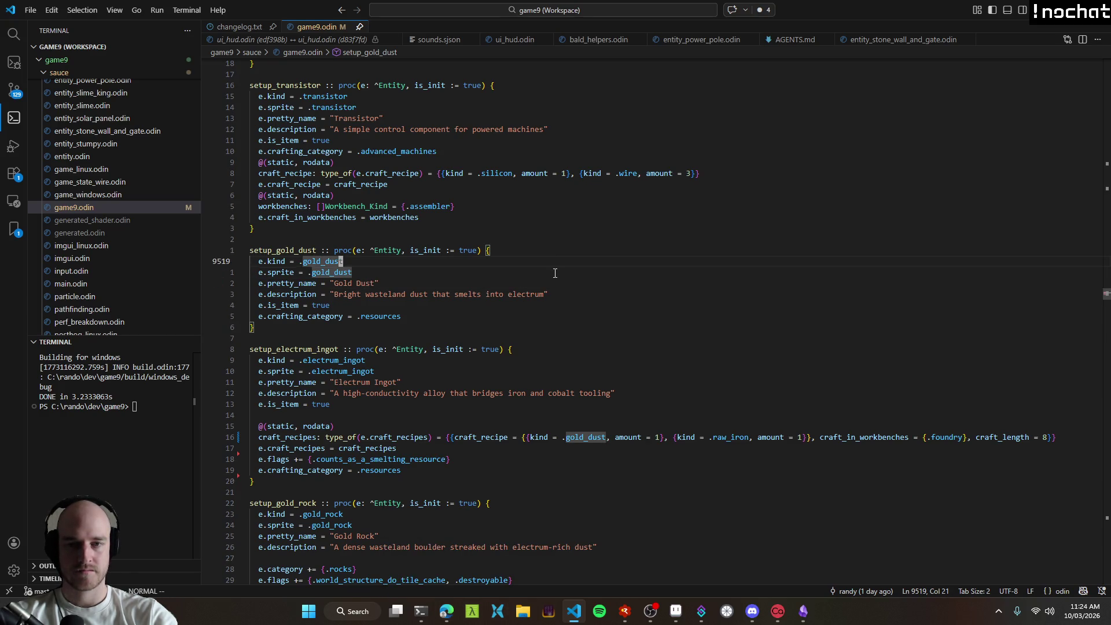
{"action": "key", "text": "ctrl+shift+o"}
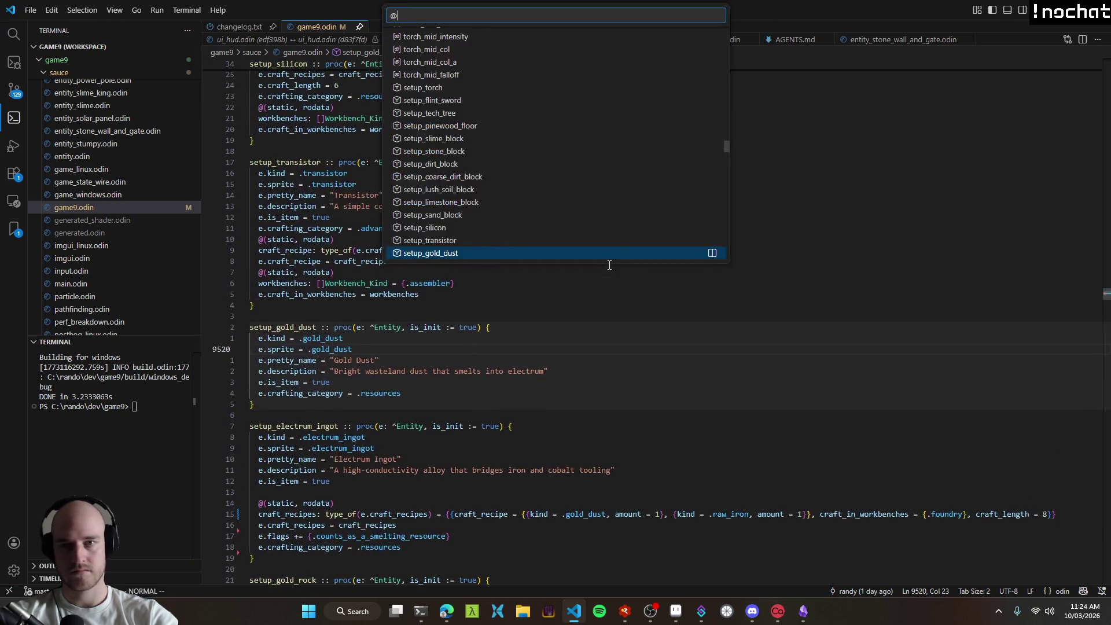
{"action": "type", "text": "arc"}
{"action": "key", "text": "BackSpace"}
{"action": "key", "text": "BackSpace"}
{"action": "key", "text": "BackSpace"}
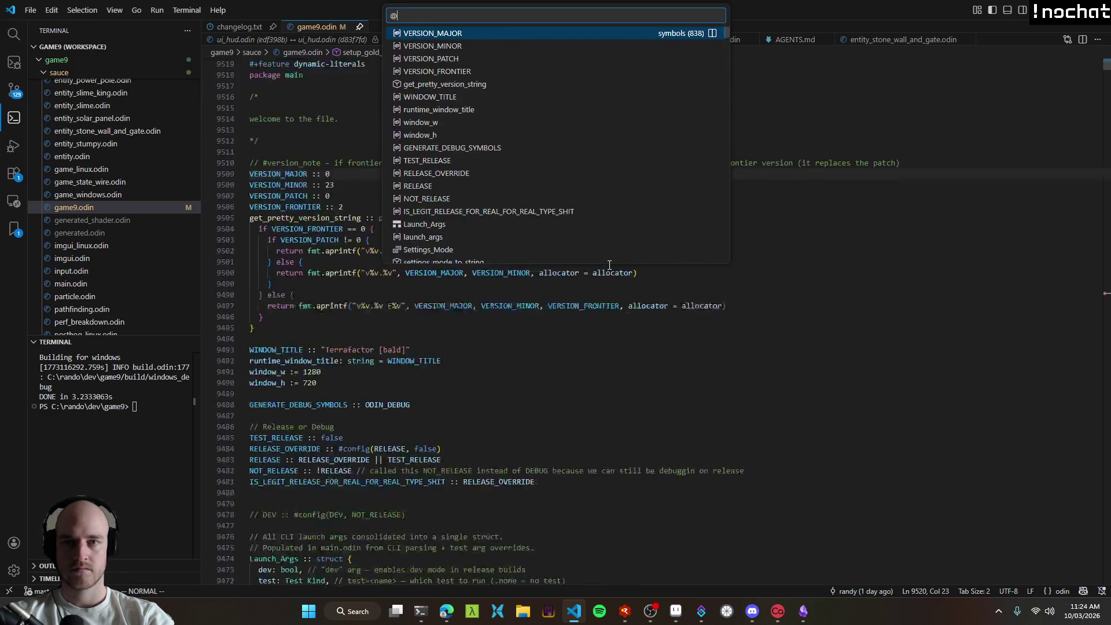
{"action": "type", "text": "coil"}
{"action": "key", "text": "Down"}
{"action": "key", "text": "Down"}
{"action": "key", "text": "Down"}
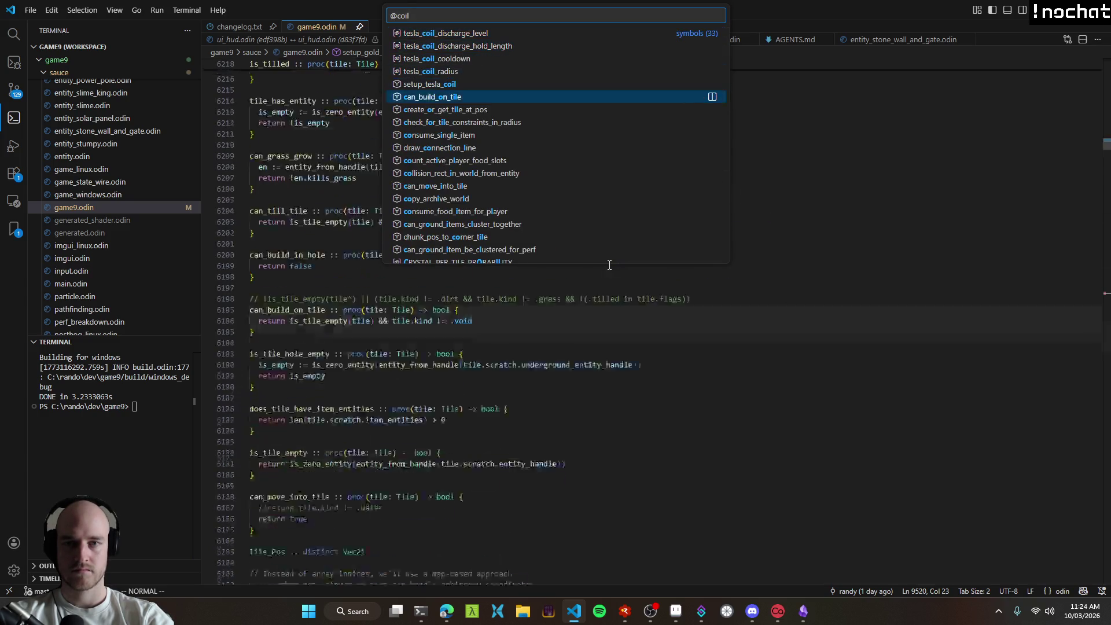
{"action": "key", "text": "Up"}
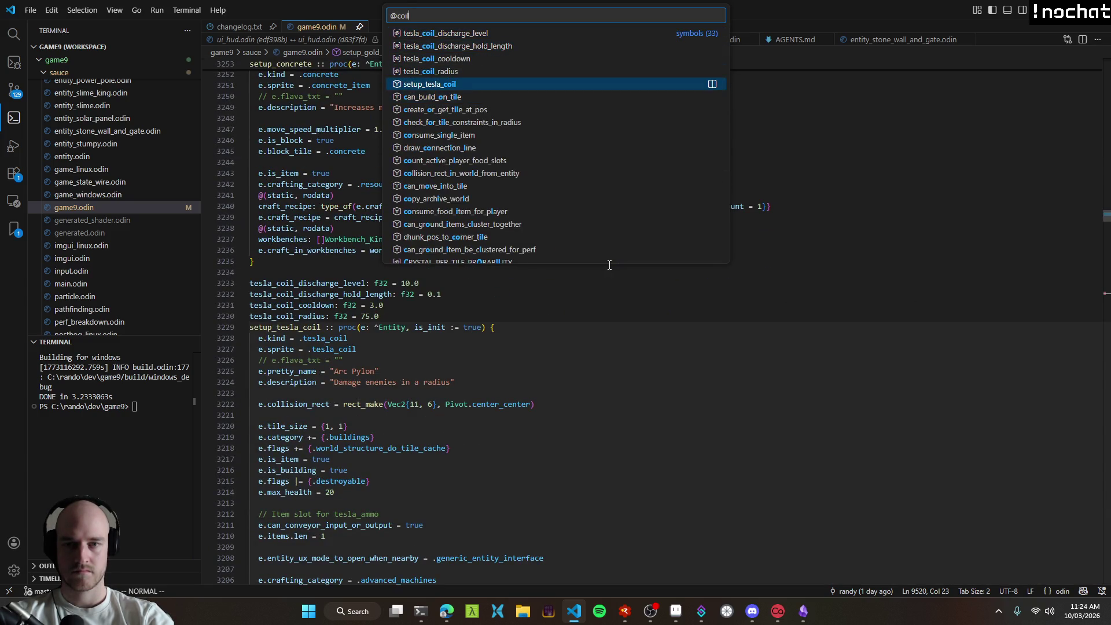
{"action": "key", "text": "Return"}
Step: Jump to setup_tesla_ammo and inspect its craft_length 20 and wire_ball amount 10
{"action": "key", "text": "ctrl+shift+o"}
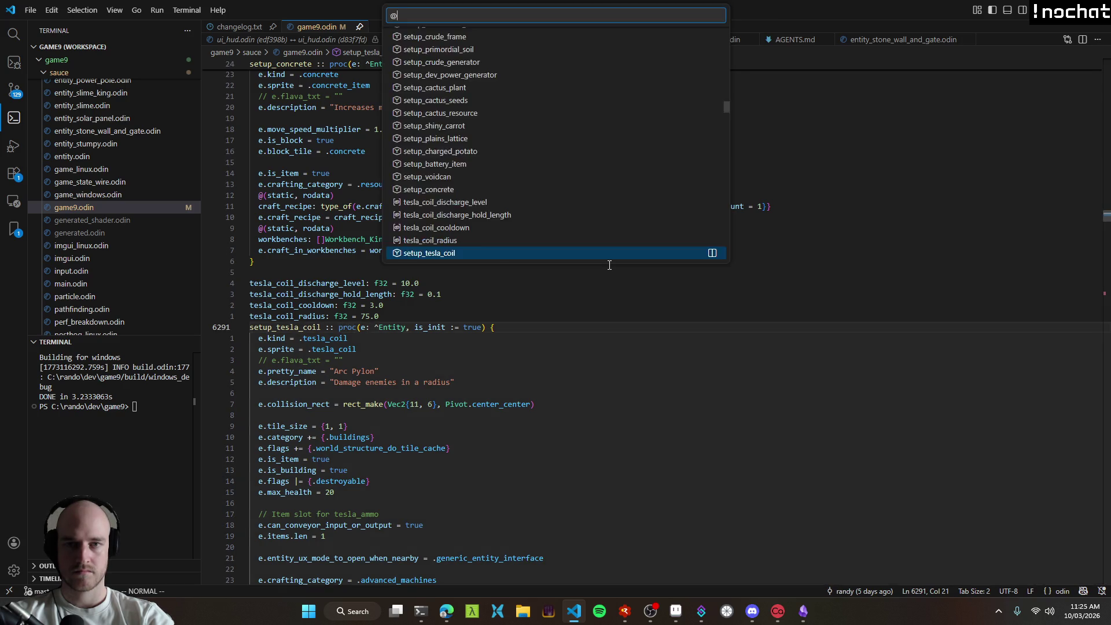
{"action": "type", "text": "ammo"}
{"action": "key", "text": "Return"}
{"action": "scroll", "coordinate": [509, 313], "scroll_direction": "down", "scroll_amount": 3}
{"action": "left_click", "coordinate": [409, 364], "text": "shift"}
{"action": "key", "text": "Escape"}
{"action": "key", "text": "j"}
{"action": "key", "text": "j"}
{"action": "key", "text": "j"}
{"action": "key", "text": "k"}
{"action": "key", "text": "k"}
{"action": "key", "text": "k"}
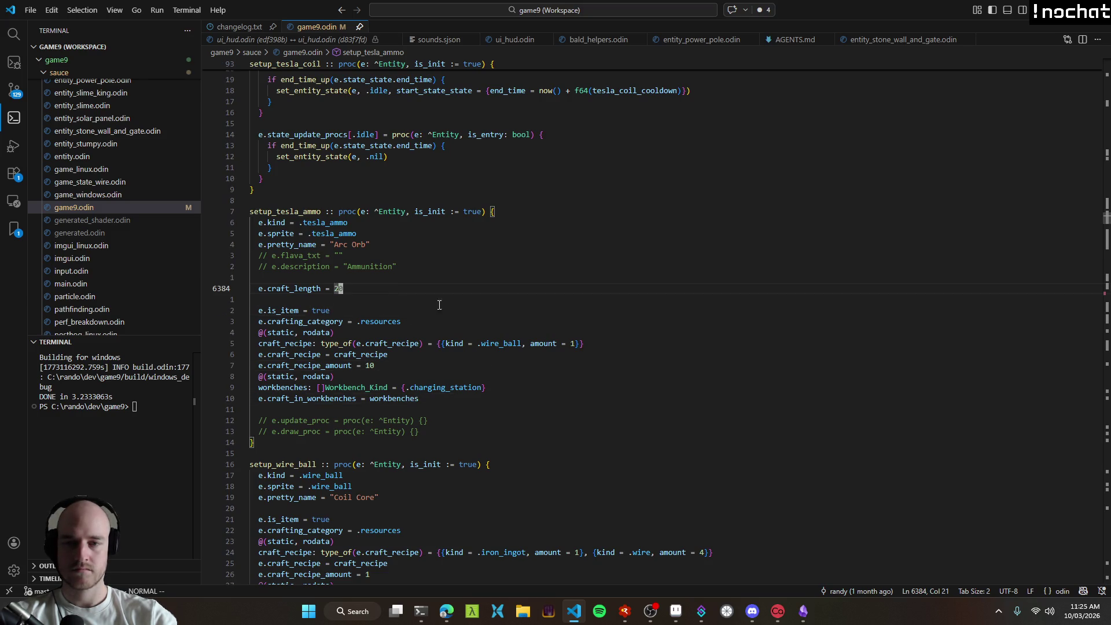
{"action": "left_click", "coordinate": [493, 344]}
{"action": "key", "text": "j"}
{"action": "key", "text": "j"}
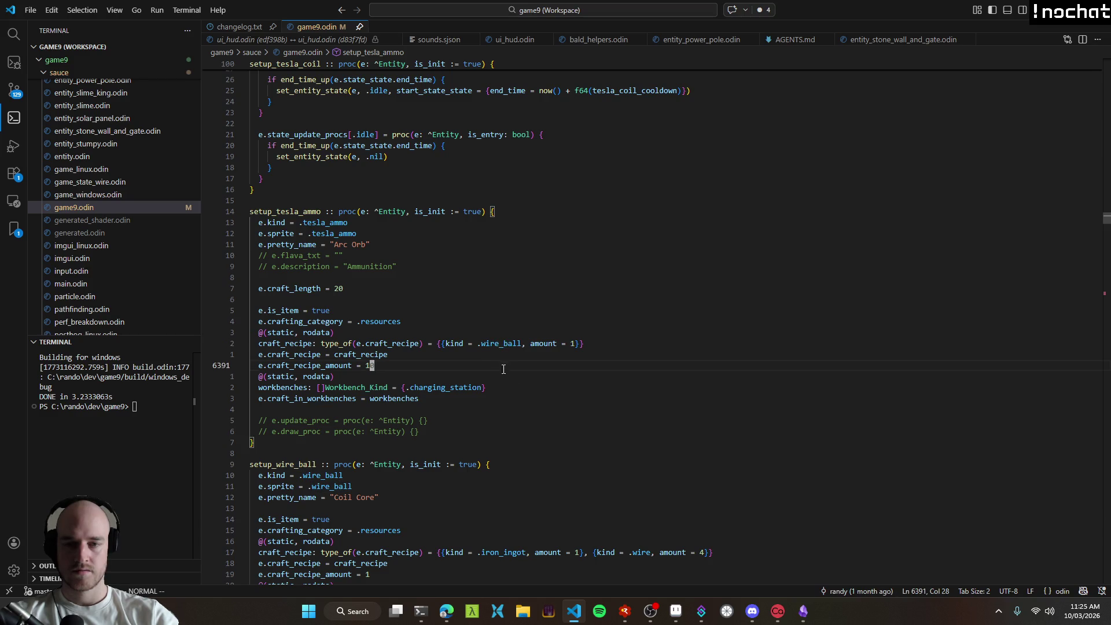
Step: Select the three craft recipe lines to review them, then relaunch the game with F5
{"action": "mouse_move", "coordinate": [476, 366]}
{"action": "left_mouse_down"}
{"action": "mouse_move", "coordinate": [241, 345]}
{"action": "mouse_move", "coordinate": [377, 366]}
{"action": "left_mouse_up"}
{"action": "left_click", "coordinate": [419, 355]}
{"action": "left_click", "coordinate": [464, 330]}
{"action": "left_click_drag", "start_coordinate": [259, 343], "coordinate": [404, 360]}
{"action": "left_click", "coordinate": [424, 366]}
{"action": "left_click_drag", "start_coordinate": [250, 343], "coordinate": [423, 366]}
{"action": "left_click", "coordinate": [424, 366]}
{"action": "left_click", "coordinate": [424, 366]}
{"action": "mouse_move", "coordinate": [250, 343]}
{"action": "left_mouse_down"}
{"action": "mouse_move", "coordinate": [424, 366]}
{"action": "mouse_move", "coordinate": [250, 354]}
{"action": "mouse_move", "coordinate": [250, 343]}
{"action": "left_mouse_up"}
{"action": "mouse_move", "coordinate": [406, 367]}
{"action": "left_mouse_down"}
{"action": "mouse_move", "coordinate": [250, 343]}
{"action": "mouse_move", "coordinate": [596, 361]}
{"action": "left_mouse_up"}
{"action": "left_click", "coordinate": [407, 367]}
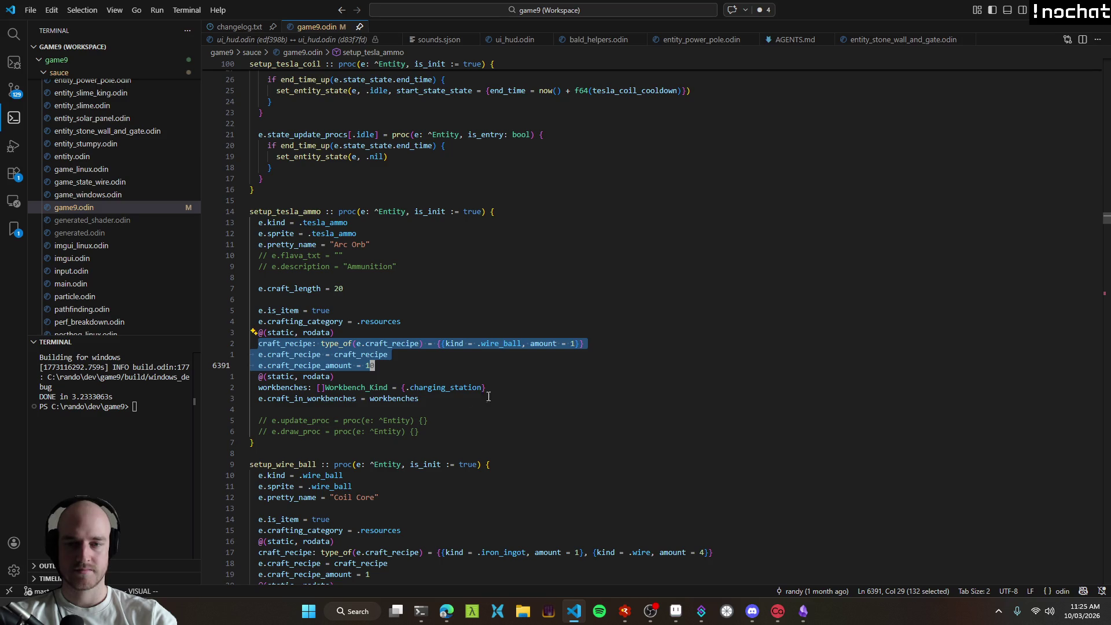
{"action": "key", "text": "F5"}
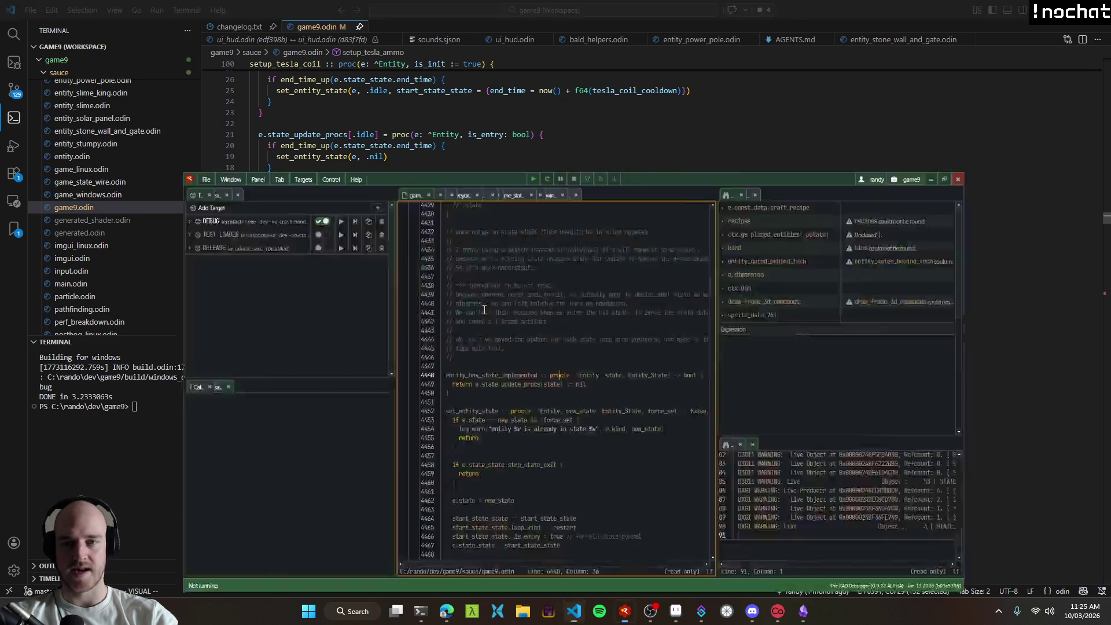
Step: Glance at the crafting menu and walk the character left, right and down
{"action": "key", "text": "Tab"}
{"action": "key", "text": "Tab"}
{"action": "key", "text": "Tab"}
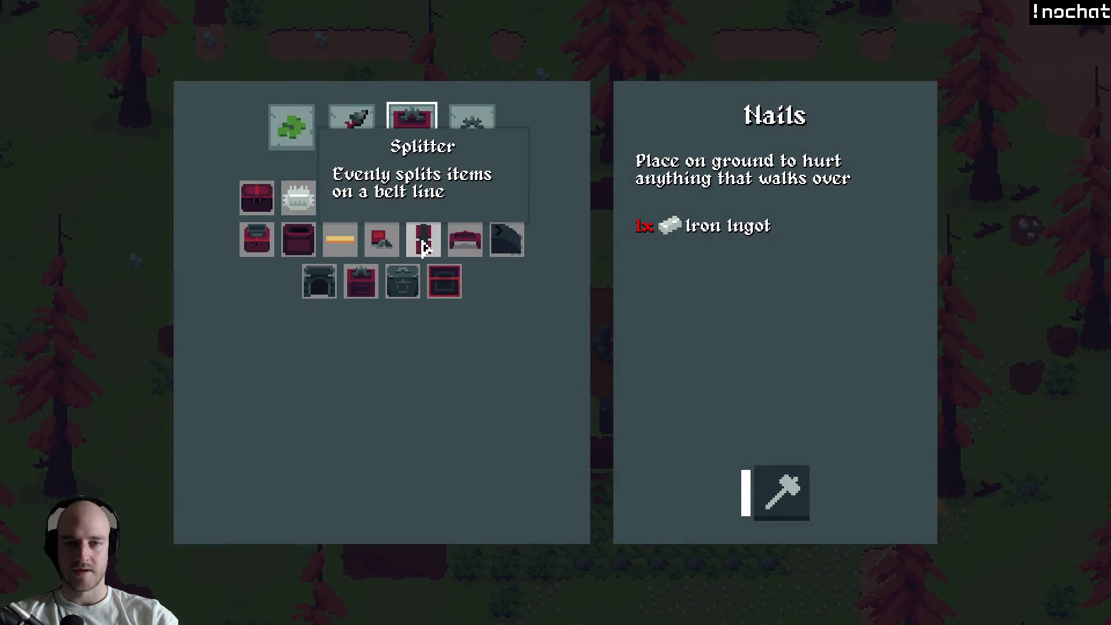
{"action": "key", "text": "Tab"}
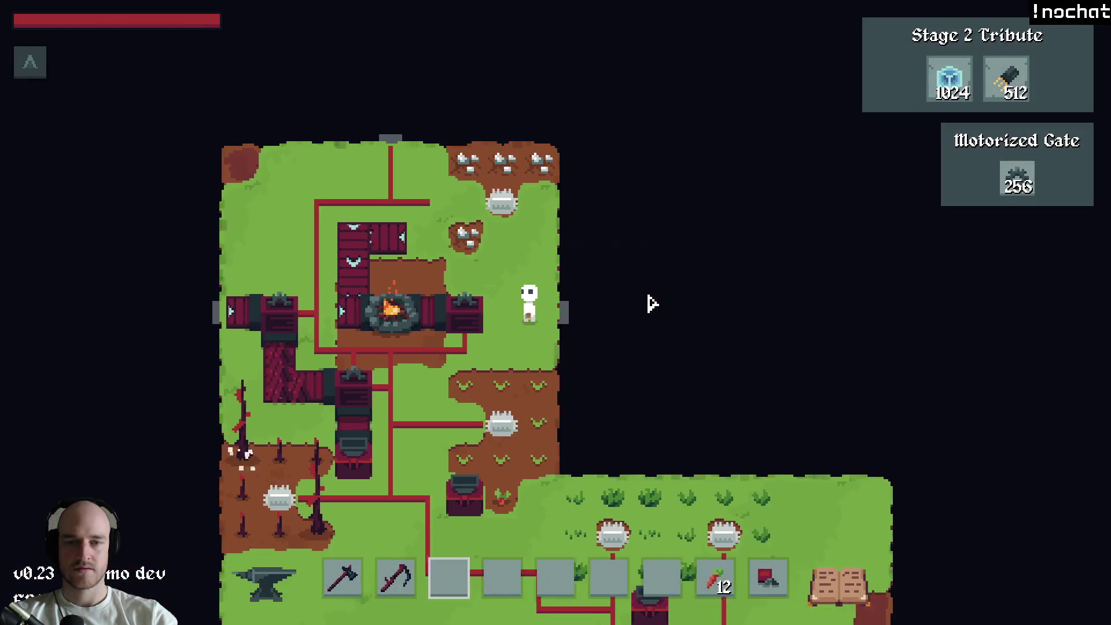
{"action": "key", "text": "Tab"}
{"action": "key", "text": "Tab"}
{"action": "key", "text": "Tab"}
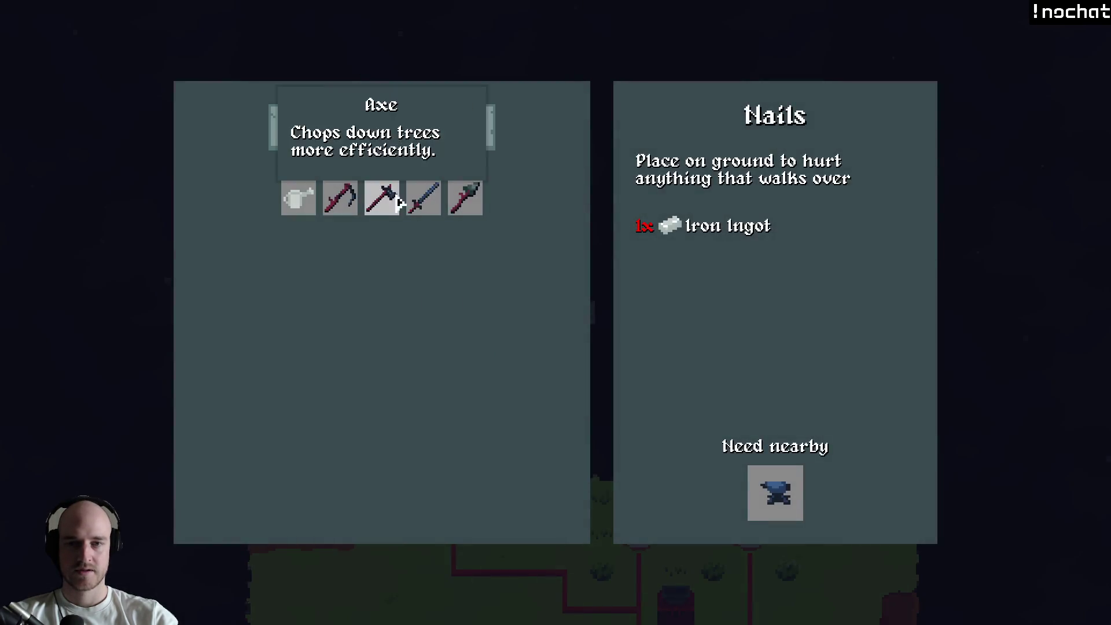
{"action": "key", "text": "Tab"}
{"action": "key", "text": "a"}
{"action": "key", "text": "d"}
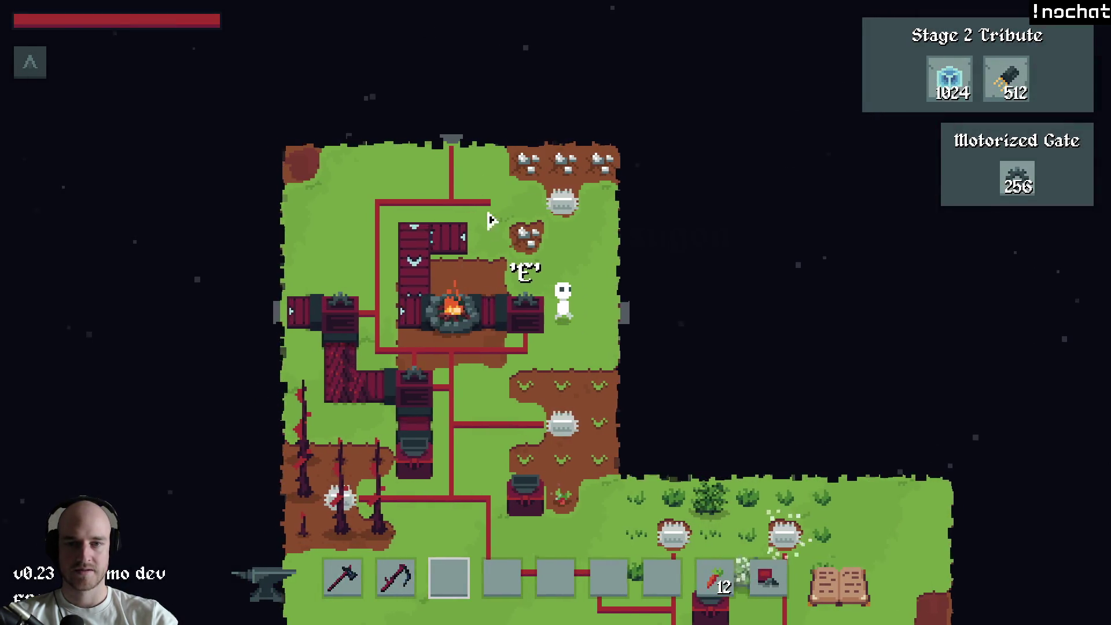
{"action": "mouse_move", "coordinate": [418, 168]}
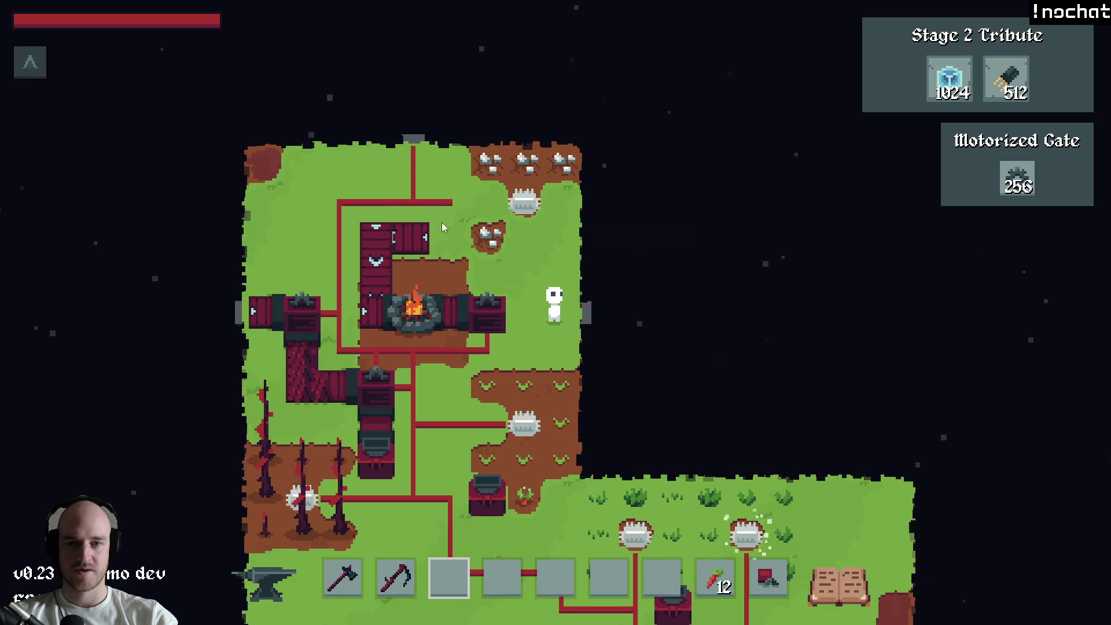
{"action": "key", "text": "s"}
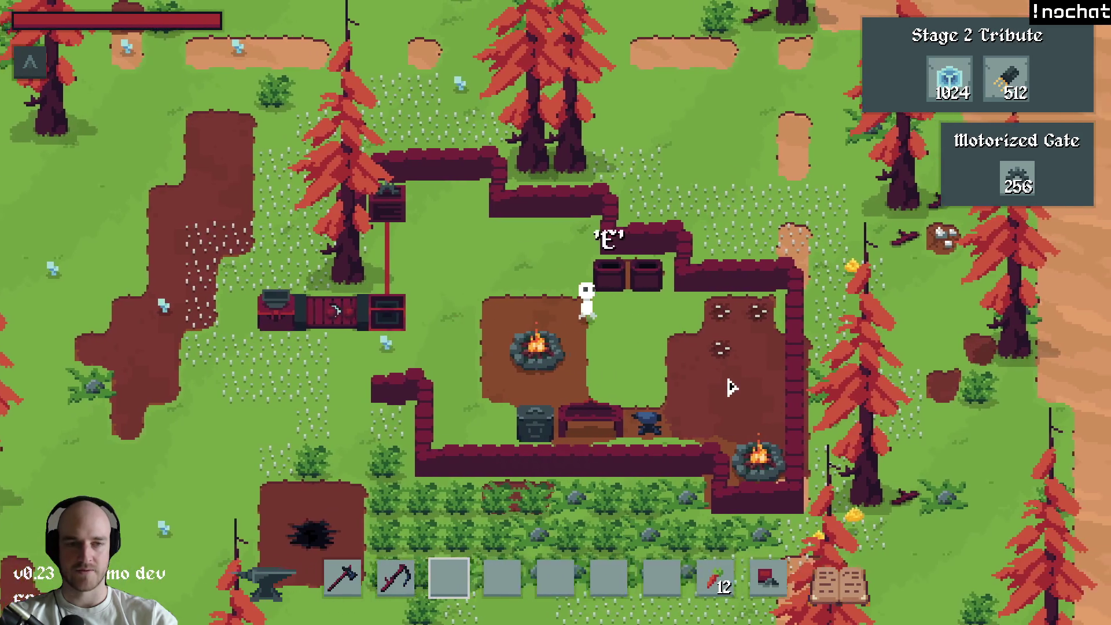
Step: Track Electric Heat in the Stage 2 tech tree and quit back to the editor
{"action": "key", "text": "e"}
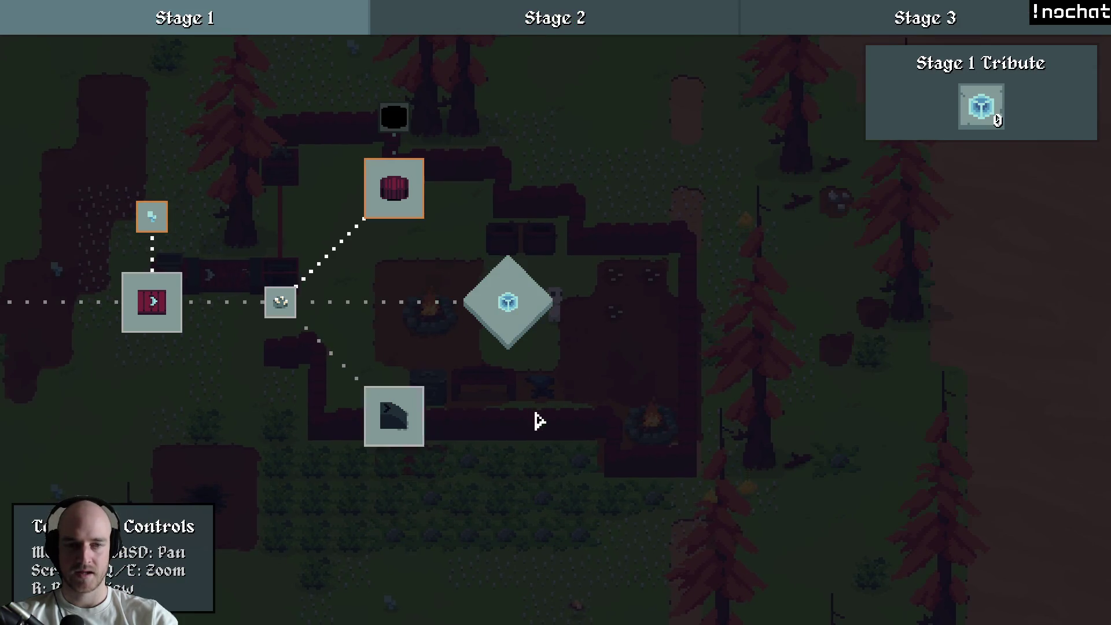
{"action": "left_click", "coordinate": [506, 15]}
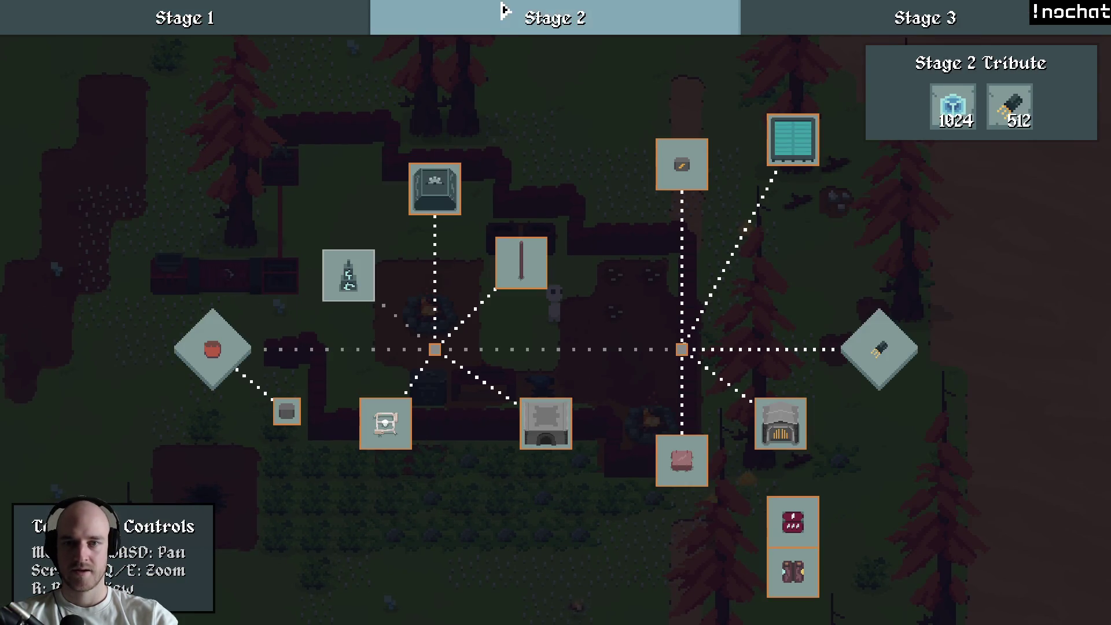
{"action": "left_click", "coordinate": [351, 287]}
{"action": "left_click_drag", "start_coordinate": [424, 300], "coordinate": [417, 322]}
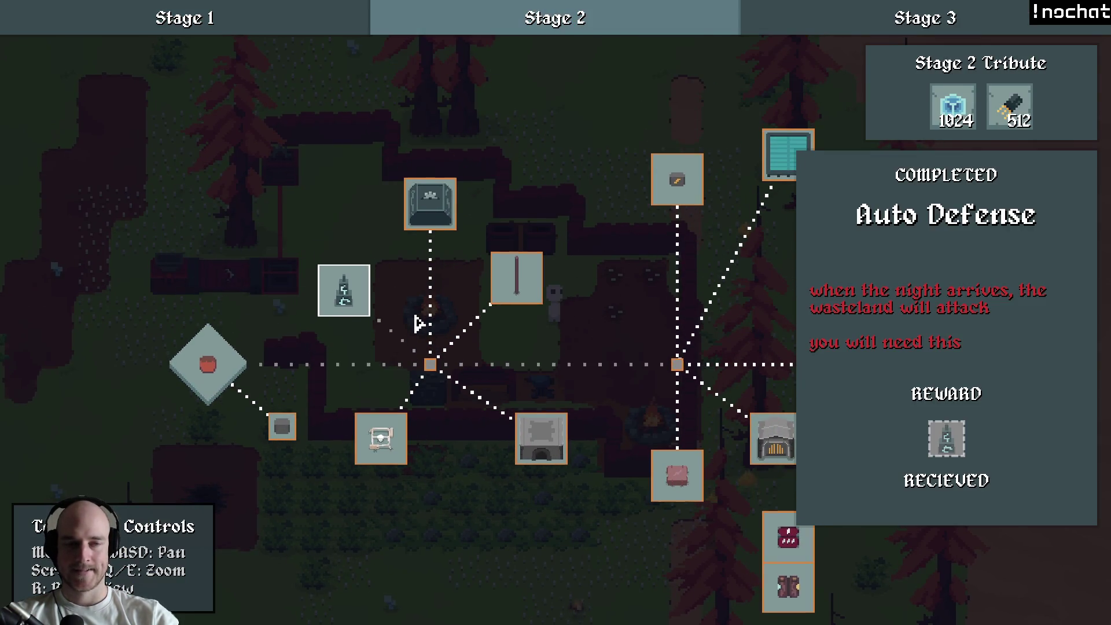
{"action": "left_click_drag", "start_coordinate": [640, 345], "coordinate": [511, 320]}
{"action": "left_click", "coordinate": [681, 422]}
{"action": "key", "text": "Escape"}
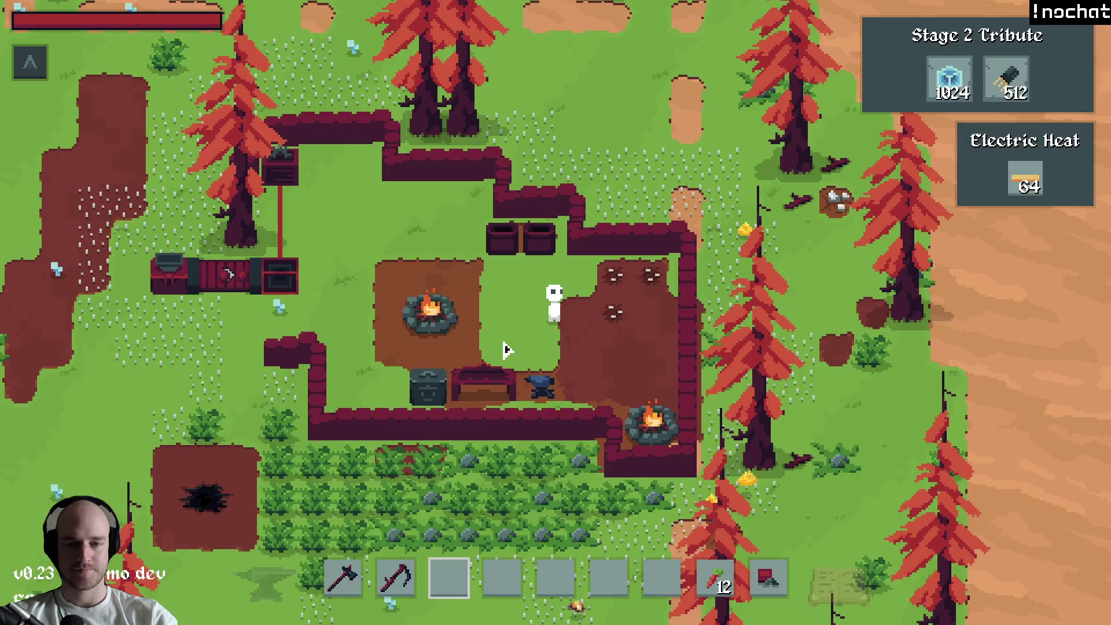
{"action": "key", "text": "alt+Tab"}
{"action": "key", "text": "alt+Tab"}
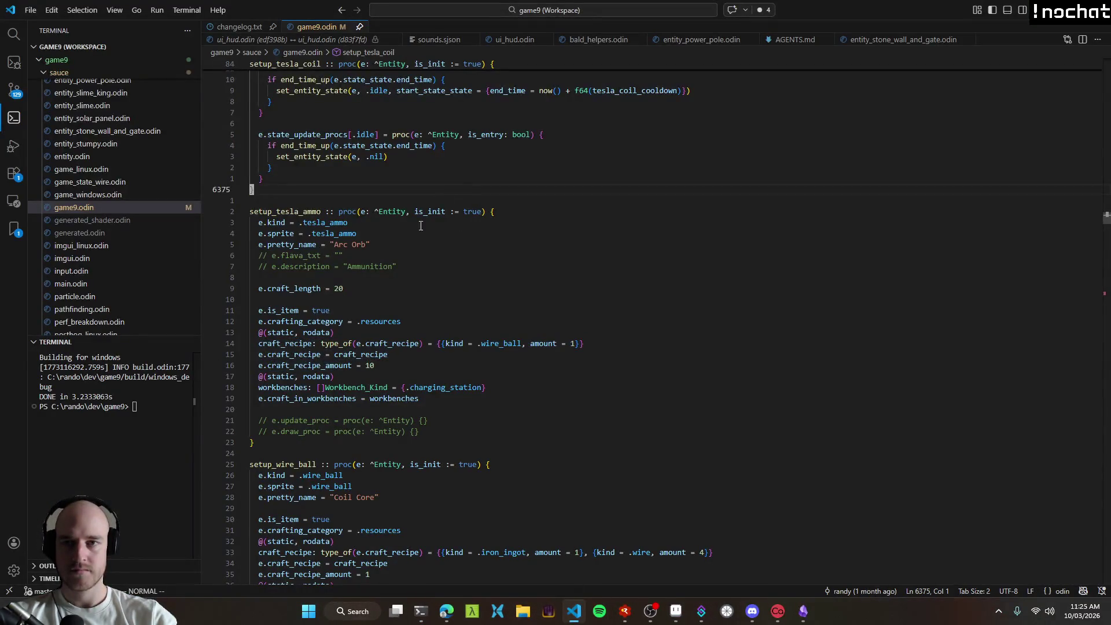
Step: Create a new plain text file and save it as scratch.txt
{"action": "key", "text": "ctrl+Tab"}
{"action": "key", "text": "ctrl+Tab"}
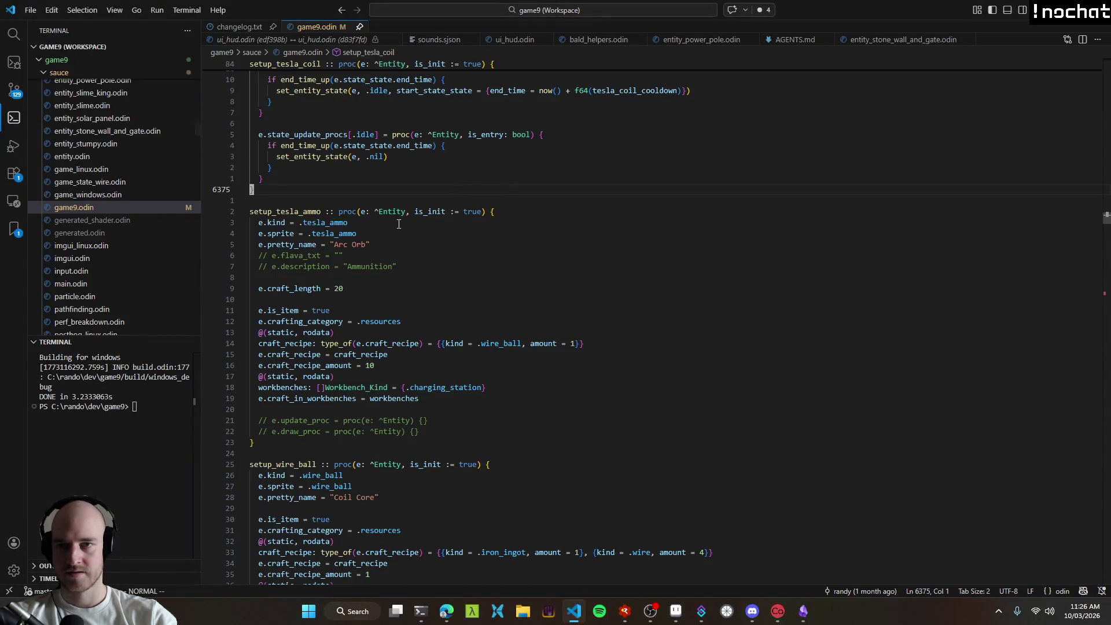
{"action": "scroll", "coordinate": [405, 223], "scroll_direction": "up", "scroll_amount": 4}
{"action": "key", "text": "ctrl+shift+p"}
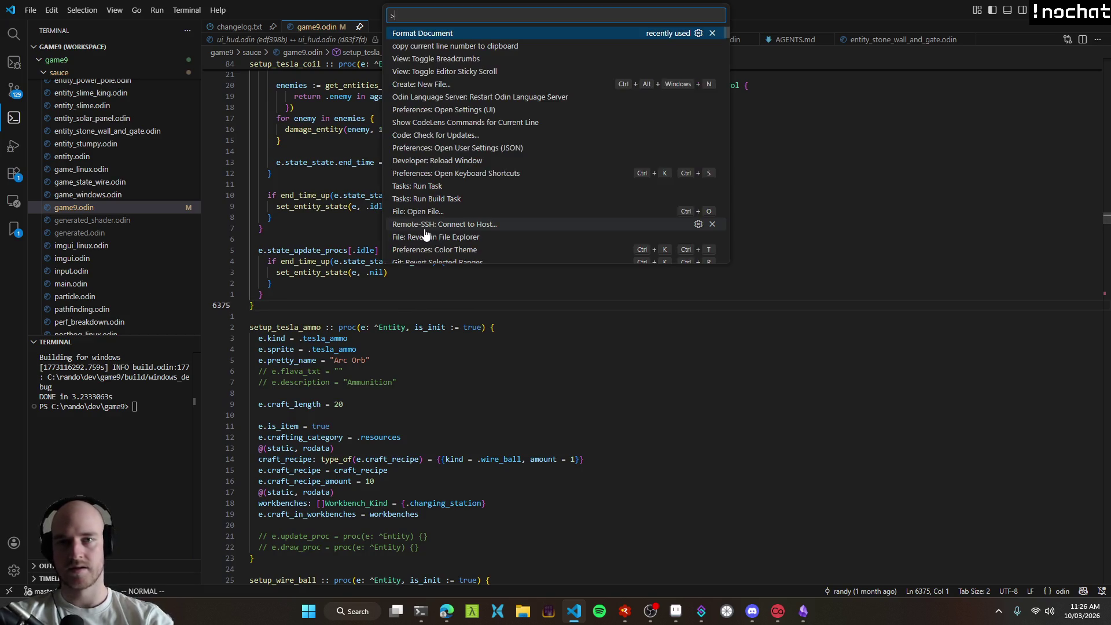
{"action": "type", "text": "scratch"}
{"action": "key", "text": "Escape"}
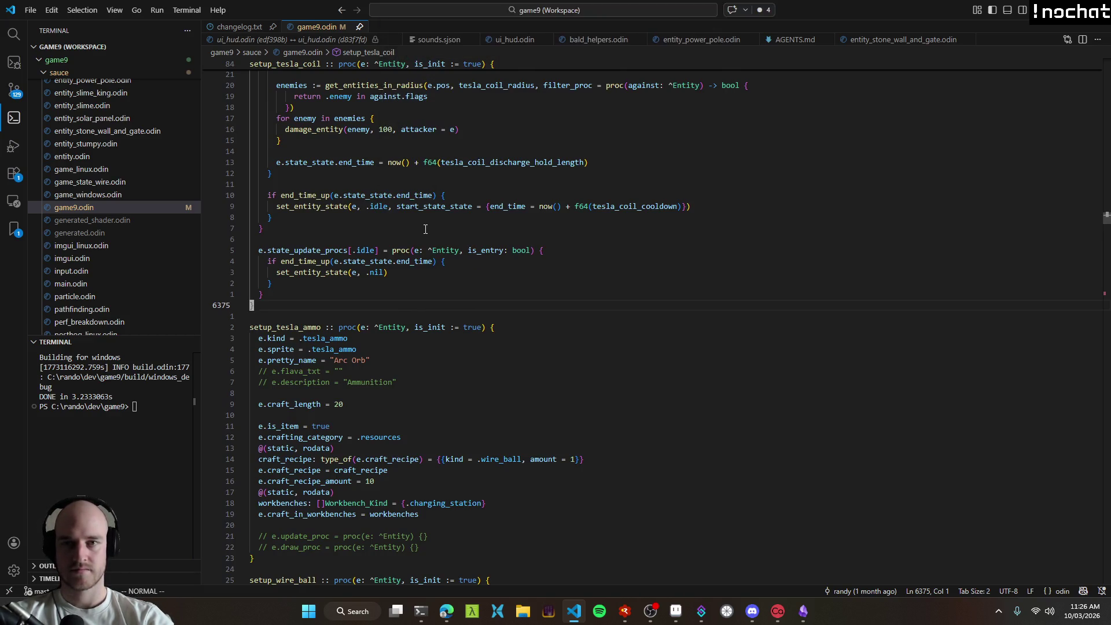
{"action": "key", "text": "ctrl+shift+p"}
{"action": "type", "text": "new"}
{"action": "key", "text": "Return"}
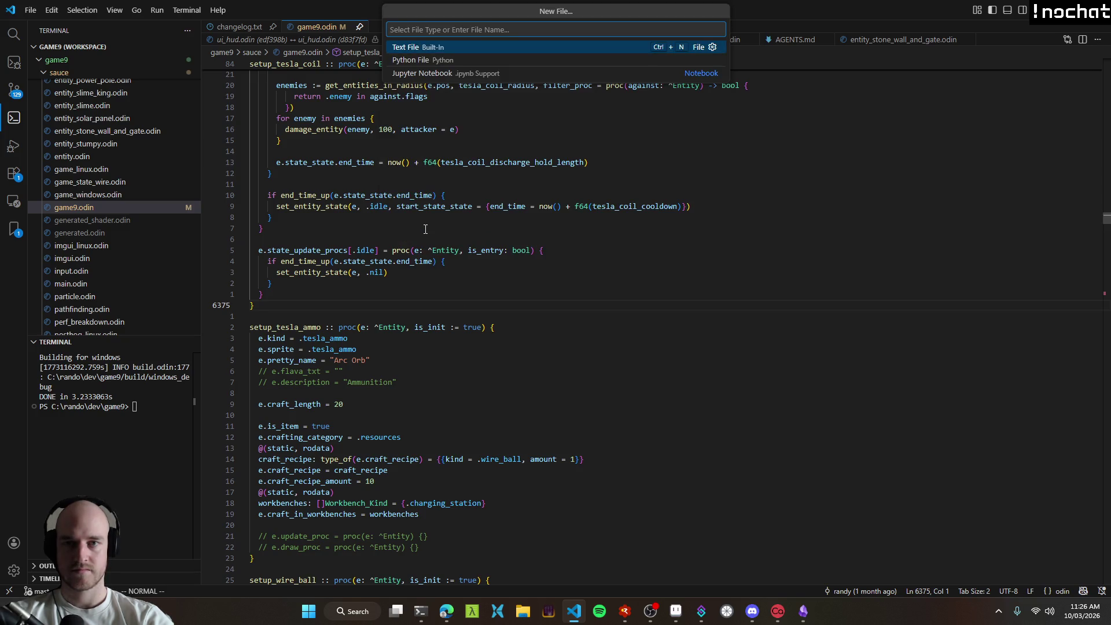
{"action": "key", "text": "Return"}
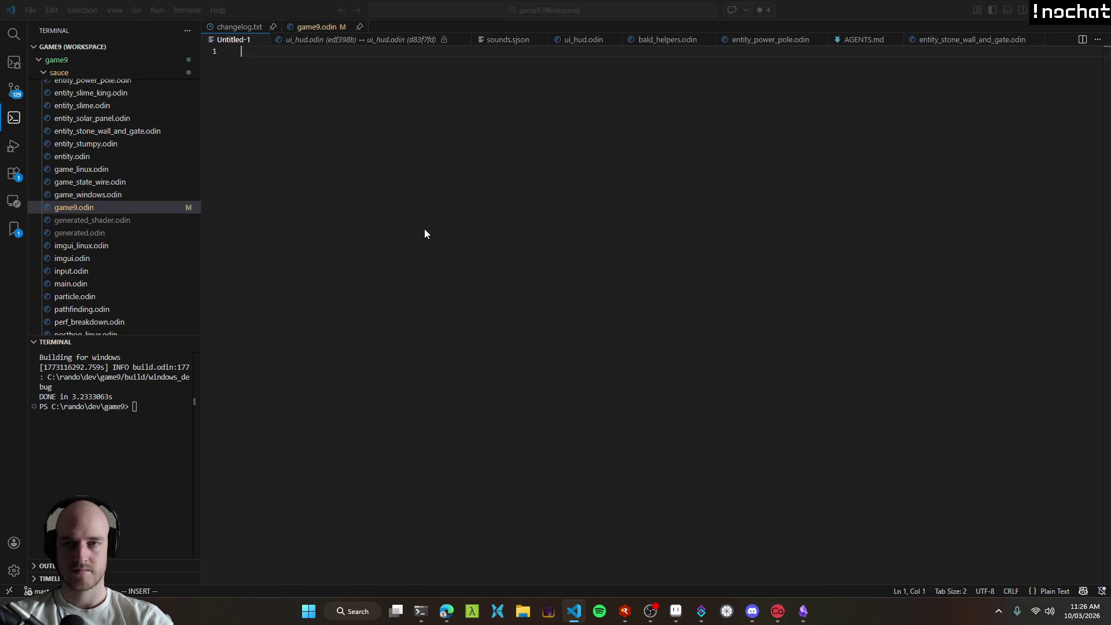
{"action": "key", "text": "ctrl+s"}
{"action": "type", "text": "scratxt"}
{"action": "key", "text": "Return"}
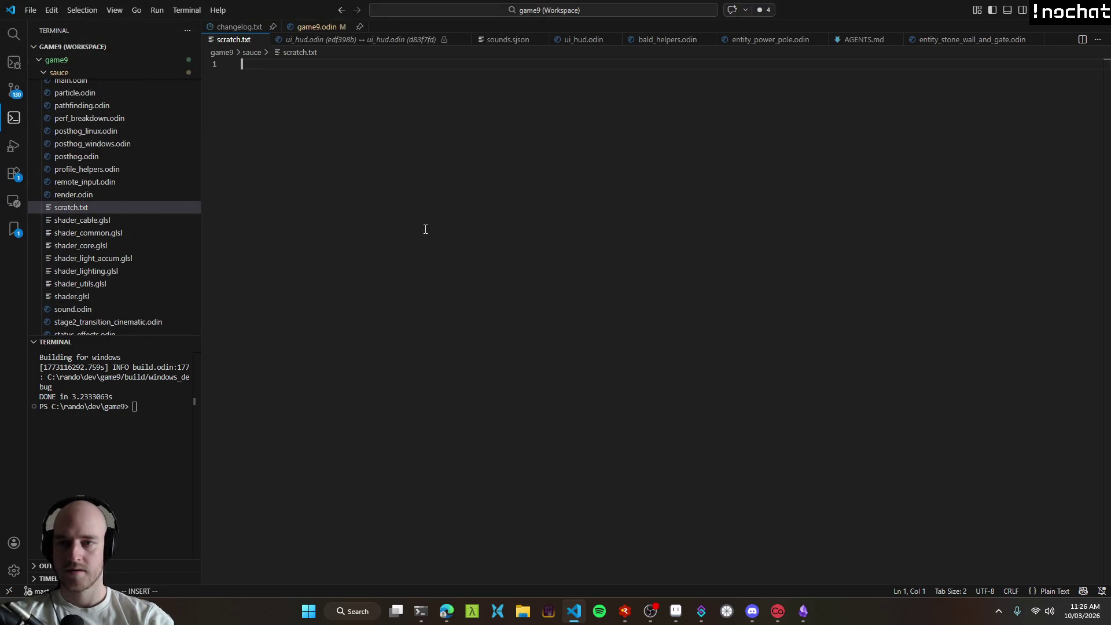
{"action": "key", "text": "Return"}
Step: Add a scratch.txt line to .gitignore under scratch.md, then close .gitignore
{"action": "key", "text": "ctrl+shift+p"}
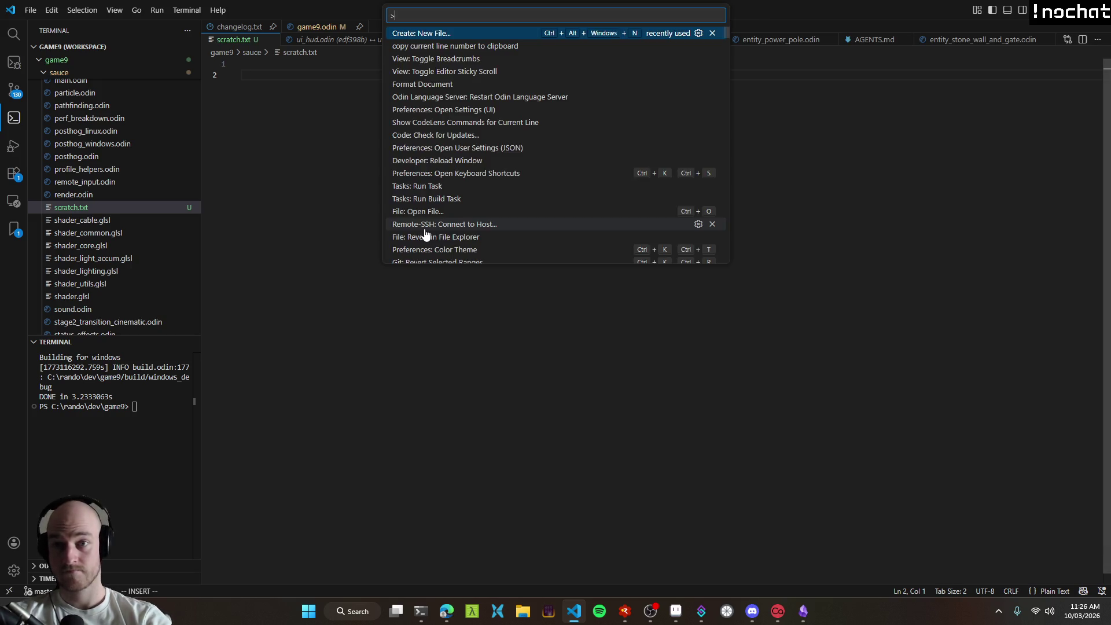
{"action": "key", "text": "Escape"}
{"action": "key", "text": "ctrl+p"}
{"action": "type", "text": "gitignore"}
{"action": "key", "text": "Return"}
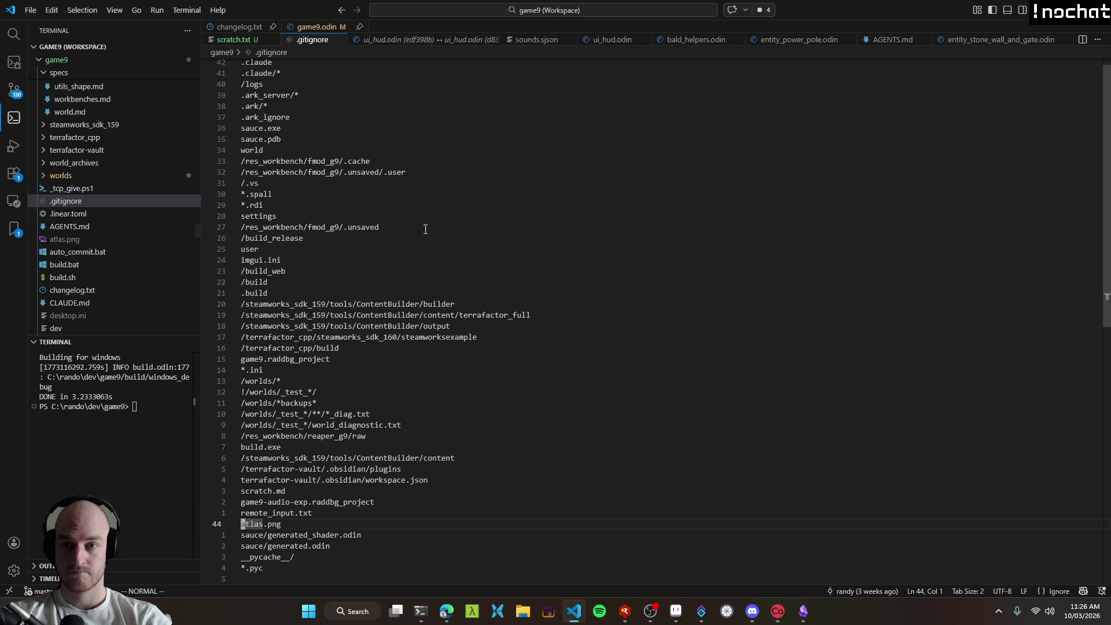
{"action": "key", "text": "shift+g"}
{"action": "type", "text": "scratch.txt"}
{"action": "key", "text": "Escape"}
{"action": "key", "text": "alt+Up"}
{"action": "key", "text": "alt+Up"}
{"action": "key", "text": "alt+Up"}
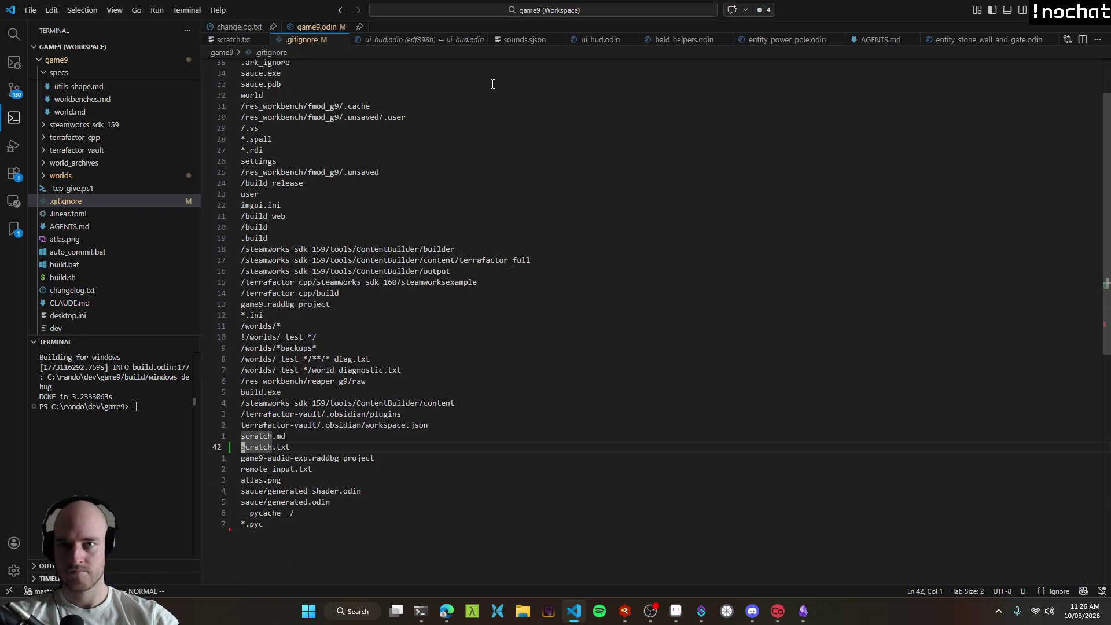
{"action": "left_click", "coordinate": [233, 39]}
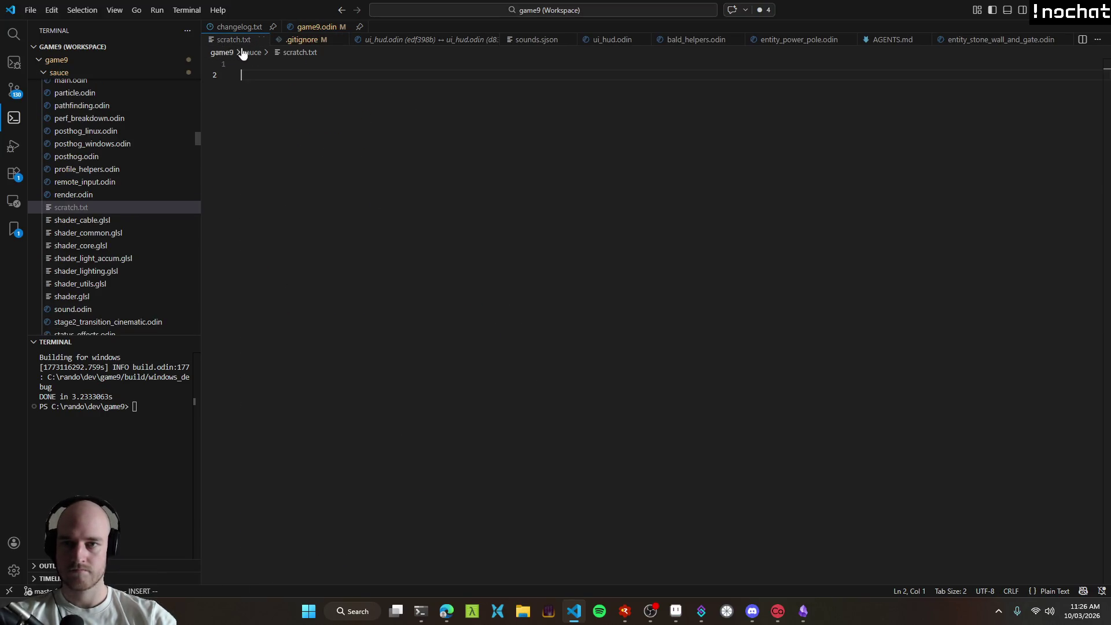
{"action": "left_click", "coordinate": [332, 44]}
{"action": "left_click", "coordinate": [340, 39]}
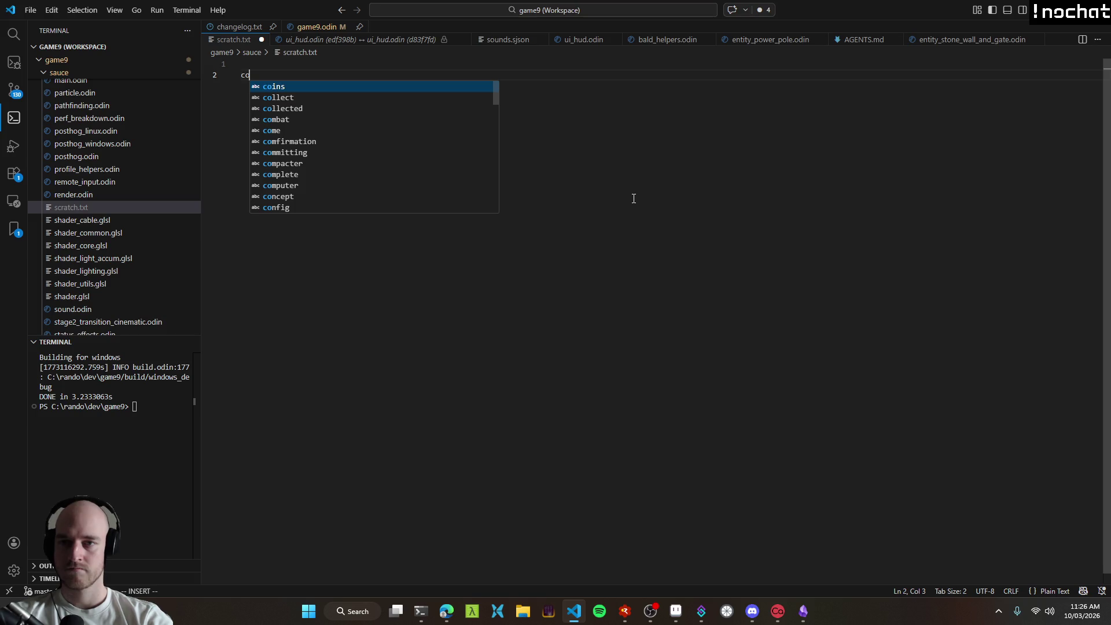
Step: Type the notes 'heat coil' and 'firebrick' into scratch.txt
{"action": "type", "text": "heat "}
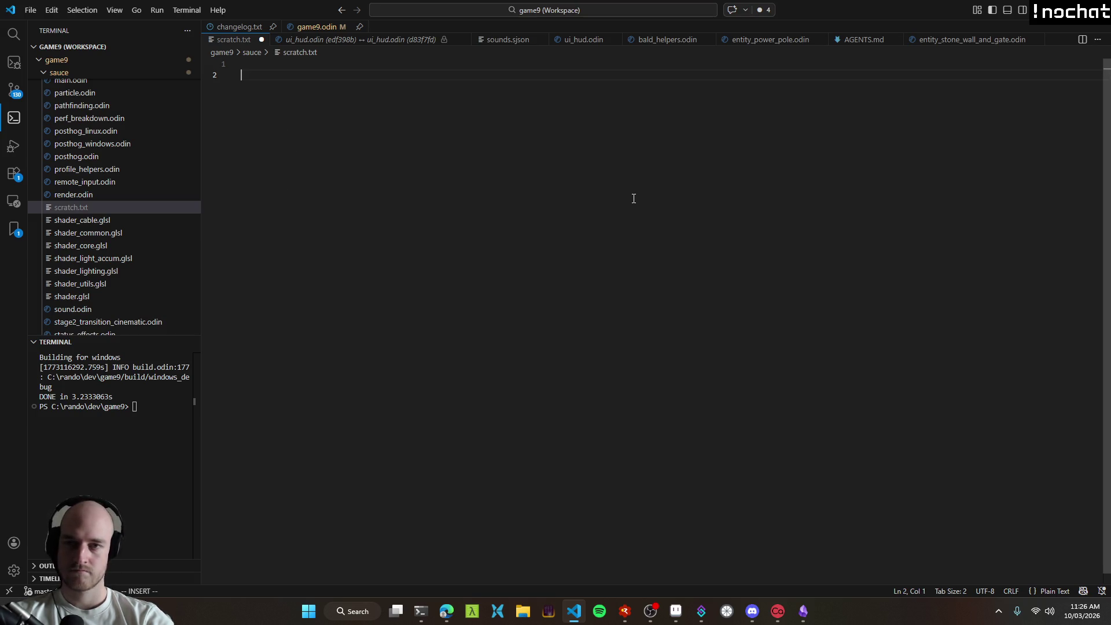
{"action": "type", "text": "coil"}
{"action": "key", "text": "Return"}
{"action": "key", "text": "Return"}
{"action": "type", "text": "firebrick"}
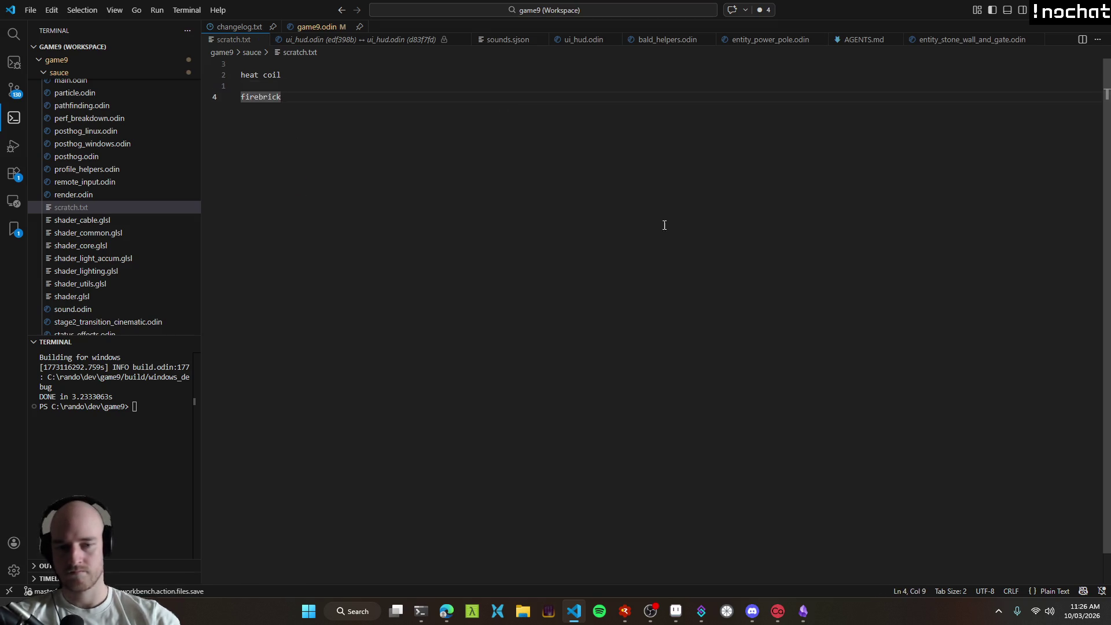
{"action": "key", "text": "alt+Tab"}
{"action": "scroll", "coordinate": [518, 241], "scroll_direction": "down", "scroll_amount": 3}
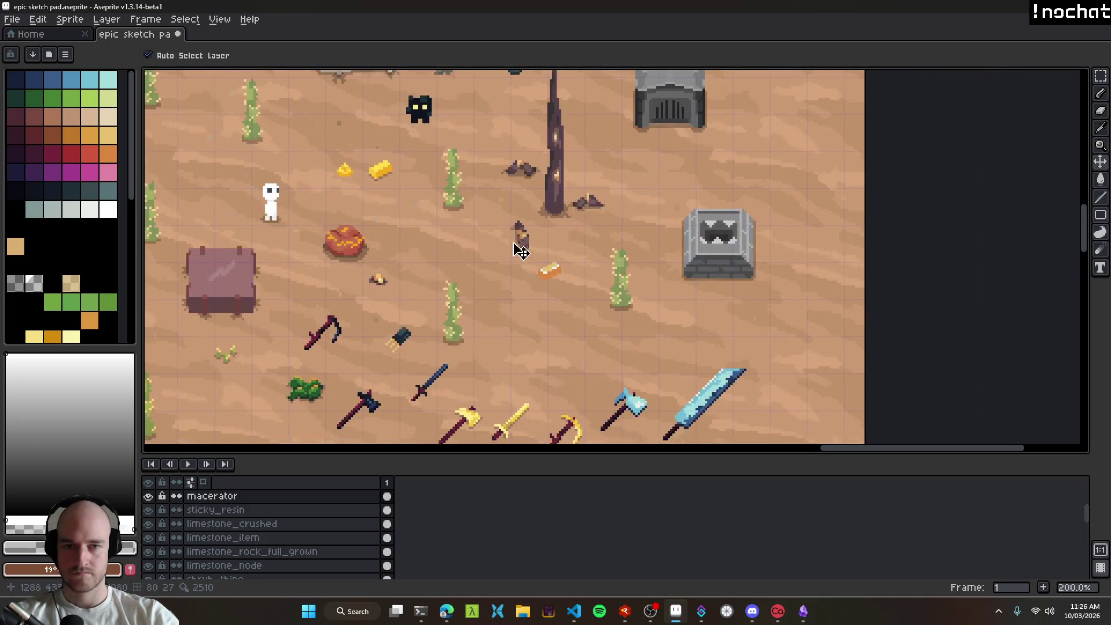
Step: Check the streaming software and stream chat, then return to Aseprite
{"action": "scroll", "coordinate": [536, 266], "scroll_direction": "up", "scroll_amount": 3}
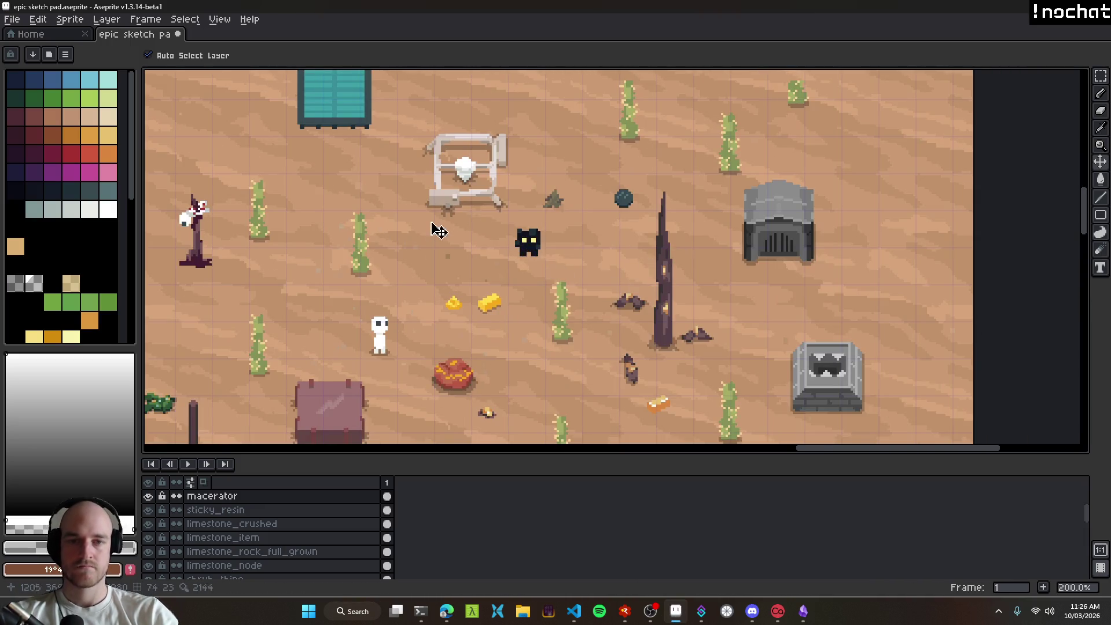
{"action": "scroll", "coordinate": [440, 226], "scroll_direction": "down", "scroll_amount": 3}
{"action": "scroll", "coordinate": [648, 289], "scroll_direction": "up", "scroll_amount": 3}
{"action": "scroll", "coordinate": [721, 321], "scroll_direction": "down", "scroll_amount": 3}
{"action": "scroll", "coordinate": [584, 392], "scroll_direction": "up", "scroll_amount": 3}
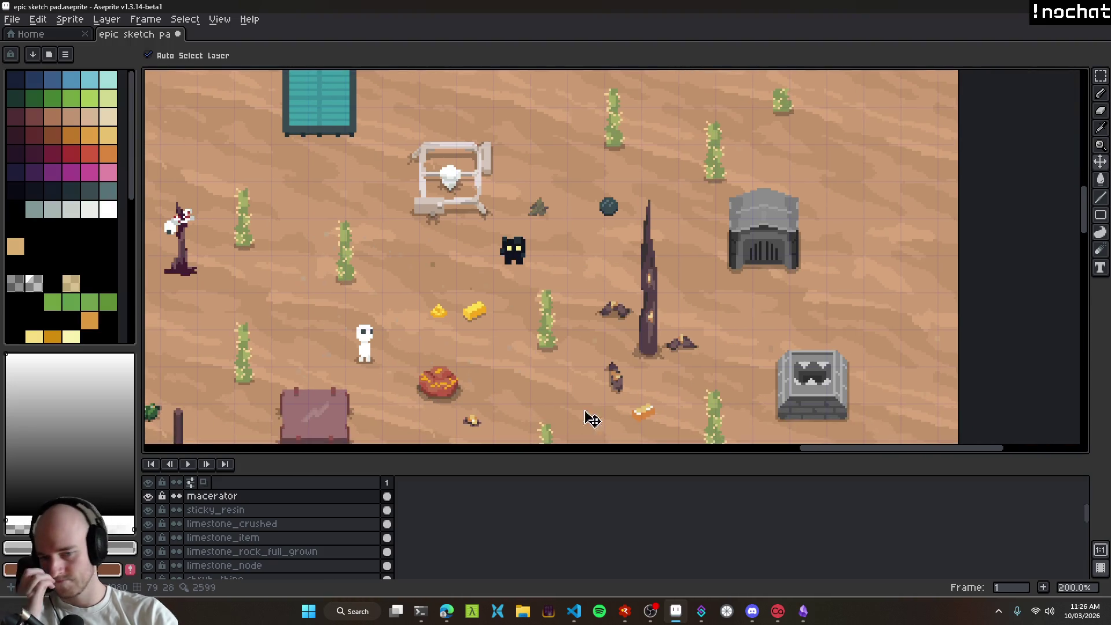
{"action": "left_click", "coordinate": [653, 610]}
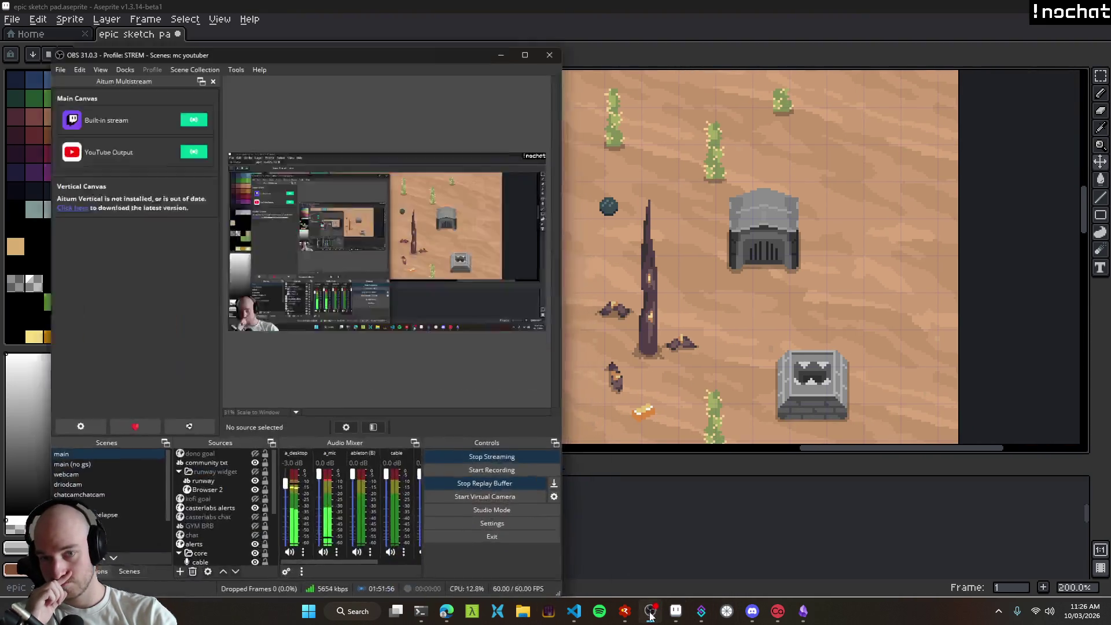
{"action": "left_click", "coordinate": [652, 611]}
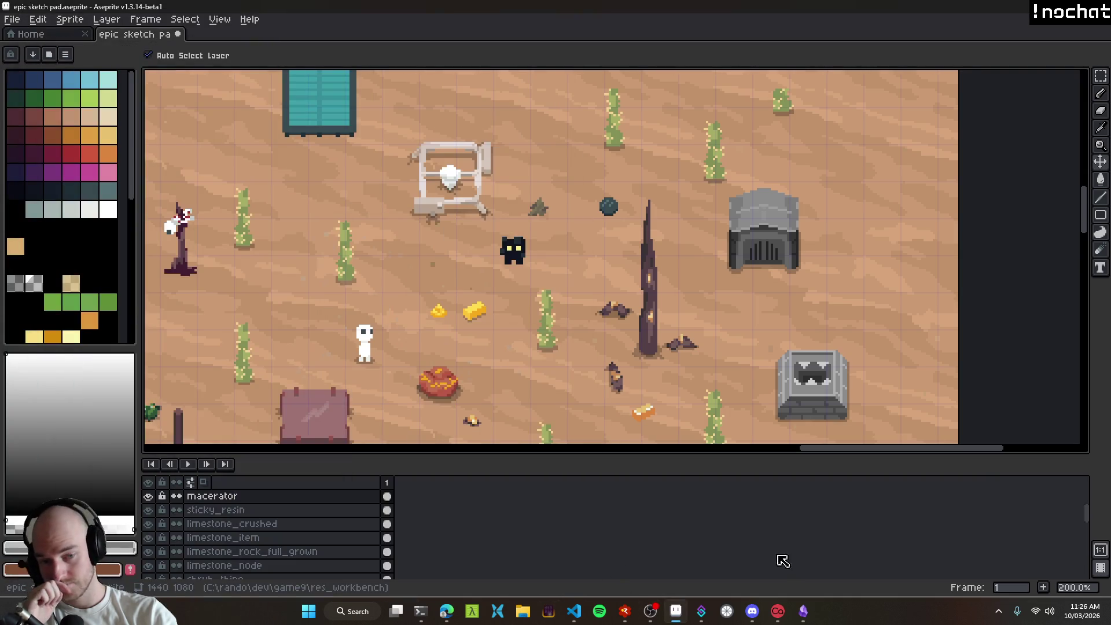
{"action": "left_click", "coordinate": [702, 612]}
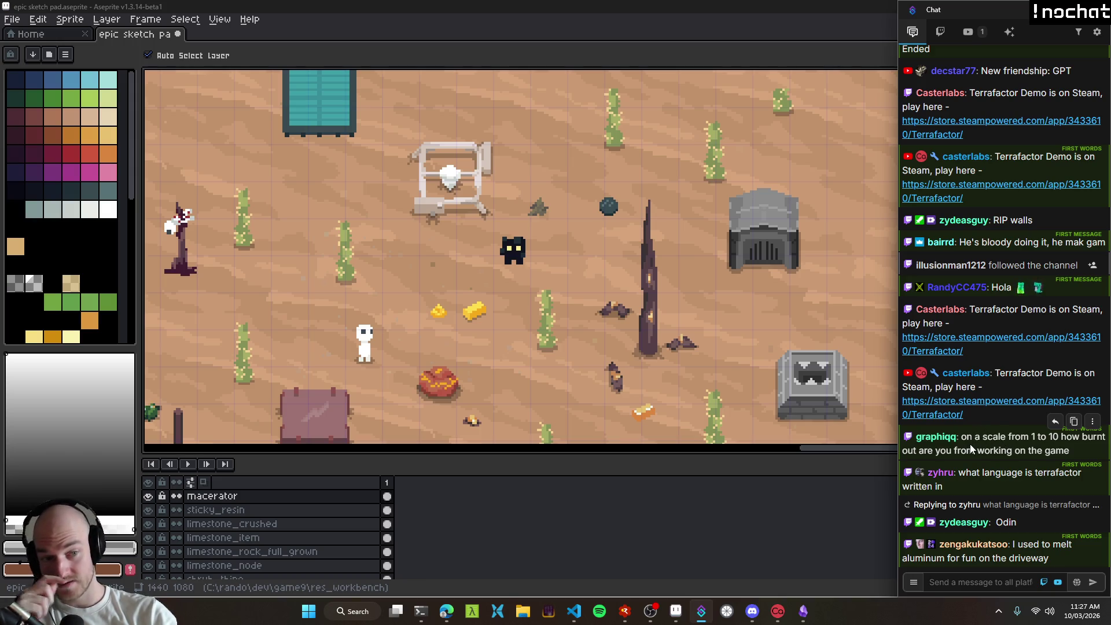
{"action": "left_click", "coordinate": [967, 112]}
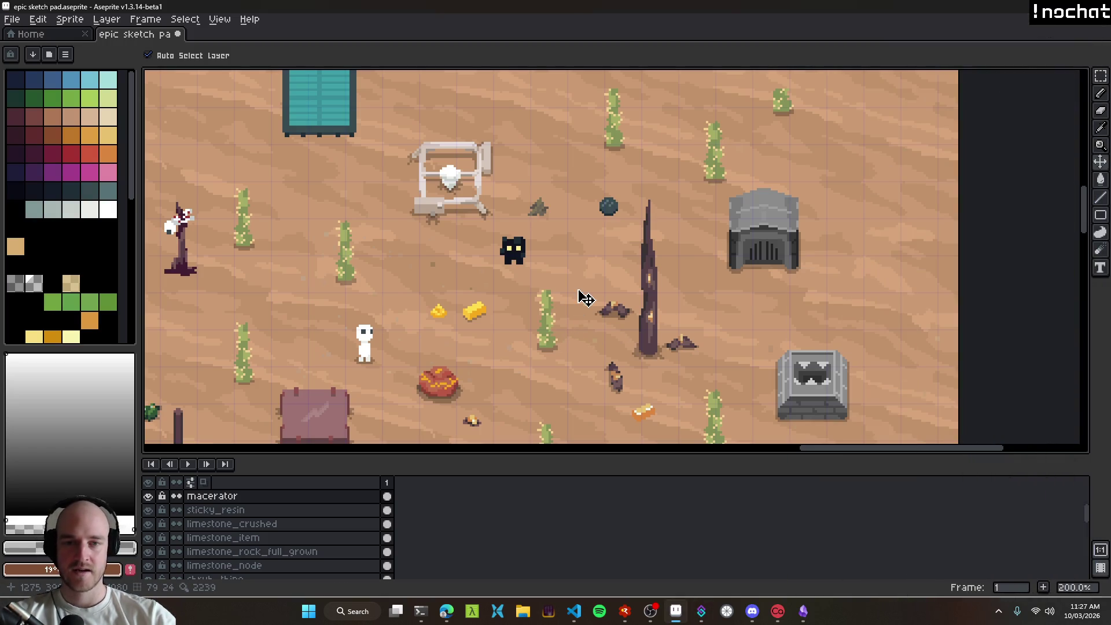
Step: Move the small golden orb beside the blue orb near the totem
{"action": "mouse_move", "coordinate": [529, 288]}
{"action": "left_mouse_down"}
{"action": "mouse_move", "coordinate": [586, 187]}
{"action": "mouse_move", "coordinate": [396, 295]}
{"action": "mouse_move", "coordinate": [692, 203]}
{"action": "mouse_move", "coordinate": [388, 42]}
{"action": "left_mouse_up"}
{"action": "mouse_move", "coordinate": [432, 173]}
{"action": "left_mouse_down"}
{"action": "mouse_move", "coordinate": [571, 240]}
{"action": "mouse_move", "coordinate": [414, 361]}
{"action": "mouse_move", "coordinate": [713, 392]}
{"action": "mouse_move", "coordinate": [414, 418]}
{"action": "mouse_move", "coordinate": [695, 405]}
{"action": "mouse_move", "coordinate": [679, 449]}
{"action": "mouse_move", "coordinate": [620, 390]}
{"action": "mouse_move", "coordinate": [444, 119]}
{"action": "left_mouse_up"}
{"action": "mouse_move", "coordinate": [523, 180]}
{"action": "left_mouse_down"}
{"action": "mouse_move", "coordinate": [575, 235]}
{"action": "mouse_move", "coordinate": [785, 298]}
{"action": "mouse_move", "coordinate": [643, 275]}
{"action": "left_mouse_up"}
{"action": "left_click_drag", "start_coordinate": [432, 295], "coordinate": [631, 302]}
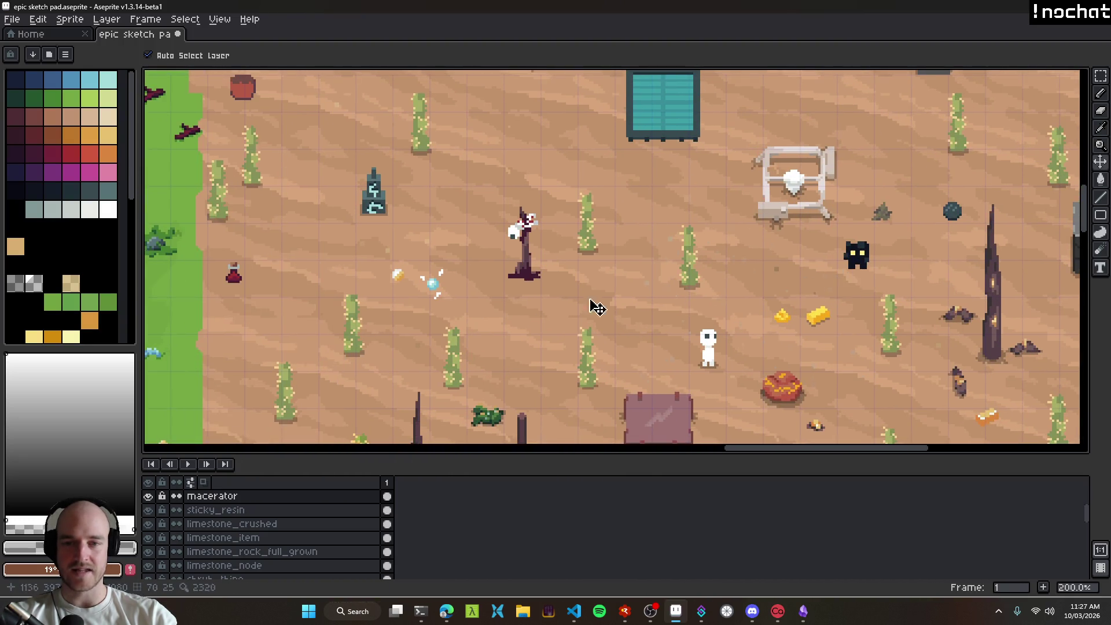
{"action": "scroll", "coordinate": [407, 286], "scroll_direction": "up", "scroll_amount": 1}
{"action": "mouse_move", "coordinate": [398, 277]}
{"action": "left_mouse_down"}
{"action": "mouse_move", "coordinate": [623, 298]}
{"action": "mouse_move", "coordinate": [645, 287]}
{"action": "left_mouse_up"}
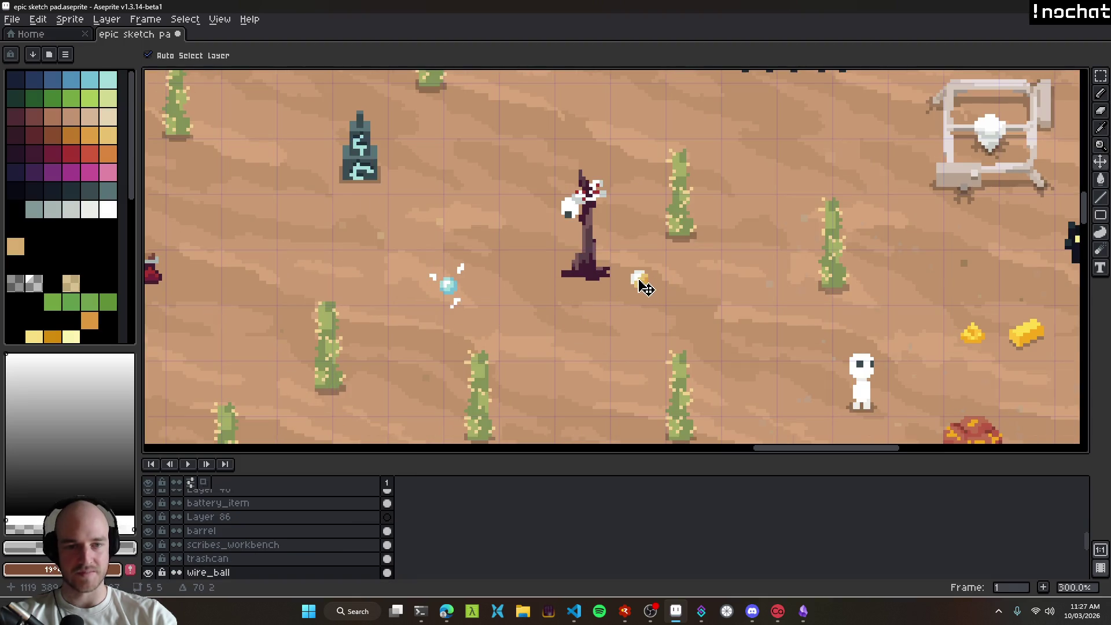
{"action": "scroll", "coordinate": [658, 292], "scroll_direction": "up", "scroll_amount": 2}
{"action": "left_click_drag", "start_coordinate": [571, 292], "coordinate": [473, 294]}
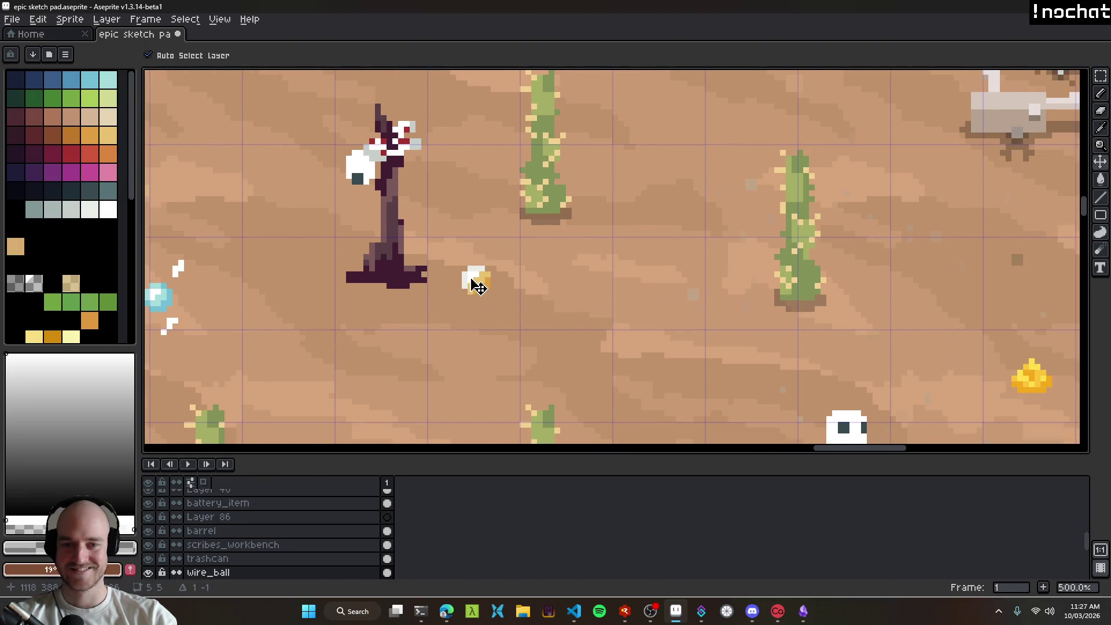
{"action": "scroll", "coordinate": [485, 304], "scroll_direction": "down", "scroll_amount": 2}
{"action": "mouse_move", "coordinate": [473, 299]}
{"action": "left_mouse_down"}
{"action": "mouse_move", "coordinate": [732, 299]}
{"action": "mouse_move", "coordinate": [511, 241]}
{"action": "mouse_move", "coordinate": [497, 380]}
{"action": "mouse_move", "coordinate": [481, 253]}
{"action": "mouse_move", "coordinate": [451, 358]}
{"action": "mouse_move", "coordinate": [87, 231]}
{"action": "mouse_move", "coordinate": [761, 253]}
{"action": "mouse_move", "coordinate": [508, 251]}
{"action": "left_mouse_up"}
{"action": "scroll", "coordinate": [509, 242], "scroll_direction": "up", "scroll_amount": 1}
{"action": "scroll", "coordinate": [510, 242], "scroll_direction": "up", "scroll_amount": 3}
{"action": "scroll", "coordinate": [451, 359], "scroll_direction": "down", "scroll_amount": 5}
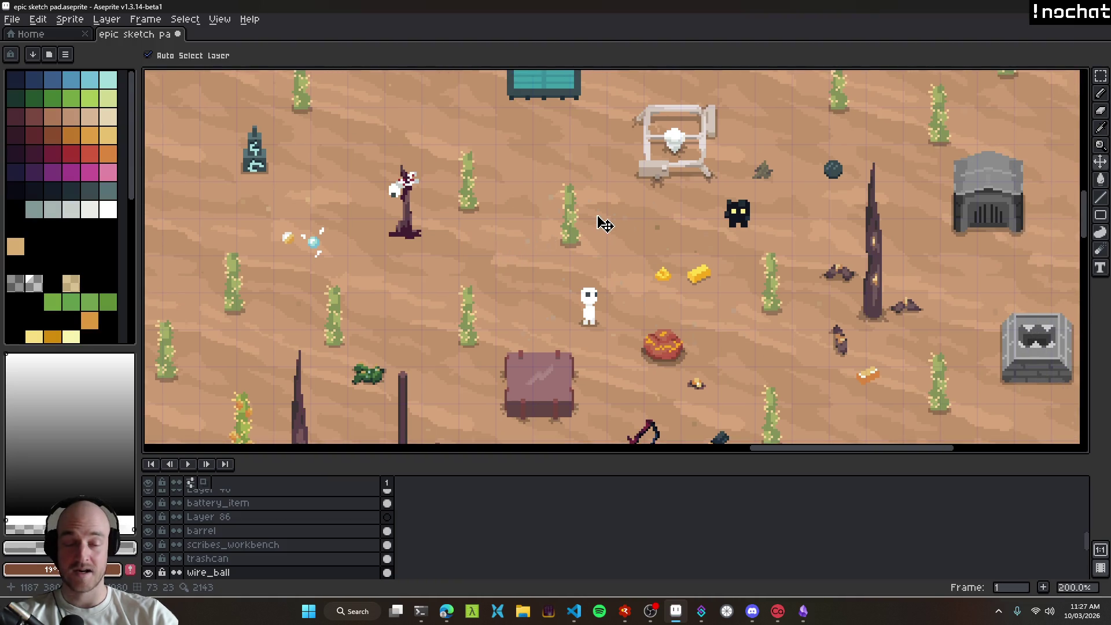
Step: Pan over to the grass edge and save the sketch pad
{"action": "mouse_move", "coordinate": [573, 227]}
{"action": "left_mouse_down"}
{"action": "mouse_move", "coordinate": [367, 209]}
{"action": "mouse_move", "coordinate": [328, 272]}
{"action": "mouse_move", "coordinate": [294, 371]}
{"action": "mouse_move", "coordinate": [562, 321]}
{"action": "mouse_move", "coordinate": [578, 257]}
{"action": "left_mouse_up"}
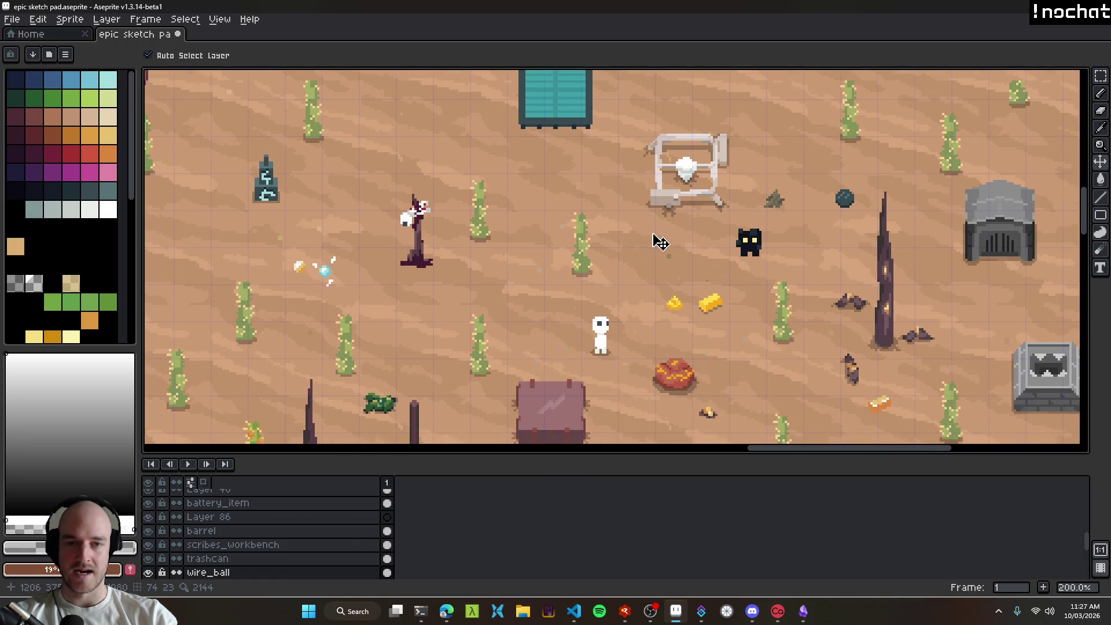
{"action": "scroll", "coordinate": [638, 245], "scroll_direction": "down", "scroll_amount": 2}
{"action": "scroll", "coordinate": [637, 244], "scroll_direction": "up", "scroll_amount": 2}
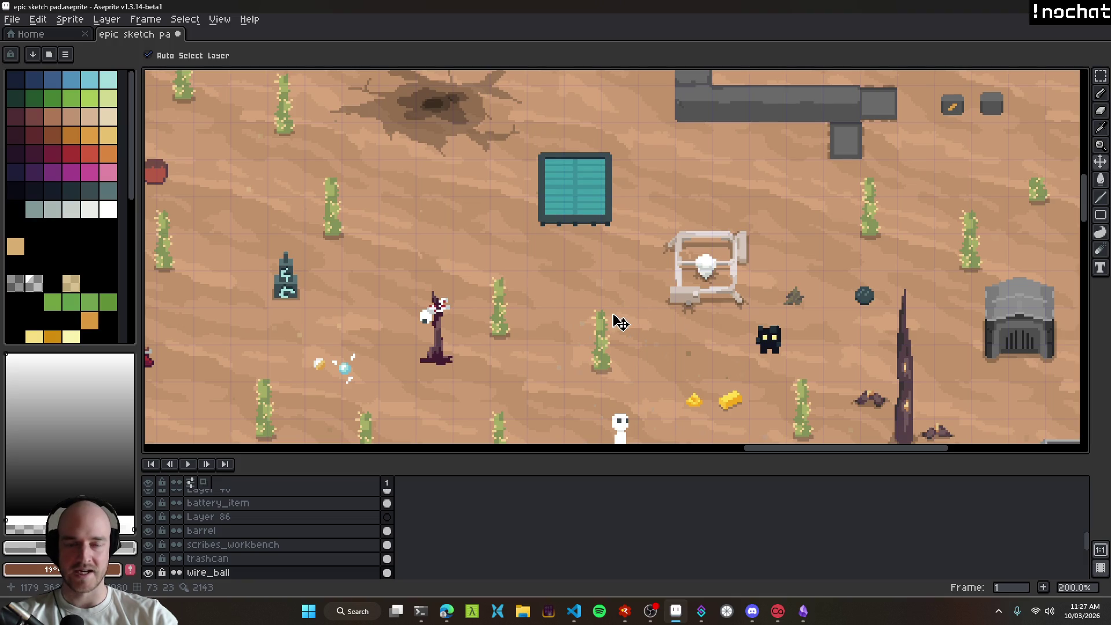
{"action": "mouse_move", "coordinate": [531, 360]}
{"action": "left_mouse_down"}
{"action": "mouse_move", "coordinate": [717, 313]}
{"action": "mouse_move", "coordinate": [695, 323]}
{"action": "left_mouse_up"}
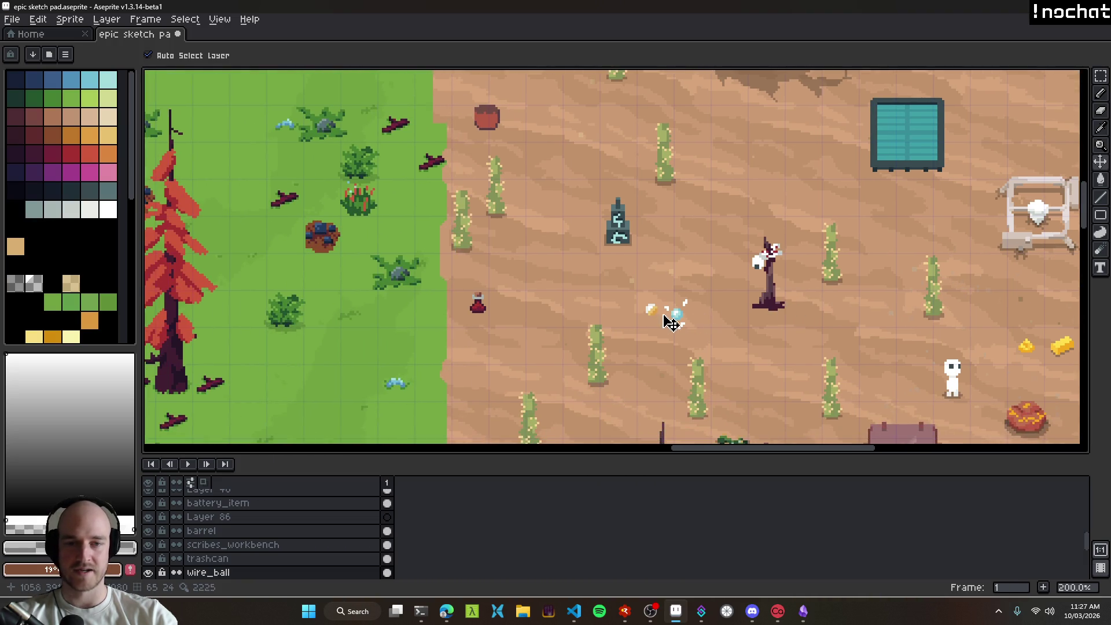
{"action": "scroll", "coordinate": [672, 323], "scroll_direction": "up", "scroll_amount": 2}
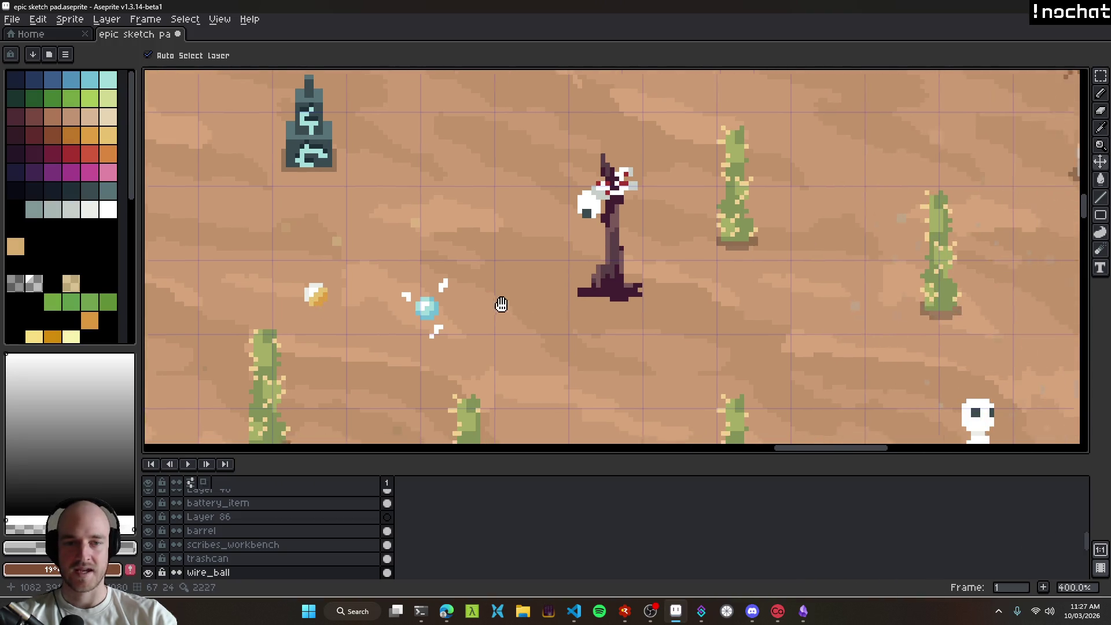
{"action": "scroll", "coordinate": [575, 322], "scroll_direction": "down", "scroll_amount": 2}
{"action": "scroll", "coordinate": [637, 277], "scroll_direction": "up", "scroll_amount": 1}
{"action": "key", "text": "ctrl+s"}
Step: Near the furnace, add the new empty Layer 137 and pick the pencil
{"action": "mouse_move", "coordinate": [708, 242]}
{"action": "left_mouse_down"}
{"action": "mouse_move", "coordinate": [476, 216]}
{"action": "mouse_move", "coordinate": [795, 187]}
{"action": "mouse_move", "coordinate": [647, 83]}
{"action": "left_mouse_up"}
{"action": "mouse_move", "coordinate": [677, 187]}
{"action": "left_mouse_down"}
{"action": "mouse_move", "coordinate": [538, 75]}
{"action": "mouse_move", "coordinate": [591, 248]}
{"action": "mouse_move", "coordinate": [650, 322]}
{"action": "mouse_move", "coordinate": [641, 327]}
{"action": "left_mouse_up"}
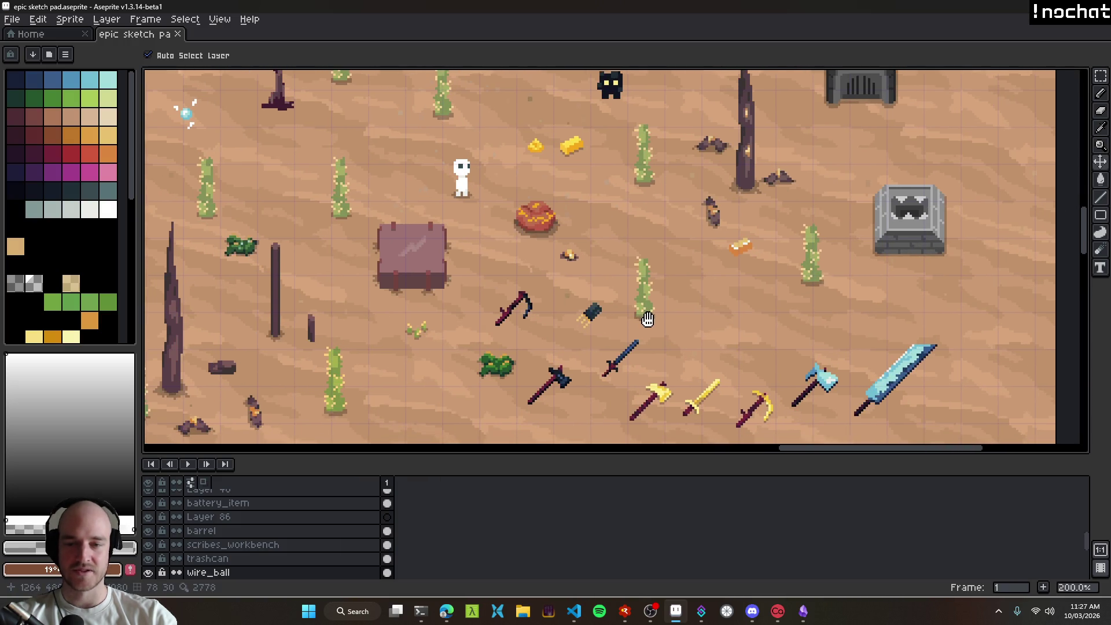
{"action": "mouse_move", "coordinate": [628, 202]}
{"action": "left_mouse_down"}
{"action": "mouse_move", "coordinate": [592, 272]}
{"action": "mouse_move", "coordinate": [600, 298]}
{"action": "left_mouse_up"}
{"action": "scroll", "coordinate": [578, 248], "scroll_direction": "up", "scroll_amount": 3}
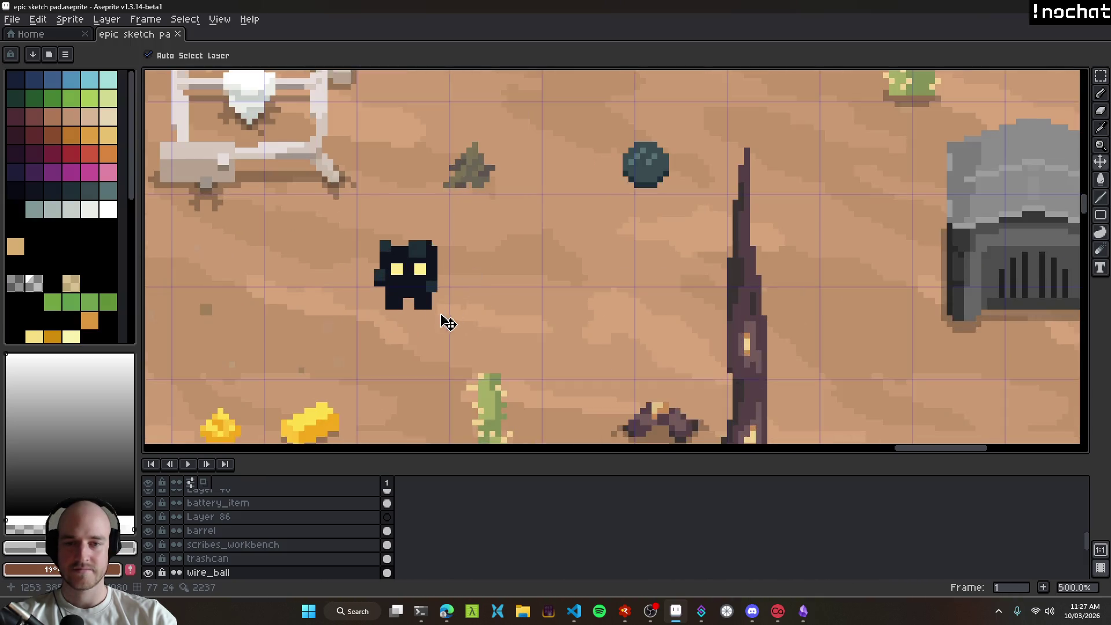
{"action": "left_click_drag", "start_coordinate": [442, 315], "coordinate": [751, 230]}
{"action": "scroll", "coordinate": [536, 209], "scroll_direction": "down", "scroll_amount": 2}
{"action": "left_click_drag", "start_coordinate": [536, 208], "coordinate": [716, 207]}
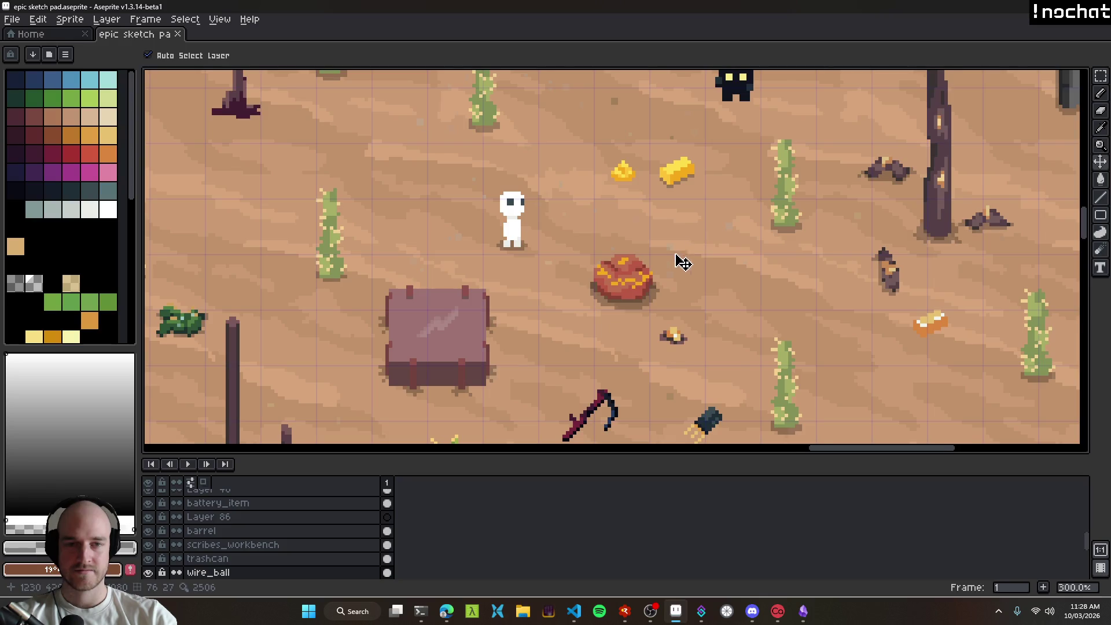
{"action": "scroll", "coordinate": [684, 262], "scroll_direction": "down", "scroll_amount": 2}
{"action": "mouse_move", "coordinate": [684, 263]}
{"action": "left_mouse_down"}
{"action": "mouse_move", "coordinate": [1063, 389]}
{"action": "mouse_move", "coordinate": [565, 314]}
{"action": "left_mouse_up"}
{"action": "scroll", "coordinate": [650, 269], "scroll_direction": "up", "scroll_amount": 3}
{"action": "mouse_move", "coordinate": [650, 269]}
{"action": "left_mouse_down"}
{"action": "mouse_move", "coordinate": [474, 303]}
{"action": "mouse_move", "coordinate": [672, 198]}
{"action": "mouse_move", "coordinate": [629, 252]}
{"action": "left_mouse_up"}
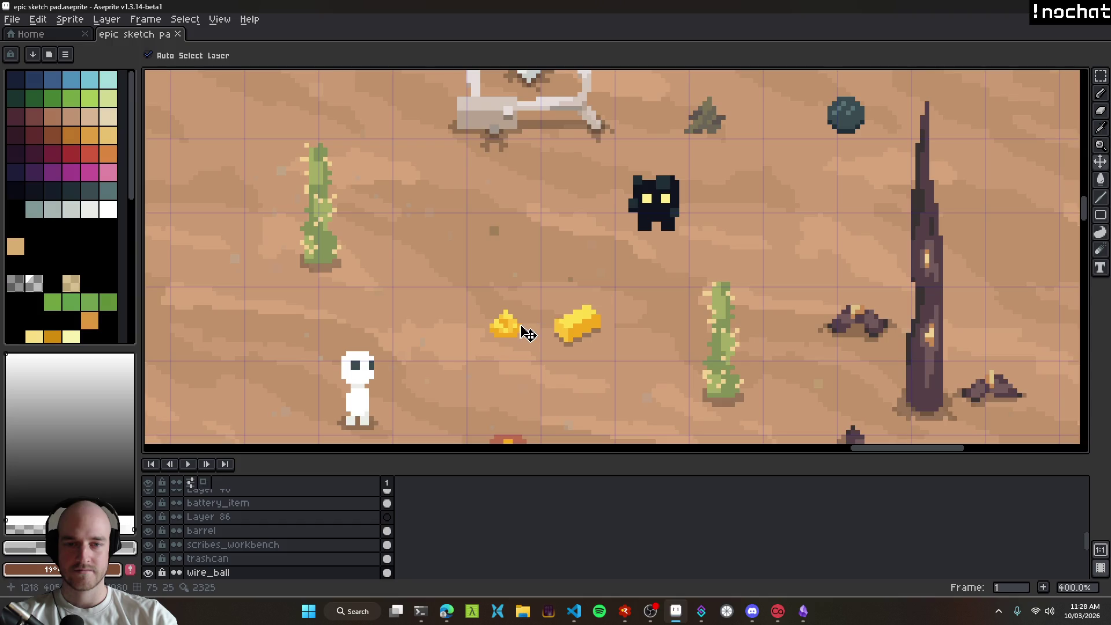
{"action": "scroll", "coordinate": [621, 322], "scroll_direction": "down", "scroll_amount": 3}
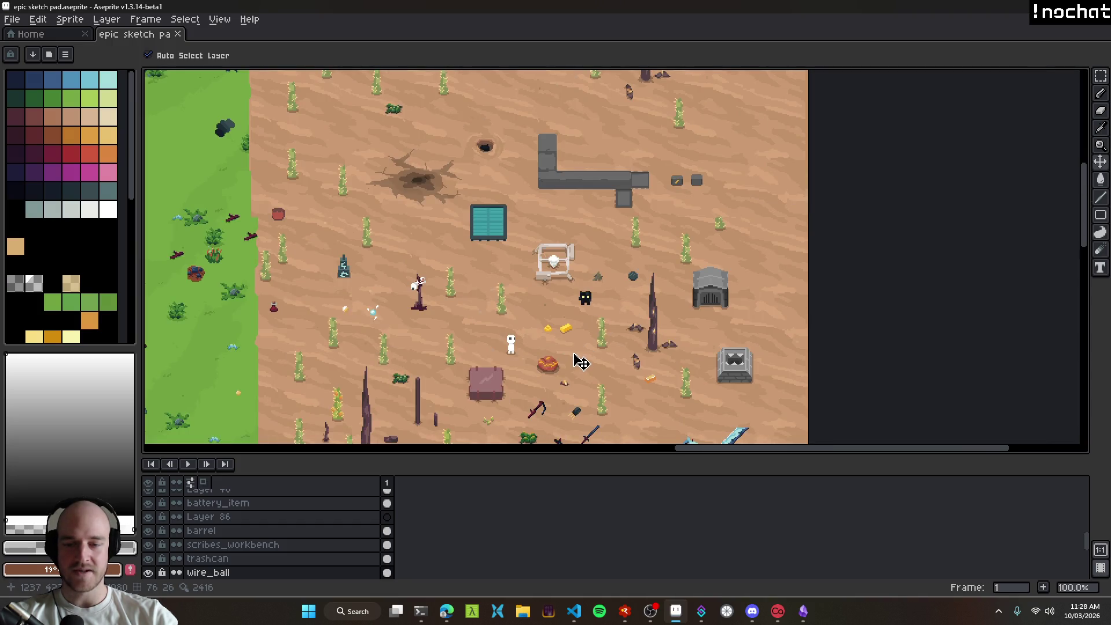
{"action": "key", "text": "shift+n"}
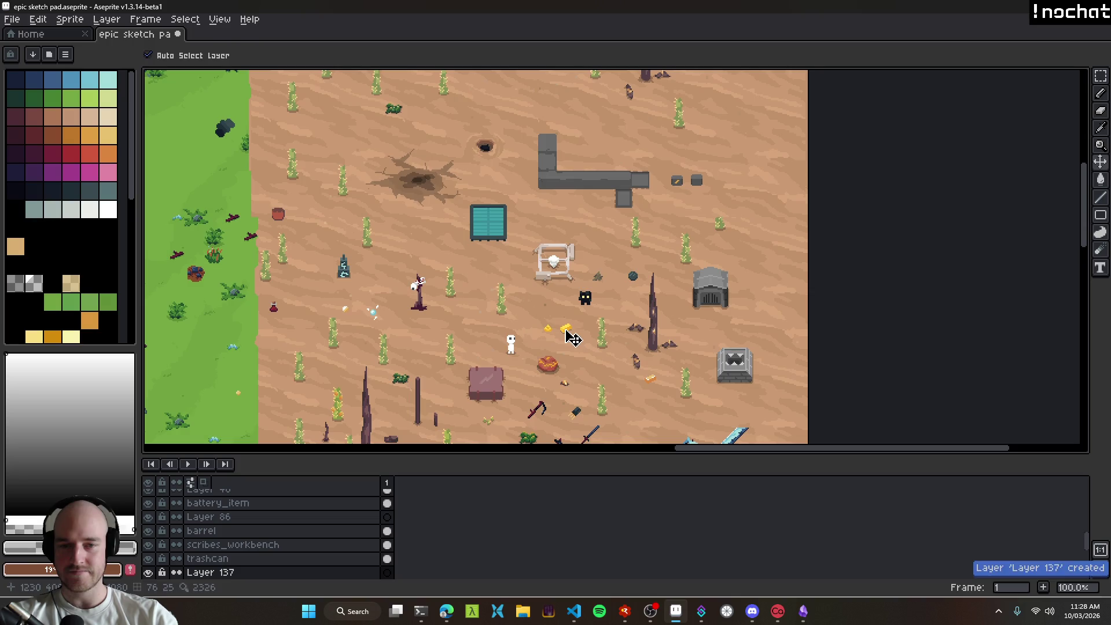
{"action": "key", "text": "b"}
{"action": "scroll", "coordinate": [537, 314], "scroll_direction": "up", "scroll_amount": 5}
{"action": "left_click_drag", "start_coordinate": [534, 323], "coordinate": [382, 263]}
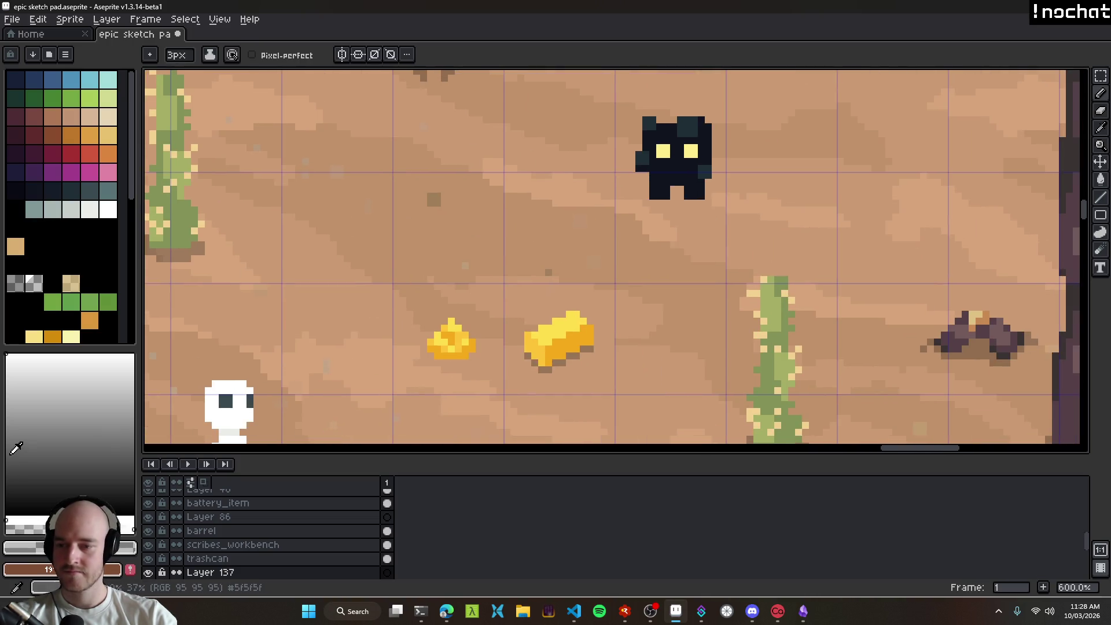
Step: Sample the furnace's grey and paint a rock blob on the sand left of the furnace
{"action": "scroll", "coordinate": [506, 199], "scroll_direction": "down", "scroll_amount": 4}
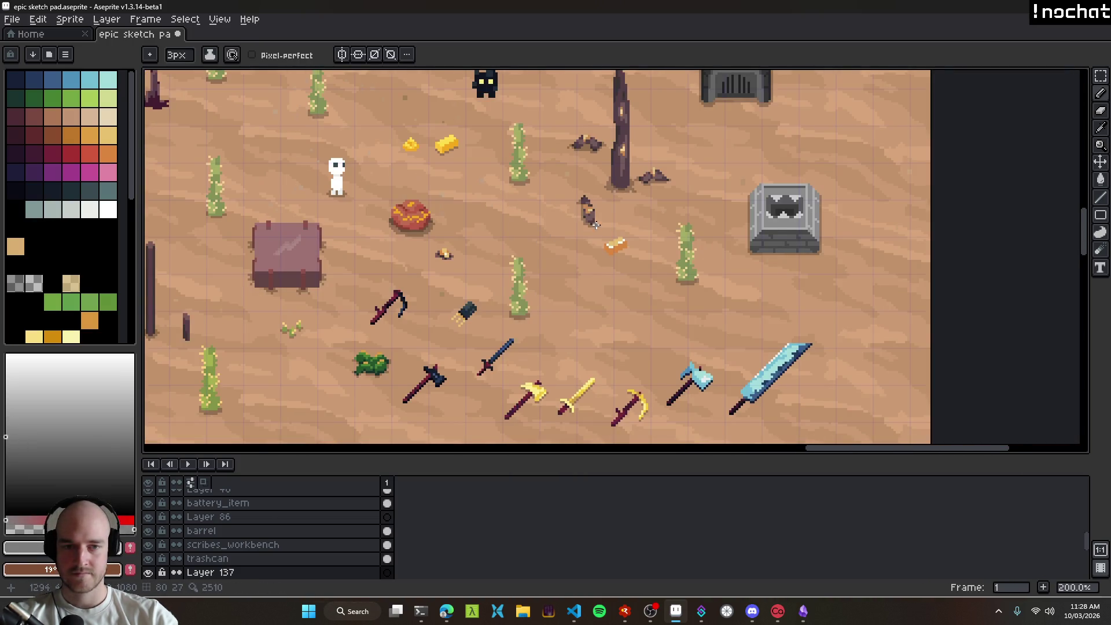
{"action": "scroll", "coordinate": [592, 225], "scroll_direction": "right", "scroll_amount": 2}
{"action": "scroll", "coordinate": [569, 334], "scroll_direction": "up", "scroll_amount": 1}
{"action": "scroll", "coordinate": [598, 333], "scroll_direction": "up", "scroll_amount": 2}
{"action": "scroll", "coordinate": [599, 333], "scroll_direction": "left", "scroll_amount": 1}
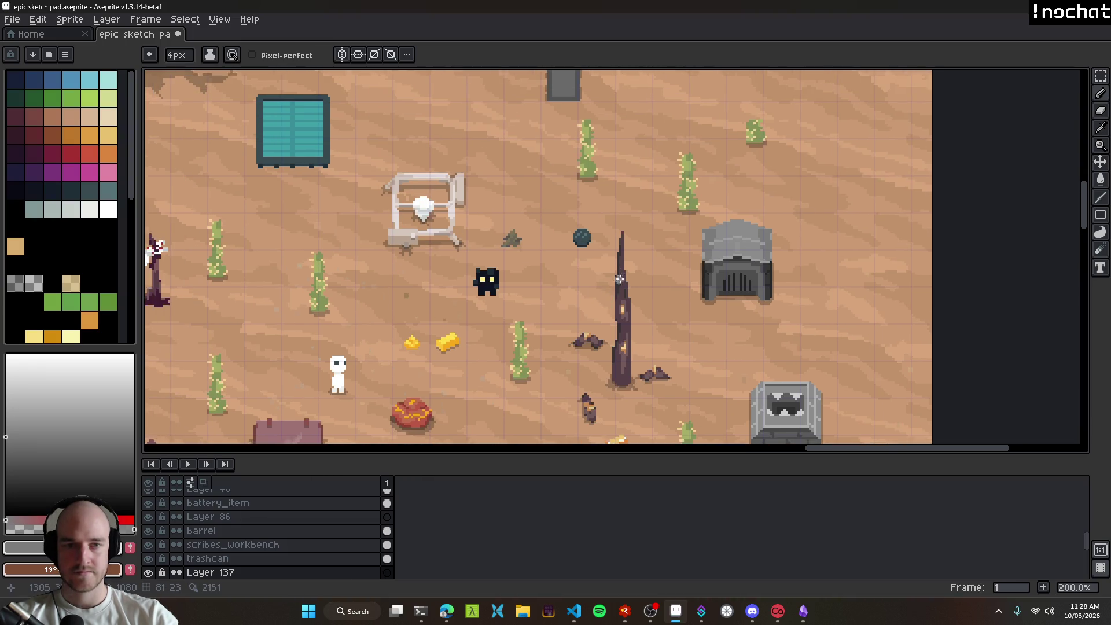
{"action": "scroll", "coordinate": [729, 245], "scroll_direction": "up", "scroll_amount": 2}
{"action": "key", "text": "alt"}
{"action": "scroll", "coordinate": [575, 268], "scroll_direction": "up", "scroll_amount": 1}
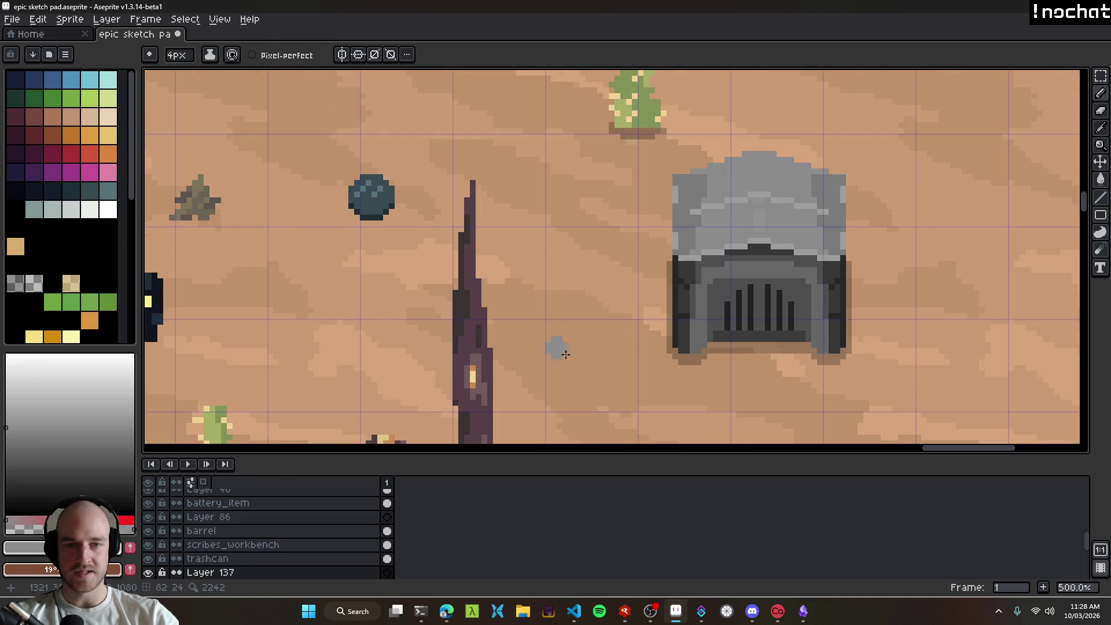
{"action": "scroll", "coordinate": [556, 331], "scroll_direction": "right", "scroll_amount": 1}
{"action": "scroll", "coordinate": [555, 332], "scroll_direction": "down", "scroll_amount": 1}
{"action": "mouse_move", "coordinate": [517, 259]}
{"action": "left_mouse_down"}
{"action": "mouse_move", "coordinate": [516, 271]}
{"action": "mouse_move", "coordinate": [559, 251]}
{"action": "mouse_move", "coordinate": [530, 265]}
{"action": "mouse_move", "coordinate": [525, 286]}
{"action": "left_mouse_up"}
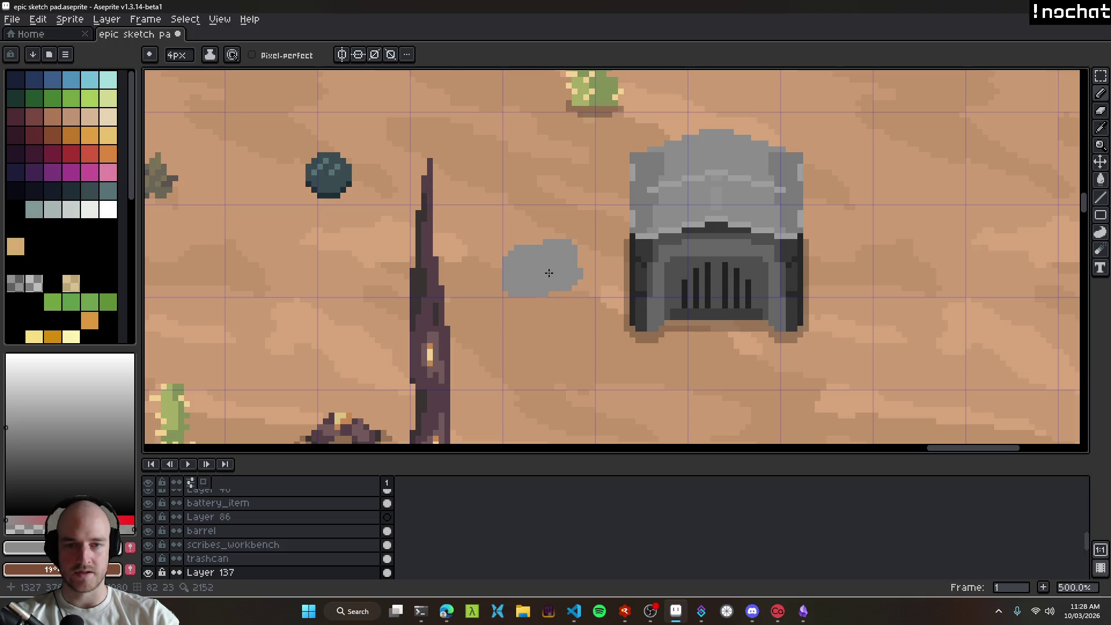
Step: Erase the rock's right bulge, bottom rows and upper-left strip, then switch to the browser
{"action": "scroll", "coordinate": [549, 273], "scroll_direction": "up", "scroll_amount": 2}
{"action": "key", "text": "e"}
{"action": "left_click_drag", "start_coordinate": [578, 226], "coordinate": [587, 244]}
{"action": "mouse_move", "coordinate": [587, 292]}
{"action": "left_mouse_down"}
{"action": "mouse_move", "coordinate": [466, 329]}
{"action": "mouse_move", "coordinate": [495, 337]}
{"action": "left_mouse_up"}
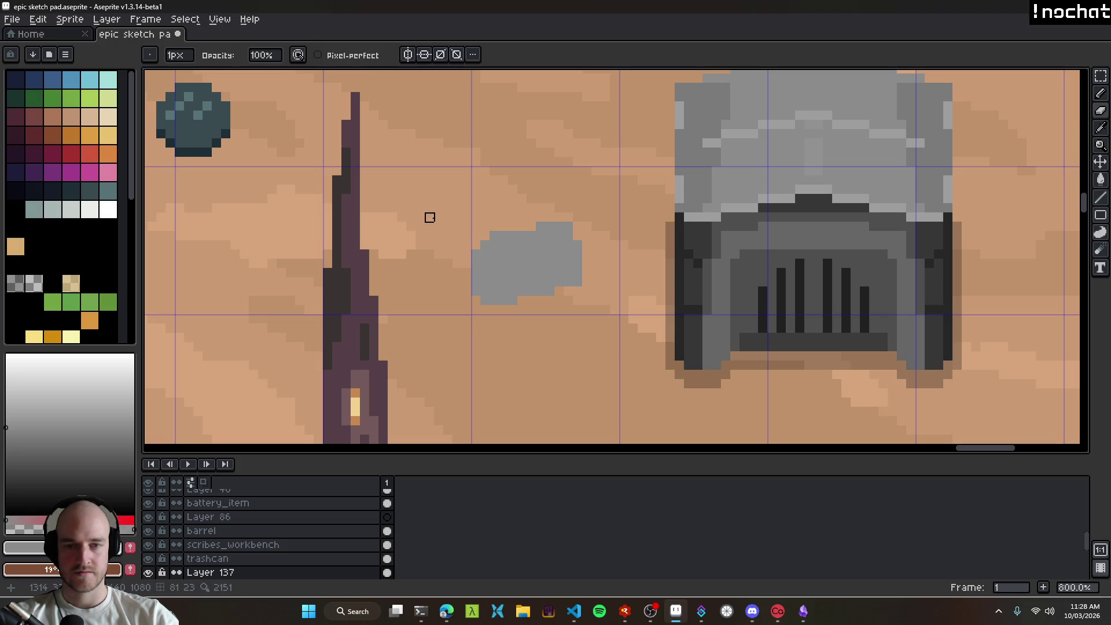
{"action": "left_click_drag", "start_coordinate": [494, 236], "coordinate": [515, 235]}
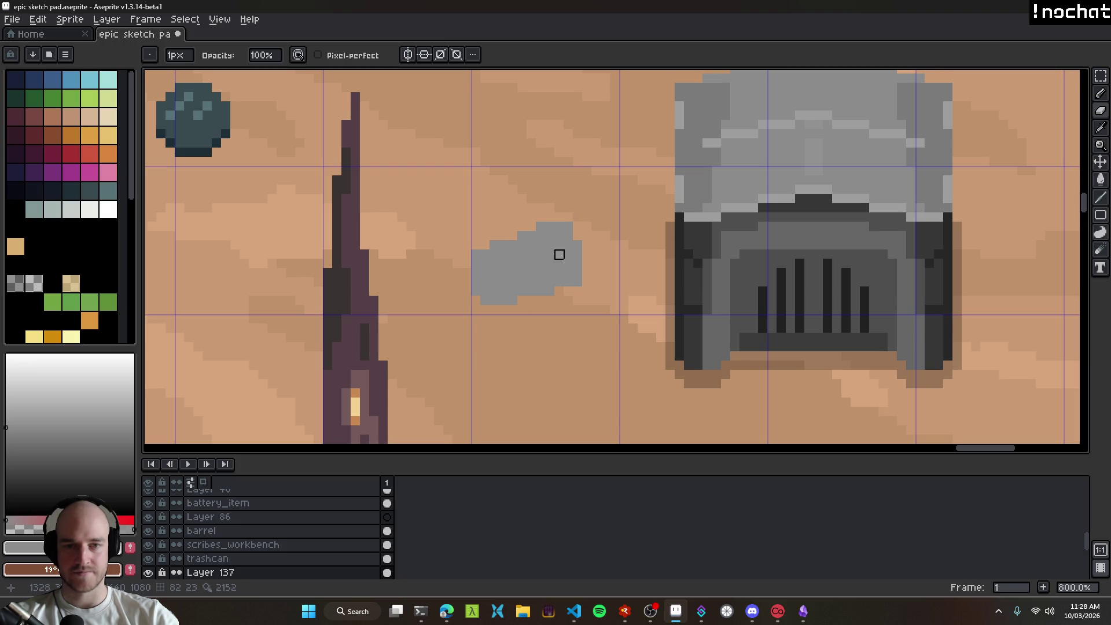
{"action": "left_click", "coordinate": [447, 611]}
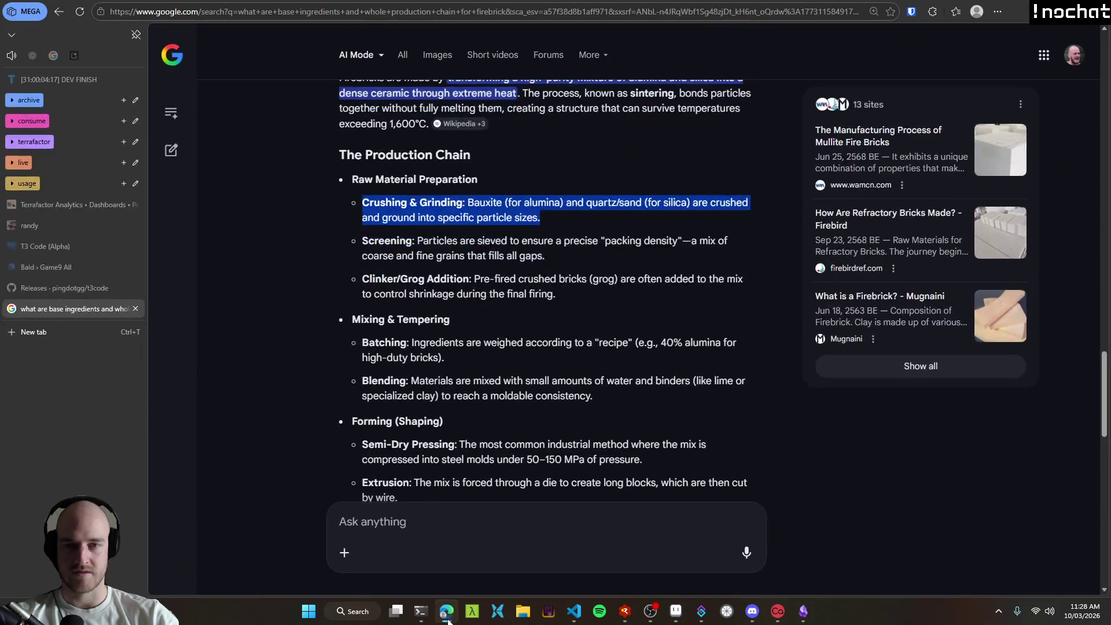
Step: In the Alumina section, highlight 'aluminum oxide' and the heading, then clear the highlights
{"action": "scroll", "coordinate": [328, 375], "scroll_direction": "up", "scroll_amount": 15}
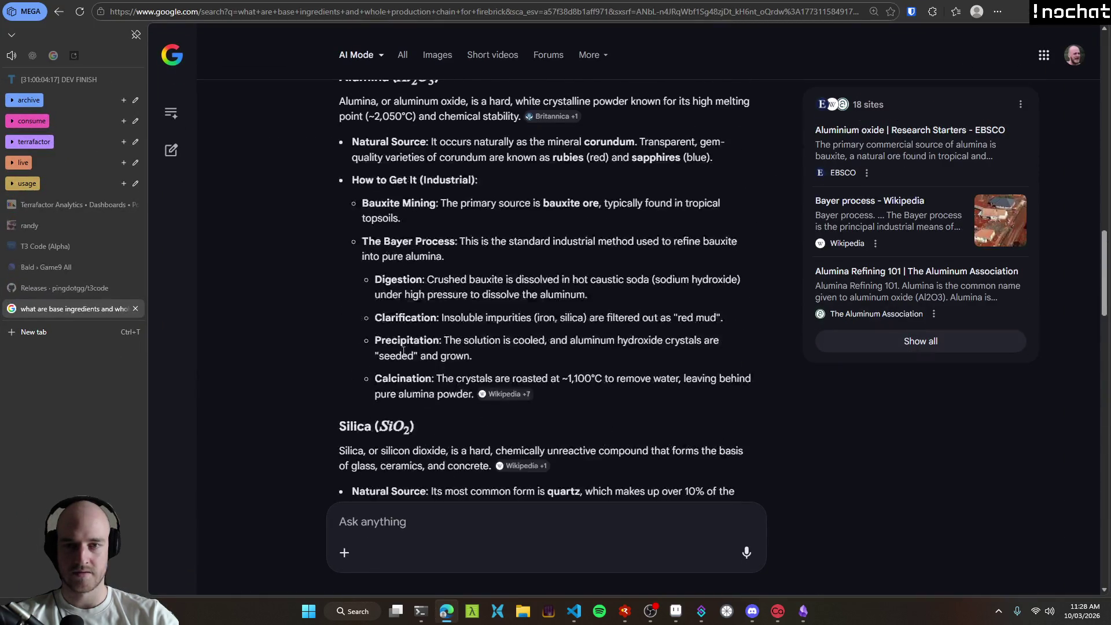
{"action": "scroll", "coordinate": [406, 376], "scroll_direction": "down", "scroll_amount": 4}
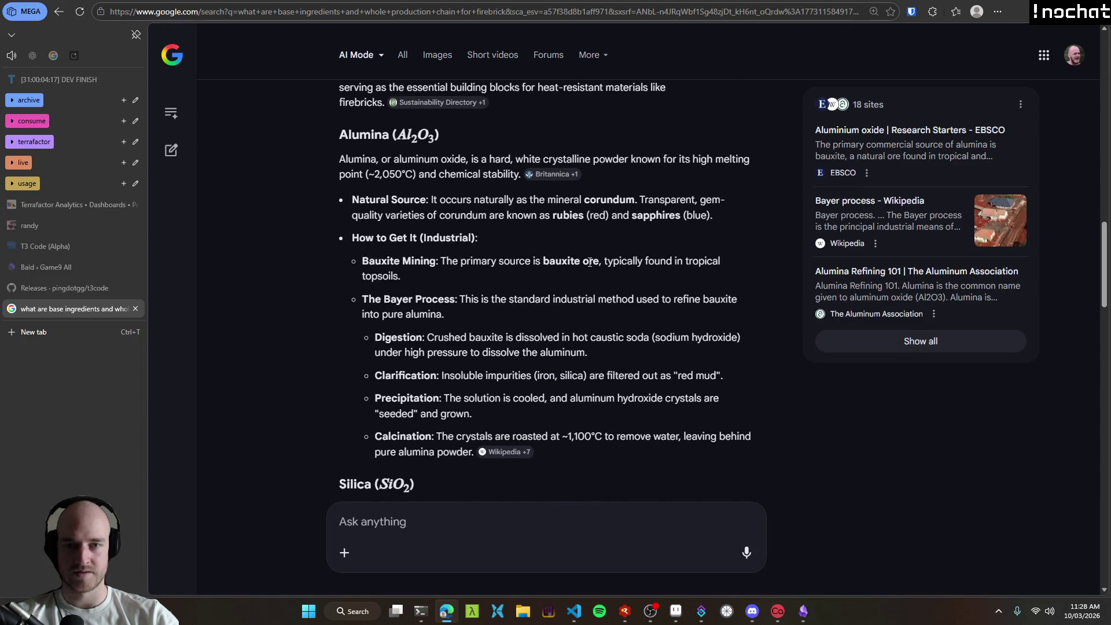
{"action": "left_click_drag", "start_coordinate": [394, 159], "coordinate": [466, 161]}
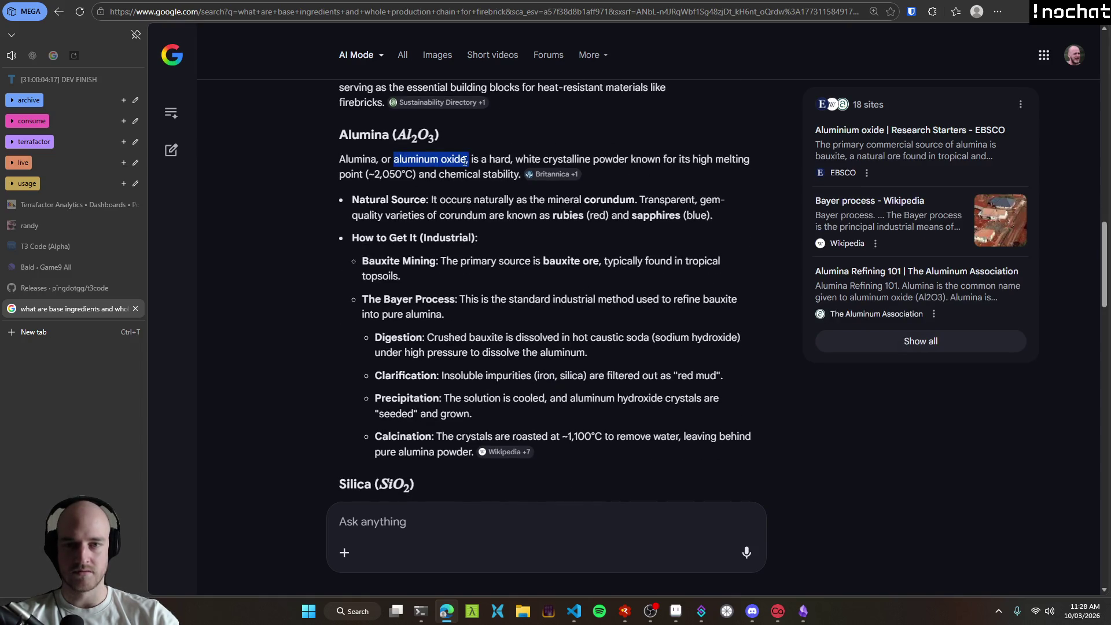
{"action": "left_click", "coordinate": [409, 144]}
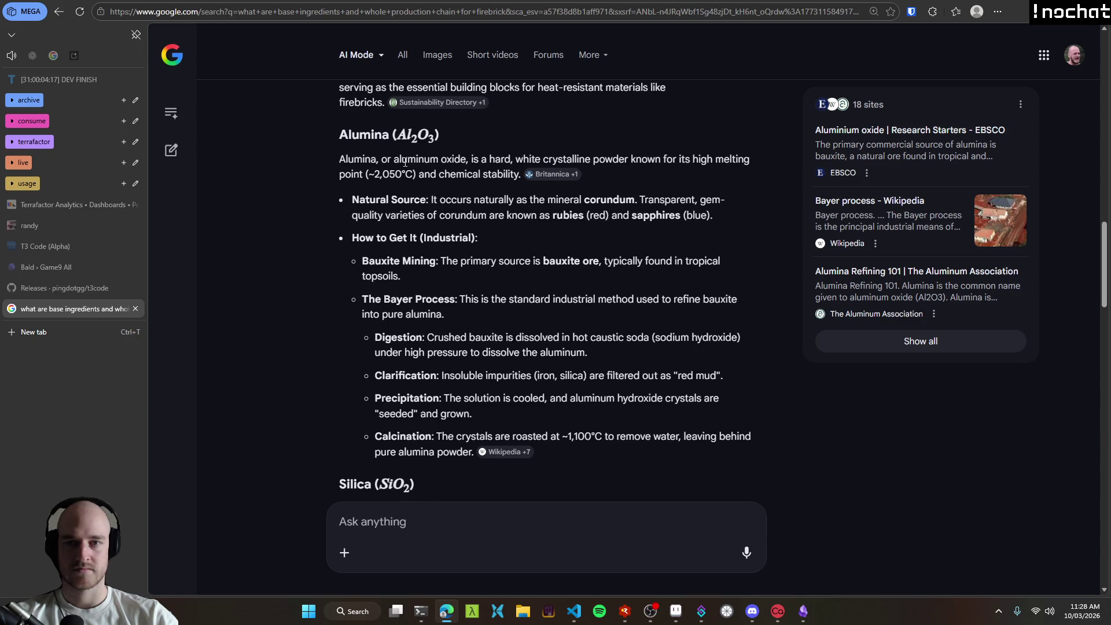
{"action": "left_click_drag", "start_coordinate": [356, 136], "coordinate": [389, 136]}
{"action": "left_click", "coordinate": [325, 266]}
Step: Scroll down to the Silica section and highlight, then clear, its heading
{"action": "scroll", "coordinate": [322, 284], "scroll_direction": "down", "scroll_amount": 2}
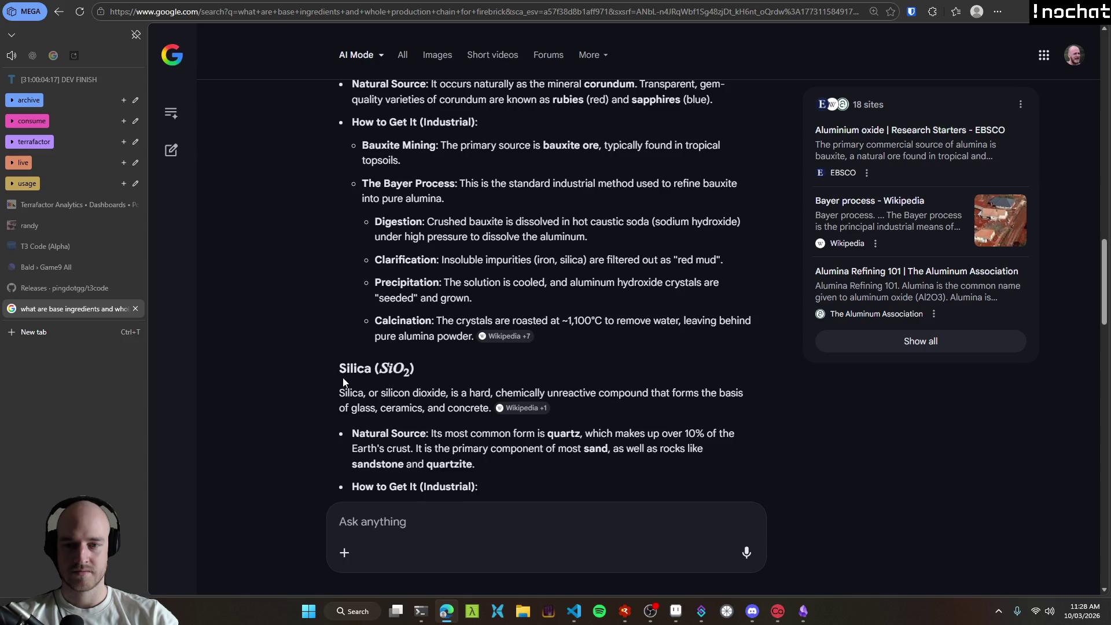
{"action": "left_click_drag", "start_coordinate": [340, 370], "coordinate": [369, 371]}
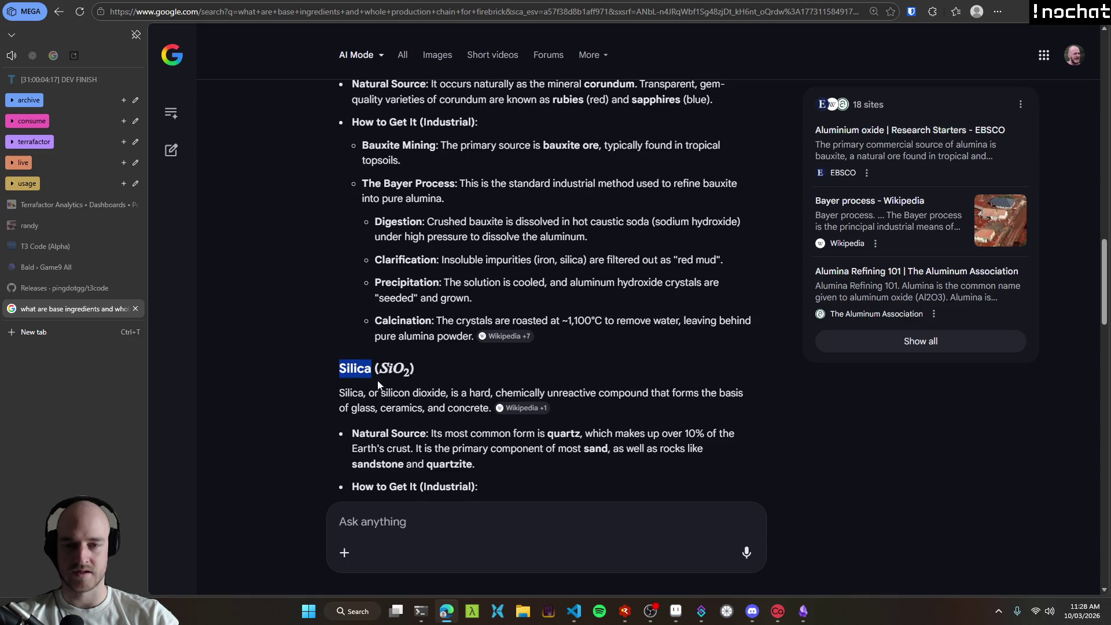
{"action": "left_click", "coordinate": [315, 371]}
{"action": "scroll", "coordinate": [316, 370], "scroll_direction": "up", "scroll_amount": 3}
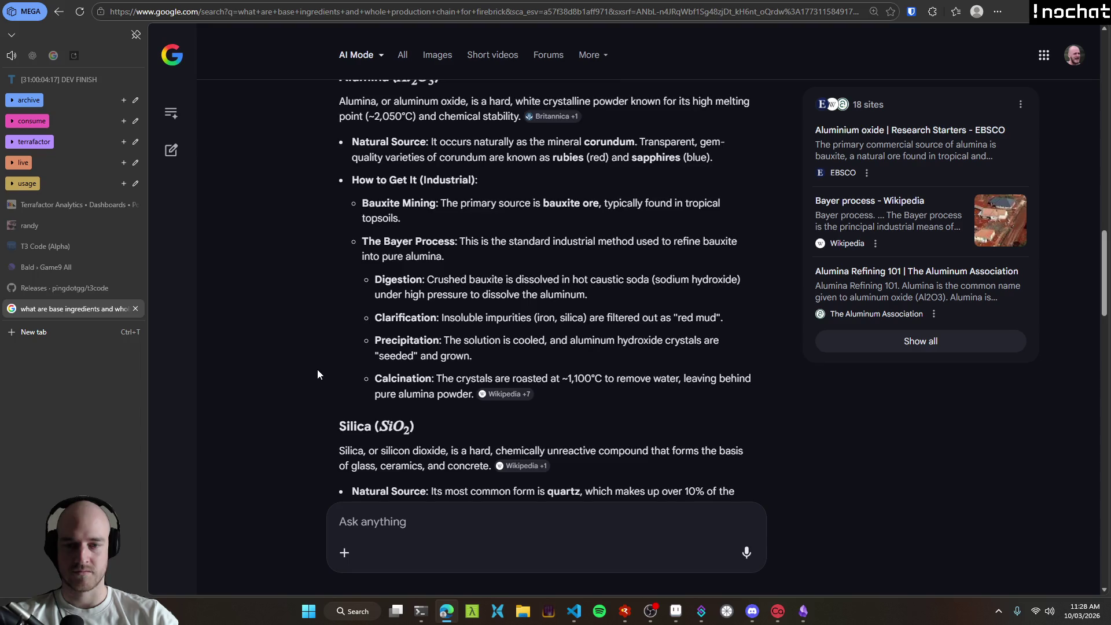
{"action": "scroll", "coordinate": [318, 372], "scroll_direction": "down", "scroll_amount": 2}
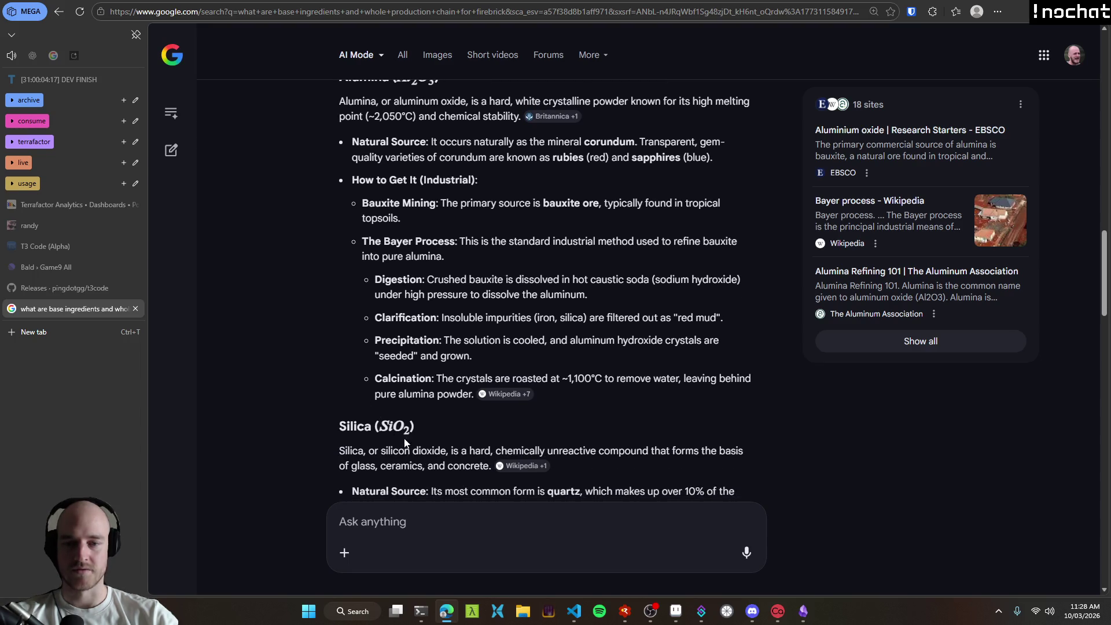
{"action": "scroll", "coordinate": [404, 433], "scroll_direction": "up", "scroll_amount": 3}
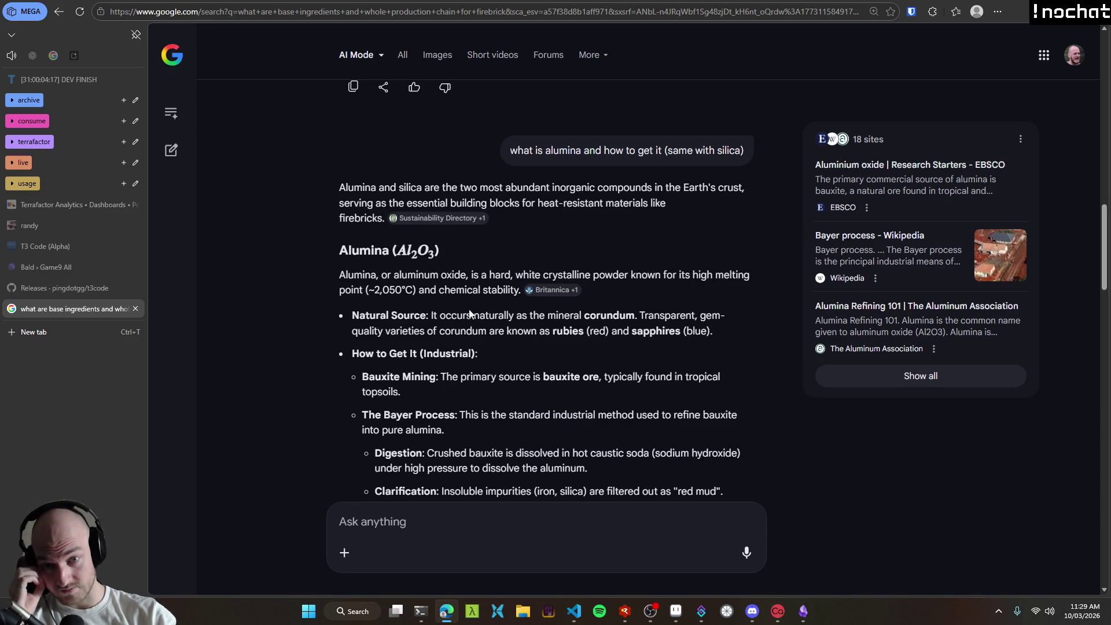
Step: Read through the Bayer process details, then minimize the browser to reveal Aseprite
{"action": "scroll", "coordinate": [469, 312], "scroll_direction": "down", "scroll_amount": 4}
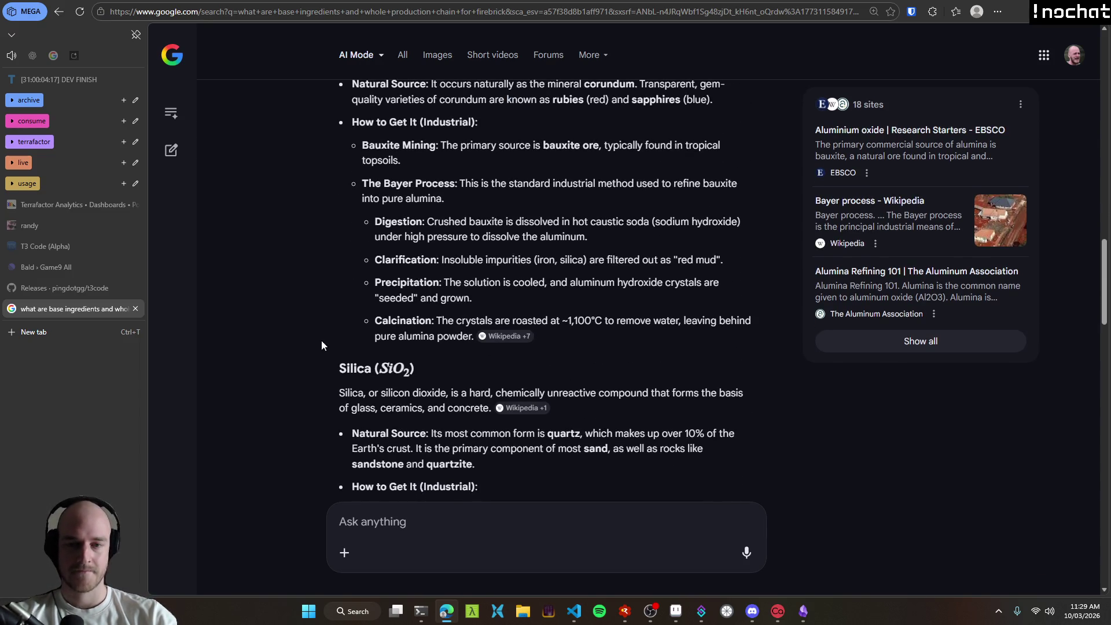
{"action": "scroll", "coordinate": [322, 339], "scroll_direction": "down", "scroll_amount": 2}
{"action": "scroll", "coordinate": [320, 335], "scroll_direction": "up", "scroll_amount": 2}
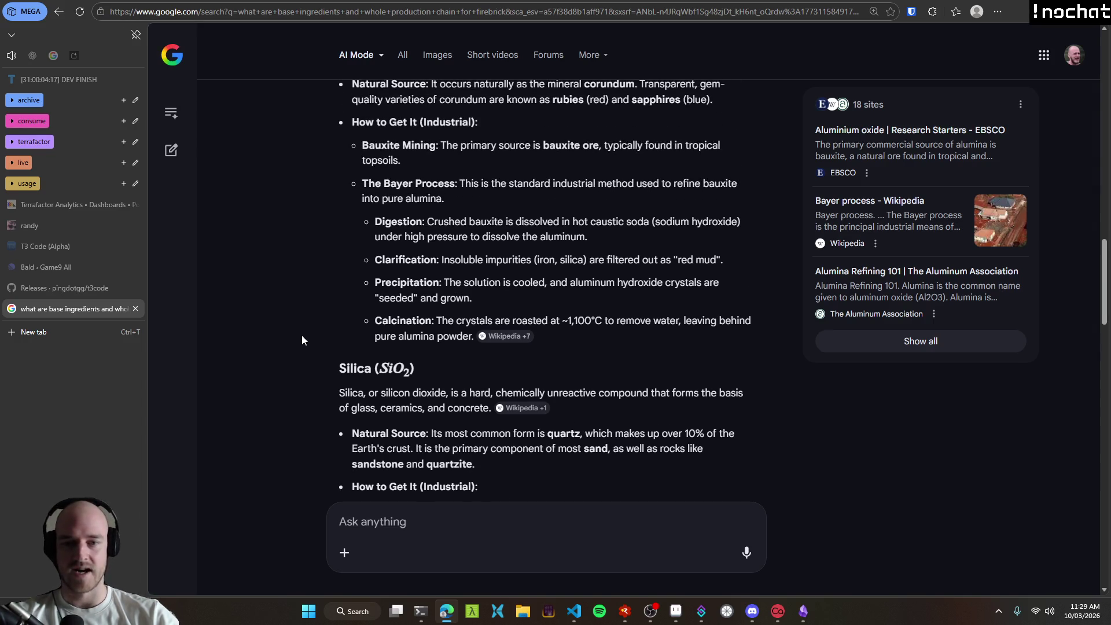
{"action": "scroll", "coordinate": [302, 337], "scroll_direction": "up", "scroll_amount": 2}
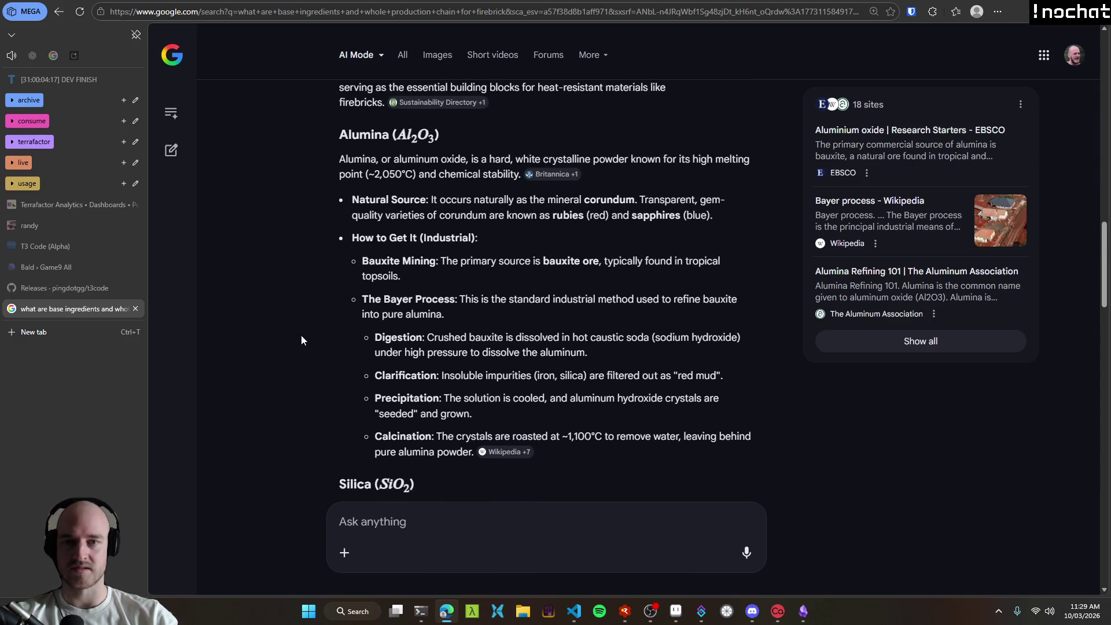
{"action": "scroll", "coordinate": [258, 354], "scroll_direction": "down", "scroll_amount": 6}
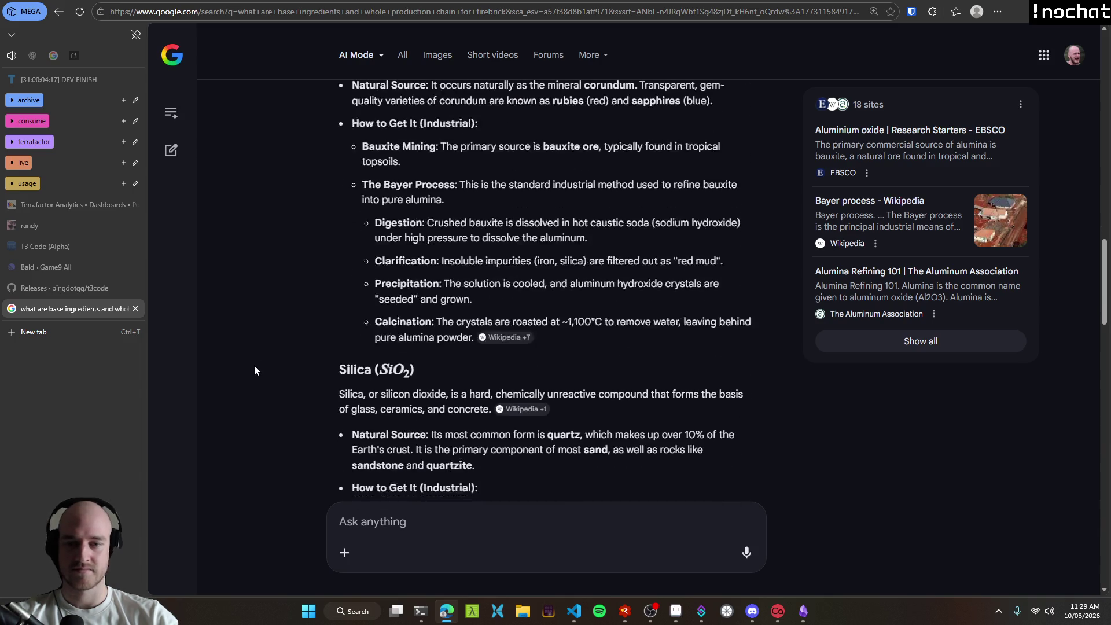
{"action": "scroll", "coordinate": [278, 363], "scroll_direction": "up", "scroll_amount": 5}
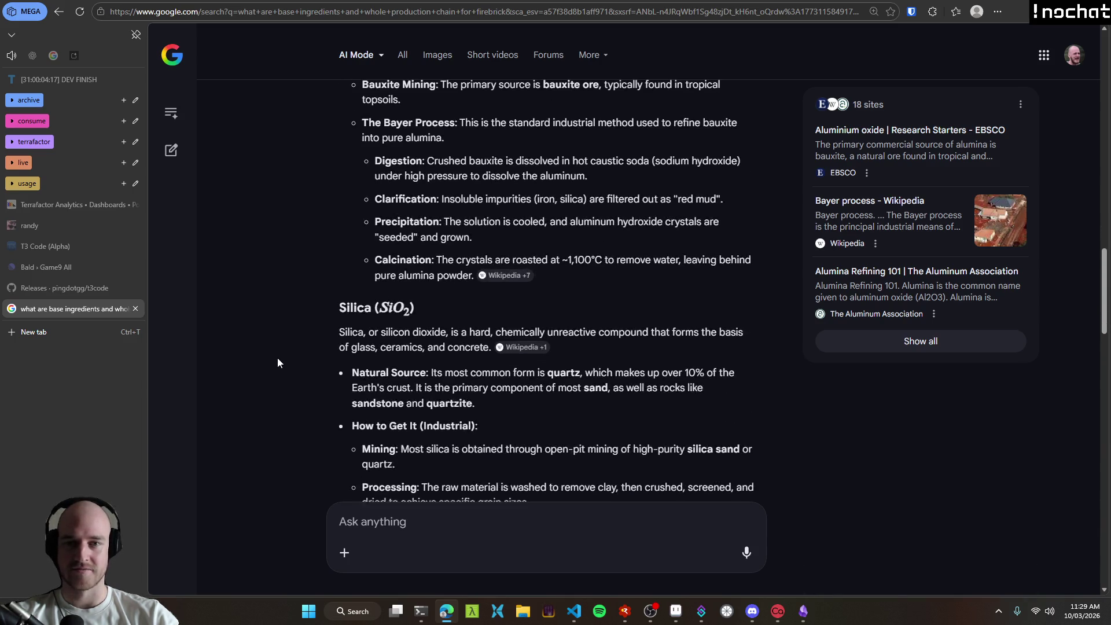
{"action": "left_click", "coordinate": [1015, 4]}
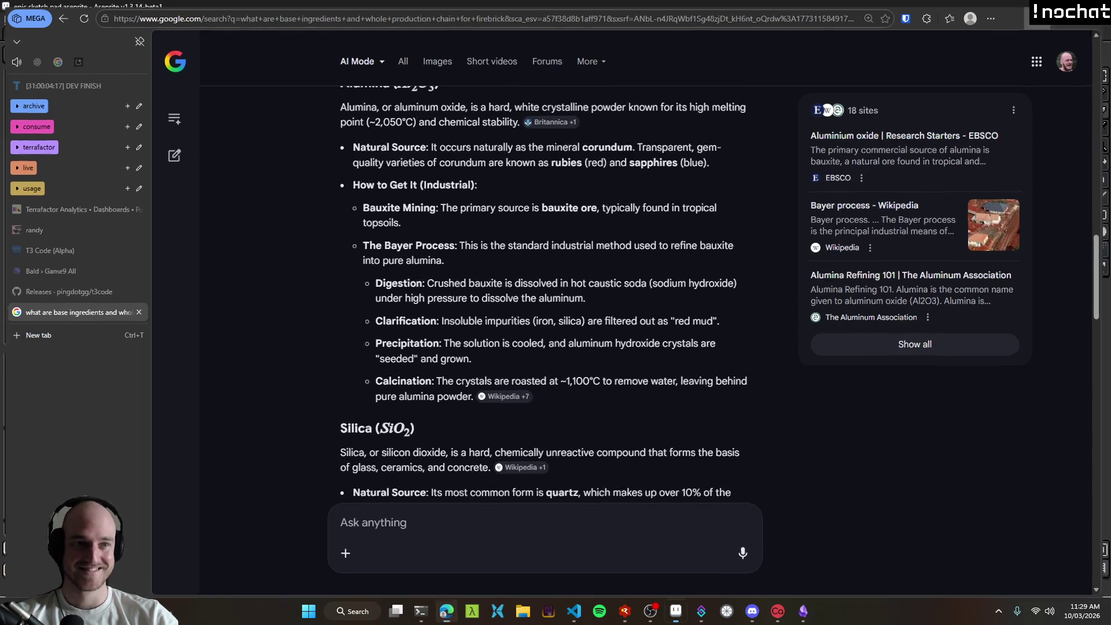
Step: Nudge the grey rock slightly up and to the left
{"action": "scroll", "coordinate": [525, 259], "scroll_direction": "up", "scroll_amount": 2}
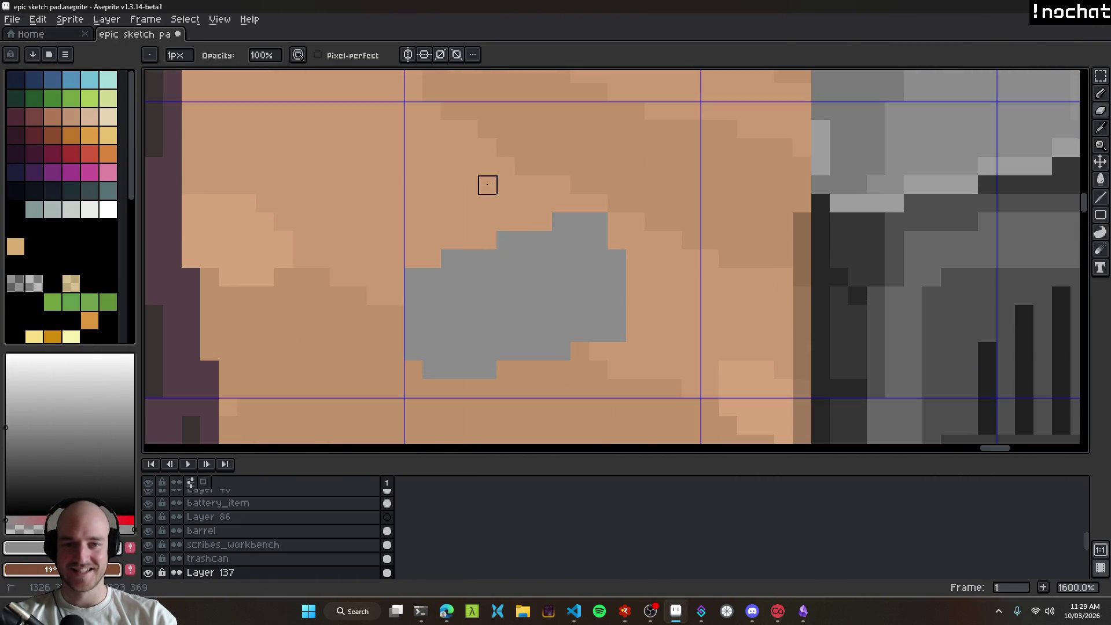
{"action": "scroll", "coordinate": [472, 347], "scroll_direction": "down", "scroll_amount": 4}
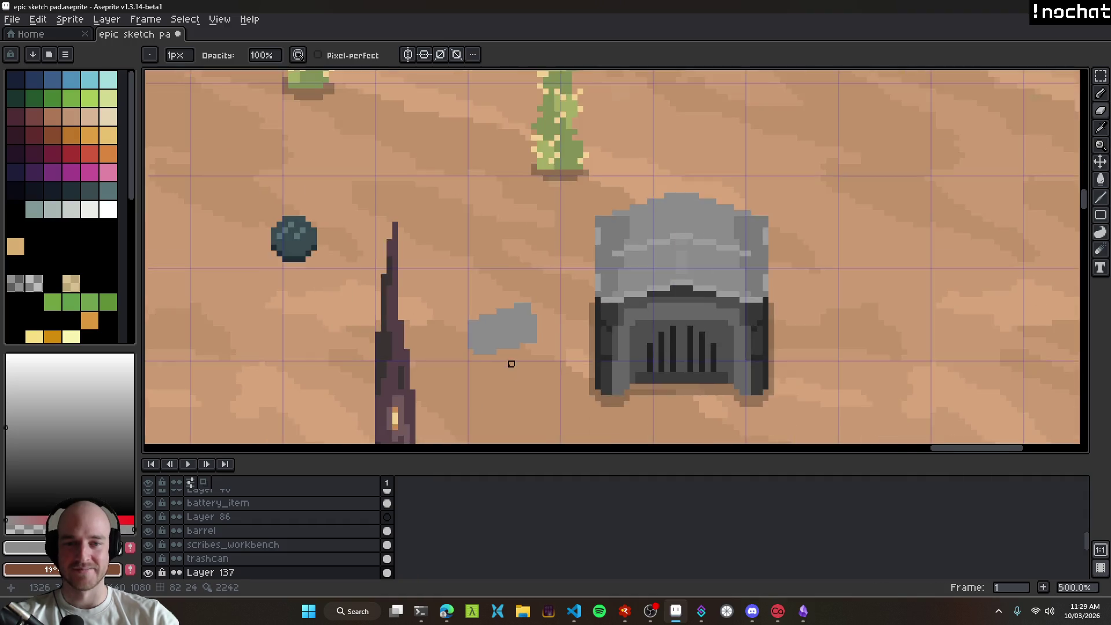
{"action": "scroll", "coordinate": [481, 341], "scroll_direction": "down", "scroll_amount": 3}
{"action": "scroll", "coordinate": [492, 330], "scroll_direction": "up", "scroll_amount": 4}
{"action": "key", "text": "v"}
{"action": "left_click_drag", "start_coordinate": [498, 325], "coordinate": [490, 318]}
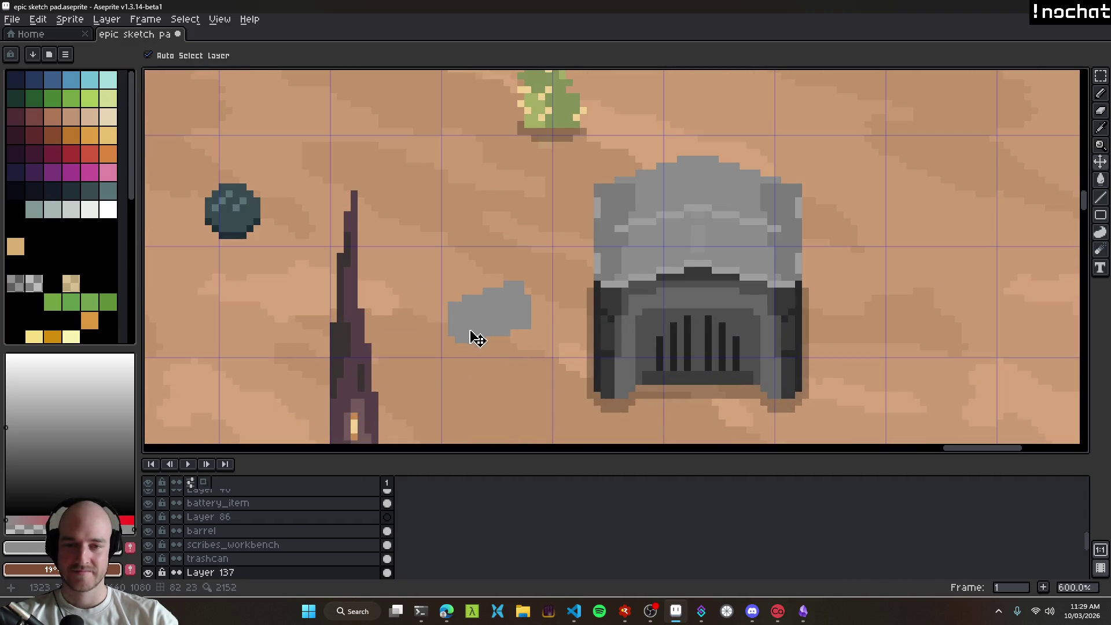
{"action": "key", "text": "b"}
Step: Undo the last eraser stroke on the rock
{"action": "scroll", "coordinate": [434, 330], "scroll_direction": "up", "scroll_amount": 1}
{"action": "scroll", "coordinate": [457, 341], "scroll_direction": "down", "scroll_amount": 4}
{"action": "scroll", "coordinate": [462, 348], "scroll_direction": "up", "scroll_amount": 3}
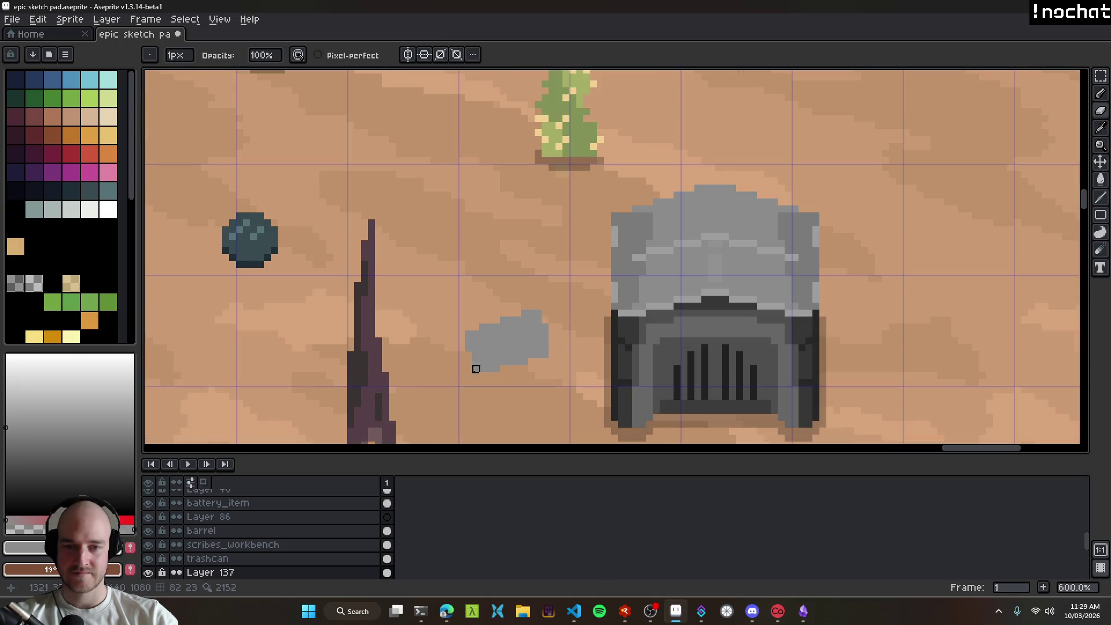
{"action": "scroll", "coordinate": [469, 369], "scroll_direction": "down", "scroll_amount": 6}
{"action": "scroll", "coordinate": [529, 395], "scroll_direction": "up", "scroll_amount": 6}
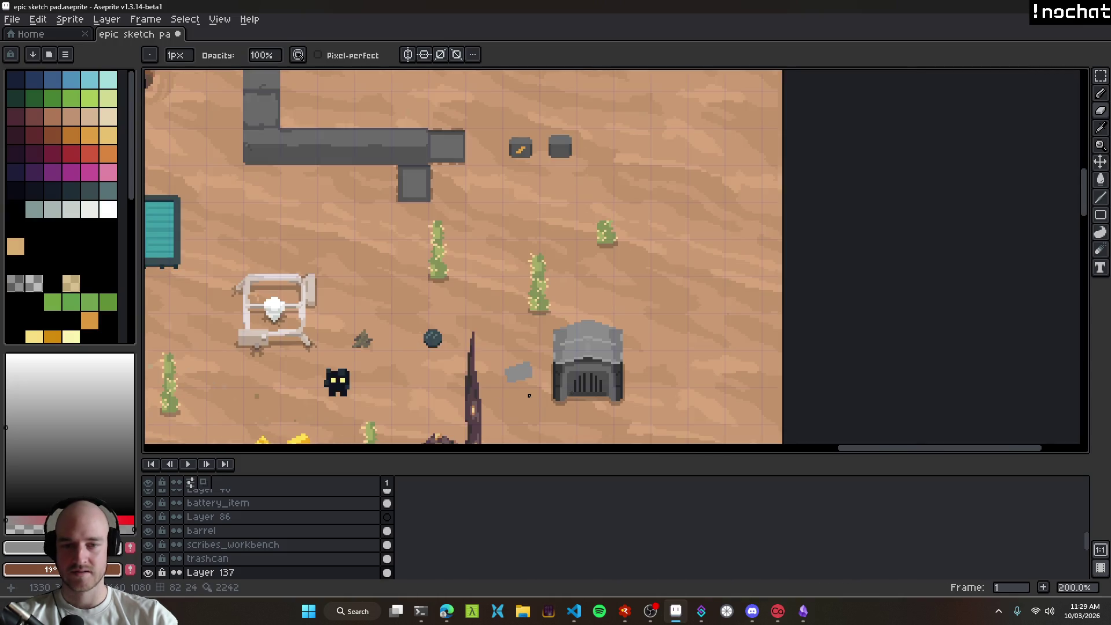
{"action": "scroll", "coordinate": [572, 389], "scroll_direction": "down", "scroll_amount": 6}
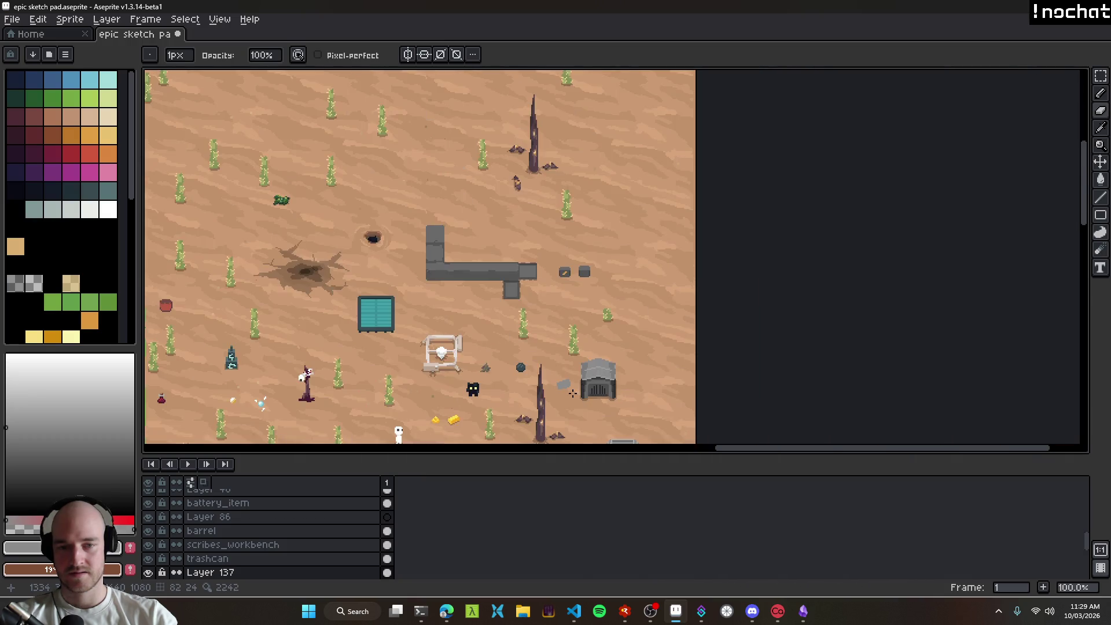
{"action": "key", "text": "ctrl+z"}
Step: Zoom in and pan the close-up to show the area above the rock
{"action": "scroll", "coordinate": [561, 387], "scroll_direction": "up", "scroll_amount": 7}
{"action": "scroll", "coordinate": [525, 399], "scroll_direction": "down", "scroll_amount": 8}
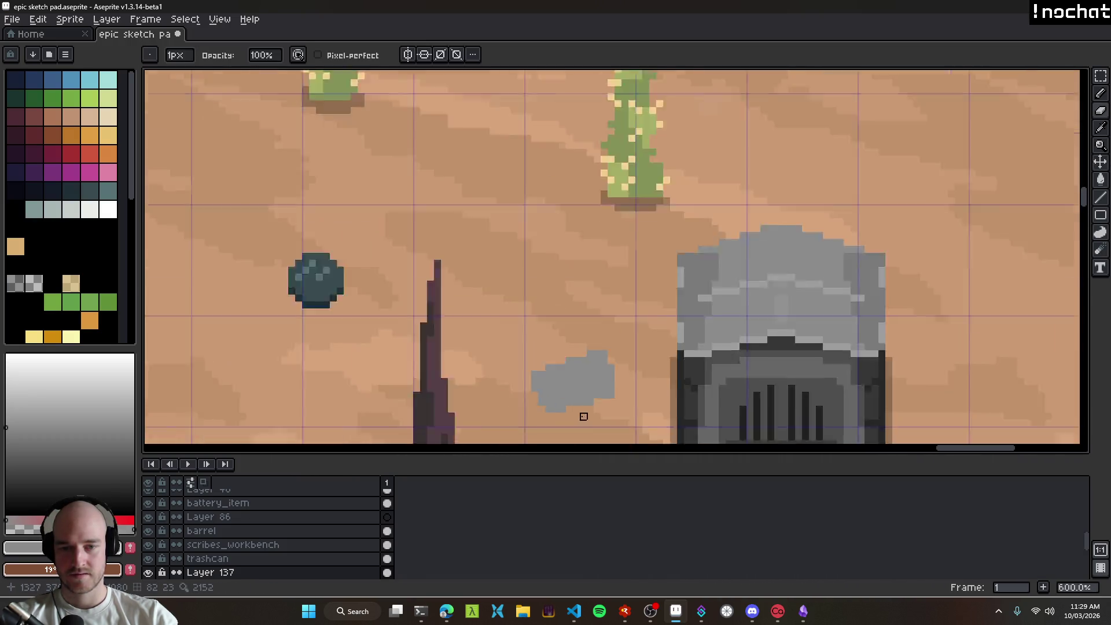
{"action": "scroll", "coordinate": [590, 420], "scroll_direction": "up", "scroll_amount": 5}
{"action": "scroll", "coordinate": [591, 421], "scroll_direction": "up", "scroll_amount": 4}
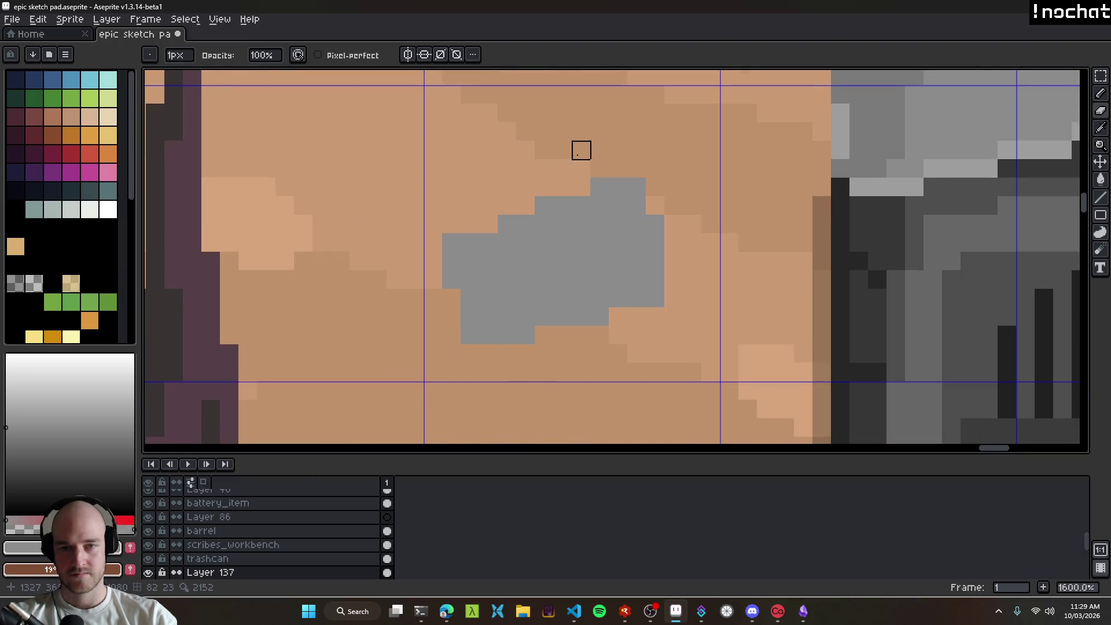
{"action": "left_click_drag", "start_coordinate": [581, 151], "coordinate": [569, 220]}
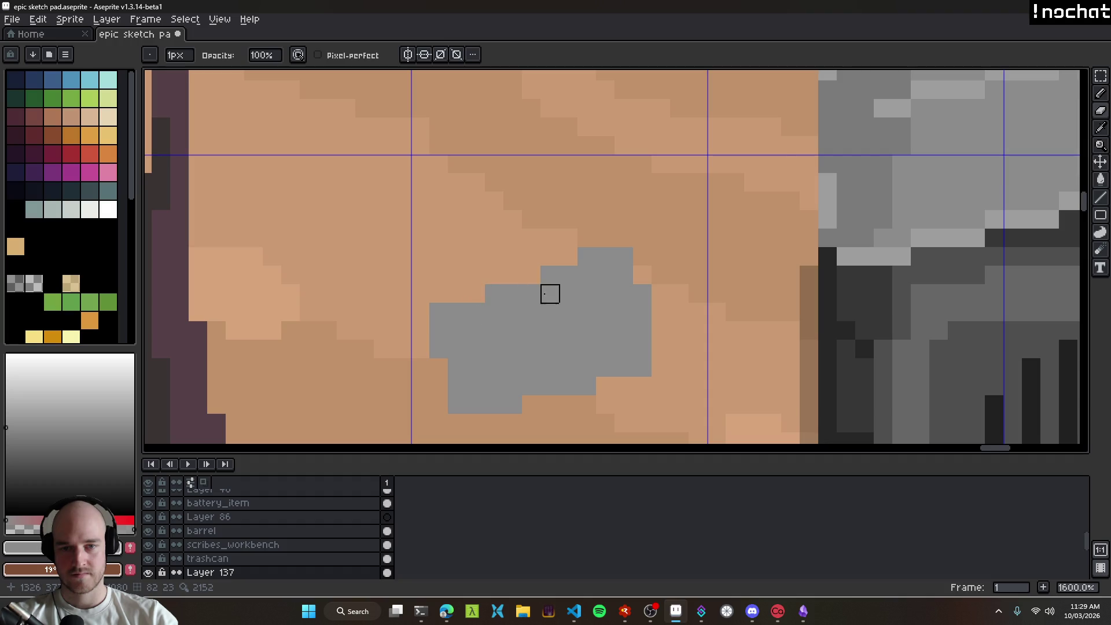
{"action": "scroll", "coordinate": [569, 182], "scroll_direction": "down", "scroll_amount": 9}
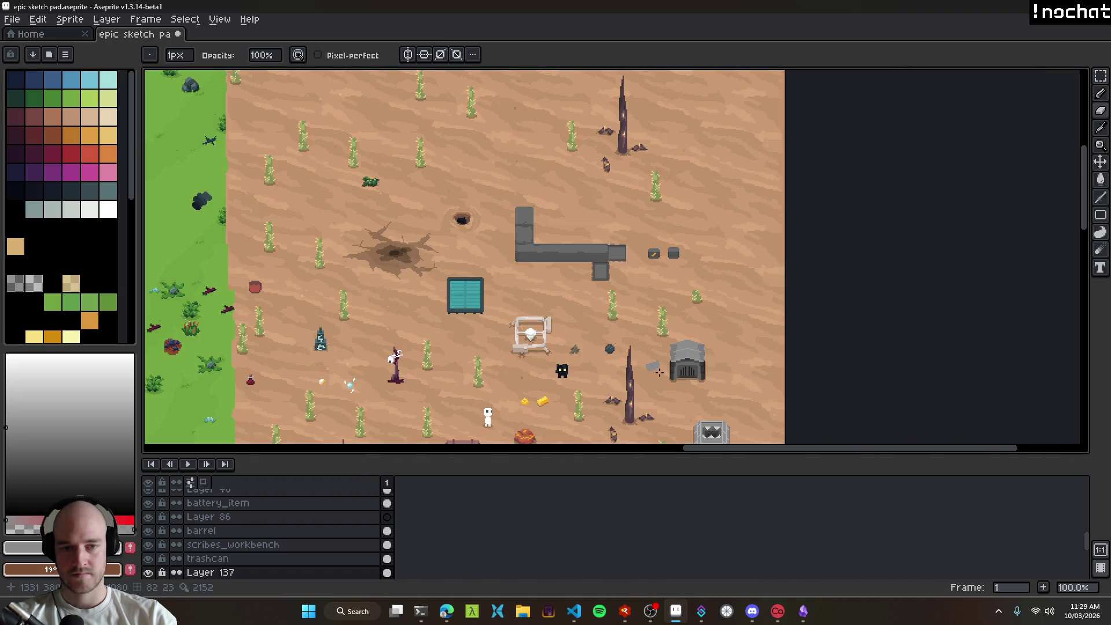
{"action": "scroll", "coordinate": [622, 359], "scroll_direction": "up", "scroll_amount": 6}
{"action": "scroll", "coordinate": [622, 359], "scroll_direction": "up", "scroll_amount": 5}
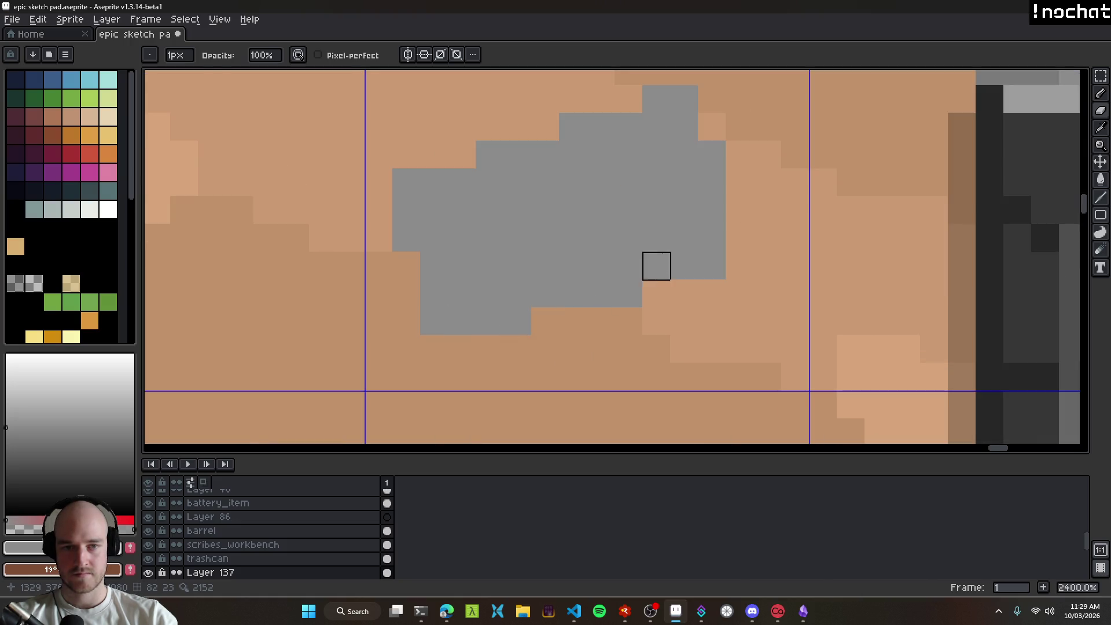
Step: Add grey pixels along the rock's right edge, then select the rock
{"action": "key", "text": "b"}
{"action": "left_click", "coordinate": [734, 268]}
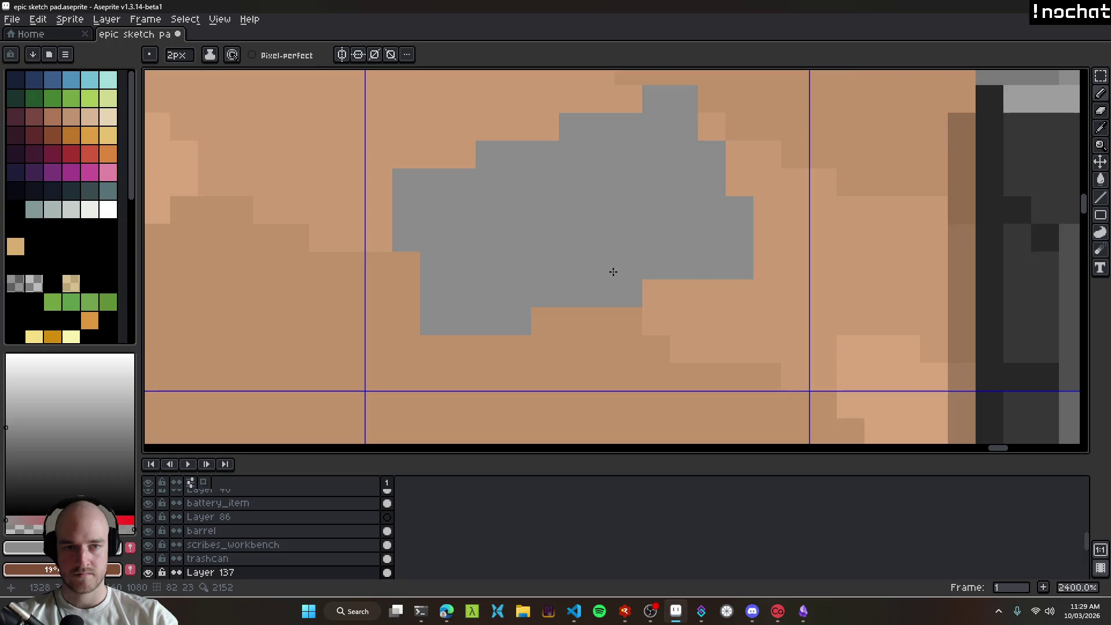
{"action": "scroll", "coordinate": [618, 269], "scroll_direction": "down", "scroll_amount": 9}
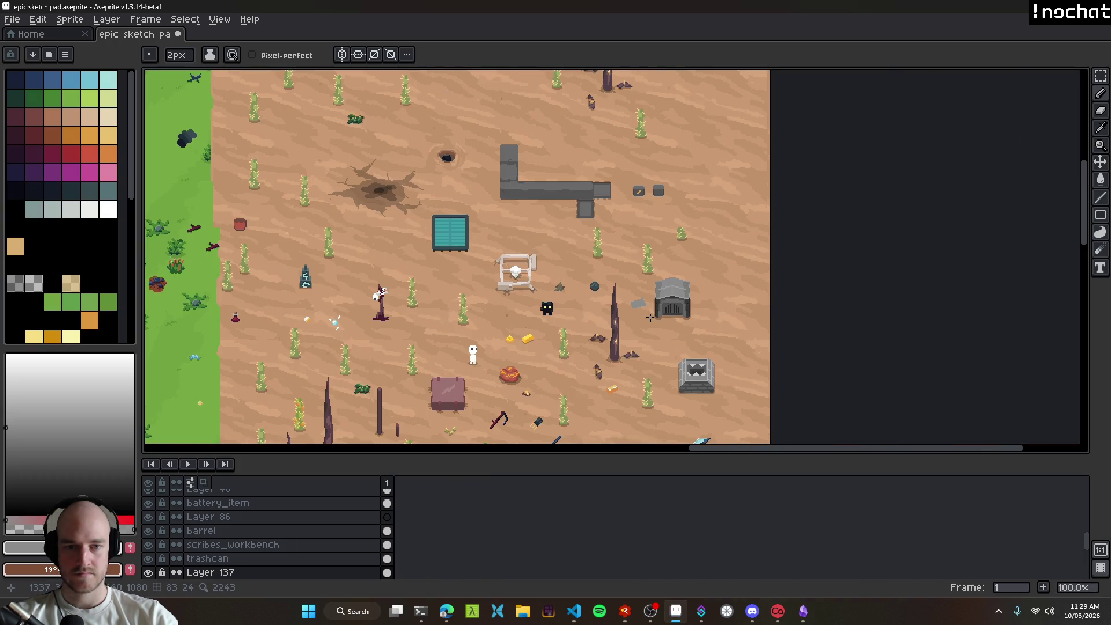
{"action": "scroll", "coordinate": [650, 317], "scroll_direction": "up", "scroll_amount": 5}
{"action": "key", "text": "w"}
{"action": "left_click", "coordinate": [583, 238]}
Step: Repaint the rock's upper band in a lighter grey
{"action": "key", "text": "v"}
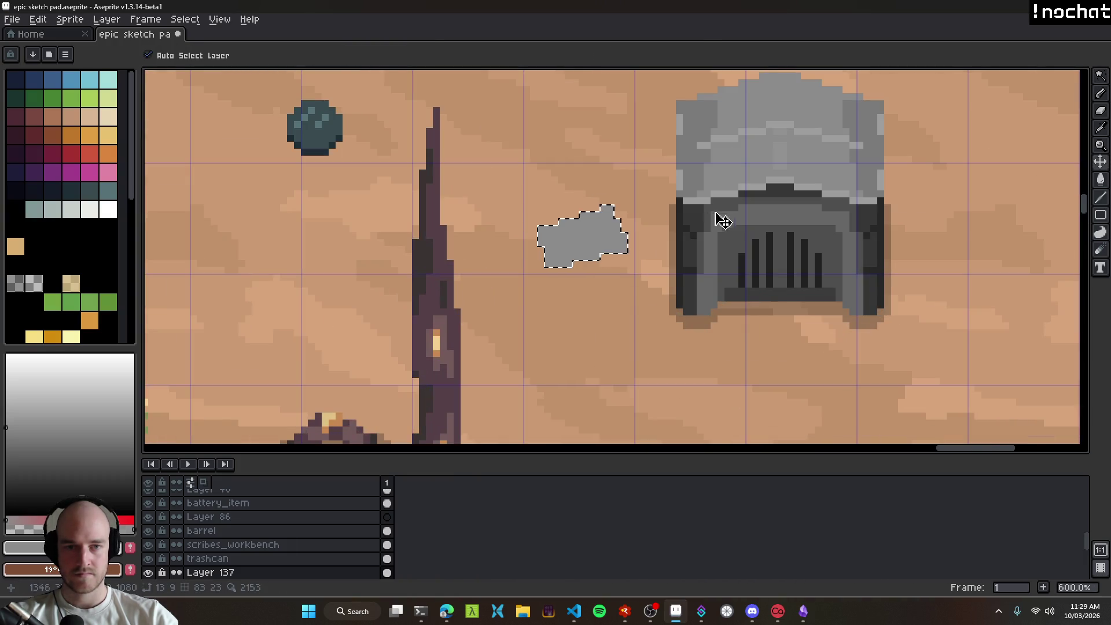
{"action": "scroll", "coordinate": [547, 240], "scroll_direction": "up", "scroll_amount": 3}
{"action": "key", "text": "b"}
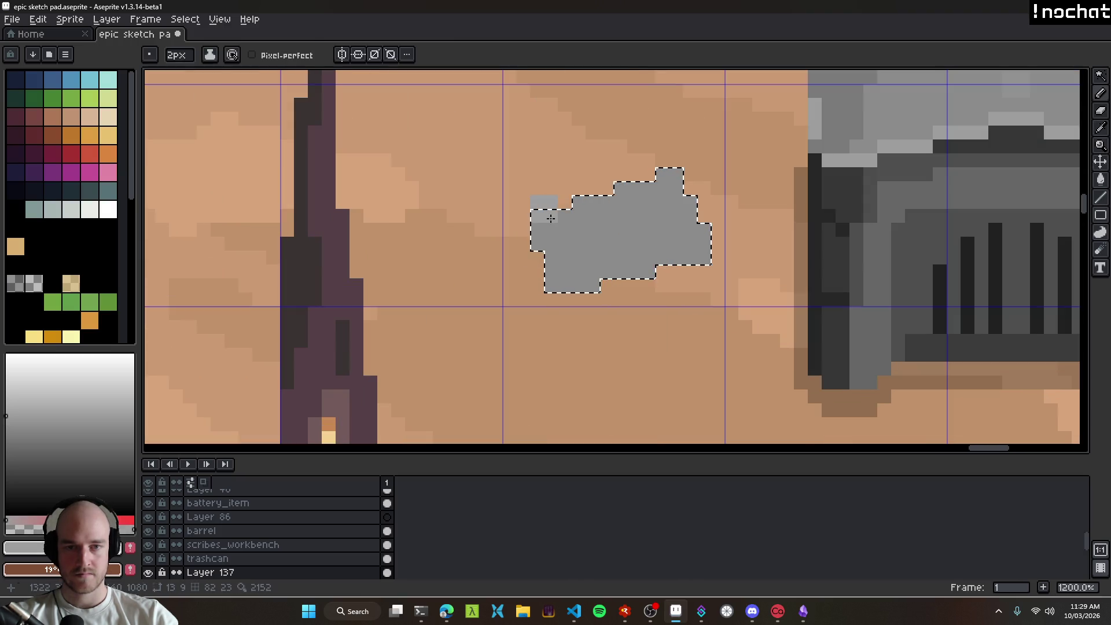
{"action": "mouse_move", "coordinate": [585, 237]}
{"action": "left_mouse_down"}
{"action": "mouse_move", "coordinate": [550, 228]}
{"action": "mouse_move", "coordinate": [675, 184]}
{"action": "mouse_move", "coordinate": [578, 208]}
{"action": "left_mouse_up"}
{"action": "left_click", "coordinate": [575, 255], "text": "alt"}
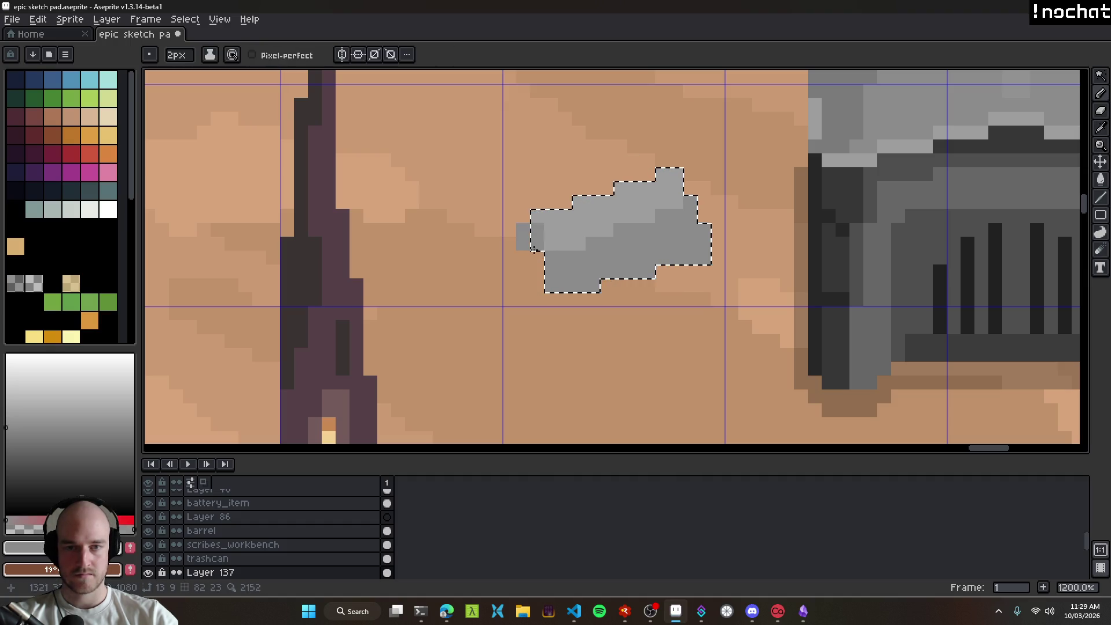
Step: Pick dark greys from the furnace and shade the rock's lower part
{"action": "scroll", "coordinate": [651, 299], "scroll_direction": "down", "scroll_amount": 5}
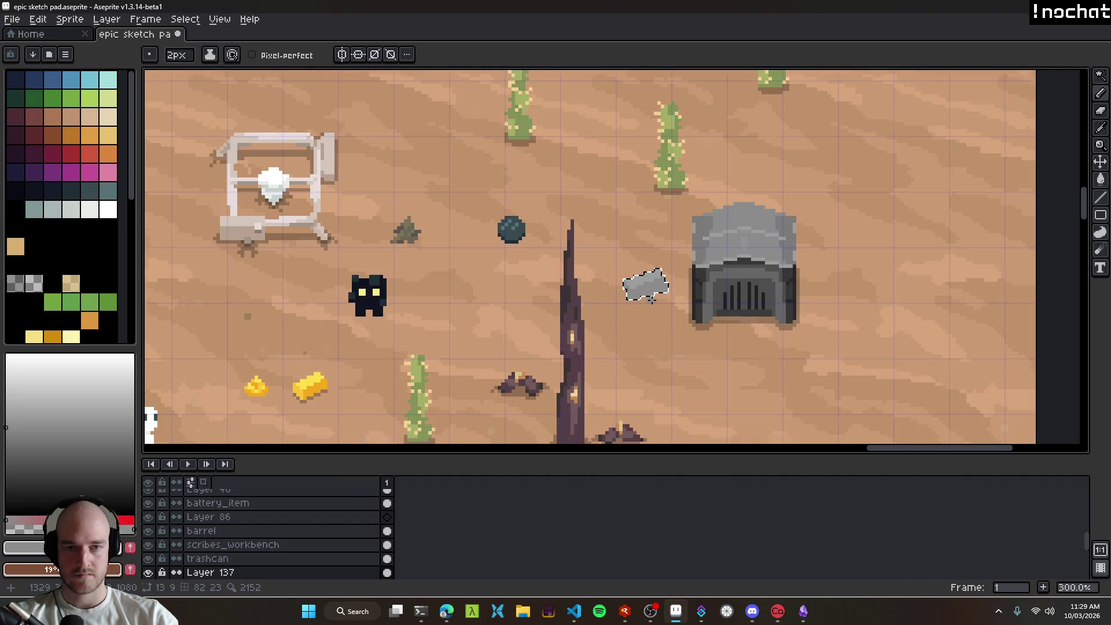
{"action": "scroll", "coordinate": [652, 300], "scroll_direction": "up", "scroll_amount": 4}
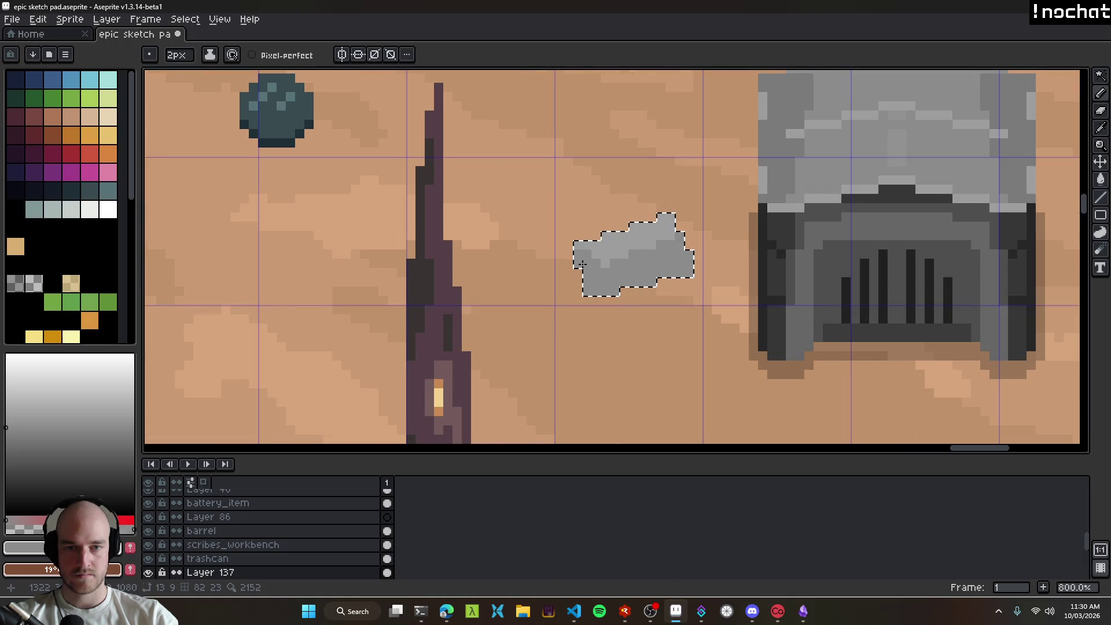
{"action": "scroll", "coordinate": [577, 256], "scroll_direction": "down", "scroll_amount": 5}
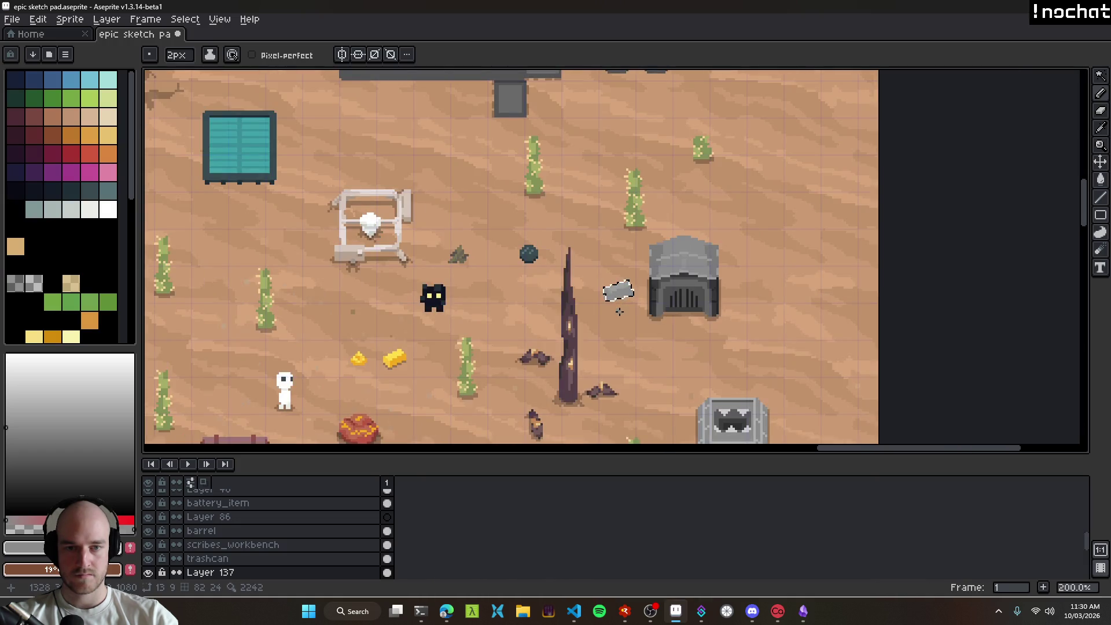
{"action": "scroll", "coordinate": [623, 314], "scroll_direction": "up", "scroll_amount": 7}
{"action": "key", "text": "w"}
{"action": "key", "text": "i"}
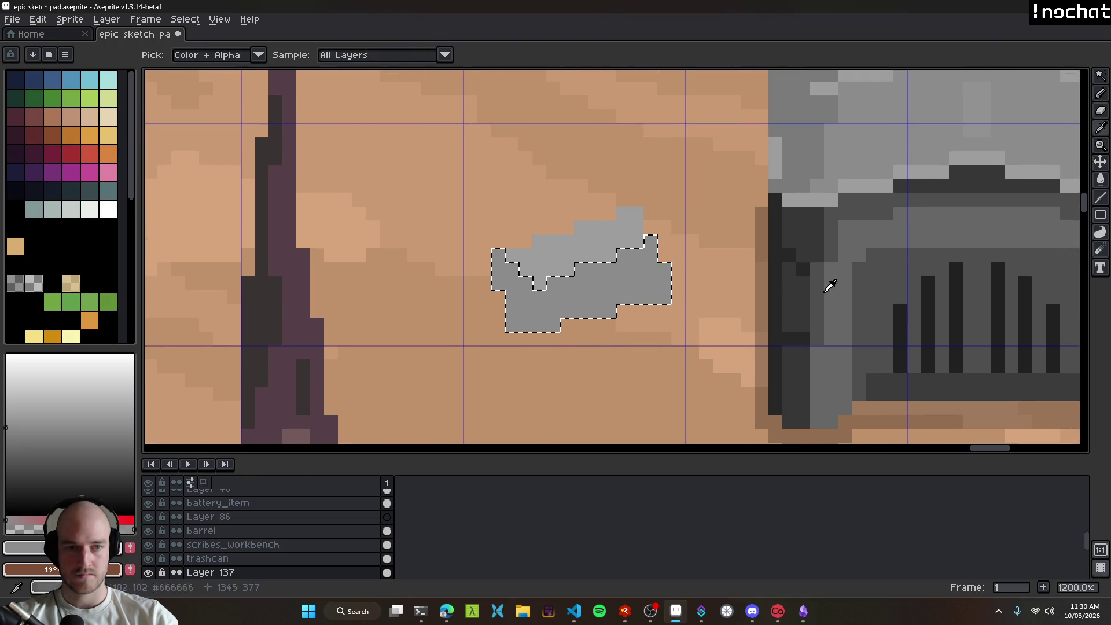
{"action": "left_click", "coordinate": [809, 229]}
{"action": "key", "text": "b"}
{"action": "left_click", "coordinate": [567, 307]}
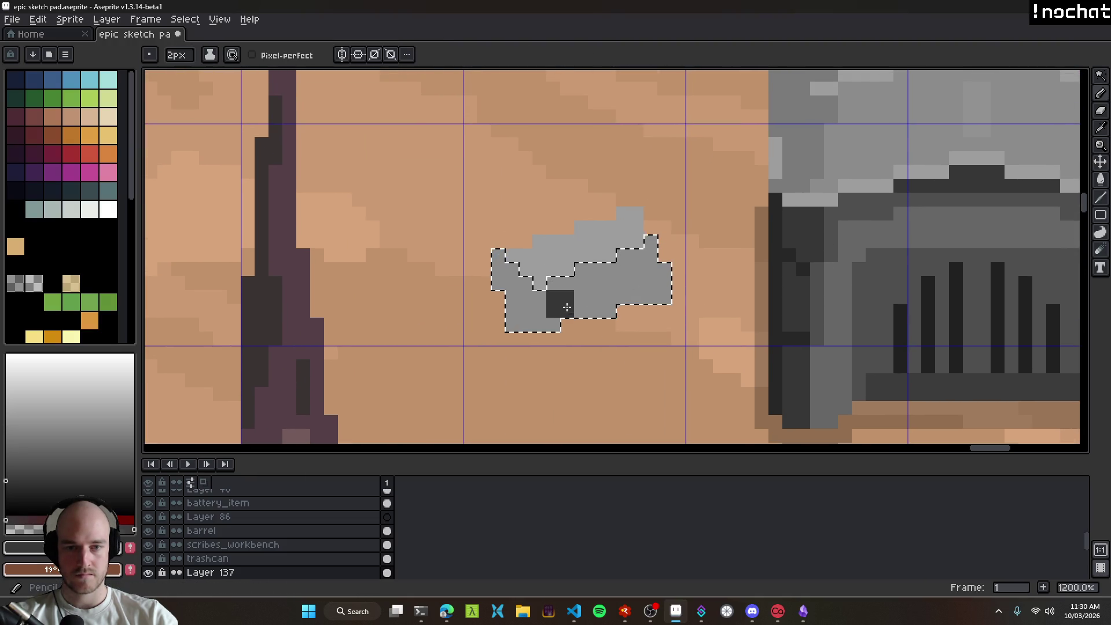
{"action": "left_click", "coordinate": [853, 241], "text": "alt"}
{"action": "left_click", "coordinate": [574, 302]}
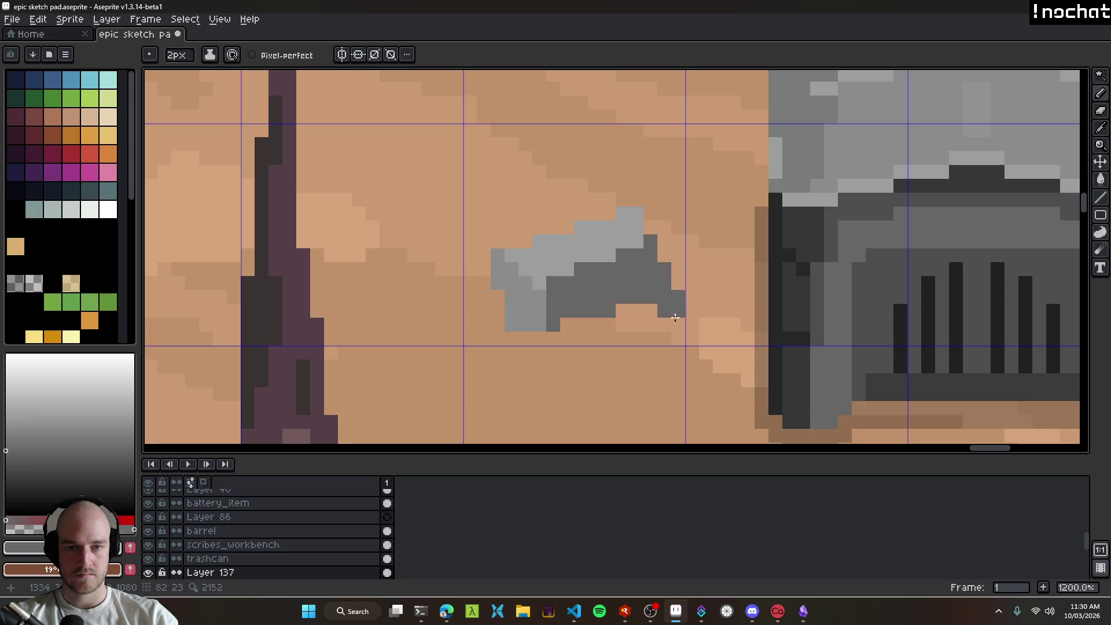
Step: Bucket-fill the rock's top area with a lighter grey
{"action": "scroll", "coordinate": [675, 324], "scroll_direction": "down", "scroll_amount": 8}
{"action": "scroll", "coordinate": [597, 264], "scroll_direction": "up", "scroll_amount": 5}
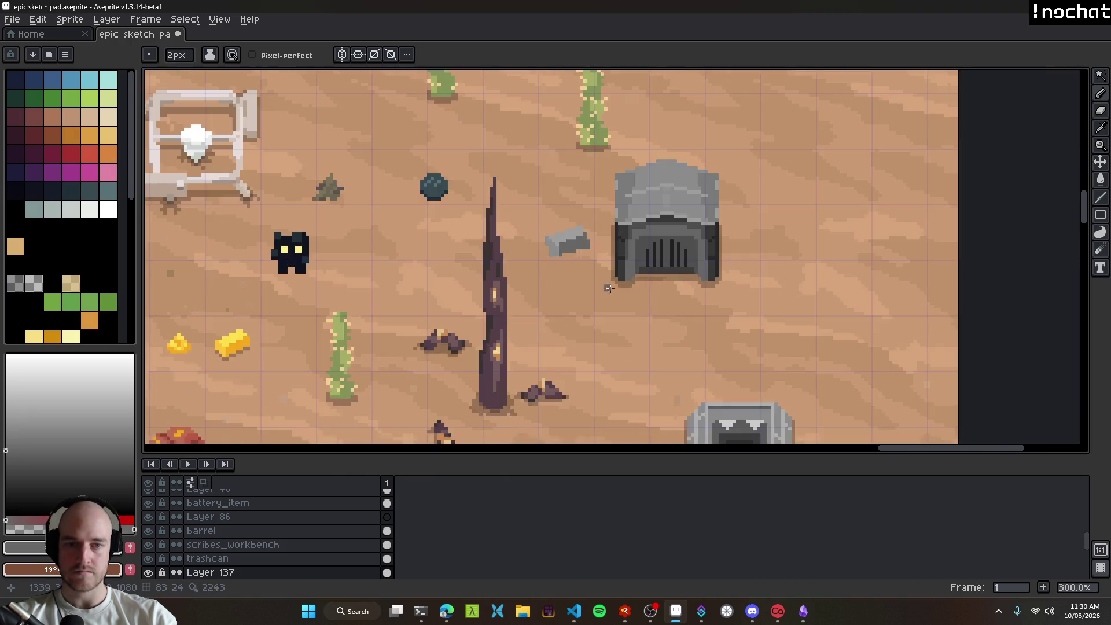
{"action": "scroll", "coordinate": [597, 264], "scroll_direction": "up", "scroll_amount": 4}
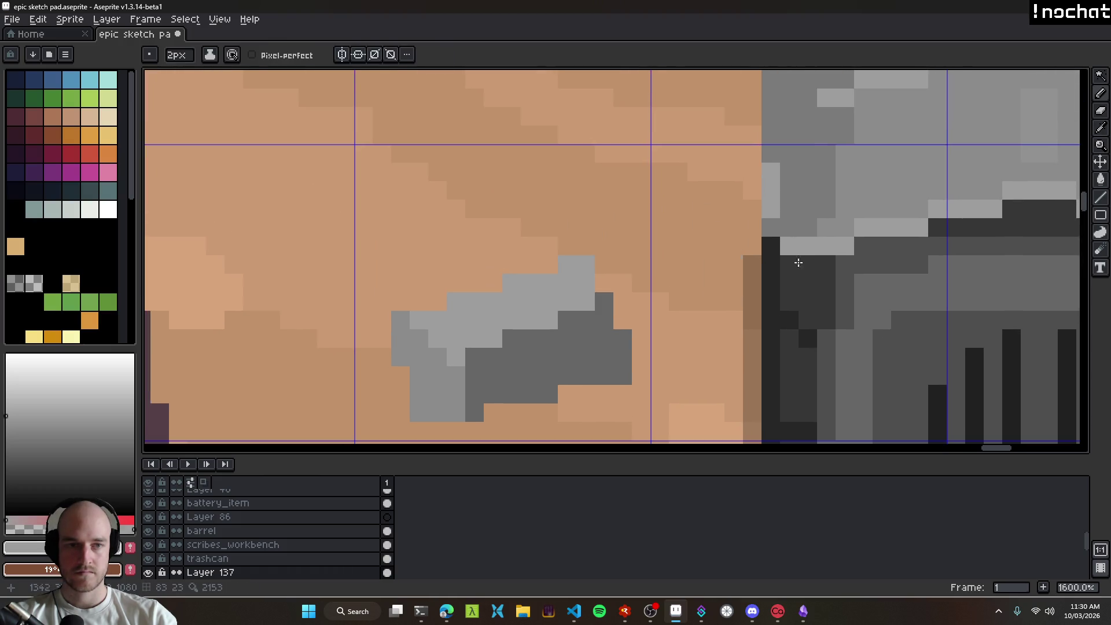
{"action": "key", "text": "g"}
{"action": "scroll", "coordinate": [552, 306], "scroll_direction": "down", "scroll_amount": 4}
{"action": "scroll", "coordinate": [555, 305], "scroll_direction": "up", "scroll_amount": 4}
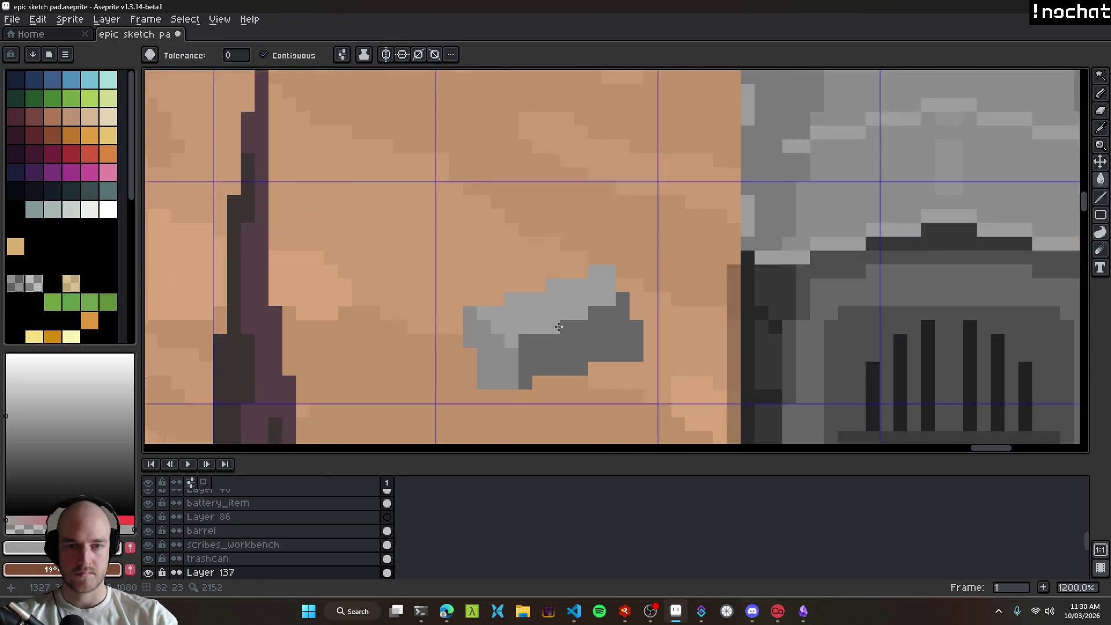
{"action": "key", "text": "i"}
{"action": "key", "text": "g"}
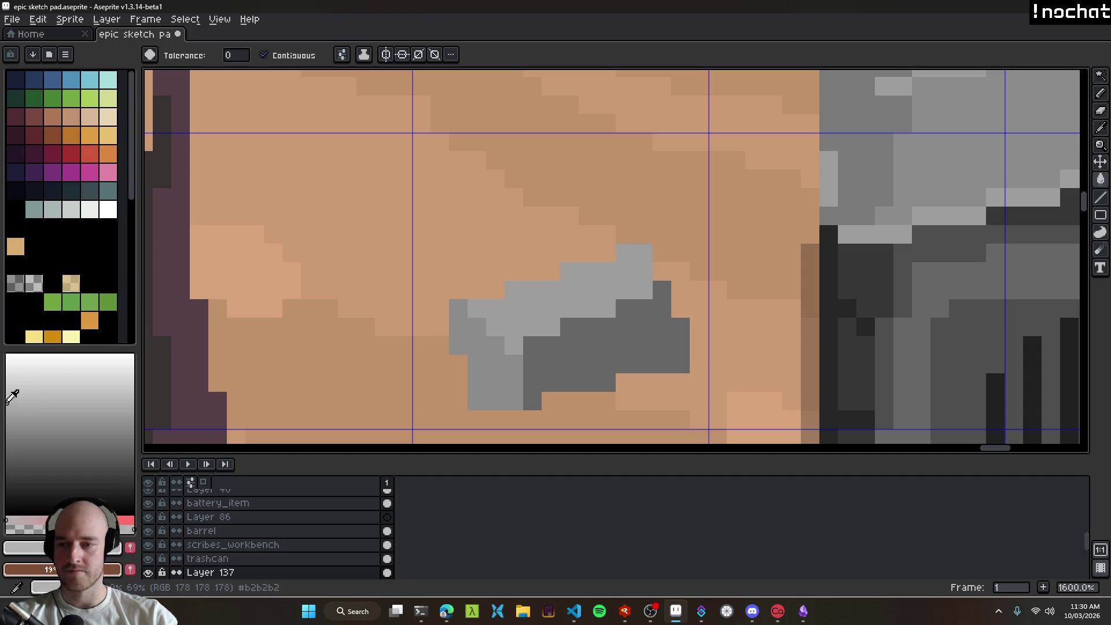
{"action": "left_click", "coordinate": [572, 310]}
Step: Add light-grey highlight pixels to the rock in a staircase and a row
{"action": "scroll", "coordinate": [572, 310], "scroll_direction": "down", "scroll_amount": 8}
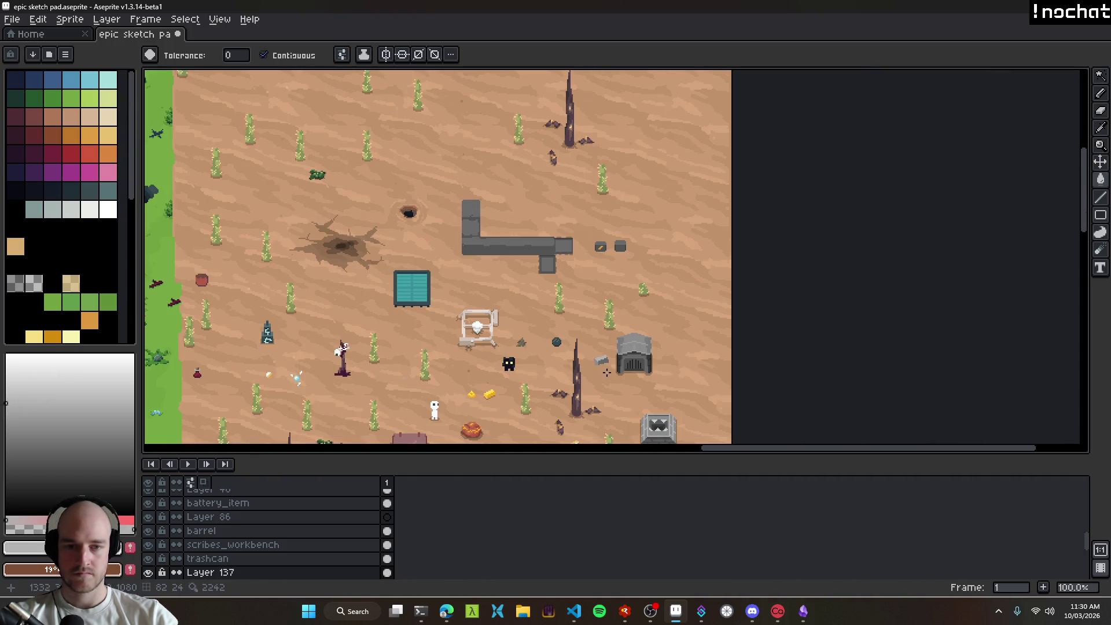
{"action": "scroll", "coordinate": [612, 376], "scroll_direction": "up", "scroll_amount": 14}
{"action": "key", "text": "b"}
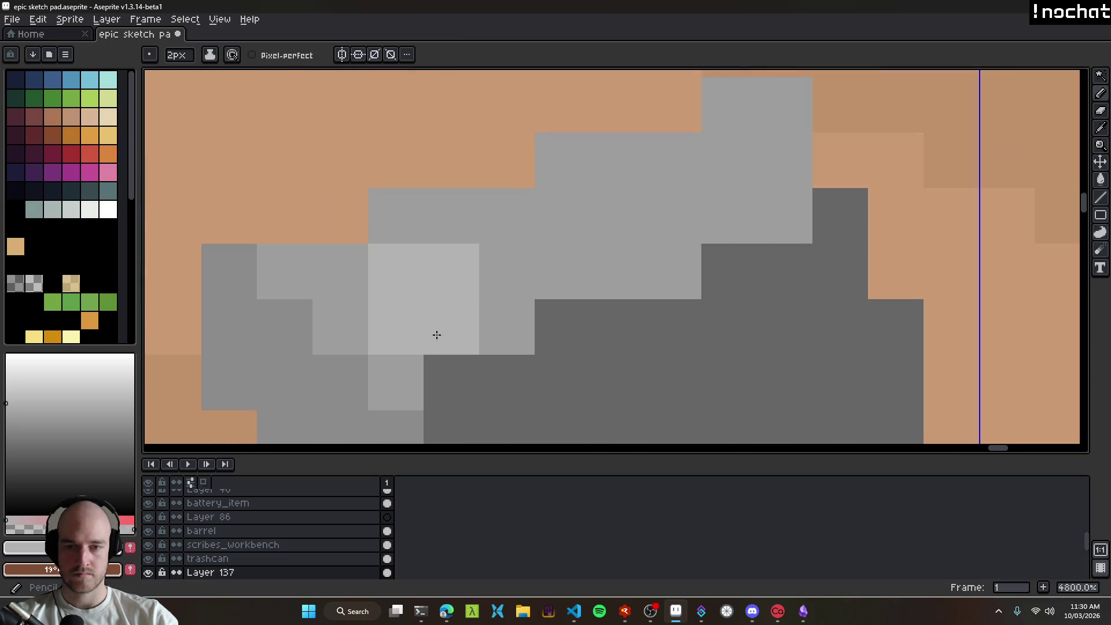
{"action": "mouse_move", "coordinate": [437, 328]}
{"action": "left_mouse_down"}
{"action": "mouse_move", "coordinate": [425, 330]}
{"action": "mouse_move", "coordinate": [515, 298]}
{"action": "mouse_move", "coordinate": [674, 271]}
{"action": "left_mouse_up"}
{"action": "left_click", "coordinate": [396, 398]}
{"action": "left_click", "coordinate": [360, 342]}
{"action": "left_click", "coordinate": [618, 326]}
{"action": "scroll", "coordinate": [691, 387], "scroll_direction": "down", "scroll_amount": 14}
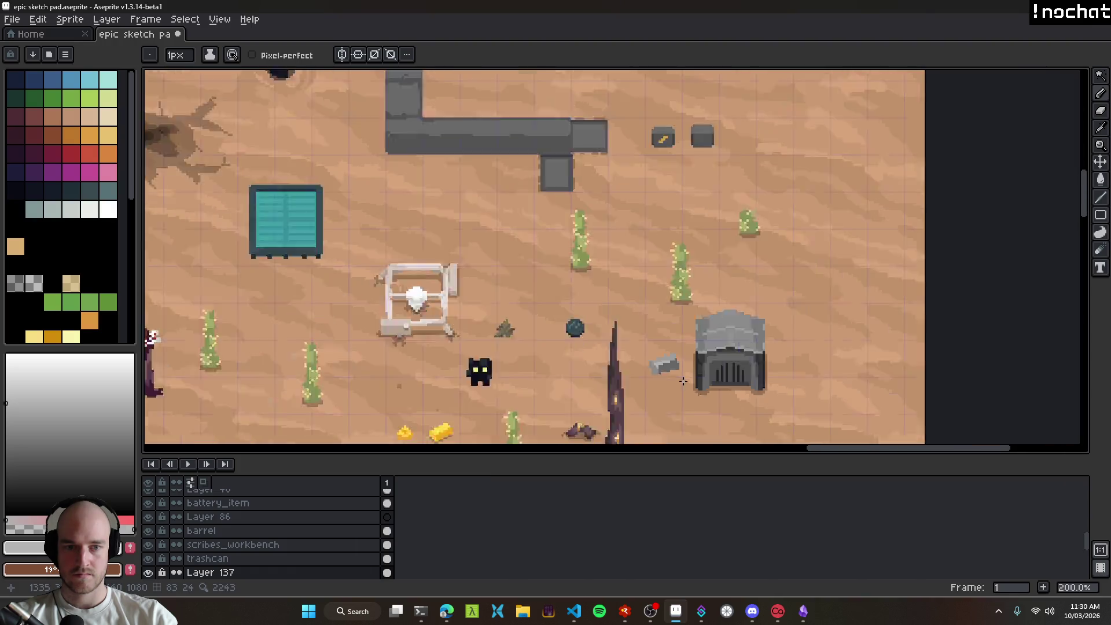
{"action": "scroll", "coordinate": [683, 369], "scroll_direction": "up", "scroll_amount": 13}
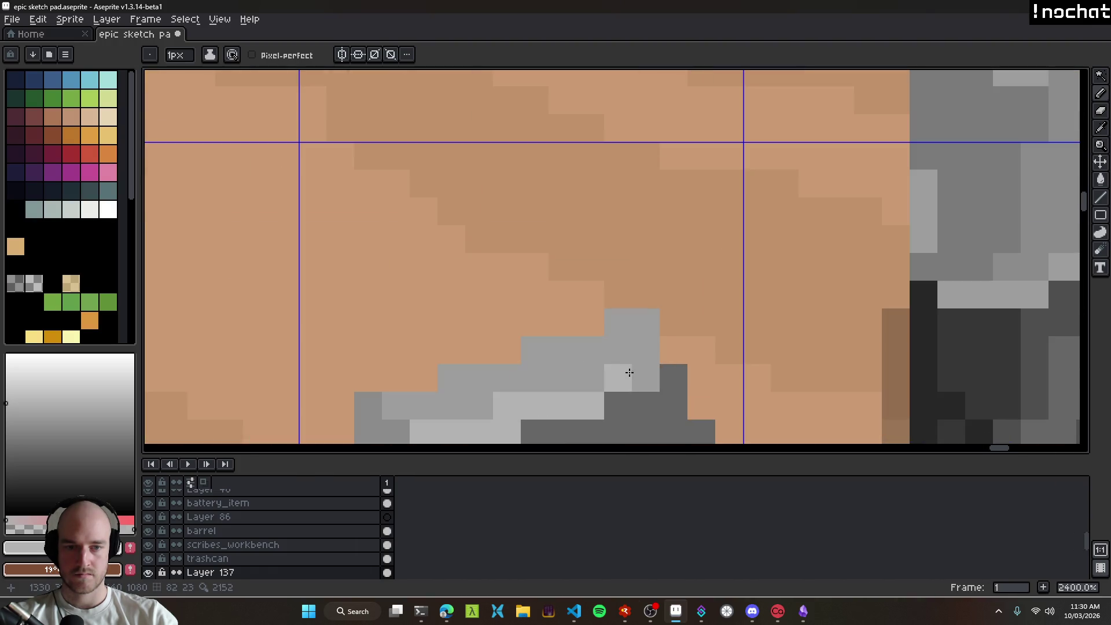
{"action": "left_click_drag", "start_coordinate": [638, 355], "coordinate": [546, 354]}
{"action": "left_click", "coordinate": [626, 330]}
{"action": "left_click", "coordinate": [644, 324]}
Step: Recolour one dark rock pixel with a mid-grey sampled from the rock
{"action": "scroll", "coordinate": [675, 378], "scroll_direction": "down", "scroll_amount": 13}
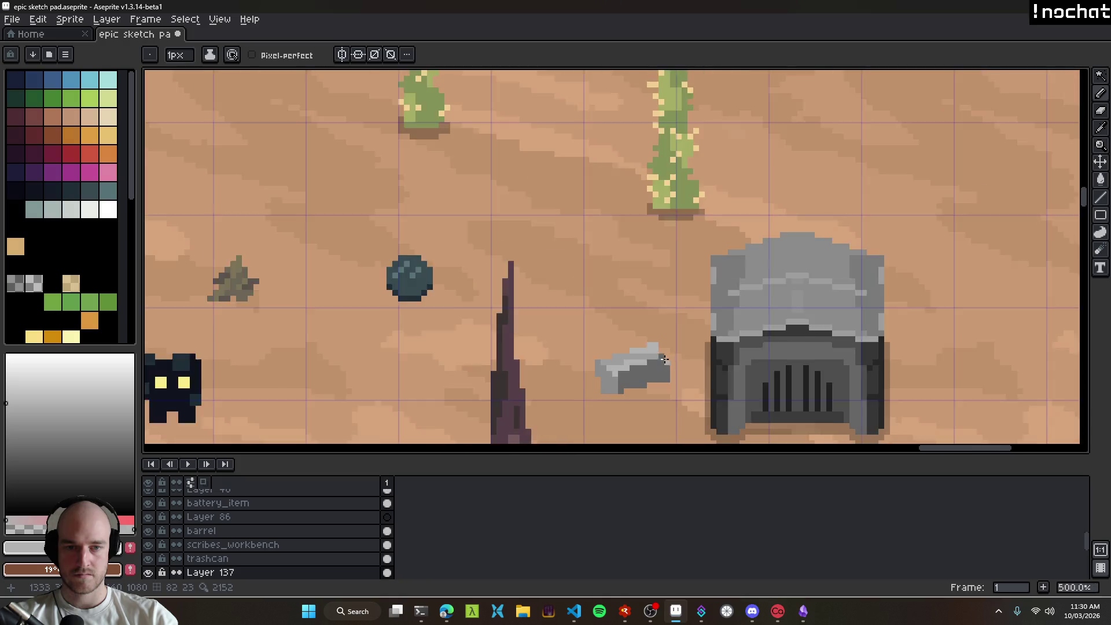
{"action": "scroll", "coordinate": [676, 383], "scroll_direction": "up", "scroll_amount": 13}
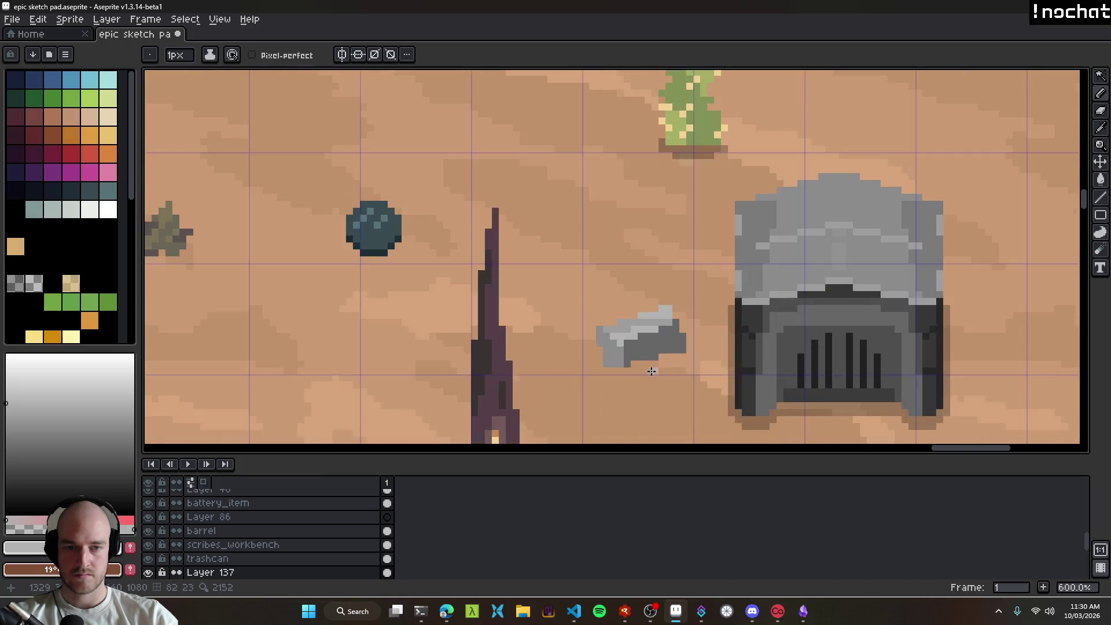
{"action": "left_click", "coordinate": [538, 308], "text": "alt"}
{"action": "left_click", "coordinate": [680, 292]}
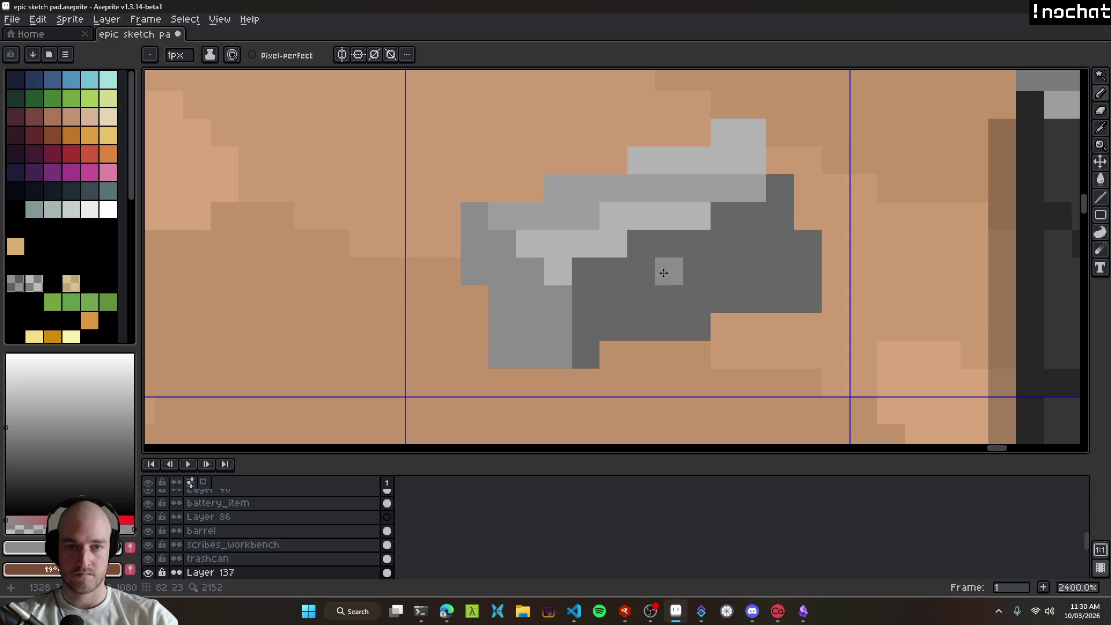
Step: Draw a dark grey shadow along the rock's bottom using a furnace grey
{"action": "scroll", "coordinate": [607, 360], "scroll_direction": "down", "scroll_amount": 13}
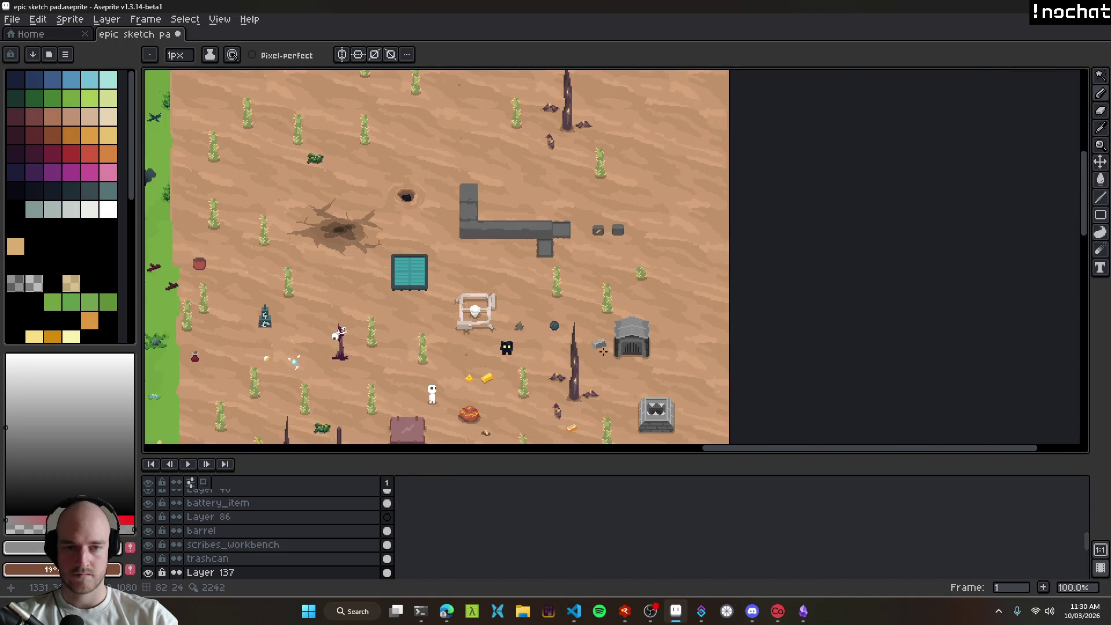
{"action": "scroll", "coordinate": [607, 360], "scroll_direction": "up", "scroll_amount": 7}
{"action": "left_click", "coordinate": [703, 325], "text": "alt"}
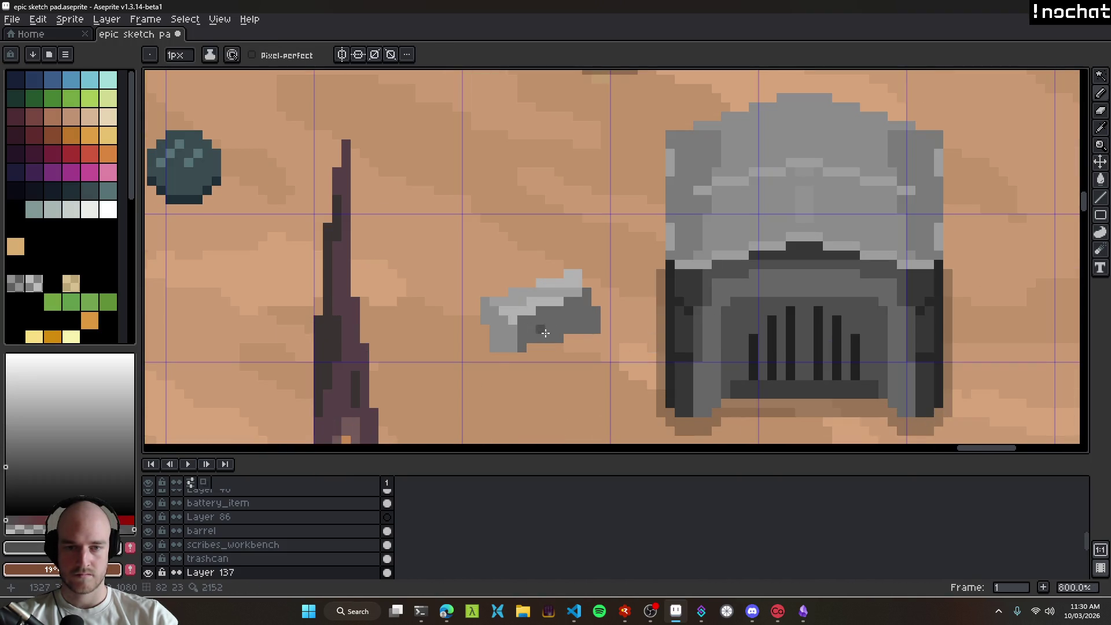
{"action": "scroll", "coordinate": [551, 338], "scroll_direction": "up", "scroll_amount": 3}
{"action": "mouse_move", "coordinate": [568, 343]}
{"action": "left_mouse_down"}
{"action": "mouse_move", "coordinate": [612, 323]}
{"action": "mouse_move", "coordinate": [642, 324]}
{"action": "left_mouse_up"}
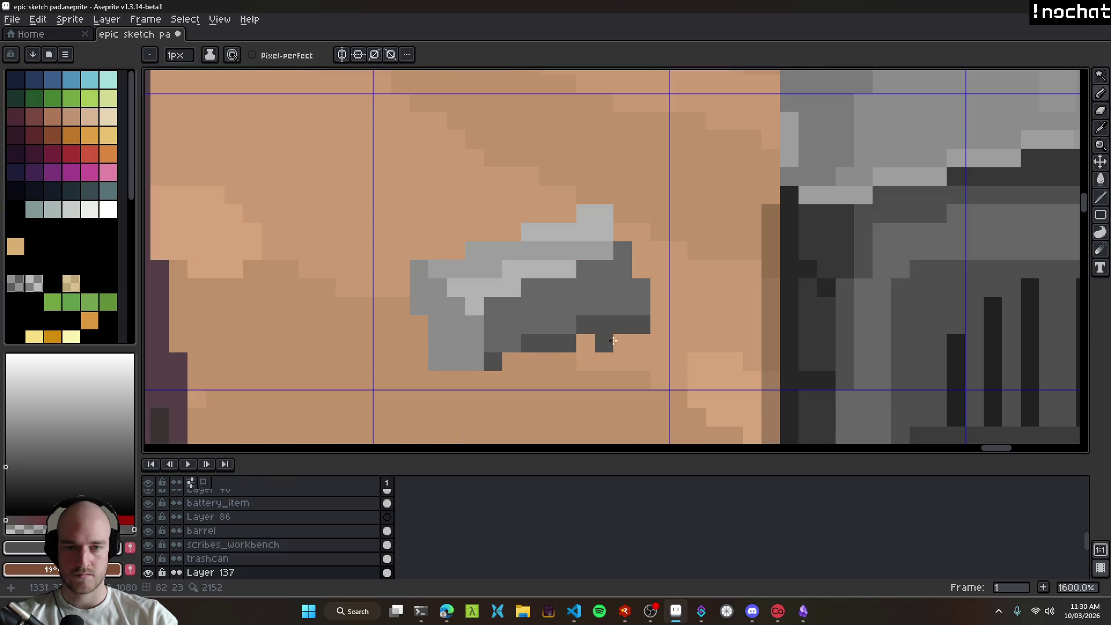
Step: Darken a line of pixels on the rock's shaded side
{"action": "scroll", "coordinate": [611, 341], "scroll_direction": "down", "scroll_amount": 8}
{"action": "scroll", "coordinate": [585, 295], "scroll_direction": "up", "scroll_amount": 8}
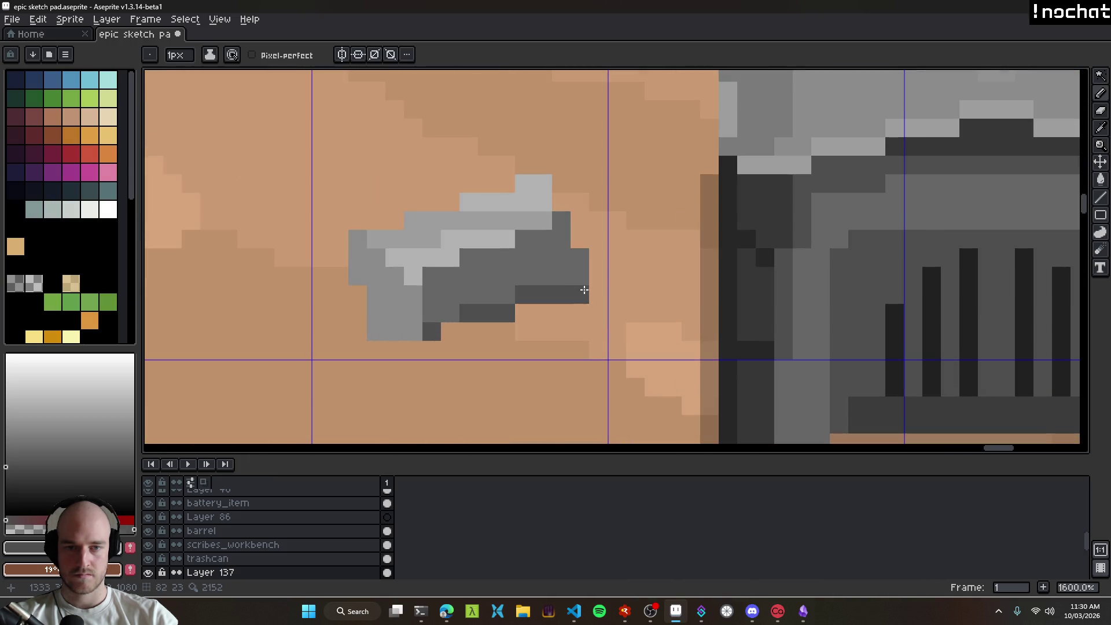
{"action": "scroll", "coordinate": [602, 320], "scroll_direction": "down", "scroll_amount": 6}
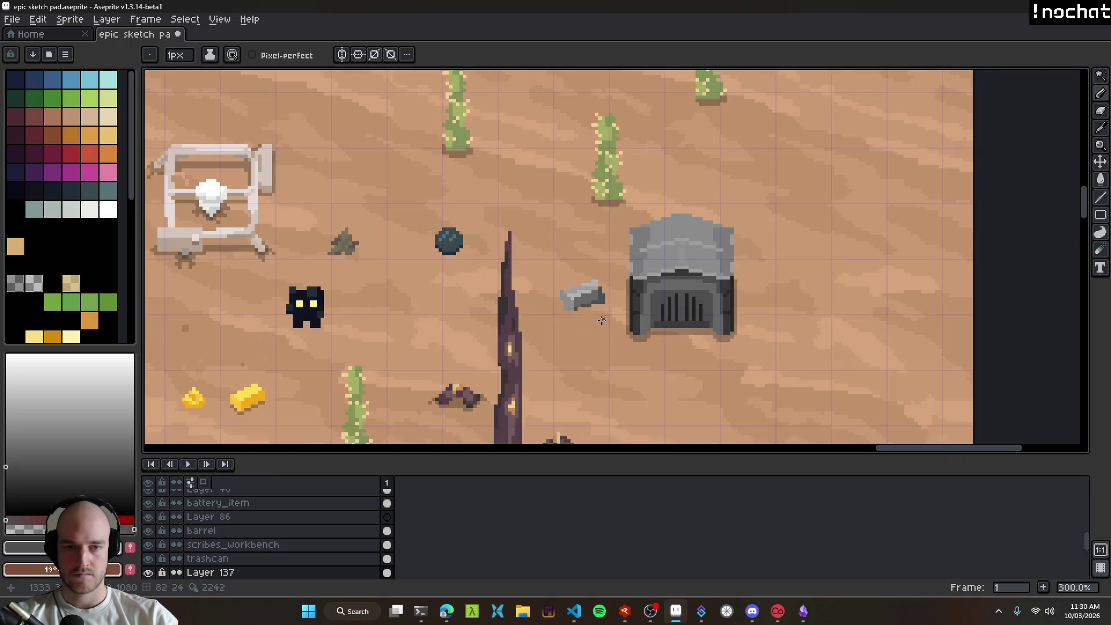
{"action": "scroll", "coordinate": [601, 320], "scroll_direction": "down", "scroll_amount": 3}
{"action": "scroll", "coordinate": [596, 307], "scroll_direction": "up", "scroll_amount": 10}
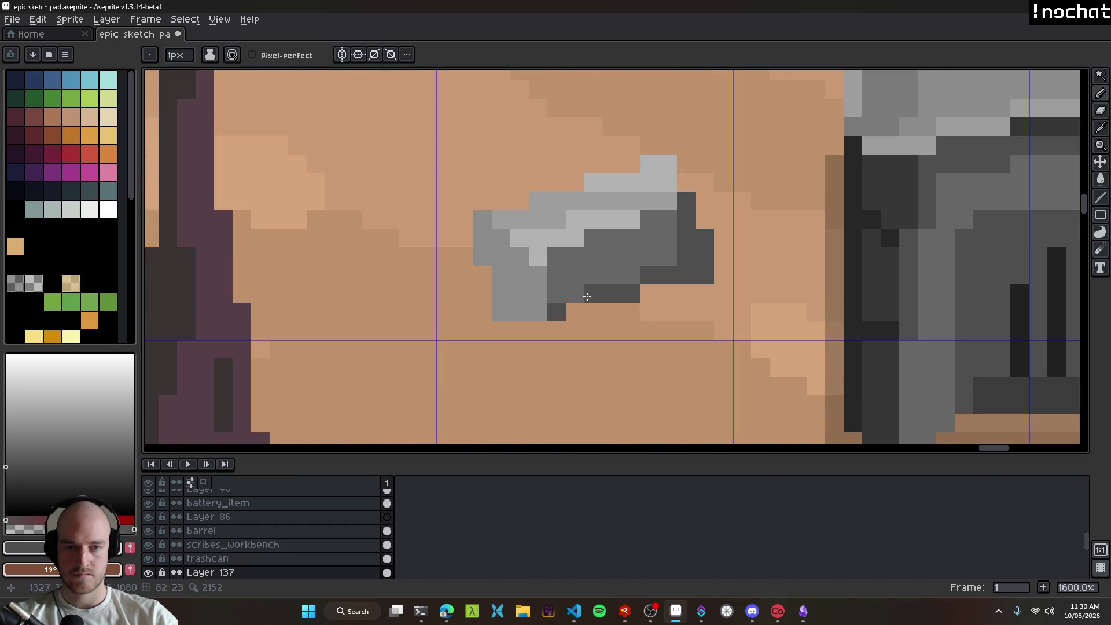
{"action": "scroll", "coordinate": [571, 296], "scroll_direction": "down", "scroll_amount": 8}
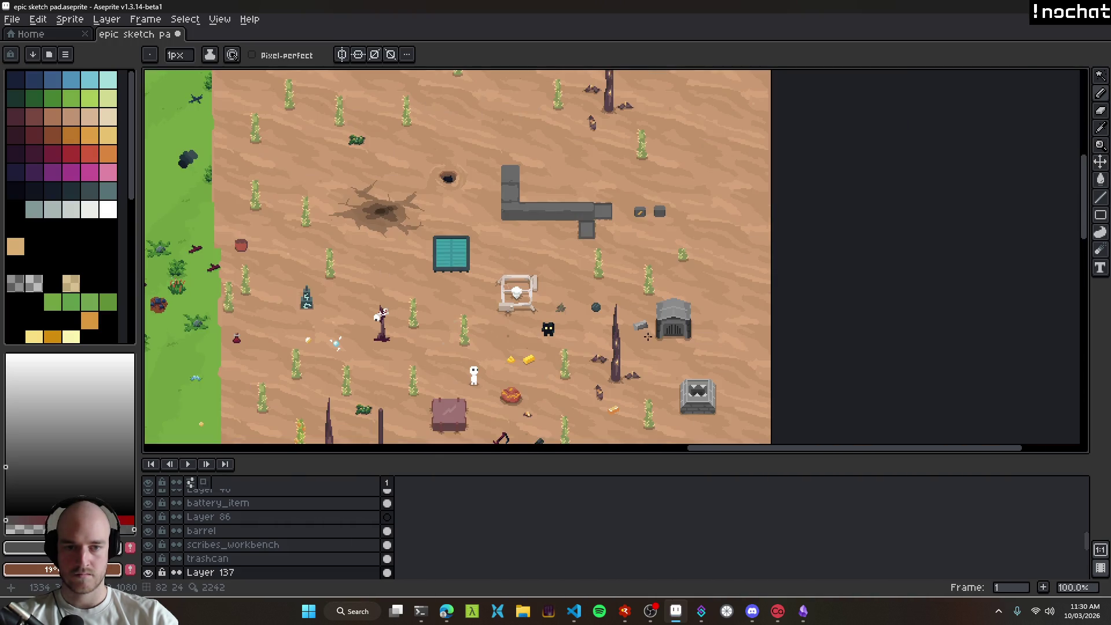
{"action": "scroll", "coordinate": [642, 361], "scroll_direction": "up", "scroll_amount": 9}
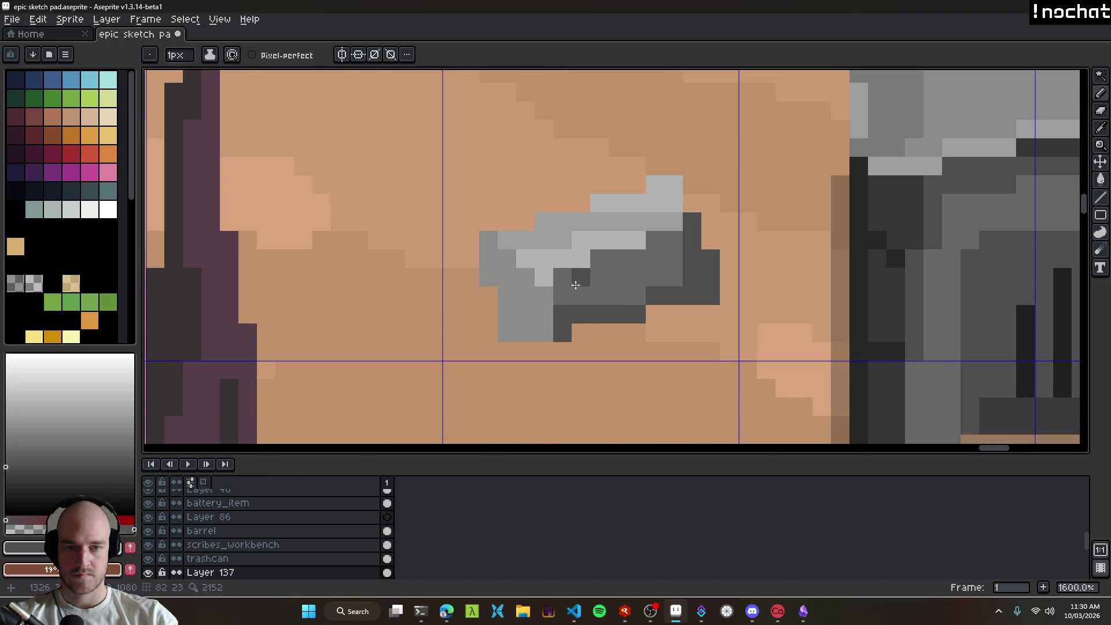
{"action": "key", "text": "i"}
{"action": "key", "text": "b"}
{"action": "scroll", "coordinate": [631, 347], "scroll_direction": "down", "scroll_amount": 8}
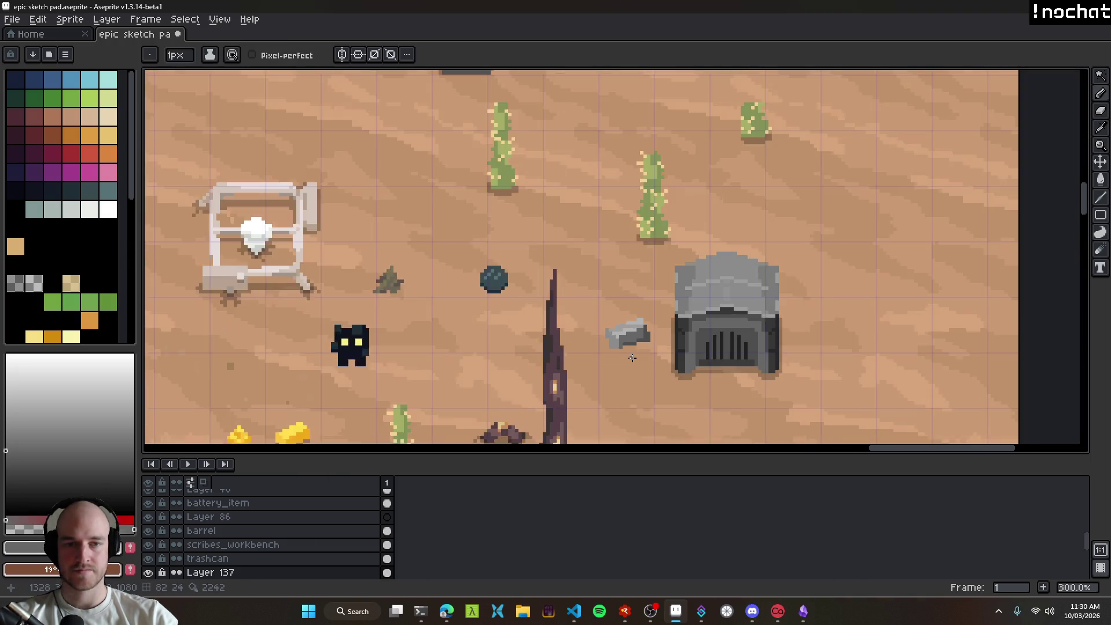
{"action": "scroll", "coordinate": [639, 365], "scroll_direction": "up", "scroll_amount": 8}
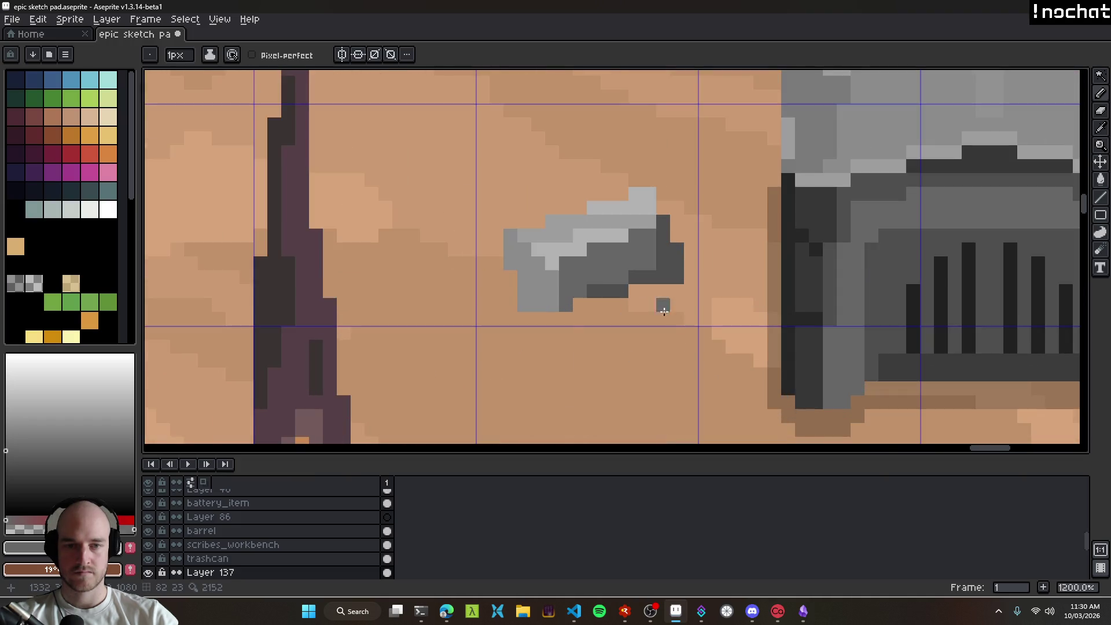
{"action": "scroll", "coordinate": [639, 303], "scroll_direction": "down", "scroll_amount": 8}
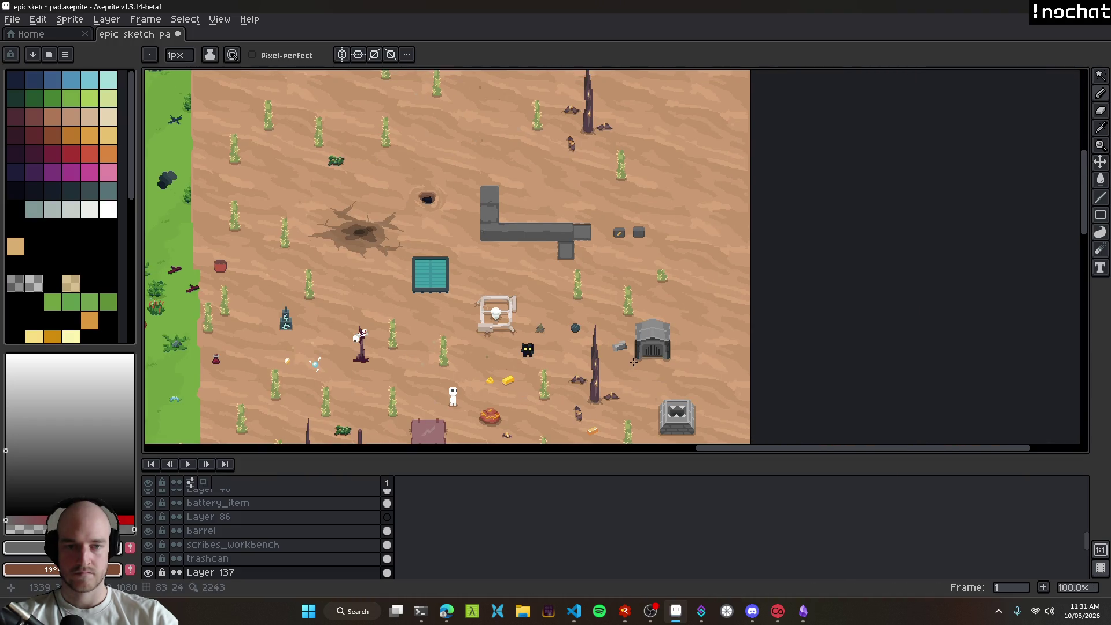
{"action": "scroll", "coordinate": [633, 362], "scroll_direction": "up", "scroll_amount": 11}
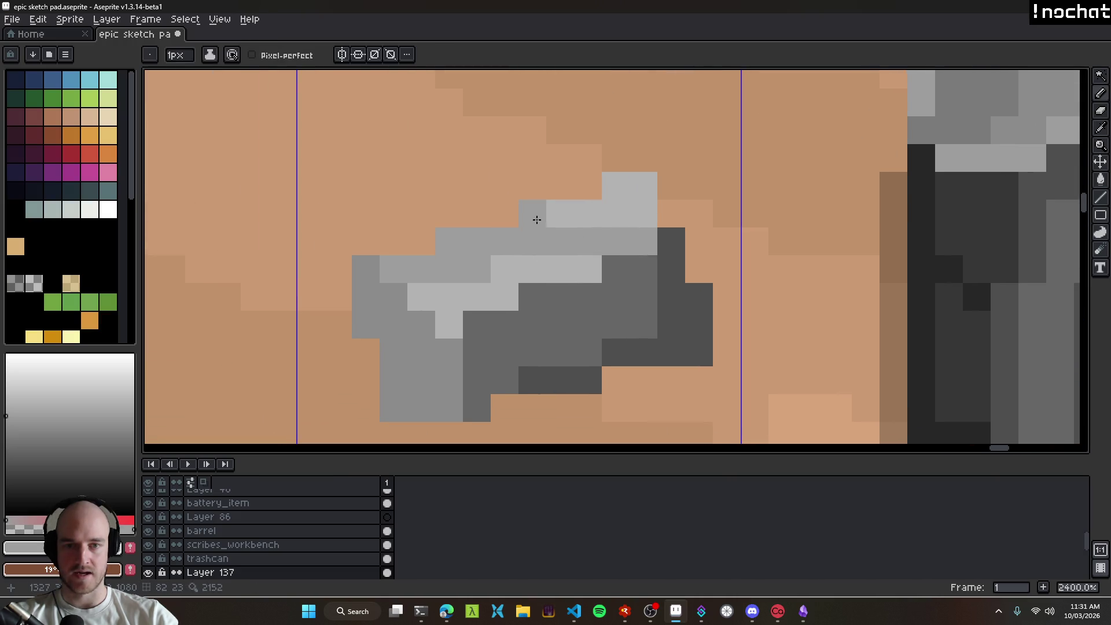
{"action": "mouse_move", "coordinate": [537, 220]}
{"action": "left_mouse_down"}
{"action": "mouse_move", "coordinate": [645, 218]}
{"action": "mouse_move", "coordinate": [617, 203]}
{"action": "left_mouse_up"}
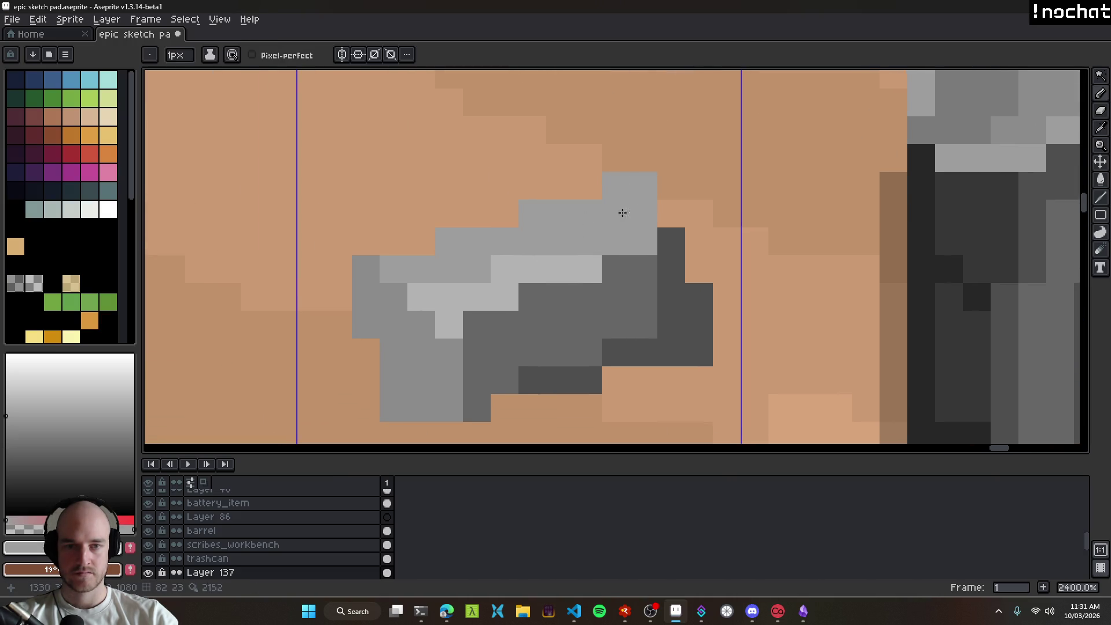
Step: Repaint the remaining light-grey rock pixels darker
{"action": "scroll", "coordinate": [637, 361], "scroll_direction": "down", "scroll_amount": 12}
{"action": "scroll", "coordinate": [637, 360], "scroll_direction": "up", "scroll_amount": 1}
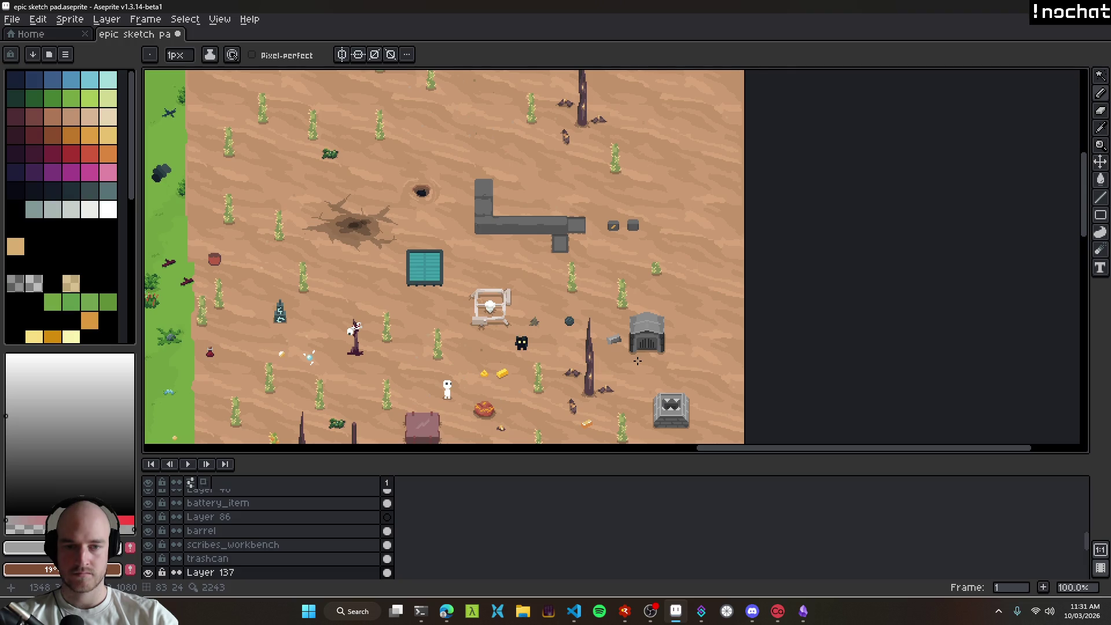
{"action": "scroll", "coordinate": [632, 348], "scroll_direction": "up", "scroll_amount": 10}
{"action": "left_click_drag", "start_coordinate": [631, 323], "coordinate": [550, 320]}
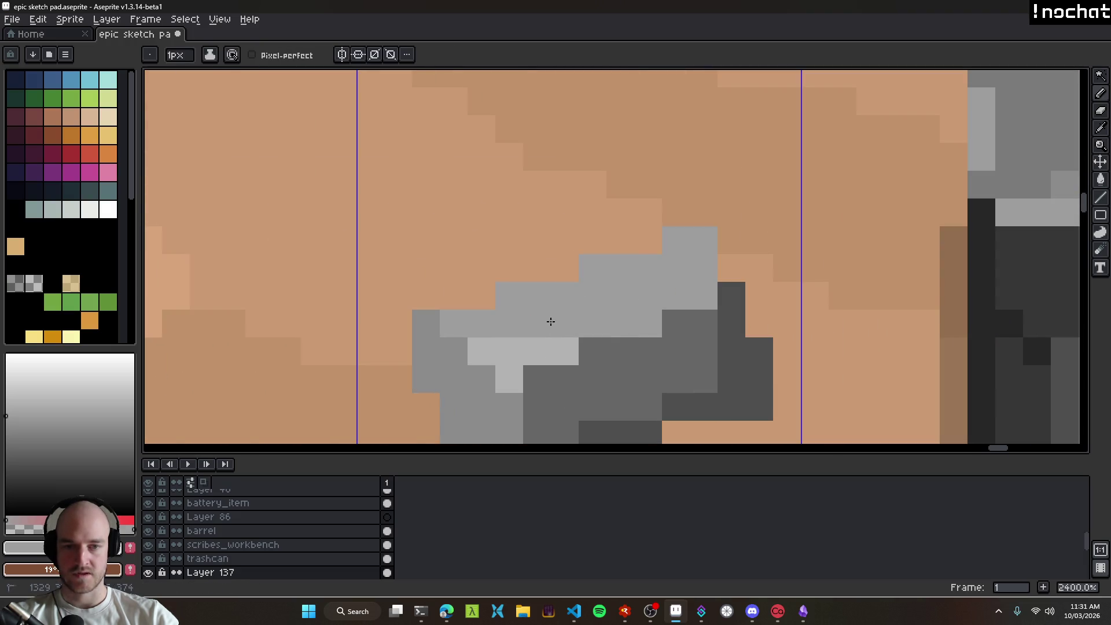
{"action": "left_click", "coordinate": [534, 348]}
{"action": "left_click", "coordinate": [509, 378]}
Step: Erase a stray light-grey pixel from the rock
{"action": "scroll", "coordinate": [628, 369], "scroll_direction": "down", "scroll_amount": 12}
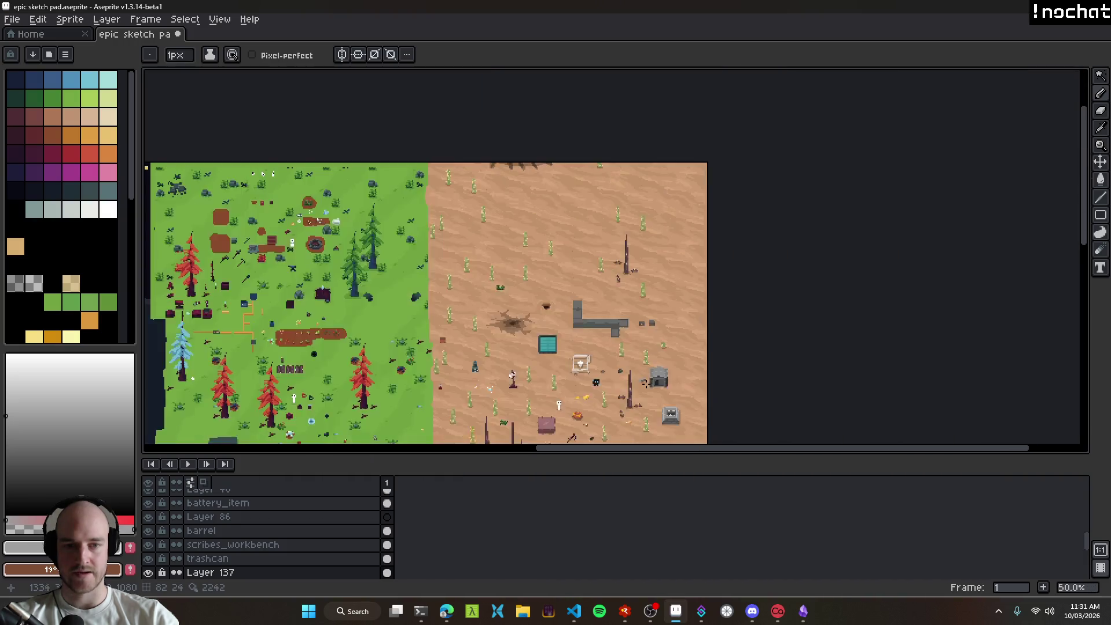
{"action": "scroll", "coordinate": [630, 369], "scroll_direction": "up", "scroll_amount": 1}
{"action": "scroll", "coordinate": [631, 369], "scroll_direction": "up", "scroll_amount": 6}
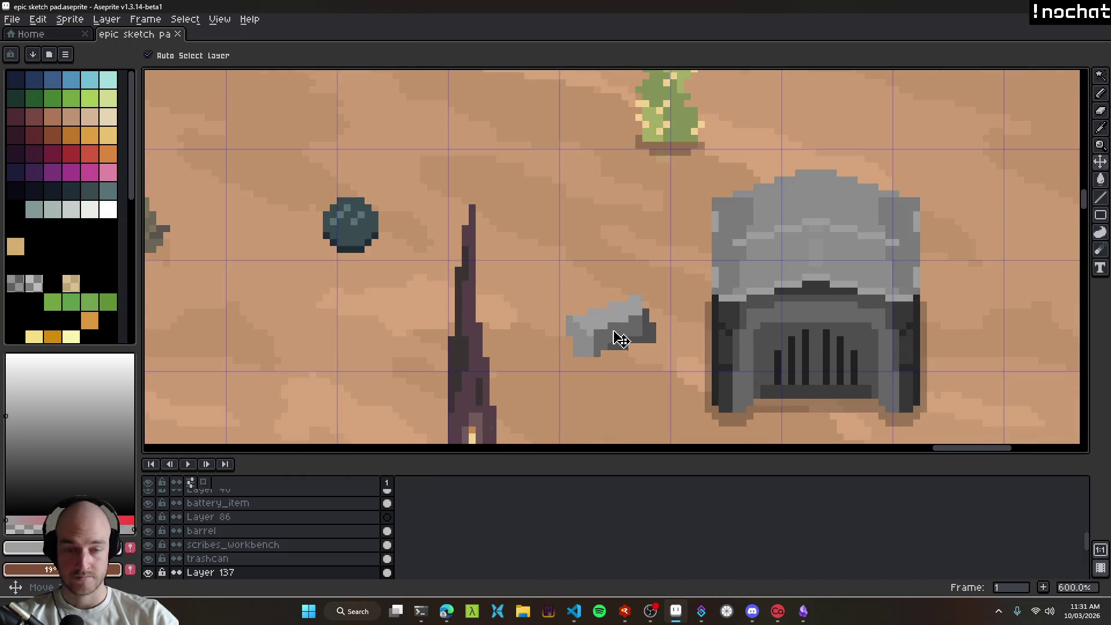
{"action": "scroll", "coordinate": [637, 374], "scroll_direction": "down", "scroll_amount": 6}
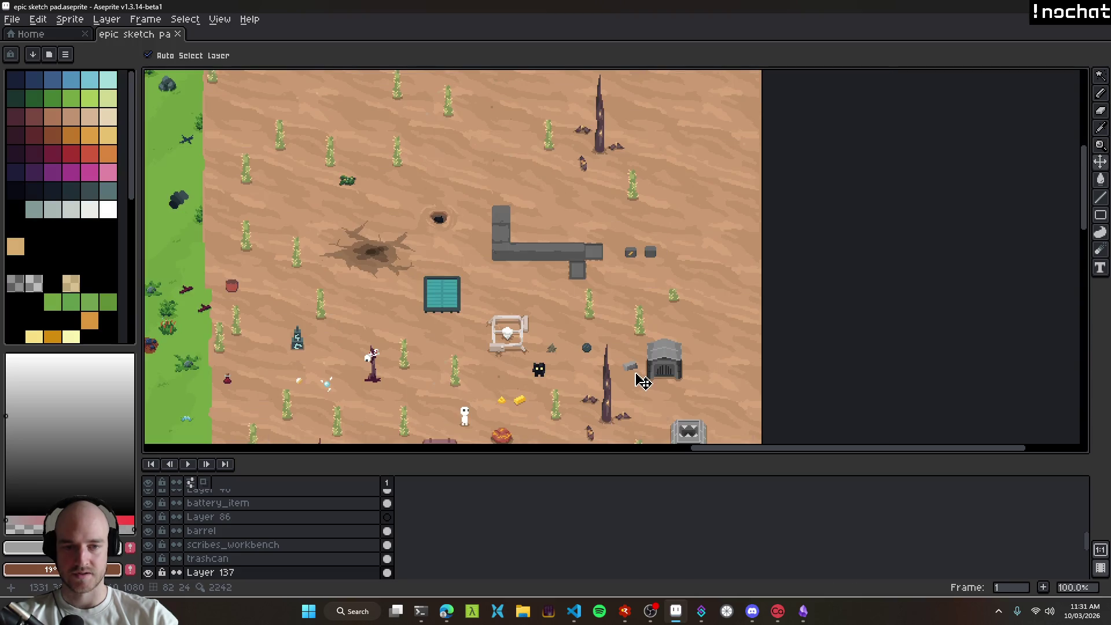
{"action": "scroll", "coordinate": [640, 376], "scroll_direction": "up", "scroll_amount": 10}
{"action": "key", "text": "e"}
{"action": "left_click", "coordinate": [560, 357]}
{"action": "scroll", "coordinate": [560, 357], "scroll_direction": "down", "scroll_amount": 10}
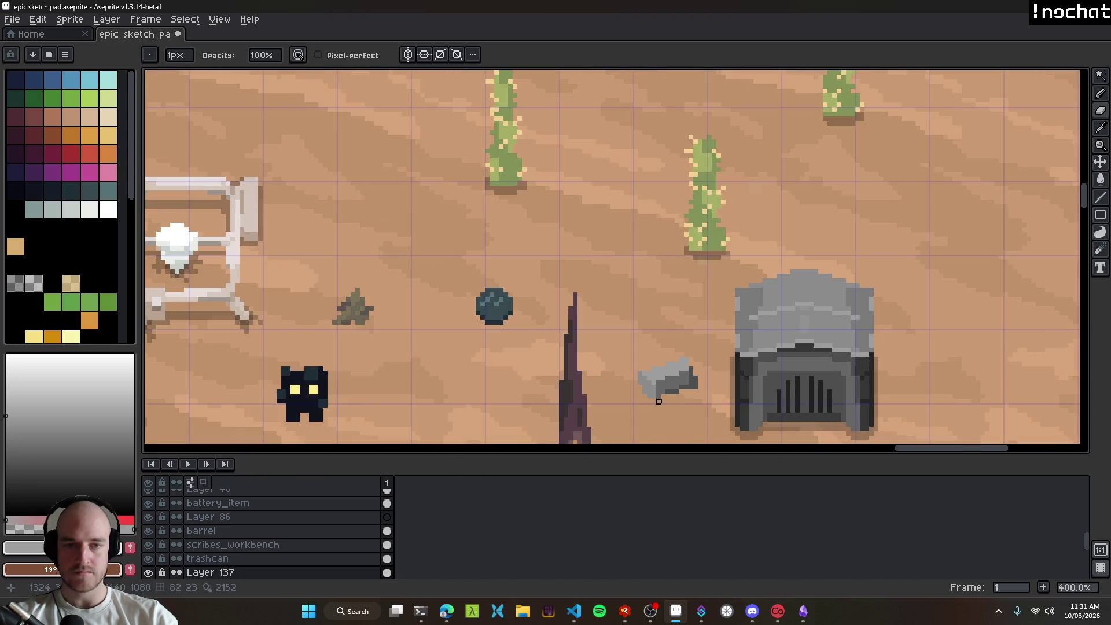
Step: With the Pencil, turn two dark rock pixels light grey and repaint the rock's bottom row medium grey
{"action": "scroll", "coordinate": [604, 350], "scroll_direction": "up", "scroll_amount": 9}
{"action": "scroll", "coordinate": [629, 385], "scroll_direction": "down", "scroll_amount": 9}
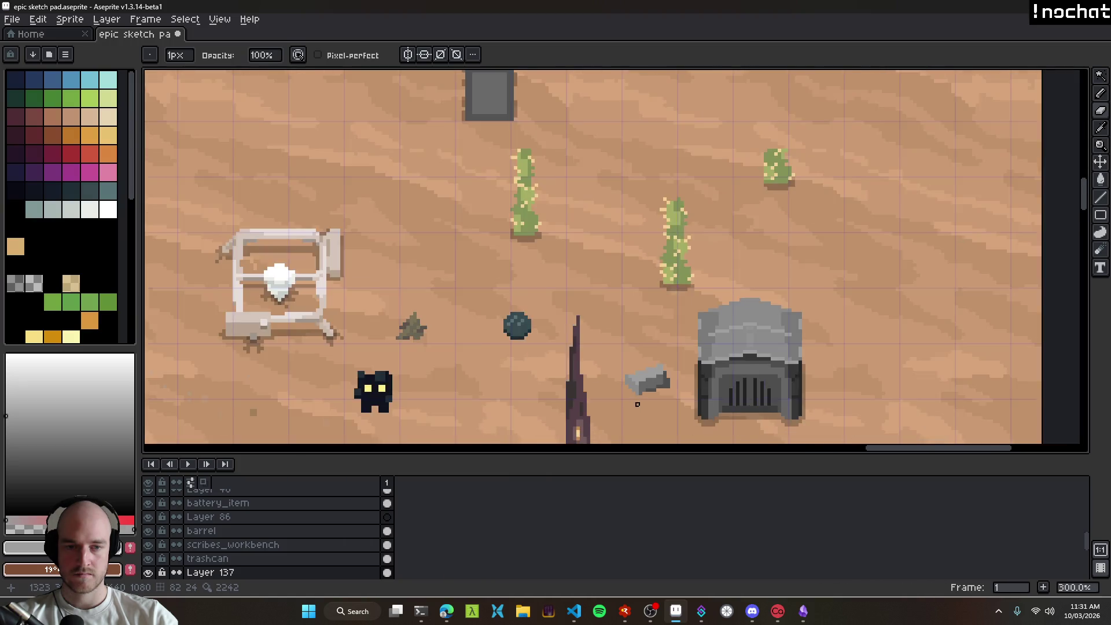
{"action": "scroll", "coordinate": [654, 413], "scroll_direction": "up", "scroll_amount": 8}
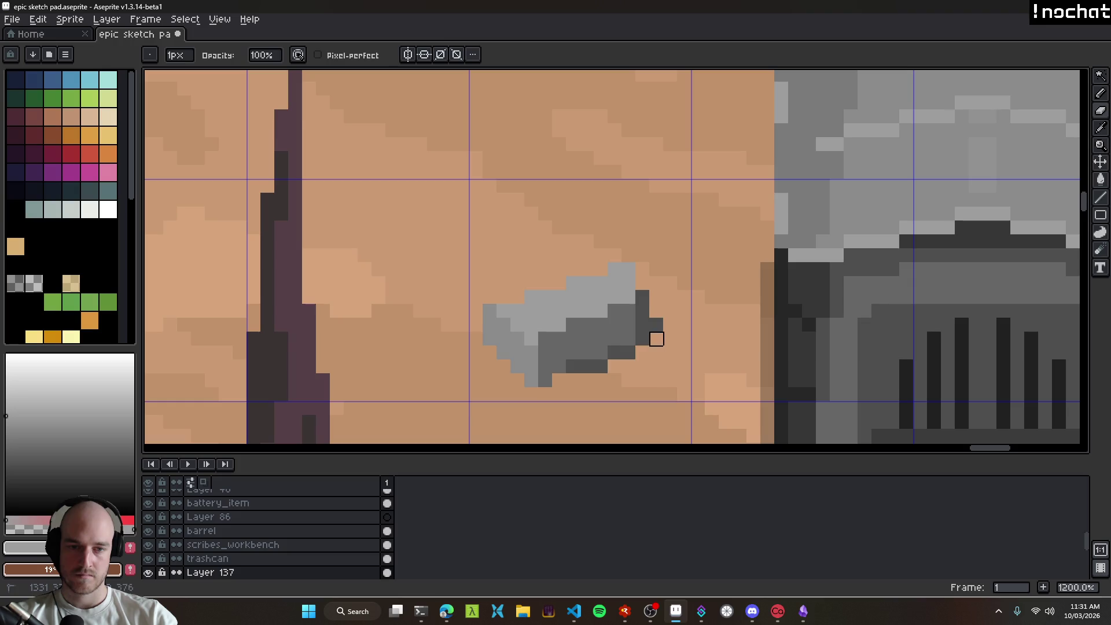
{"action": "key", "text": "b"}
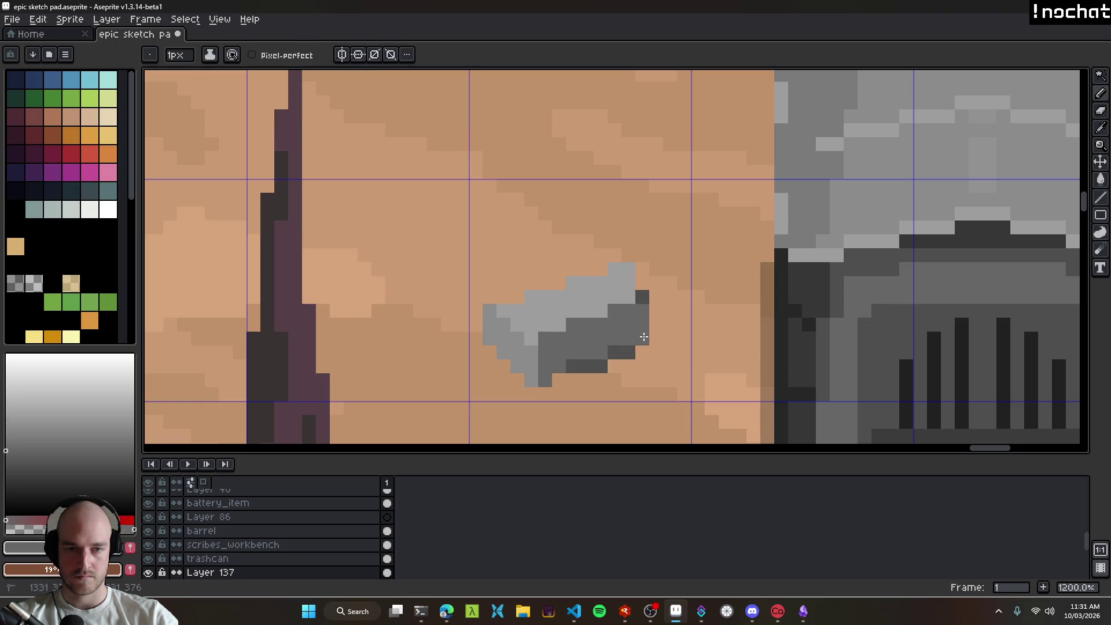
{"action": "left_click", "coordinate": [635, 293], "text": "alt"}
{"action": "left_click", "coordinate": [643, 296]}
{"action": "left_click", "coordinate": [629, 352]}
{"action": "left_click_drag", "start_coordinate": [596, 360], "coordinate": [574, 363]}
Step: Select the electric_furnace layer for editing
{"action": "scroll", "coordinate": [579, 359], "scroll_direction": "down", "scroll_amount": 3}
{"action": "scroll", "coordinate": [549, 310], "scroll_direction": "up", "scroll_amount": 4}
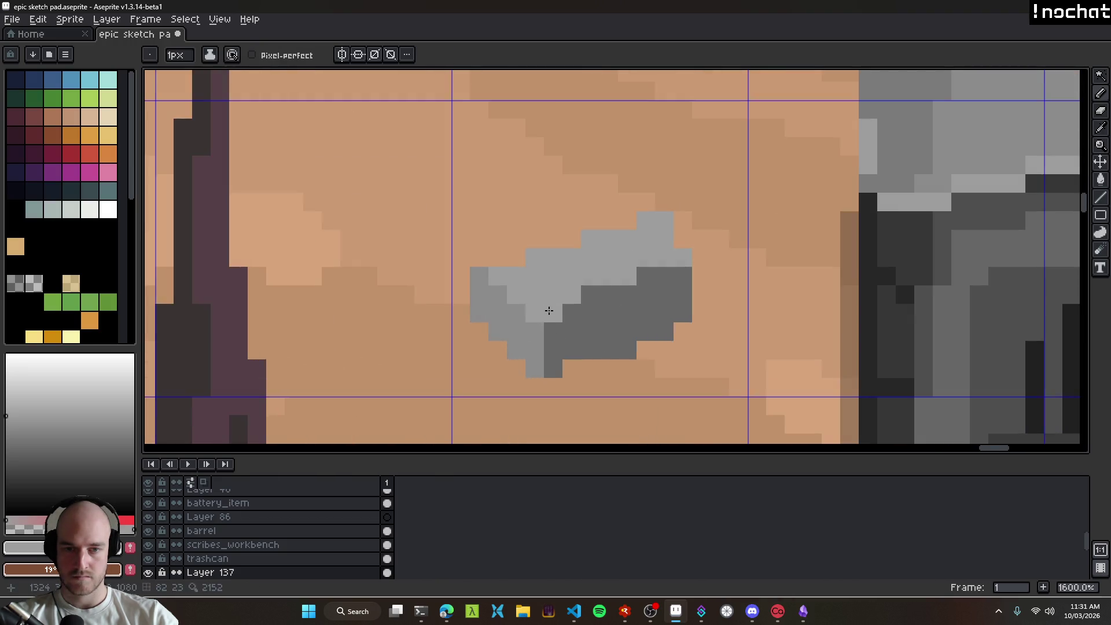
{"action": "scroll", "coordinate": [596, 281], "scroll_direction": "down", "scroll_amount": 5}
{"action": "scroll", "coordinate": [620, 293], "scroll_direction": "up", "scroll_amount": 4}
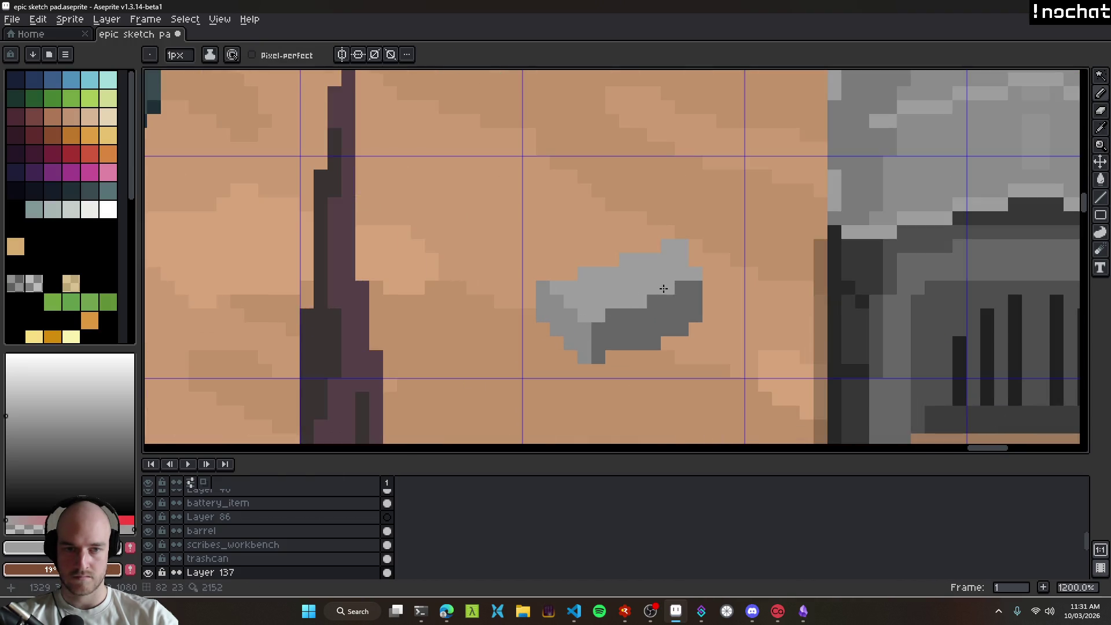
{"action": "scroll", "coordinate": [733, 320], "scroll_direction": "down", "scroll_amount": 8}
{"action": "scroll", "coordinate": [723, 344], "scroll_direction": "up", "scroll_amount": 11}
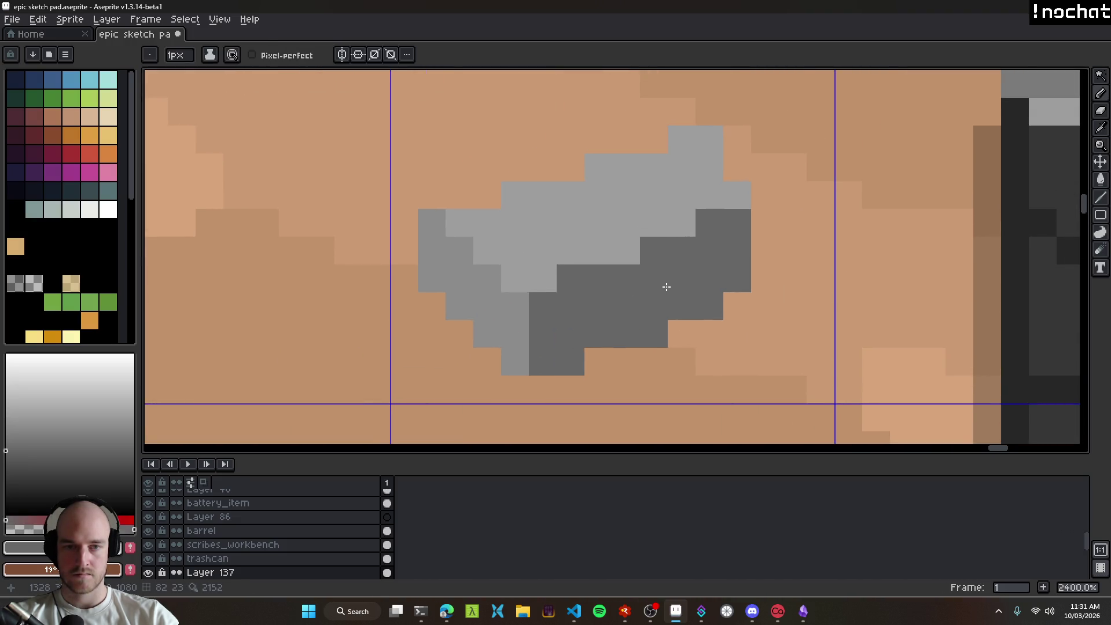
{"action": "scroll", "coordinate": [669, 377], "scroll_direction": "down", "scroll_amount": 9}
{"action": "scroll", "coordinate": [670, 378], "scroll_direction": "up", "scroll_amount": 5}
{"action": "scroll", "coordinate": [667, 369], "scroll_direction": "down", "scroll_amount": 5}
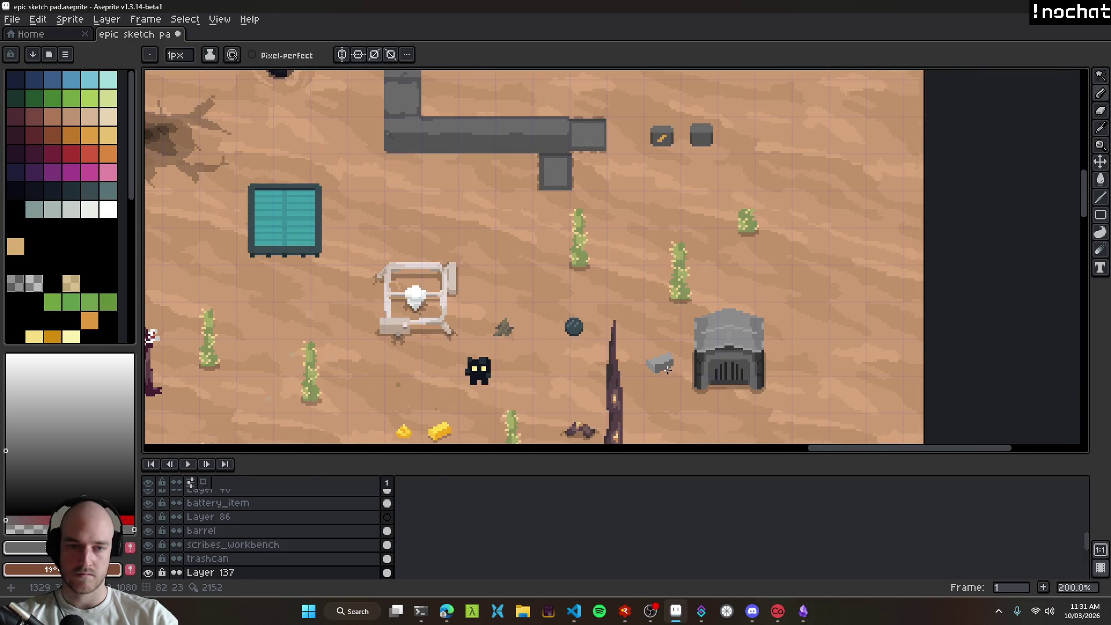
{"action": "scroll", "coordinate": [670, 373], "scroll_direction": "up", "scroll_amount": 9}
{"action": "scroll", "coordinate": [613, 325], "scroll_direction": "down", "scroll_amount": 12}
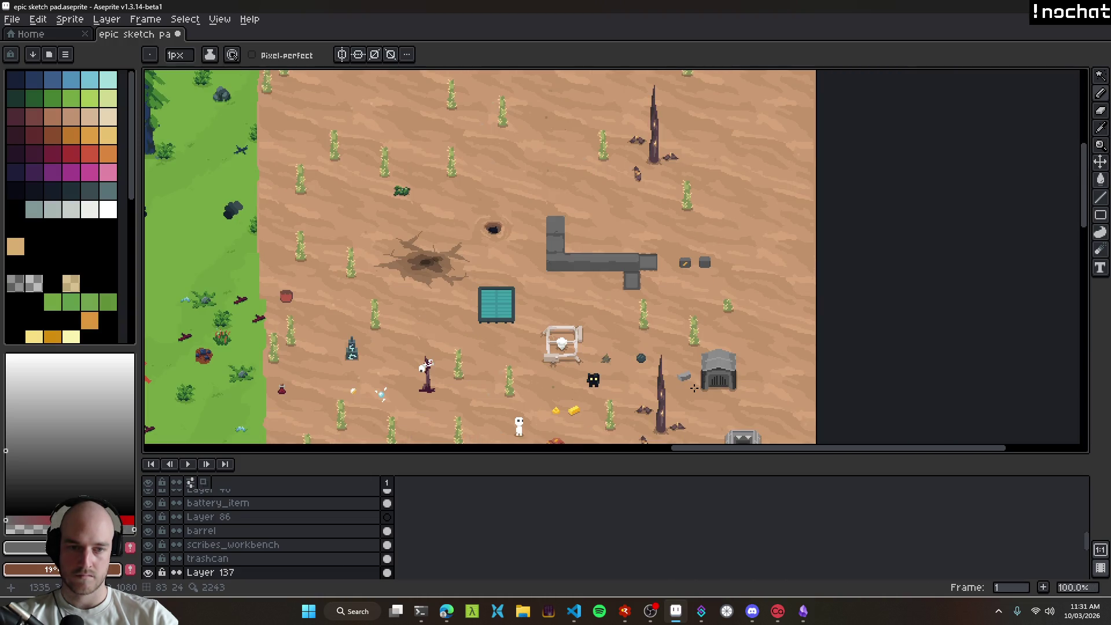
{"action": "scroll", "coordinate": [695, 388], "scroll_direction": "up", "scroll_amount": 8}
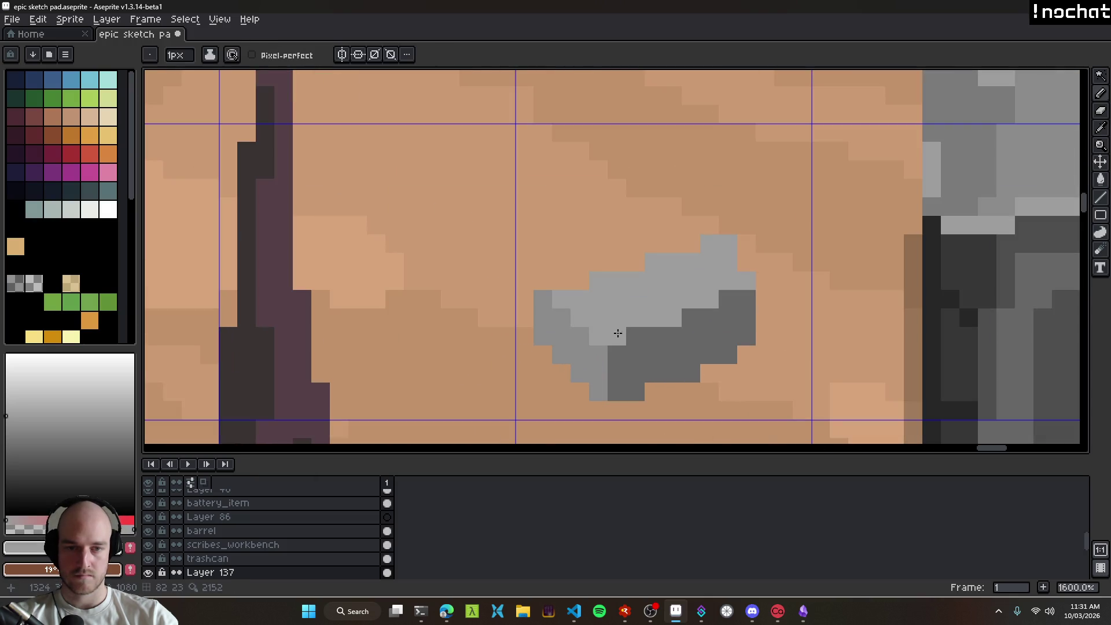
{"action": "scroll", "coordinate": [670, 368], "scroll_direction": "down", "scroll_amount": 5}
{"action": "scroll", "coordinate": [670, 377], "scroll_direction": "down", "scroll_amount": 3}
{"action": "scroll", "coordinate": [613, 317], "scroll_direction": "up", "scroll_amount": 5}
{"action": "left_click", "coordinate": [613, 317], "text": "ctrl"}
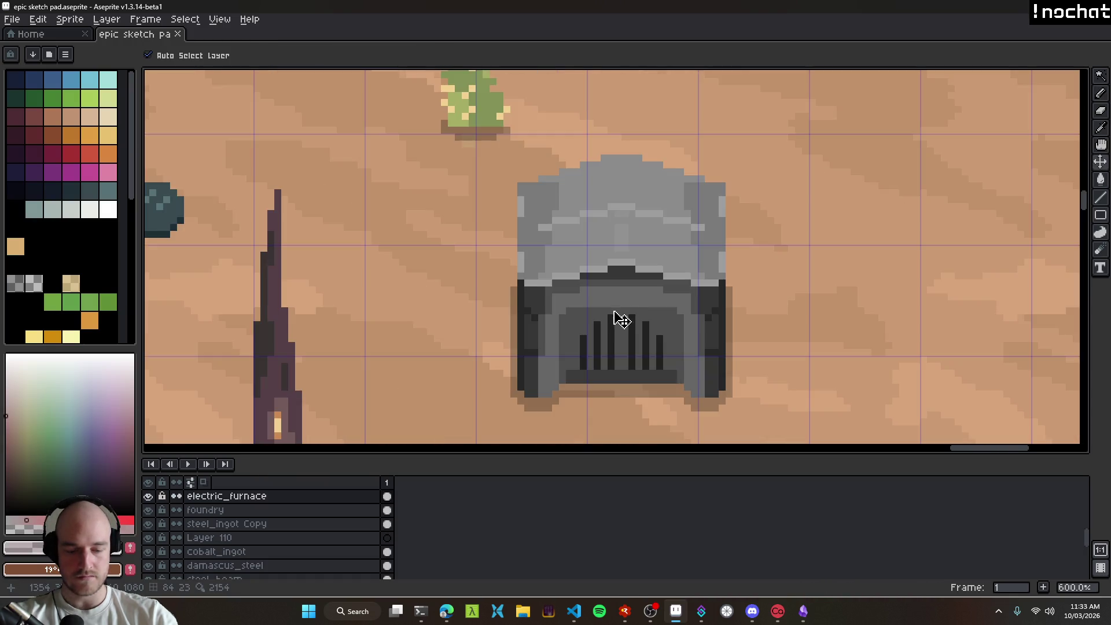
Step: Marquee-select the whole furnace, including both legs, its right edge and the roof
{"action": "key", "text": "m"}
{"action": "mouse_move", "coordinate": [529, 160]}
{"action": "left_mouse_down"}
{"action": "mouse_move", "coordinate": [712, 322]}
{"action": "mouse_move", "coordinate": [741, 407]}
{"action": "mouse_move", "coordinate": [722, 386]}
{"action": "left_mouse_up"}
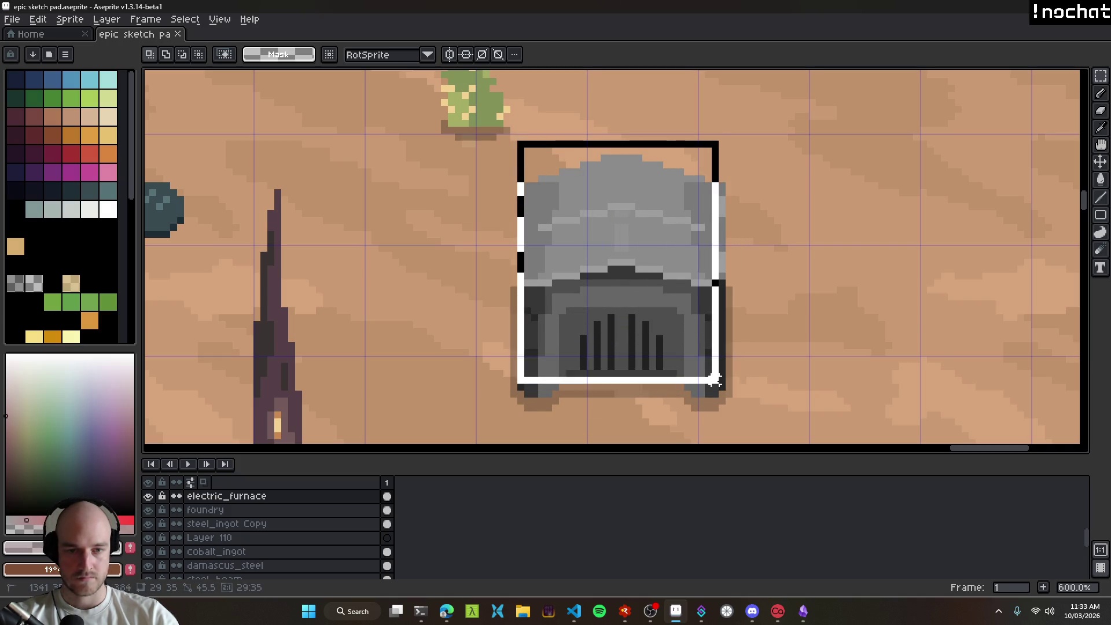
{"action": "scroll", "coordinate": [585, 393], "scroll_direction": "up", "scroll_amount": 4}
{"action": "mouse_move", "coordinate": [405, 382]}
{"action": "left_mouse_down"}
{"action": "mouse_move", "coordinate": [513, 379]}
{"action": "mouse_move", "coordinate": [501, 385]}
{"action": "left_mouse_up"}
{"action": "left_click_drag", "start_coordinate": [422, 399], "coordinate": [484, 405]}
{"action": "mouse_move", "coordinate": [935, 410]}
{"action": "left_mouse_down"}
{"action": "mouse_move", "coordinate": [858, 362]}
{"action": "mouse_move", "coordinate": [860, 374]}
{"action": "left_mouse_up"}
{"action": "scroll", "coordinate": [859, 361], "scroll_direction": "down", "scroll_amount": 2}
{"action": "scroll", "coordinate": [898, 355], "scroll_direction": "right", "scroll_amount": 2}
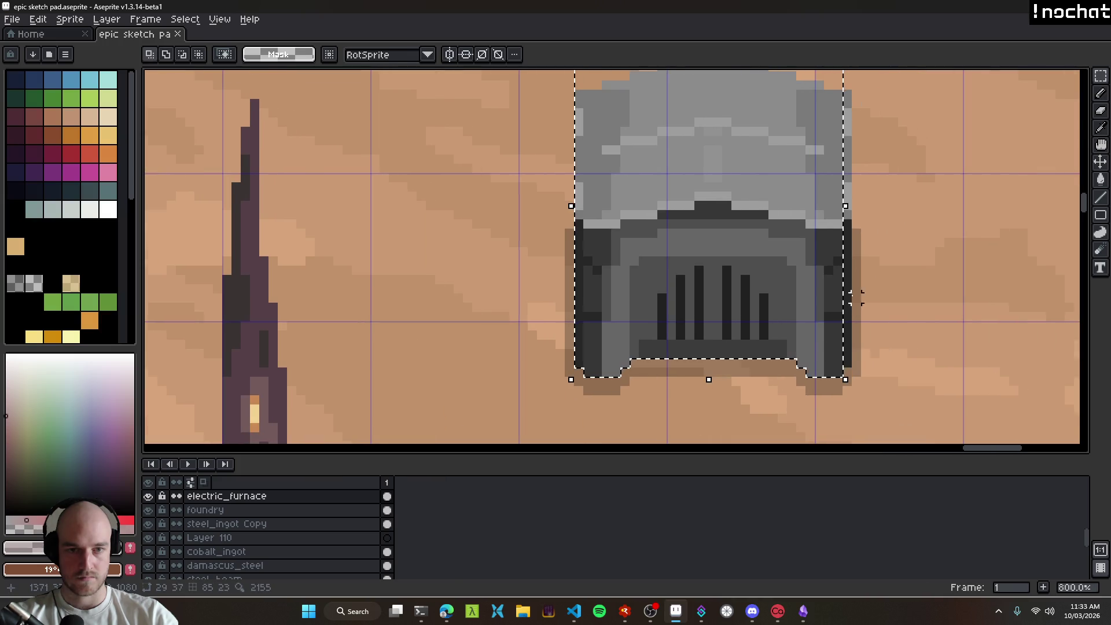
{"action": "mouse_move", "coordinate": [854, 375]}
{"action": "left_mouse_down"}
{"action": "mouse_move", "coordinate": [834, 313]}
{"action": "mouse_move", "coordinate": [834, 90]}
{"action": "left_mouse_up"}
{"action": "scroll", "coordinate": [839, 107], "scroll_direction": "up", "scroll_amount": 3}
{"action": "scroll", "coordinate": [762, 225], "scroll_direction": "right", "scroll_amount": 2}
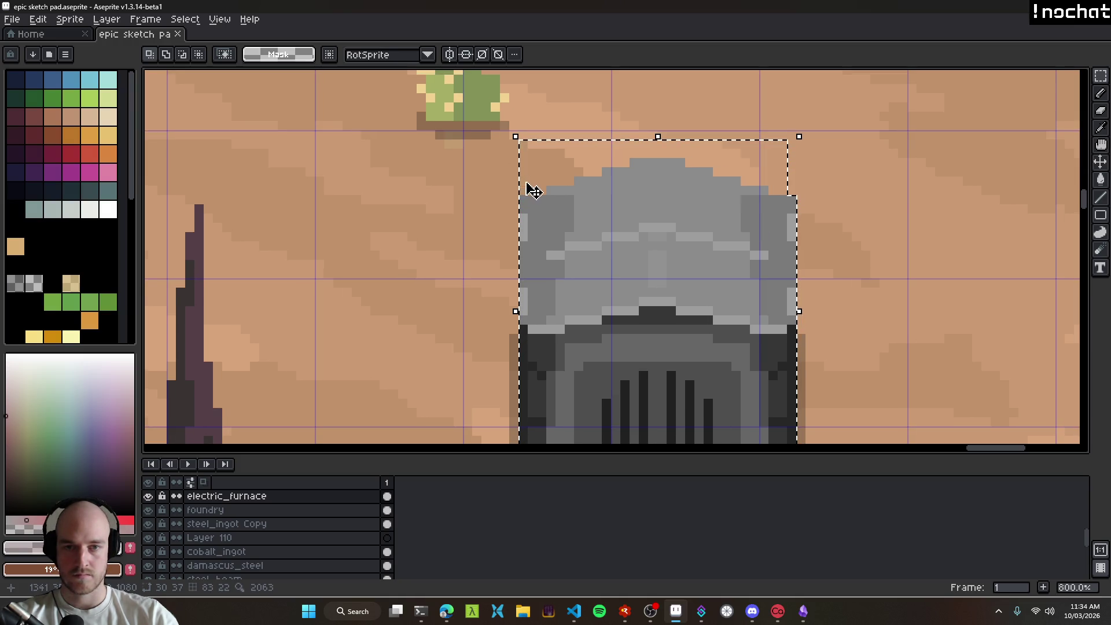
{"action": "left_click_drag", "start_coordinate": [521, 192], "coordinate": [547, 131]}
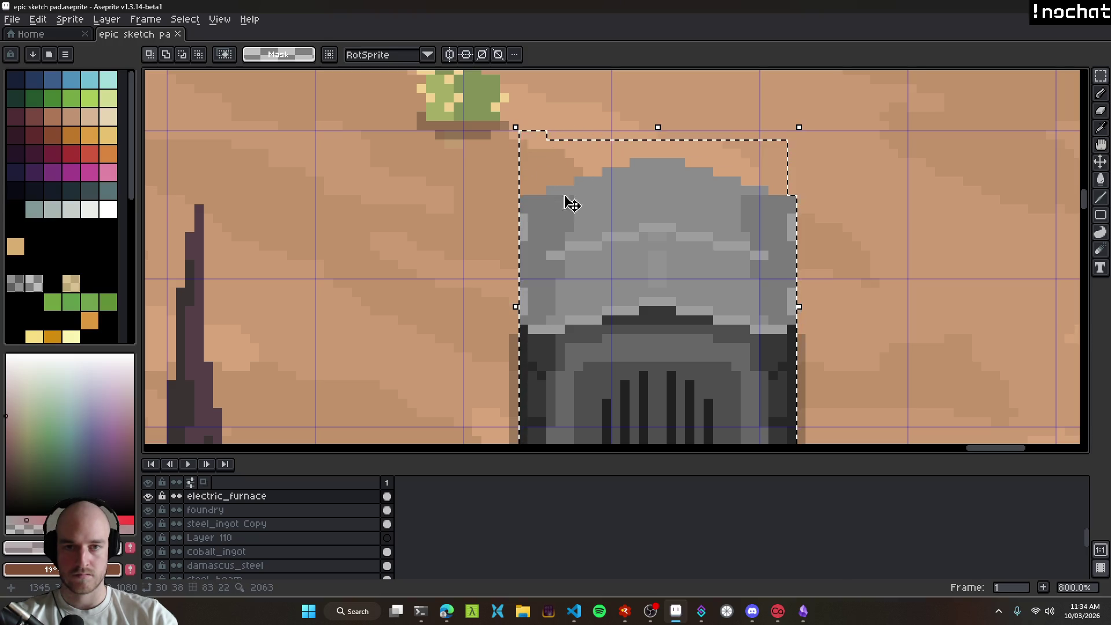
{"action": "scroll", "coordinate": [563, 191], "scroll_direction": "down", "scroll_amount": 2}
{"action": "scroll", "coordinate": [544, 180], "scroll_direction": "right", "scroll_amount": 2}
Step: Paint a faint pink tint over the furnace's upper-left area and roof, plus a grey roof line
{"action": "key", "text": "e"}
{"action": "key", "text": "b"}
{"action": "mouse_move", "coordinate": [496, 185]}
{"action": "left_mouse_down"}
{"action": "mouse_move", "coordinate": [496, 218]}
{"action": "mouse_move", "coordinate": [577, 228]}
{"action": "mouse_move", "coordinate": [637, 284]}
{"action": "mouse_move", "coordinate": [680, 218]}
{"action": "mouse_move", "coordinate": [521, 260]}
{"action": "mouse_move", "coordinate": [569, 333]}
{"action": "left_mouse_up"}
{"action": "mouse_move", "coordinate": [602, 116]}
{"action": "left_mouse_down"}
{"action": "mouse_move", "coordinate": [602, 179]}
{"action": "mouse_move", "coordinate": [569, 164]}
{"action": "left_mouse_up"}
{"action": "key", "text": "minus"}
{"action": "key", "text": "minus"}
{"action": "key", "text": "minus"}
{"action": "left_click", "coordinate": [726, 148], "text": "shift"}
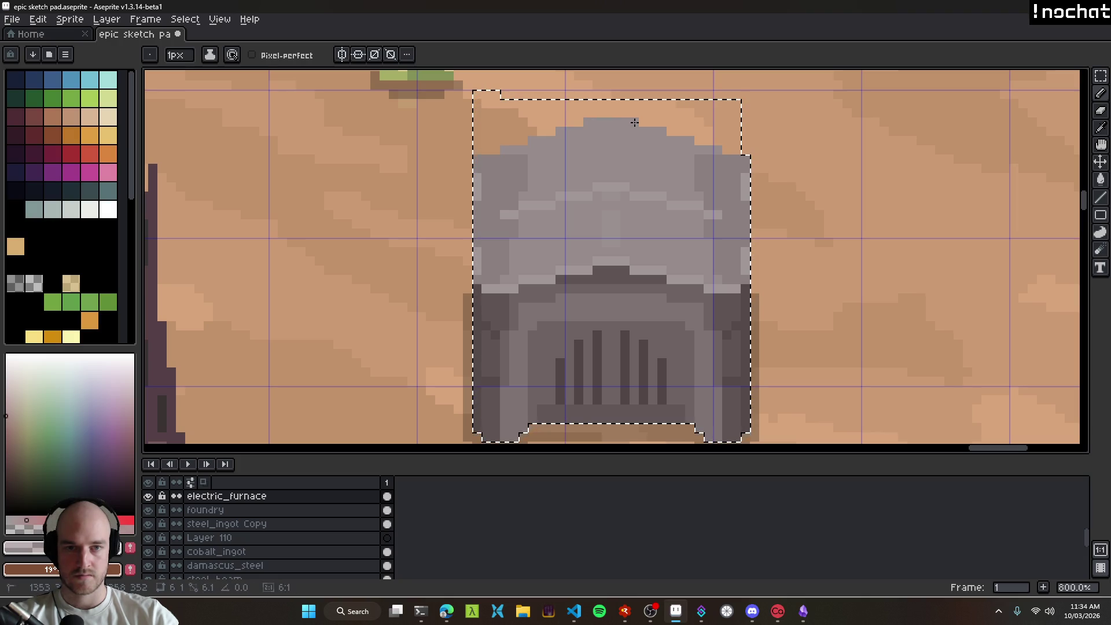
{"action": "scroll", "coordinate": [670, 199], "scroll_direction": "down", "scroll_amount": 4}
Step: Deselect, nudge the furnace slightly left and down, and set its hue to -2 in Hue/Saturation
{"action": "key", "text": "ctrl+d"}
{"action": "key", "text": "v"}
{"action": "left_click_drag", "start_coordinate": [671, 243], "coordinate": [664, 253]}
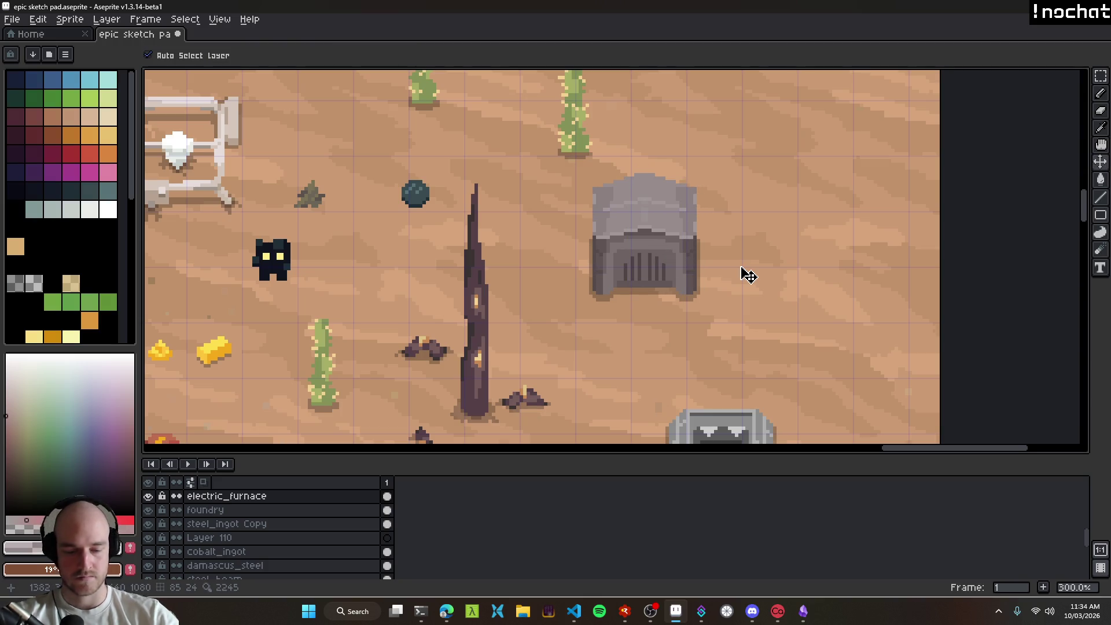
{"action": "key", "text": "ctrl+u"}
{"action": "left_click_drag", "start_coordinate": [357, 122], "coordinate": [302, 126]}
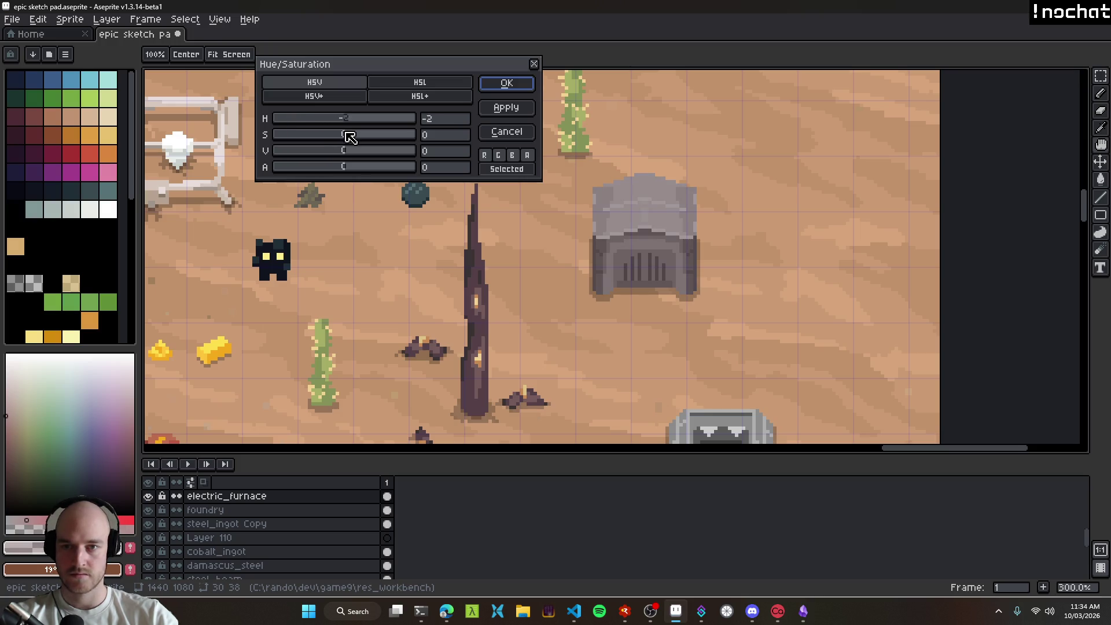
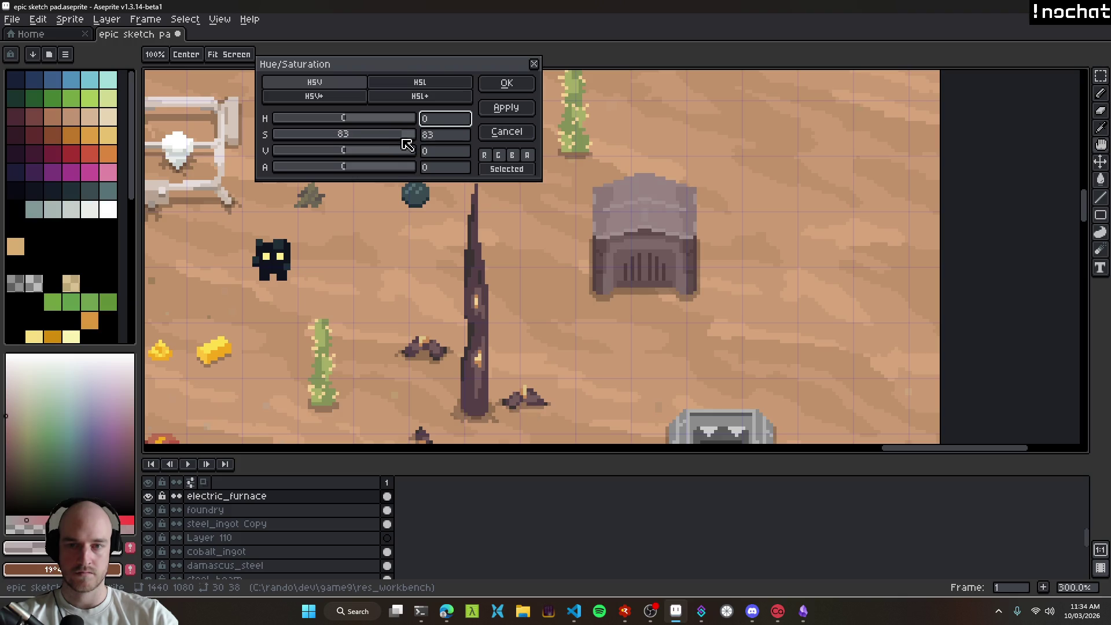
Step: Recolour the electric furnace with Hue/Saturation at saturation 70 and value 16
{"action": "left_click_drag", "start_coordinate": [350, 158], "coordinate": [346, 159]}
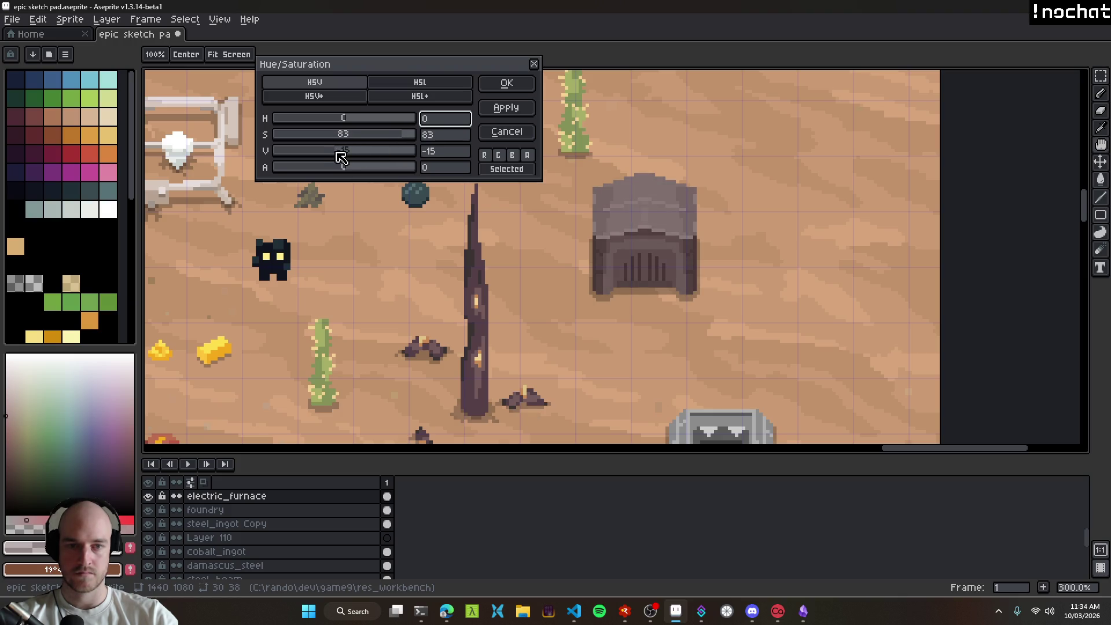
{"action": "scroll", "coordinate": [591, 290], "scroll_direction": "down", "scroll_amount": 4}
{"action": "scroll", "coordinate": [618, 274], "scroll_direction": "up", "scroll_amount": 3}
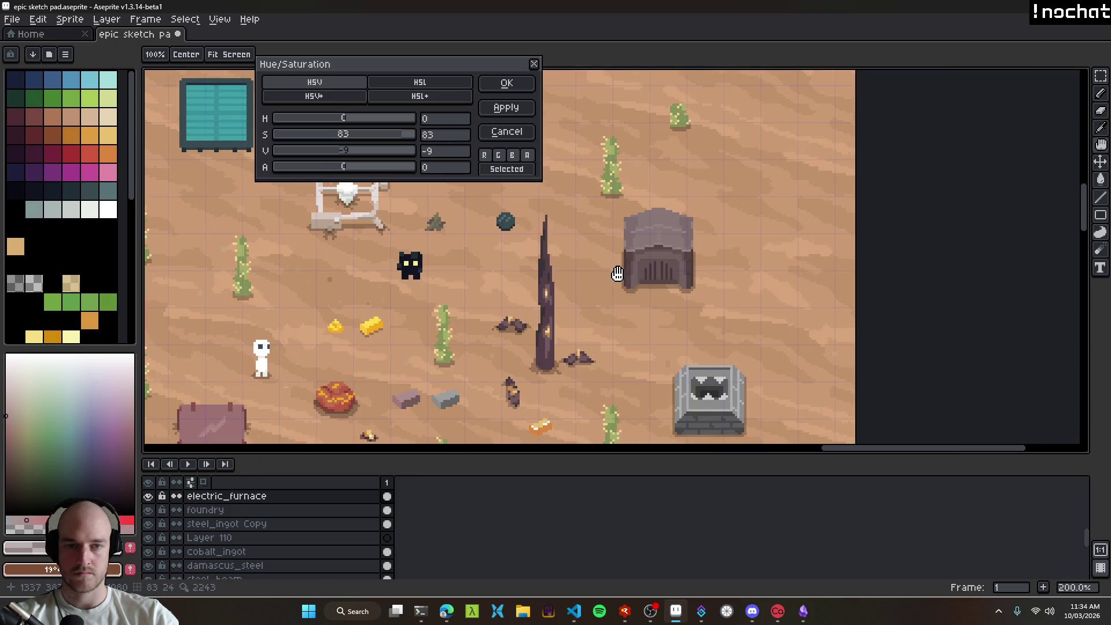
{"action": "left_click", "coordinate": [521, 110]}
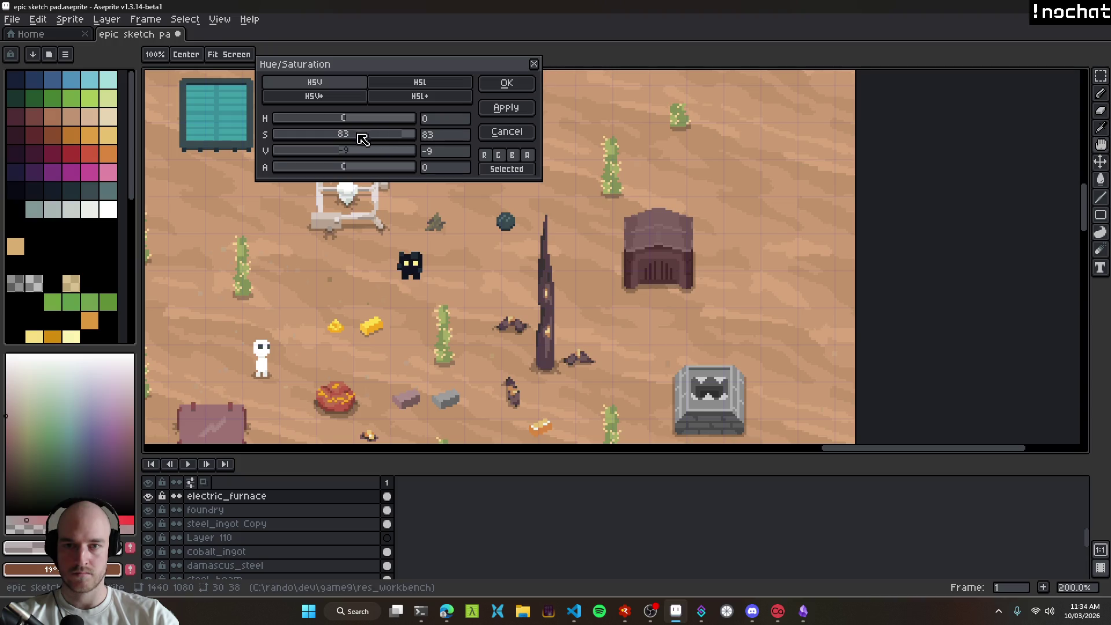
{"action": "mouse_move", "coordinate": [354, 140]}
{"action": "left_mouse_down"}
{"action": "mouse_move", "coordinate": [387, 138]}
{"action": "mouse_move", "coordinate": [353, 154]}
{"action": "mouse_move", "coordinate": [363, 160]}
{"action": "left_mouse_up"}
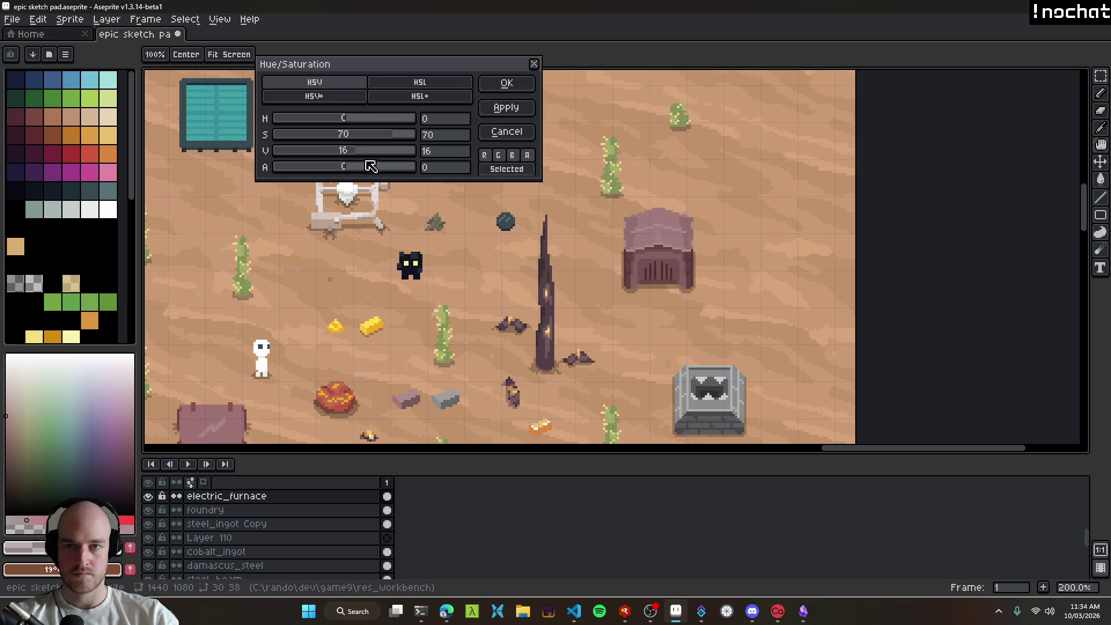
{"action": "left_click", "coordinate": [507, 83]}
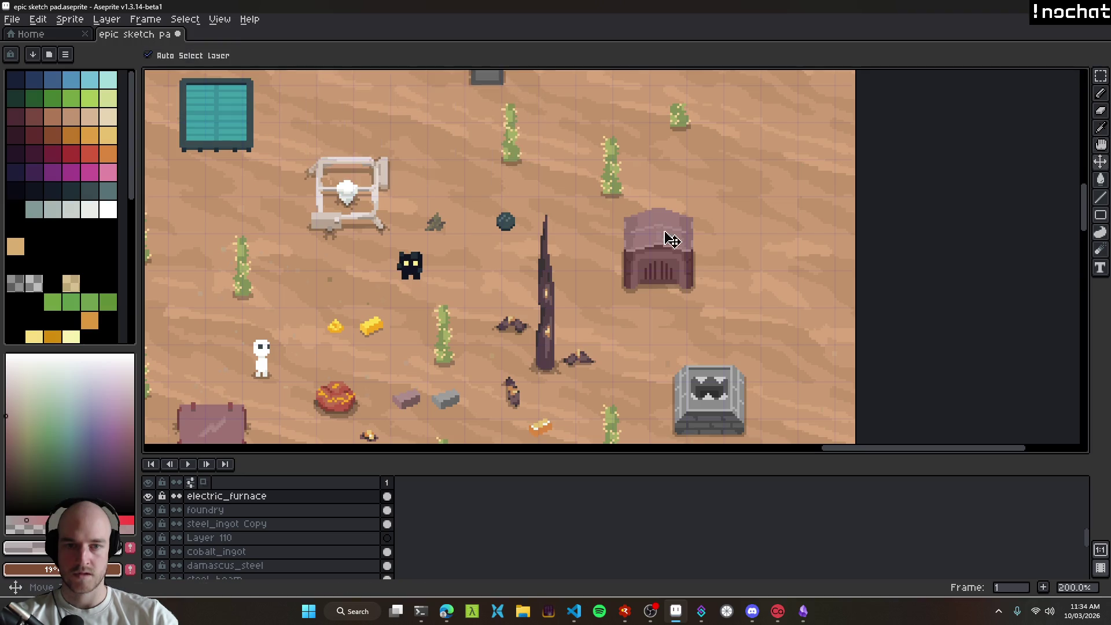
{"action": "scroll", "coordinate": [660, 238], "scroll_direction": "down", "scroll_amount": 1}
{"action": "scroll", "coordinate": [653, 281], "scroll_direction": "up", "scroll_amount": 1}
{"action": "scroll", "coordinate": [789, 232], "scroll_direction": "down", "scroll_amount": 1}
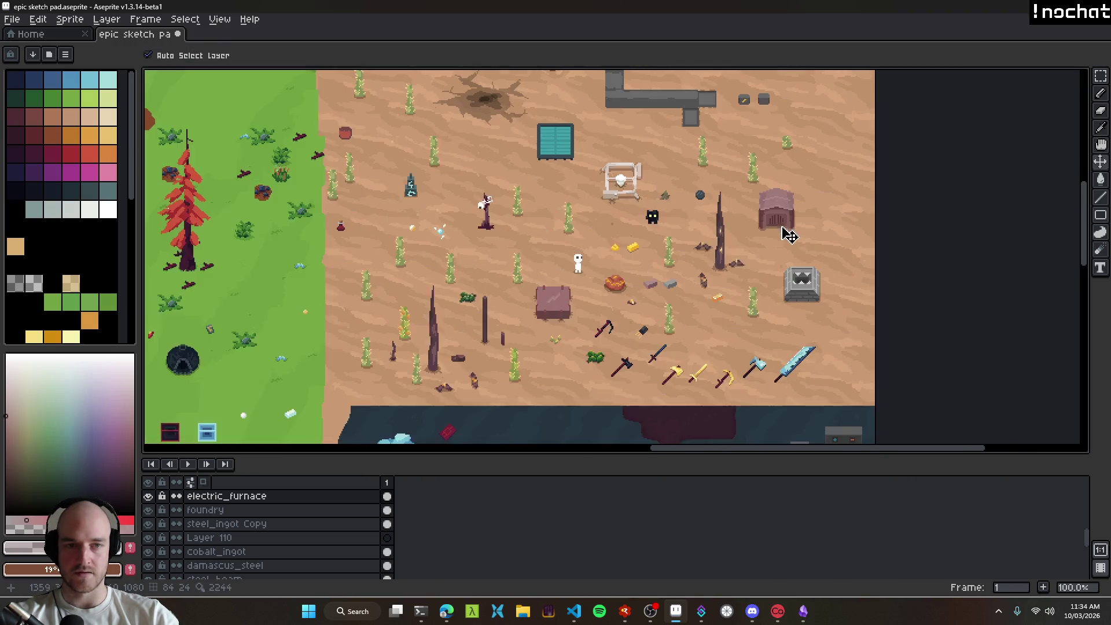
{"action": "scroll", "coordinate": [706, 299], "scroll_direction": "down", "scroll_amount": 1}
{"action": "scroll", "coordinate": [706, 298], "scroll_direction": "up", "scroll_amount": 1}
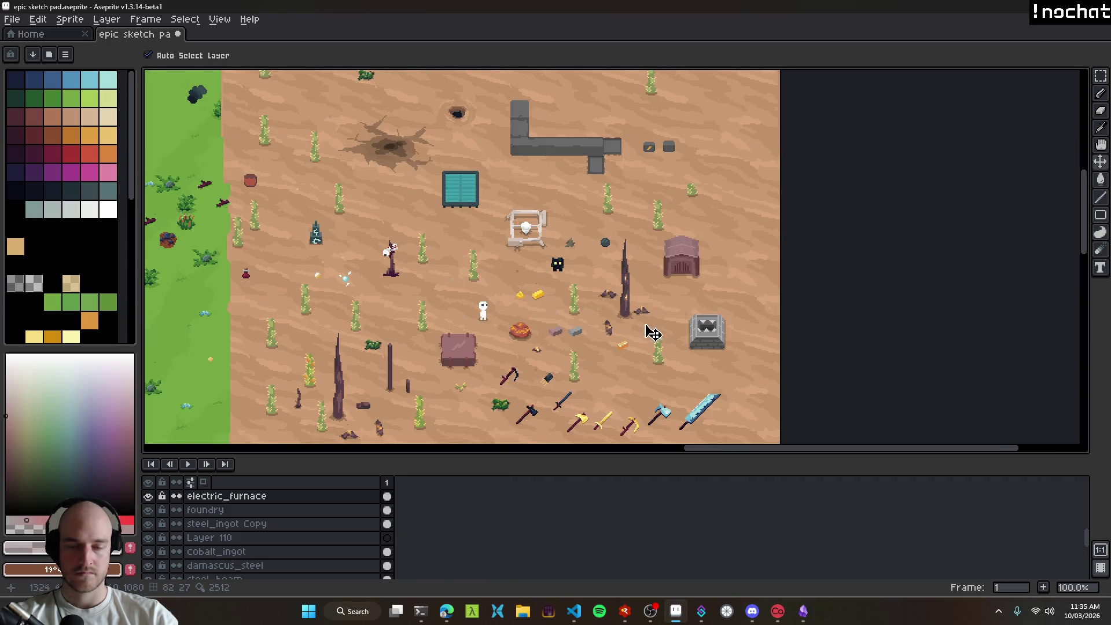
{"action": "scroll", "coordinate": [601, 322], "scroll_direction": "down", "scroll_amount": 1}
{"action": "scroll", "coordinate": [601, 321], "scroll_direction": "up", "scroll_amount": 3}
{"action": "left_click", "coordinate": [547, 324]}
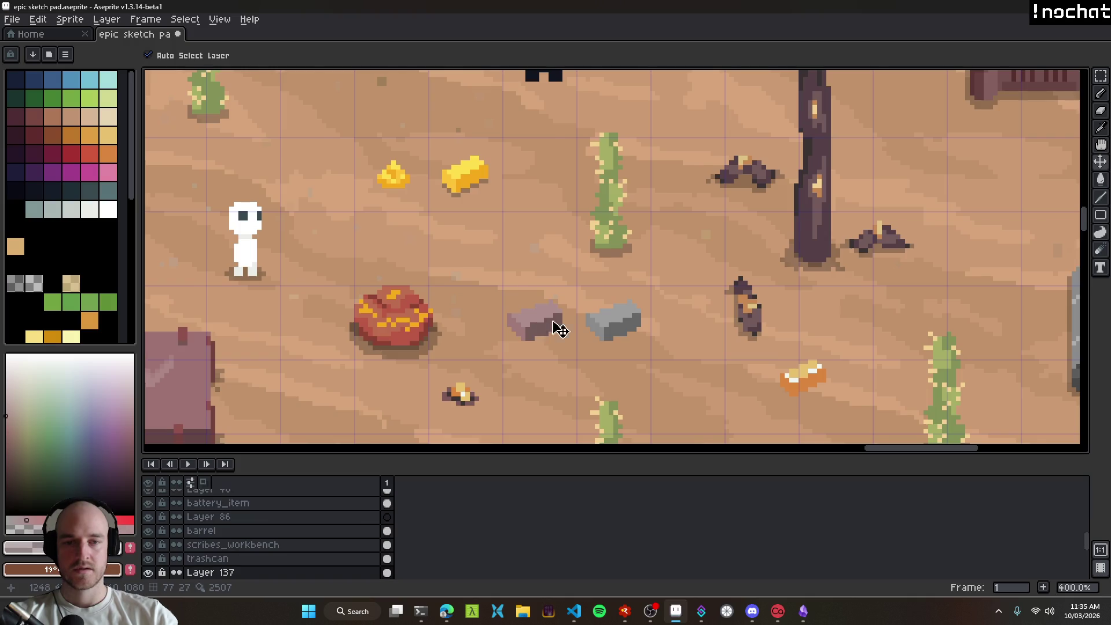
{"action": "scroll", "coordinate": [641, 322], "scroll_direction": "down", "scroll_amount": 1}
{"action": "scroll", "coordinate": [661, 346], "scroll_direction": "down", "scroll_amount": 1}
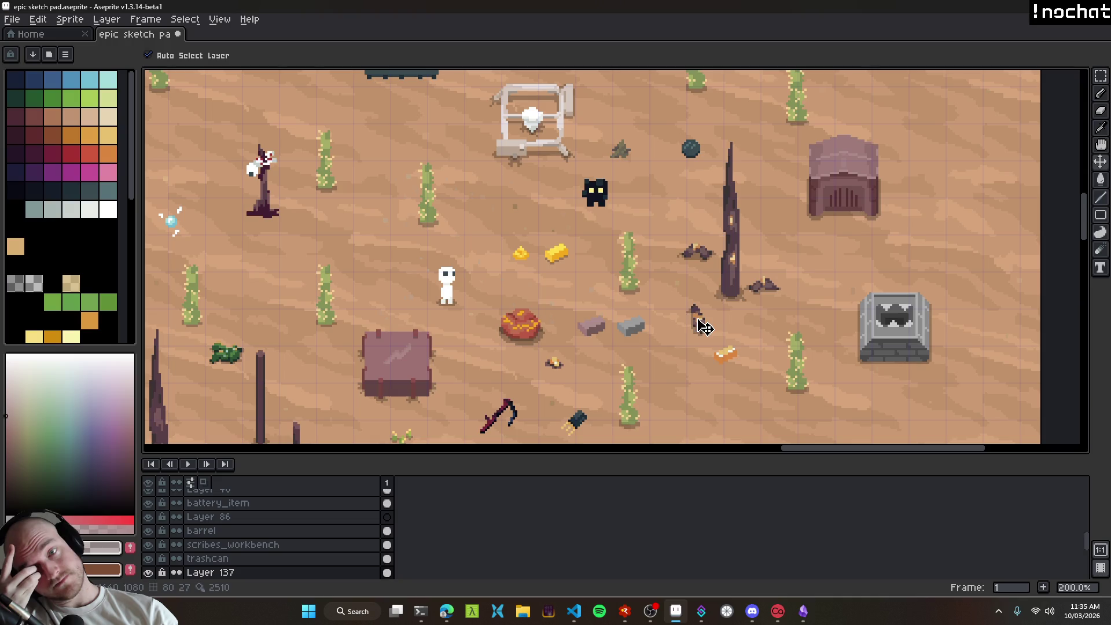
{"action": "scroll", "coordinate": [602, 338], "scroll_direction": "up", "scroll_amount": 8}
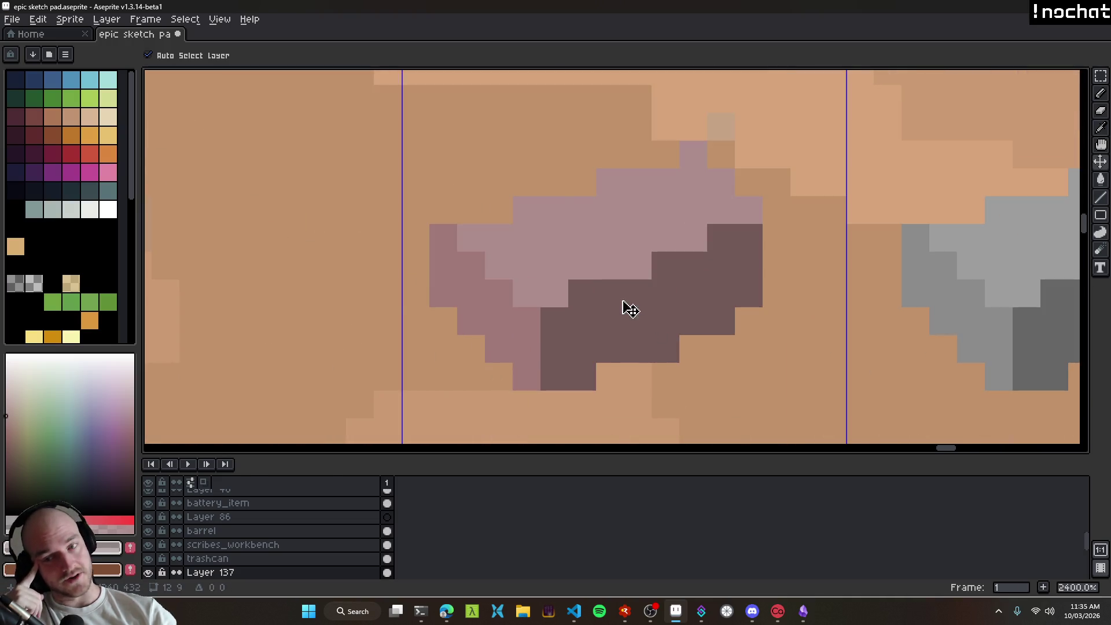
{"action": "scroll", "coordinate": [636, 310], "scroll_direction": "down", "scroll_amount": 8}
{"action": "scroll", "coordinate": [730, 288], "scroll_direction": "down", "scroll_amount": 1}
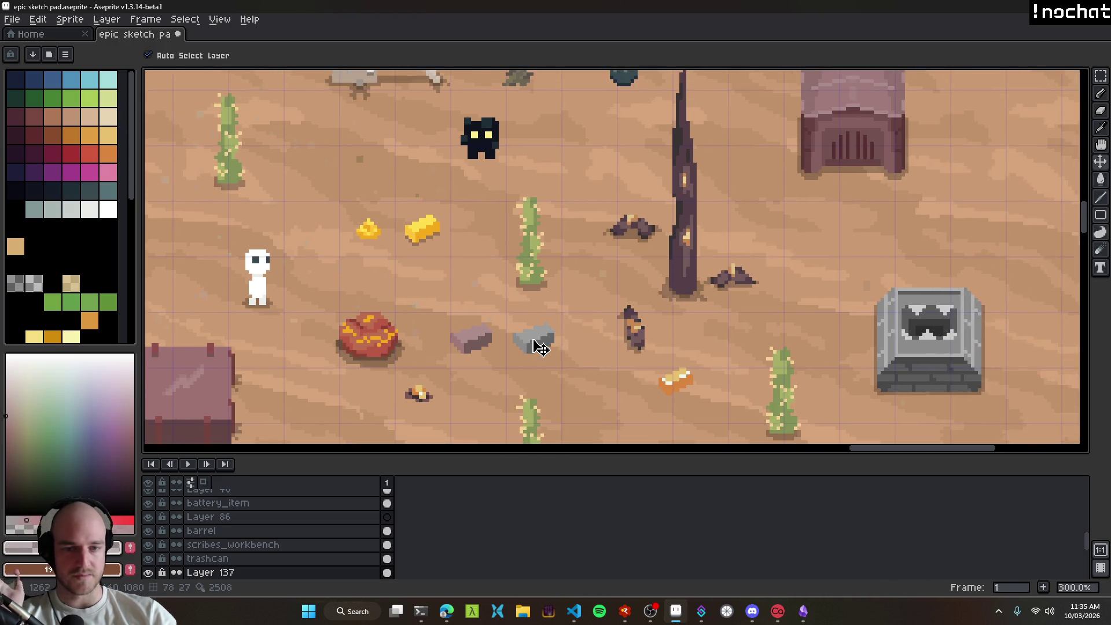
{"action": "scroll", "coordinate": [532, 336], "scroll_direction": "up", "scroll_amount": 3}
{"action": "left_click", "coordinate": [532, 336]}
{"action": "scroll", "coordinate": [531, 336], "scroll_direction": "up", "scroll_amount": 2}
{"action": "left_click", "coordinate": [539, 351]}
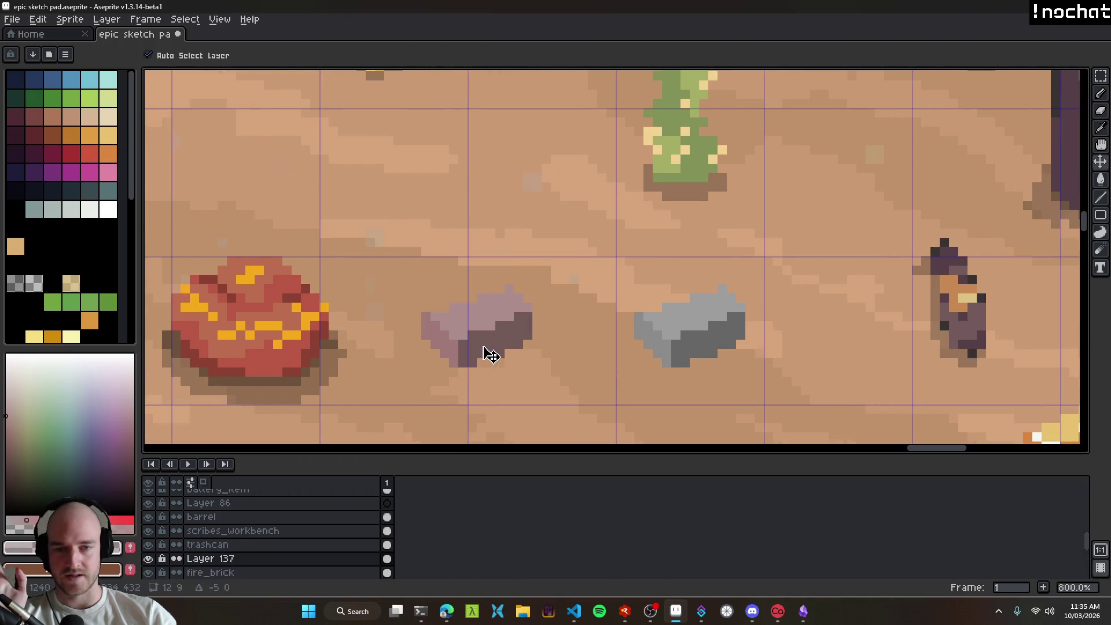
{"action": "scroll", "coordinate": [516, 357], "scroll_direction": "up", "scroll_amount": 5}
{"action": "scroll", "coordinate": [630, 354], "scroll_direction": "down", "scroll_amount": 9}
{"action": "scroll", "coordinate": [521, 330], "scroll_direction": "down", "scroll_amount": 2}
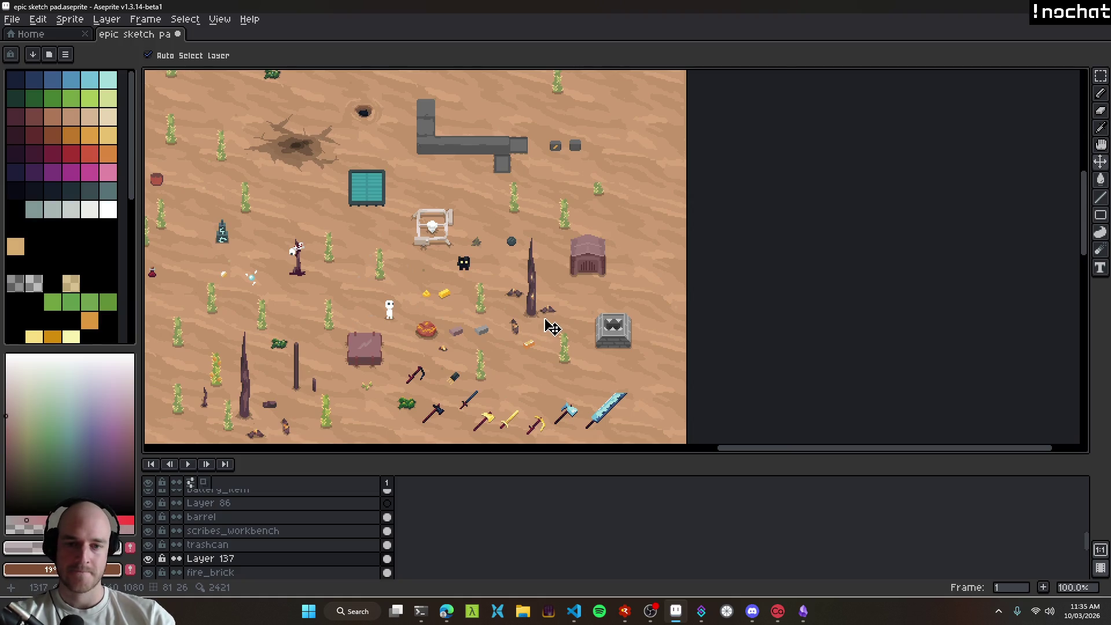
{"action": "scroll", "coordinate": [530, 330], "scroll_direction": "down", "scroll_amount": 2}
{"action": "scroll", "coordinate": [591, 293], "scroll_direction": "up", "scroll_amount": 4}
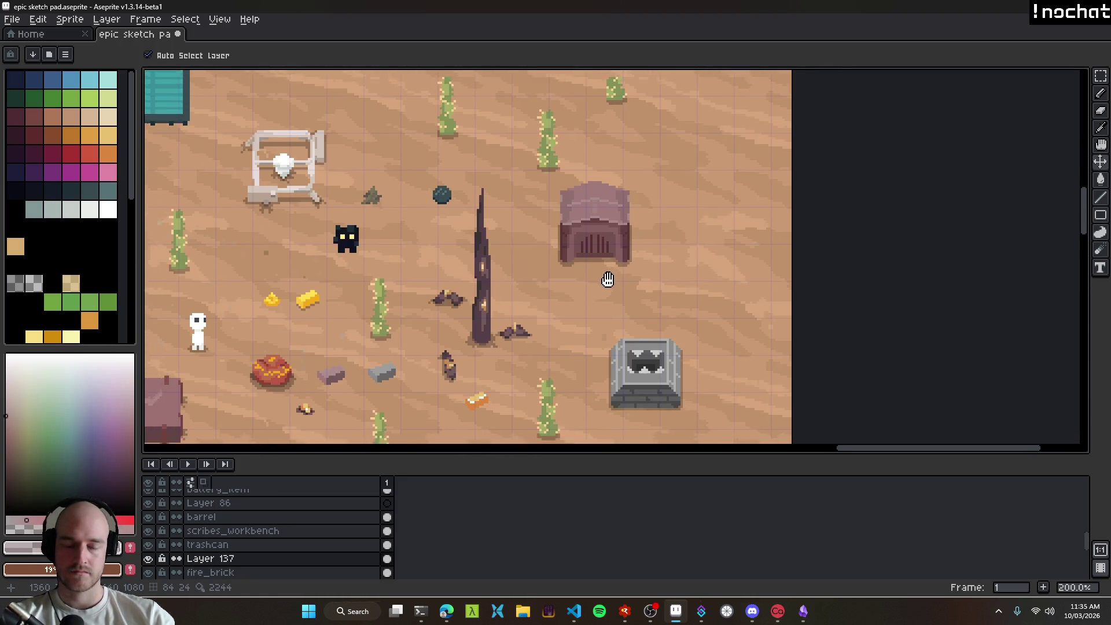
{"action": "scroll", "coordinate": [811, 296], "scroll_direction": "down", "scroll_amount": 3}
{"action": "scroll", "coordinate": [761, 330], "scroll_direction": "up", "scroll_amount": 2}
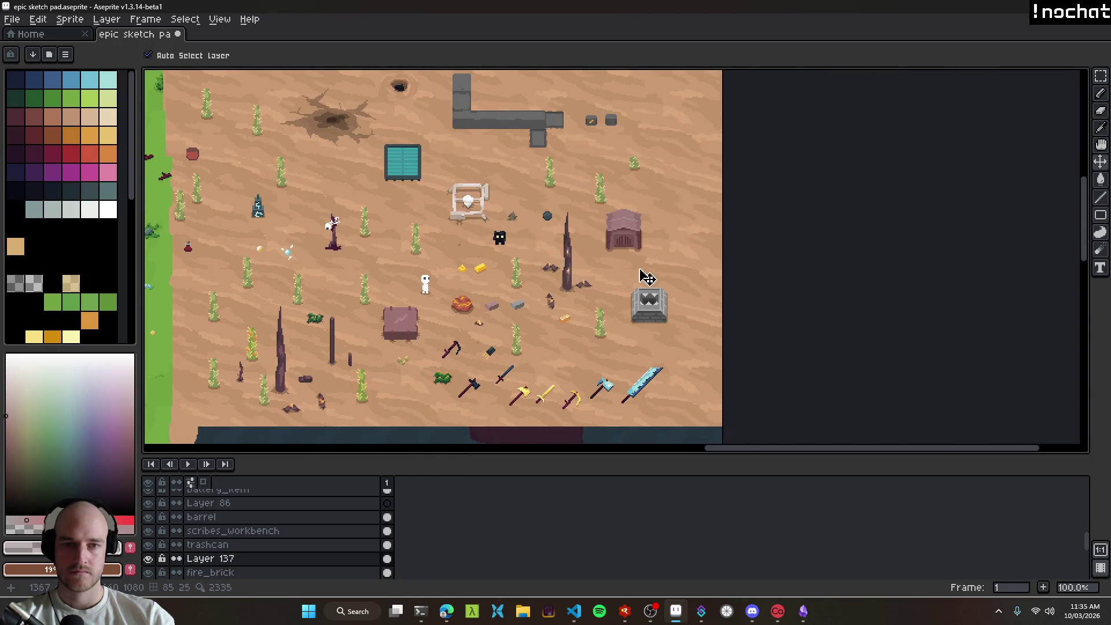
{"action": "scroll", "coordinate": [634, 230], "scroll_direction": "up", "scroll_amount": 2}
{"action": "left_click", "coordinate": [612, 230]}
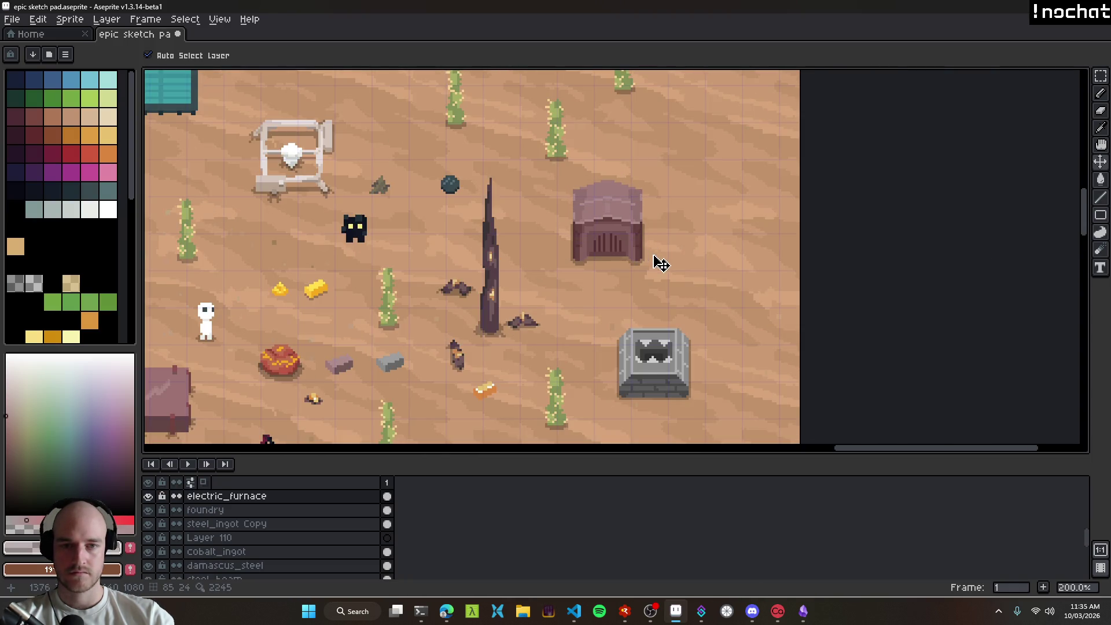
{"action": "left_click_drag", "start_coordinate": [611, 262], "coordinate": [640, 298]}
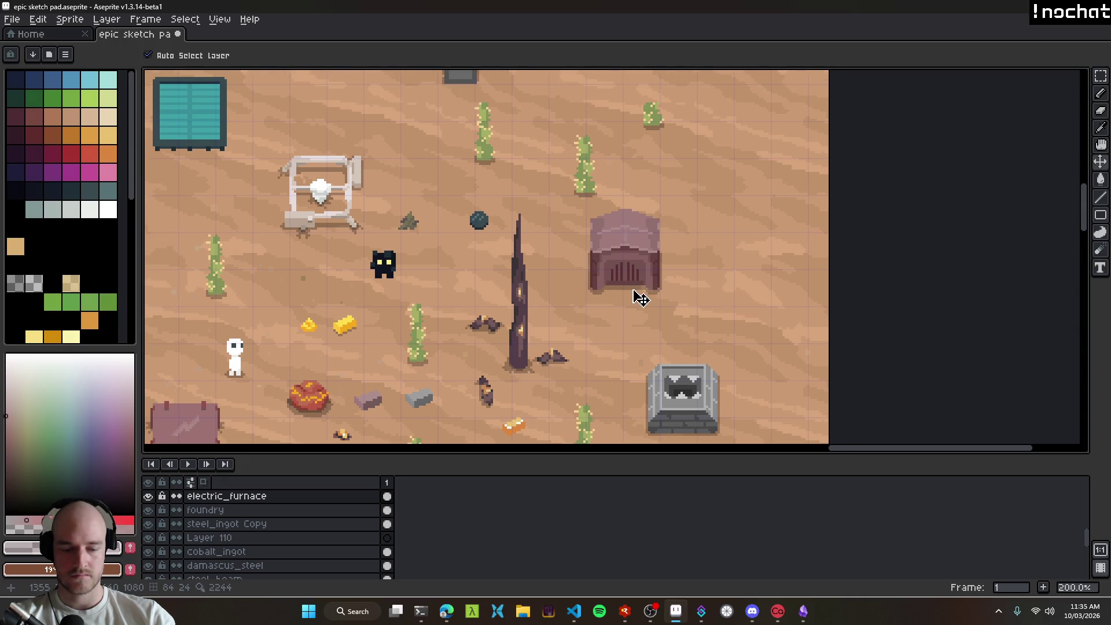
Step: Select the furnace sprite and fully desaturate it with Hue/Saturation saturation -100
{"action": "key", "text": "ctrl+t"}
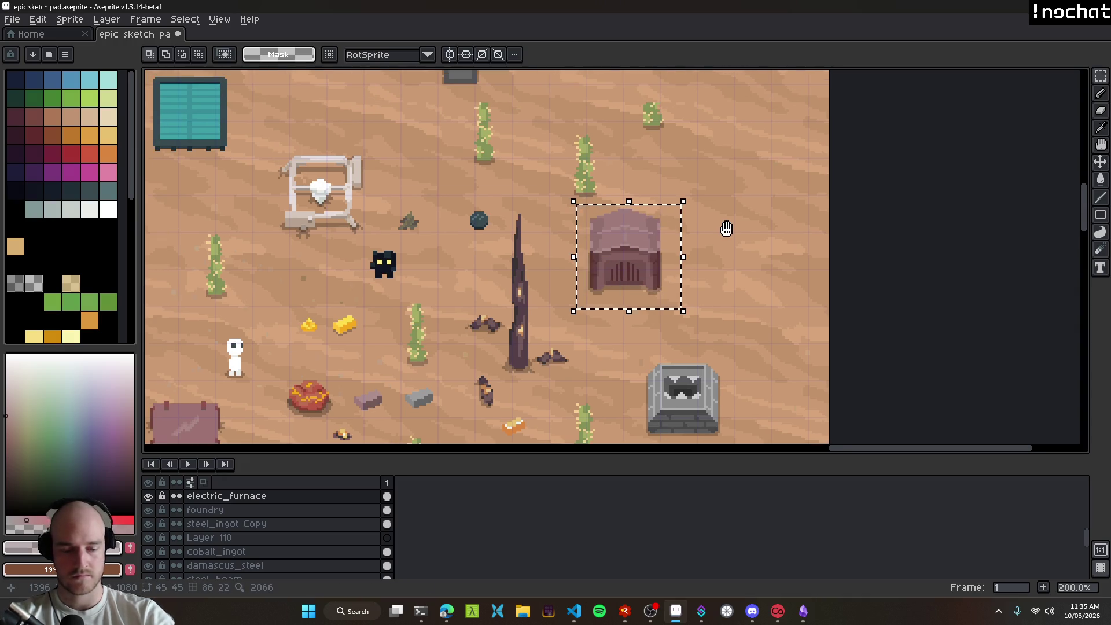
{"action": "key", "text": "ctrl+u"}
{"action": "left_click_drag", "start_coordinate": [344, 135], "coordinate": [258, 141]}
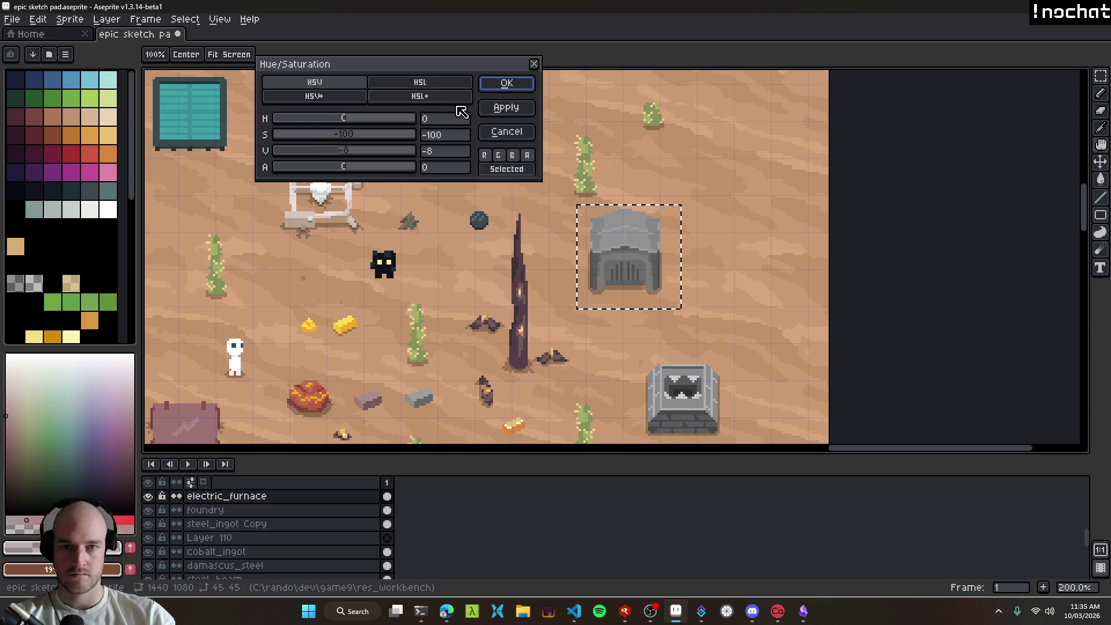
{"action": "left_click", "coordinate": [507, 84]}
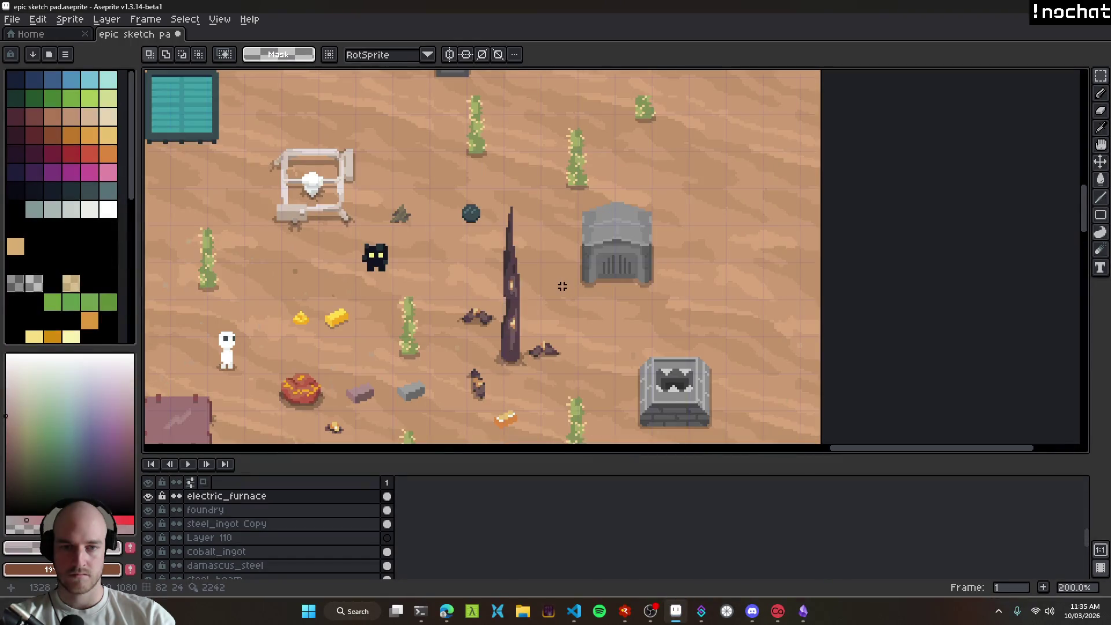
Step: Undo the recent furnace edits back toward the original dark grey version
{"action": "key", "text": "ctrl+z"}
{"action": "key", "text": "ctrl+z"}
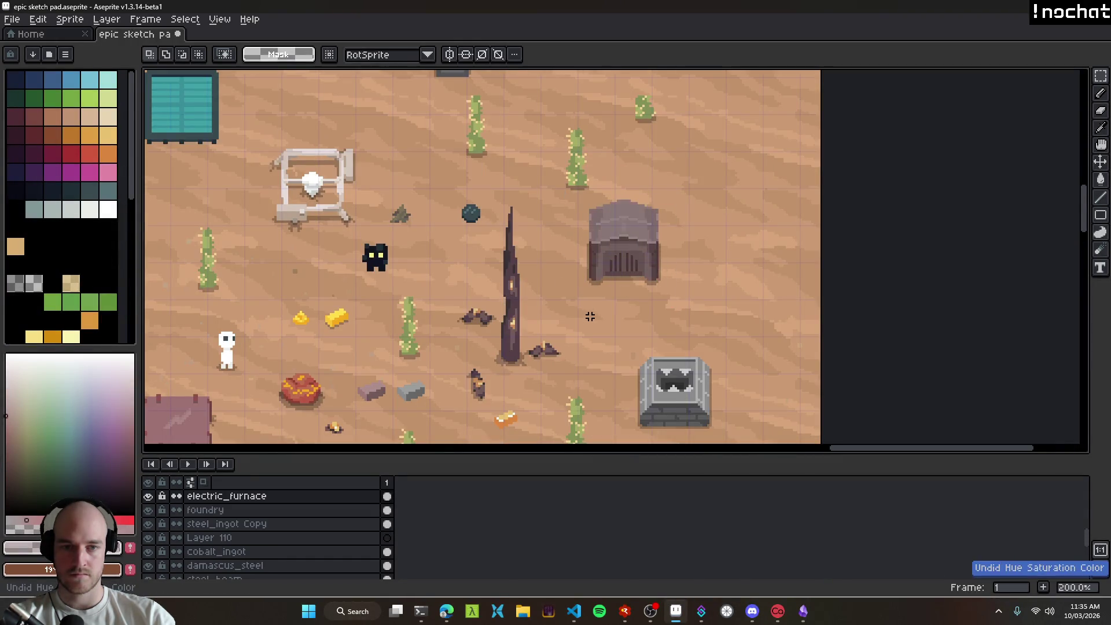
{"action": "key", "text": "ctrl+z"}
{"action": "key", "text": "ctrl+z"}
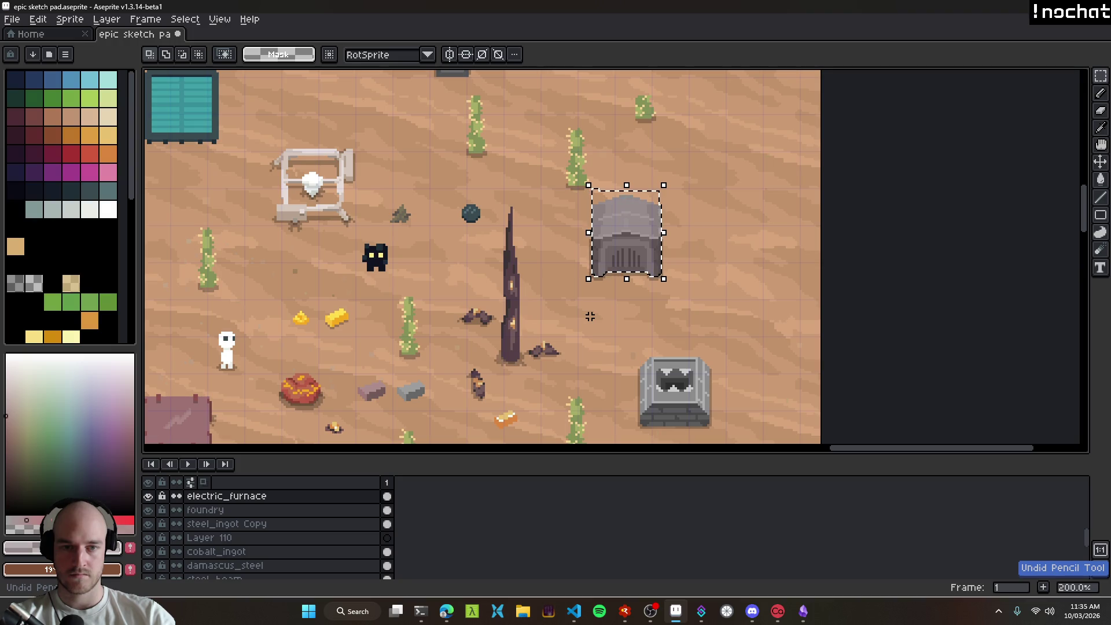
{"action": "key", "text": "ctrl+z"}
{"action": "key", "text": "ctrl+z"}
{"action": "key", "text": "ctrl+z"}
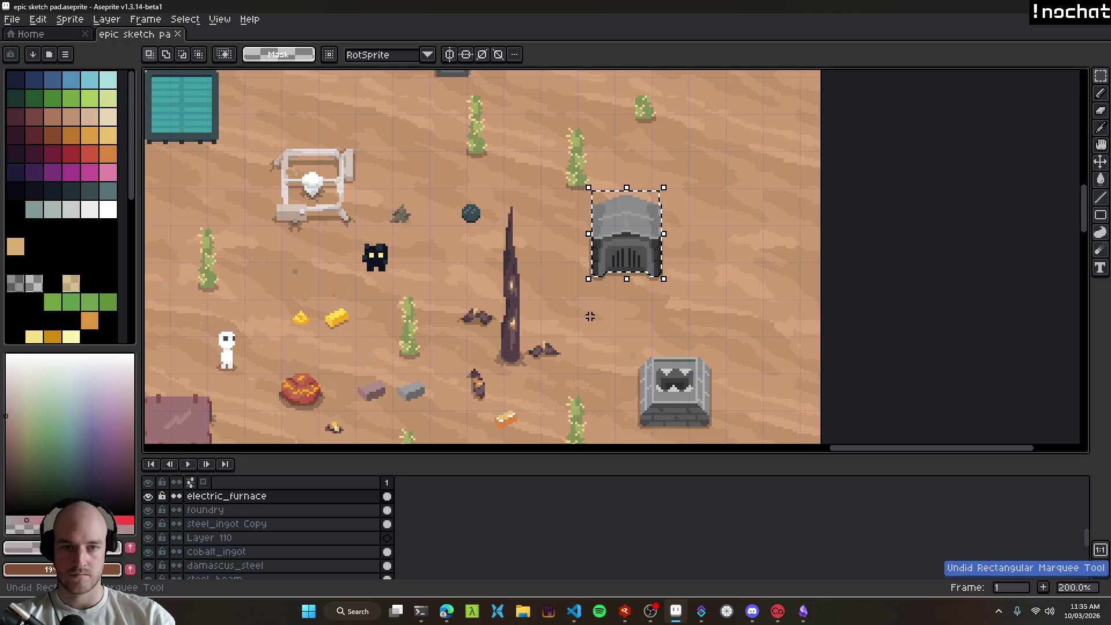
{"action": "key", "text": "ctrl+z"}
{"action": "key", "text": "ctrl+z"}
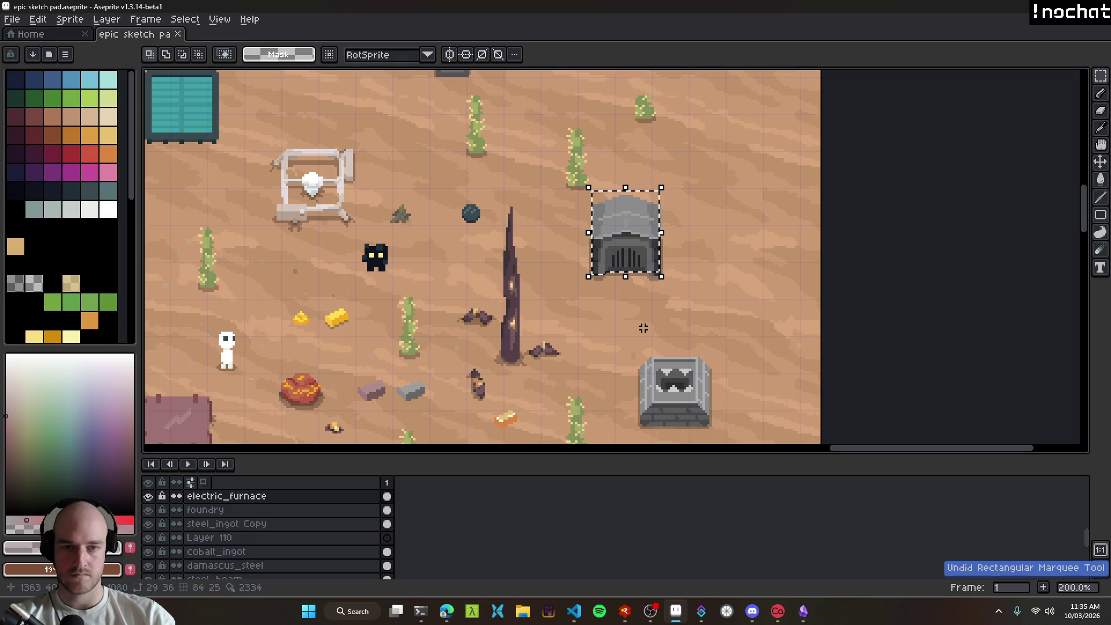
{"action": "left_click_drag", "start_coordinate": [632, 273], "coordinate": [792, 253]}
Step: Undo one more furnace edit and save the sketch file
{"action": "key", "text": "ctrl+z"}
{"action": "scroll", "coordinate": [787, 273], "scroll_direction": "down", "scroll_amount": 3}
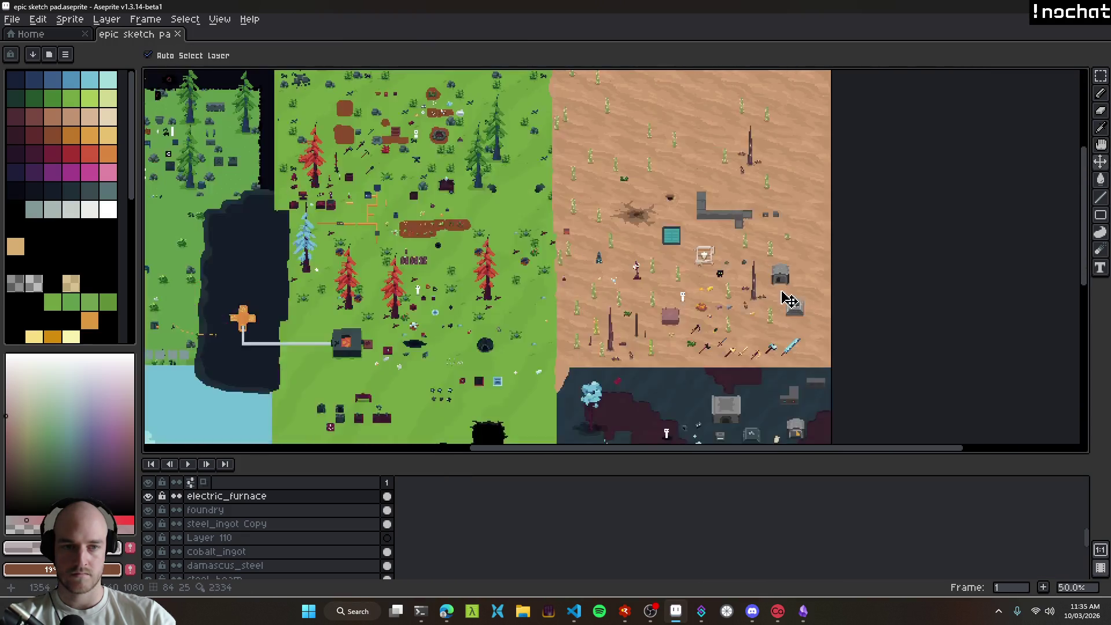
{"action": "scroll", "coordinate": [790, 298], "scroll_direction": "up", "scroll_amount": 3}
{"action": "key", "text": "ctrl+s"}
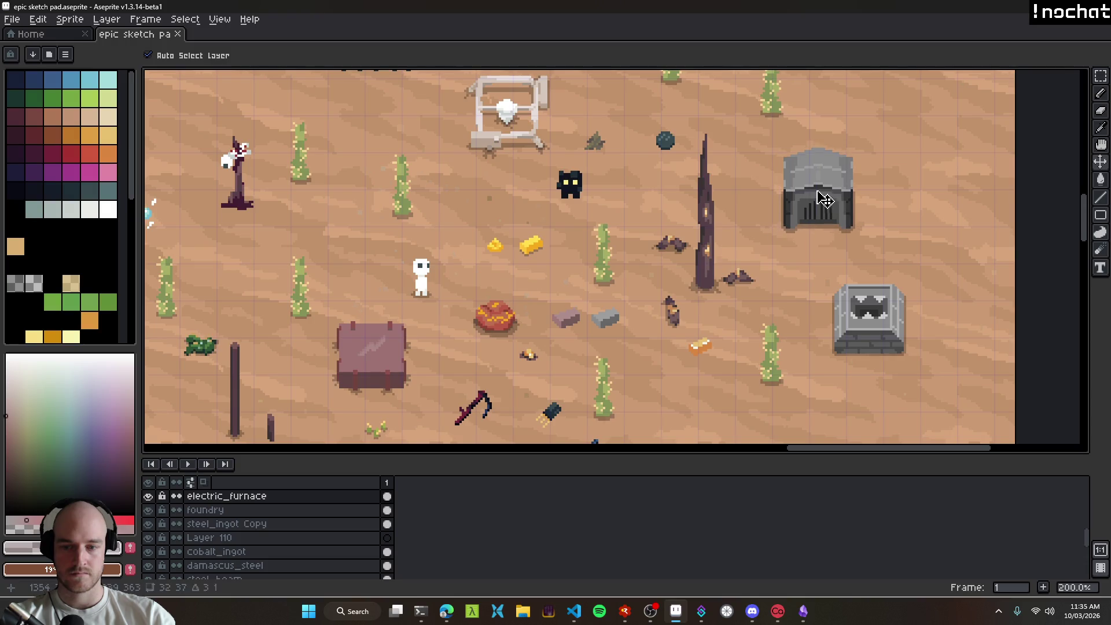
Step: Draw a rectangular selection around the pink brick on its own layer
{"action": "scroll", "coordinate": [611, 328], "scroll_direction": "up", "scroll_amount": 2}
{"action": "scroll", "coordinate": [614, 330], "scroll_direction": "up", "scroll_amount": 2}
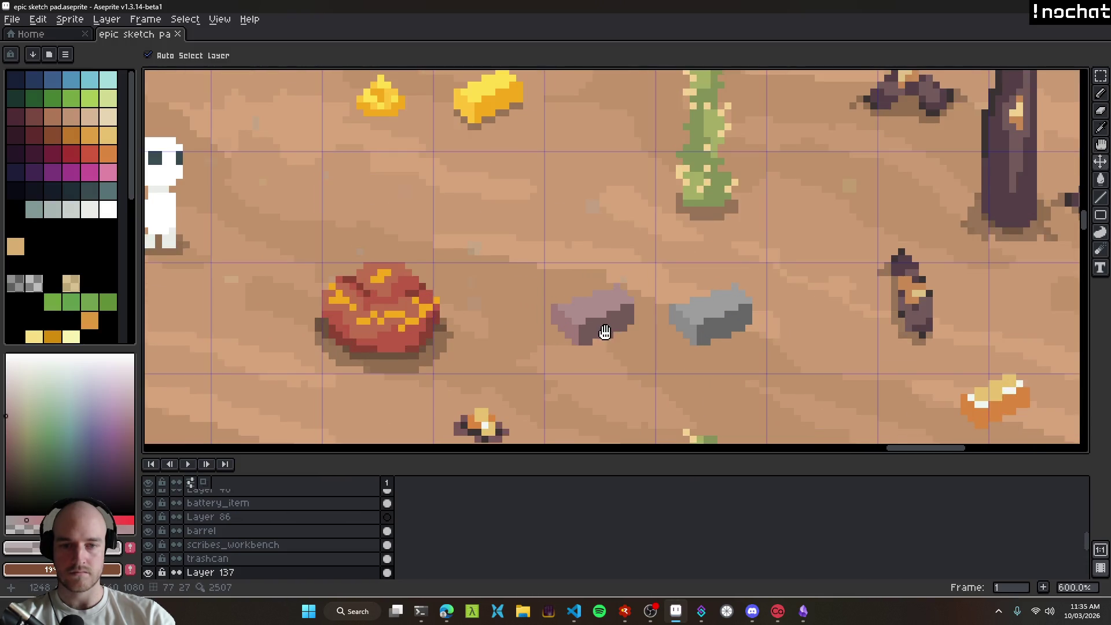
{"action": "scroll", "coordinate": [613, 337], "scroll_direction": "down", "scroll_amount": 3}
{"action": "left_click", "coordinate": [631, 305]}
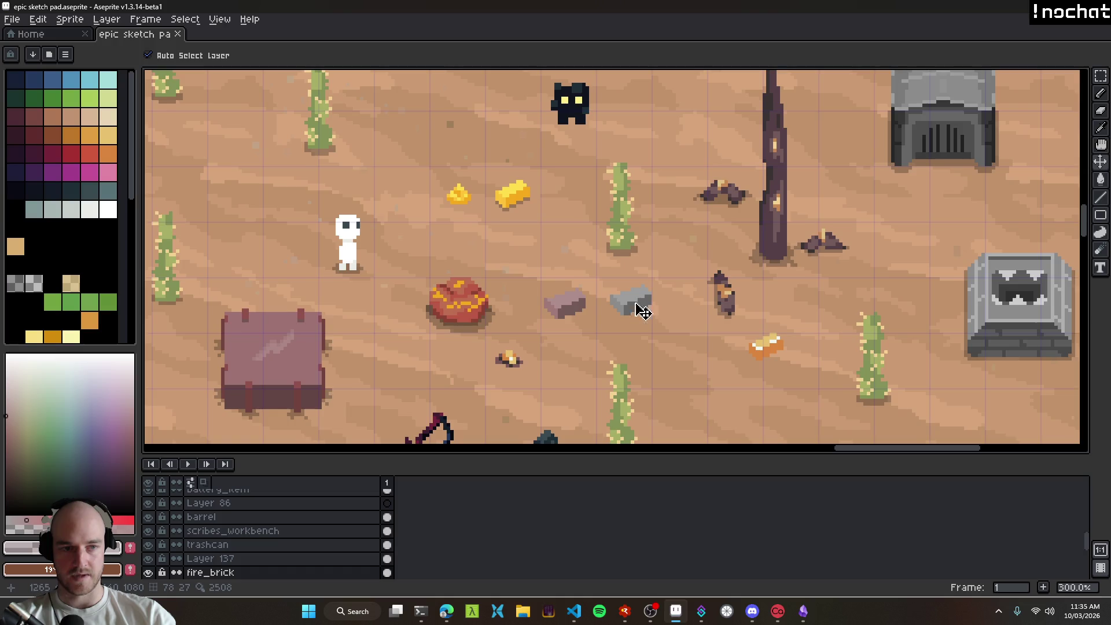
{"action": "scroll", "coordinate": [615, 342], "scroll_direction": "down", "scroll_amount": 2}
{"action": "scroll", "coordinate": [573, 344], "scroll_direction": "up", "scroll_amount": 2}
{"action": "left_click", "coordinate": [574, 344]}
{"action": "key", "text": "m"}
{"action": "mouse_move", "coordinate": [517, 297]}
{"action": "left_mouse_down"}
{"action": "mouse_move", "coordinate": [578, 330]}
{"action": "mouse_move", "coordinate": [591, 359]}
{"action": "left_mouse_up"}
Step: Turn the selected brick olive-khaki with hue 48, saturation 51, value -3, then deselect
{"action": "key", "text": "ctrl+u"}
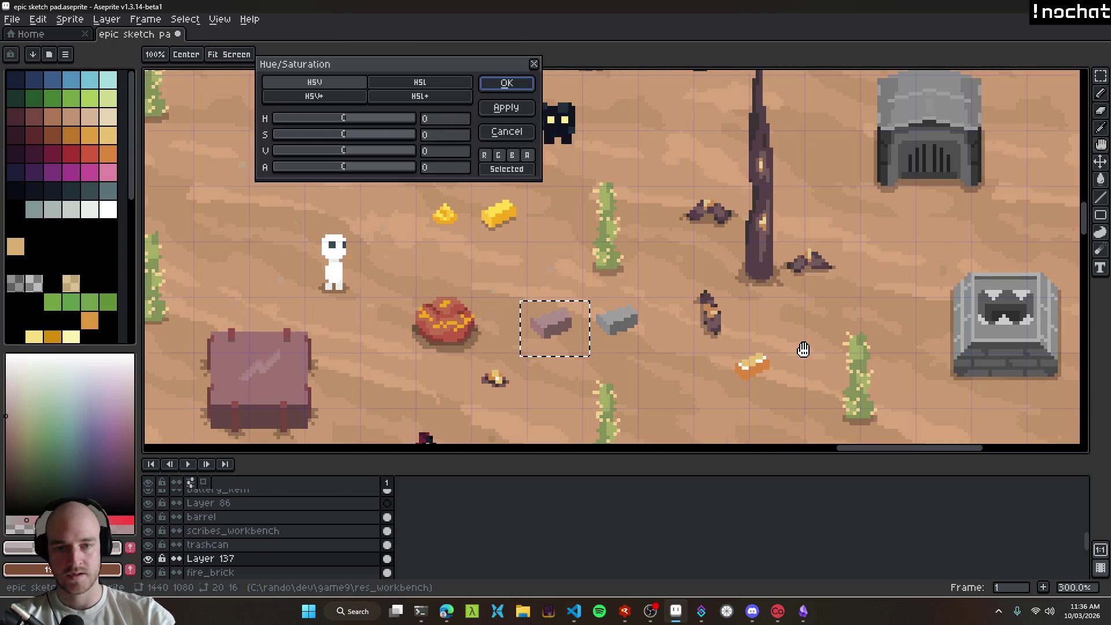
{"action": "mouse_move", "coordinate": [342, 119]}
{"action": "left_mouse_down"}
{"action": "mouse_move", "coordinate": [324, 119]}
{"action": "mouse_move", "coordinate": [420, 124]}
{"action": "left_mouse_up"}
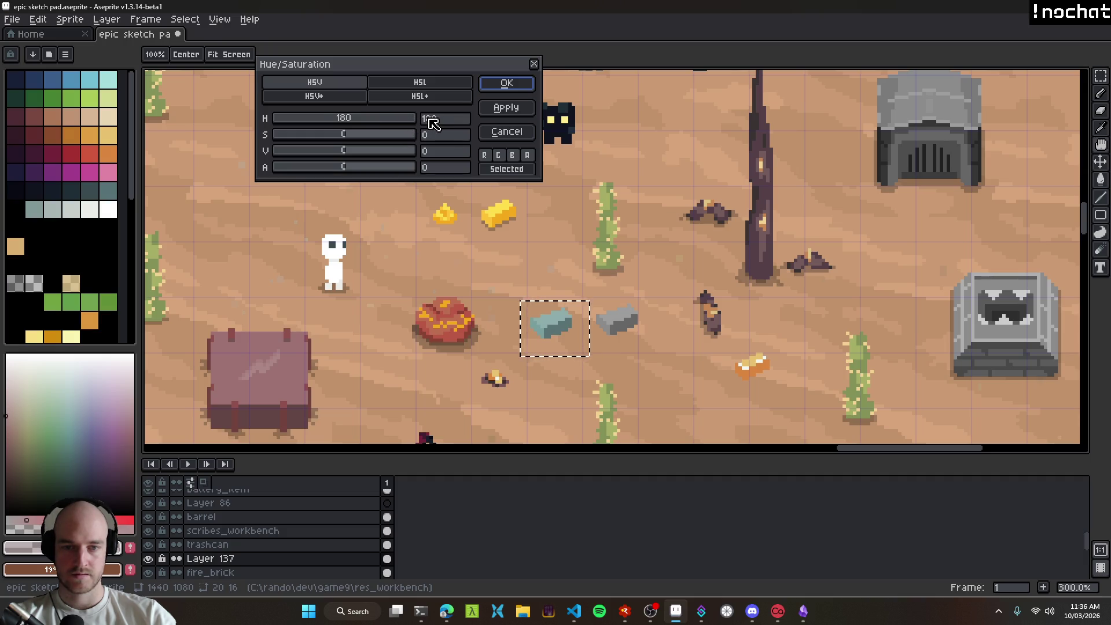
{"action": "mouse_move", "coordinate": [407, 127]}
{"action": "left_mouse_down"}
{"action": "mouse_move", "coordinate": [434, 124]}
{"action": "mouse_move", "coordinate": [397, 124]}
{"action": "mouse_move", "coordinate": [427, 129]}
{"action": "left_mouse_up"}
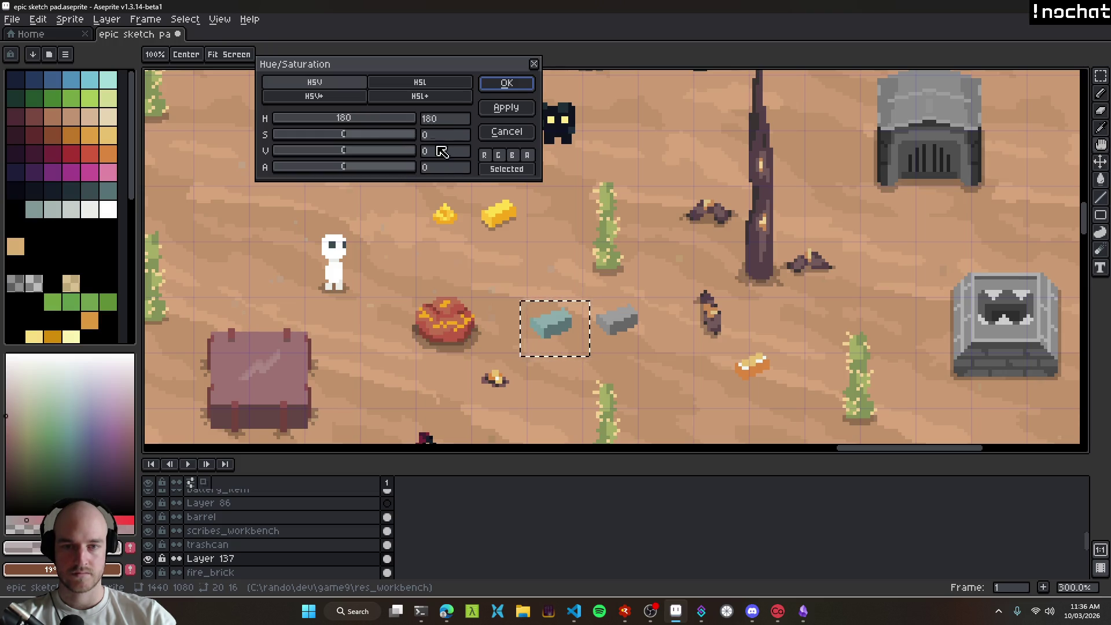
{"action": "left_click_drag", "start_coordinate": [333, 157], "coordinate": [357, 158]}
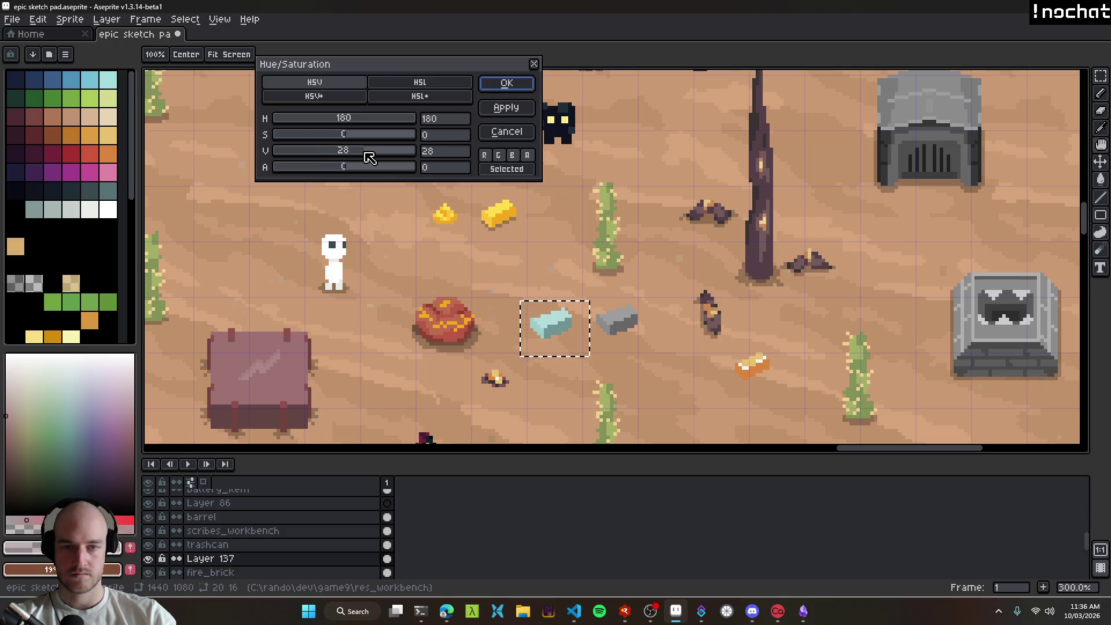
{"action": "left_click_drag", "start_coordinate": [368, 158], "coordinate": [323, 158]}
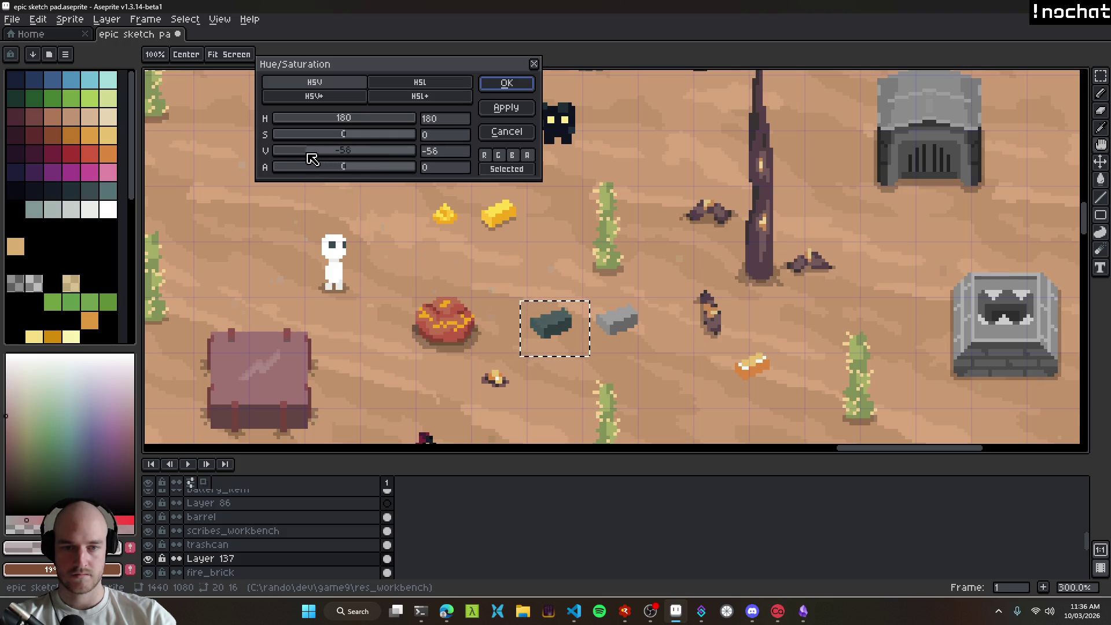
{"action": "scroll", "coordinate": [632, 305], "scroll_direction": "down", "scroll_amount": 2}
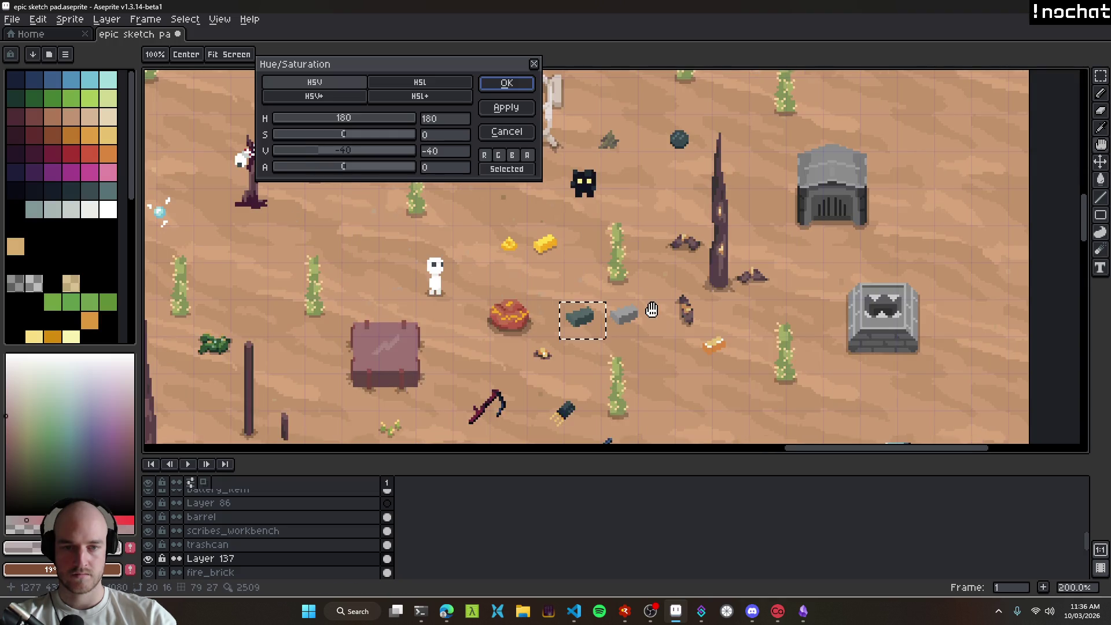
{"action": "scroll", "coordinate": [631, 305], "scroll_direction": "up", "scroll_amount": 2}
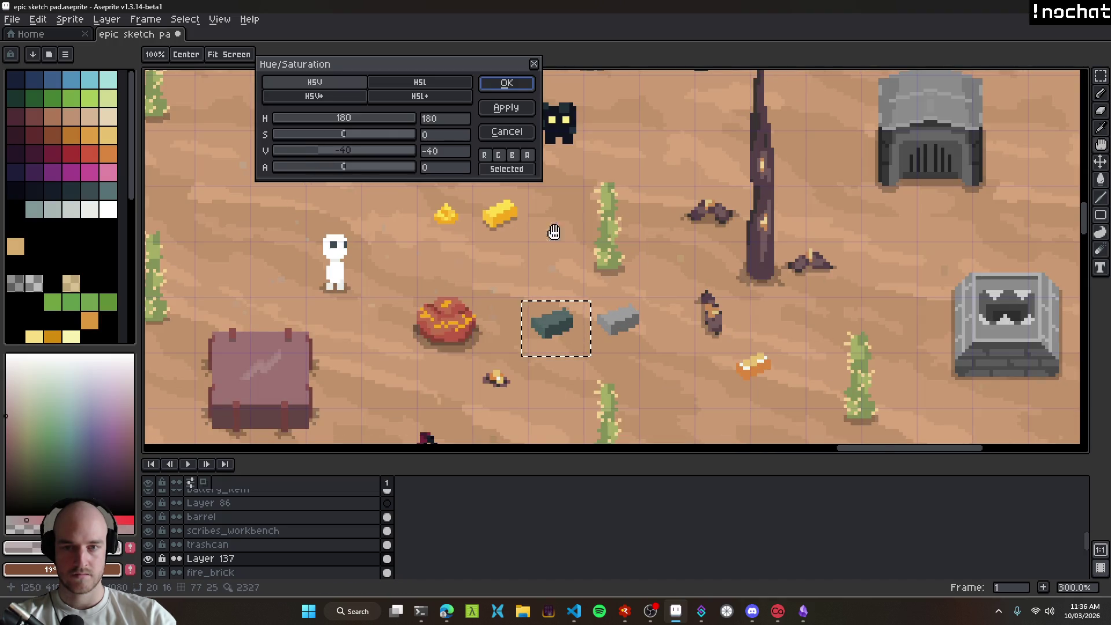
{"action": "mouse_move", "coordinate": [340, 152]}
{"action": "left_mouse_down"}
{"action": "mouse_move", "coordinate": [362, 139]}
{"action": "mouse_move", "coordinate": [416, 145]}
{"action": "mouse_move", "coordinate": [352, 143]}
{"action": "mouse_move", "coordinate": [391, 145]}
{"action": "mouse_move", "coordinate": [417, 120]}
{"action": "mouse_move", "coordinate": [368, 127]}
{"action": "left_mouse_up"}
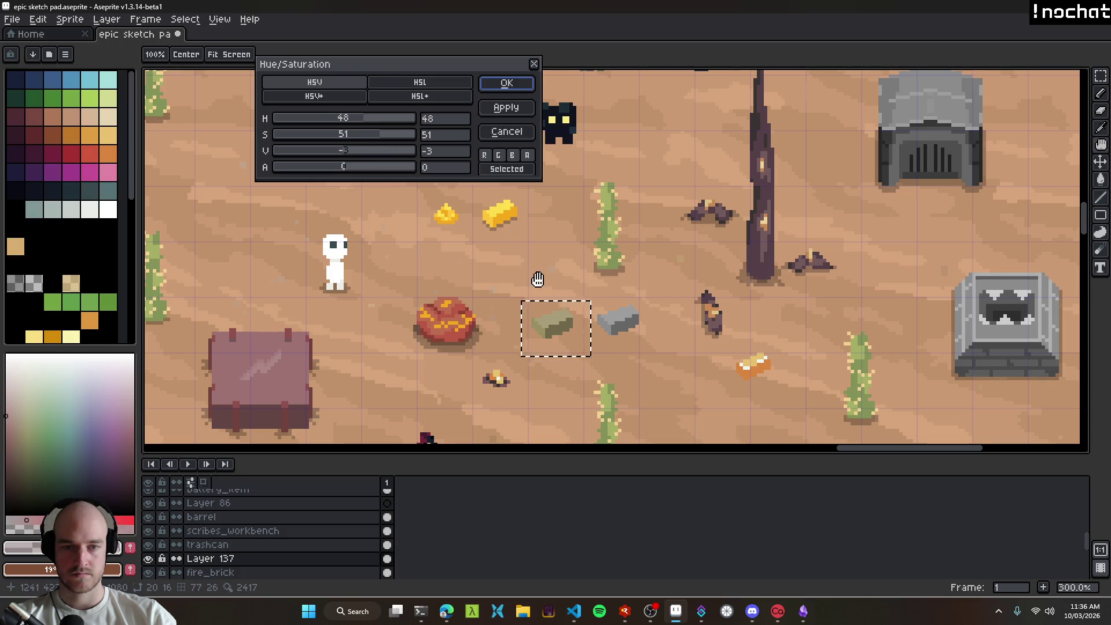
{"action": "scroll", "coordinate": [590, 329], "scroll_direction": "down", "scroll_amount": 2}
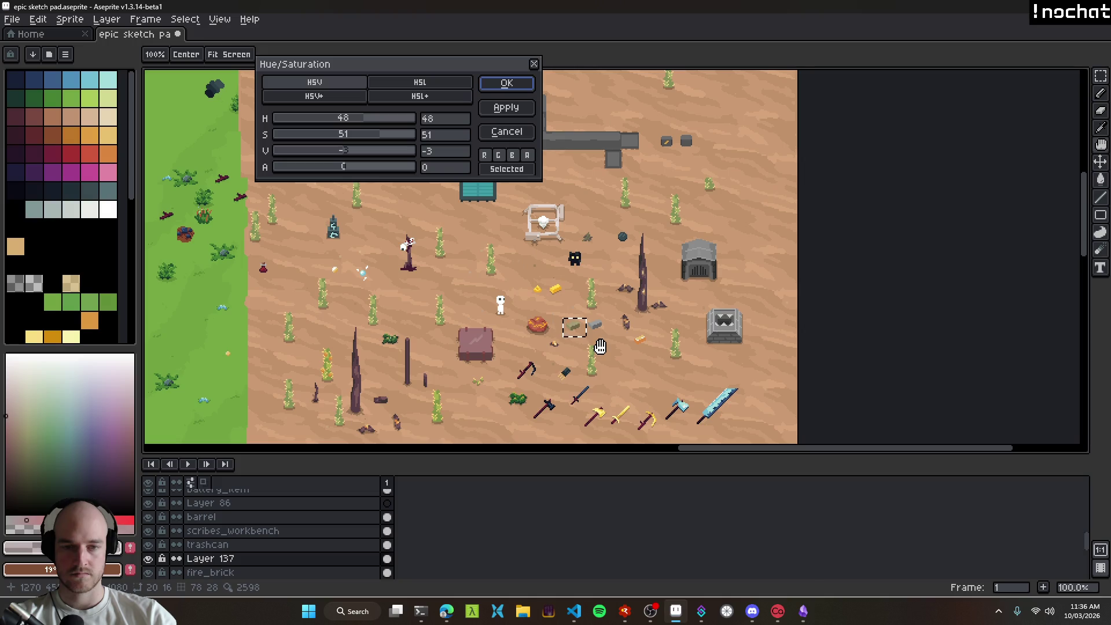
{"action": "scroll", "coordinate": [593, 350], "scroll_direction": "up", "scroll_amount": 1}
{"action": "scroll", "coordinate": [562, 323], "scroll_direction": "up", "scroll_amount": 1}
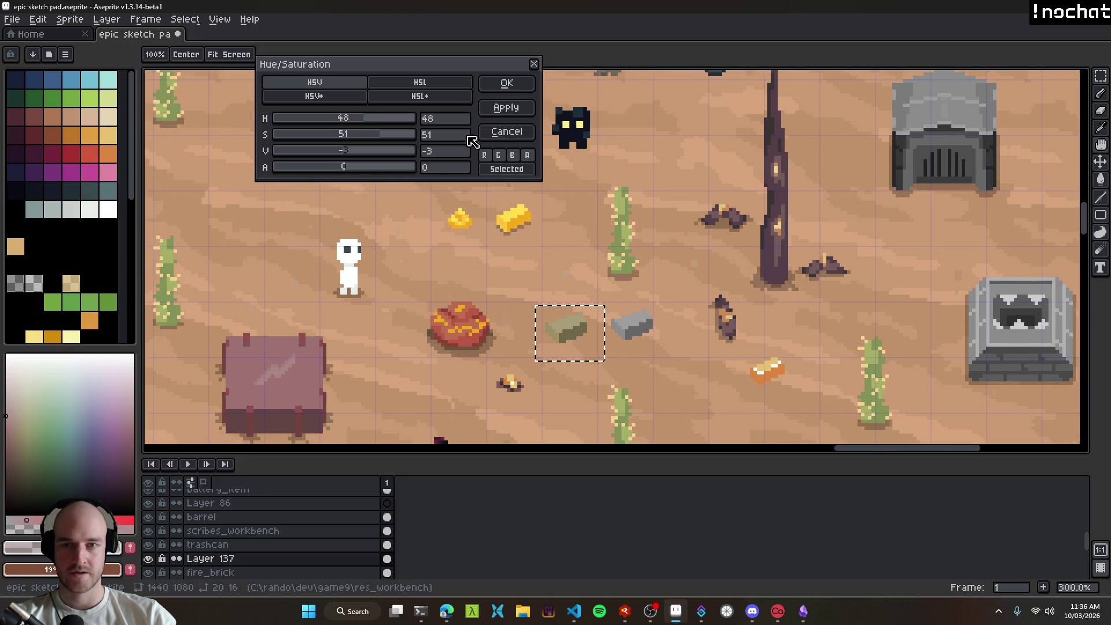
{"action": "left_click", "coordinate": [507, 85]}
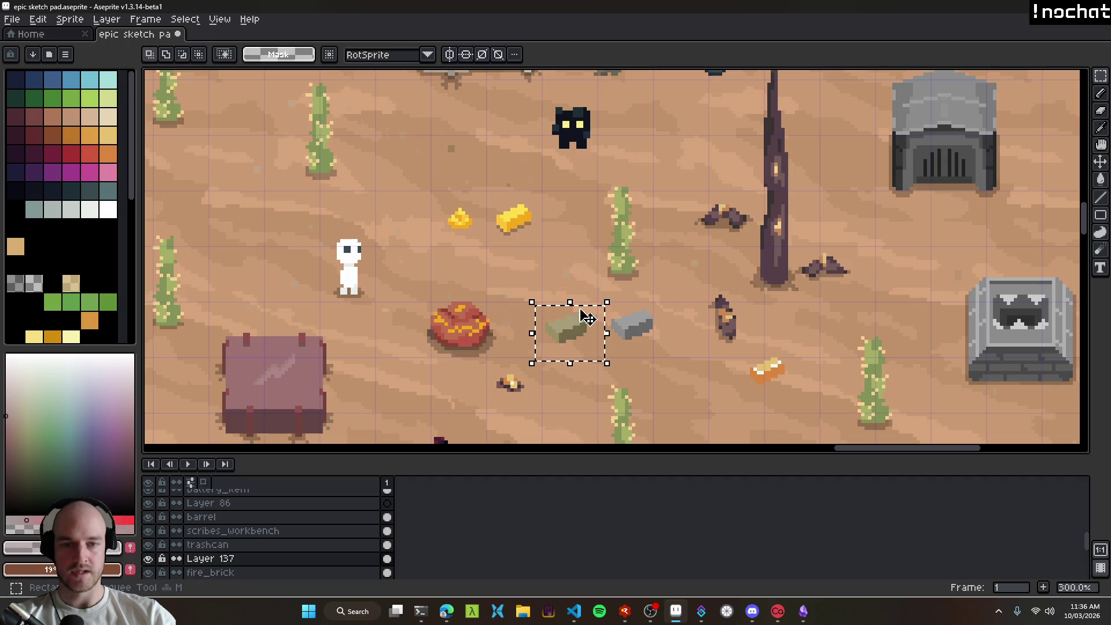
{"action": "scroll", "coordinate": [556, 324], "scroll_direction": "up", "scroll_amount": 7}
{"action": "key", "text": "ctrl+d"}
Step: Paint mid olive pixels onto the green rock, undoing two misplaced ones
{"action": "key", "text": "b"}
{"action": "left_click", "coordinate": [552, 304]}
{"action": "left_click", "coordinate": [456, 340], "text": "alt"}
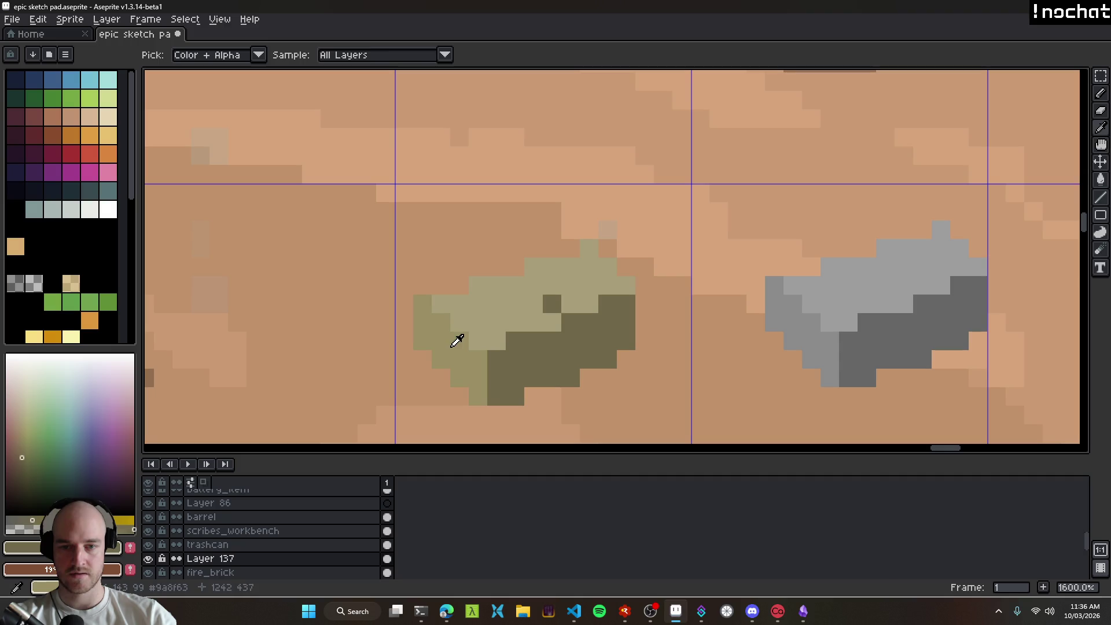
{"action": "left_click", "coordinate": [552, 304]}
{"action": "left_click", "coordinate": [533, 306]}
{"action": "left_click", "coordinate": [572, 311]}
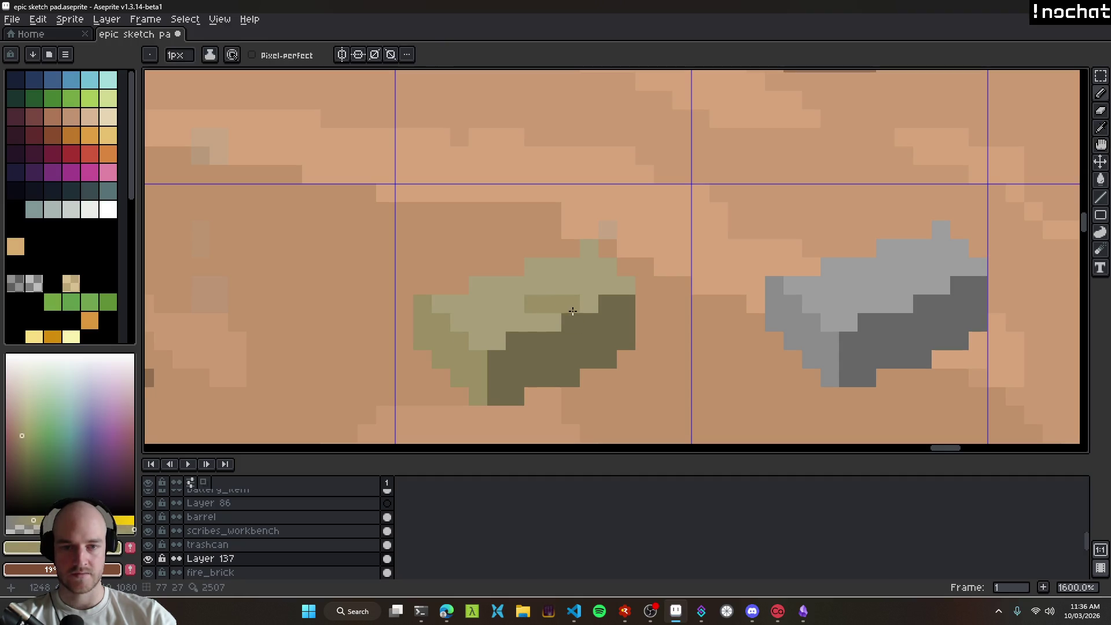
{"action": "key", "text": "ctrl+z"}
{"action": "left_click", "coordinate": [550, 316]}
{"action": "key", "text": "ctrl+z"}
{"action": "left_click", "coordinate": [493, 320]}
{"action": "key", "text": "alt"}
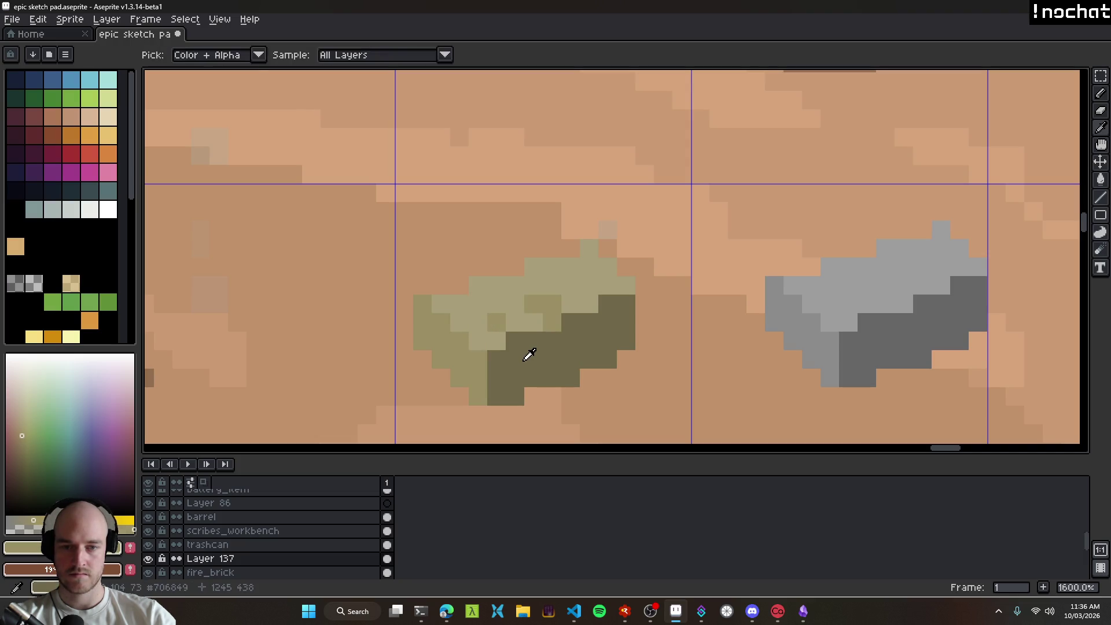
{"action": "left_click", "coordinate": [460, 341], "text": "alt"}
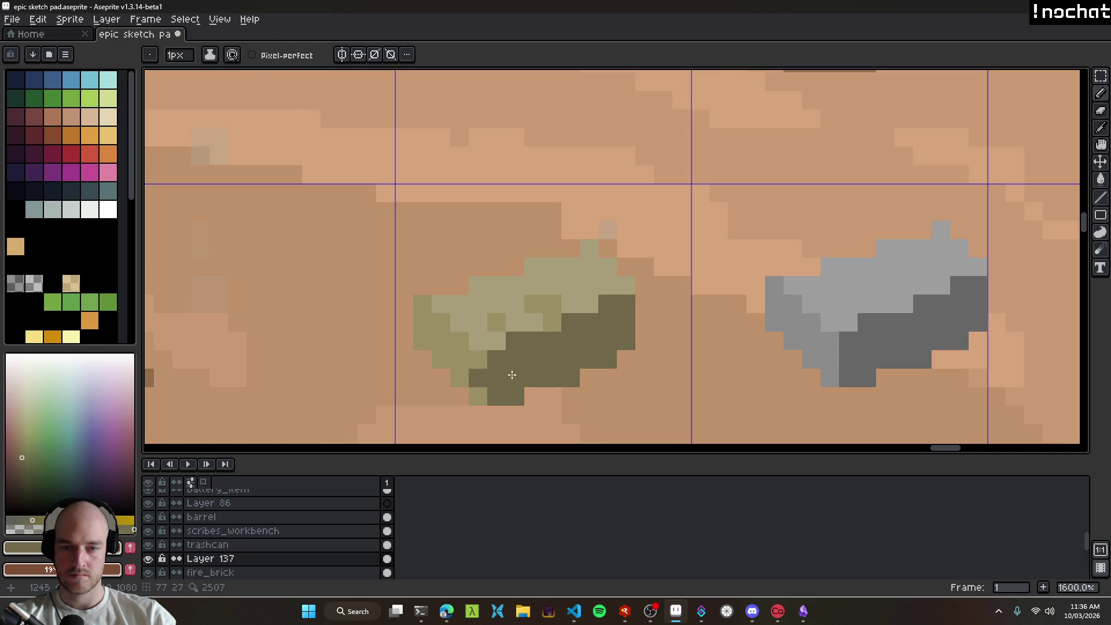
Step: Add several dark olive pixels to the green rock's shading
{"action": "scroll", "coordinate": [500, 374], "scroll_direction": "down", "scroll_amount": 8}
{"action": "scroll", "coordinate": [588, 384], "scroll_direction": "up", "scroll_amount": 8}
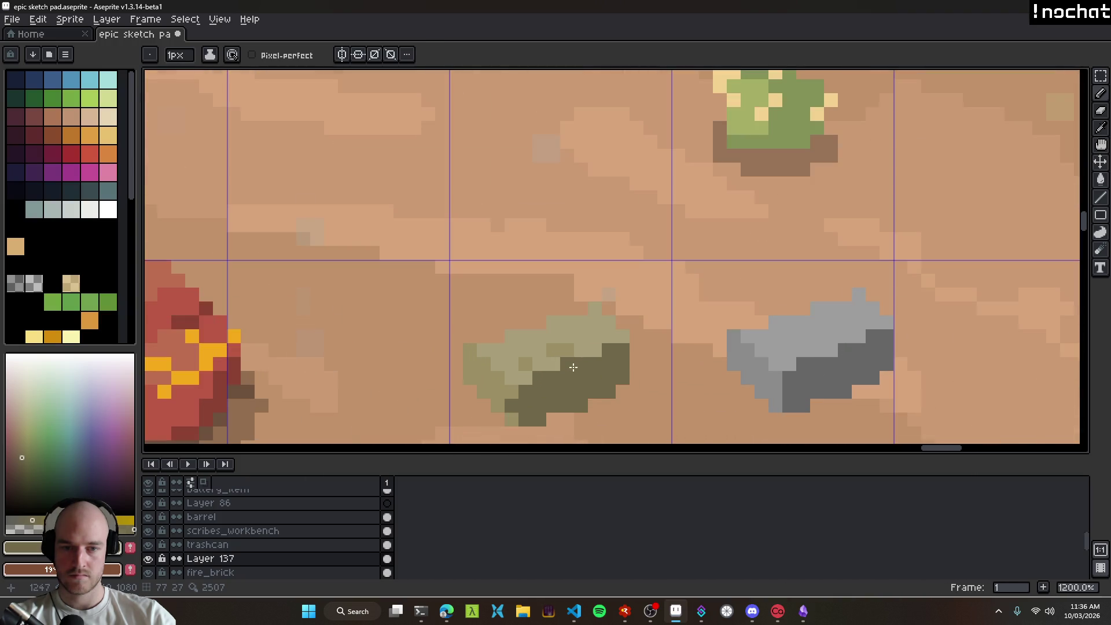
{"action": "scroll", "coordinate": [606, 338], "scroll_direction": "down", "scroll_amount": 7}
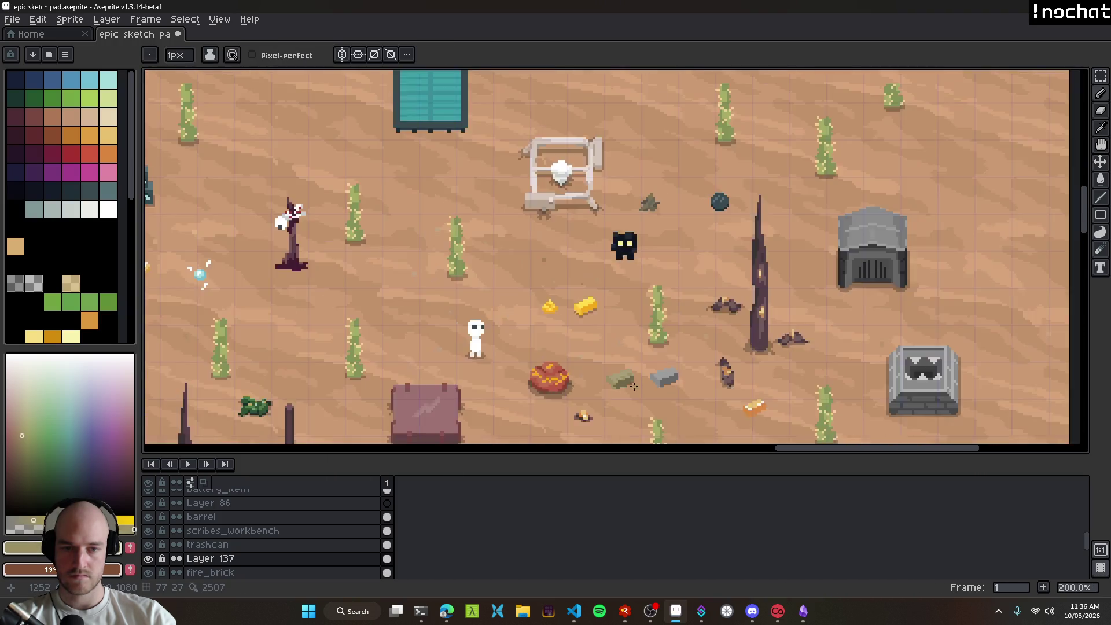
{"action": "key", "text": "v"}
{"action": "scroll", "coordinate": [596, 379], "scroll_direction": "up", "scroll_amount": 3}
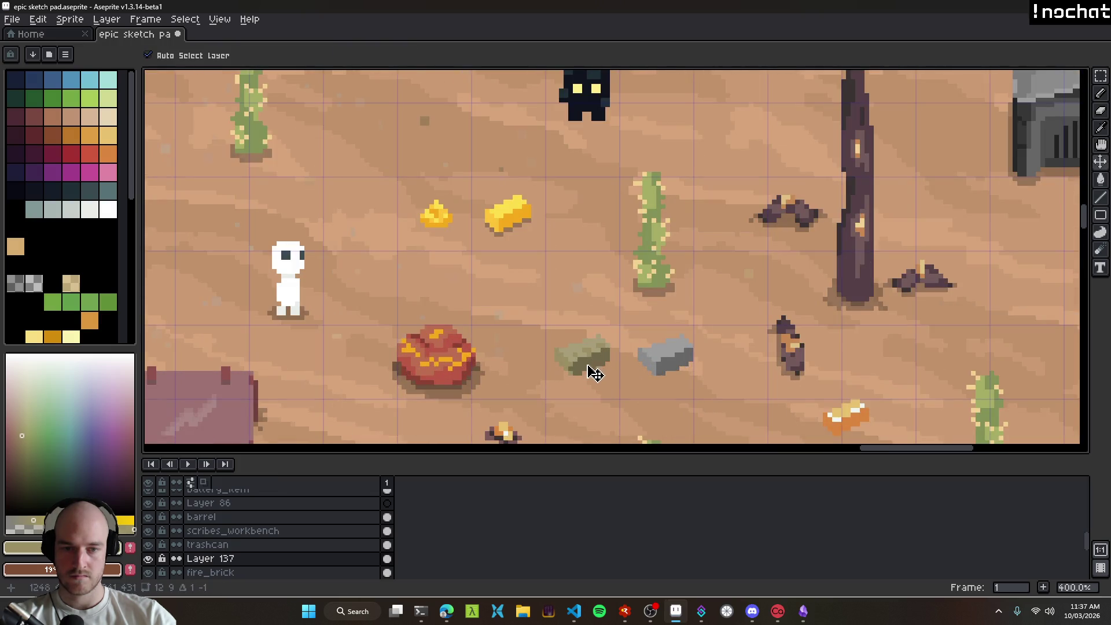
{"action": "scroll", "coordinate": [635, 393], "scroll_direction": "down", "scroll_amount": 3}
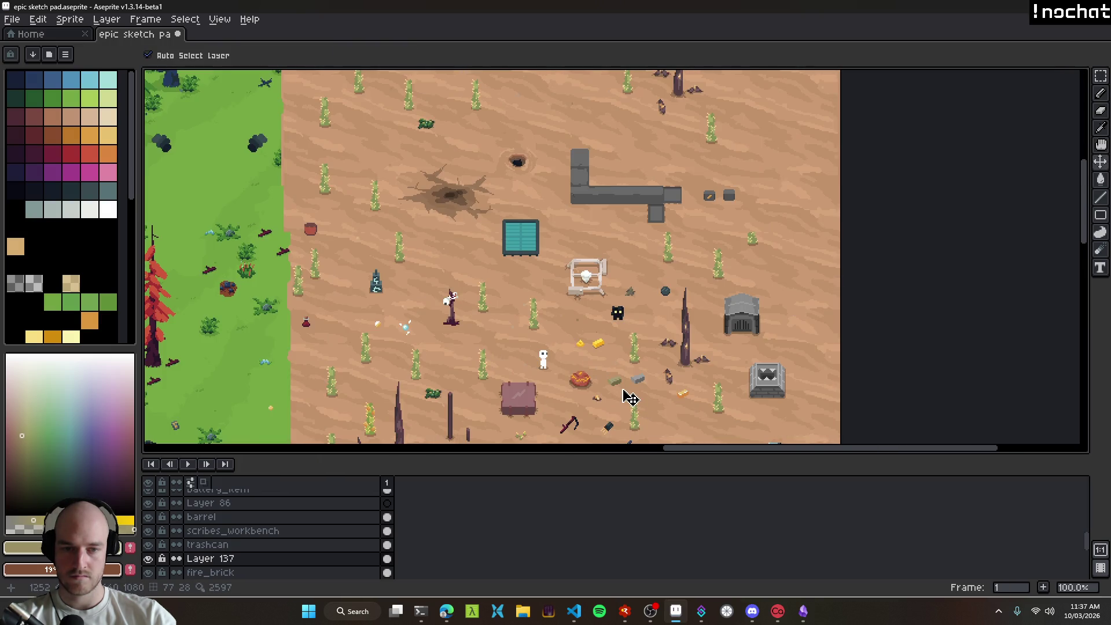
{"action": "scroll", "coordinate": [631, 398], "scroll_direction": "up", "scroll_amount": 8}
{"action": "key", "text": "i"}
{"action": "key", "text": "b"}
{"action": "left_click", "coordinate": [579, 320]}
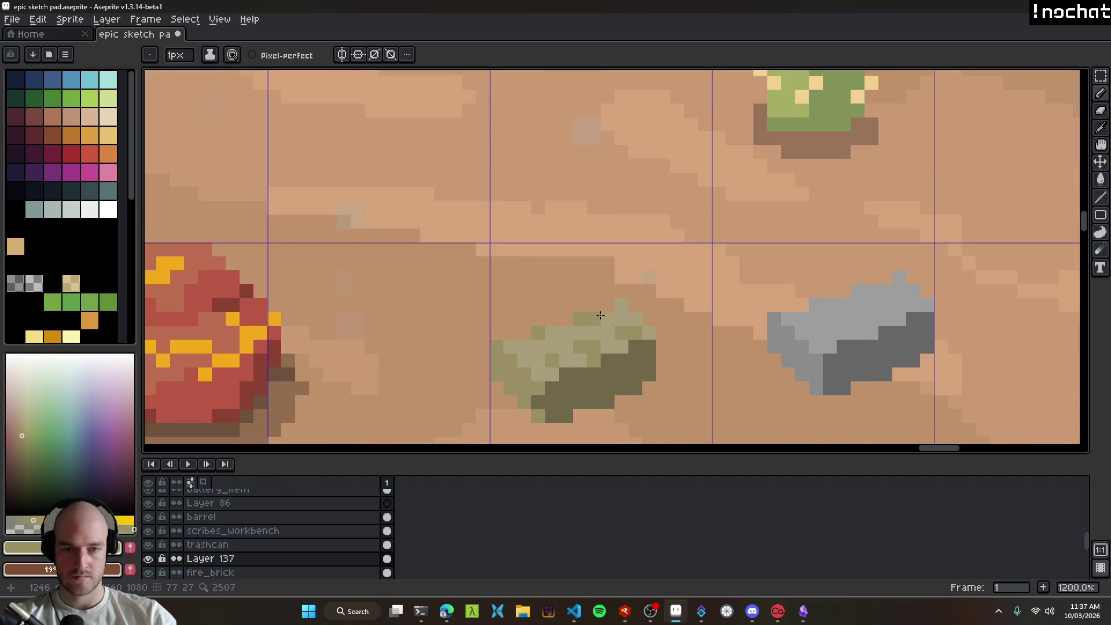
{"action": "scroll", "coordinate": [626, 375], "scroll_direction": "down", "scroll_amount": 7}
{"action": "scroll", "coordinate": [625, 375], "scroll_direction": "up", "scroll_amount": 2}
{"action": "scroll", "coordinate": [625, 375], "scroll_direction": "up", "scroll_amount": 6}
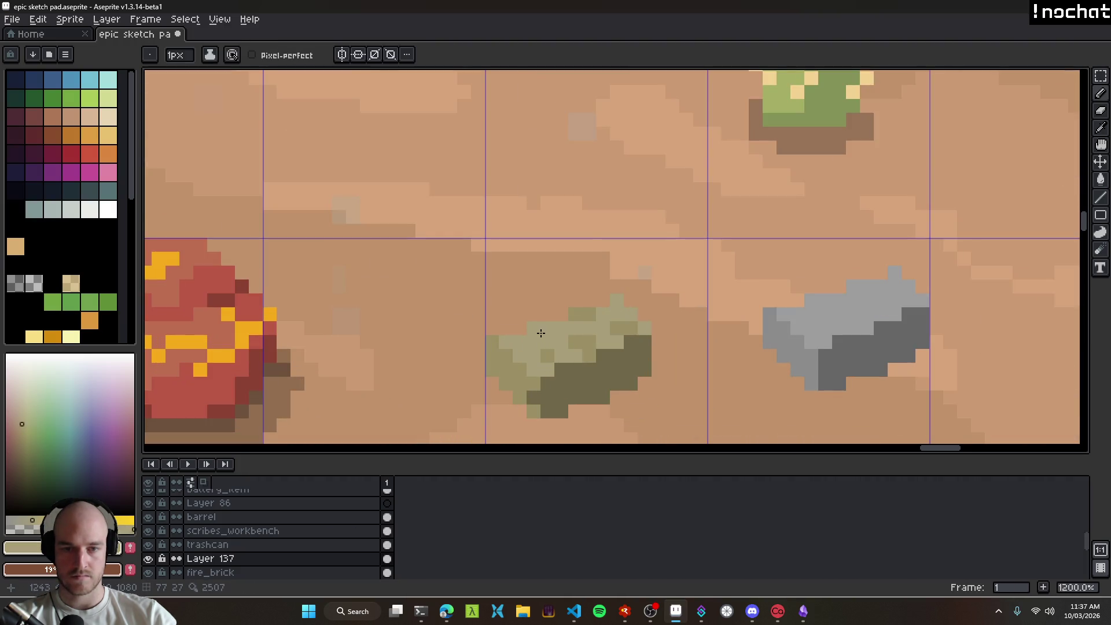
{"action": "scroll", "coordinate": [539, 332], "scroll_direction": "down", "scroll_amount": 1}
{"action": "scroll", "coordinate": [585, 335], "scroll_direction": "up", "scroll_amount": 4}
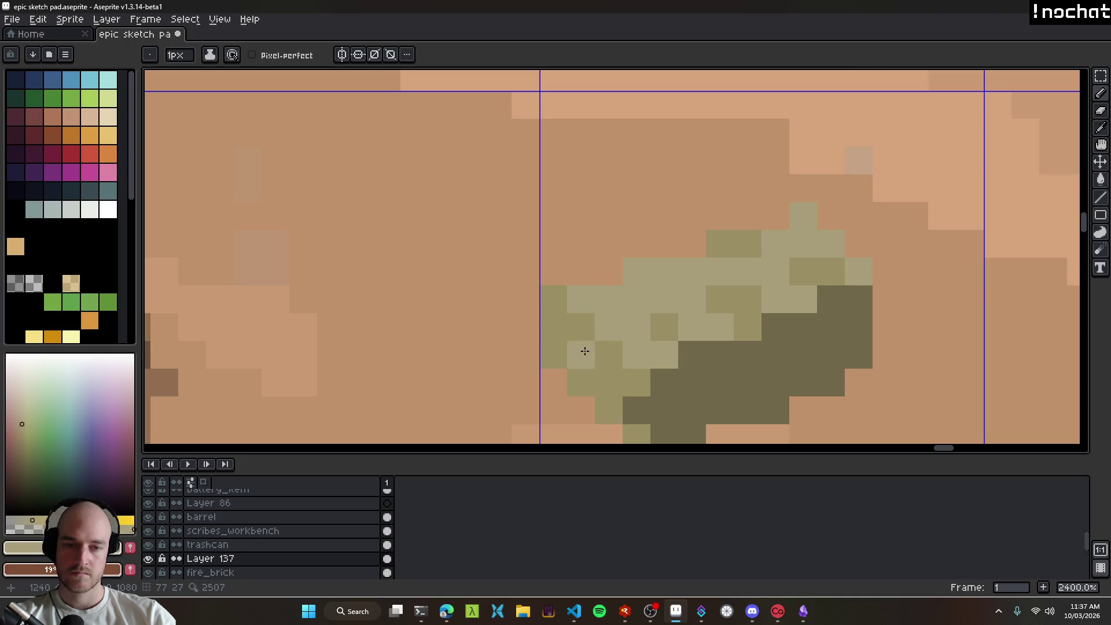
{"action": "left_click", "coordinate": [585, 350], "text": "alt"}
{"action": "left_click", "coordinate": [642, 399], "text": "alt"}
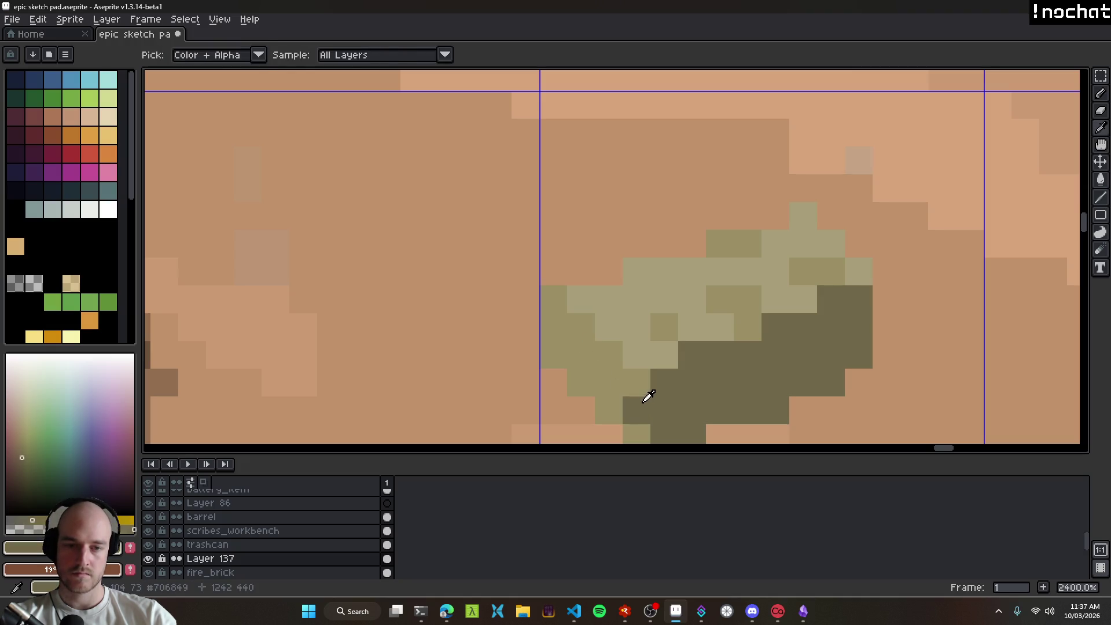
{"action": "left_click", "coordinate": [581, 327]}
{"action": "left_click", "coordinate": [617, 354]}
Step: Shade four more rock pixels darker olive and save the sketch file
{"action": "scroll", "coordinate": [617, 354], "scroll_direction": "down", "scroll_amount": 10}
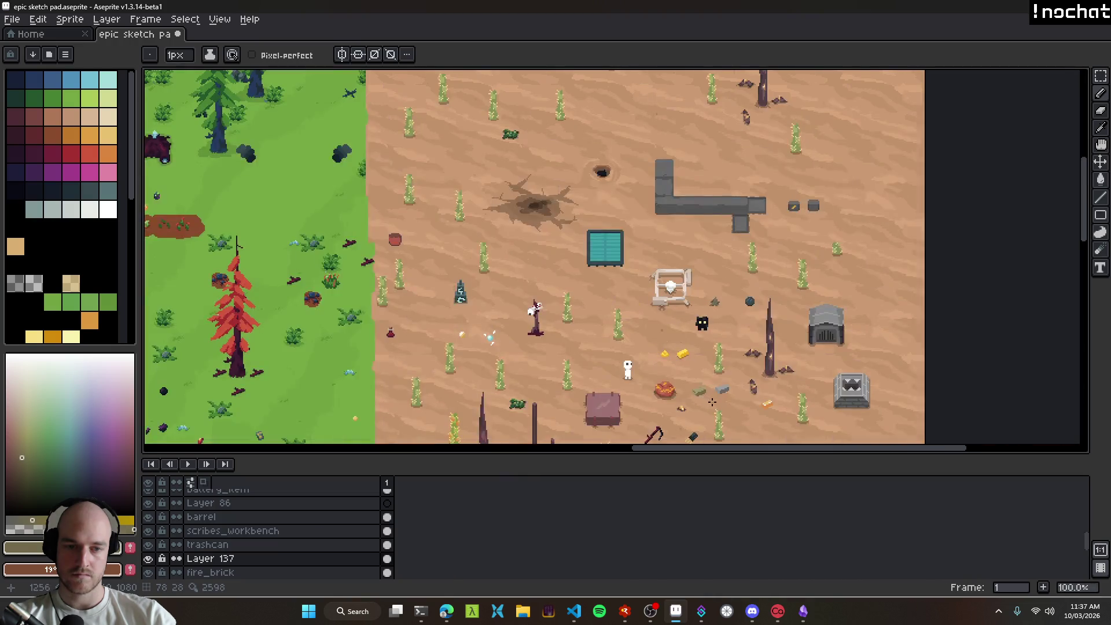
{"action": "scroll", "coordinate": [705, 399], "scroll_direction": "up", "scroll_amount": 8}
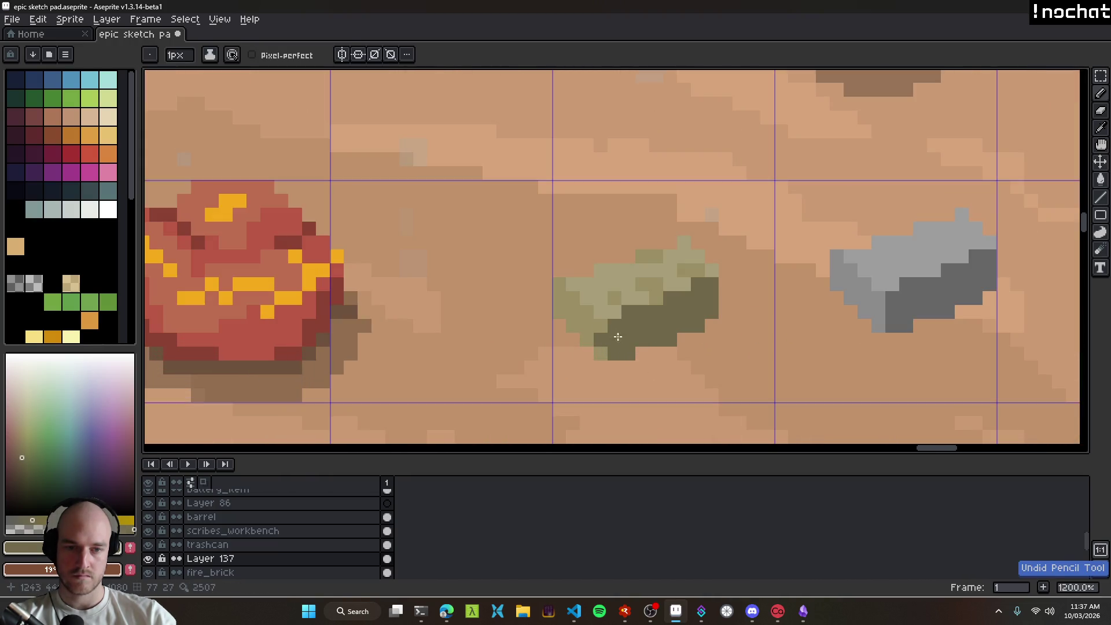
{"action": "left_click", "coordinate": [596, 312], "text": "alt"}
{"action": "scroll", "coordinate": [590, 310], "scroll_direction": "up", "scroll_amount": 2}
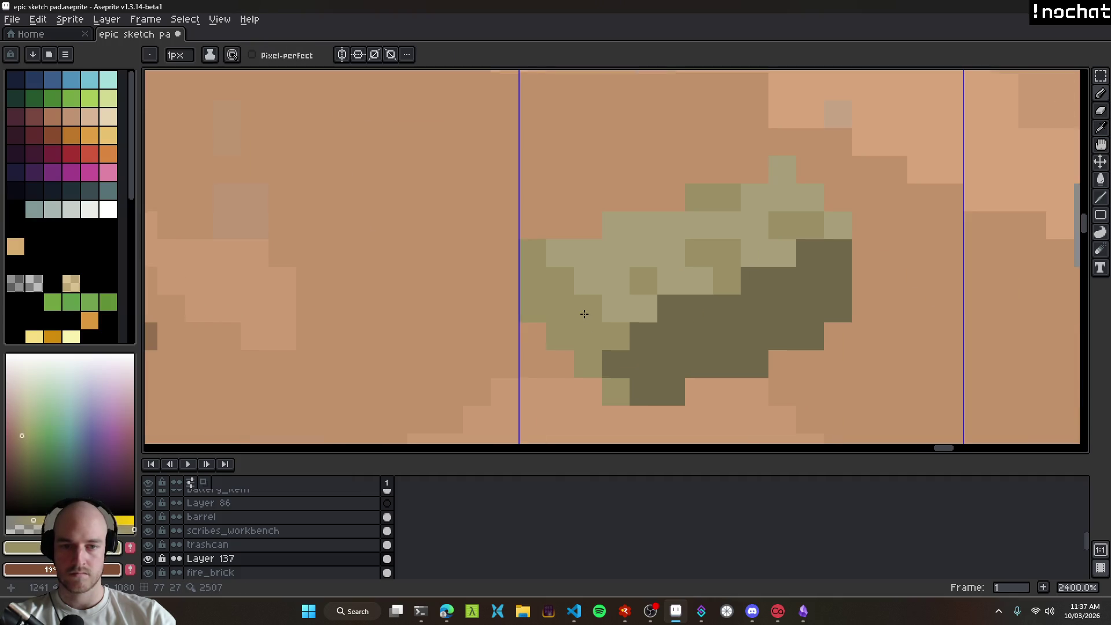
{"action": "left_click", "coordinate": [23, 442]}
{"action": "left_click", "coordinate": [616, 336]}
{"action": "left_click", "coordinate": [588, 308]}
{"action": "left_click", "coordinate": [566, 309]}
{"action": "left_click", "coordinate": [560, 336]}
{"action": "scroll", "coordinate": [686, 381], "scroll_direction": "down", "scroll_amount": 9}
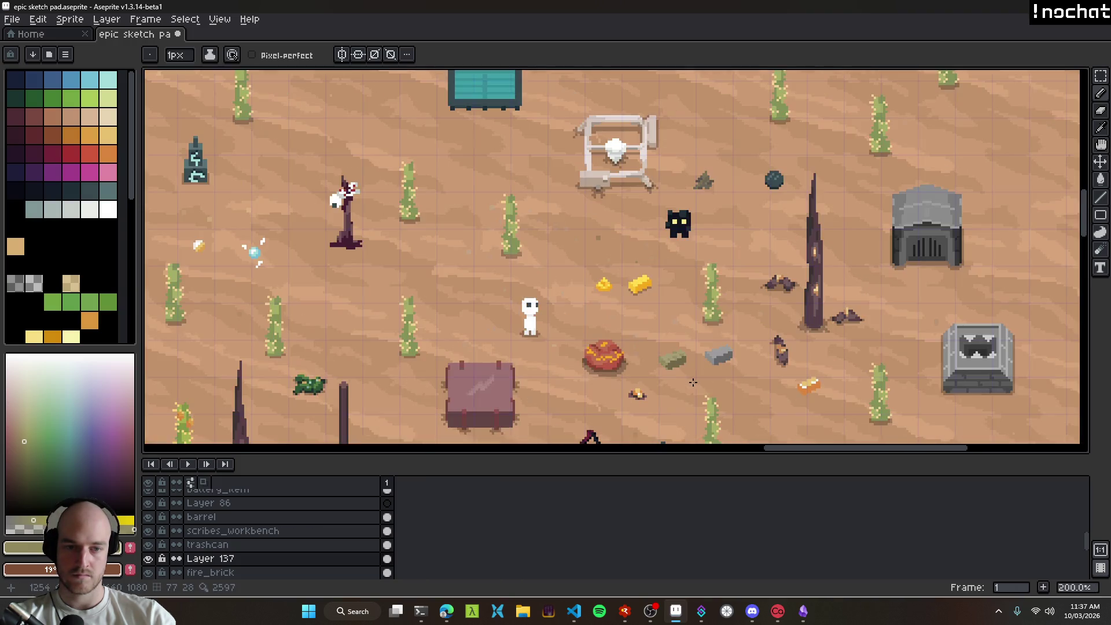
{"action": "left_click_drag", "start_coordinate": [685, 381], "coordinate": [636, 379]}
{"action": "scroll", "coordinate": [670, 384], "scroll_direction": "down", "scroll_amount": 1}
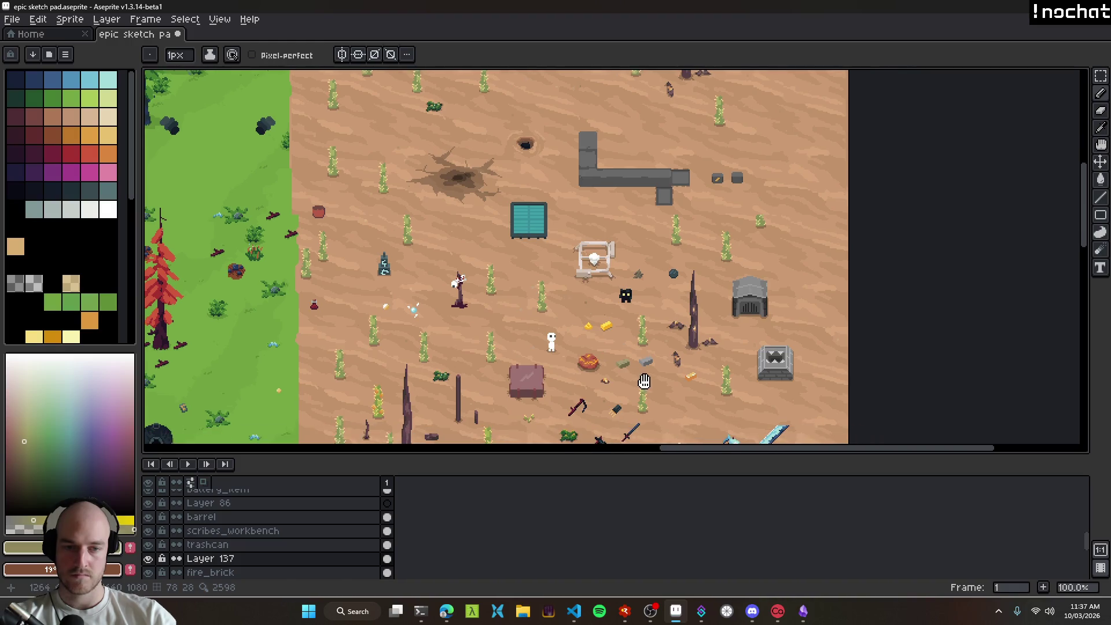
{"action": "key", "text": "ctrl+s"}
Step: Add one darker shading pixel and one mid olive pixel to the green rock
{"action": "scroll", "coordinate": [656, 384], "scroll_direction": "up", "scroll_amount": 5}
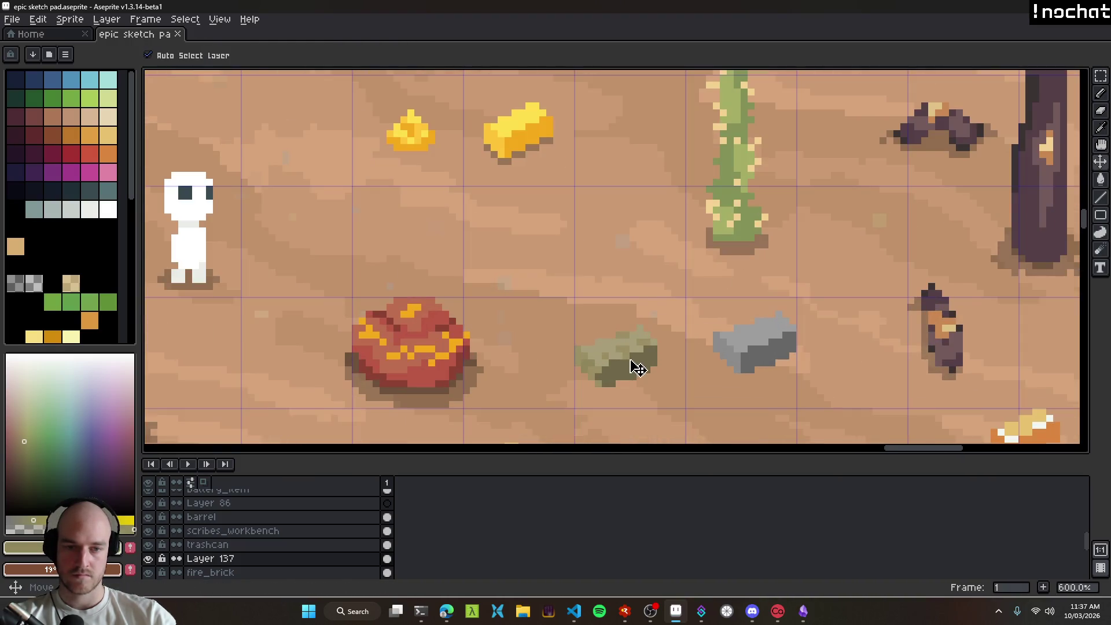
{"action": "left_click_drag", "start_coordinate": [637, 367], "coordinate": [652, 359]}
{"action": "scroll", "coordinate": [617, 372], "scroll_direction": "down", "scroll_amount": 5}
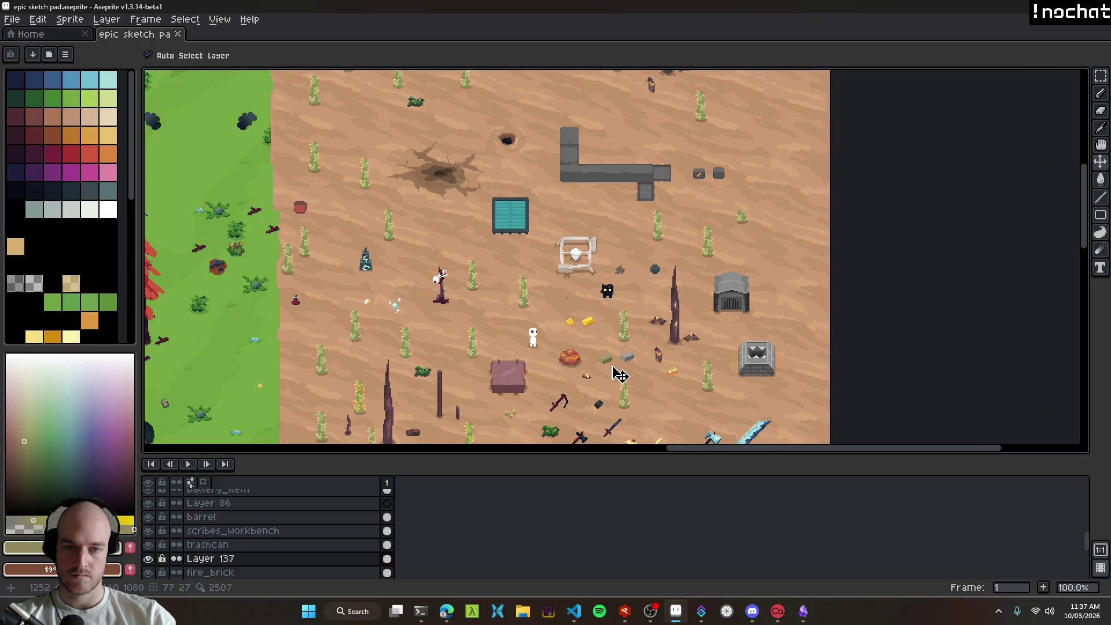
{"action": "scroll", "coordinate": [617, 373], "scroll_direction": "up", "scroll_amount": 9}
{"action": "key", "text": "alt"}
{"action": "left_click", "coordinate": [589, 335], "text": "alt"}
{"action": "scroll", "coordinate": [597, 344], "scroll_direction": "down", "scroll_amount": 8}
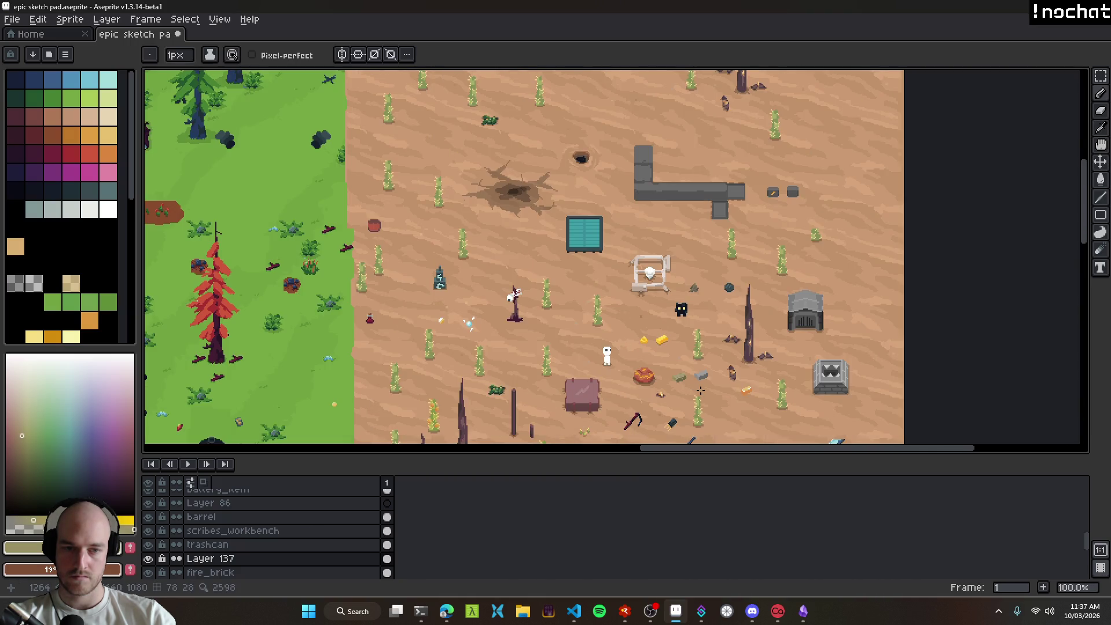
{"action": "scroll", "coordinate": [695, 379], "scroll_direction": "up", "scroll_amount": 6}
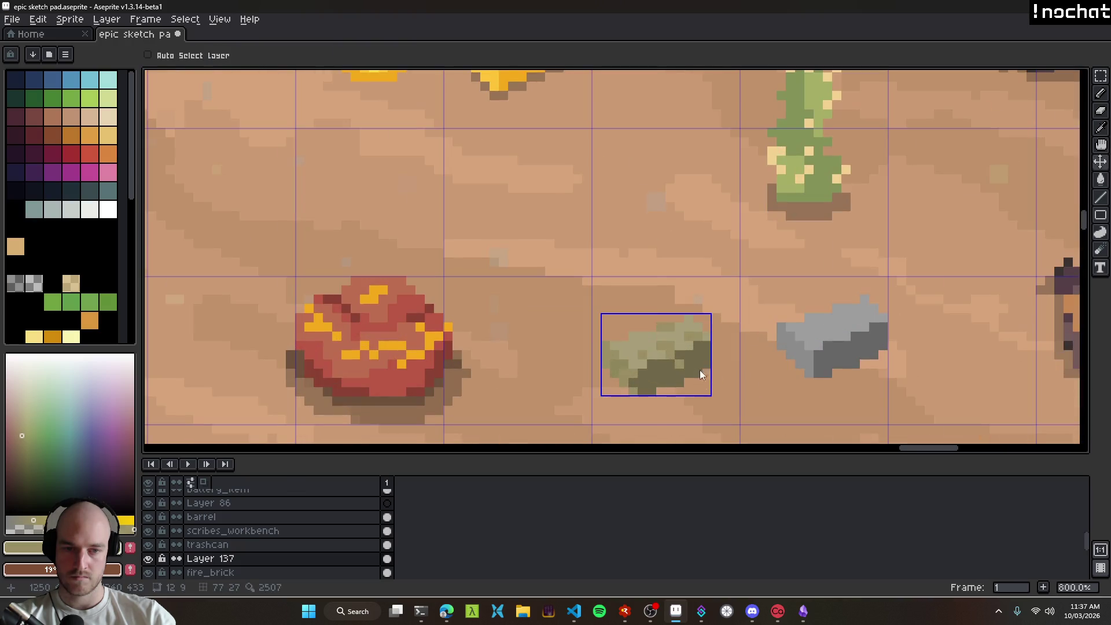
{"action": "scroll", "coordinate": [670, 372], "scroll_direction": "up", "scroll_amount": 5}
{"action": "scroll", "coordinate": [641, 356], "scroll_direction": "right", "scroll_amount": 2}
{"action": "left_click", "coordinate": [641, 348]}
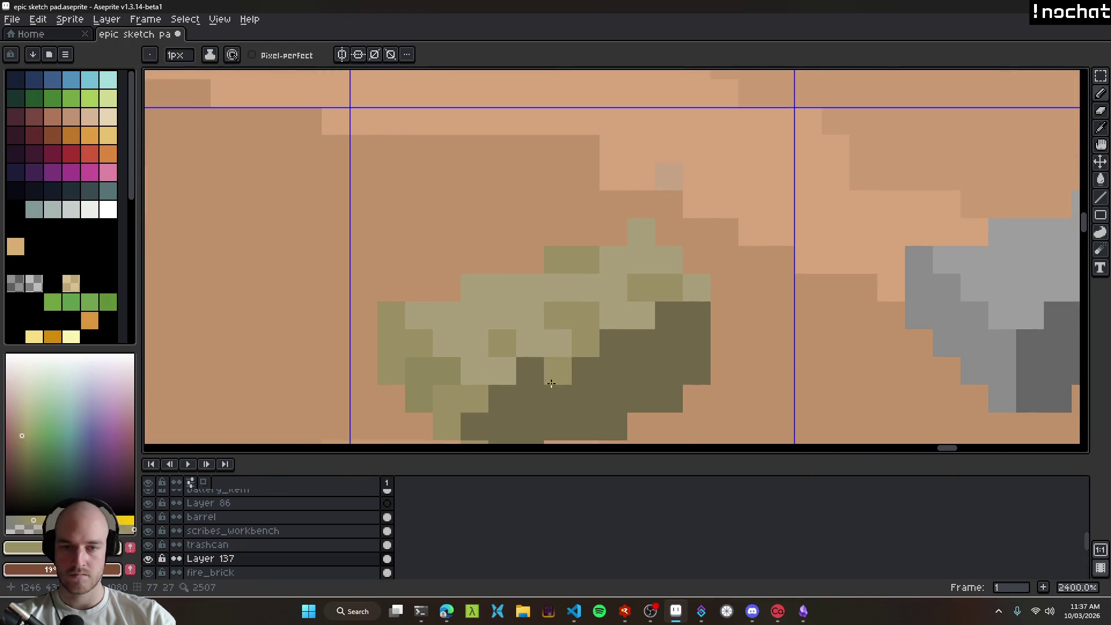
{"action": "left_click", "coordinate": [528, 348]}
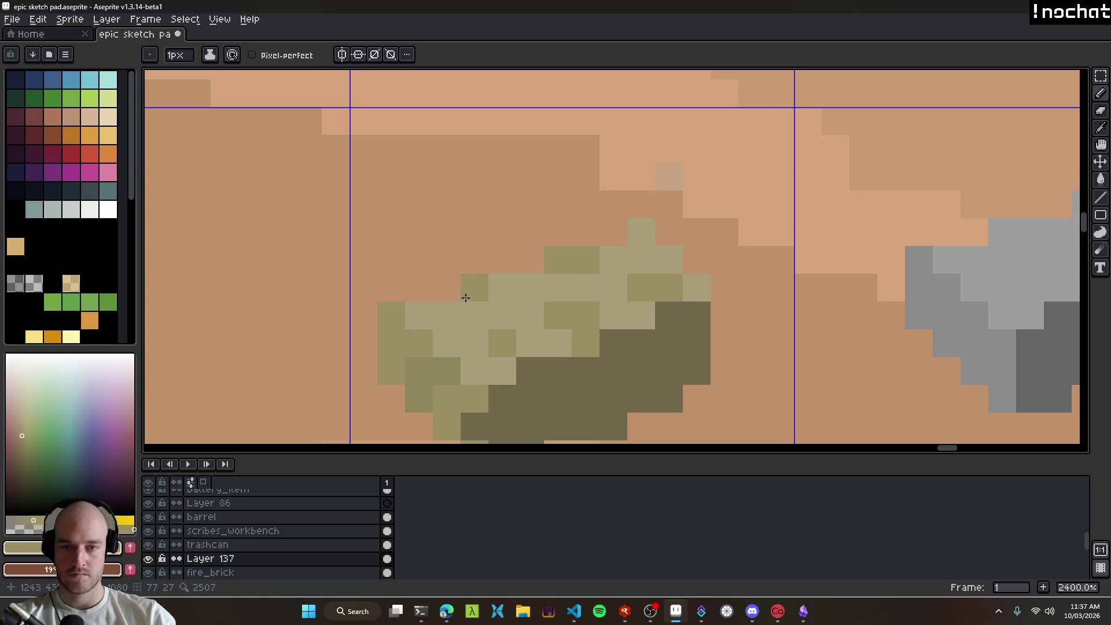
{"action": "scroll", "coordinate": [602, 393], "scroll_direction": "down", "scroll_amount": 7}
{"action": "scroll", "coordinate": [607, 398], "scroll_direction": "down", "scroll_amount": 4}
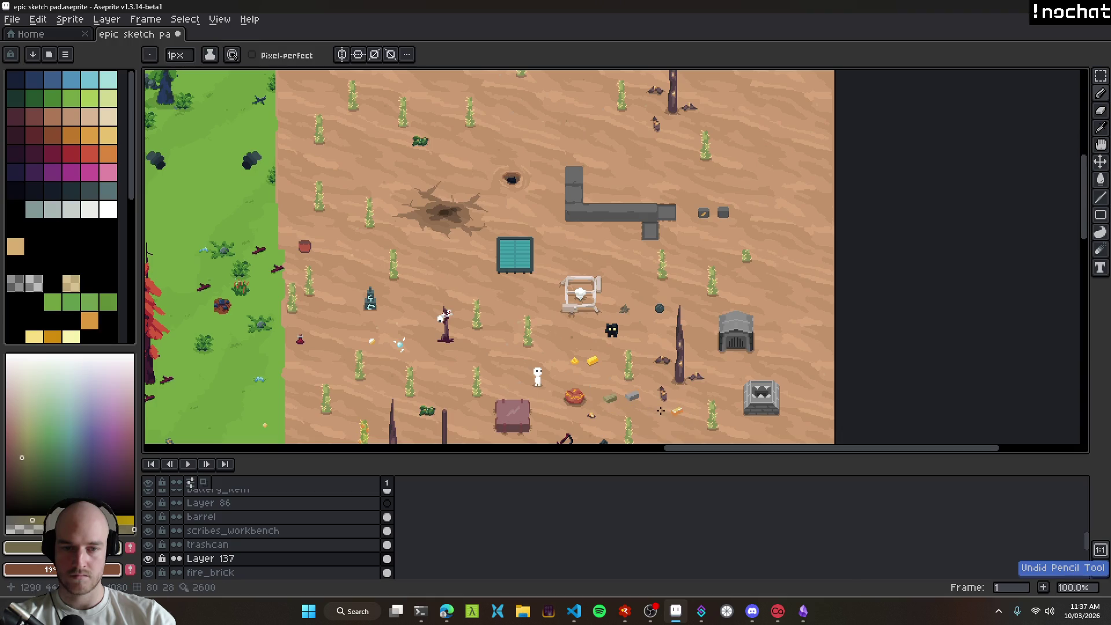
{"action": "scroll", "coordinate": [616, 404], "scroll_direction": "up", "scroll_amount": 6}
{"action": "scroll", "coordinate": [590, 389], "scroll_direction": "up", "scroll_amount": 4}
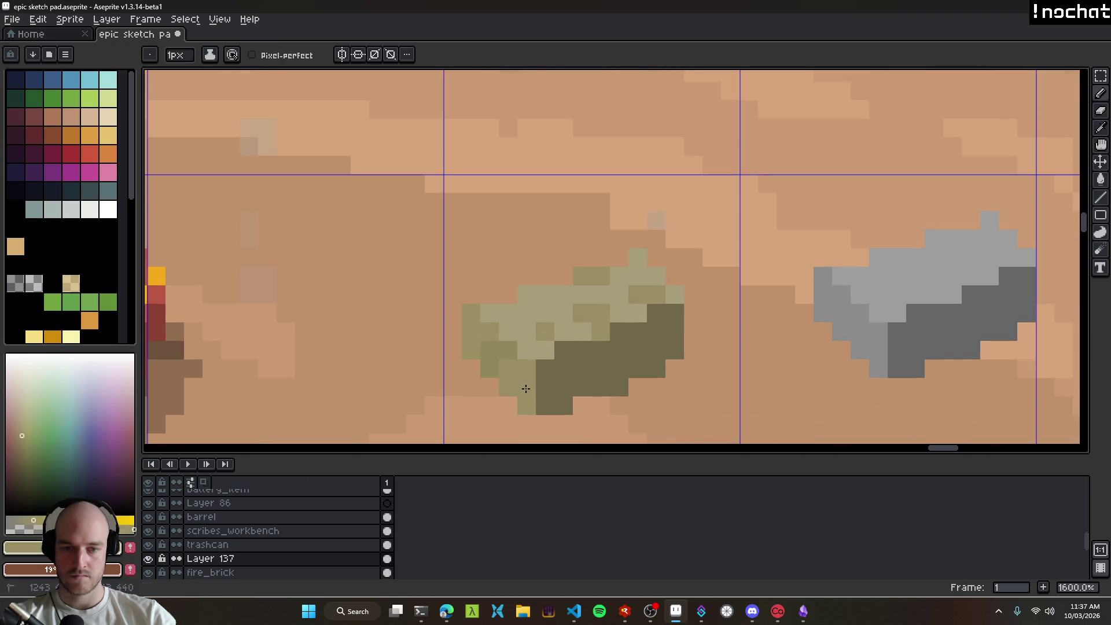
{"action": "scroll", "coordinate": [596, 394], "scroll_direction": "down", "scroll_amount": 9}
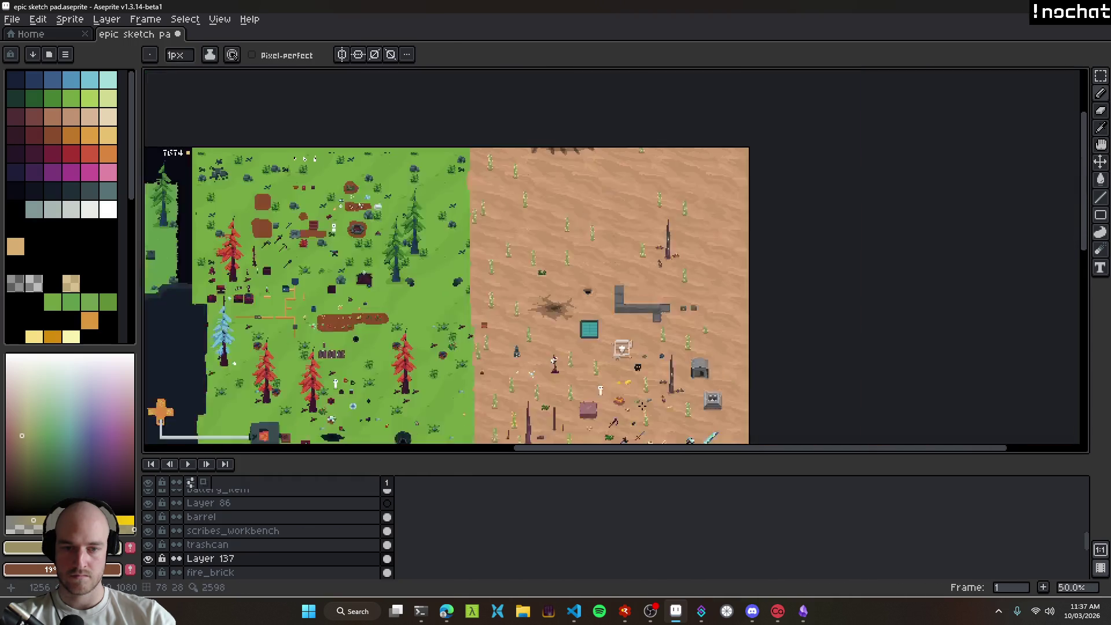
{"action": "scroll", "coordinate": [645, 407], "scroll_direction": "up", "scroll_amount": 1}
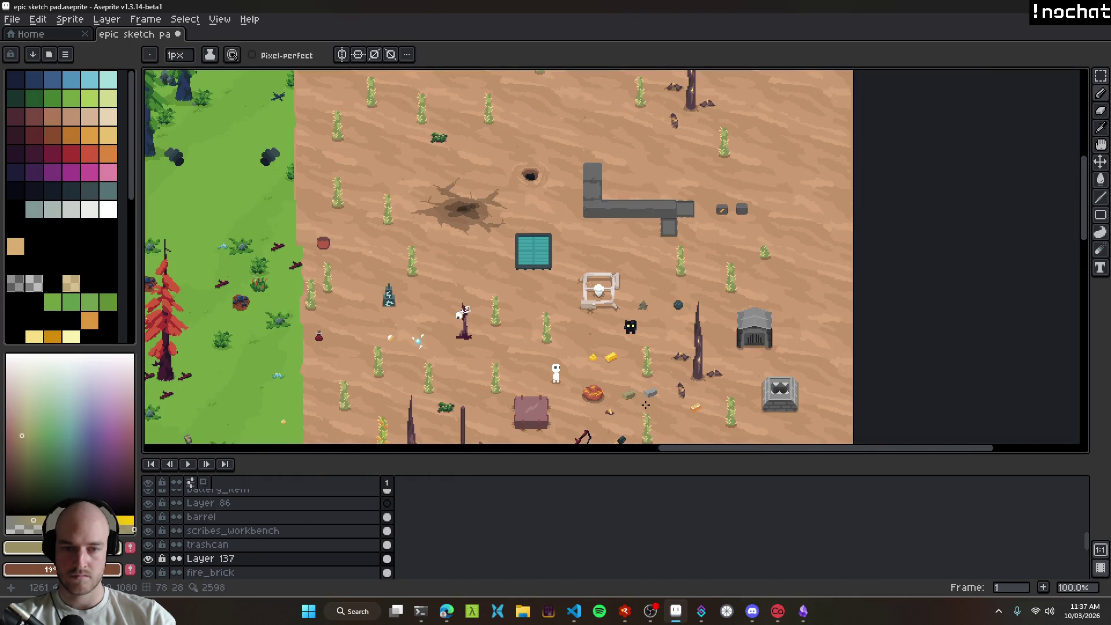
{"action": "scroll", "coordinate": [646, 405], "scroll_direction": "up", "scroll_amount": 5}
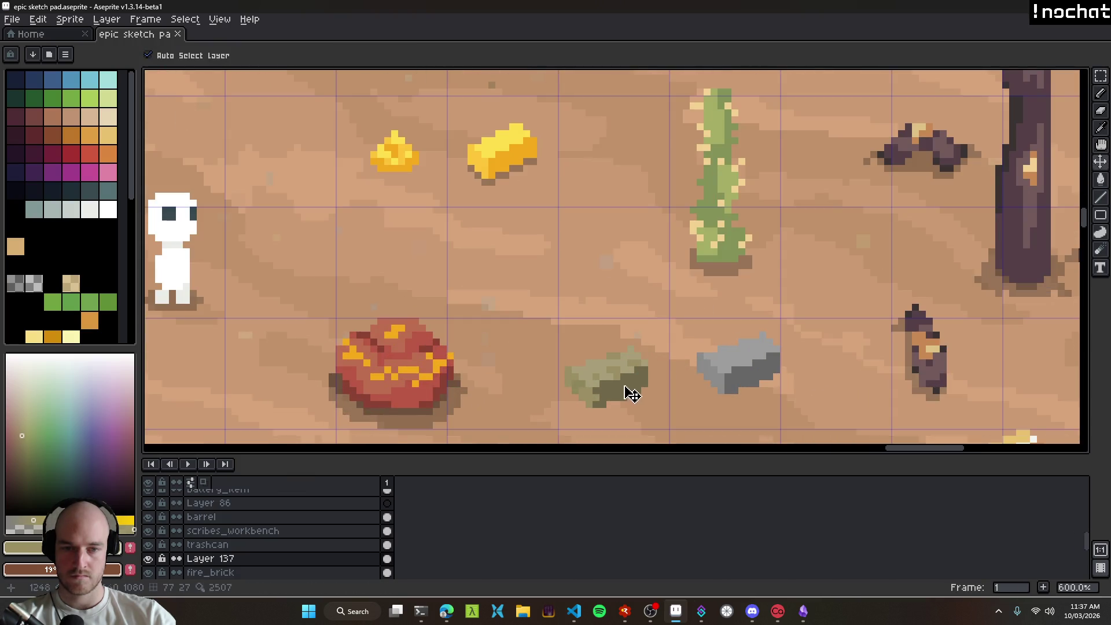
{"action": "scroll", "coordinate": [619, 375], "scroll_direction": "up", "scroll_amount": 3}
{"action": "left_click", "coordinate": [645, 348]}
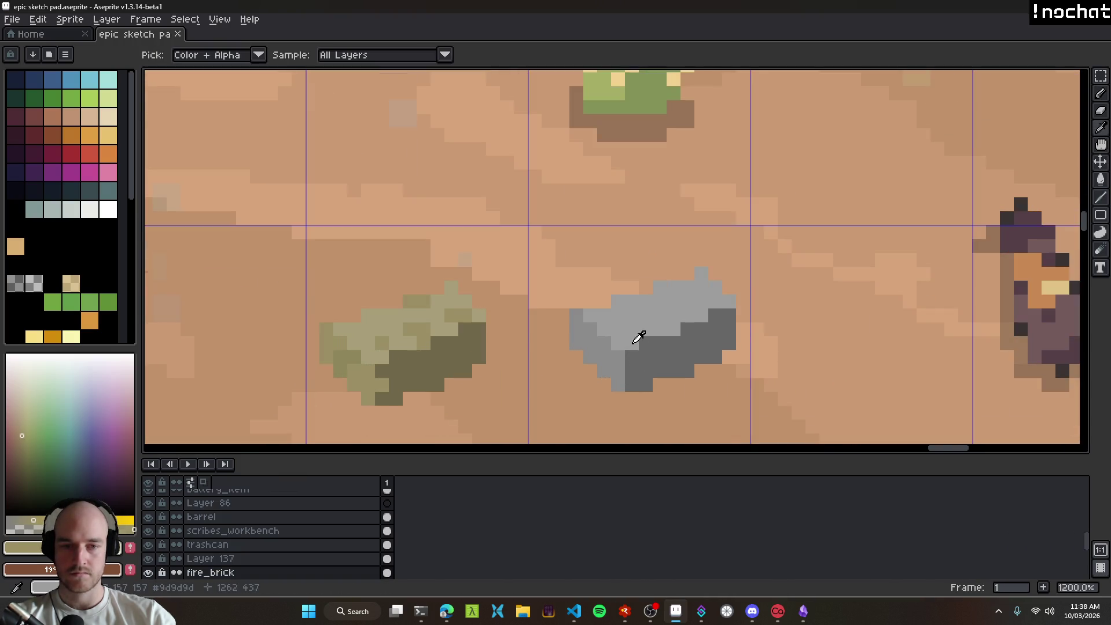
Step: Sample a darker grey from the brick and paint dark grey strokes across it
{"action": "scroll", "coordinate": [643, 345], "scroll_direction": "down", "scroll_amount": 5}
{"action": "scroll", "coordinate": [631, 345], "scroll_direction": "up", "scroll_amount": 6}
{"action": "key", "text": "i"}
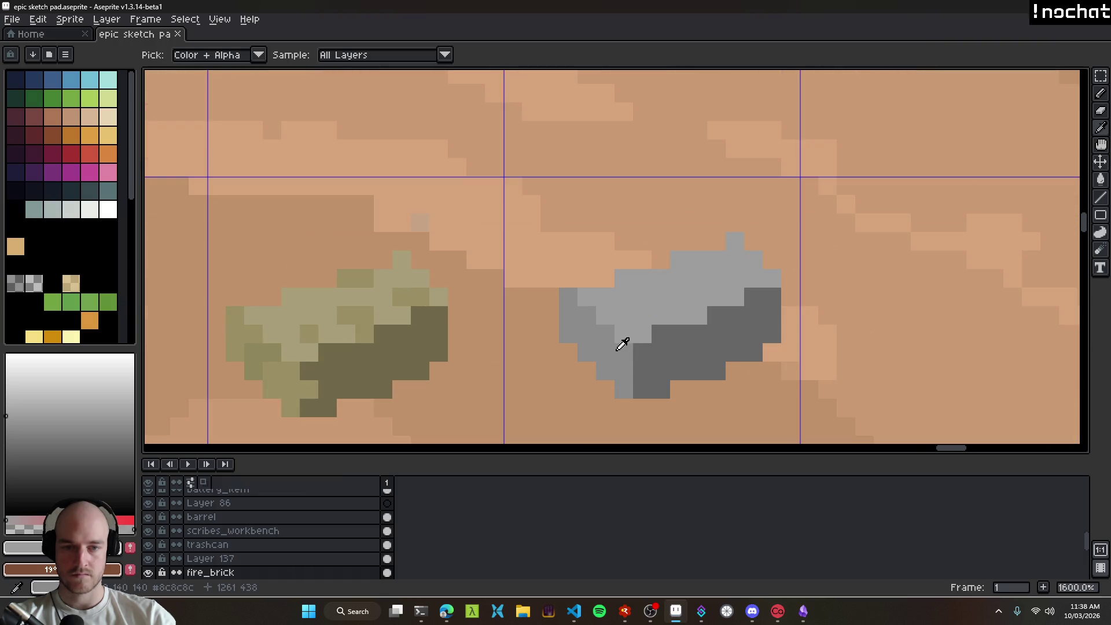
{"action": "left_click", "coordinate": [617, 350]}
{"action": "key", "text": "b"}
{"action": "mouse_move", "coordinate": [640, 334]}
{"action": "left_mouse_down"}
{"action": "mouse_move", "coordinate": [686, 315]}
{"action": "mouse_move", "coordinate": [646, 325]}
{"action": "left_mouse_up"}
{"action": "key", "text": "ctrl+z"}
{"action": "left_click_drag", "start_coordinate": [722, 299], "coordinate": [773, 279]}
Step: Replace the top-right stroke with dark grey strokes running along the brick toward its left
{"action": "scroll", "coordinate": [776, 362], "scroll_direction": "down", "scroll_amount": 9}
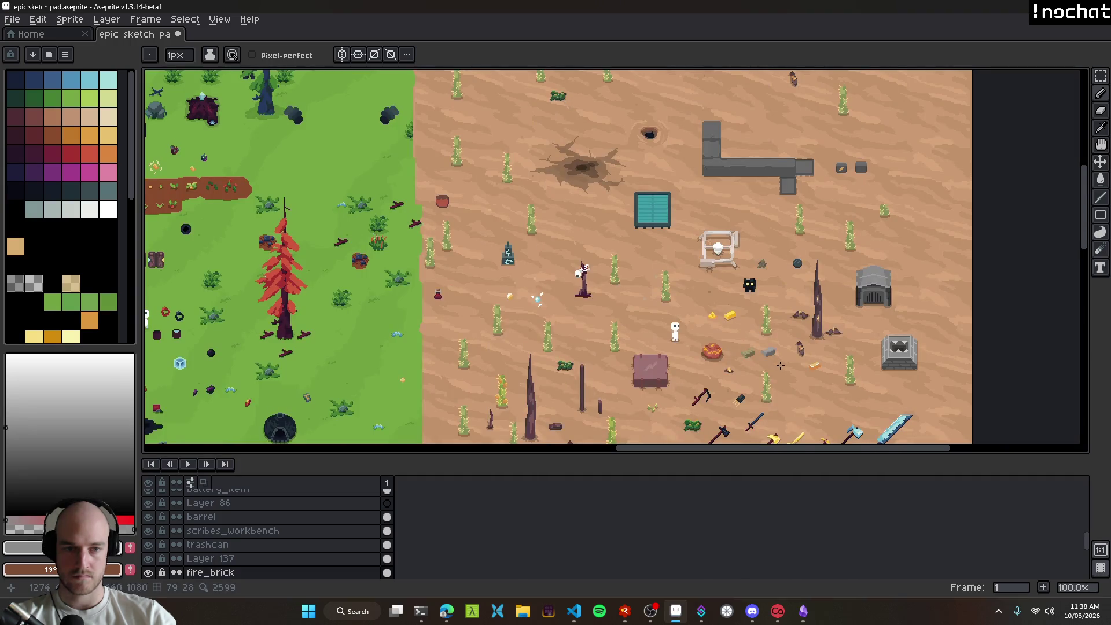
{"action": "scroll", "coordinate": [781, 366], "scroll_direction": "up", "scroll_amount": 1}
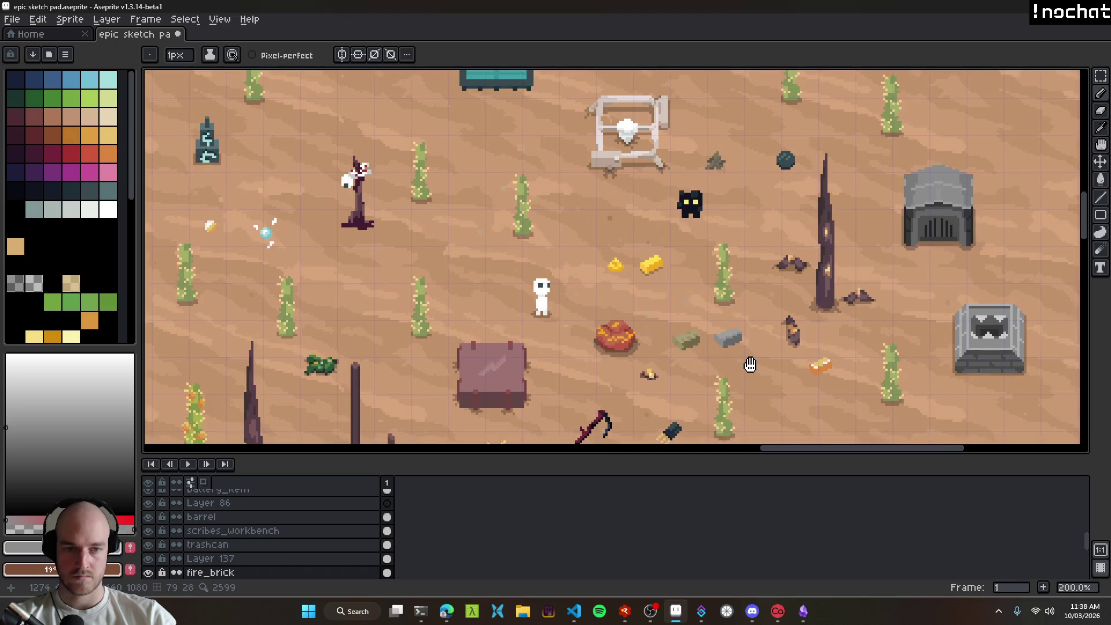
{"action": "scroll", "coordinate": [699, 382], "scroll_direction": "up", "scroll_amount": 7}
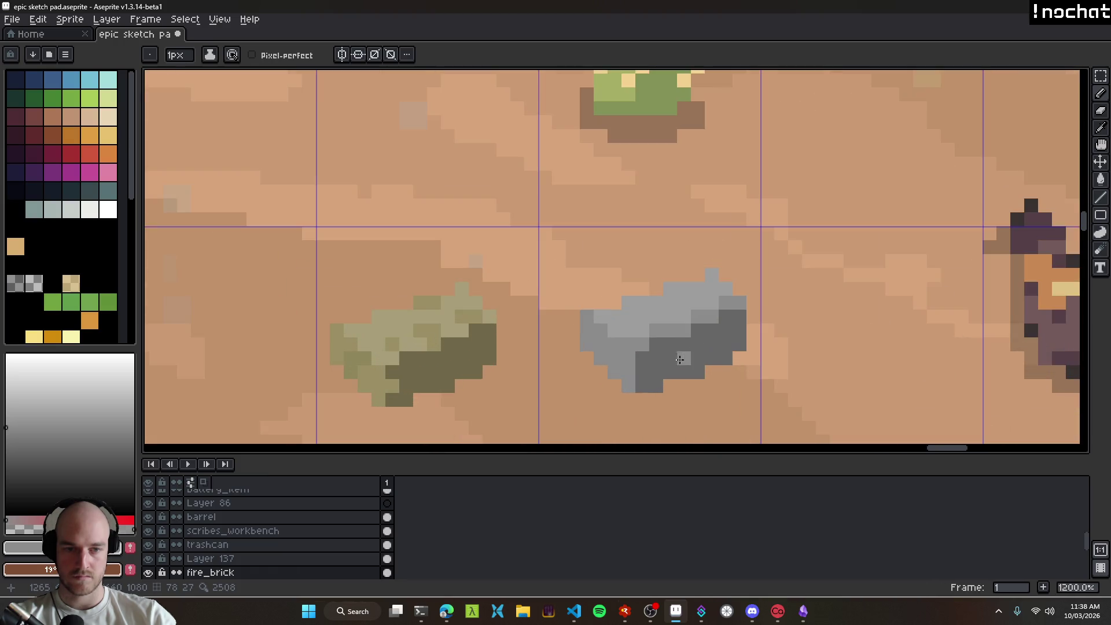
{"action": "key", "text": "ctrl+z"}
{"action": "key", "text": "ctrl+z"}
{"action": "key", "text": "ctrl+z"}
{"action": "key", "text": "ctrl+z"}
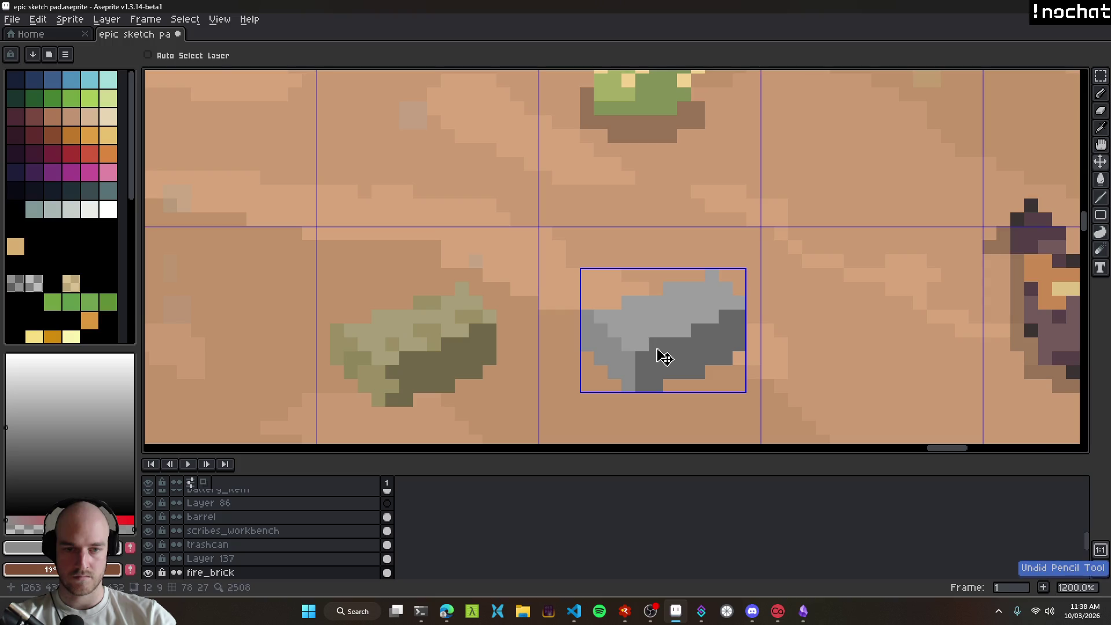
{"action": "left_click_drag", "start_coordinate": [657, 330], "coordinate": [684, 330]}
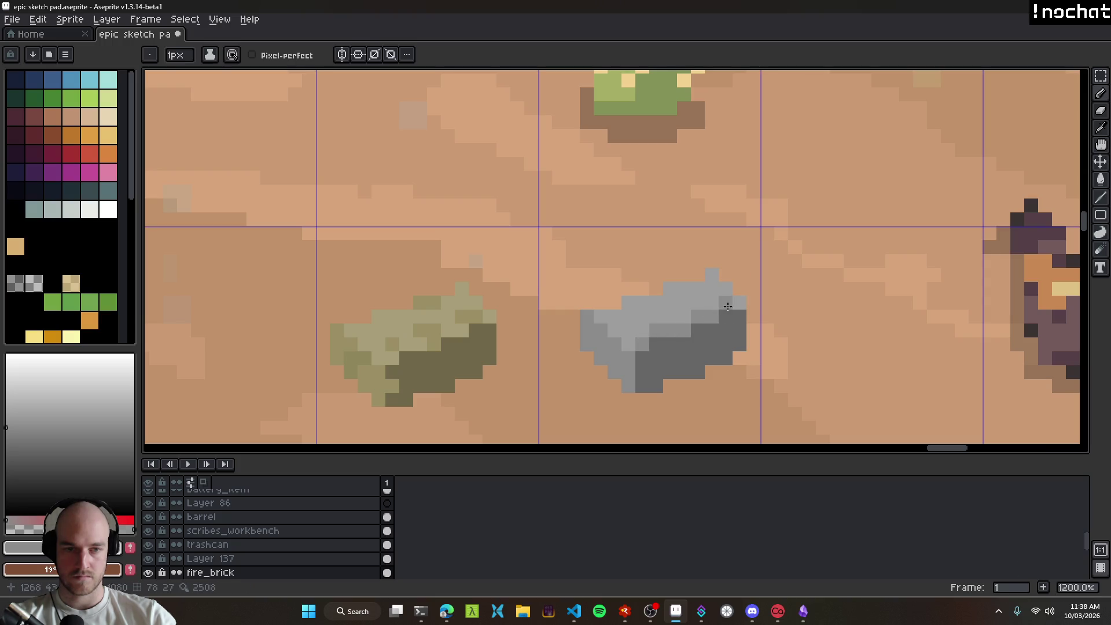
{"action": "scroll", "coordinate": [718, 376], "scroll_direction": "down", "scroll_amount": 8}
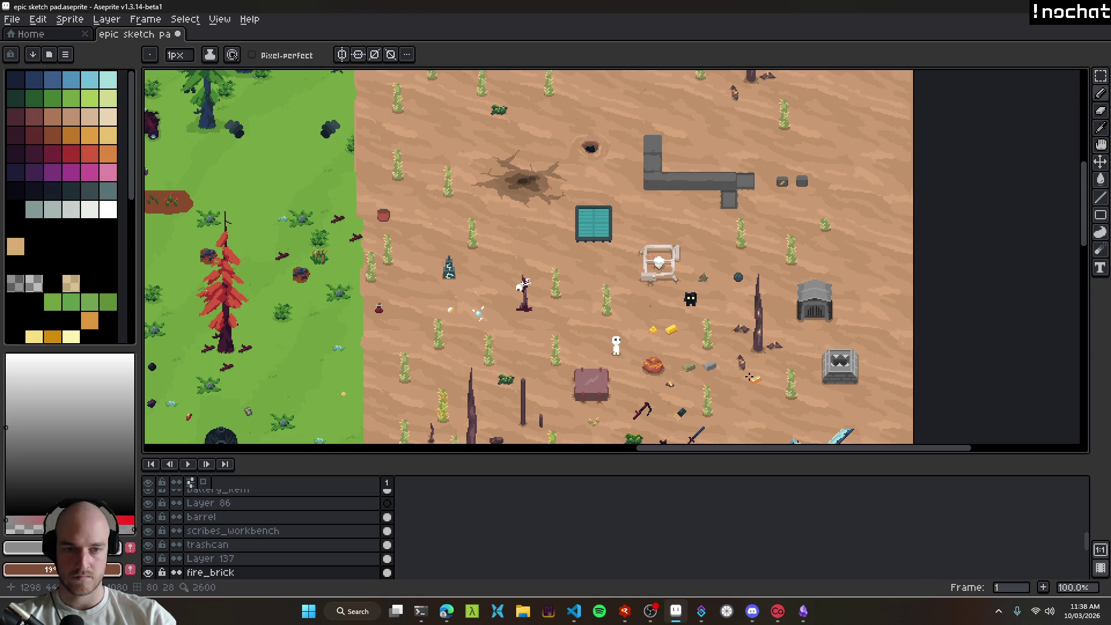
{"action": "scroll", "coordinate": [734, 375], "scroll_direction": "up", "scroll_amount": 8}
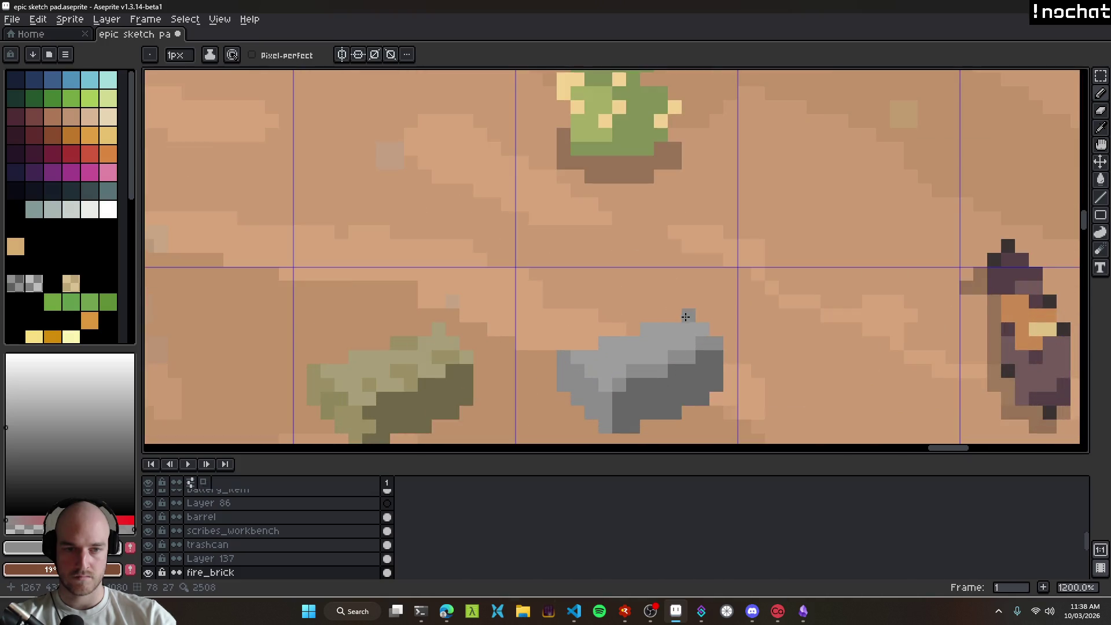
{"action": "left_click_drag", "start_coordinate": [649, 329], "coordinate": [581, 356]}
{"action": "scroll", "coordinate": [641, 367], "scroll_direction": "down", "scroll_amount": 8}
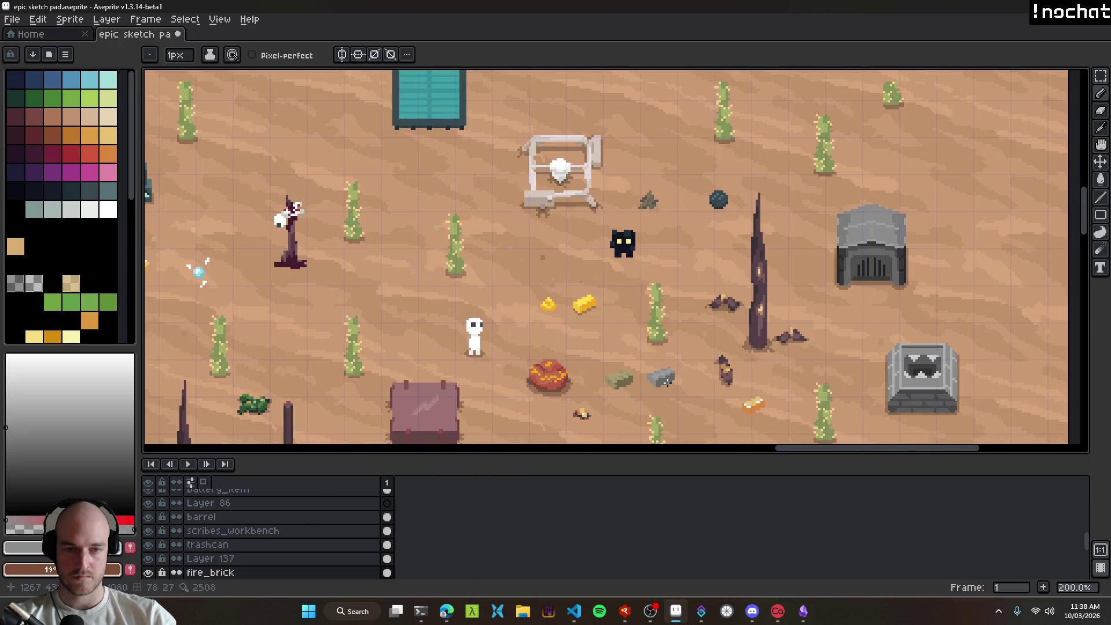
{"action": "scroll", "coordinate": [694, 392], "scroll_direction": "up", "scroll_amount": 12}
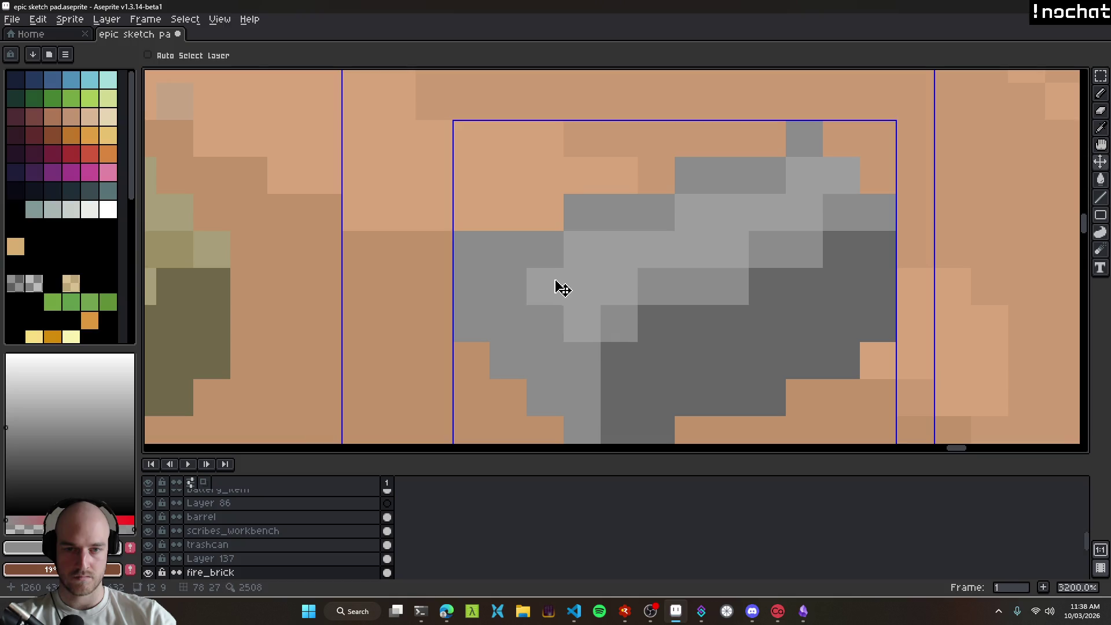
{"action": "scroll", "coordinate": [658, 316], "scroll_direction": "down", "scroll_amount": 12}
{"action": "scroll", "coordinate": [616, 274], "scroll_direction": "up", "scroll_amount": 12}
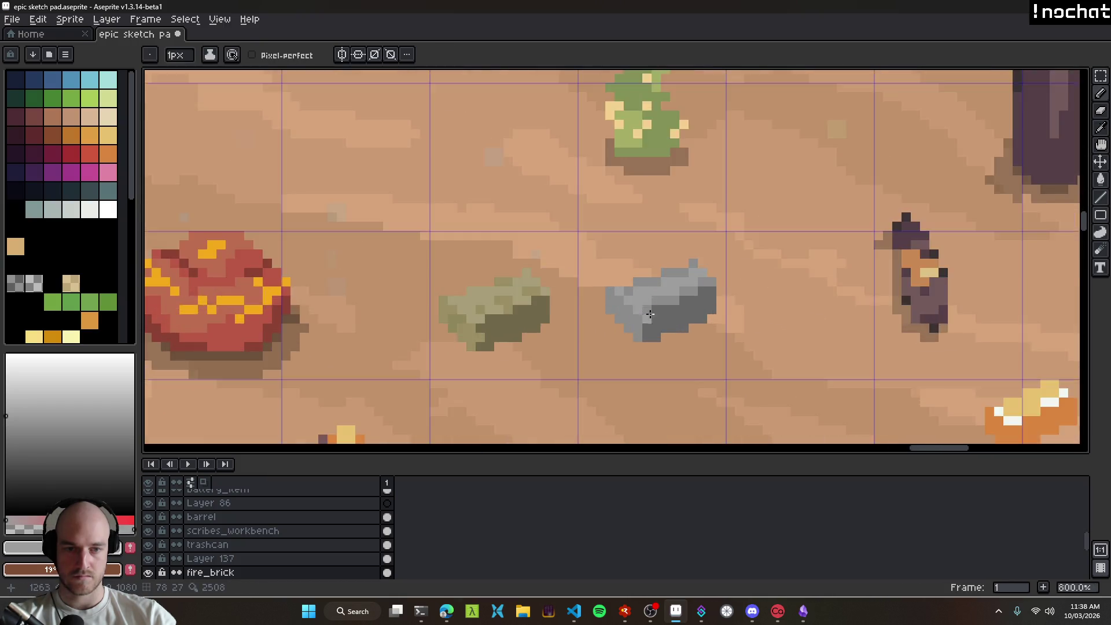
{"action": "scroll", "coordinate": [738, 361], "scroll_direction": "down", "scroll_amount": 8}
{"action": "scroll", "coordinate": [738, 361], "scroll_direction": "down", "scroll_amount": 4}
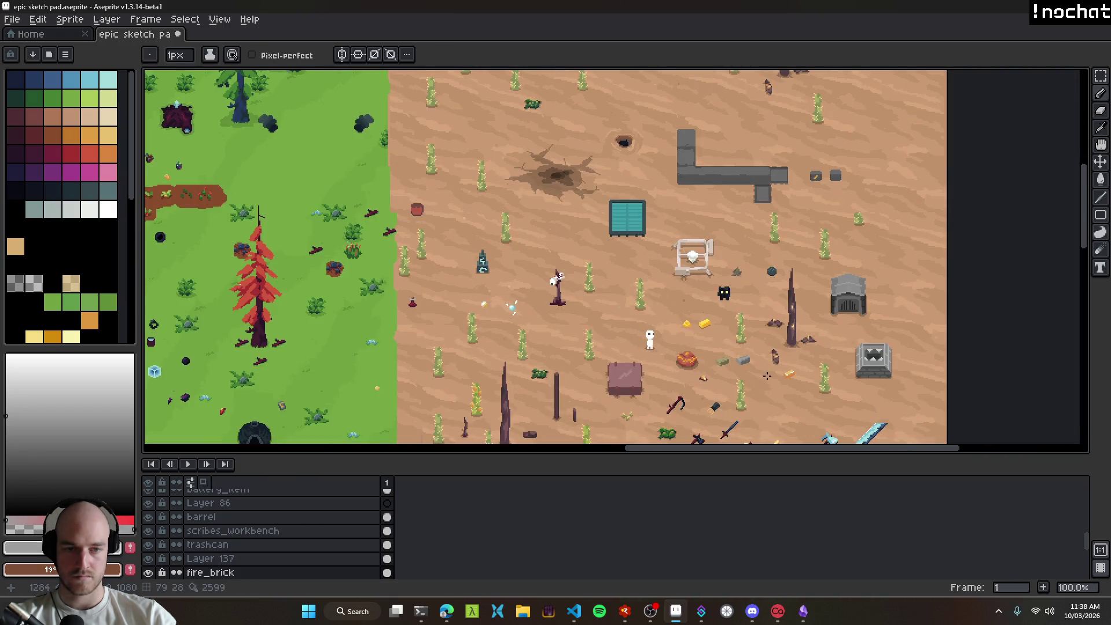
{"action": "scroll", "coordinate": [719, 345], "scroll_direction": "up", "scroll_amount": 4}
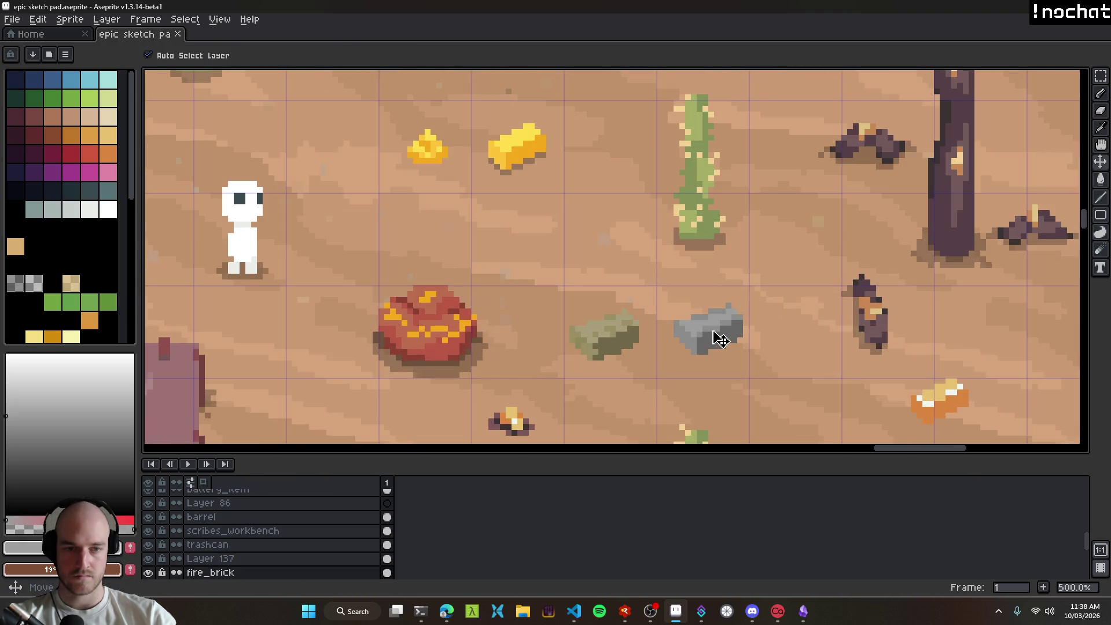
{"action": "scroll", "coordinate": [720, 345], "scroll_direction": "down", "scroll_amount": 4}
{"action": "scroll", "coordinate": [695, 347], "scroll_direction": "up", "scroll_amount": 2}
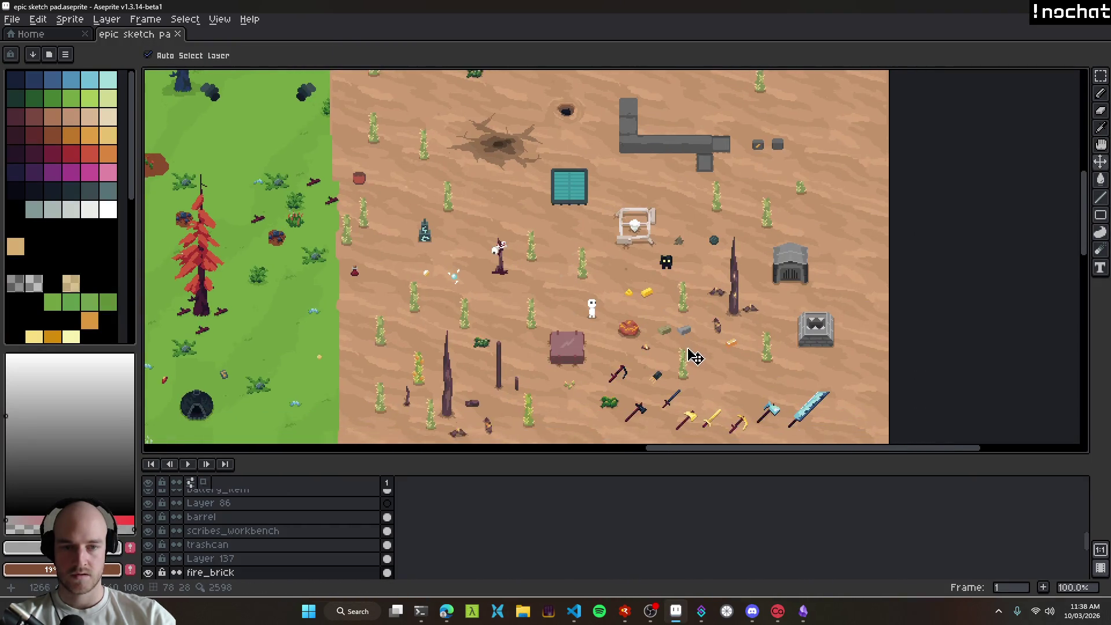
{"action": "scroll", "coordinate": [694, 343], "scroll_direction": "down", "scroll_amount": 2}
{"action": "scroll", "coordinate": [666, 324], "scroll_direction": "up", "scroll_amount": 3}
{"action": "left_click", "coordinate": [665, 321]}
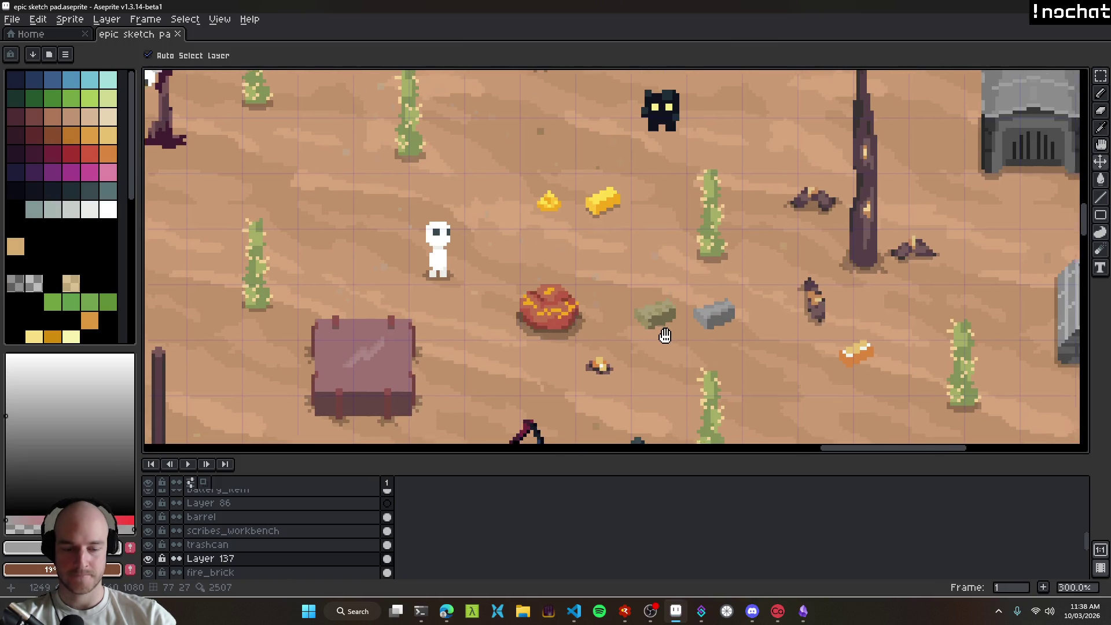
Step: Marquee-select the green rock on Layer 137 and darken it with Hue/Saturation, shifting its hue left
{"action": "key", "text": "m"}
{"action": "left_click_drag", "start_coordinate": [621, 300], "coordinate": [683, 355]}
{"action": "scroll", "coordinate": [686, 348], "scroll_direction": "down", "scroll_amount": 2}
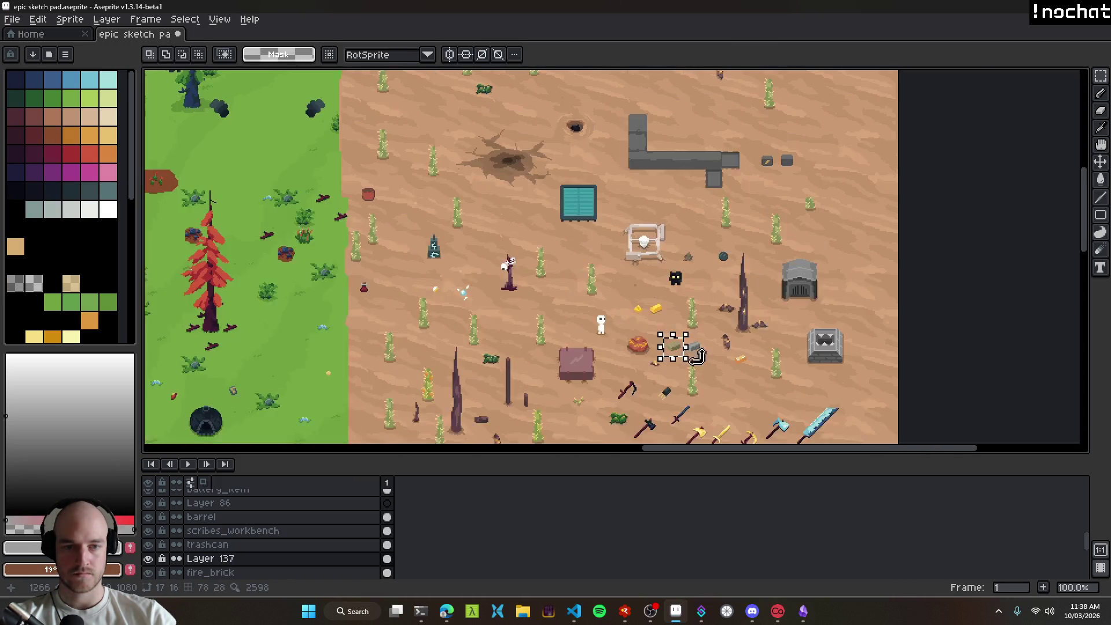
{"action": "scroll", "coordinate": [689, 343], "scroll_direction": "up", "scroll_amount": 1}
{"action": "key", "text": "ctrl+u"}
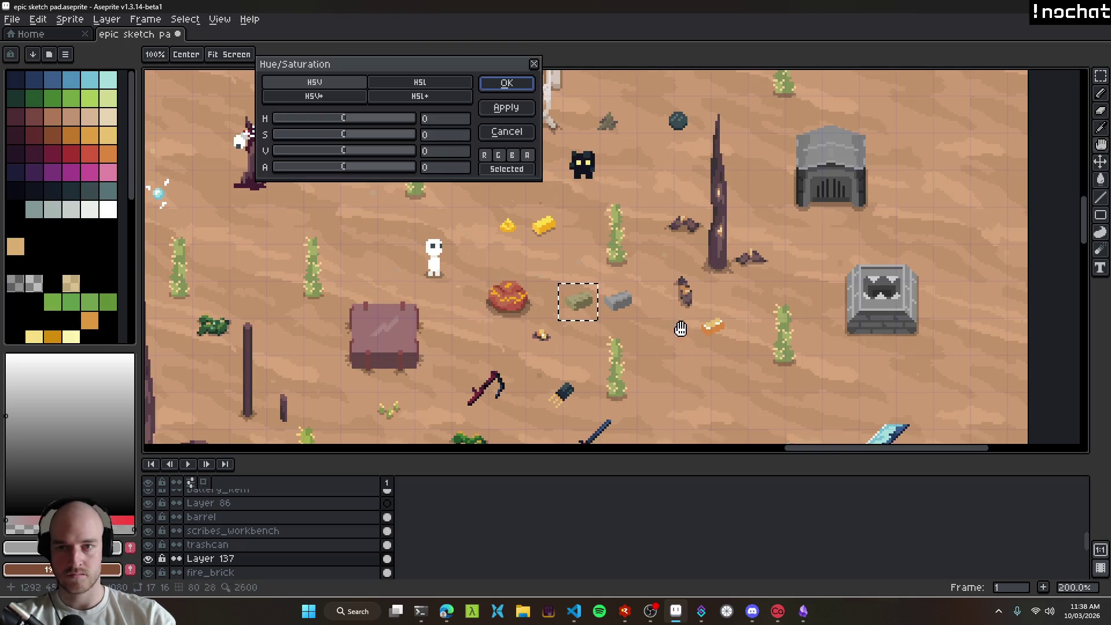
{"action": "left_click_drag", "start_coordinate": [341, 151], "coordinate": [333, 153]}
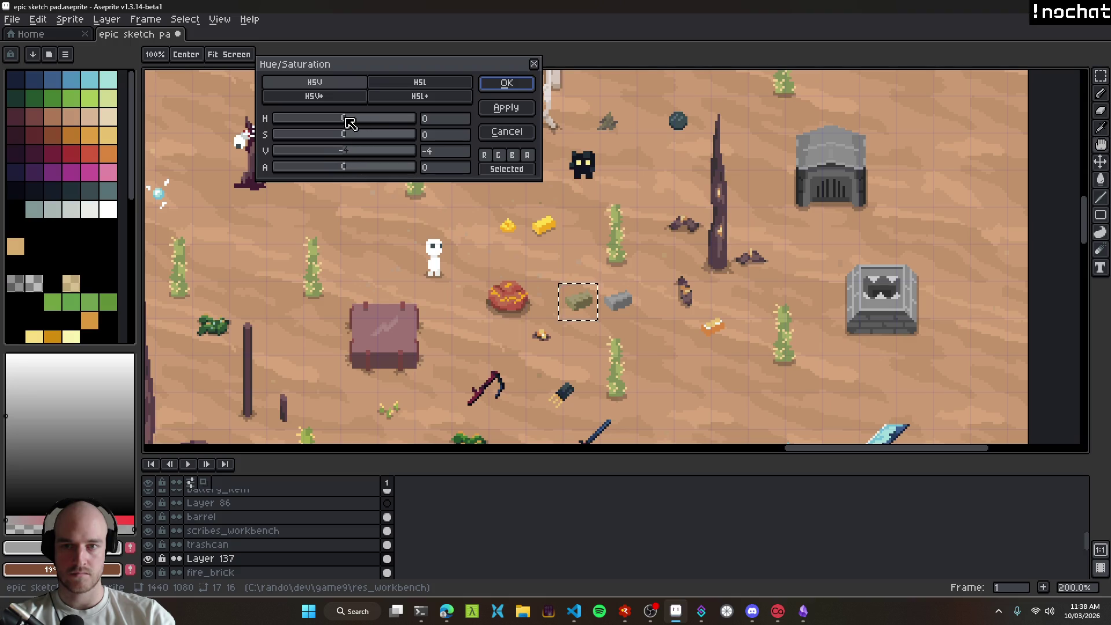
{"action": "left_click_drag", "start_coordinate": [356, 124], "coordinate": [342, 123]}
{"action": "left_click", "coordinate": [507, 83]}
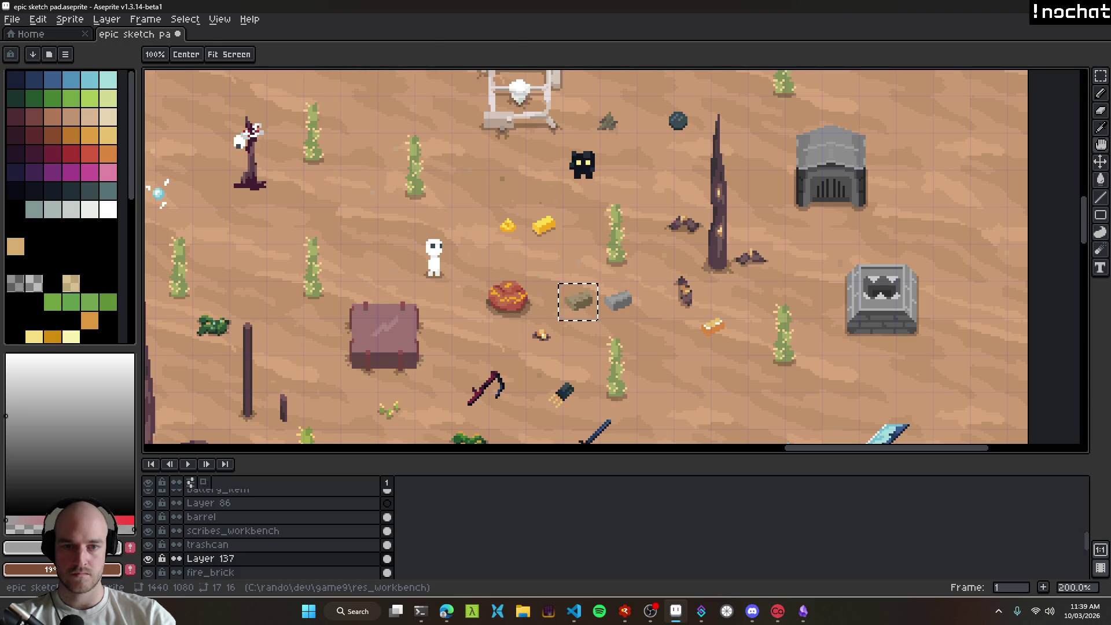
{"action": "scroll", "coordinate": [685, 329], "scroll_direction": "down", "scroll_amount": 2}
Step: Bring the forest side of the map into view and move the grey brick to a new spot
{"action": "scroll", "coordinate": [686, 329], "scroll_direction": "up", "scroll_amount": 1}
{"action": "key", "text": "v"}
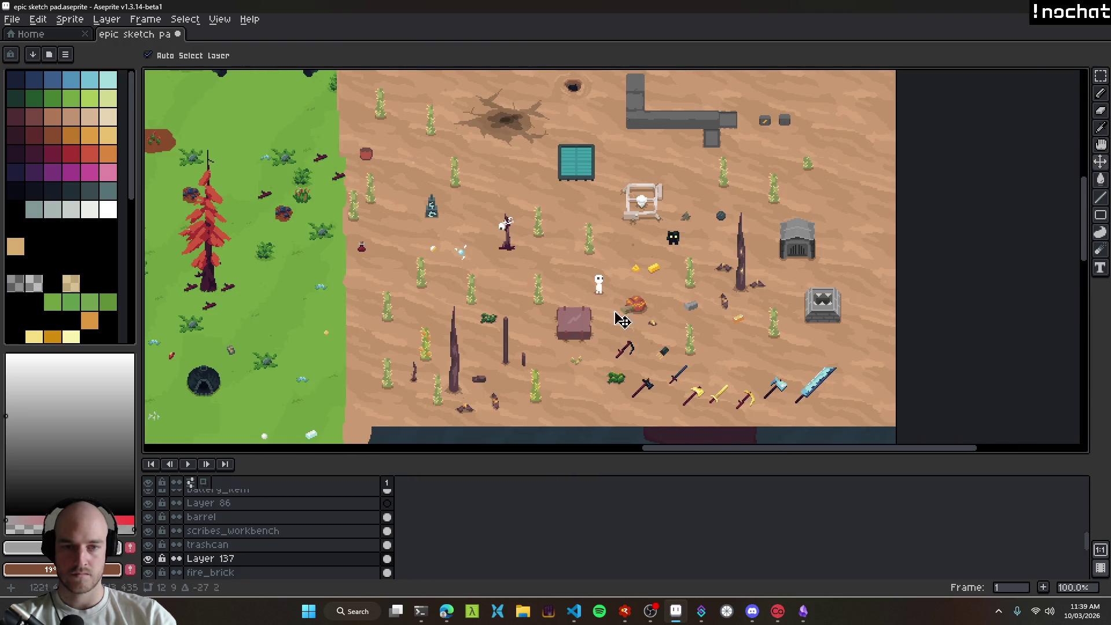
{"action": "scroll", "coordinate": [292, 339], "scroll_direction": "up", "scroll_amount": 1}
{"action": "left_click_drag", "start_coordinate": [292, 338], "coordinate": [554, 330]}
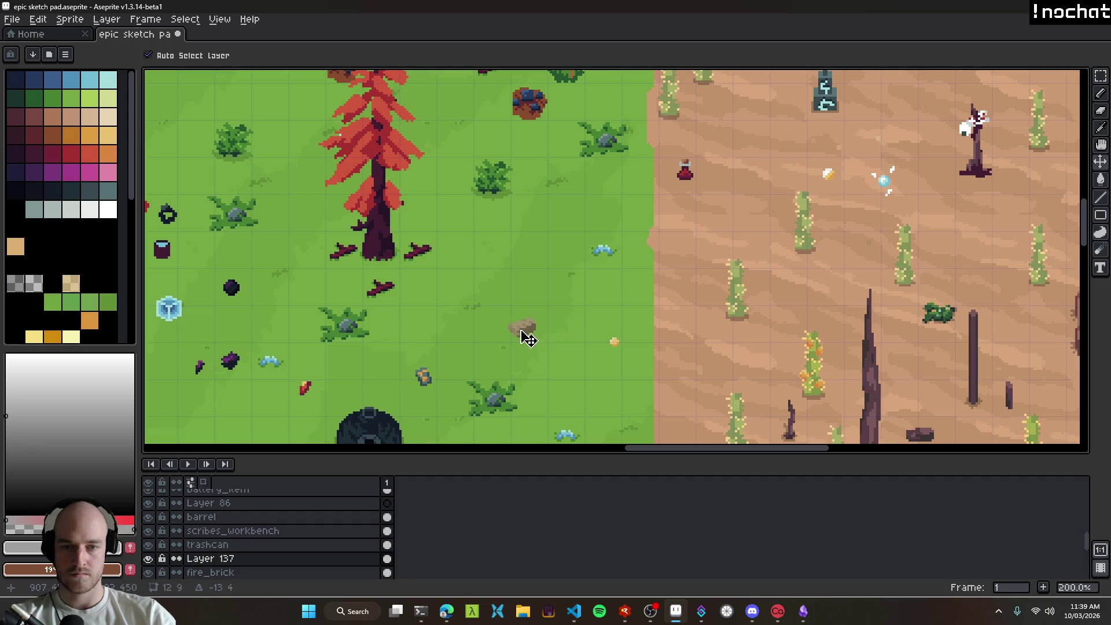
{"action": "scroll", "coordinate": [559, 353], "scroll_direction": "down", "scroll_amount": 2}
{"action": "scroll", "coordinate": [440, 314], "scroll_direction": "up", "scroll_amount": 1}
{"action": "mouse_move", "coordinate": [811, 281]}
{"action": "left_mouse_down"}
{"action": "mouse_move", "coordinate": [416, 304]}
{"action": "mouse_move", "coordinate": [453, 293]}
{"action": "left_mouse_up"}
{"action": "scroll", "coordinate": [417, 304], "scroll_direction": "up", "scroll_amount": 2}
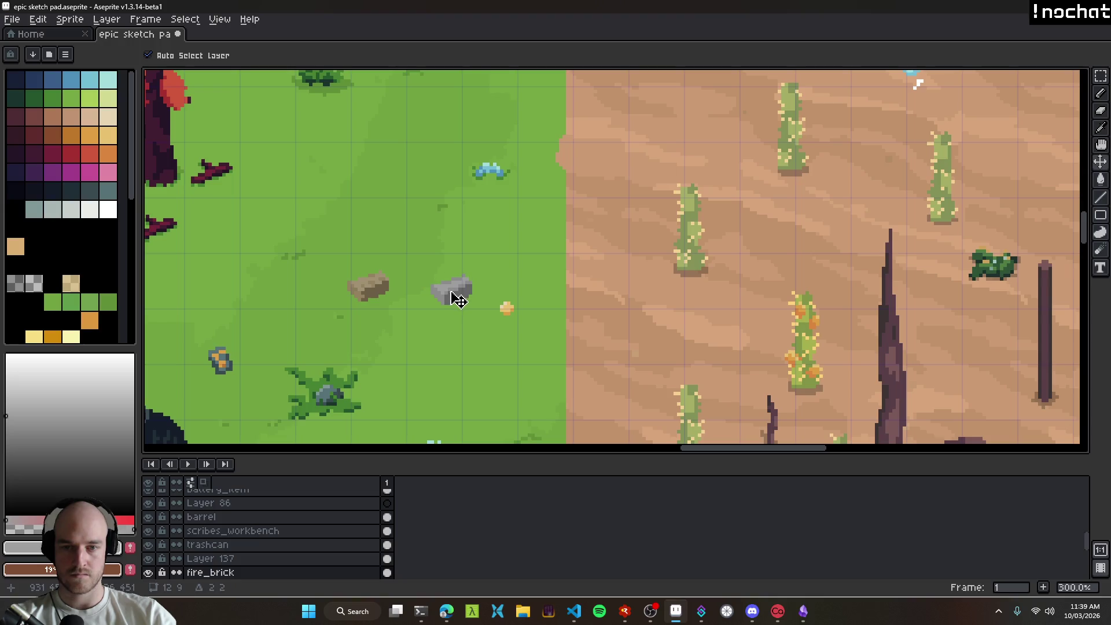
{"action": "scroll", "coordinate": [463, 315], "scroll_direction": "down", "scroll_amount": 2}
{"action": "scroll", "coordinate": [466, 323], "scroll_direction": "up", "scroll_amount": 8}
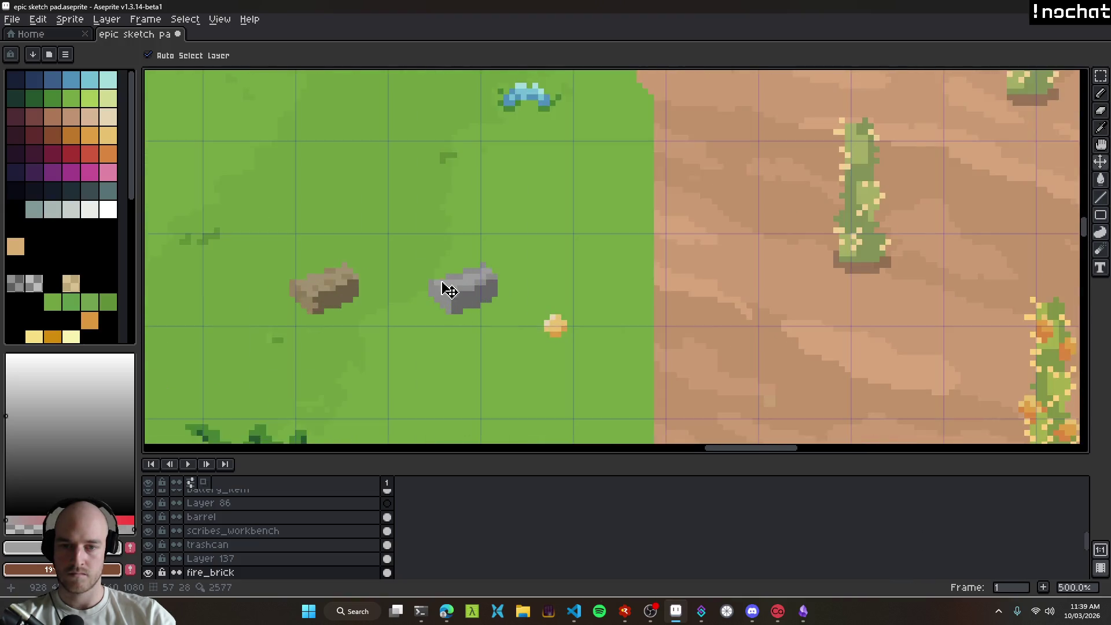
Step: Paint light-grey highlights across the grey brick's top edge, undoing the last stroke
{"action": "key", "text": "b"}
{"action": "mouse_move", "coordinate": [517, 314]}
{"action": "left_mouse_down"}
{"action": "mouse_move", "coordinate": [562, 310]}
{"action": "mouse_move", "coordinate": [603, 286]}
{"action": "left_mouse_up"}
{"action": "scroll", "coordinate": [603, 286], "scroll_direction": "down", "scroll_amount": 8}
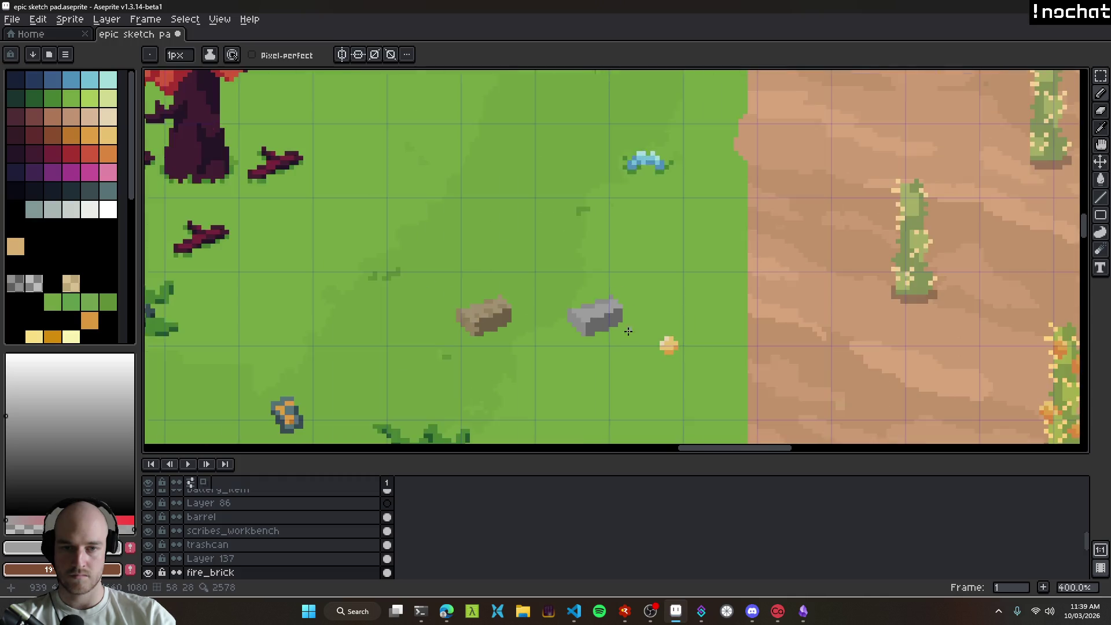
{"action": "scroll", "coordinate": [645, 348], "scroll_direction": "up", "scroll_amount": 9}
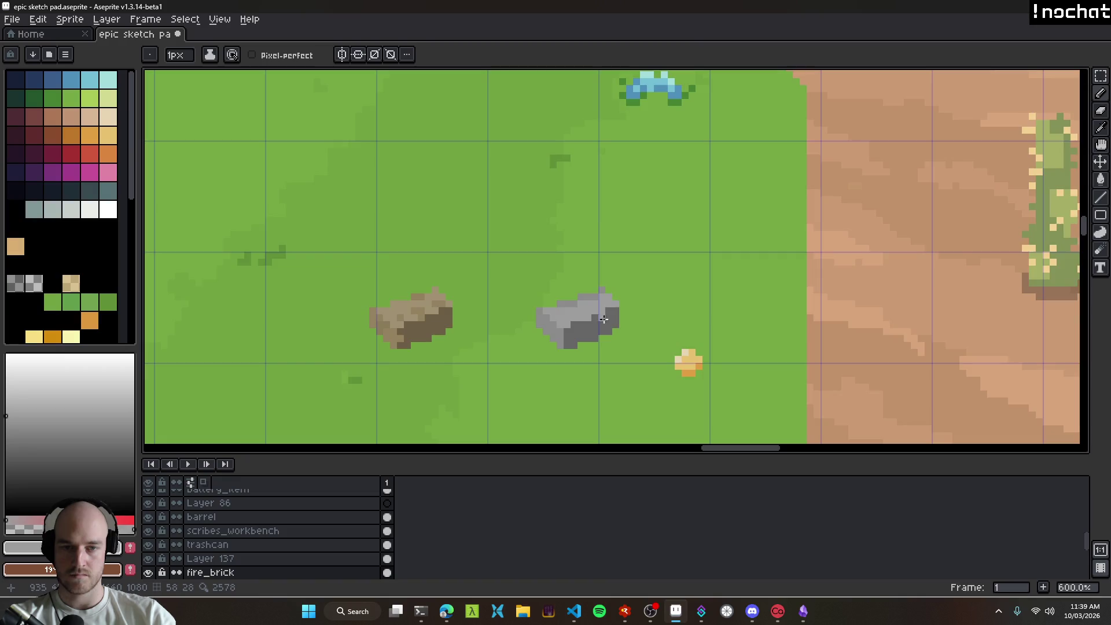
{"action": "left_click_drag", "start_coordinate": [539, 285], "coordinate": [619, 252]}
{"action": "scroll", "coordinate": [674, 324], "scroll_direction": "down", "scroll_amount": 8}
{"action": "key", "text": "ctrl+z"}
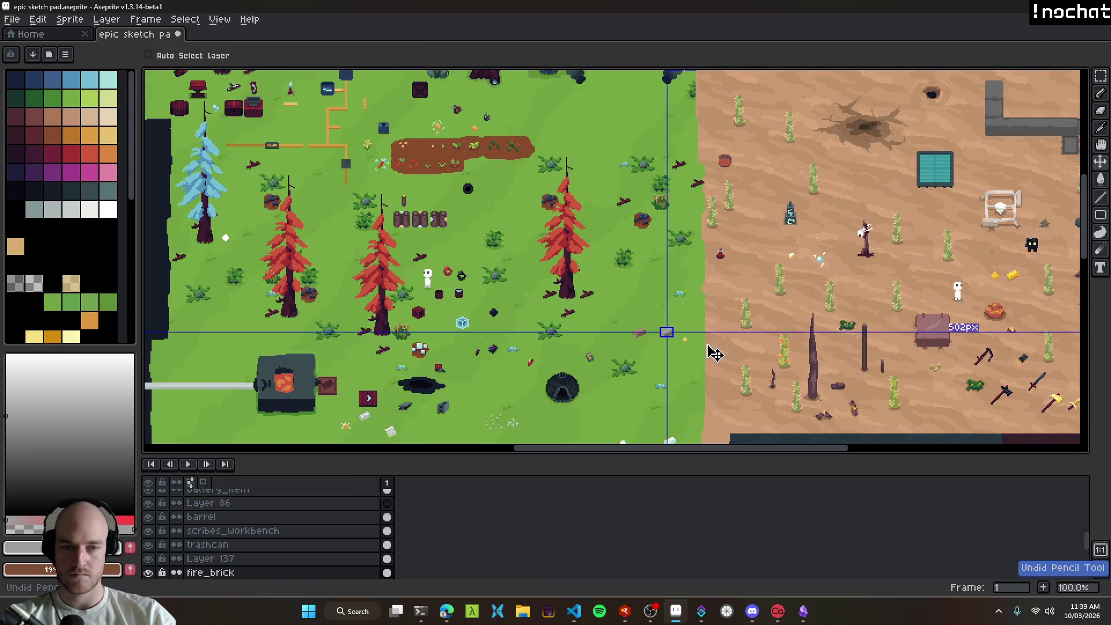
{"action": "scroll", "coordinate": [686, 340], "scroll_direction": "up", "scroll_amount": 5}
{"action": "scroll", "coordinate": [595, 315], "scroll_direction": "up", "scroll_amount": 7}
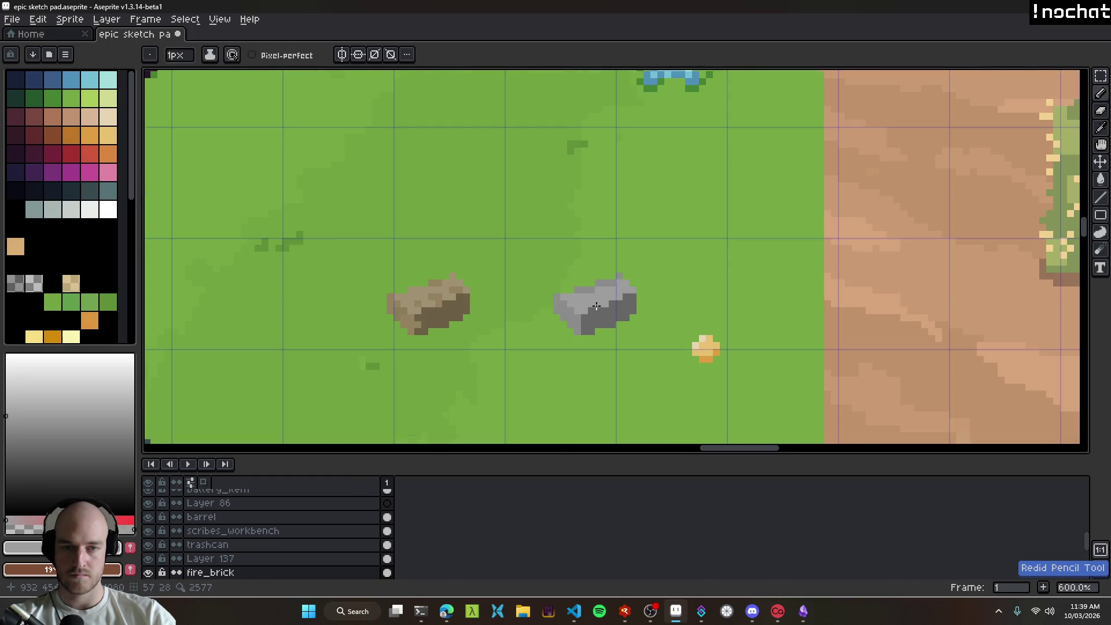
Step: Shade the grey brick's right edge with dark grey and save the sketch
{"action": "left_click", "coordinate": [693, 238]}
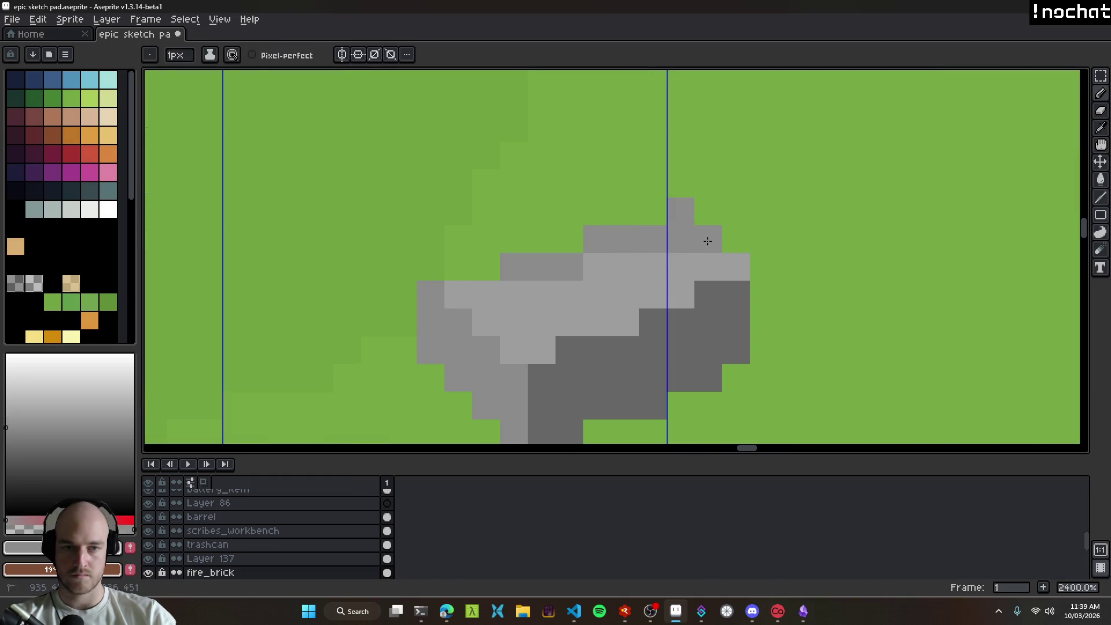
{"action": "left_click_drag", "start_coordinate": [708, 265], "coordinate": [734, 258]}
{"action": "scroll", "coordinate": [734, 259], "scroll_direction": "down", "scroll_amount": 9}
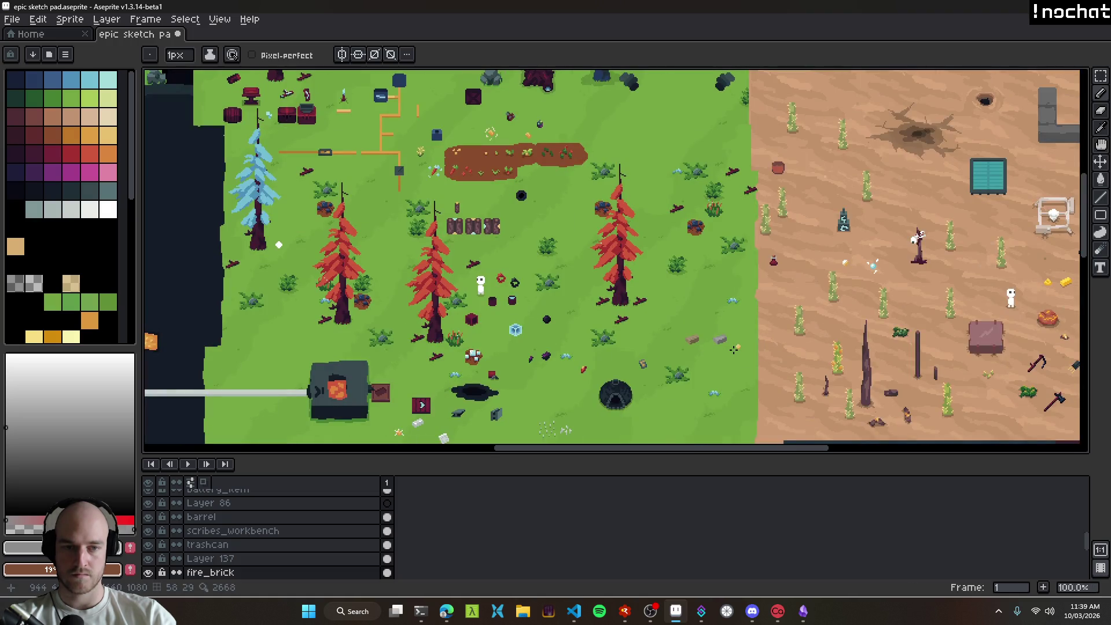
{"action": "key", "text": "ctrl+s"}
{"action": "scroll", "coordinate": [731, 347], "scroll_direction": "up", "scroll_amount": 5}
Step: Pick a lighter grey and try a highlight pixel on the brick, undoing the stray one
{"action": "key", "text": "v"}
{"action": "scroll", "coordinate": [683, 336], "scroll_direction": "down", "scroll_amount": 5}
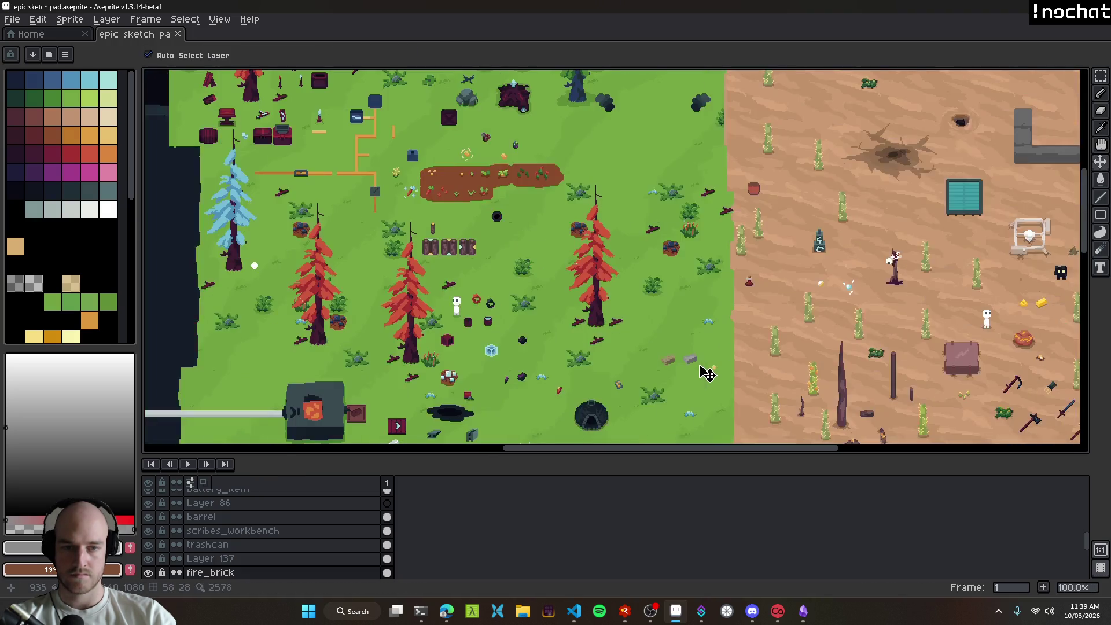
{"action": "scroll", "coordinate": [642, 341], "scroll_direction": "up", "scroll_amount": 1}
{"action": "scroll", "coordinate": [664, 345], "scroll_direction": "up", "scroll_amount": 6}
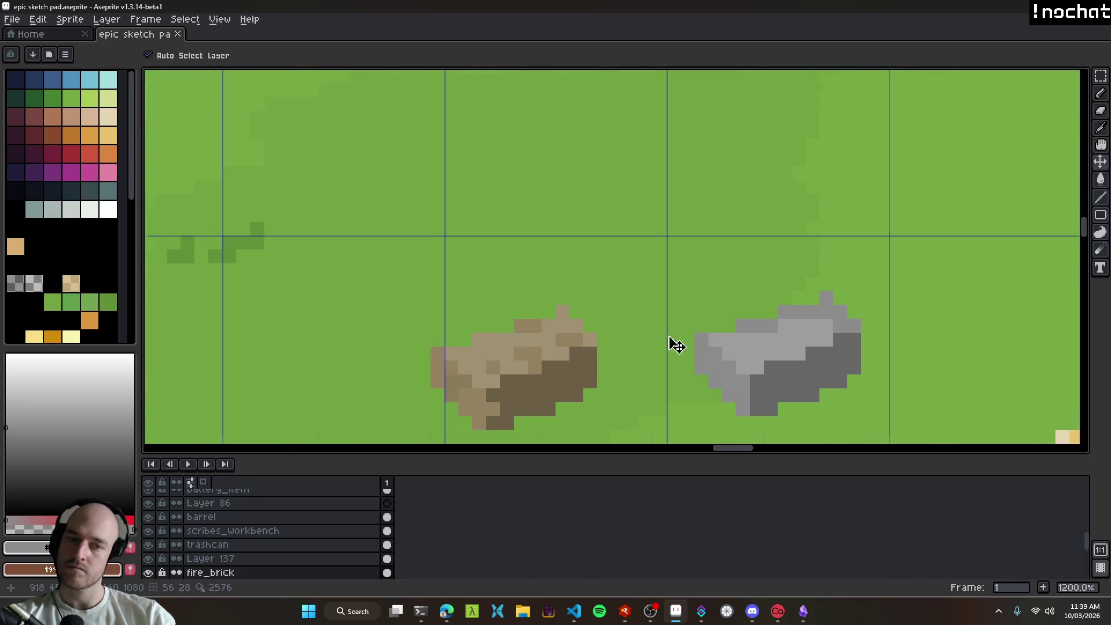
{"action": "scroll", "coordinate": [664, 346], "scroll_direction": "up", "scroll_amount": 1}
{"action": "left_click", "coordinate": [51, 401]}
{"action": "key", "text": "b"}
{"action": "left_click", "coordinate": [617, 314]}
{"action": "key", "text": "ctrl+z"}
Step: Paint a row of light-grey highlight pixels along the brick top, then undo them
{"action": "left_click", "coordinate": [644, 302]}
{"action": "left_click", "coordinate": [630, 303]}
{"action": "left_click", "coordinate": [658, 298]}
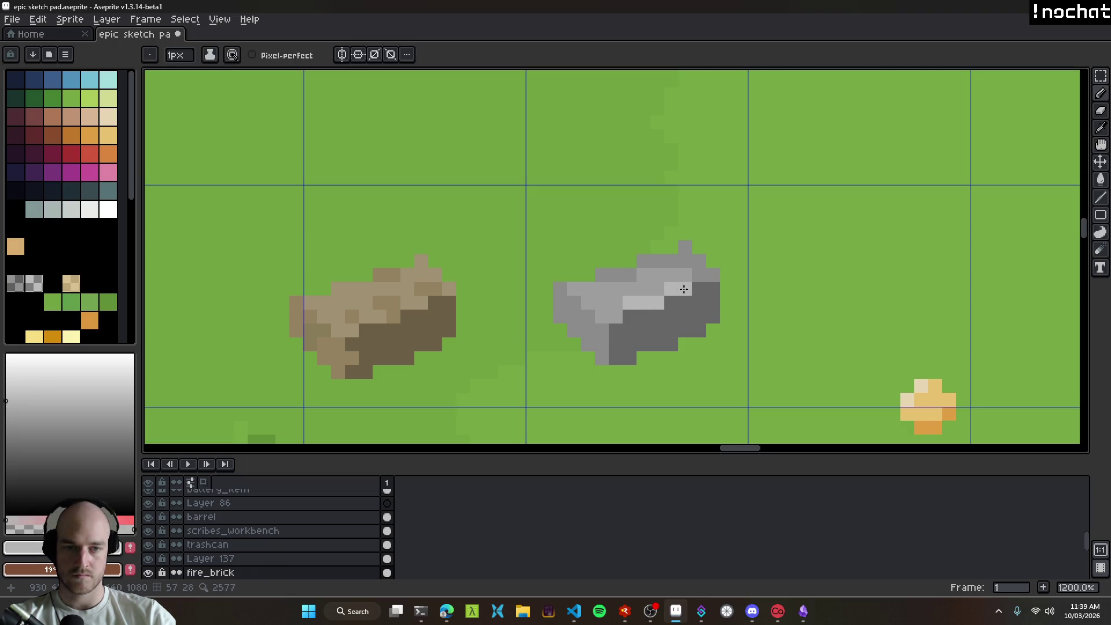
{"action": "scroll", "coordinate": [751, 342], "scroll_direction": "down", "scroll_amount": 7}
{"action": "scroll", "coordinate": [755, 364], "scroll_direction": "up", "scroll_amount": 5}
{"action": "key", "text": "ctrl+z"}
{"action": "key", "text": "ctrl+z"}
{"action": "scroll", "coordinate": [602, 318], "scroll_direction": "up", "scroll_amount": 3}
{"action": "scroll", "coordinate": [655, 339], "scroll_direction": "down", "scroll_amount": 3}
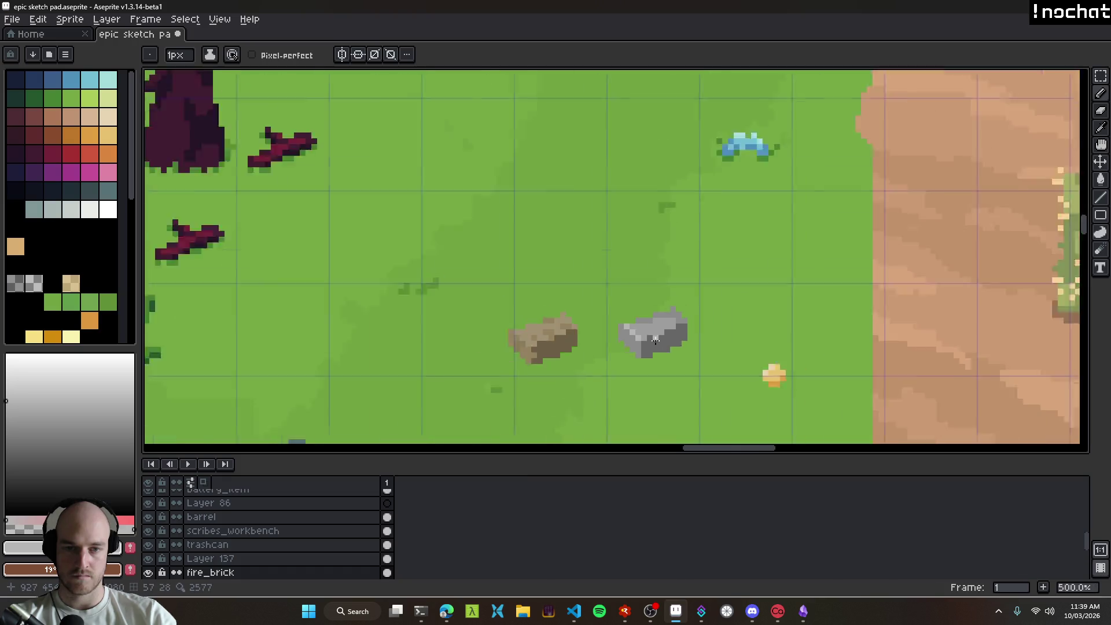
{"action": "scroll", "coordinate": [655, 339], "scroll_direction": "down", "scroll_amount": 5}
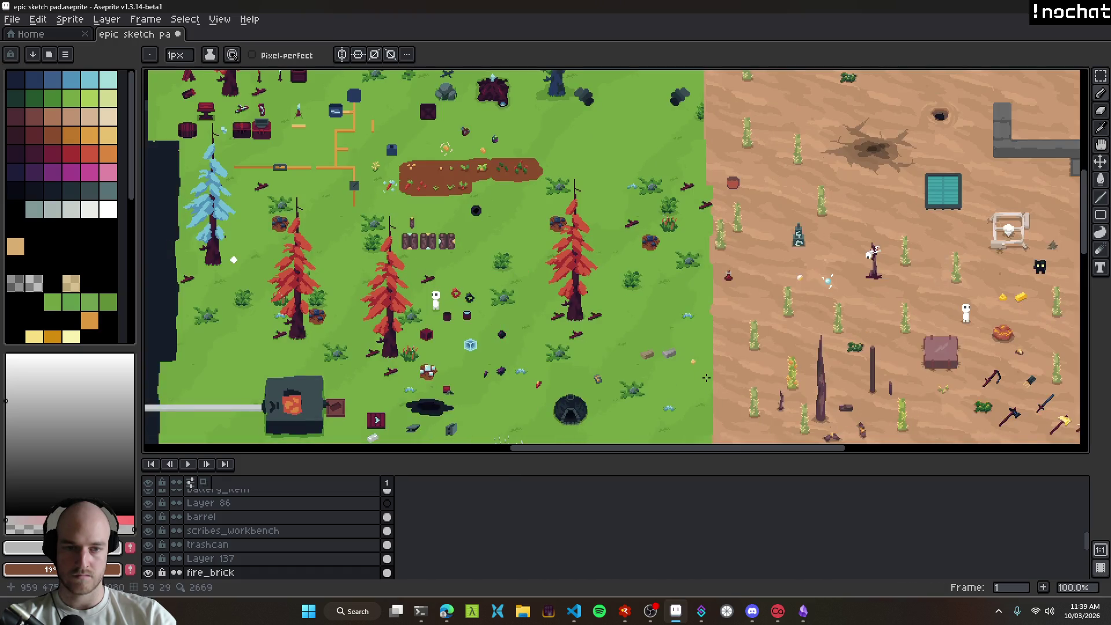
Step: Move the brown brick out of the grassland into the desert area
{"action": "left_click_drag", "start_coordinate": [707, 378], "coordinate": [654, 359]}
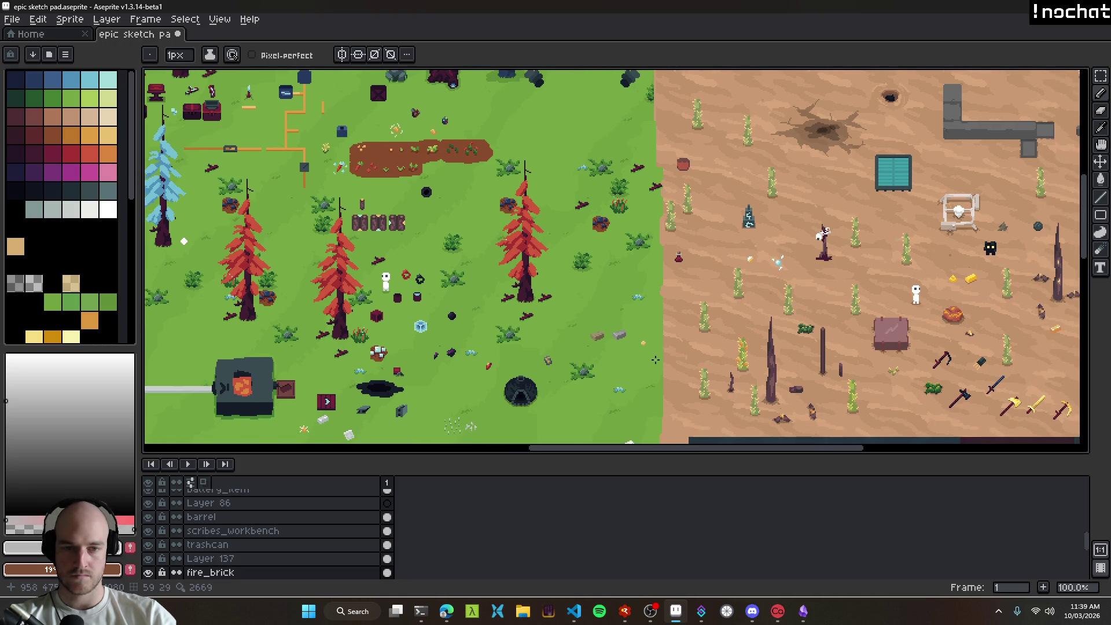
{"action": "scroll", "coordinate": [656, 360], "scroll_direction": "up", "scroll_amount": 3}
{"action": "scroll", "coordinate": [603, 297], "scroll_direction": "down", "scroll_amount": 2}
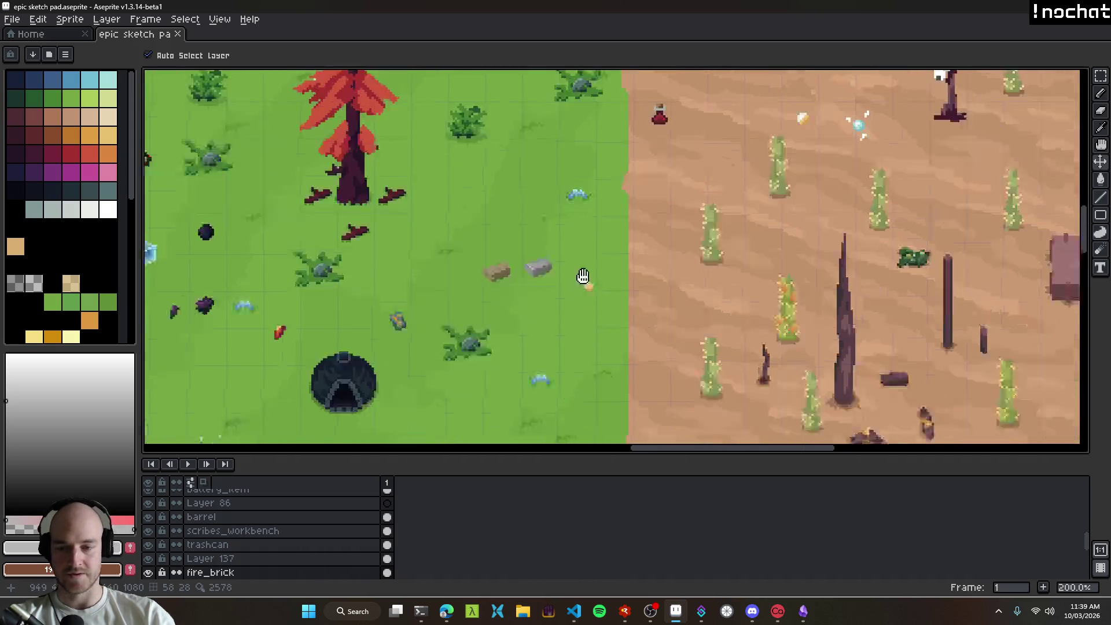
{"action": "left_click_drag", "start_coordinate": [612, 288], "coordinate": [467, 241]}
{"action": "left_click_drag", "start_coordinate": [391, 243], "coordinate": [916, 300]}
{"action": "left_click_drag", "start_coordinate": [998, 294], "coordinate": [641, 288]}
Step: Place the grey brick by the white figure with the brown brick beside it, selecting the brown brick's layer
{"action": "scroll", "coordinate": [610, 303], "scroll_direction": "up", "scroll_amount": 1}
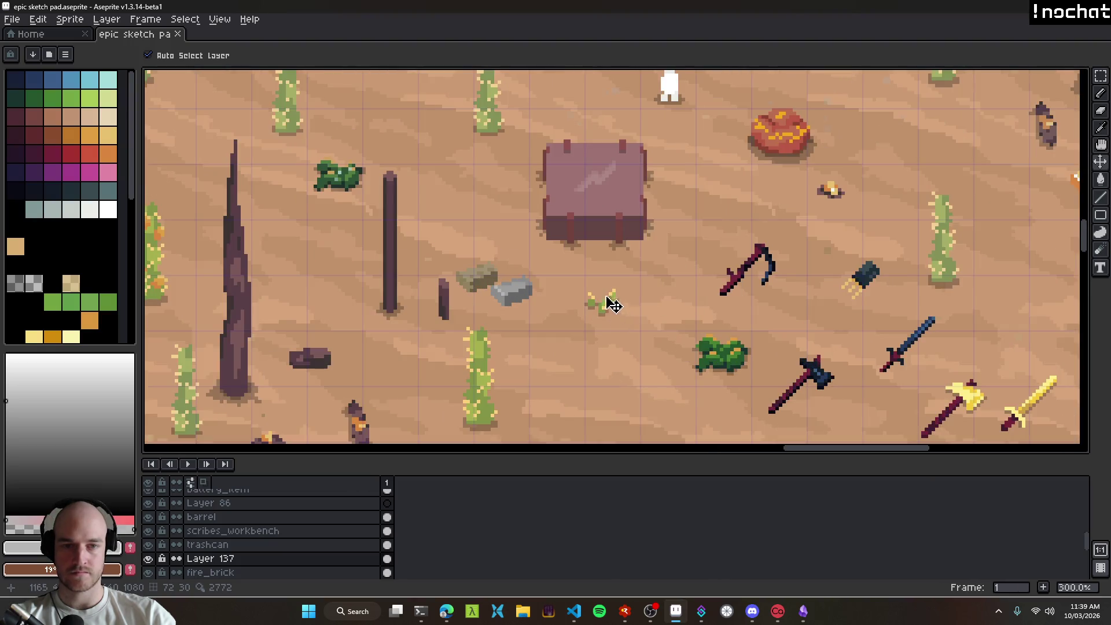
{"action": "scroll", "coordinate": [614, 307], "scroll_direction": "up", "scroll_amount": 2}
{"action": "mouse_move", "coordinate": [538, 372]}
{"action": "left_mouse_down"}
{"action": "mouse_move", "coordinate": [724, 169]}
{"action": "mouse_move", "coordinate": [697, 169]}
{"action": "mouse_move", "coordinate": [709, 175]}
{"action": "mouse_move", "coordinate": [673, 203]}
{"action": "mouse_move", "coordinate": [781, 298]}
{"action": "mouse_move", "coordinate": [831, 238]}
{"action": "left_mouse_up"}
{"action": "scroll", "coordinate": [714, 180], "scroll_direction": "down", "scroll_amount": 1}
{"action": "left_click_drag", "start_coordinate": [514, 313], "coordinate": [828, 228]}
{"action": "scroll", "coordinate": [822, 228], "scroll_direction": "up", "scroll_amount": 2}
{"action": "left_click", "coordinate": [739, 223]}
{"action": "scroll", "coordinate": [735, 232], "scroll_direction": "down", "scroll_amount": 3}
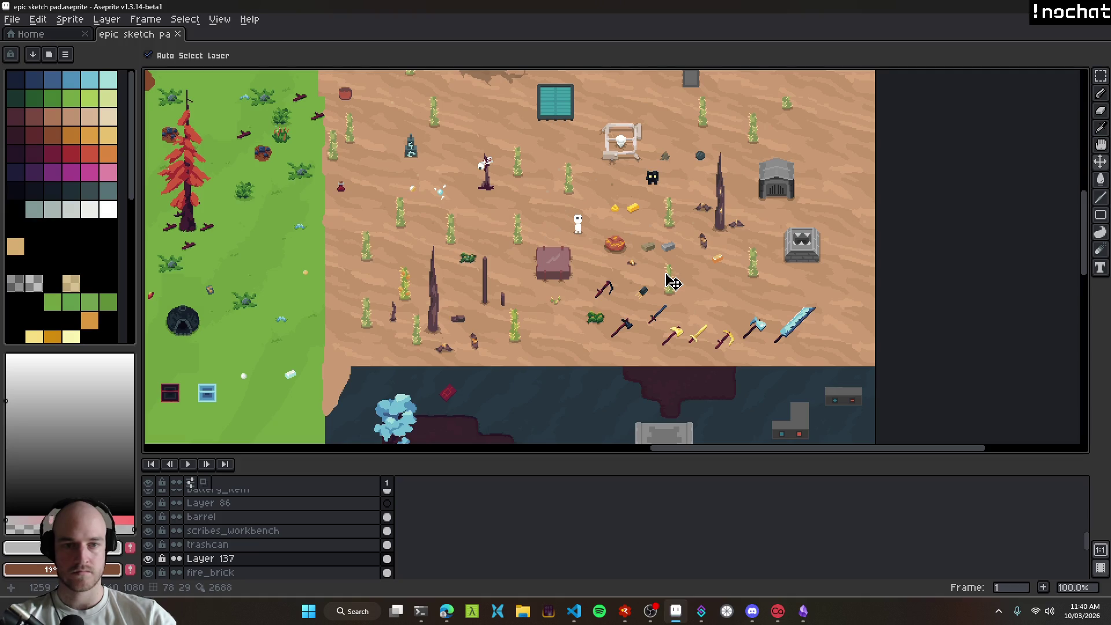
{"action": "scroll", "coordinate": [674, 282], "scroll_direction": "up", "scroll_amount": 1}
{"action": "scroll", "coordinate": [680, 252], "scroll_direction": "down", "scroll_amount": 1}
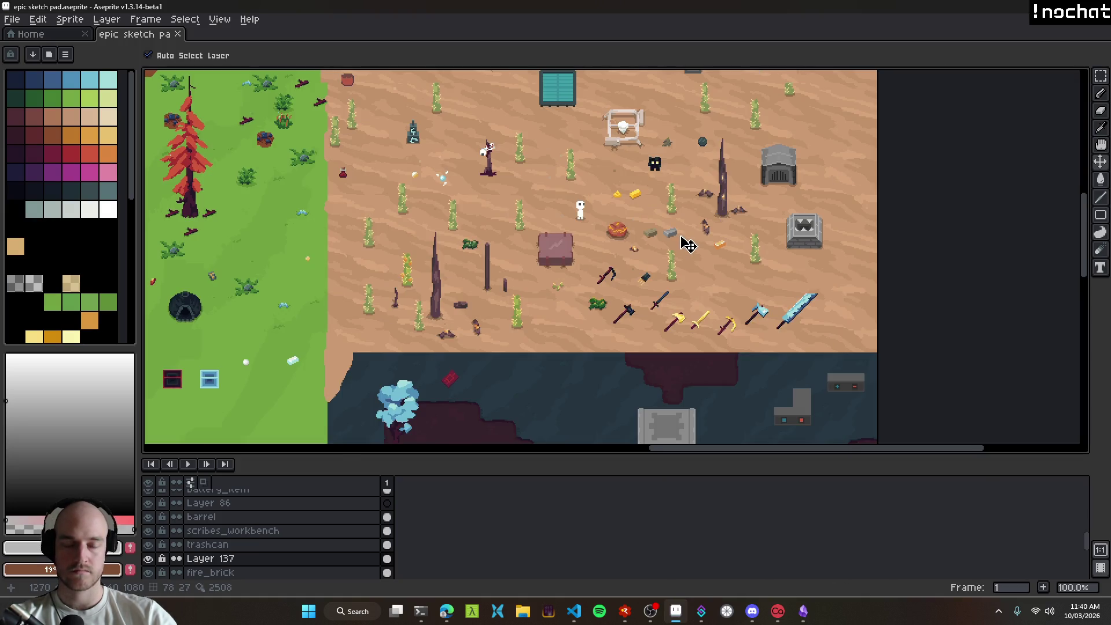
{"action": "scroll", "coordinate": [670, 207], "scroll_direction": "up", "scroll_amount": 1}
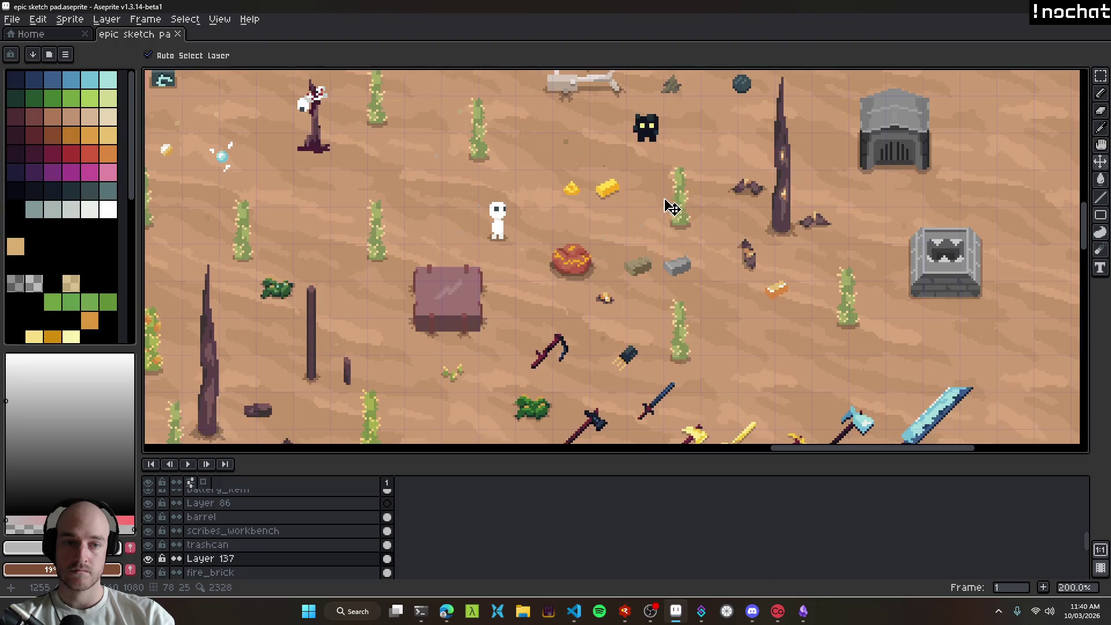
{"action": "scroll", "coordinate": [596, 355], "scroll_direction": "up", "scroll_amount": 1}
{"action": "scroll", "coordinate": [526, 348], "scroll_direction": "up", "scroll_amount": 1}
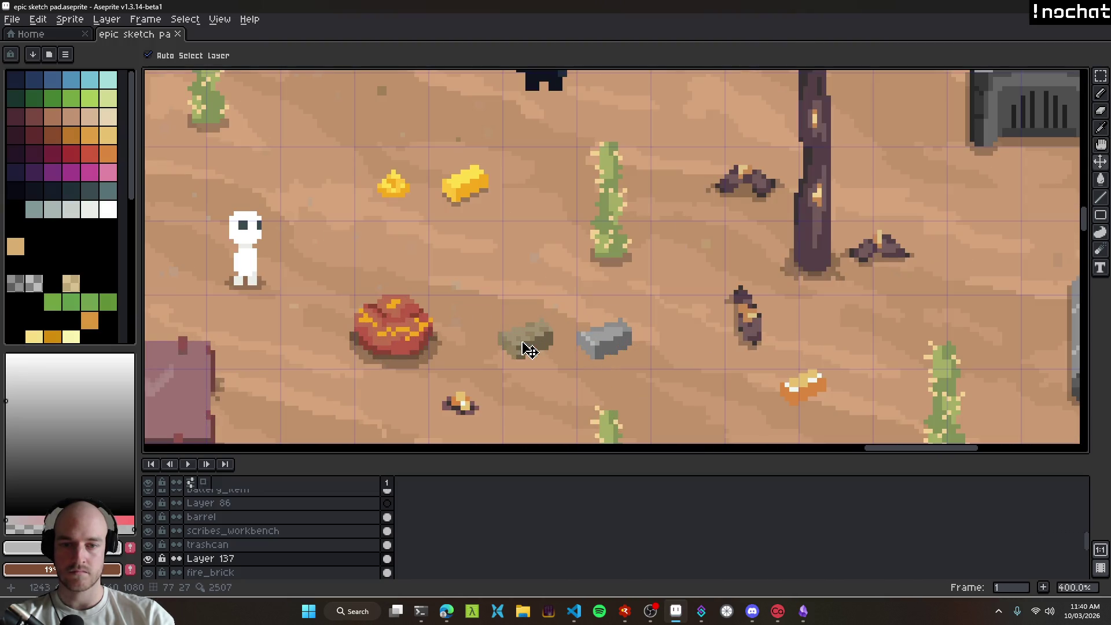
Step: Rename Layer 137 to unfired_brick and nudge the brick slightly left
{"action": "double_click", "coordinate": [626, 295]}
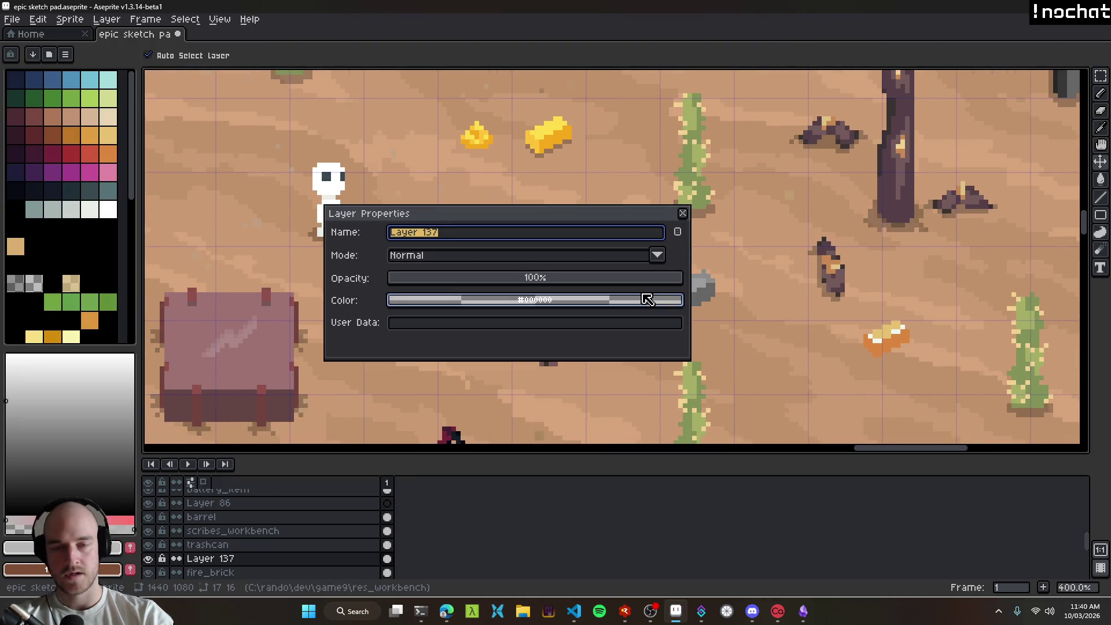
{"action": "type", "text": "unfired"}
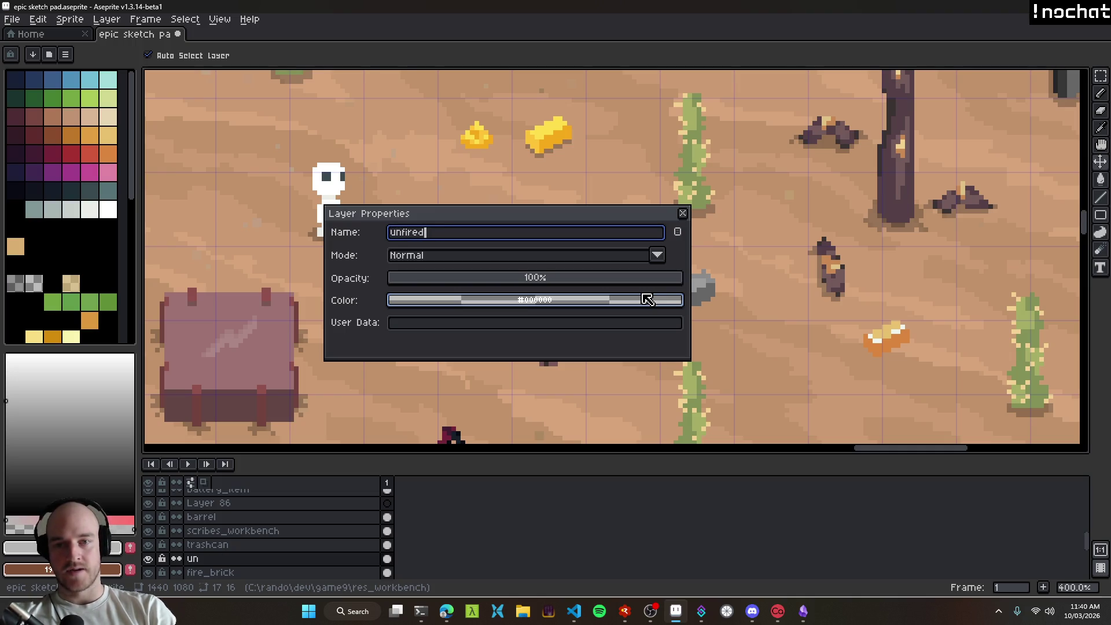
{"action": "type", "text": "_brick"}
{"action": "key", "text": "Return"}
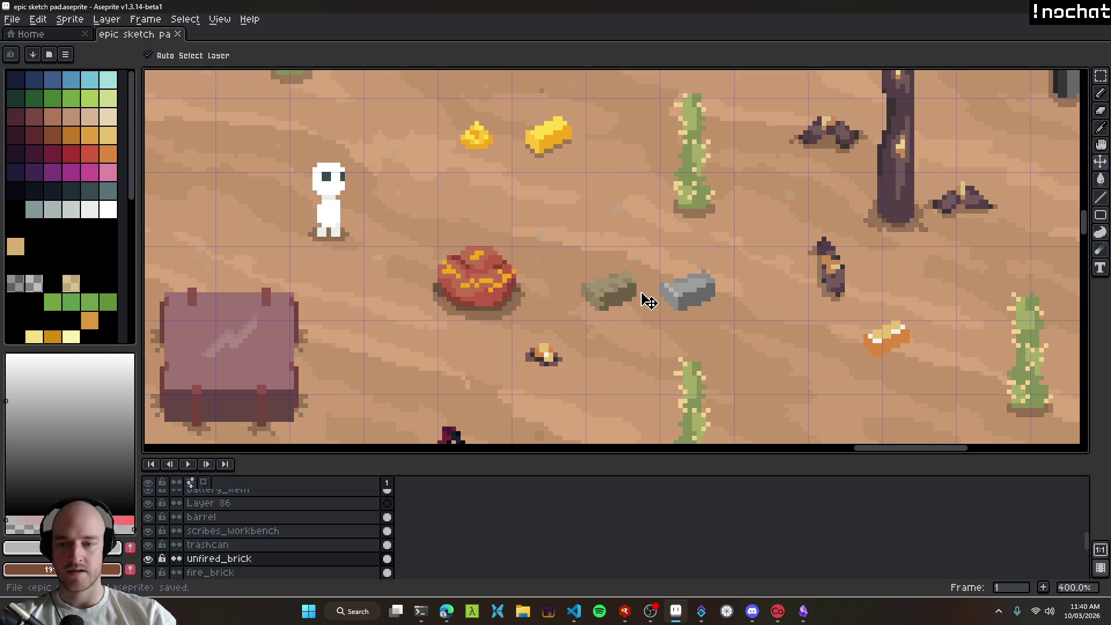
{"action": "mouse_move", "coordinate": [608, 299]}
{"action": "left_mouse_down"}
{"action": "mouse_move", "coordinate": [596, 298]}
{"action": "mouse_move", "coordinate": [656, 291]}
{"action": "left_mouse_up"}
{"action": "scroll", "coordinate": [590, 294], "scroll_direction": "down", "scroll_amount": 3}
{"action": "scroll", "coordinate": [592, 302], "scroll_direction": "up", "scroll_amount": 3}
Step: Export the sprite sheet with the Ctrl+S shortcut
{"action": "key", "text": "ctrl+s"}
{"action": "key", "text": "ctrl+s"}
{"action": "scroll", "coordinate": [694, 317], "scroll_direction": "down", "scroll_amount": 3}
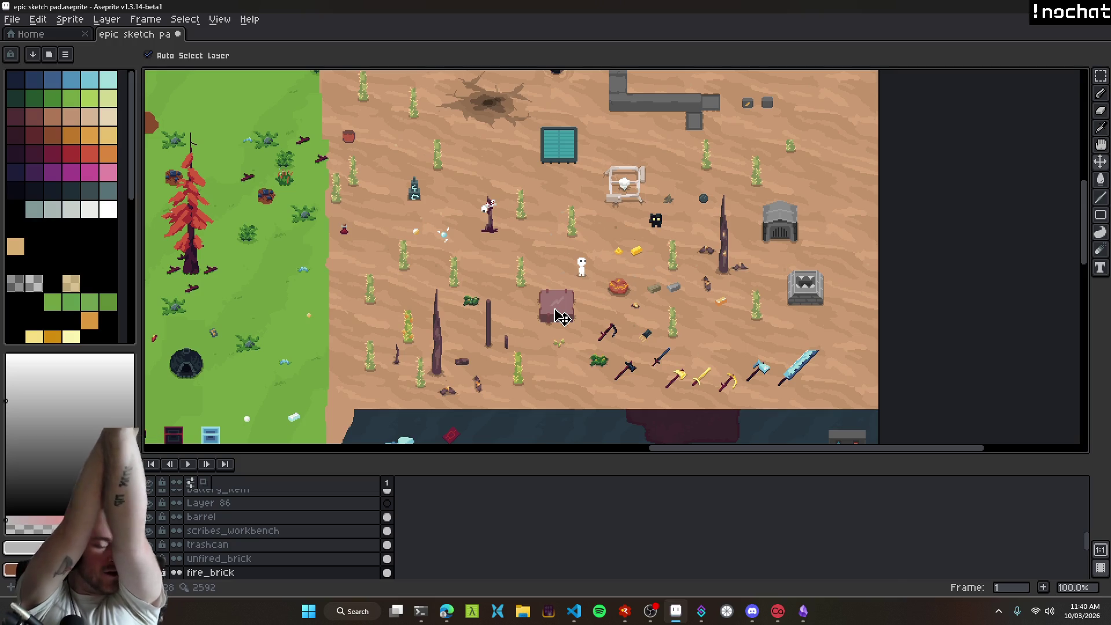
{"action": "scroll", "coordinate": [574, 313], "scroll_direction": "down", "scroll_amount": 2}
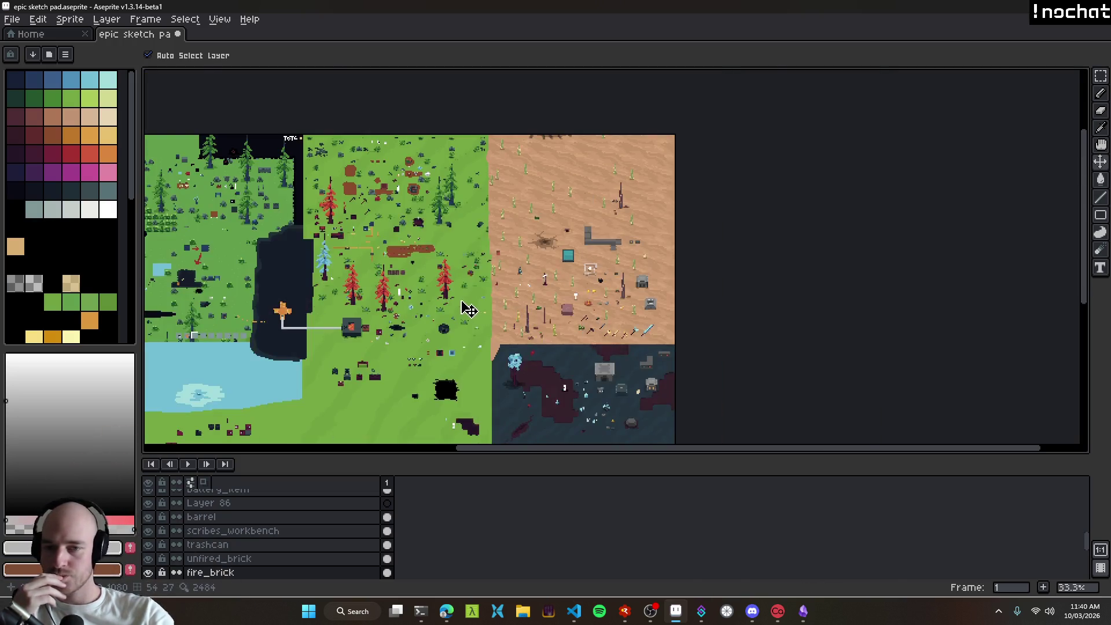
{"action": "scroll", "coordinate": [463, 308], "scroll_direction": "up", "scroll_amount": 2}
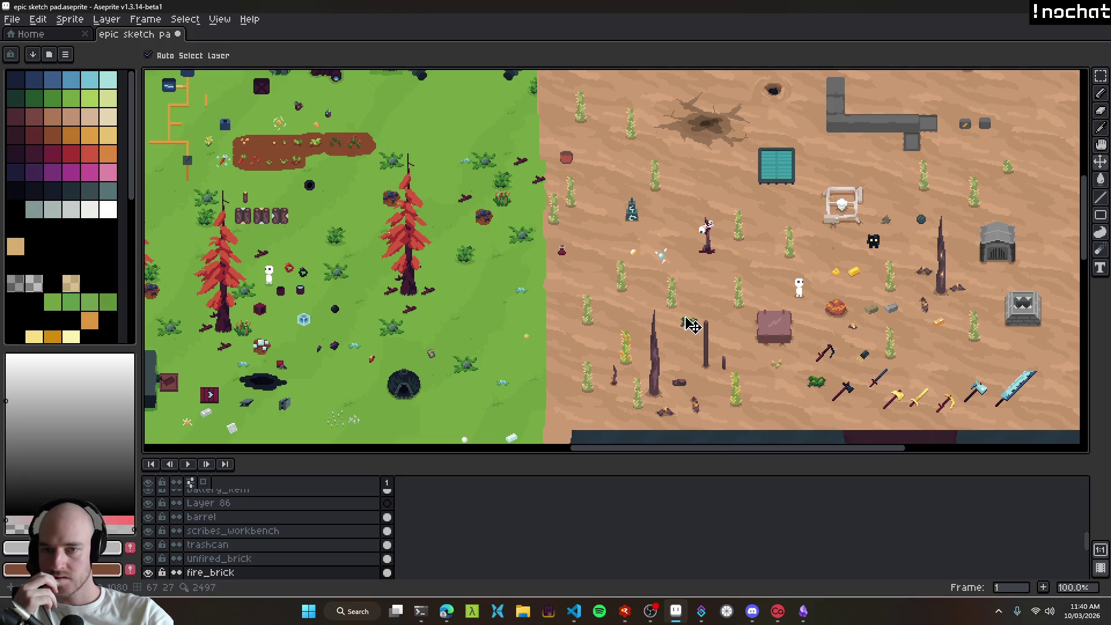
{"action": "scroll", "coordinate": [684, 325], "scroll_direction": "left", "scroll_amount": 2}
{"action": "scroll", "coordinate": [684, 329], "scroll_direction": "up", "scroll_amount": 1}
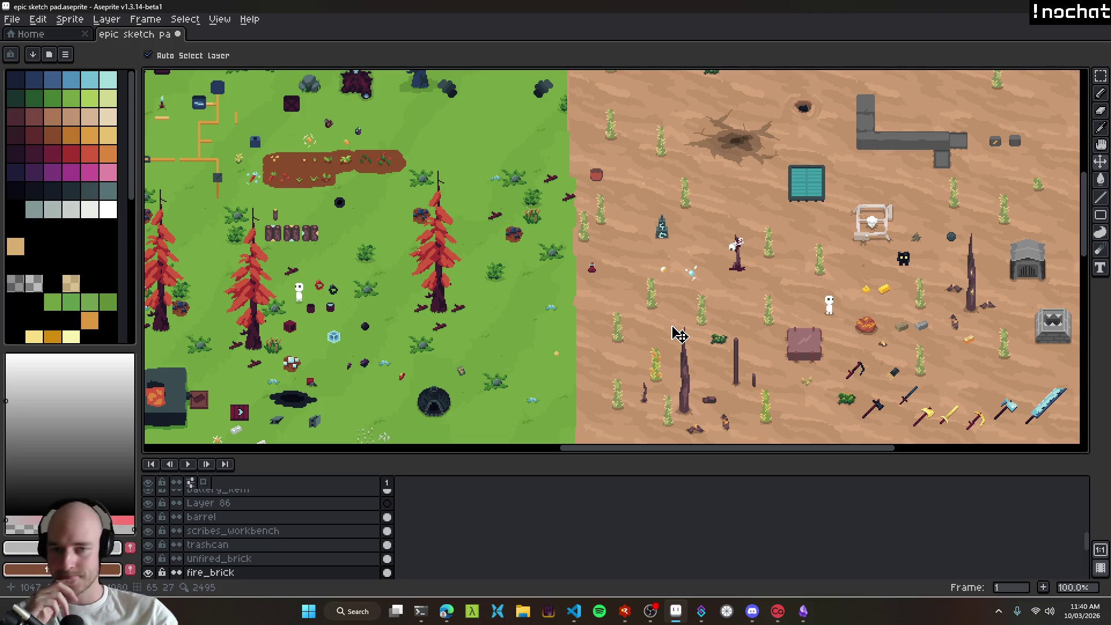
Step: Reposition the map view over the desert, then launch the game build from the debugger with F5
{"action": "left_click", "coordinate": [573, 611]}
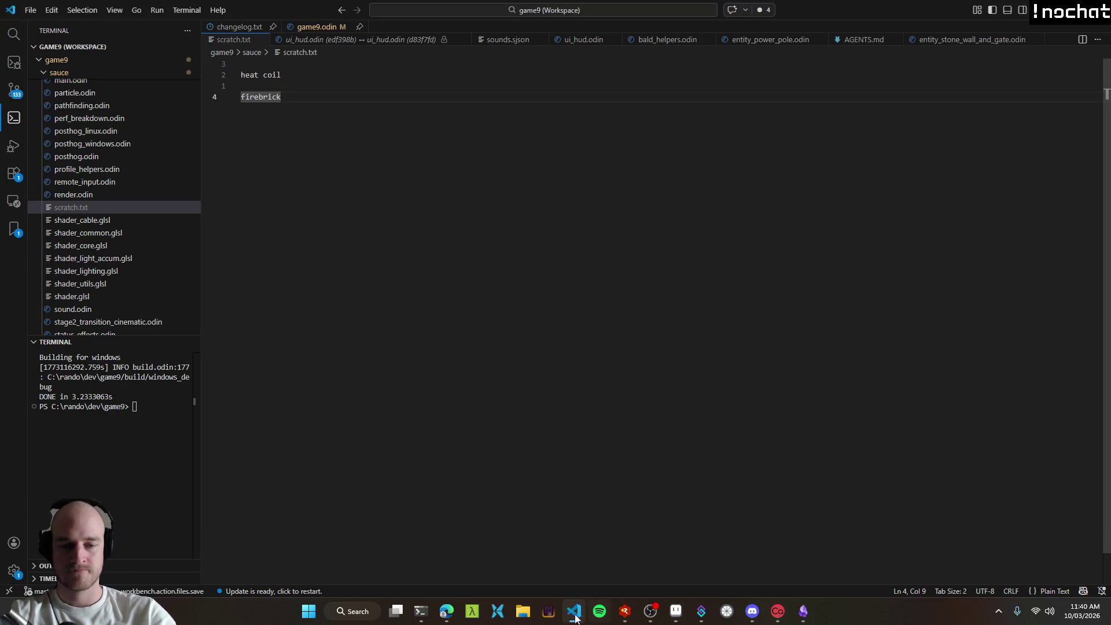
{"action": "key", "text": "alt+Tab"}
{"action": "left_click_drag", "start_coordinate": [652, 325], "coordinate": [376, 273]}
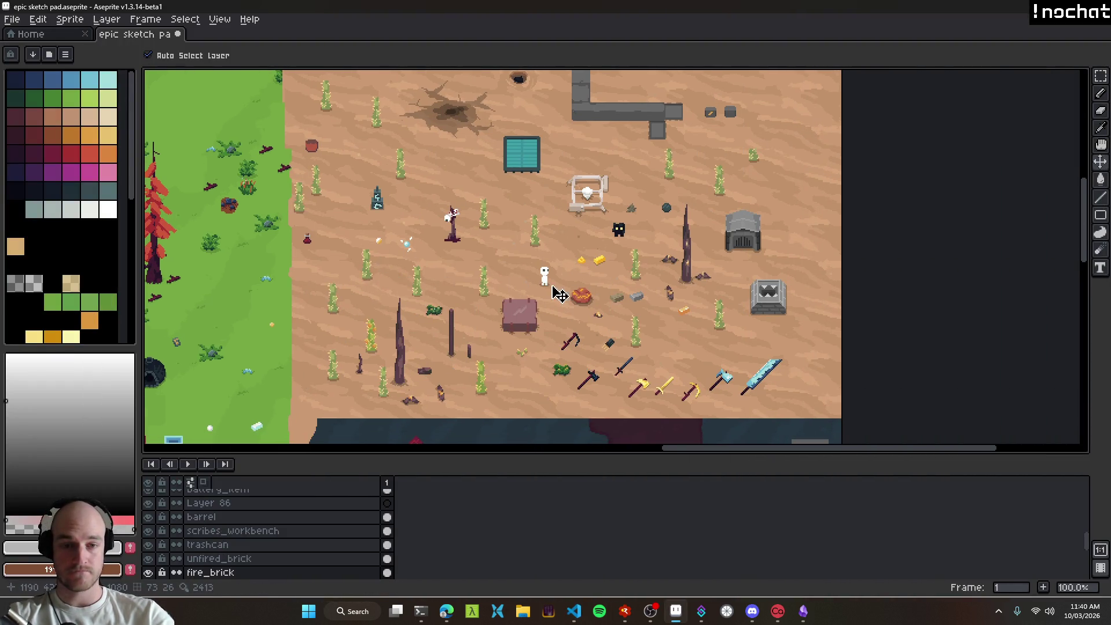
{"action": "key", "text": "alt+Tab"}
{"action": "key", "text": "F5"}
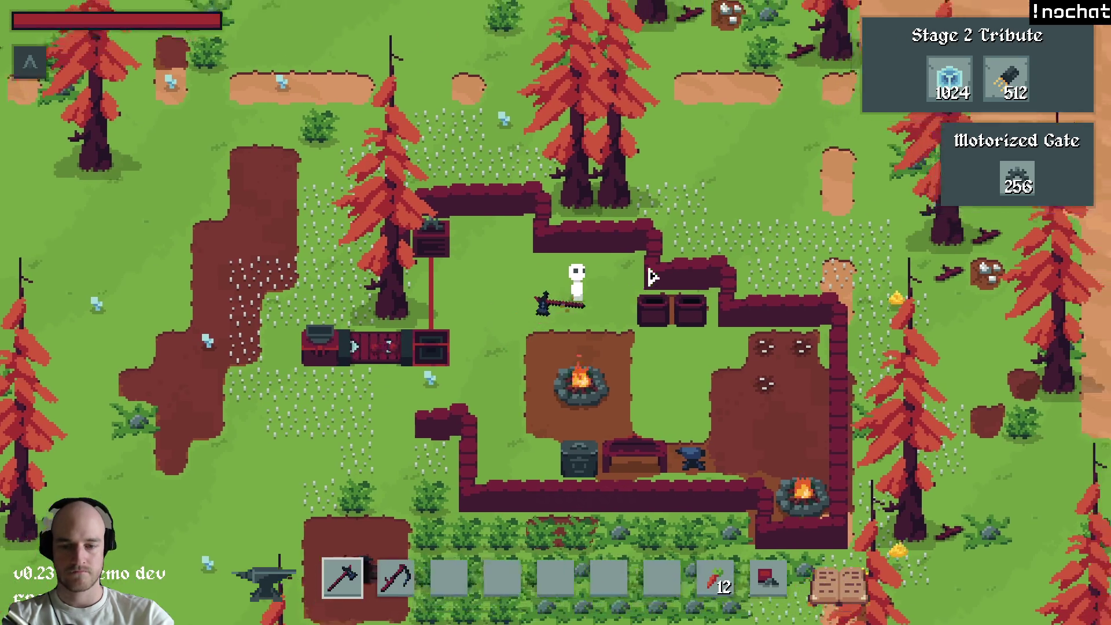
Step: Chop the redwood and wood wall beside the character and walk up to collect the log
{"action": "left_click", "coordinate": [579, 191]}
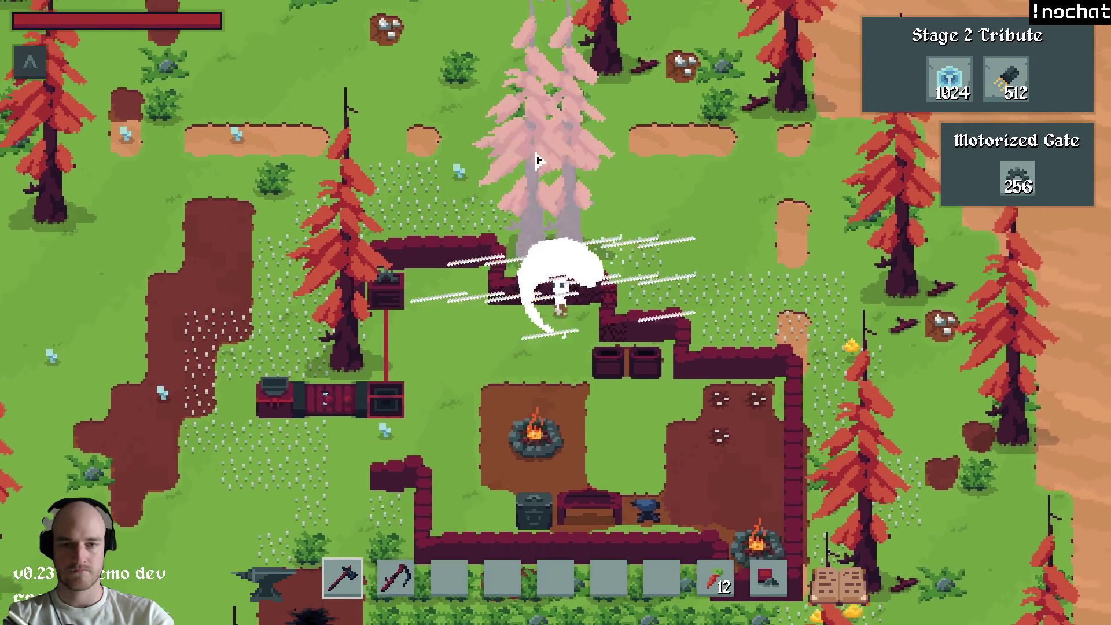
{"action": "left_click", "coordinate": [575, 172]}
{"action": "key", "text": "w"}
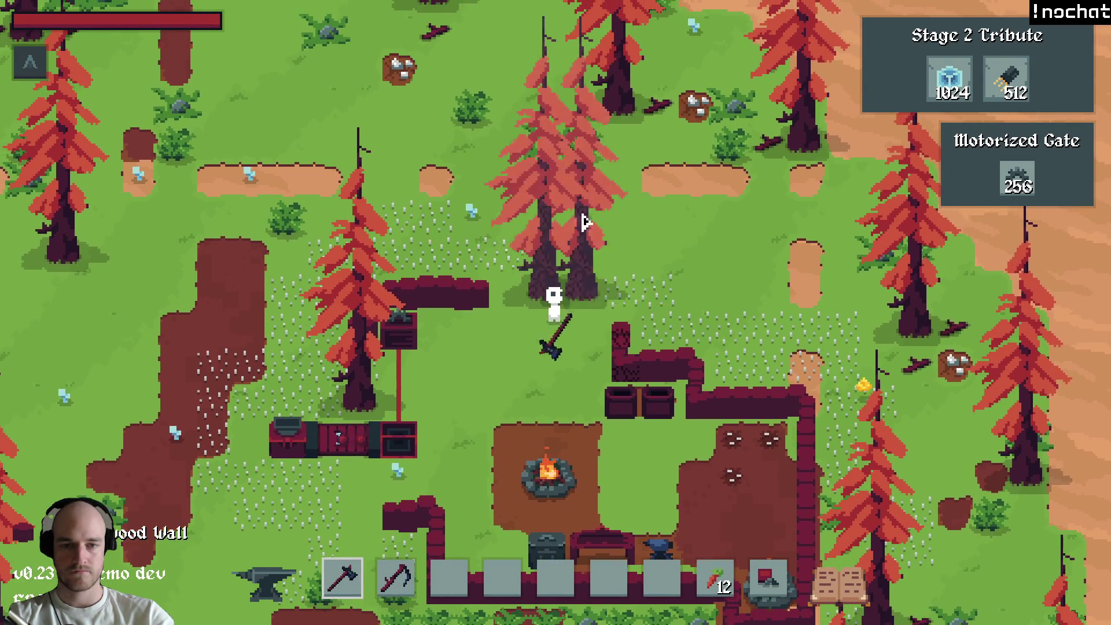
{"action": "key", "text": "w"}
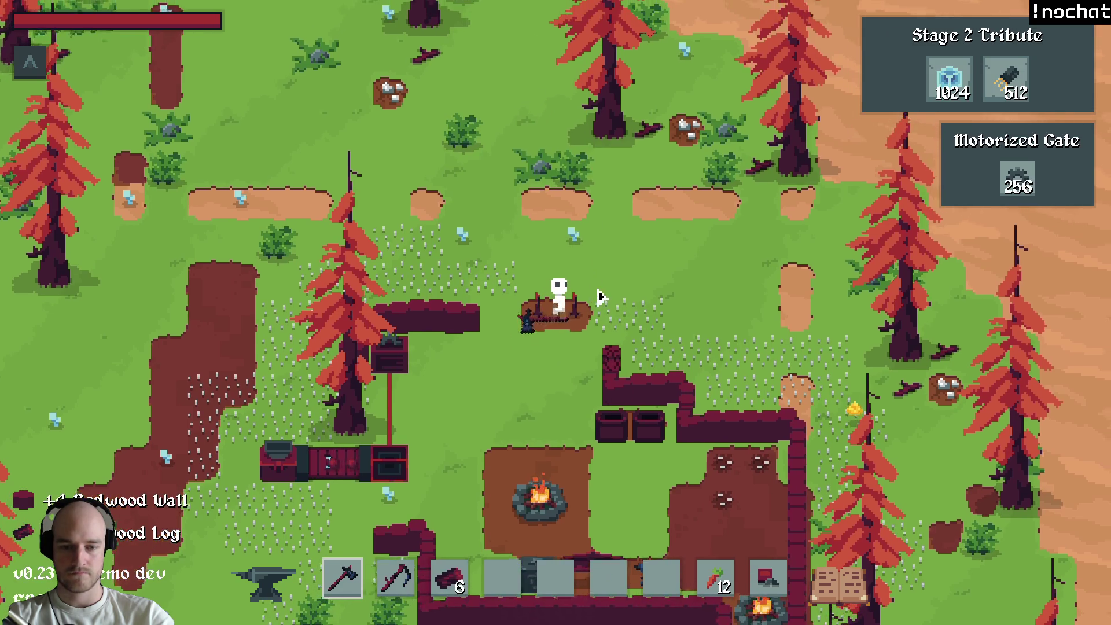
Step: Check the inventory and crafting recipes, walk up-left, then quit the game
{"action": "key", "text": "i"}
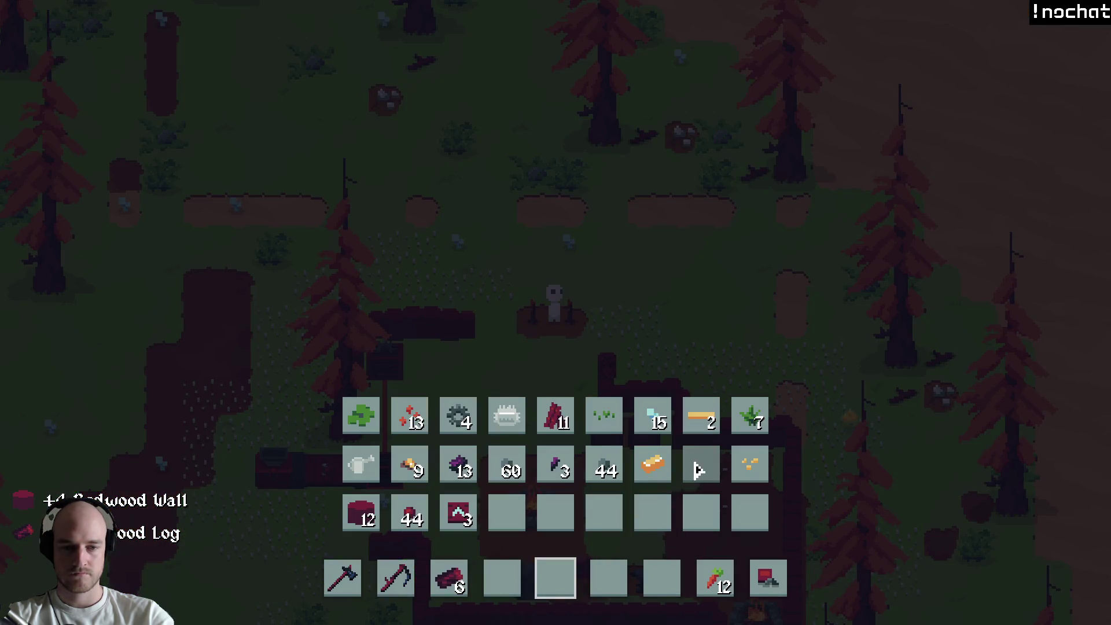
{"action": "key", "text": "i"}
{"action": "key", "text": "c"}
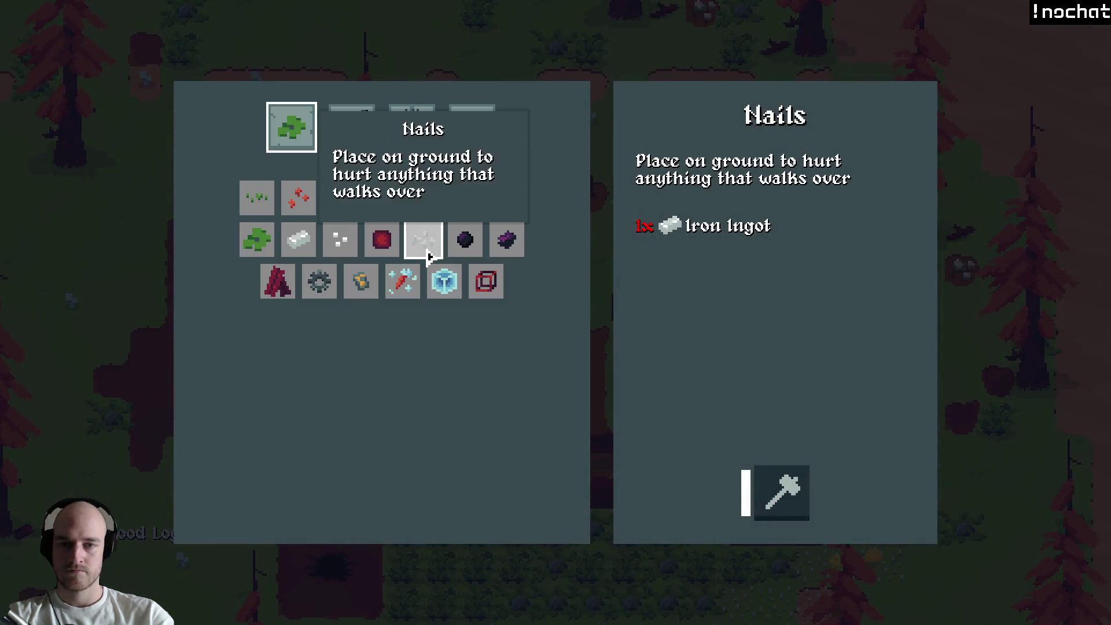
{"action": "key", "text": "c"}
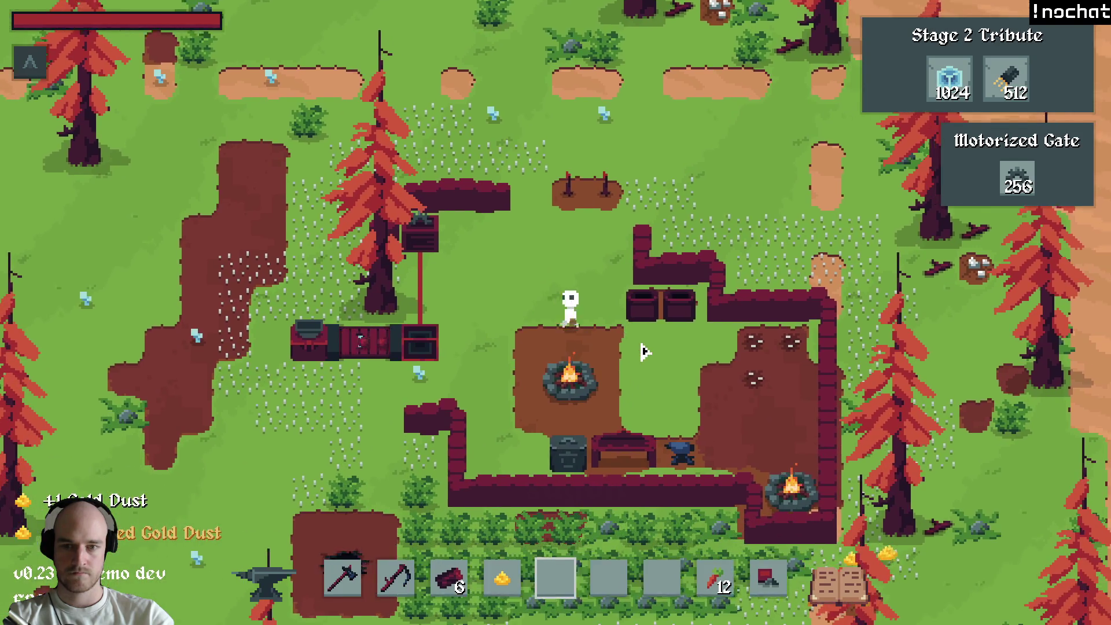
{"action": "key", "text": "w"}
{"action": "key", "text": "a"}
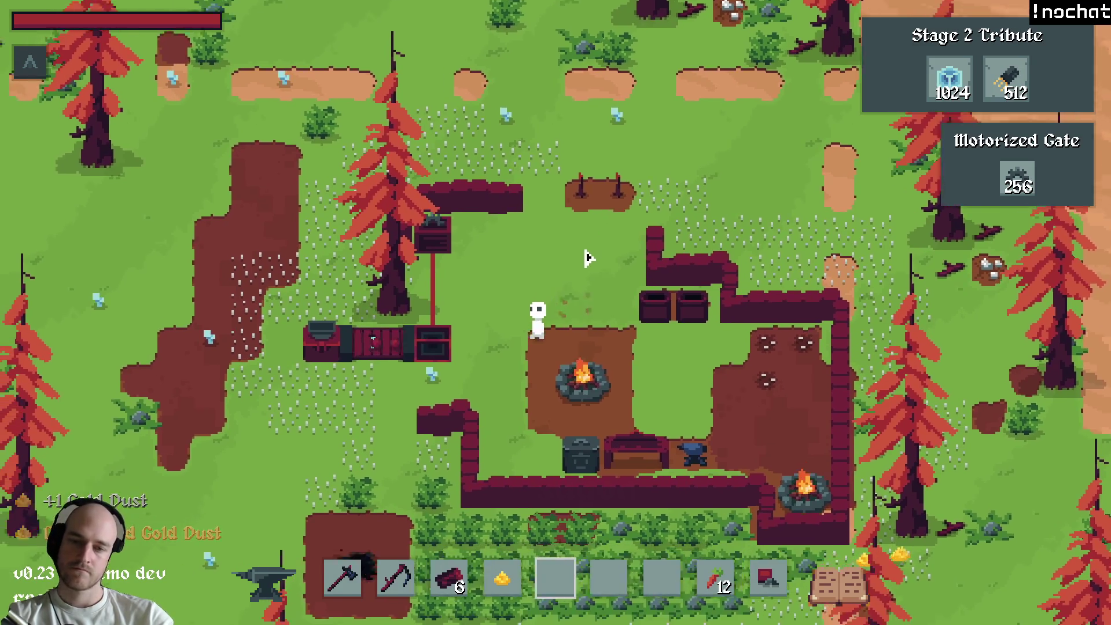
{"action": "key", "text": "alt+F4"}
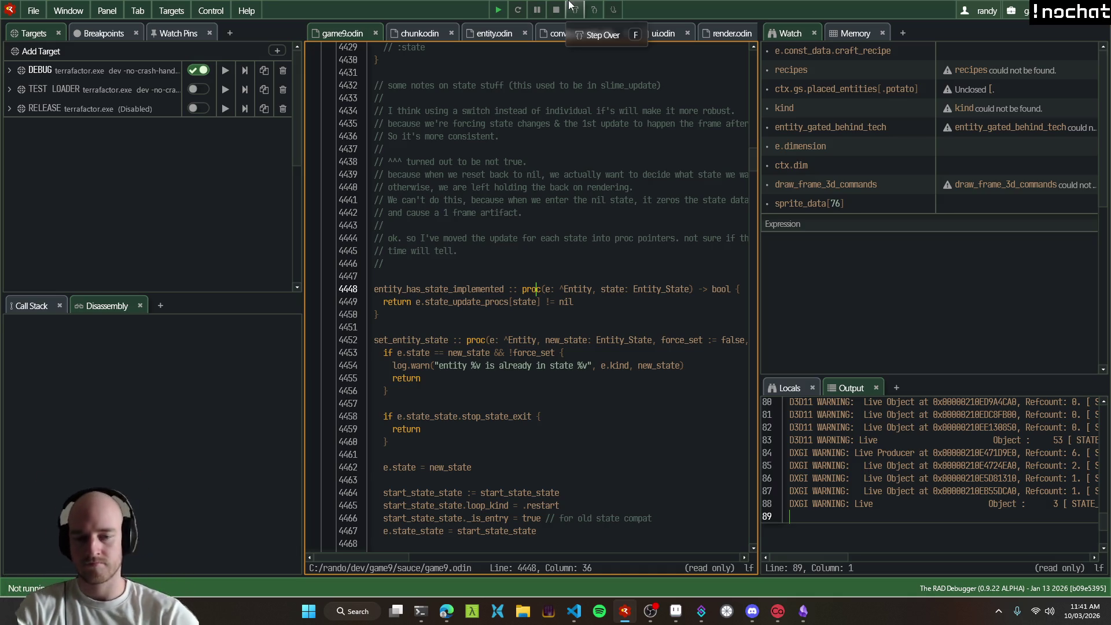
Step: Cycle through the OBS and VS Code windows on the taskbar to reach the Aseprite sketch pad
{"action": "left_click", "coordinate": [651, 616]}
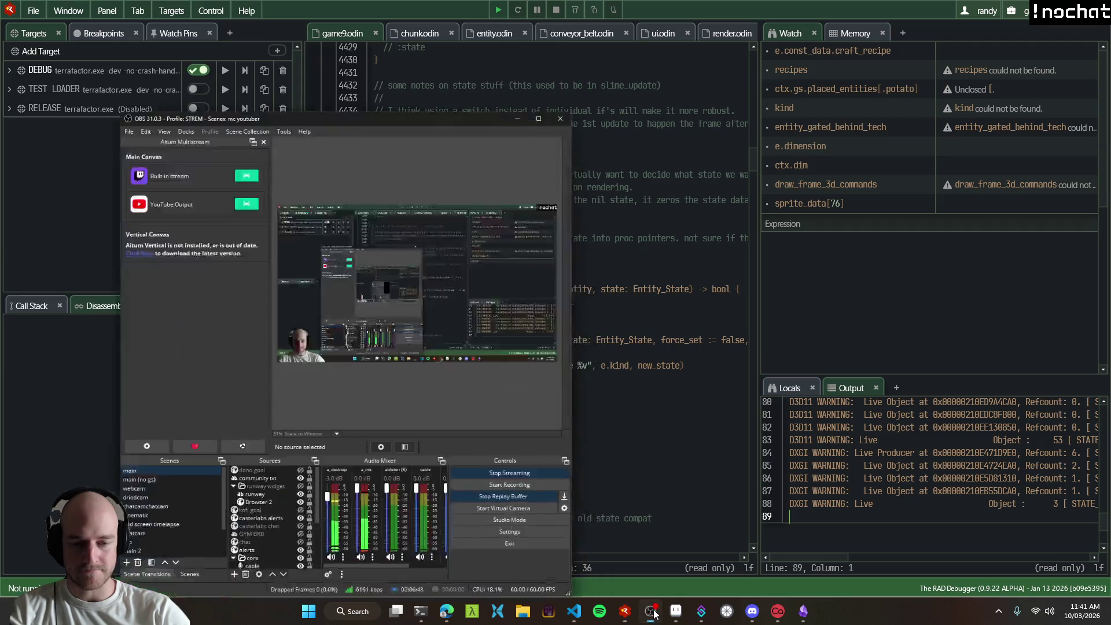
{"action": "left_click", "coordinate": [650, 616]}
{"action": "left_click", "coordinate": [573, 613]}
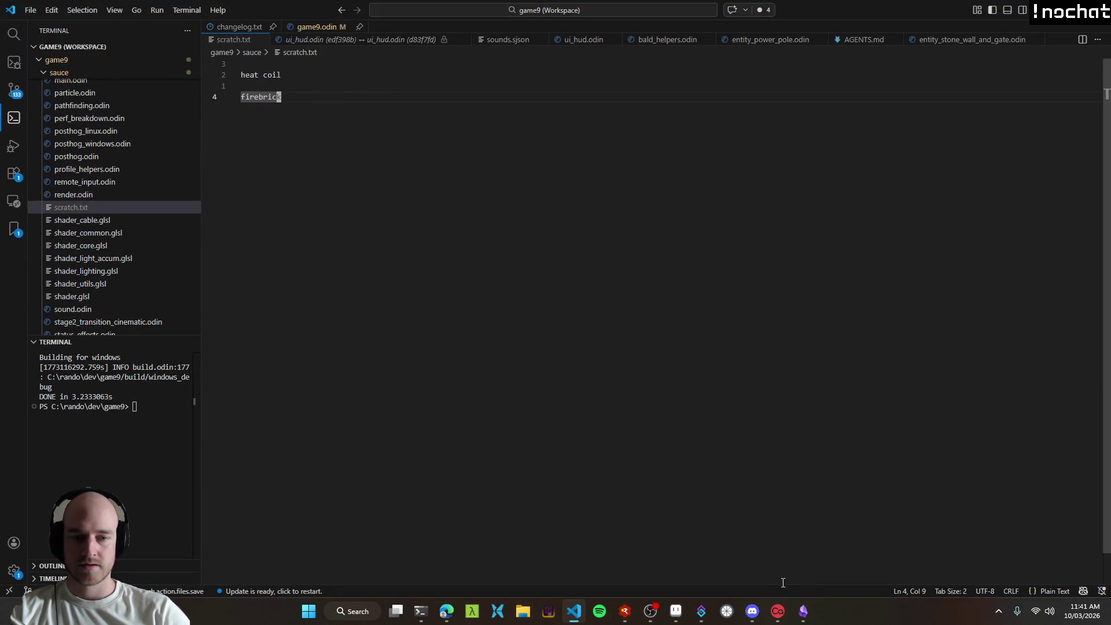
{"action": "left_click", "coordinate": [676, 612]}
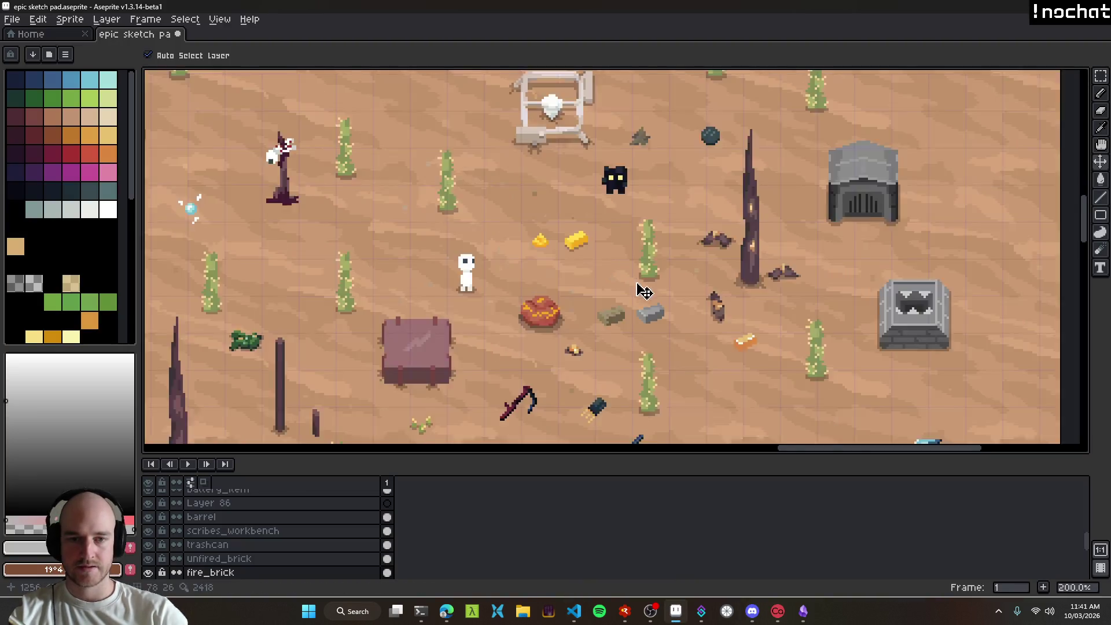
Step: Drag the dark dome kiln from the grass onto the sand, just above the row of tools
{"action": "scroll", "coordinate": [643, 289], "scroll_direction": "up", "scroll_amount": 1}
{"action": "left_click", "coordinate": [502, 338]}
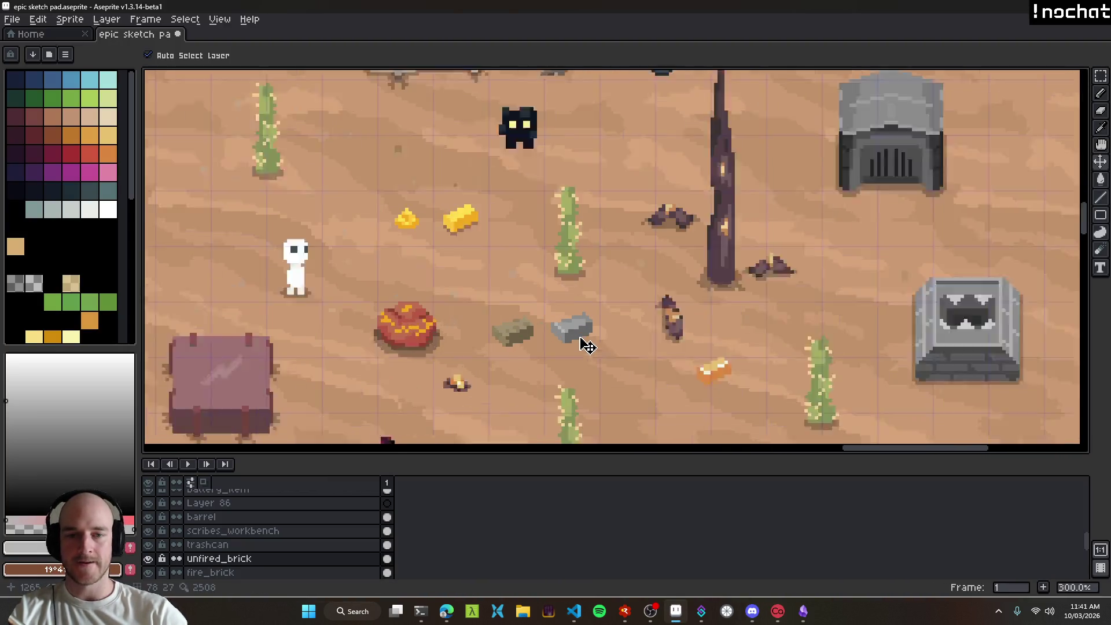
{"action": "scroll", "coordinate": [584, 342], "scroll_direction": "down", "scroll_amount": 1}
{"action": "left_click", "coordinate": [579, 334]}
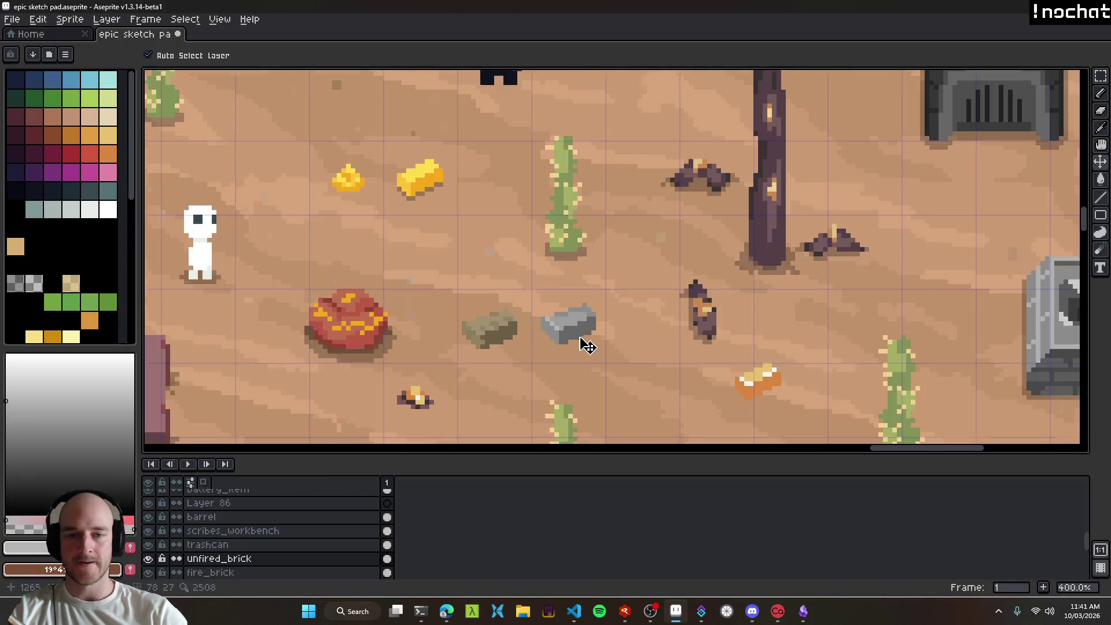
{"action": "scroll", "coordinate": [578, 335], "scroll_direction": "down", "scroll_amount": 3}
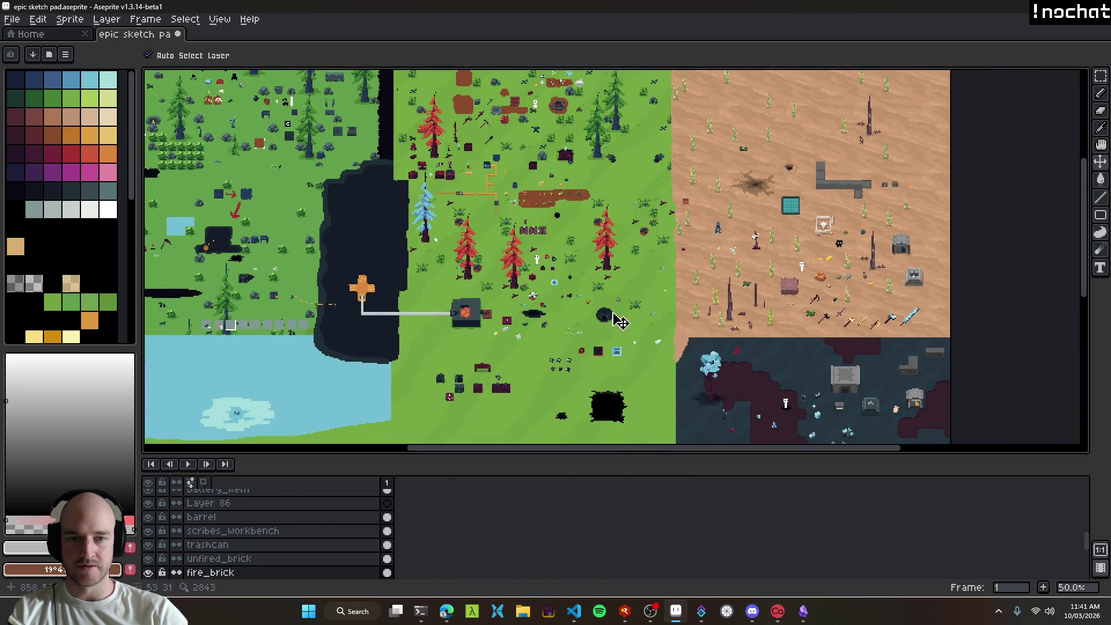
{"action": "scroll", "coordinate": [627, 322], "scroll_direction": "up", "scroll_amount": 2}
{"action": "left_click_drag", "start_coordinate": [402, 318], "coordinate": [783, 186]}
{"action": "mouse_move", "coordinate": [885, 181]}
{"action": "left_mouse_down"}
{"action": "mouse_move", "coordinate": [302, 273]}
{"action": "mouse_move", "coordinate": [895, 301]}
{"action": "left_mouse_up"}
{"action": "mouse_move", "coordinate": [980, 310]}
{"action": "left_mouse_down"}
{"action": "mouse_move", "coordinate": [512, 281]}
{"action": "mouse_move", "coordinate": [575, 397]}
{"action": "mouse_move", "coordinate": [790, 224]}
{"action": "mouse_move", "coordinate": [537, 401]}
{"action": "mouse_move", "coordinate": [677, 319]}
{"action": "mouse_move", "coordinate": [658, 379]}
{"action": "mouse_move", "coordinate": [584, 287]}
{"action": "left_mouse_up"}
Step: Marquee-select the kiln and apply Hue/Saturation with value 59 and saturation −42
{"action": "key", "text": "m"}
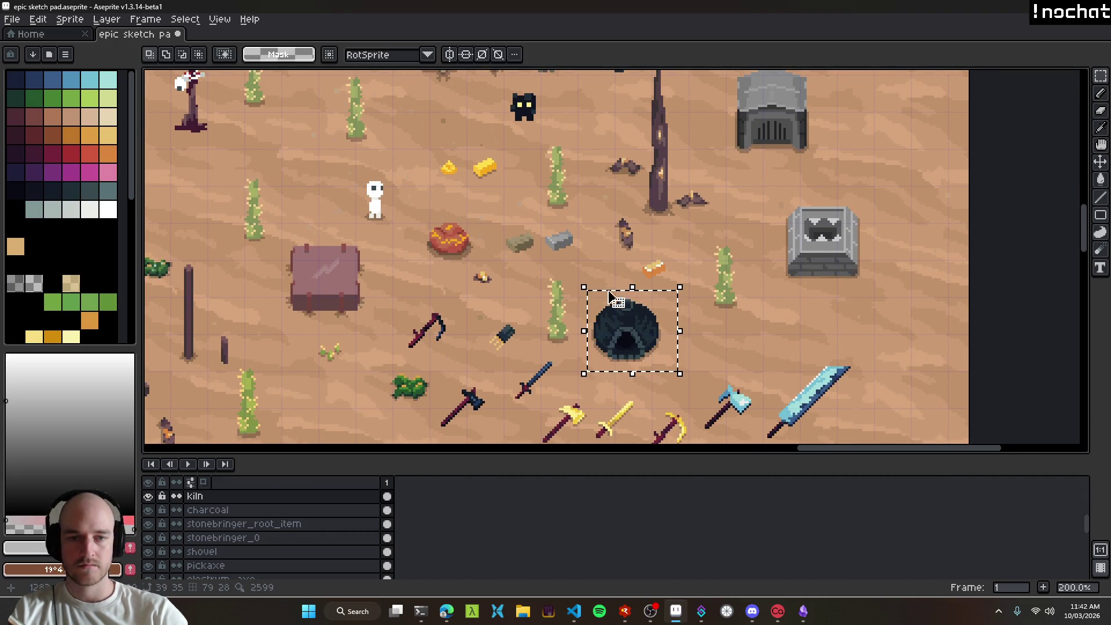
{"action": "scroll", "coordinate": [771, 333], "scroll_direction": "down", "scroll_amount": 4}
{"action": "scroll", "coordinate": [771, 333], "scroll_direction": "up", "scroll_amount": 2}
{"action": "mouse_move", "coordinate": [771, 333]}
{"action": "left_mouse_down"}
{"action": "mouse_move", "coordinate": [967, 336]}
{"action": "mouse_move", "coordinate": [973, 322]}
{"action": "left_mouse_up"}
{"action": "key", "text": "ctrl+u"}
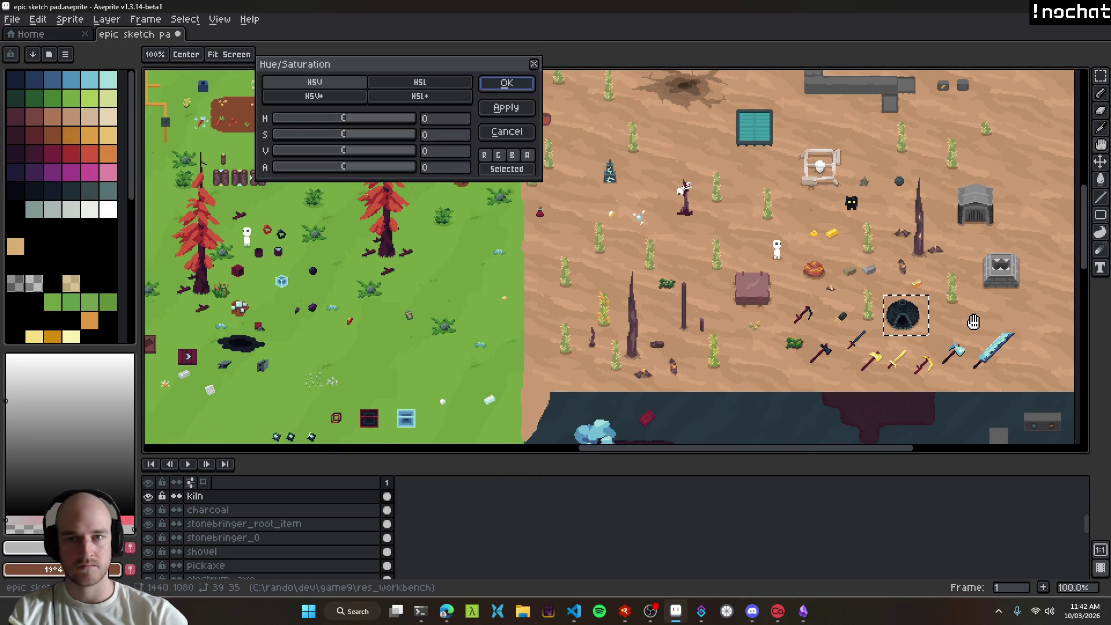
{"action": "left_click_drag", "start_coordinate": [359, 149], "coordinate": [373, 148]}
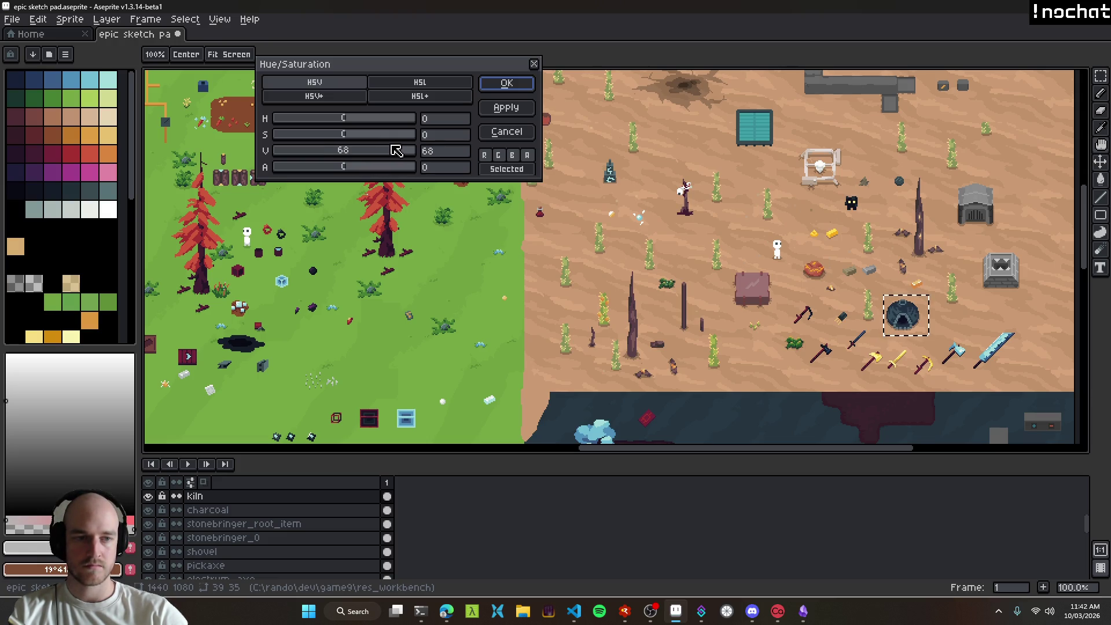
{"action": "mouse_move", "coordinate": [413, 149]}
{"action": "left_mouse_down"}
{"action": "mouse_move", "coordinate": [300, 146]}
{"action": "mouse_move", "coordinate": [347, 144]}
{"action": "mouse_move", "coordinate": [310, 146]}
{"action": "left_mouse_up"}
{"action": "left_click", "coordinate": [506, 82]}
Step: Move the grey kiln from the desert onto the grass right of the crop patch
{"action": "key", "text": "v"}
{"action": "mouse_move", "coordinate": [906, 316]}
{"action": "left_mouse_down"}
{"action": "mouse_move", "coordinate": [443, 289]}
{"action": "mouse_move", "coordinate": [637, 347]}
{"action": "mouse_move", "coordinate": [621, 181]}
{"action": "mouse_move", "coordinate": [644, 208]}
{"action": "left_mouse_up"}
{"action": "scroll", "coordinate": [644, 208], "scroll_direction": "up", "scroll_amount": 2}
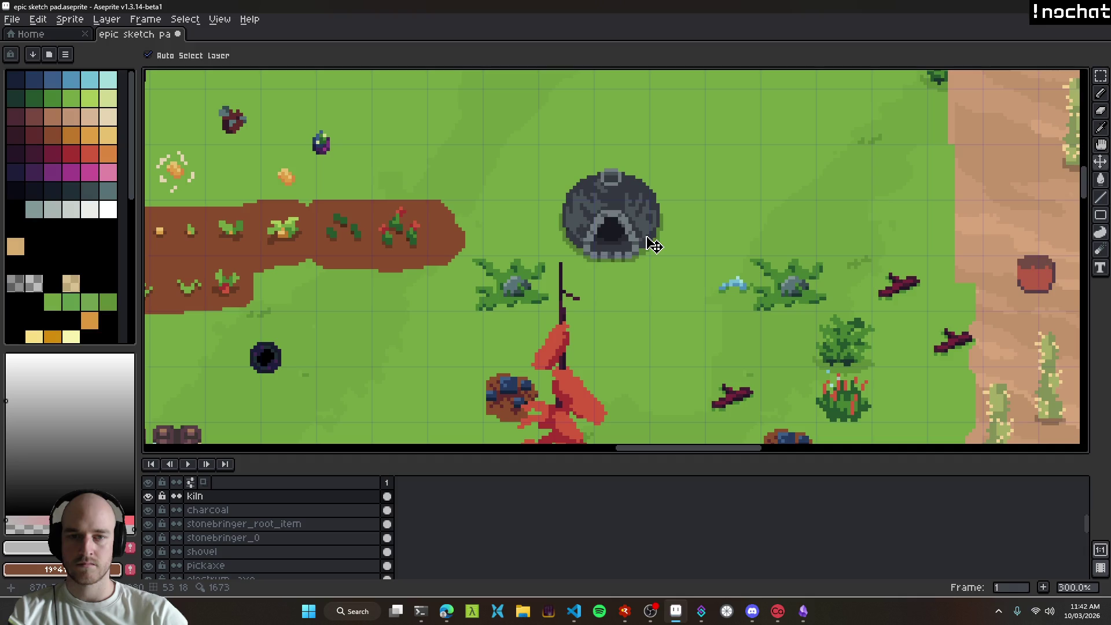
{"action": "scroll", "coordinate": [652, 246], "scroll_direction": "down", "scroll_amount": 3}
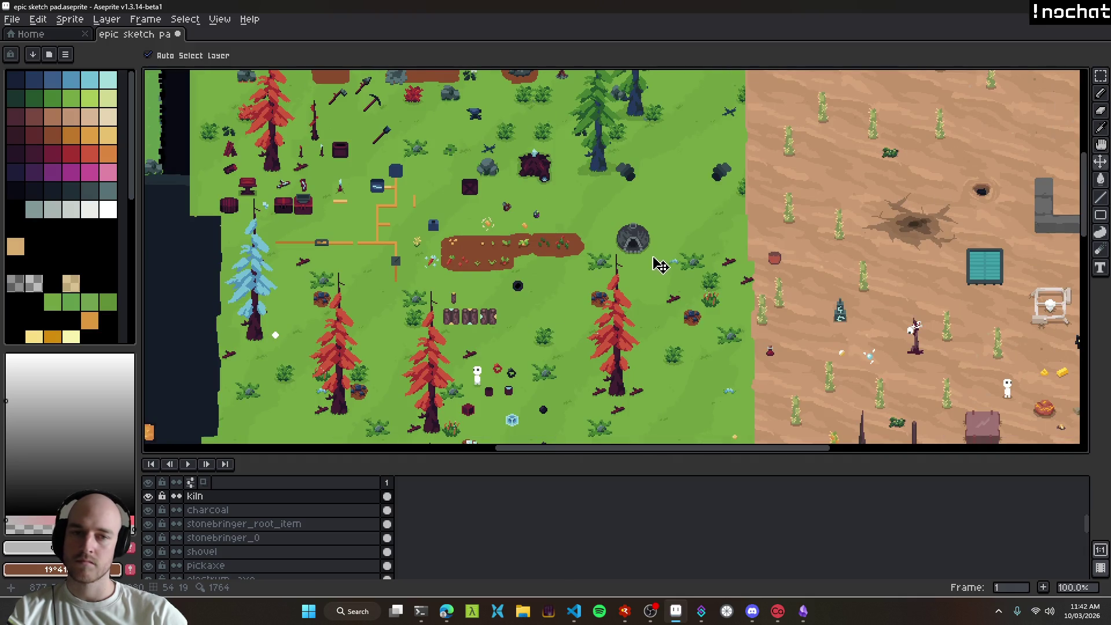
{"action": "scroll", "coordinate": [633, 241], "scroll_direction": "up", "scroll_amount": 2}
{"action": "scroll", "coordinate": [620, 260], "scroll_direction": "down", "scroll_amount": 2}
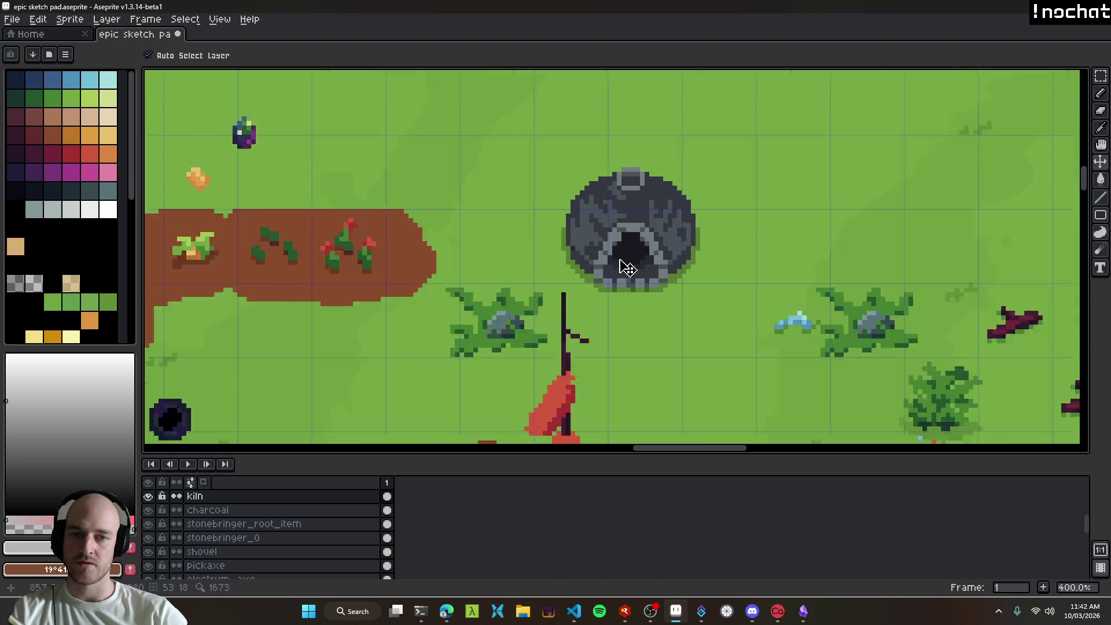
{"action": "scroll", "coordinate": [645, 284], "scroll_direction": "up", "scroll_amount": 2}
{"action": "scroll", "coordinate": [598, 226], "scroll_direction": "down", "scroll_amount": 2}
{"action": "scroll", "coordinate": [602, 232], "scroll_direction": "up", "scroll_amount": 2}
{"action": "scroll", "coordinate": [641, 281], "scroll_direction": "down", "scroll_amount": 2}
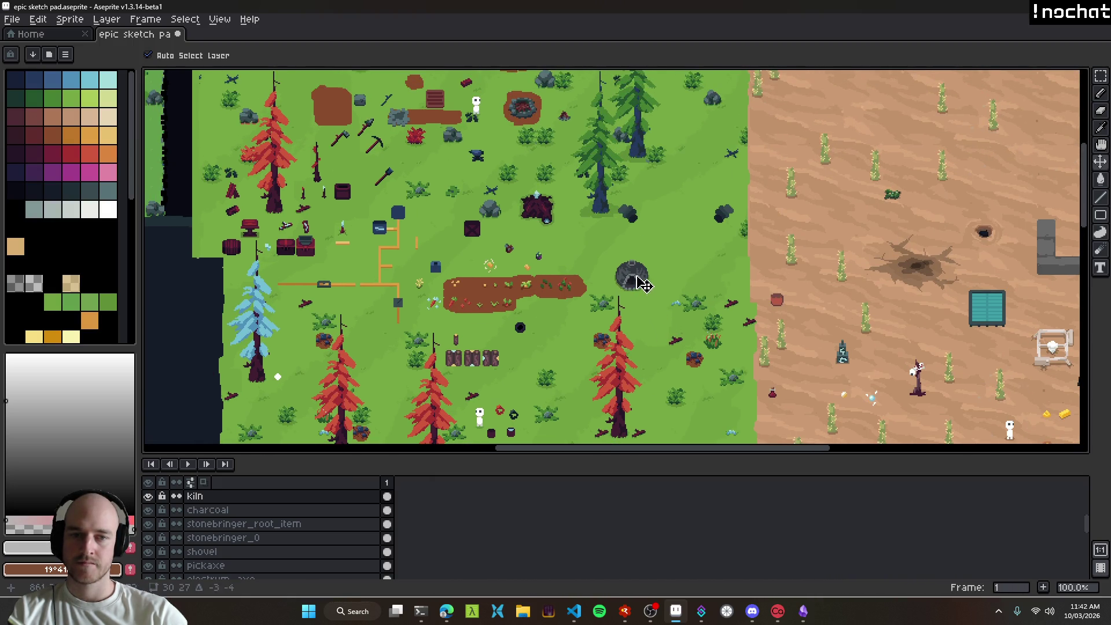
{"action": "scroll", "coordinate": [666, 311], "scroll_direction": "down", "scroll_amount": 1}
Step: Save the sketch pad and pan around the map to check the kiln's placement
{"action": "key", "text": "ctrl+s"}
{"action": "scroll", "coordinate": [660, 280], "scroll_direction": "up", "scroll_amount": 1}
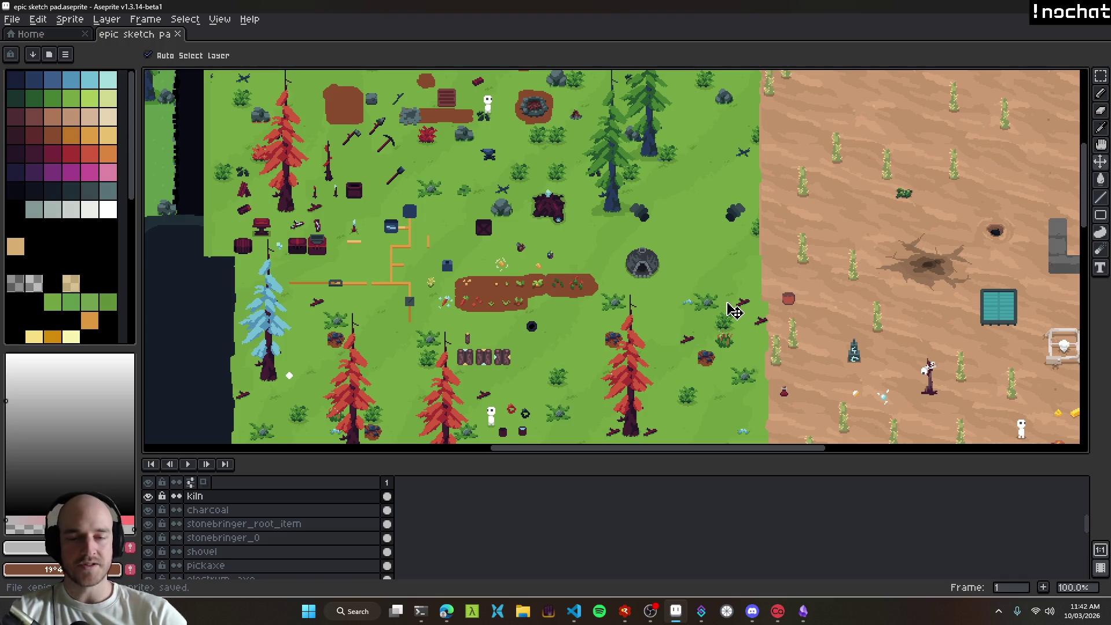
{"action": "scroll", "coordinate": [653, 276], "scroll_direction": "up", "scroll_amount": 2}
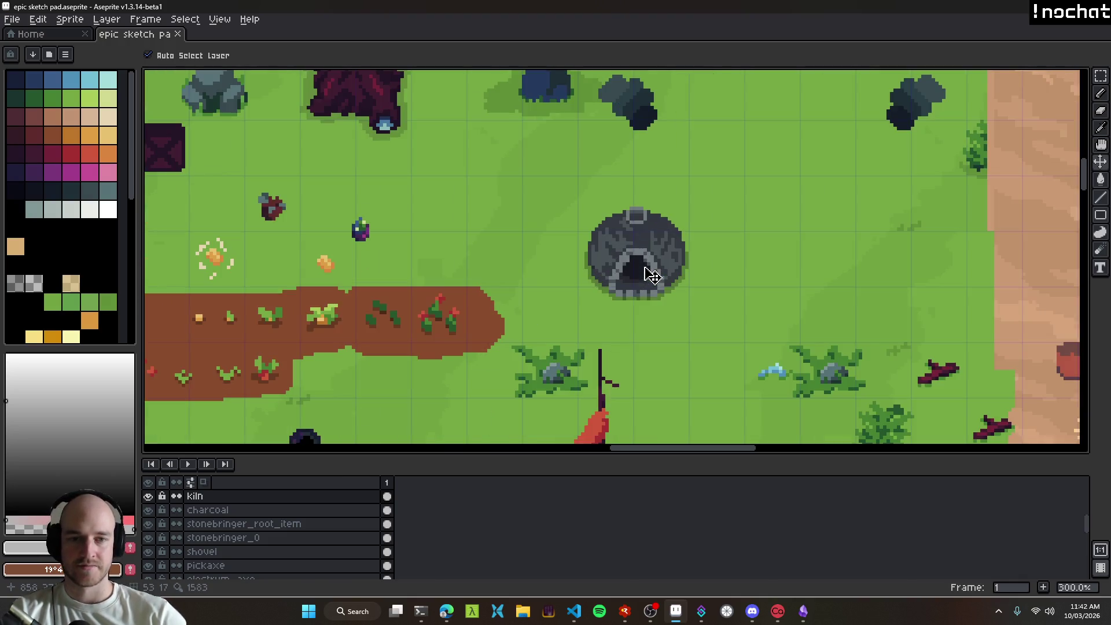
{"action": "scroll", "coordinate": [677, 267], "scroll_direction": "down", "scroll_amount": 3}
{"action": "scroll", "coordinate": [675, 272], "scroll_direction": "up", "scroll_amount": 2}
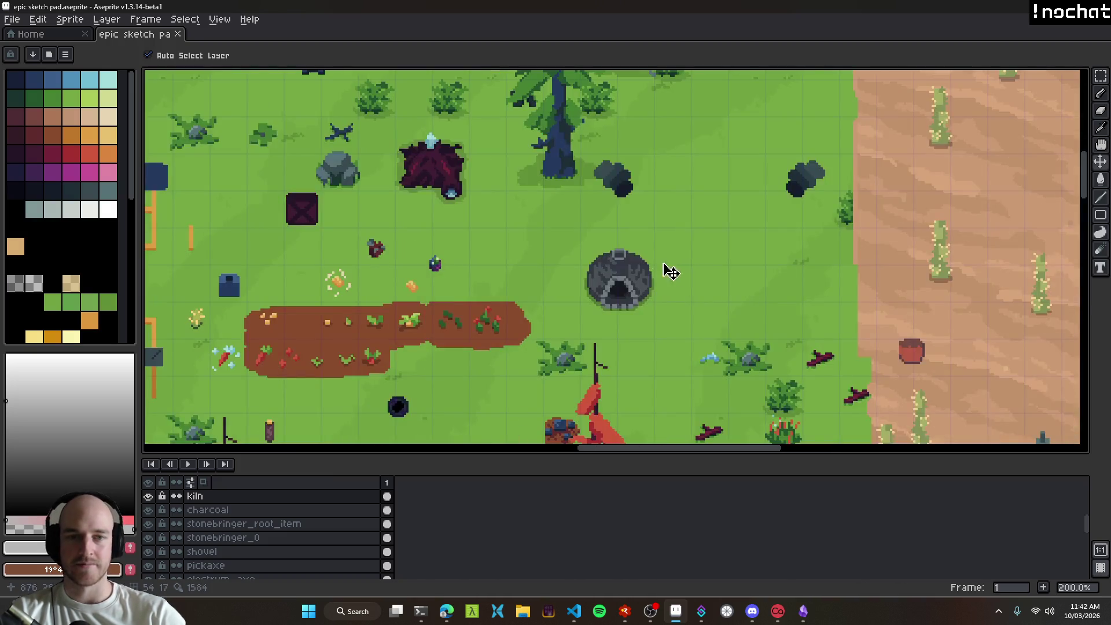
{"action": "scroll", "coordinate": [700, 264], "scroll_direction": "down", "scroll_amount": 1}
{"action": "mouse_move", "coordinate": [689, 275]}
{"action": "left_mouse_down"}
{"action": "mouse_move", "coordinate": [628, 275]}
{"action": "mouse_move", "coordinate": [690, 286]}
{"action": "mouse_move", "coordinate": [396, 217]}
{"action": "mouse_move", "coordinate": [642, 217]}
{"action": "left_mouse_up"}
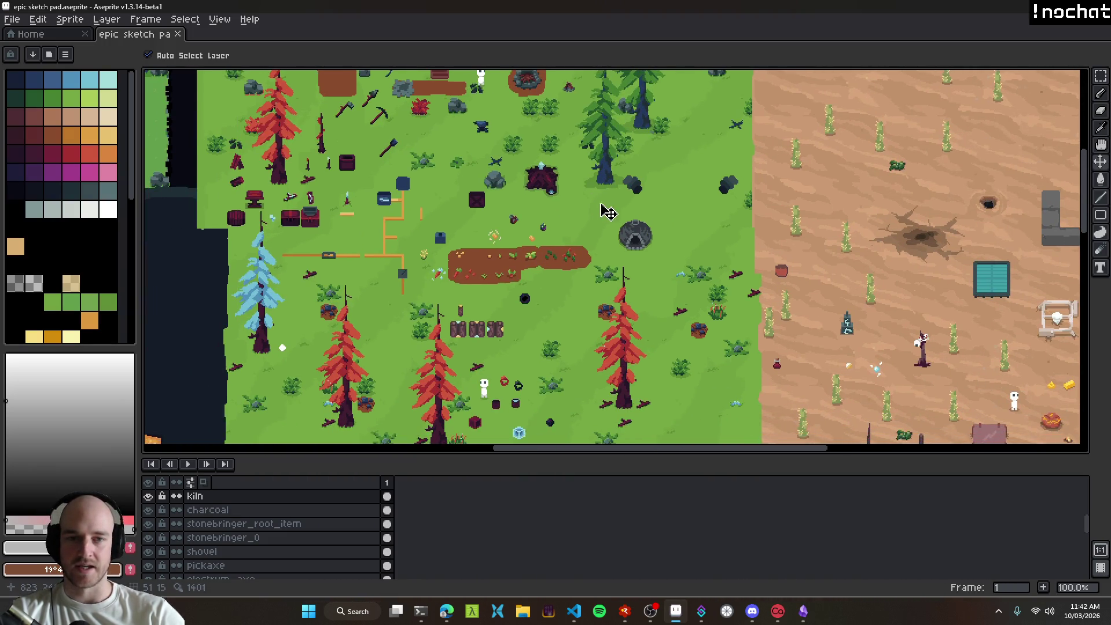
{"action": "scroll", "coordinate": [642, 225], "scroll_direction": "down", "scroll_amount": 1}
{"action": "scroll", "coordinate": [644, 243], "scroll_direction": "up", "scroll_amount": 2}
{"action": "scroll", "coordinate": [646, 232], "scroll_direction": "down", "scroll_amount": 3}
{"action": "scroll", "coordinate": [653, 235], "scroll_direction": "up", "scroll_amount": 3}
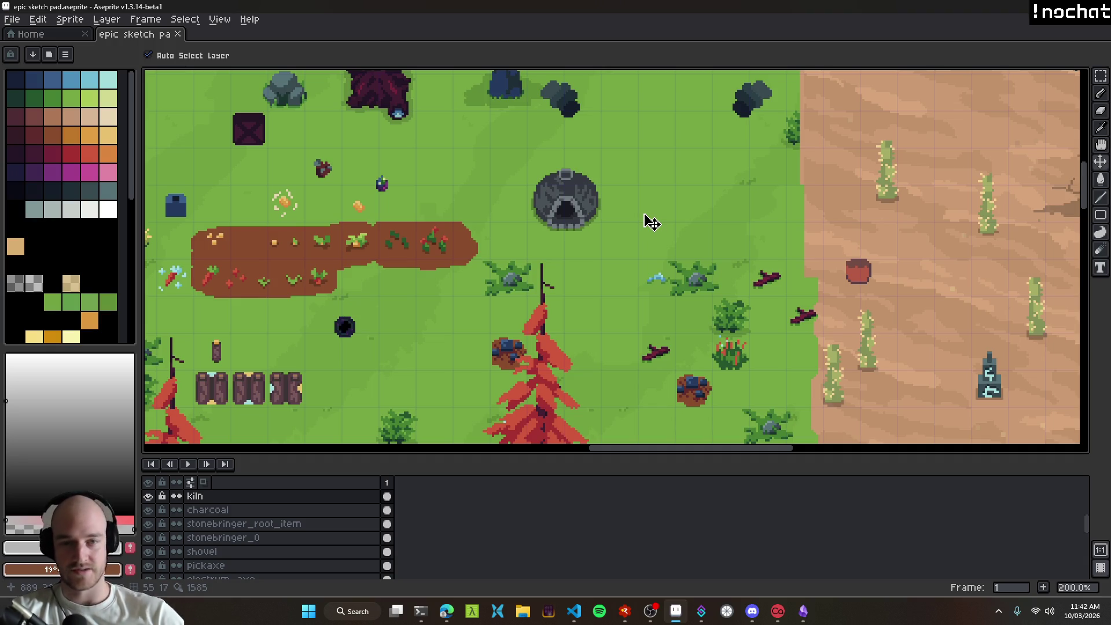
{"action": "scroll", "coordinate": [573, 237], "scroll_direction": "up", "scroll_amount": 1}
{"action": "scroll", "coordinate": [605, 188], "scroll_direction": "down", "scroll_amount": 3}
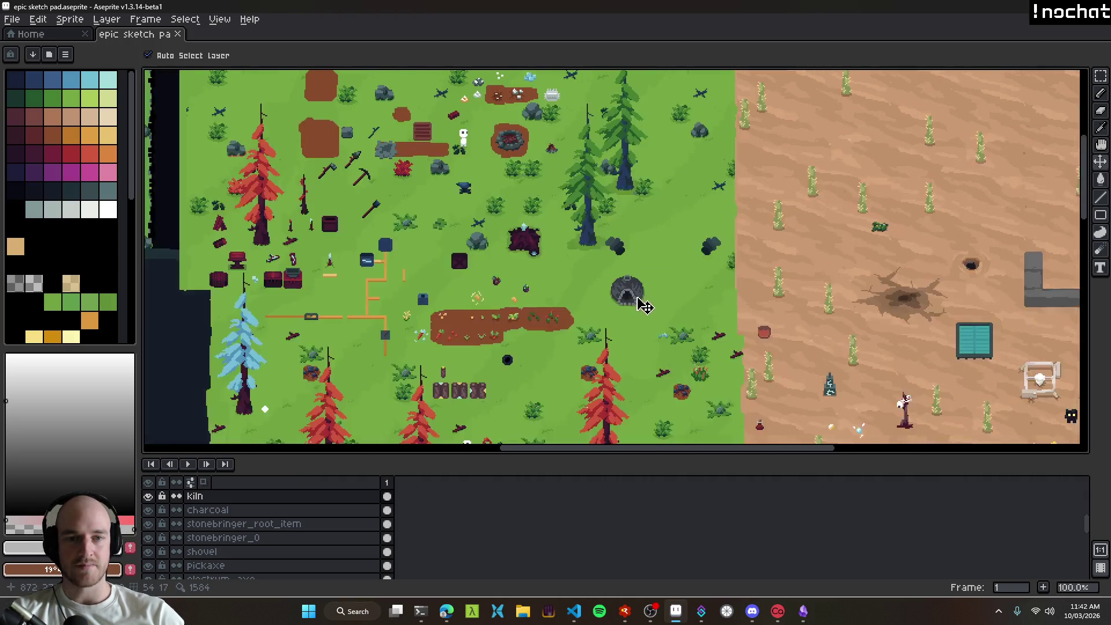
{"action": "scroll", "coordinate": [636, 296], "scroll_direction": "up", "scroll_amount": 1}
{"action": "scroll", "coordinate": [645, 302], "scroll_direction": "down", "scroll_amount": 1}
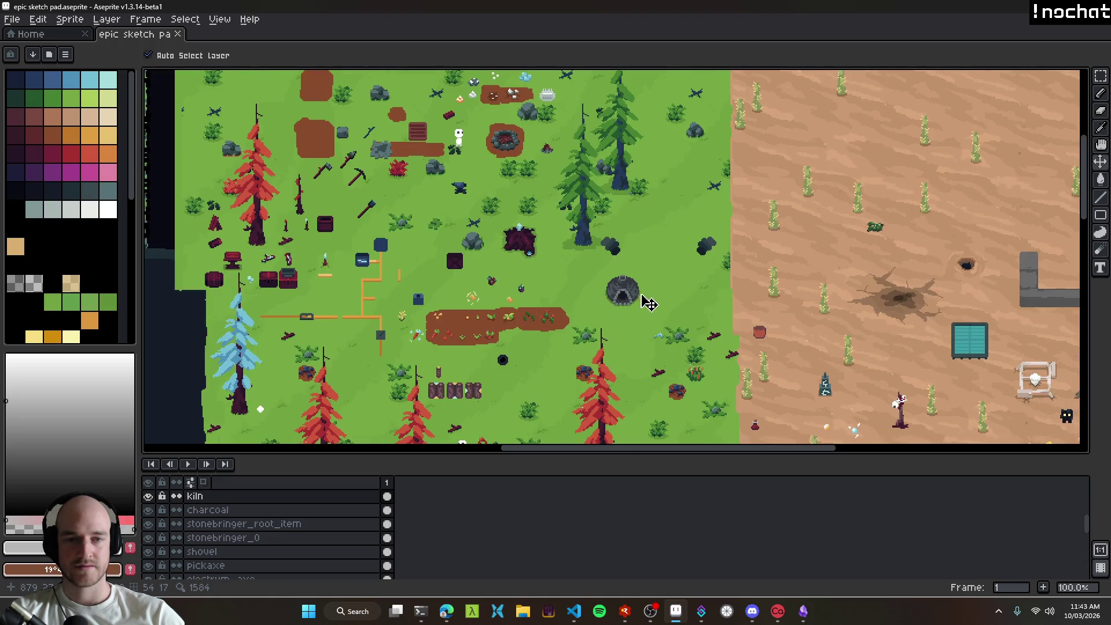
{"action": "scroll", "coordinate": [642, 308], "scroll_direction": "up", "scroll_amount": 1}
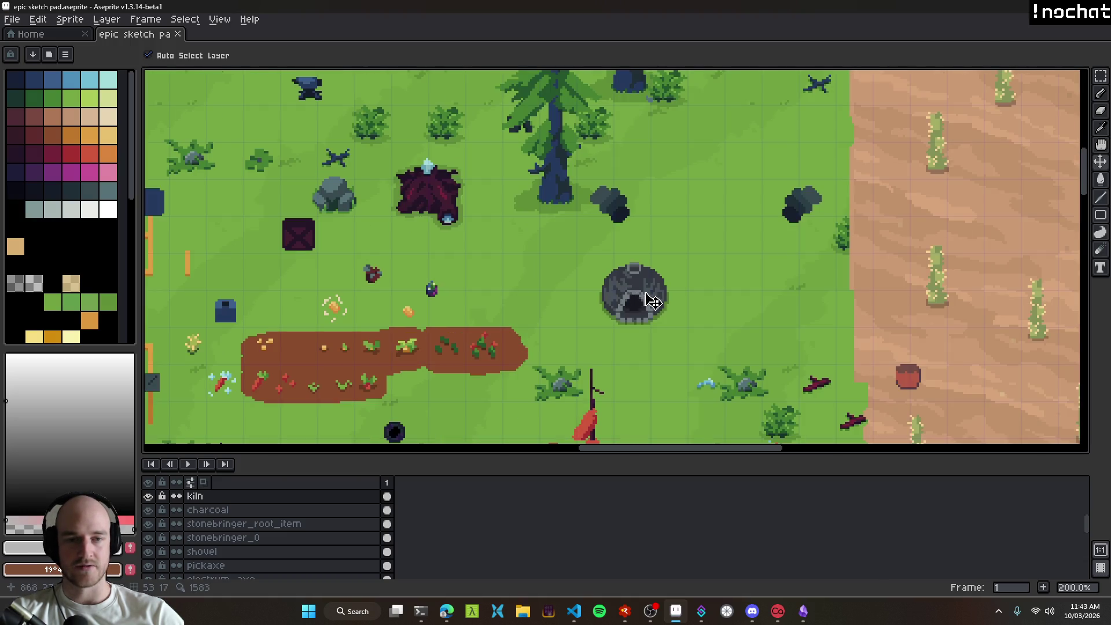
{"action": "scroll", "coordinate": [653, 308], "scroll_direction": "down", "scroll_amount": 1}
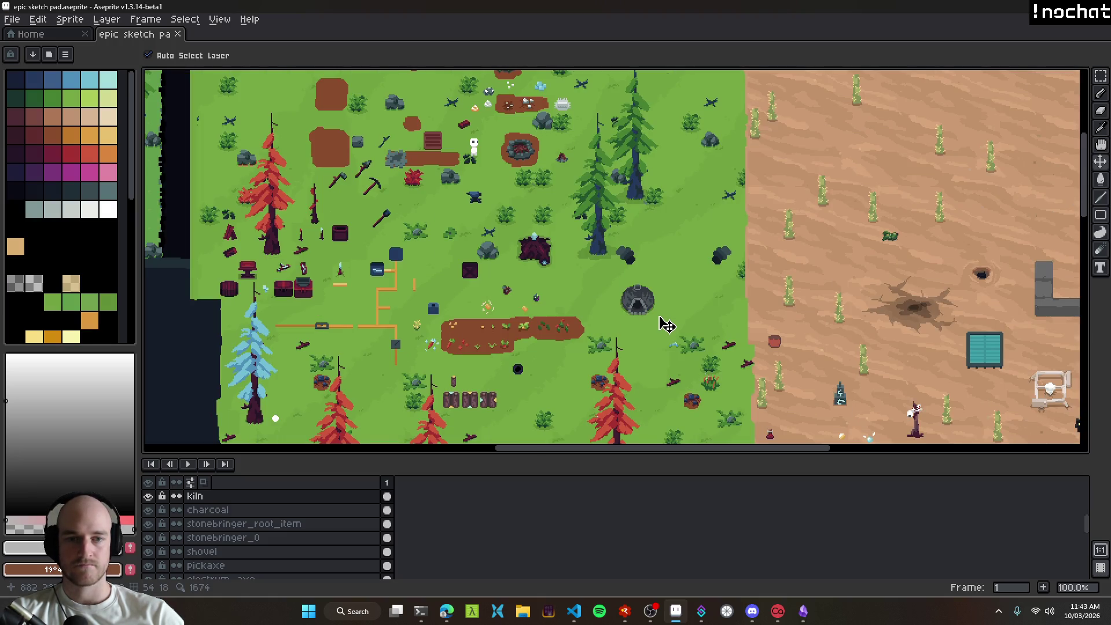
{"action": "scroll", "coordinate": [663, 317], "scroll_direction": "down", "scroll_amount": 1}
{"action": "scroll", "coordinate": [657, 318], "scroll_direction": "up", "scroll_amount": 1}
{"action": "mouse_move", "coordinate": [649, 315]}
{"action": "left_mouse_down"}
{"action": "mouse_move", "coordinate": [815, 330]}
{"action": "mouse_move", "coordinate": [706, 265]}
{"action": "mouse_move", "coordinate": [325, 114]}
{"action": "left_mouse_up"}
Step: Look over the kiln among the forest clearing and desert edge, then save the sketch file
{"action": "mouse_move", "coordinate": [397, 179]}
{"action": "left_mouse_down"}
{"action": "mouse_move", "coordinate": [760, 374]}
{"action": "mouse_move", "coordinate": [625, 275]}
{"action": "mouse_move", "coordinate": [742, 154]}
{"action": "mouse_move", "coordinate": [716, 324]}
{"action": "mouse_move", "coordinate": [778, 388]}
{"action": "left_mouse_up"}
{"action": "left_click_drag", "start_coordinate": [721, 284], "coordinate": [755, 296]}
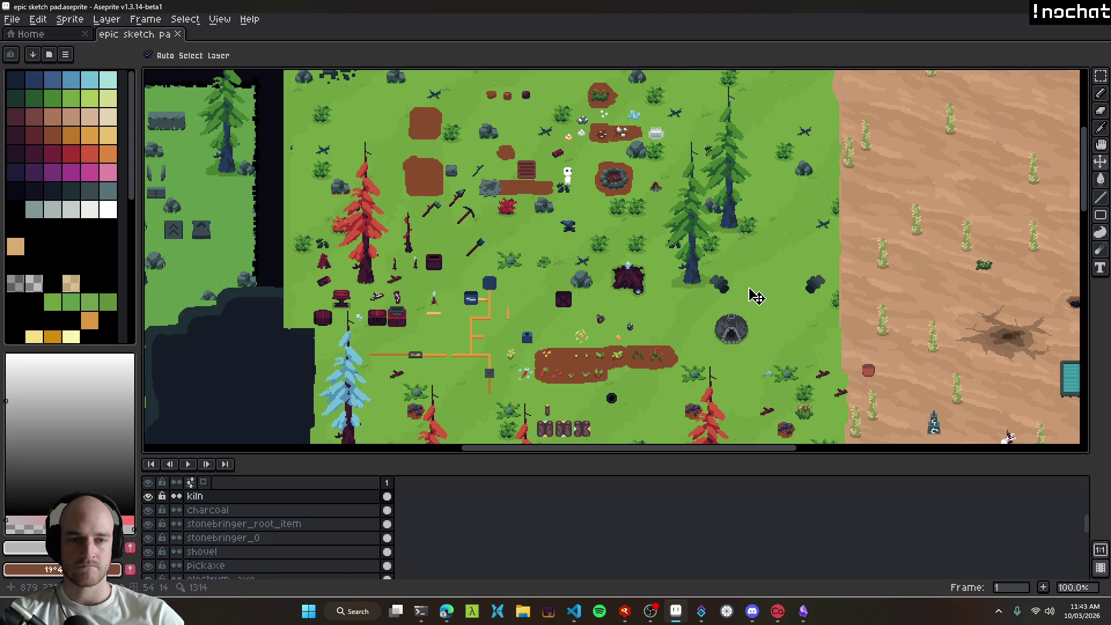
{"action": "scroll", "coordinate": [749, 351], "scroll_direction": "down", "scroll_amount": 2}
{"action": "scroll", "coordinate": [579, 243], "scroll_direction": "up", "scroll_amount": 2}
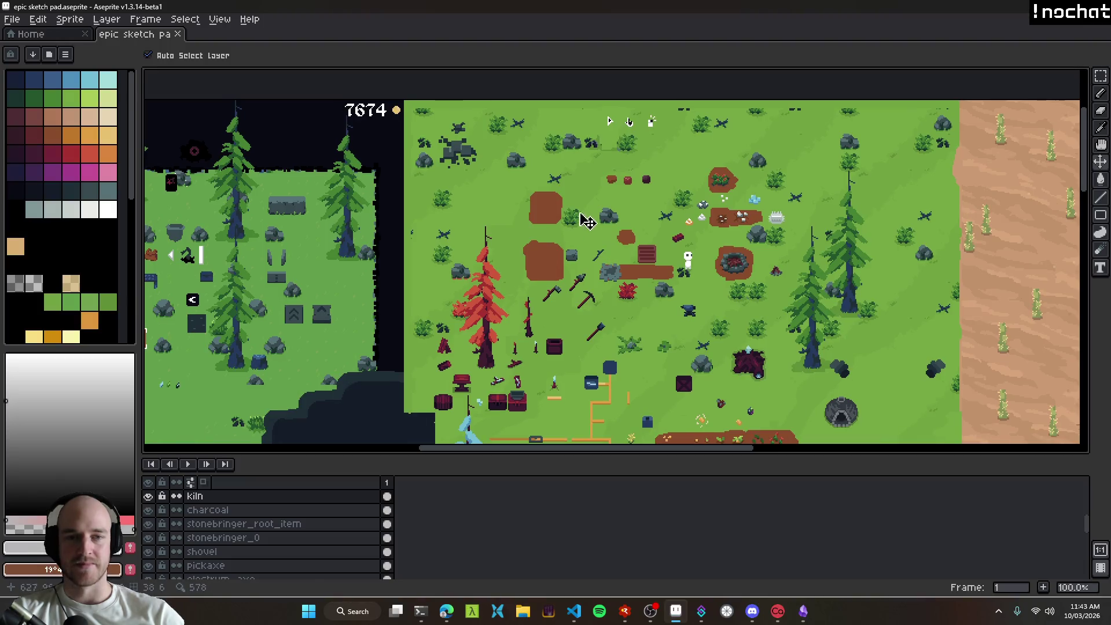
{"action": "left_click_drag", "start_coordinate": [573, 232], "coordinate": [486, 210]}
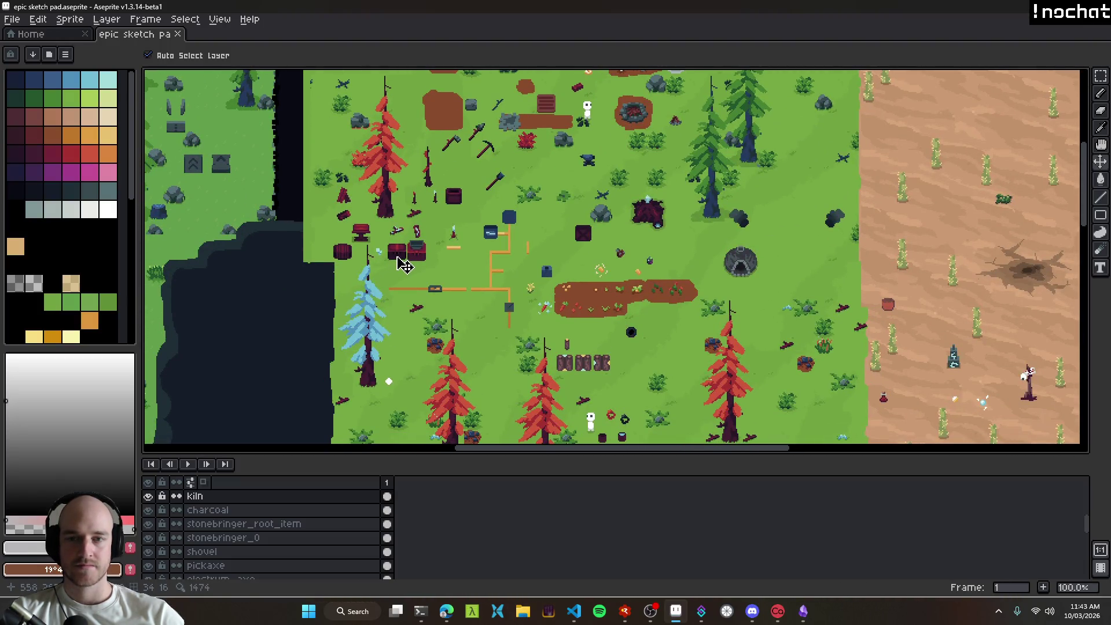
{"action": "mouse_move", "coordinate": [584, 120]}
{"action": "left_mouse_down"}
{"action": "mouse_move", "coordinate": [616, 182]}
{"action": "mouse_move", "coordinate": [854, 297]}
{"action": "mouse_move", "coordinate": [622, 176]}
{"action": "left_mouse_up"}
{"action": "scroll", "coordinate": [637, 324], "scroll_direction": "up", "scroll_amount": 1}
{"action": "left_click_drag", "start_coordinate": [631, 220], "coordinate": [643, 394]}
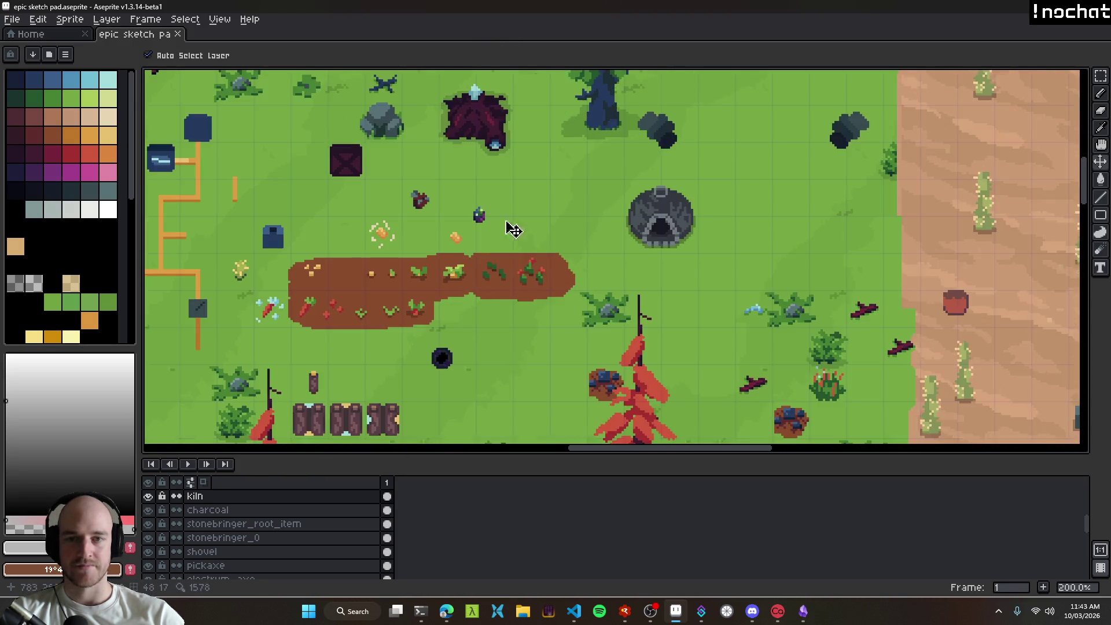
{"action": "left_click_drag", "start_coordinate": [591, 222], "coordinate": [241, 107]}
{"action": "scroll", "coordinate": [485, 232], "scroll_direction": "down", "scroll_amount": 1}
{"action": "mouse_move", "coordinate": [615, 248]}
{"action": "left_mouse_down"}
{"action": "mouse_move", "coordinate": [266, 133]}
{"action": "mouse_move", "coordinate": [586, 231]}
{"action": "mouse_move", "coordinate": [568, 196]}
{"action": "mouse_move", "coordinate": [355, 166]}
{"action": "mouse_move", "coordinate": [609, 361]}
{"action": "left_mouse_up"}
{"action": "mouse_move", "coordinate": [347, 290]}
{"action": "left_mouse_down"}
{"action": "mouse_move", "coordinate": [813, 340]}
{"action": "mouse_move", "coordinate": [502, 278]}
{"action": "left_mouse_up"}
{"action": "scroll", "coordinate": [544, 276], "scroll_direction": "up", "scroll_amount": 5}
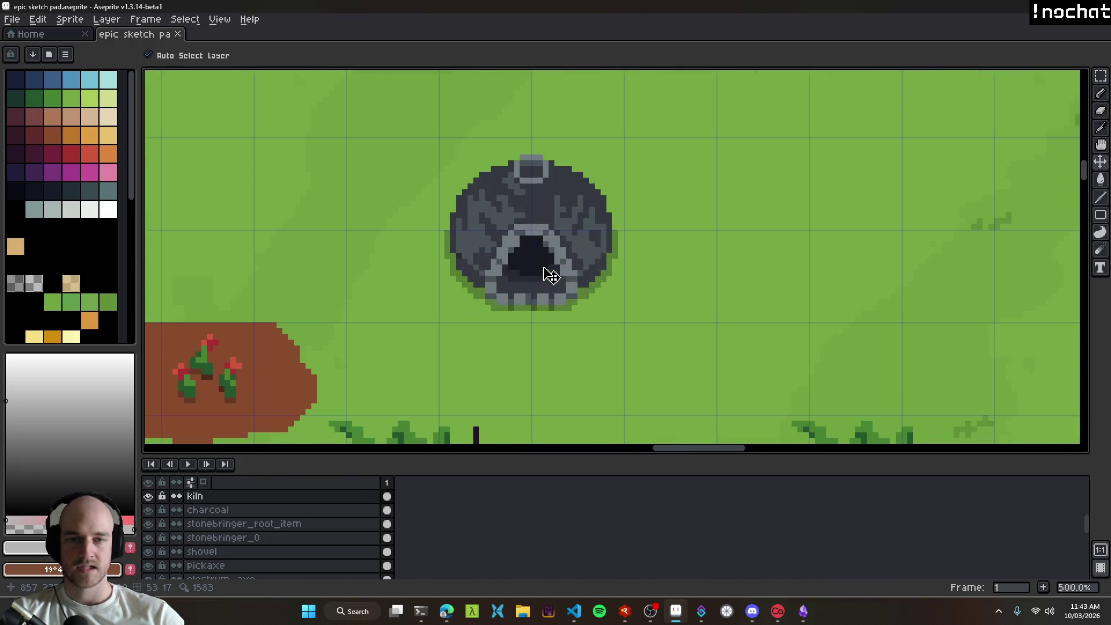
{"action": "scroll", "coordinate": [547, 273], "scroll_direction": "down", "scroll_amount": 6}
{"action": "scroll", "coordinate": [570, 286], "scroll_direction": "down", "scroll_amount": 4}
{"action": "scroll", "coordinate": [550, 289], "scroll_direction": "right", "scroll_amount": 6}
{"action": "key", "text": "ctrl+s"}
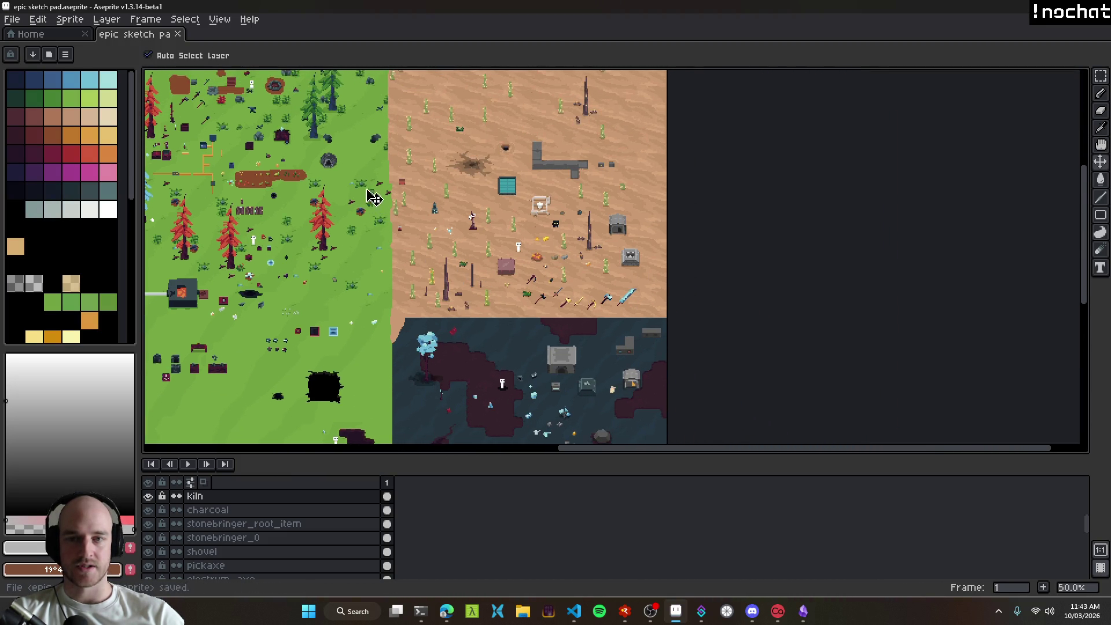
Step: Nudge the unfired brick slightly in the desert
{"action": "scroll", "coordinate": [534, 290], "scroll_direction": "up", "scroll_amount": 2}
{"action": "scroll", "coordinate": [619, 210], "scroll_direction": "down", "scroll_amount": 2}
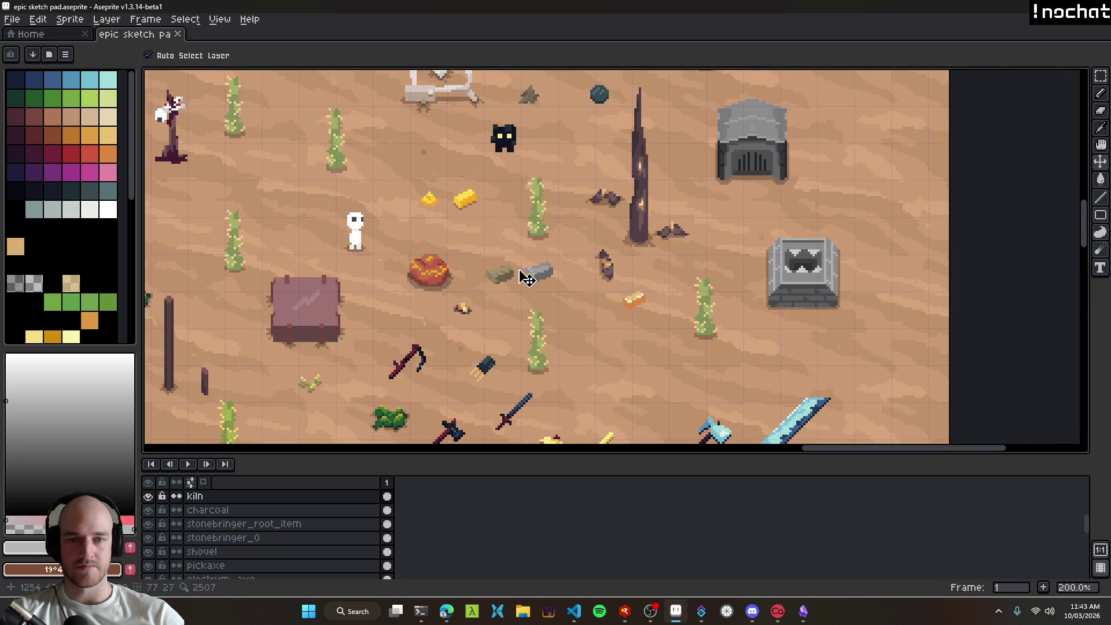
{"action": "scroll", "coordinate": [509, 280], "scroll_direction": "up", "scroll_amount": 4}
{"action": "left_click_drag", "start_coordinate": [504, 280], "coordinate": [512, 276]}
{"action": "scroll", "coordinate": [513, 277], "scroll_direction": "down", "scroll_amount": 4}
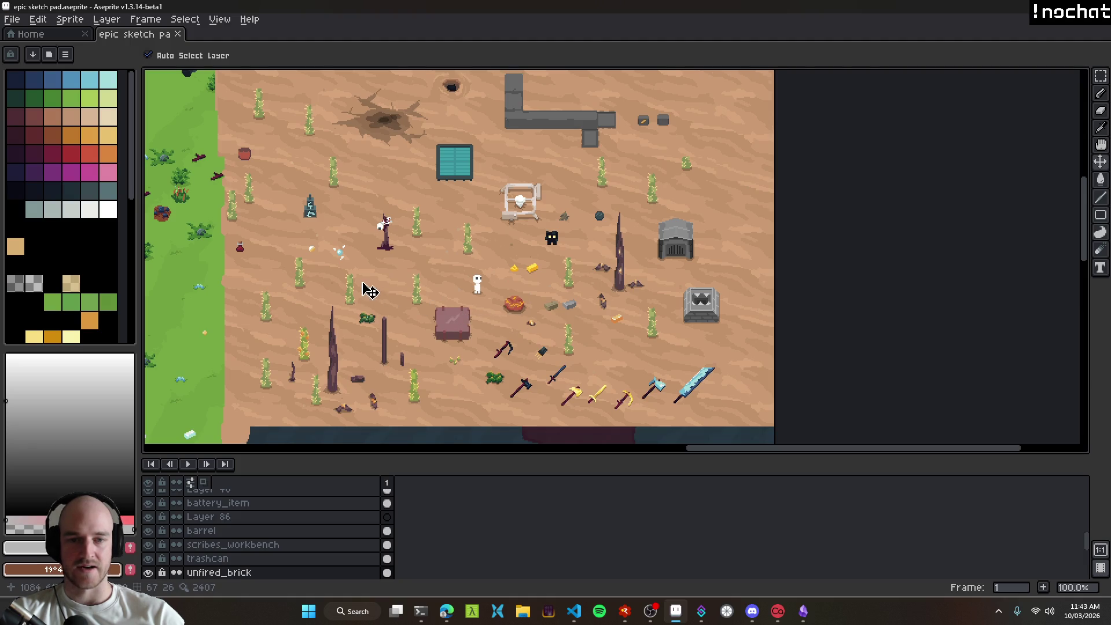
Step: Select the kiln sprite on the grass area beside the desert
{"action": "left_click_drag", "start_coordinate": [370, 290], "coordinate": [591, 282]}
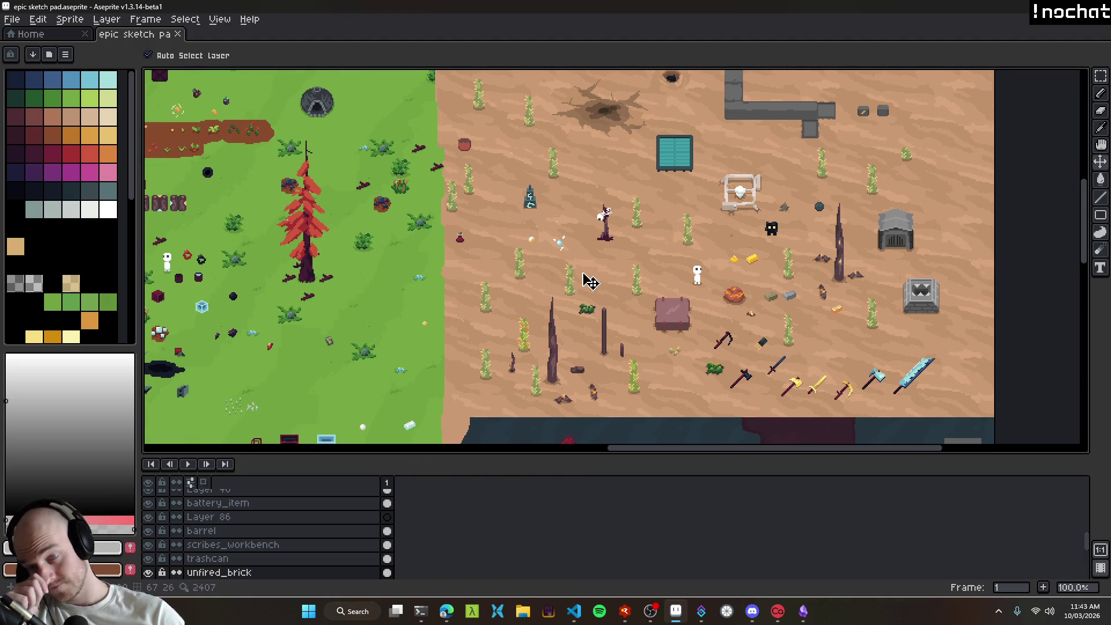
{"action": "left_click_drag", "start_coordinate": [333, 126], "coordinate": [588, 303]}
{"action": "left_click", "coordinate": [579, 291]}
{"action": "mouse_move", "coordinate": [518, 282]}
{"action": "left_mouse_down"}
{"action": "mouse_move", "coordinate": [602, 336]}
{"action": "mouse_move", "coordinate": [530, 294]}
{"action": "mouse_move", "coordinate": [605, 294]}
{"action": "mouse_move", "coordinate": [522, 220]}
{"action": "left_mouse_up"}
{"action": "scroll", "coordinate": [603, 336], "scroll_direction": "down", "scroll_amount": 1}
{"action": "scroll", "coordinate": [599, 324], "scroll_direction": "up", "scroll_amount": 1}
Step: Shift the brick beside the red ore rock slightly on the map
{"action": "mouse_move", "coordinate": [672, 320]}
{"action": "left_mouse_down"}
{"action": "mouse_move", "coordinate": [633, 311]}
{"action": "mouse_move", "coordinate": [576, 371]}
{"action": "left_mouse_up"}
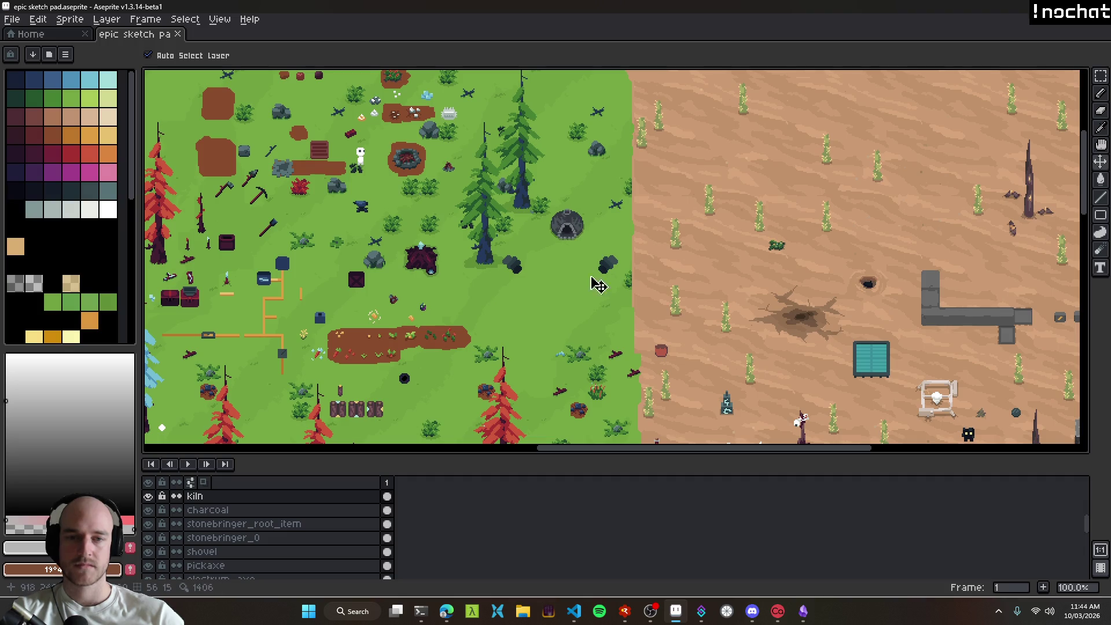
{"action": "left_click_drag", "start_coordinate": [829, 409], "coordinate": [668, 299]}
{"action": "left_click_drag", "start_coordinate": [864, 396], "coordinate": [571, 308]}
{"action": "scroll", "coordinate": [570, 308], "scroll_direction": "up", "scroll_amount": 2}
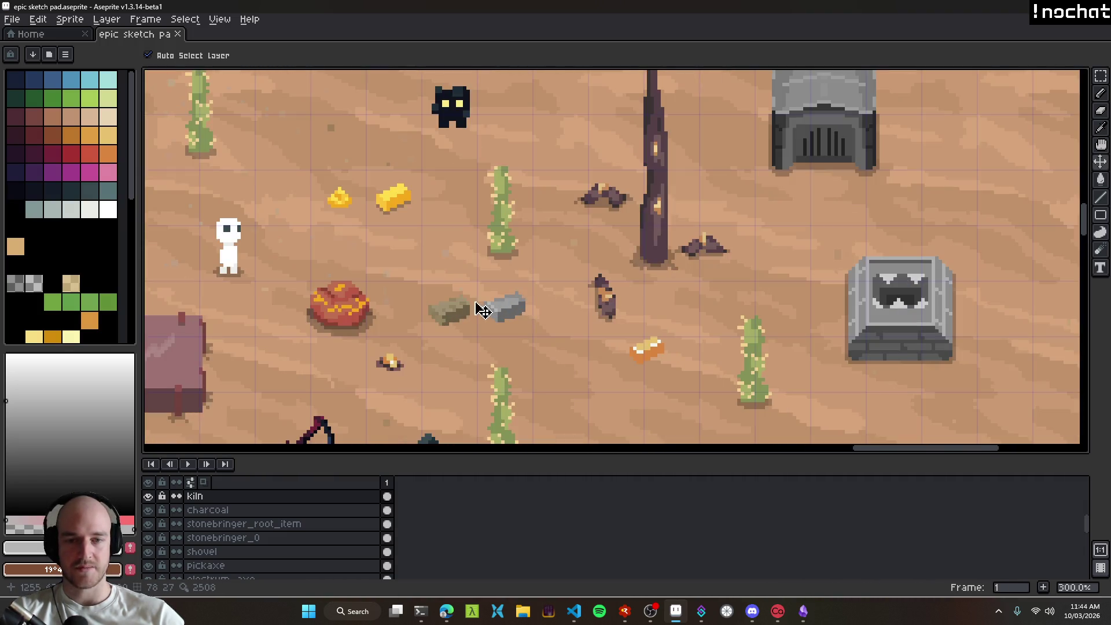
{"action": "left_click_drag", "start_coordinate": [458, 307], "coordinate": [583, 307]}
{"action": "scroll", "coordinate": [583, 308], "scroll_direction": "up", "scroll_amount": 1}
{"action": "scroll", "coordinate": [583, 293], "scroll_direction": "up", "scroll_amount": 1}
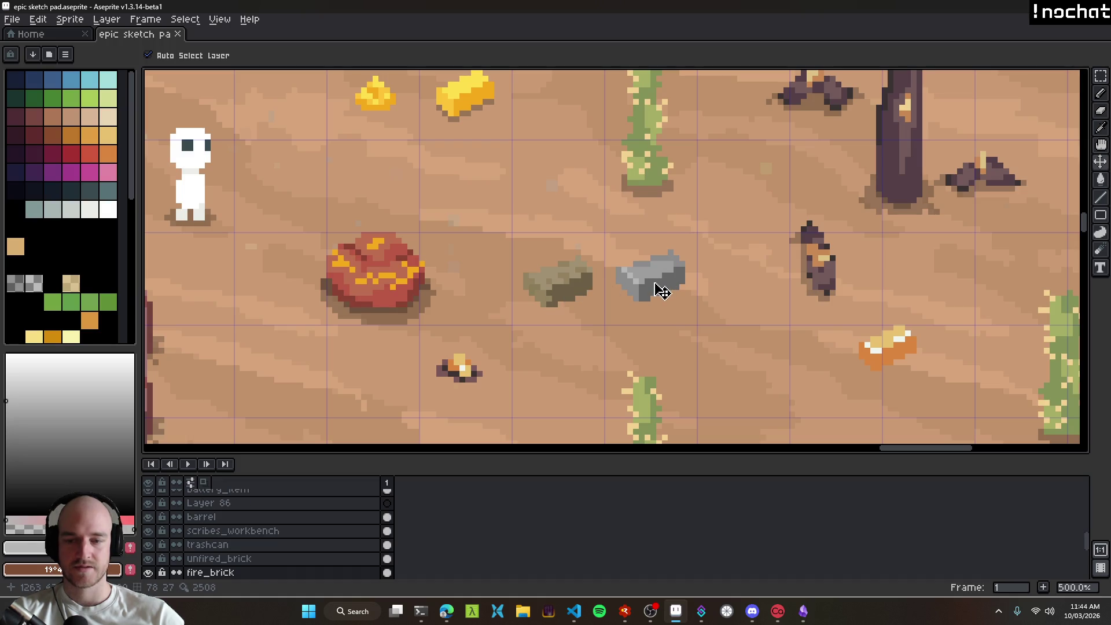
{"action": "scroll", "coordinate": [668, 327], "scroll_direction": "down", "scroll_amount": 3}
{"action": "left_click", "coordinate": [619, 313]}
{"action": "mouse_move", "coordinate": [689, 338]}
{"action": "left_mouse_down"}
{"action": "mouse_move", "coordinate": [655, 341]}
{"action": "mouse_move", "coordinate": [675, 378]}
{"action": "left_mouse_up"}
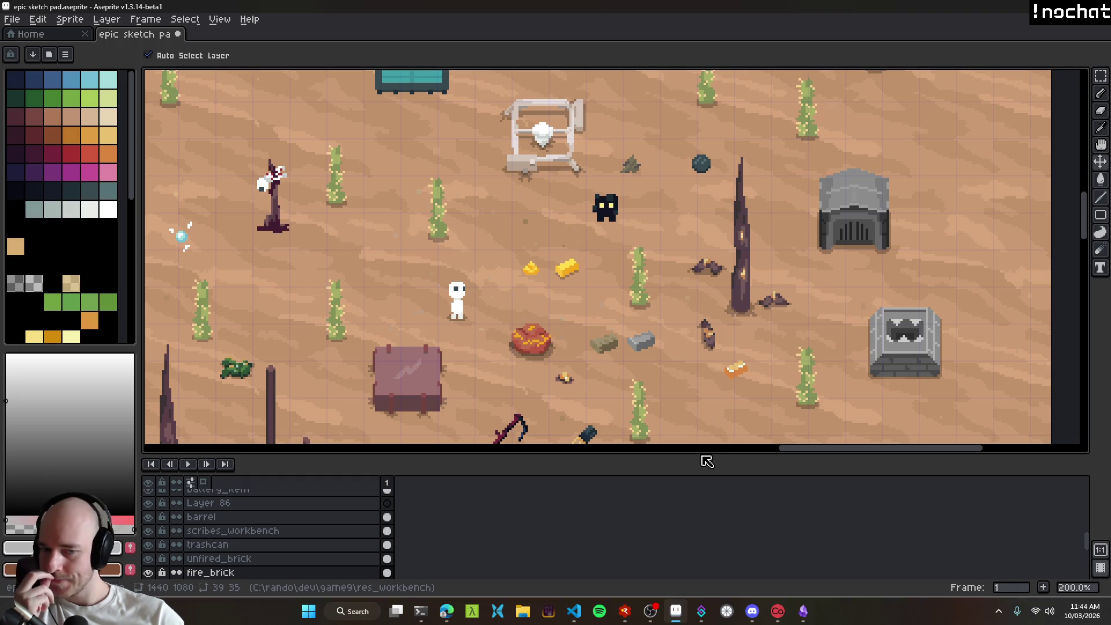
Step: Select the sprite on Layer 130
{"action": "scroll", "coordinate": [683, 315], "scroll_direction": "down", "scroll_amount": 2}
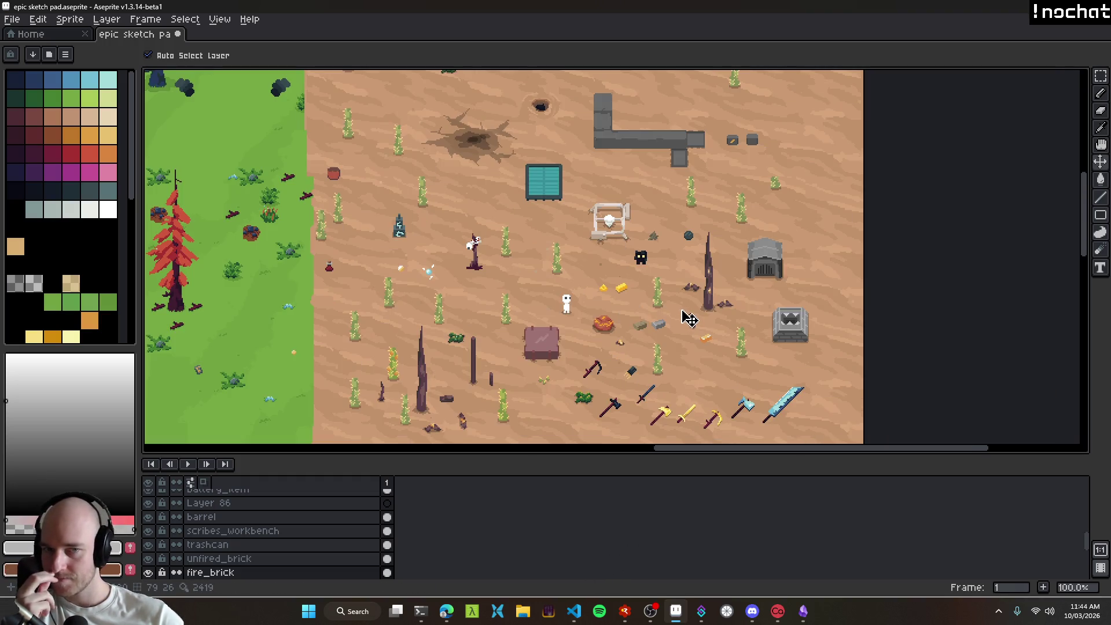
{"action": "left_click_drag", "start_coordinate": [651, 200], "coordinate": [671, 253]}
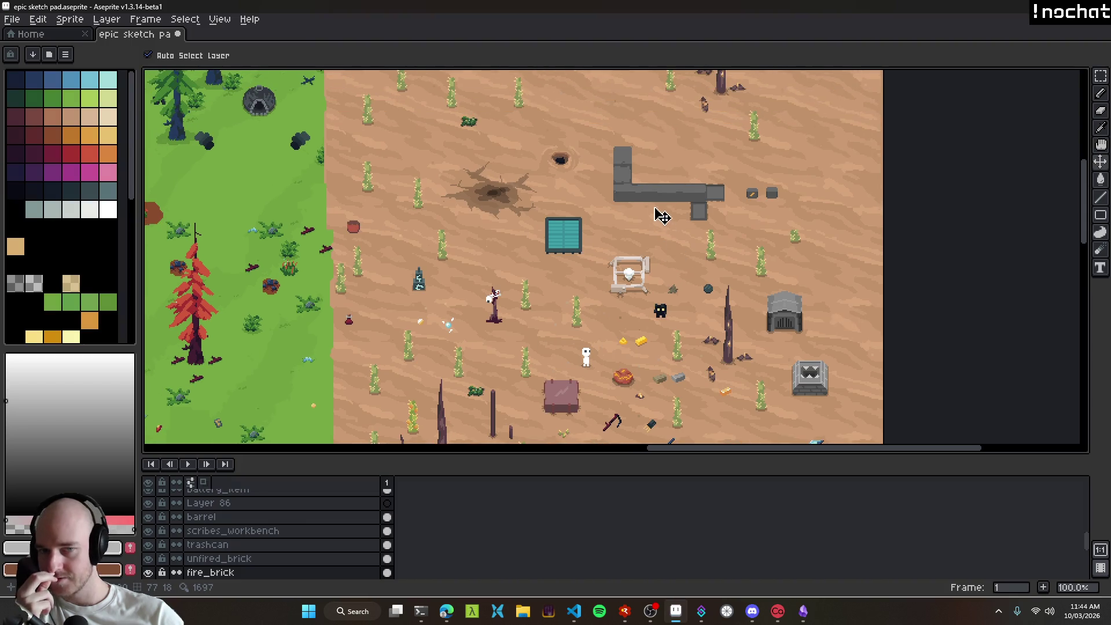
{"action": "left_click", "coordinate": [654, 204]}
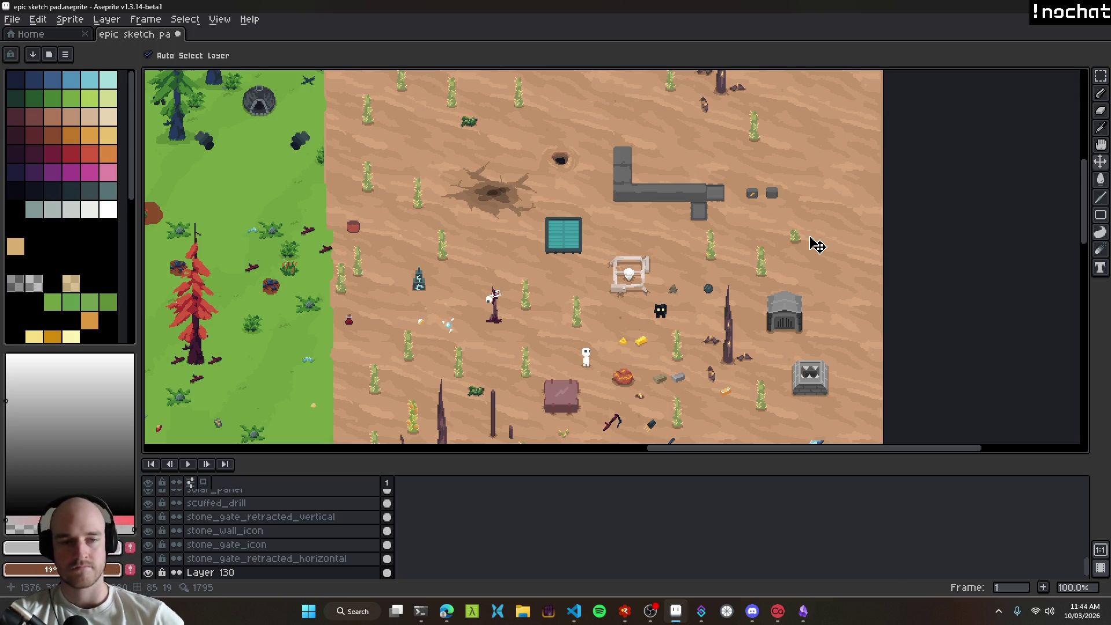
Step: Inspect the gate and furnace area, return to the desert, then launch the game build
{"action": "scroll", "coordinate": [776, 347], "scroll_direction": "up", "scroll_amount": 1}
{"action": "mouse_move", "coordinate": [808, 313]}
{"action": "left_mouse_down"}
{"action": "mouse_move", "coordinate": [679, 316]}
{"action": "mouse_move", "coordinate": [681, 275]}
{"action": "left_mouse_up"}
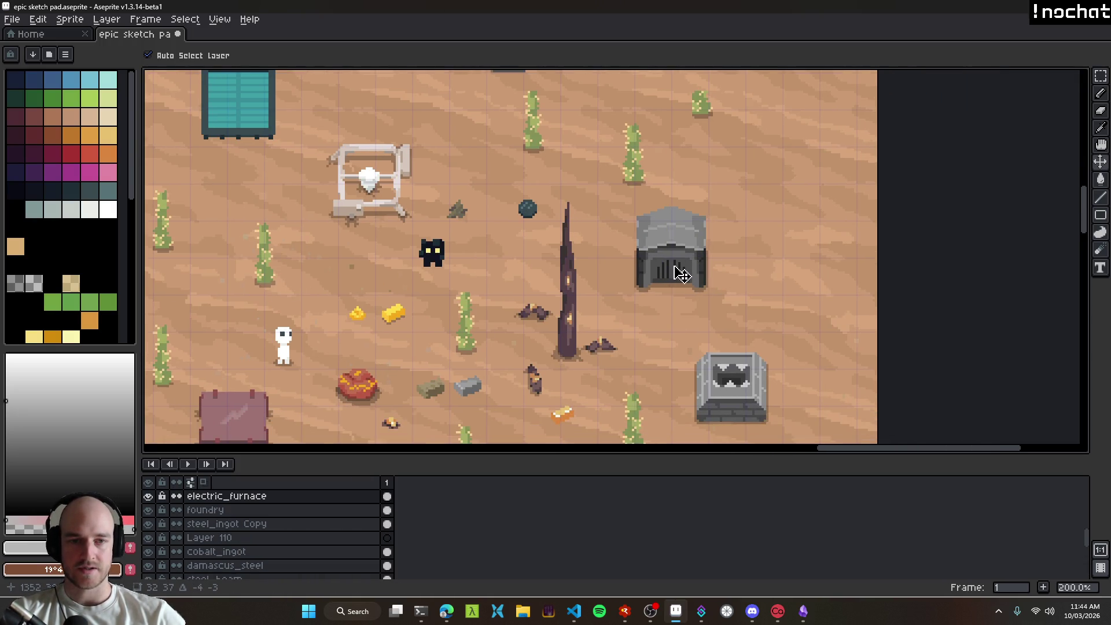
{"action": "scroll", "coordinate": [674, 305], "scroll_direction": "down", "scroll_amount": 2}
{"action": "scroll", "coordinate": [674, 305], "scroll_direction": "left", "scroll_amount": 2}
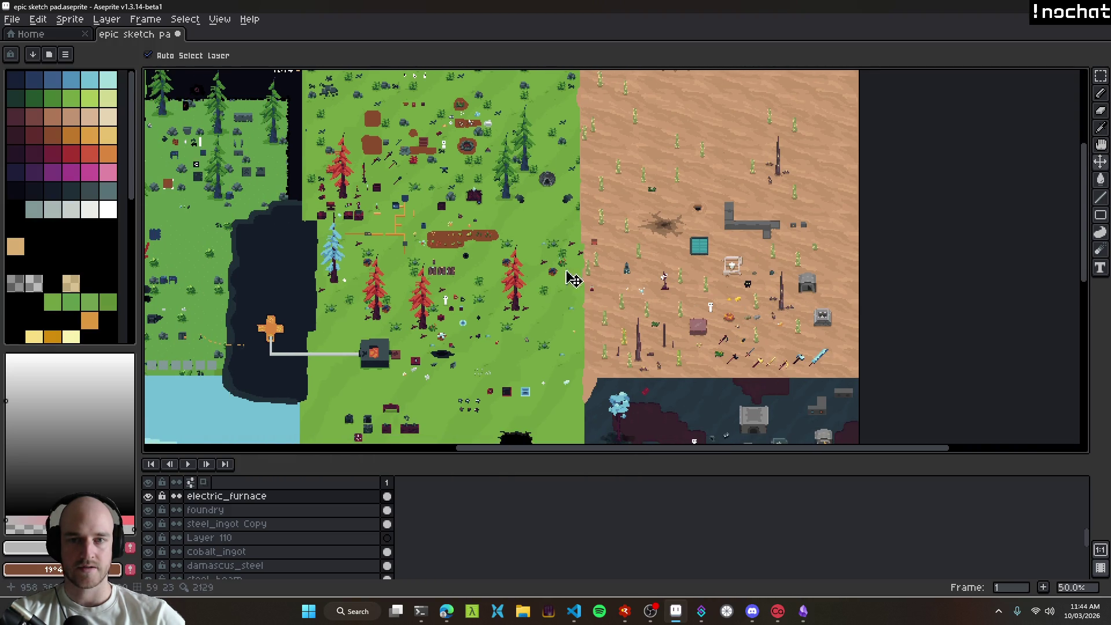
{"action": "left_click_drag", "start_coordinate": [774, 296], "coordinate": [692, 286]}
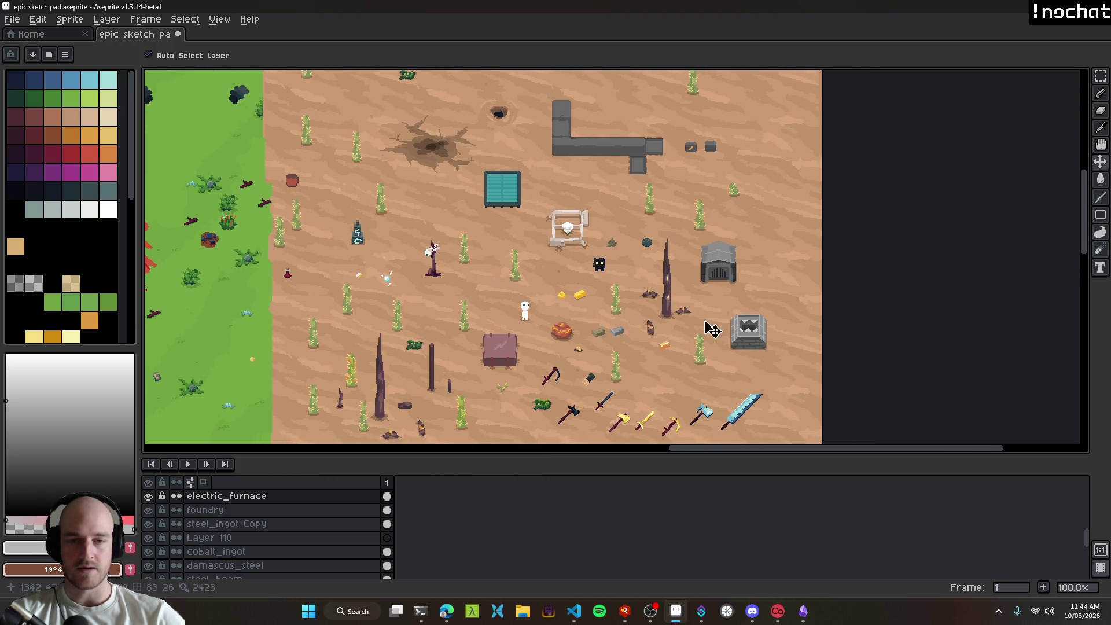
{"action": "key", "text": "alt+Tab"}
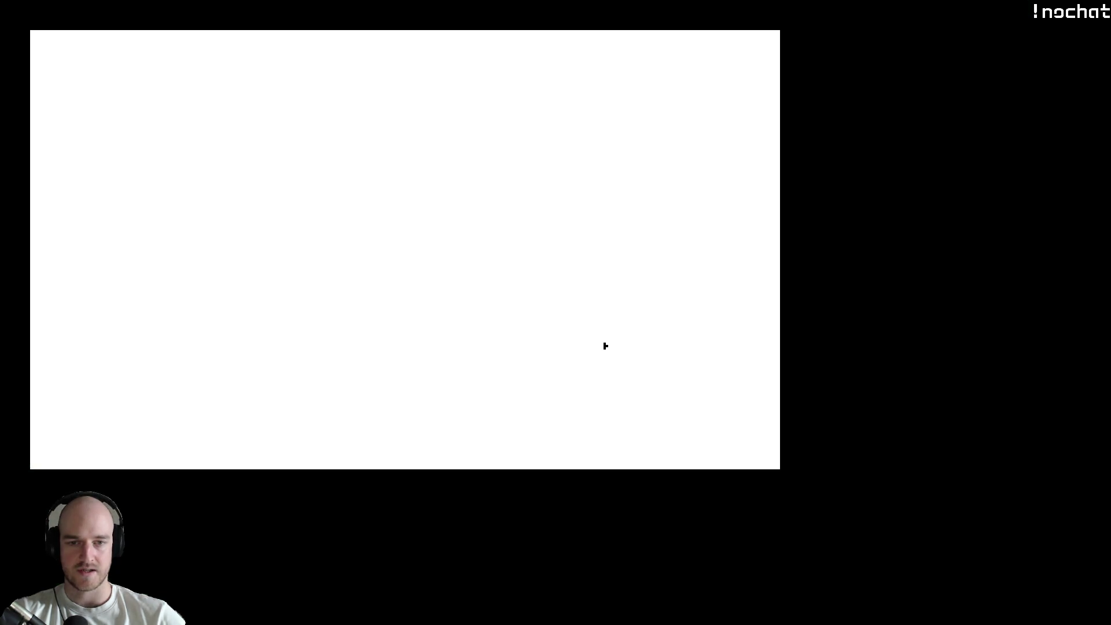
Step: Open the Stage 2 tech tree and inspect the Electric Heat node
{"action": "key", "text": "b"}
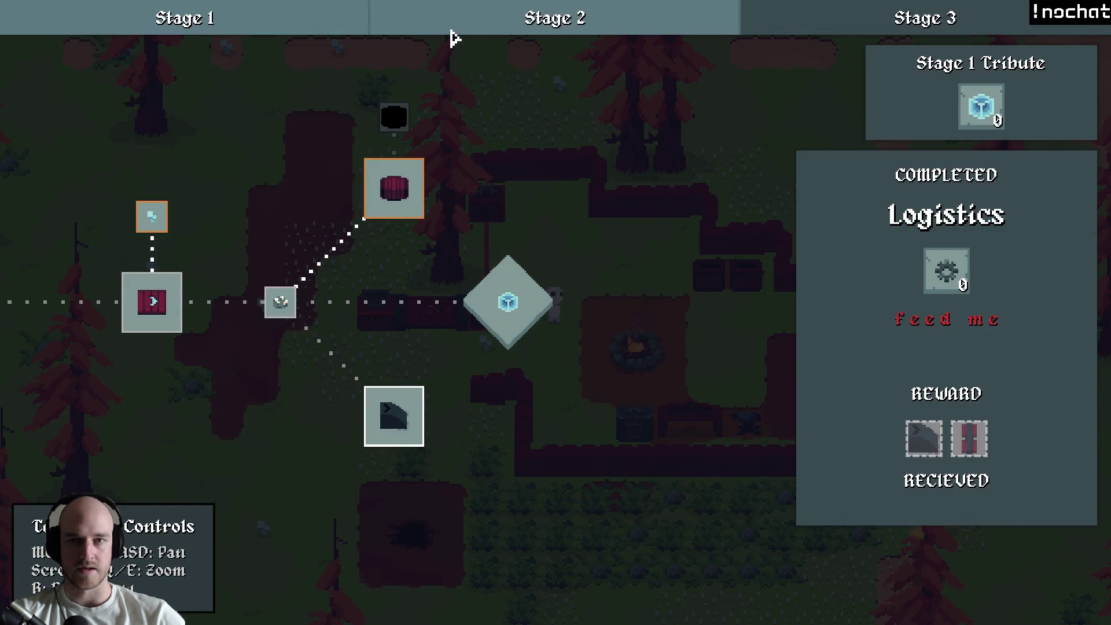
{"action": "left_click", "coordinate": [449, 23]}
{"action": "left_click_drag", "start_coordinate": [568, 340], "coordinate": [521, 359]}
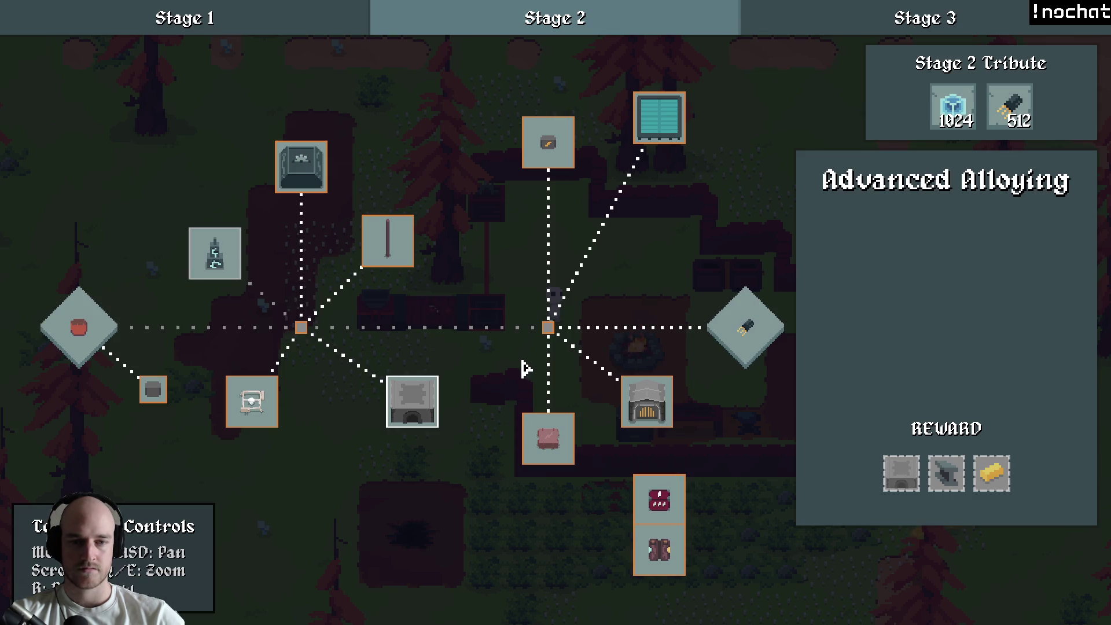
{"action": "left_click", "coordinate": [650, 397]}
{"action": "mouse_move", "coordinate": [650, 397]}
{"action": "left_mouse_down"}
{"action": "mouse_move", "coordinate": [575, 315]}
{"action": "mouse_move", "coordinate": [678, 319]}
{"action": "left_mouse_up"}
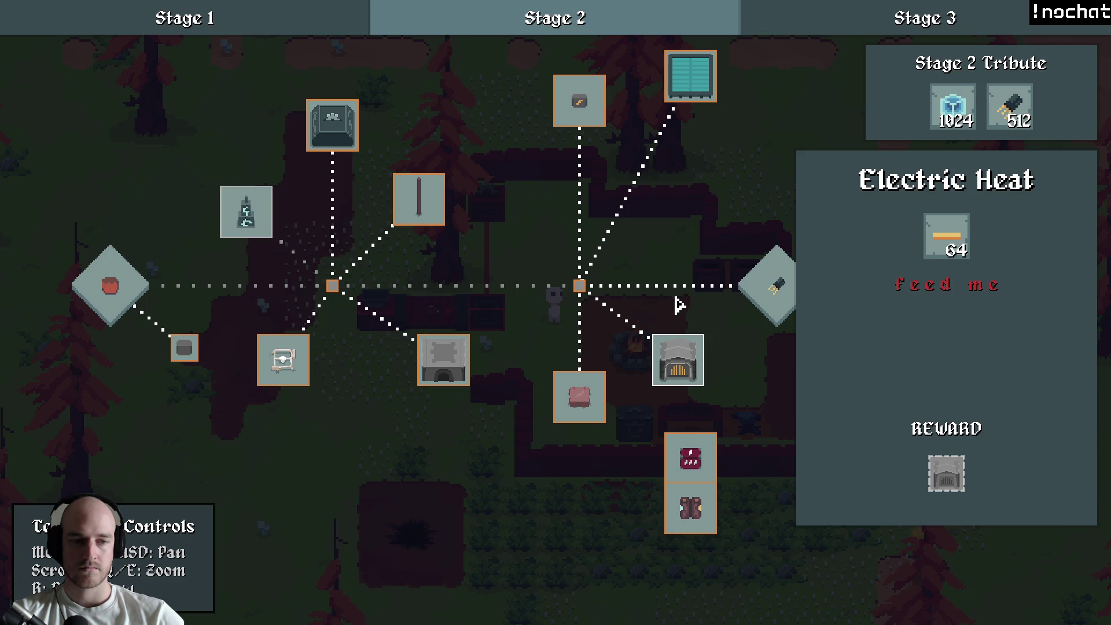
Step: Inspect Advanced Alloying and Silicon Processing, then bring up the debug Tech Tree Editor
{"action": "left_click", "coordinate": [446, 372]}
{"action": "mouse_move", "coordinate": [446, 373]}
{"action": "left_mouse_down"}
{"action": "mouse_move", "coordinate": [506, 318]}
{"action": "mouse_move", "coordinate": [572, 319]}
{"action": "left_mouse_up"}
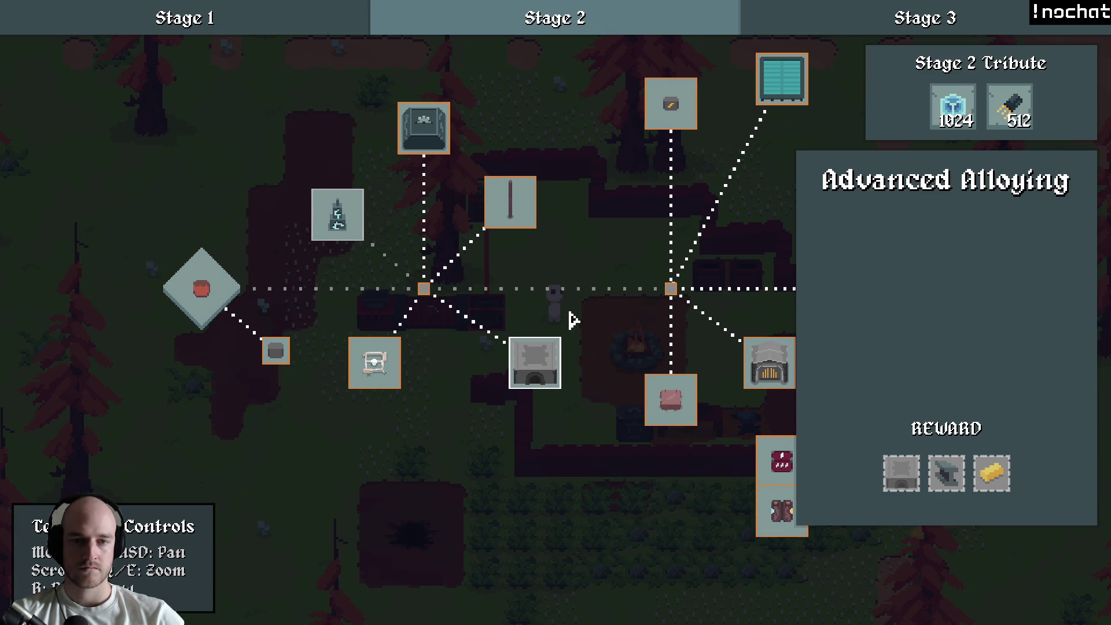
{"action": "left_click_drag", "start_coordinate": [572, 320], "coordinate": [580, 333]}
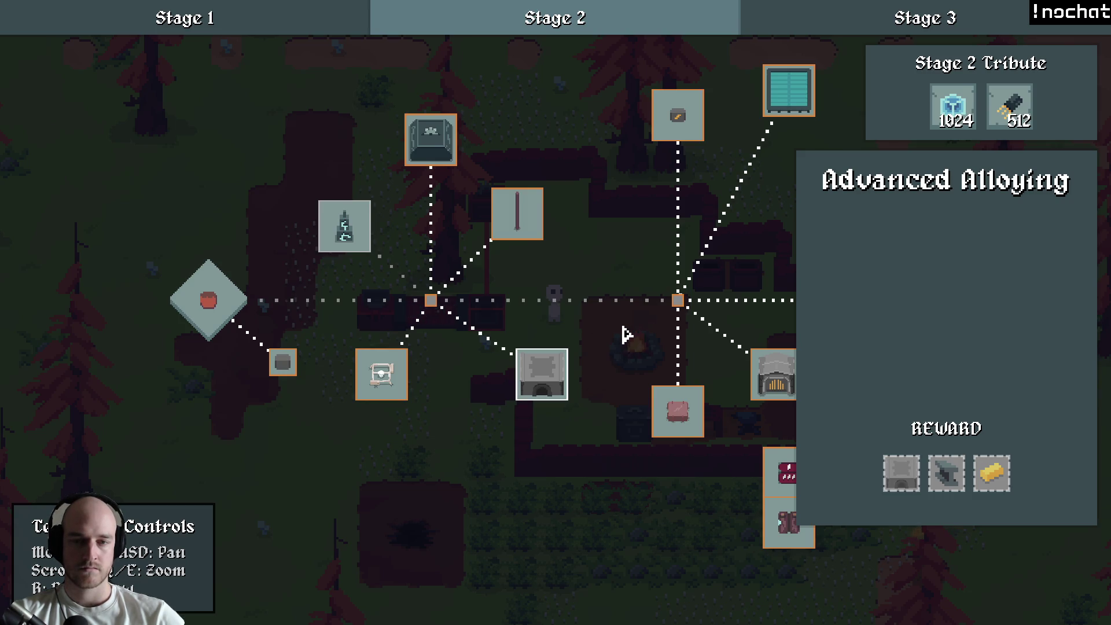
{"action": "left_click", "coordinate": [398, 379]}
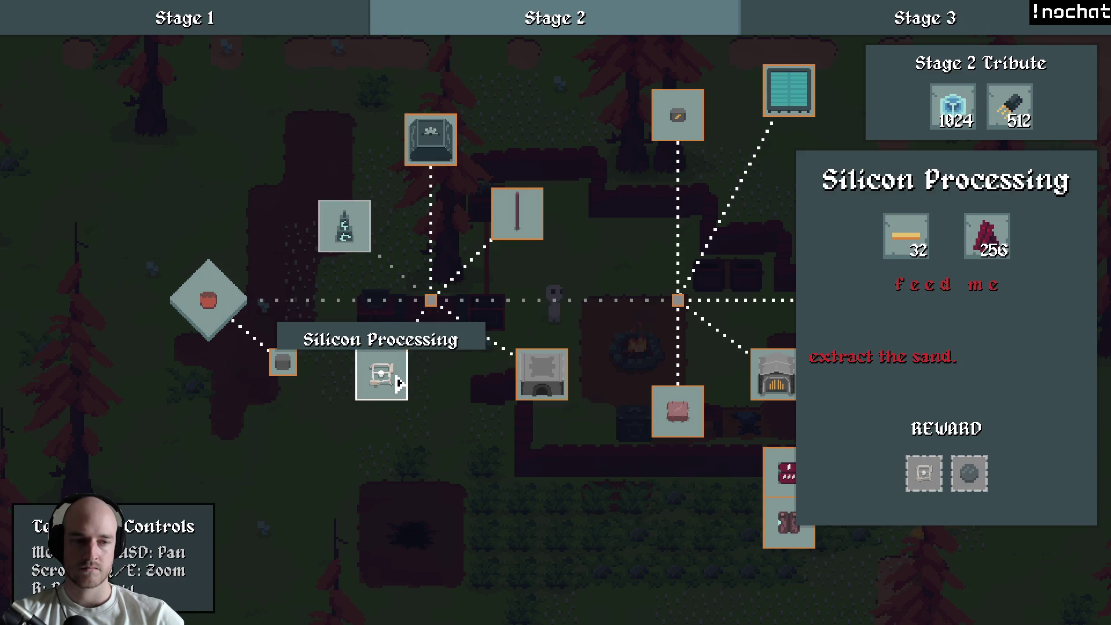
{"action": "mouse_move", "coordinate": [522, 340]}
{"action": "left_mouse_down"}
{"action": "mouse_move", "coordinate": [568, 338]}
{"action": "mouse_move", "coordinate": [573, 325]}
{"action": "left_mouse_up"}
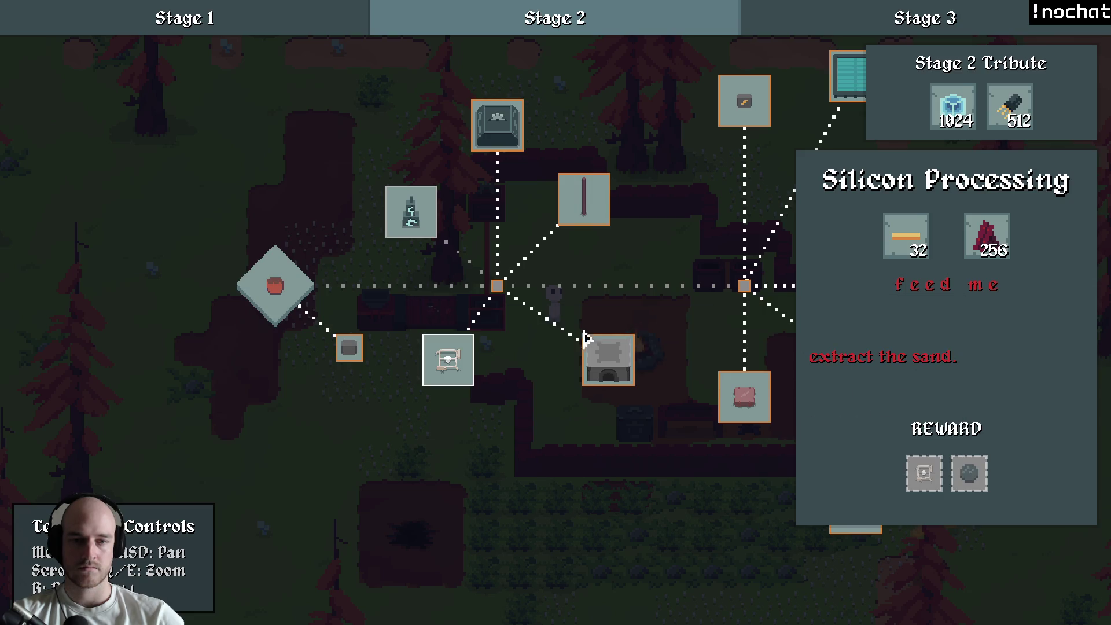
{"action": "key", "text": "F1"}
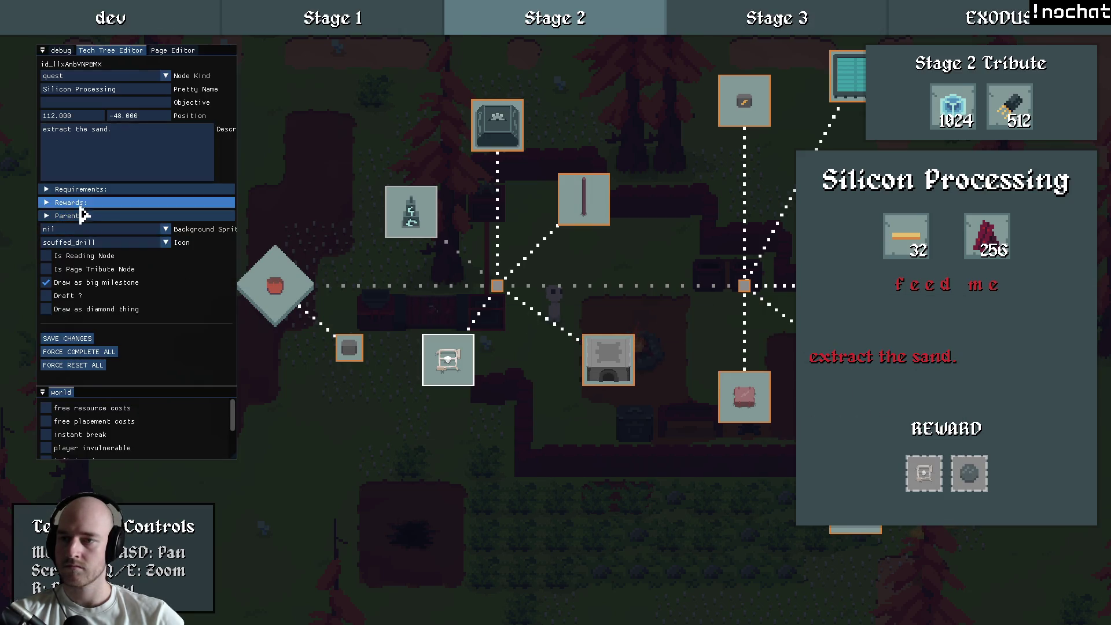
Step: Add a third reward to Silicon Processing: the sand_block recipe
{"action": "left_click", "coordinate": [91, 203]}
{"action": "left_click", "coordinate": [90, 245]}
{"action": "left_click", "coordinate": [95, 242]}
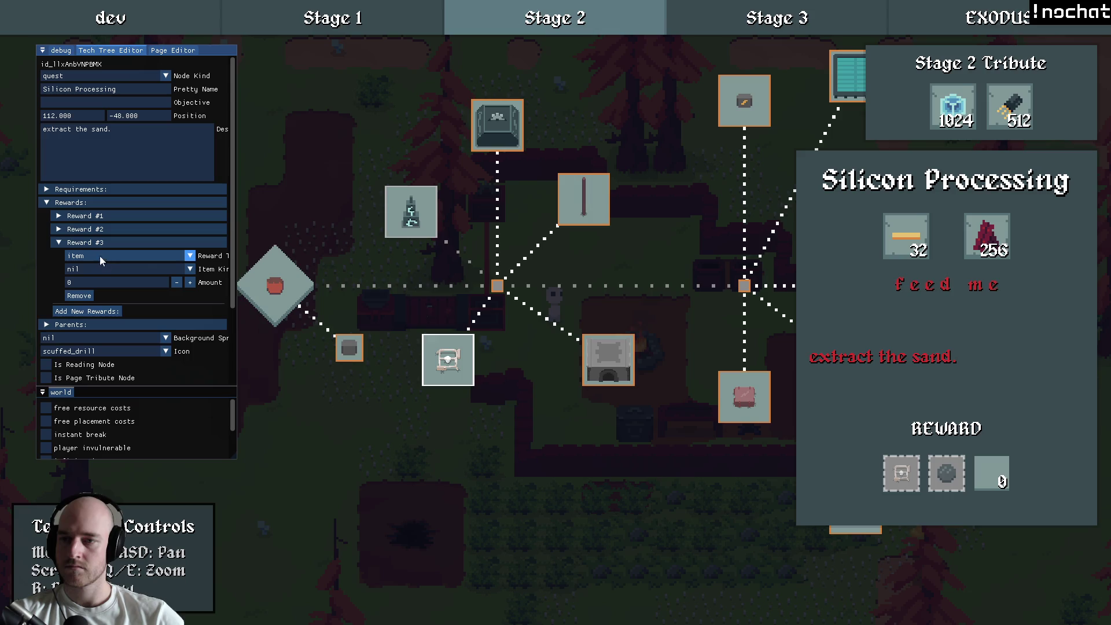
{"action": "left_click", "coordinate": [99, 258]}
{"action": "left_click", "coordinate": [105, 284]}
{"action": "left_click", "coordinate": [99, 269]}
{"action": "type", "text": "sand"}
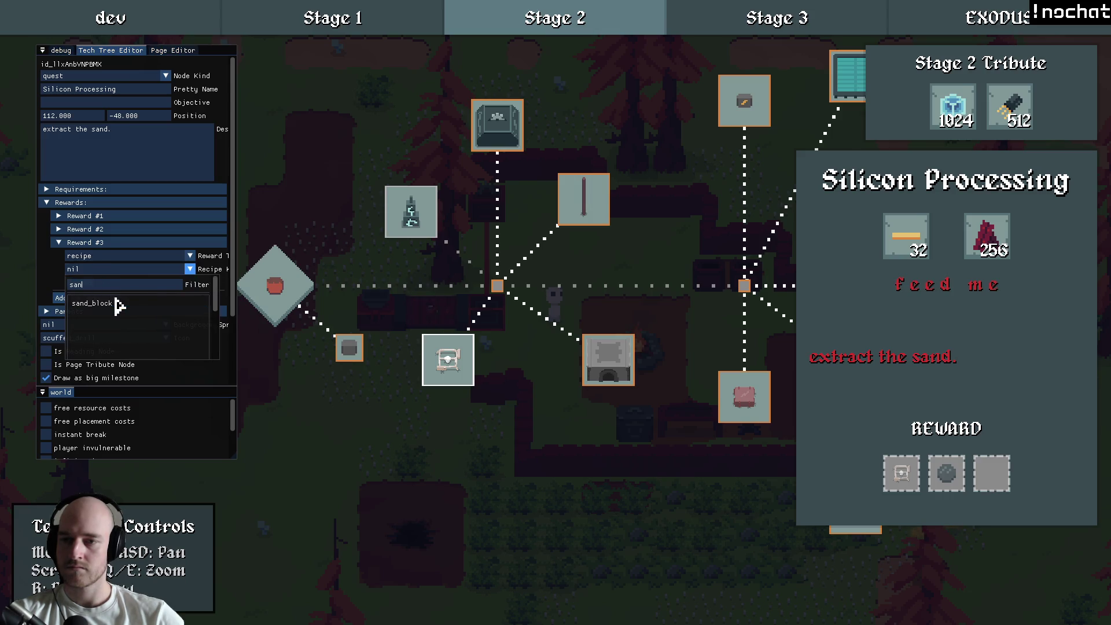
{"action": "left_click", "coordinate": [121, 304]}
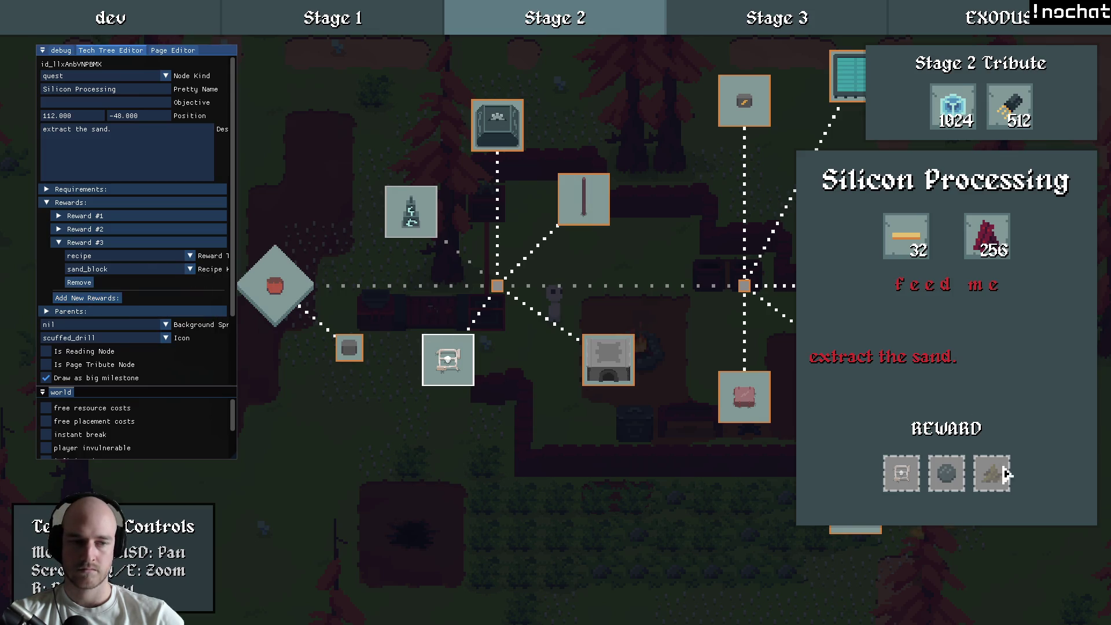
Step: Save the tech tree edits and reselect Silicon Processing
{"action": "mouse_move", "coordinate": [1001, 484]}
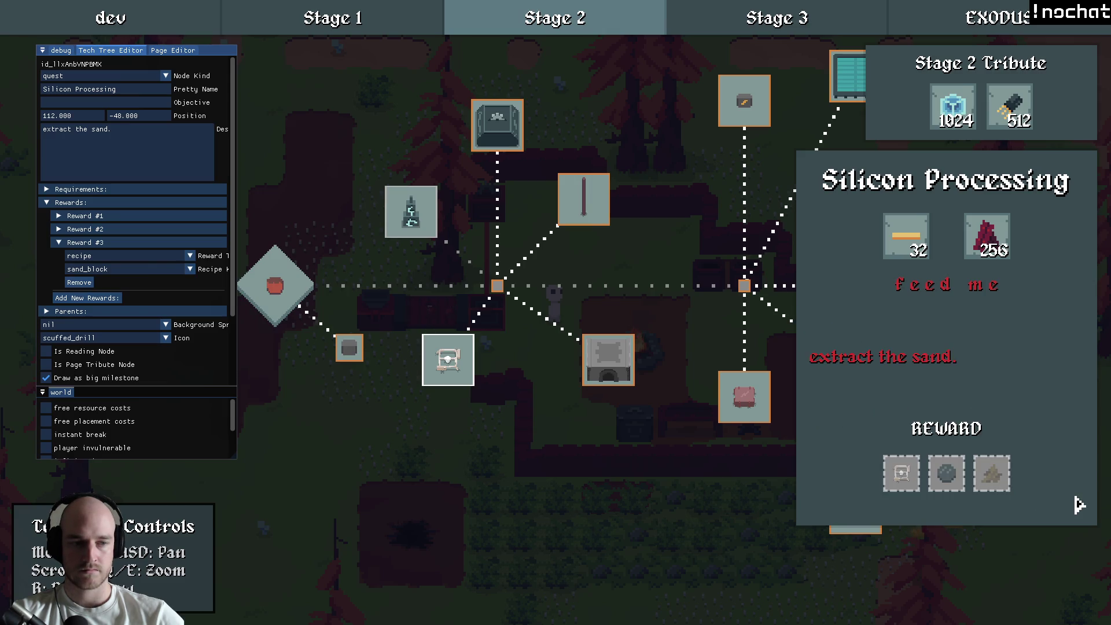
{"action": "left_click", "coordinate": [1049, 463]}
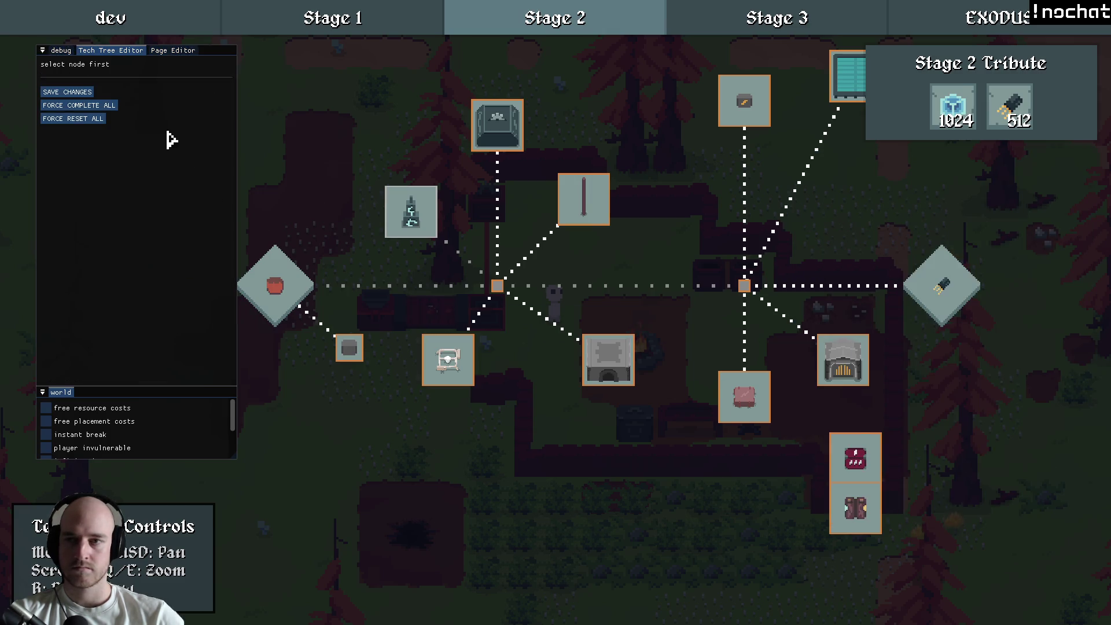
{"action": "left_click", "coordinate": [69, 98]}
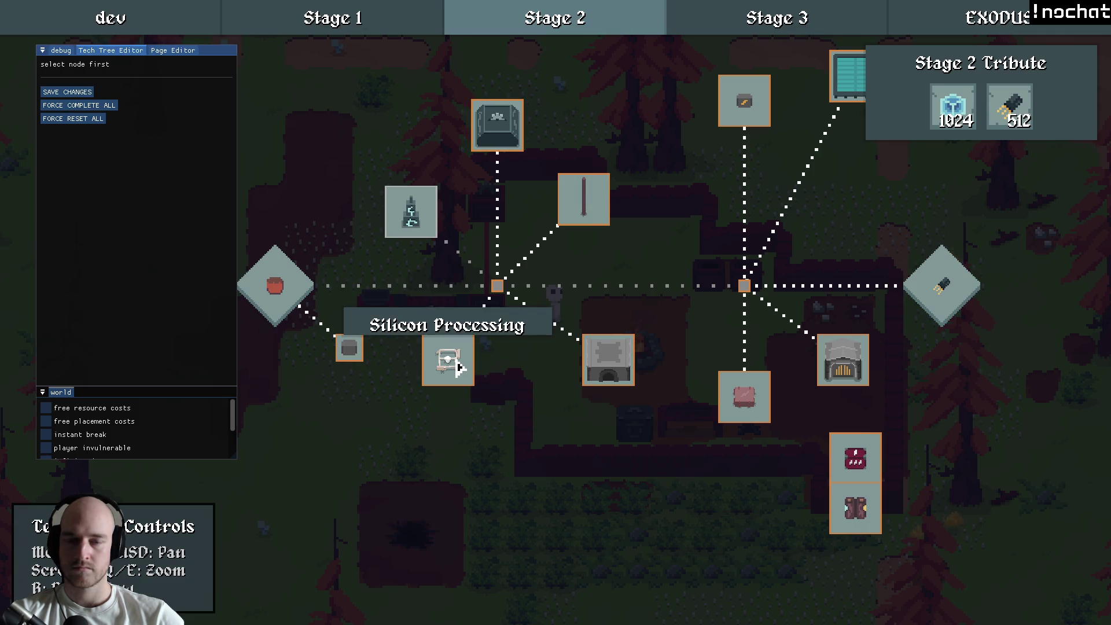
{"action": "left_click", "coordinate": [461, 367]}
Step: Reopen the tech tree without the dev panel and check Silicon Processing's Excavator, Silicon and Sand rewards
{"action": "mouse_move", "coordinate": [999, 484]}
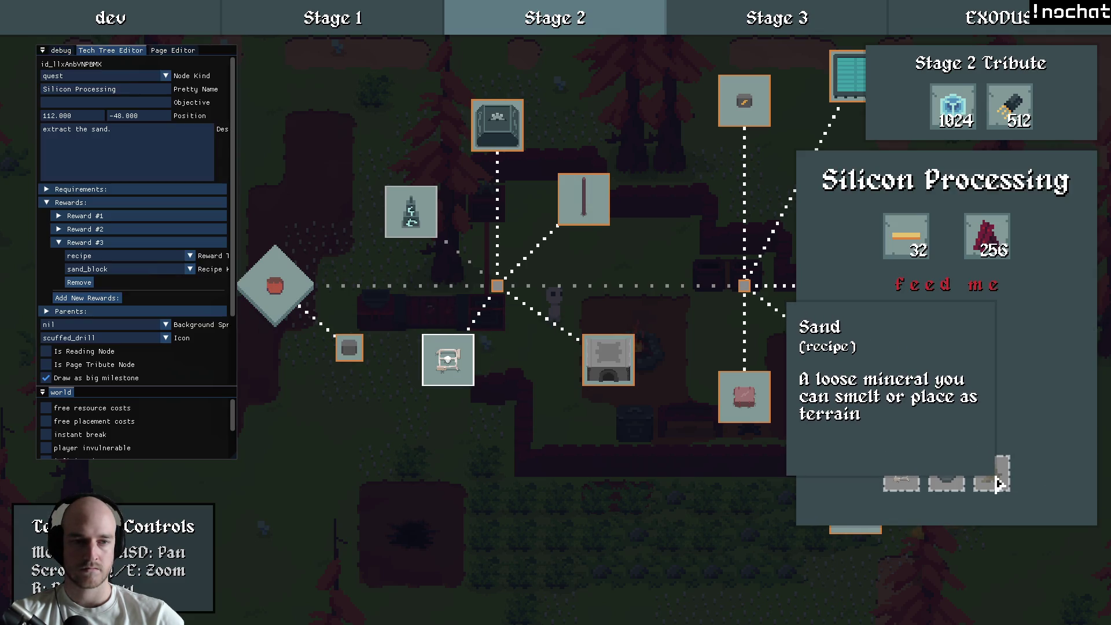
{"action": "mouse_move", "coordinate": [908, 477]}
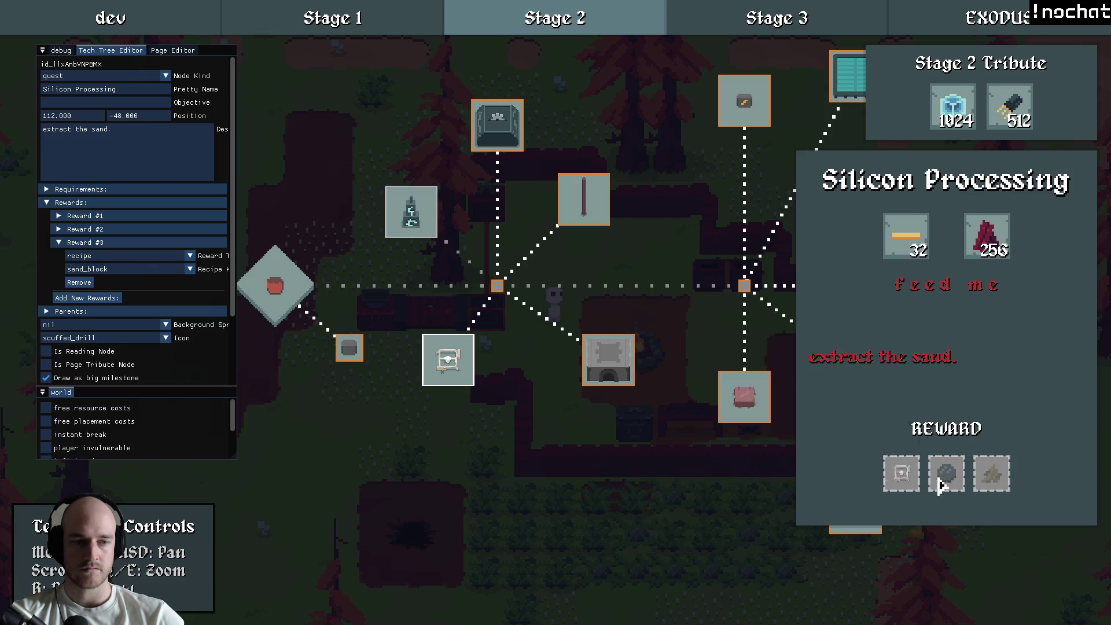
{"action": "left_click", "coordinate": [685, 323]}
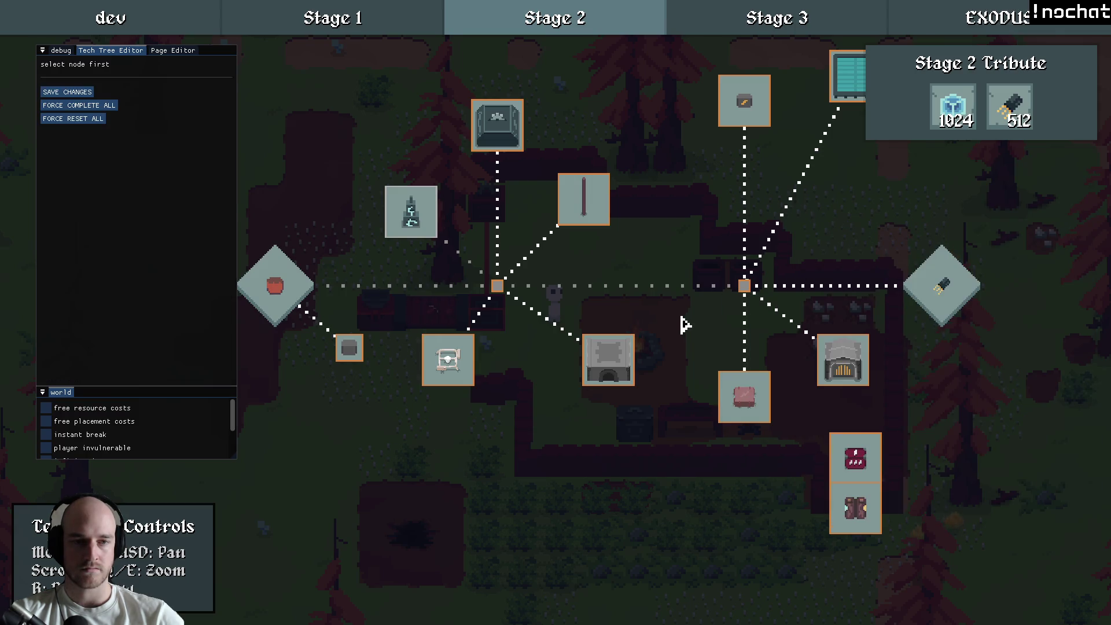
{"action": "key", "text": "F1"}
{"action": "key", "text": "Escape"}
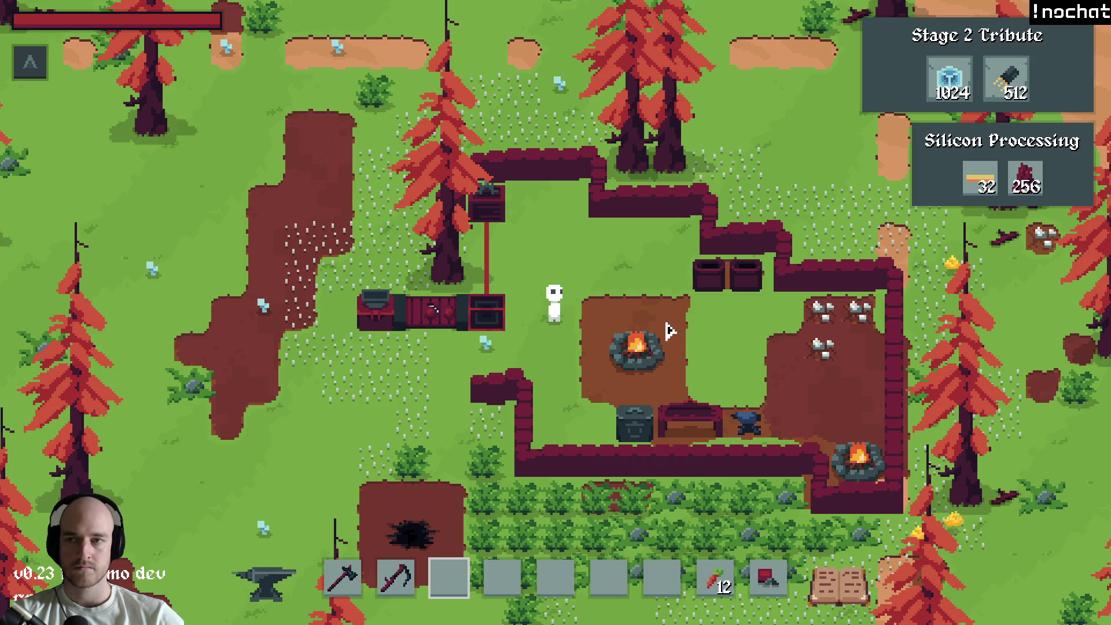
{"action": "key", "text": "t"}
{"action": "left_click", "coordinate": [448, 360]}
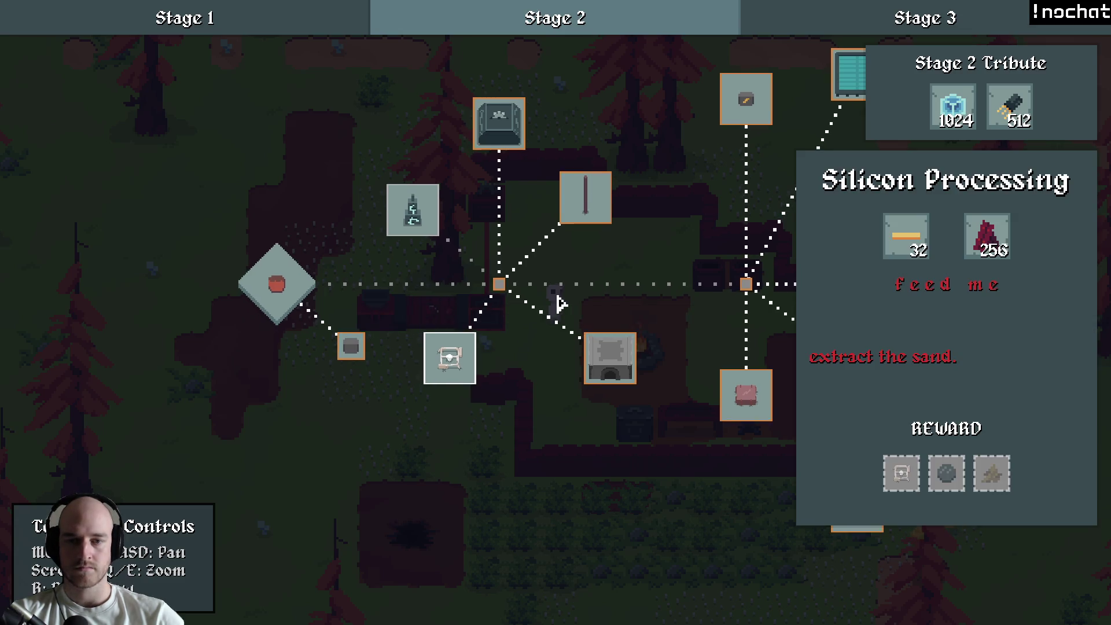
{"action": "key", "text": "w"}
{"action": "mouse_move", "coordinate": [567, 323]}
{"action": "left_mouse_down"}
{"action": "mouse_move", "coordinate": [630, 318]}
{"action": "mouse_move", "coordinate": [568, 330]}
{"action": "mouse_move", "coordinate": [602, 335]}
{"action": "left_mouse_up"}
{"action": "mouse_move", "coordinate": [903, 481]}
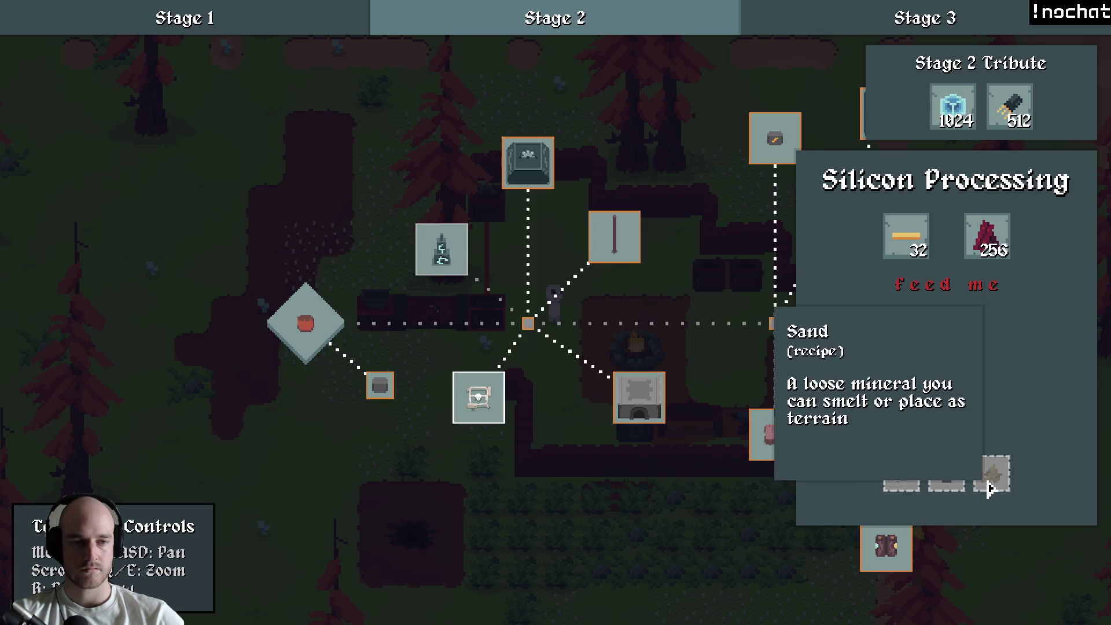
Step: Browse the crafting menu's Resources, Tools and Advanced Machines categories, then close it
{"action": "key", "text": "Escape"}
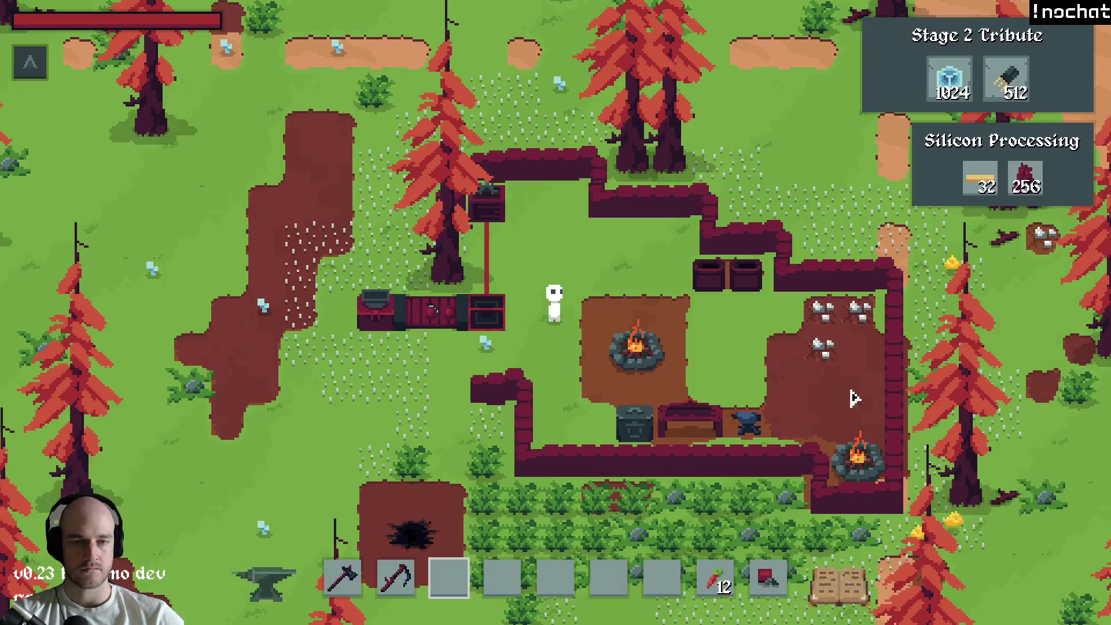
{"action": "key", "text": "c"}
{"action": "left_click", "coordinate": [292, 144]}
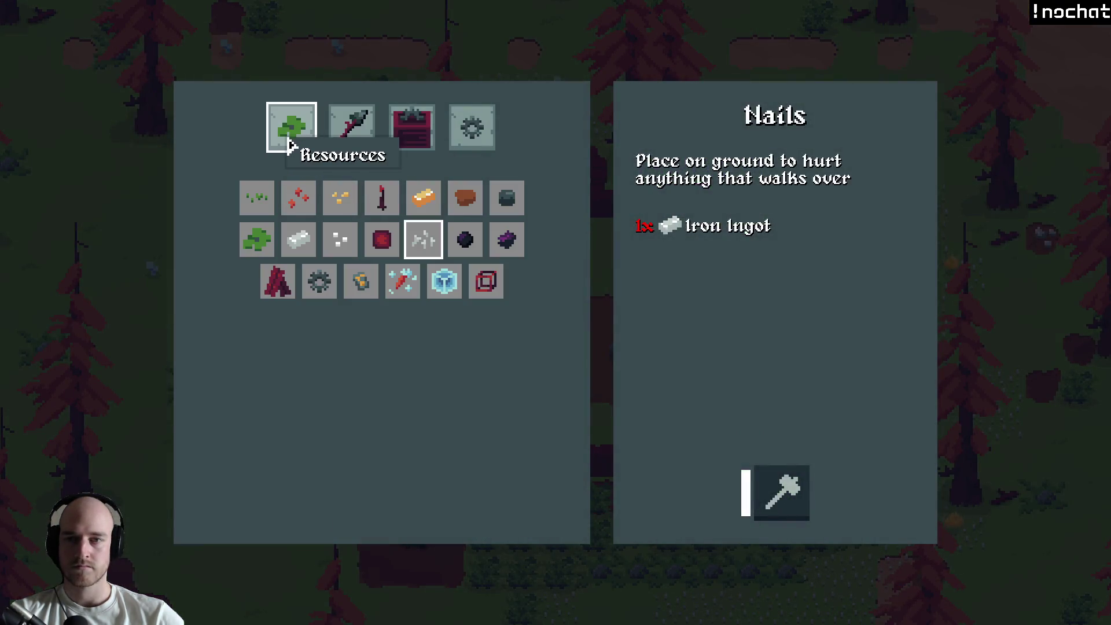
{"action": "left_click", "coordinate": [351, 130]}
{"action": "left_click", "coordinate": [488, 137]}
{"action": "left_click", "coordinate": [292, 127]}
{"action": "key", "text": "Escape"}
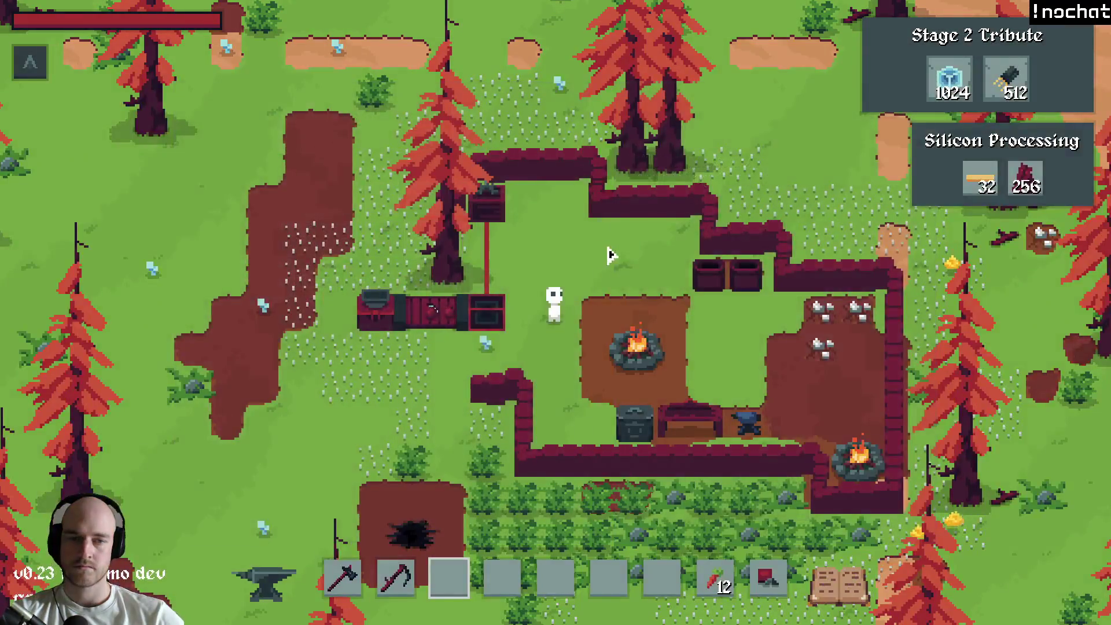
Step: Reopen the Stage 2 tech tree and pan across toward the Wasteland node
{"action": "key", "text": "t"}
{"action": "left_click_drag", "start_coordinate": [665, 330], "coordinate": [546, 317]}
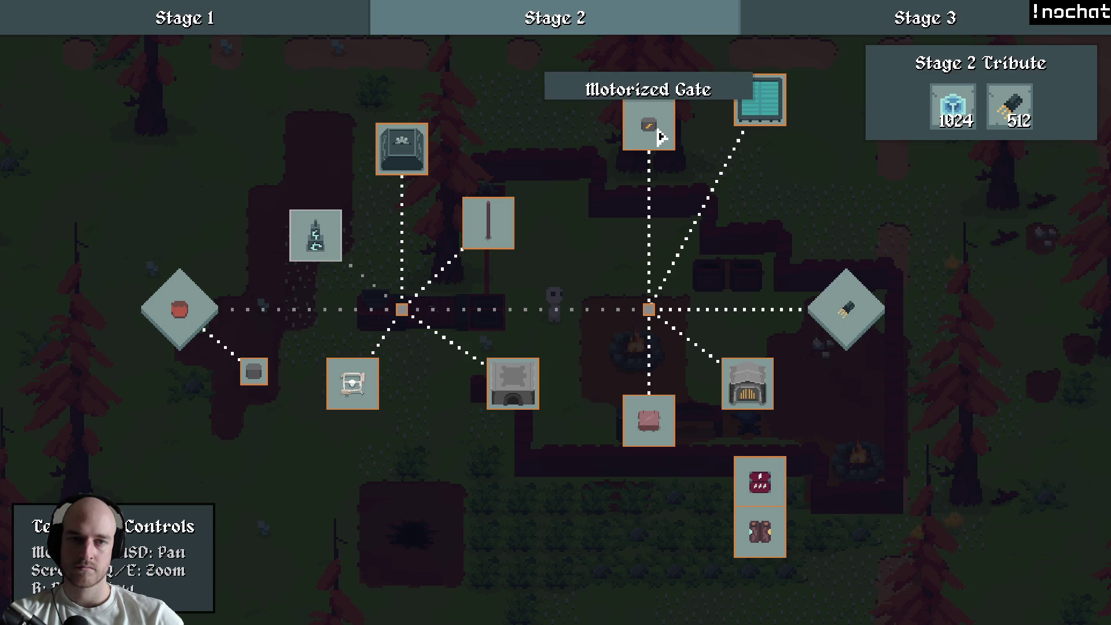
{"action": "mouse_move", "coordinate": [755, 108]}
{"action": "key", "text": "d"}
{"action": "key", "text": "s"}
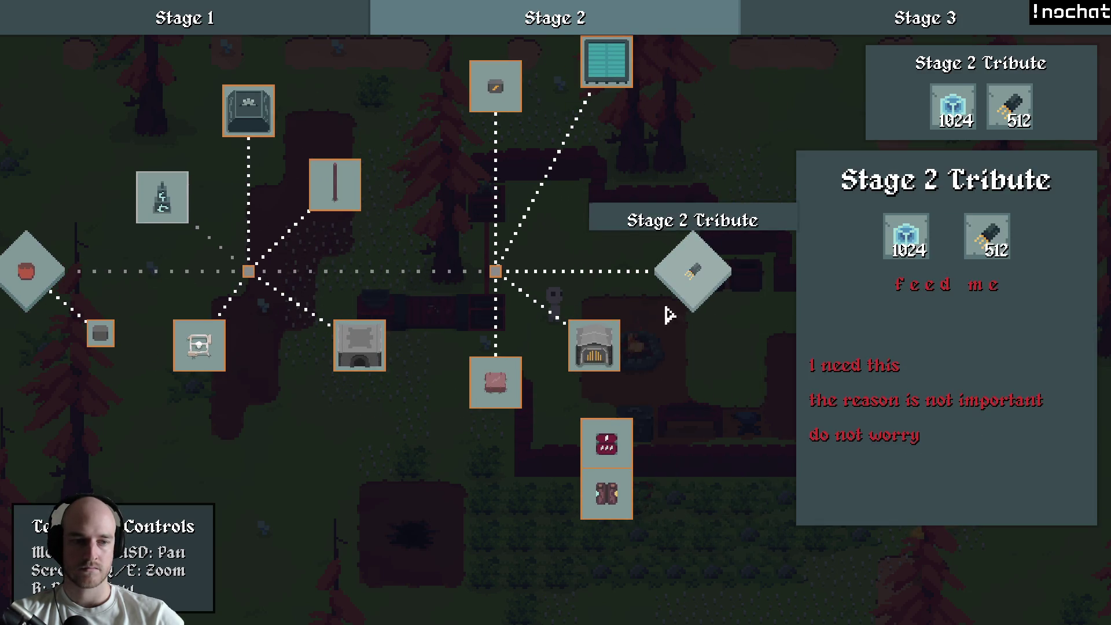
{"action": "mouse_move", "coordinate": [501, 389]}
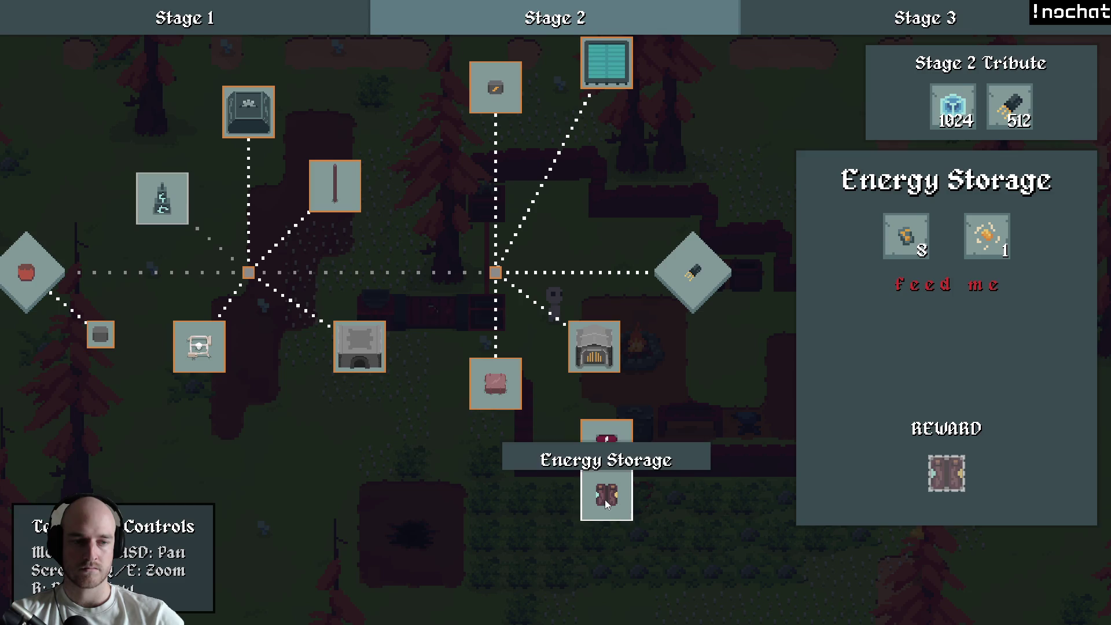
{"action": "mouse_move", "coordinate": [360, 348]}
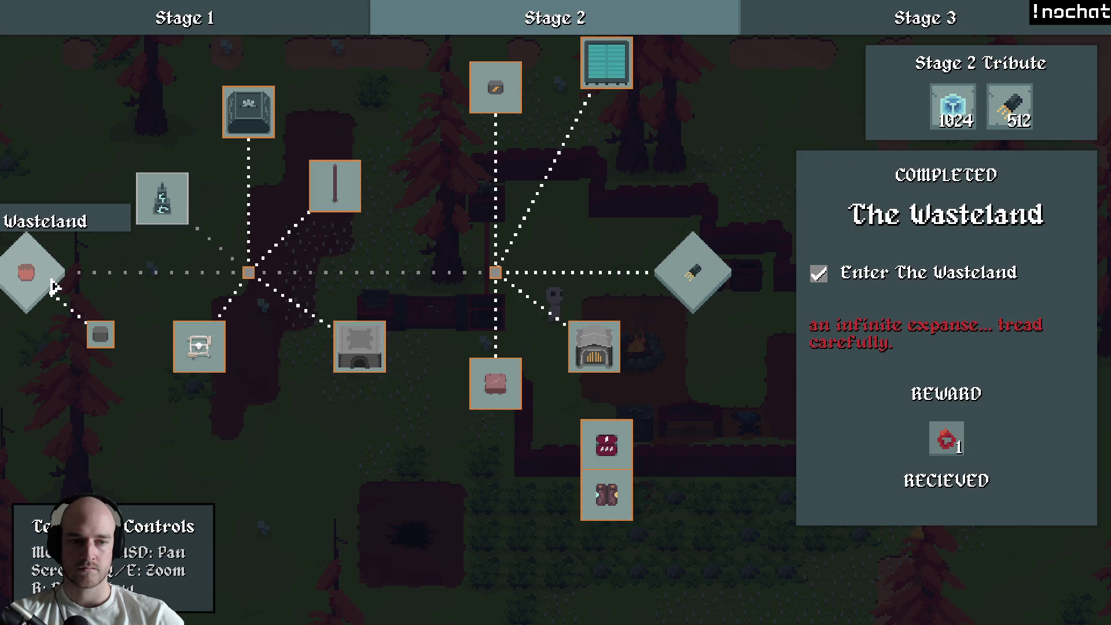
{"action": "left_click_drag", "start_coordinate": [55, 287], "coordinate": [350, 303]}
{"action": "mouse_move", "coordinate": [327, 353]}
{"action": "mouse_move", "coordinate": [418, 360]}
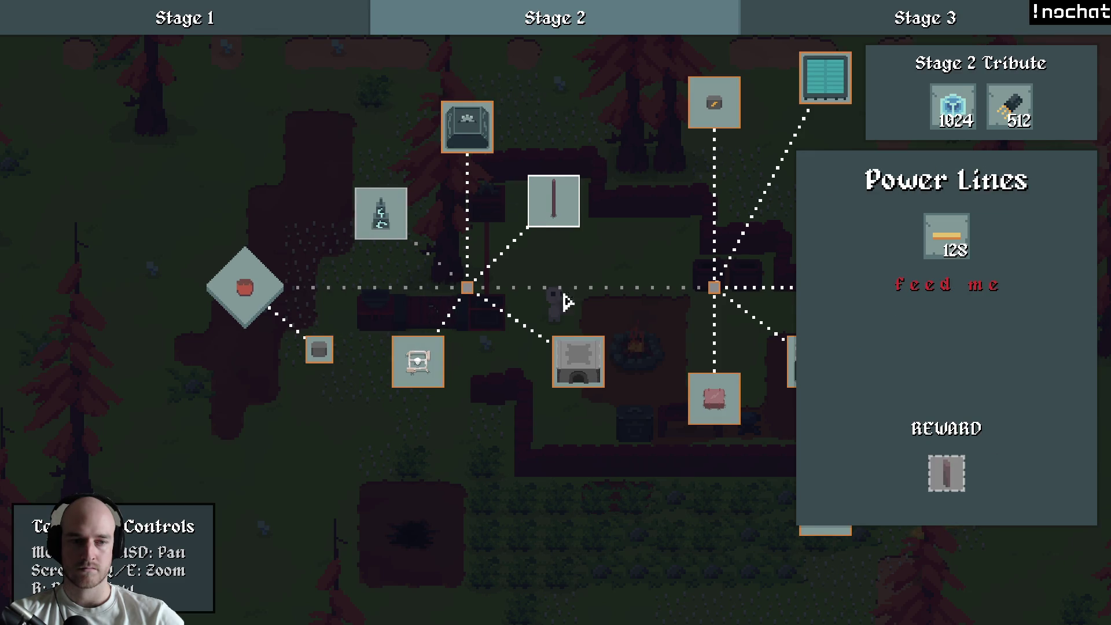
Step: Pan around the Stage 2 tech tree to locate the Auto Defense node
{"action": "key", "text": "d"}
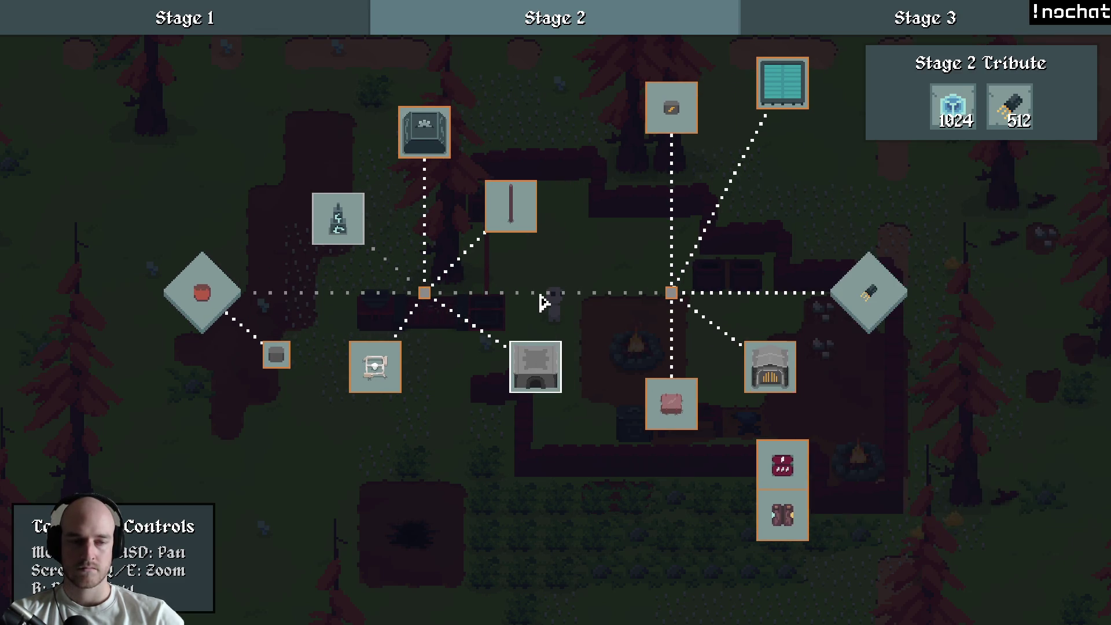
{"action": "key", "text": "a"}
{"action": "key", "text": "w"}
{"action": "key", "text": "d"}
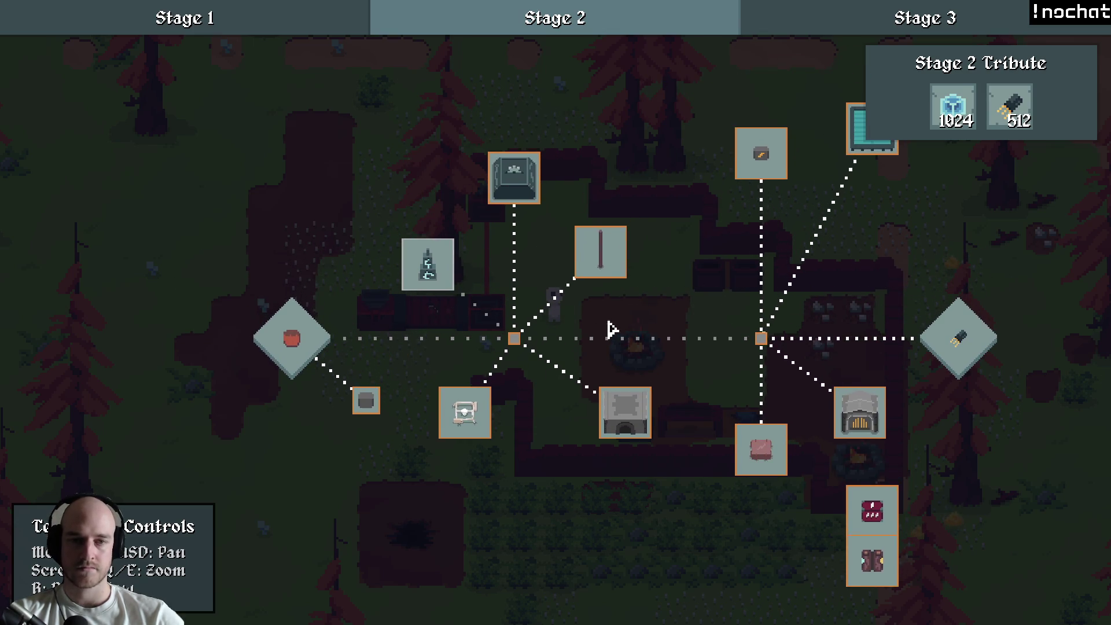
{"action": "key", "text": "s"}
{"action": "key", "text": "d"}
{"action": "left_click_drag", "start_coordinate": [587, 313], "coordinate": [687, 267]}
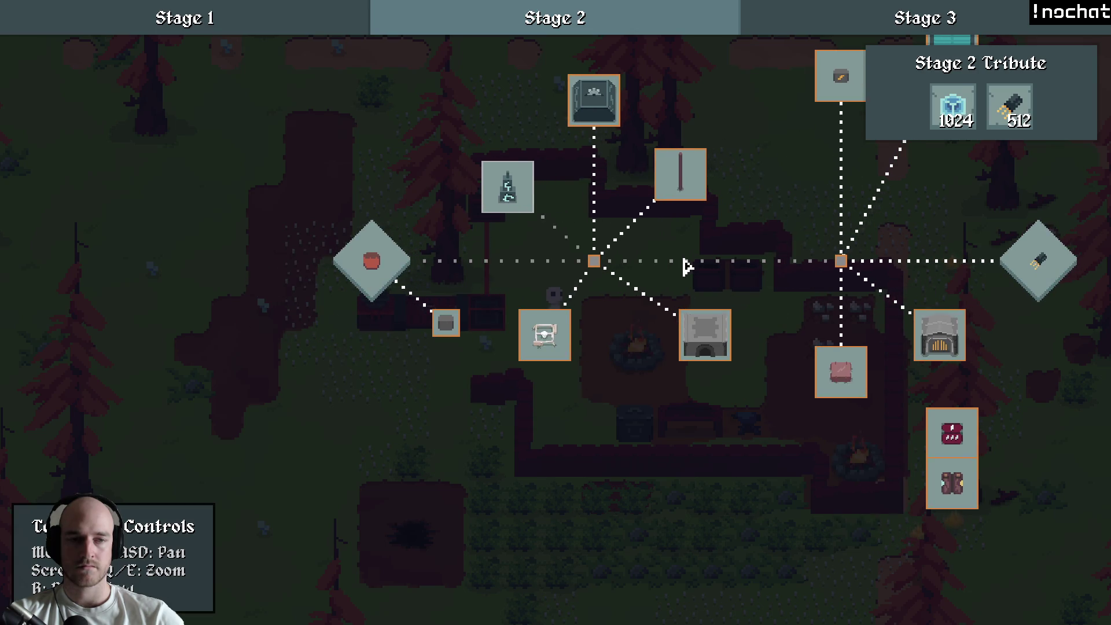
{"action": "key", "text": "w"}
{"action": "key", "text": "d"}
Step: Inspect the Auto Defense node's details and reward, then exit to the game world
{"action": "left_click", "coordinate": [489, 251]}
{"action": "key", "text": "d"}
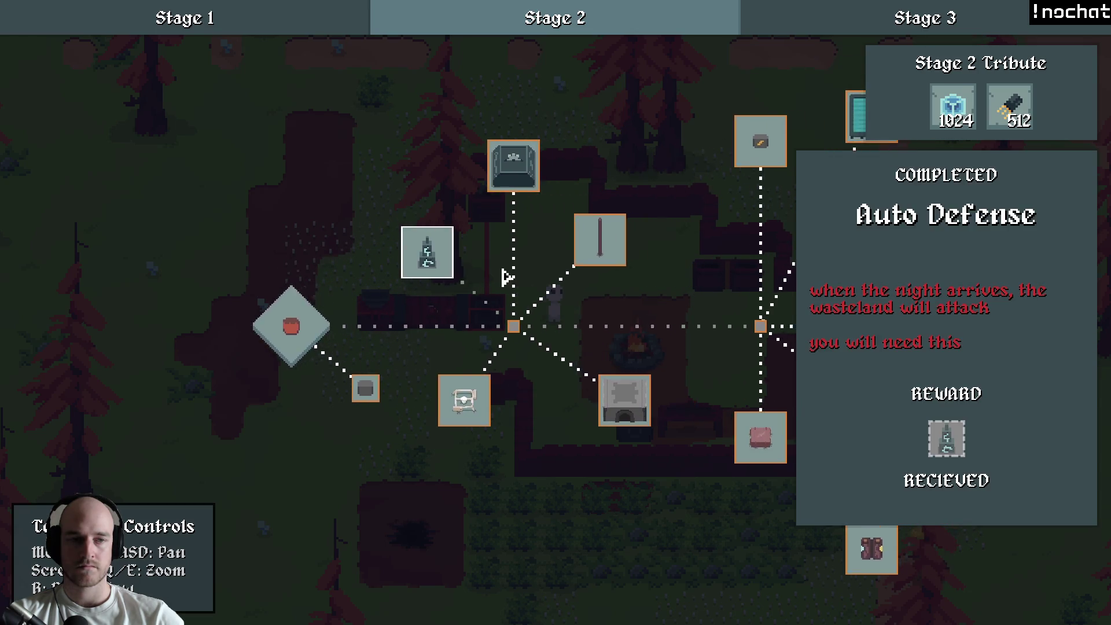
{"action": "left_click_drag", "start_coordinate": [505, 276], "coordinate": [519, 293]}
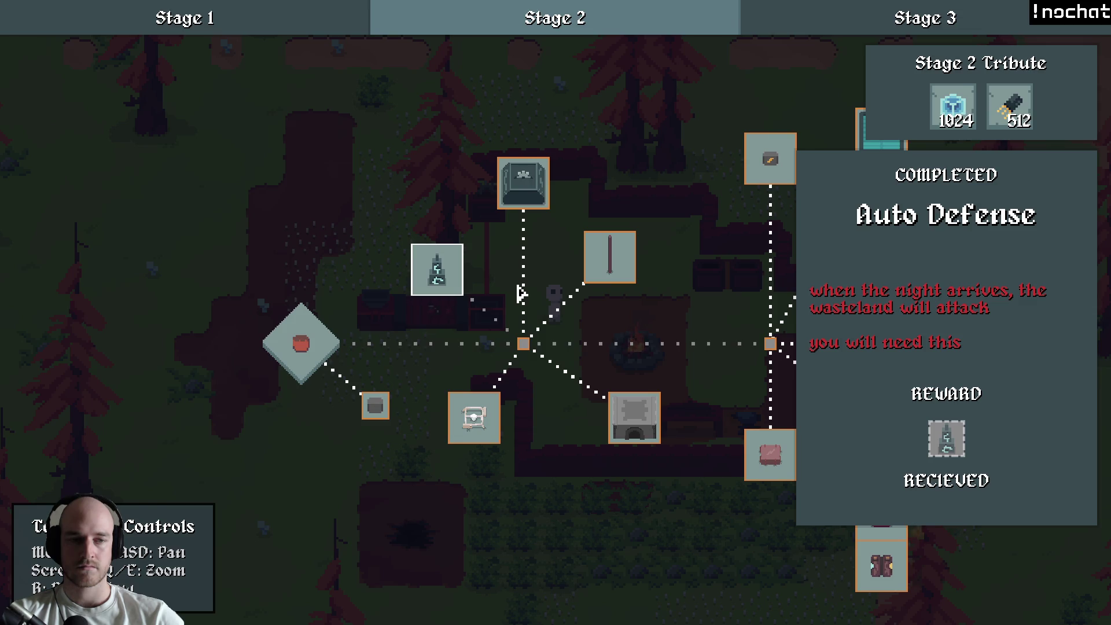
{"action": "key", "text": "Escape"}
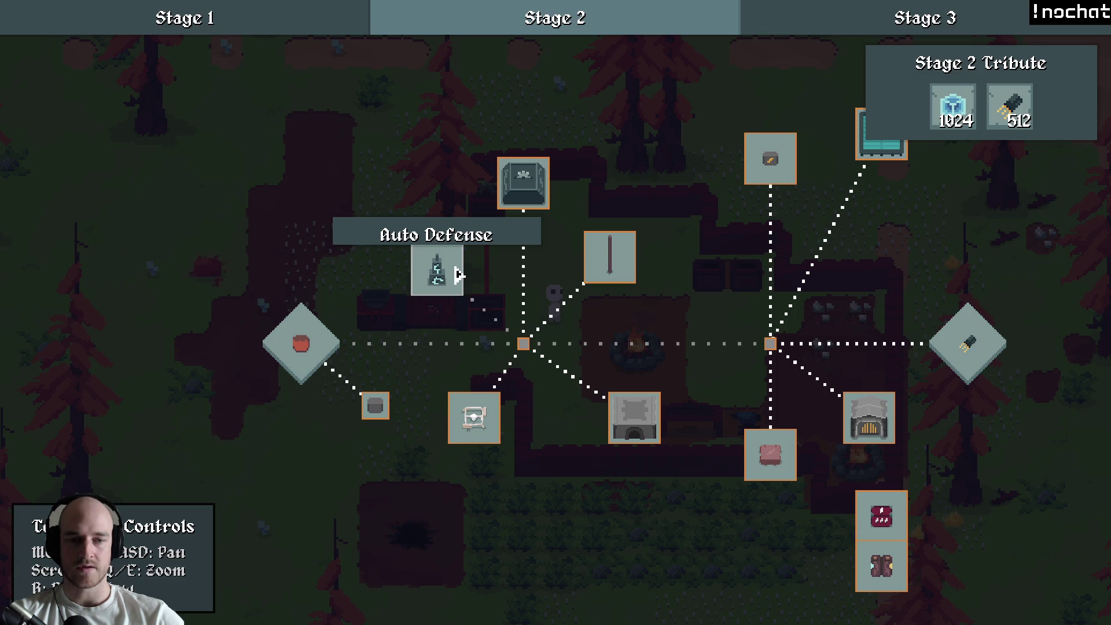
{"action": "left_click", "coordinate": [436, 279]}
{"action": "mouse_move", "coordinate": [963, 443]}
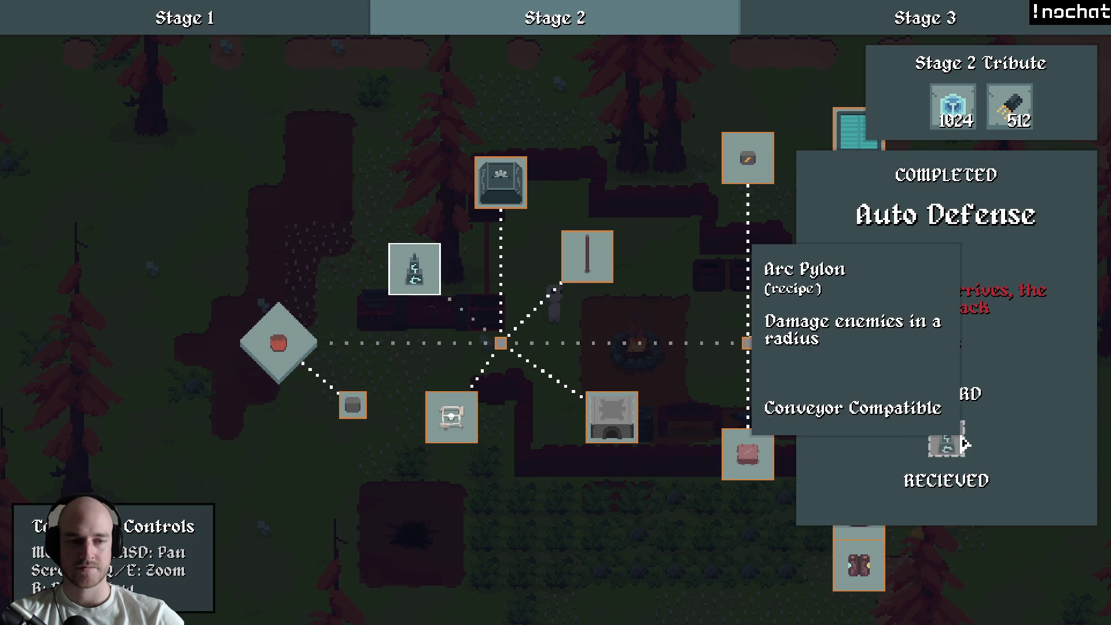
{"action": "key", "text": "Escape"}
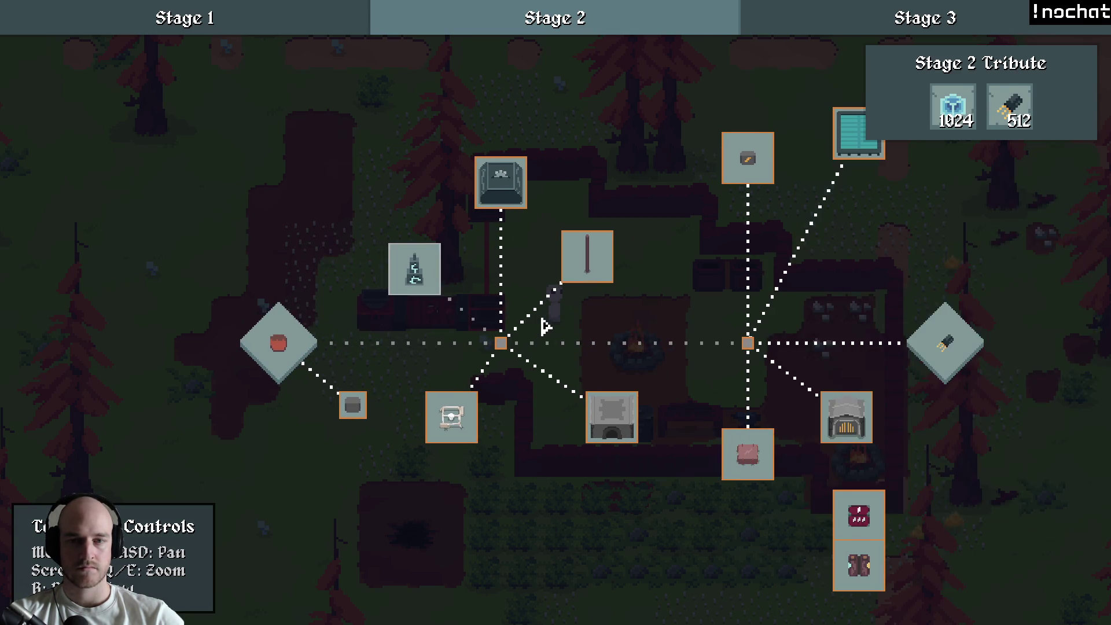
{"action": "key", "text": "Escape"}
Step: Walk the character into the ore patch, then view Auto Defense in the Stage 2 tech tree
{"action": "key", "text": "a"}
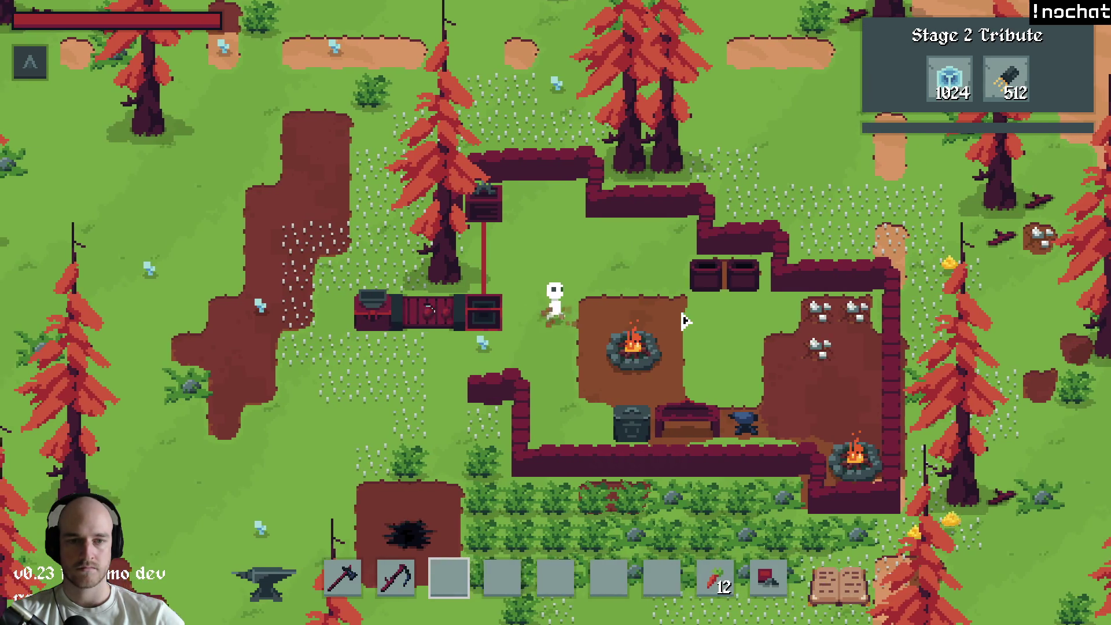
{"action": "key", "text": "d"}
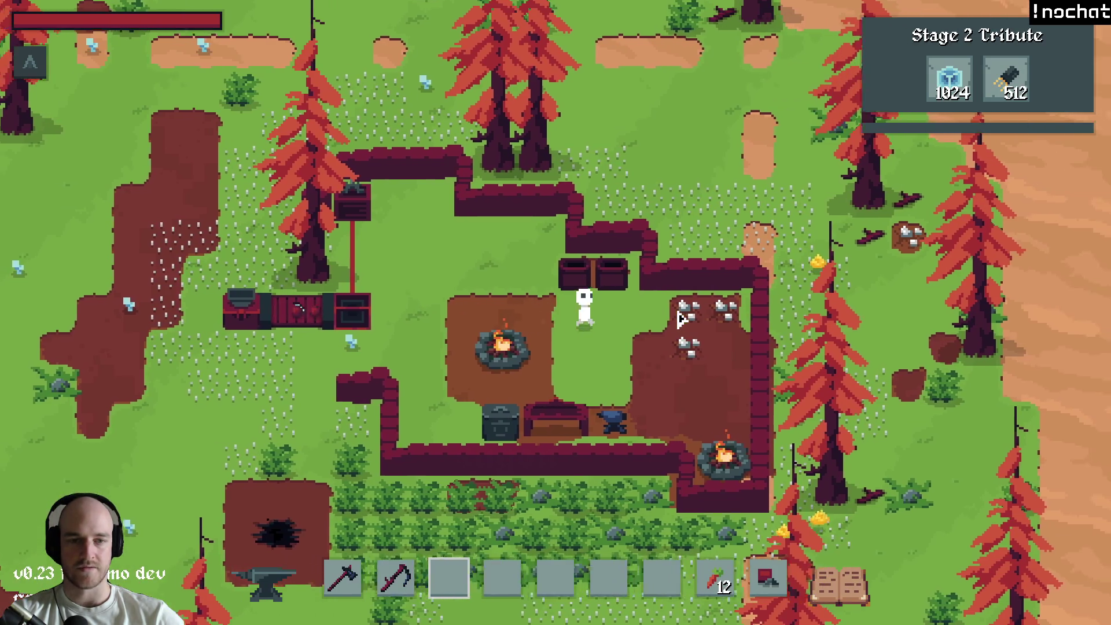
{"action": "key", "text": "s"}
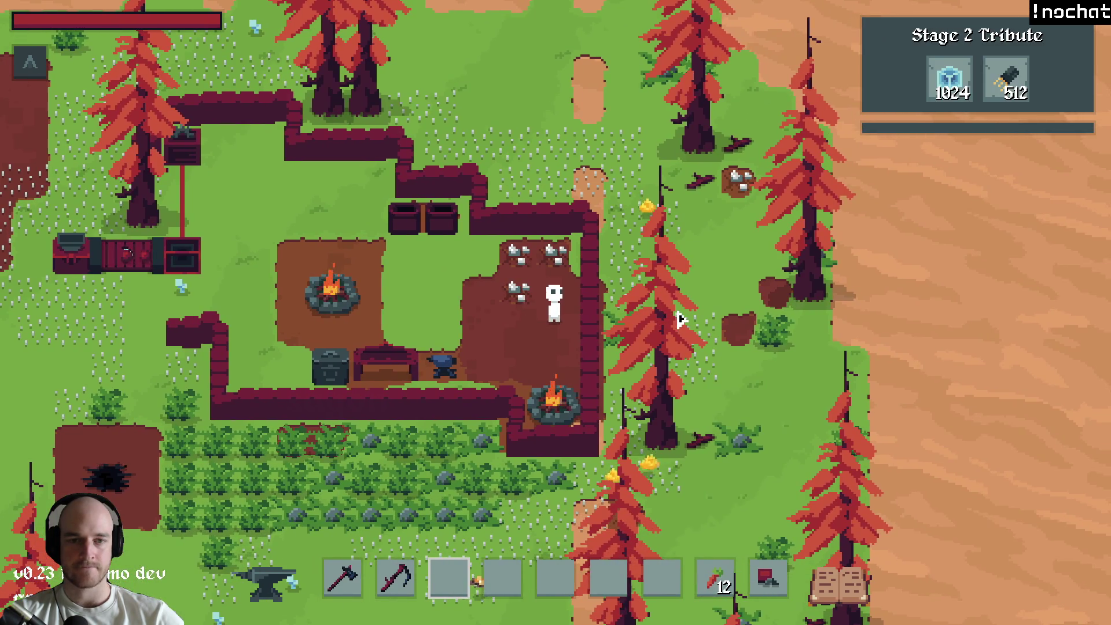
{"action": "key", "text": "s"}
{"action": "key", "text": "w"}
{"action": "key", "text": "a"}
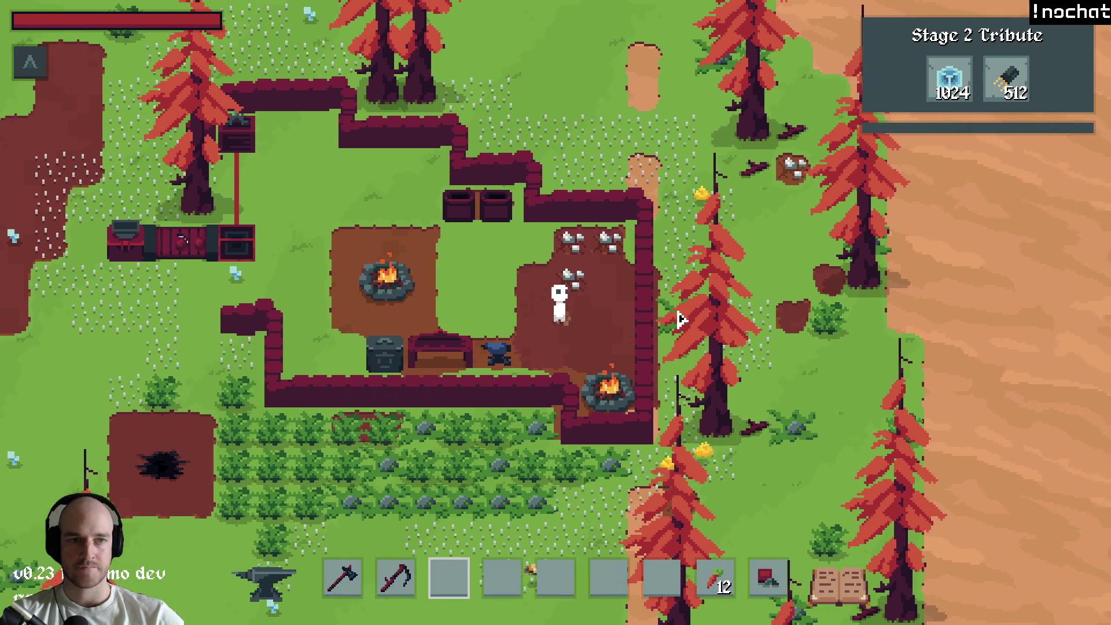
{"action": "key", "text": "b"}
{"action": "left_click", "coordinate": [414, 269]}
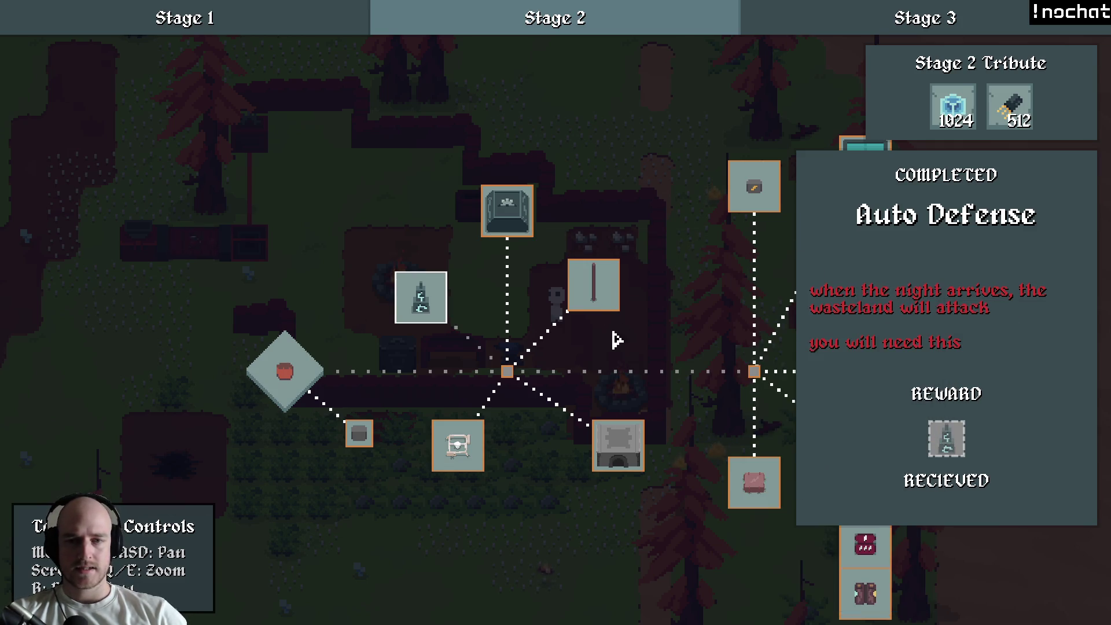
Step: Close the Auto Defense details, then recheck the completed Auto Defense node from the inventory
{"action": "left_click", "coordinate": [598, 354]}
{"action": "key", "text": "b"}
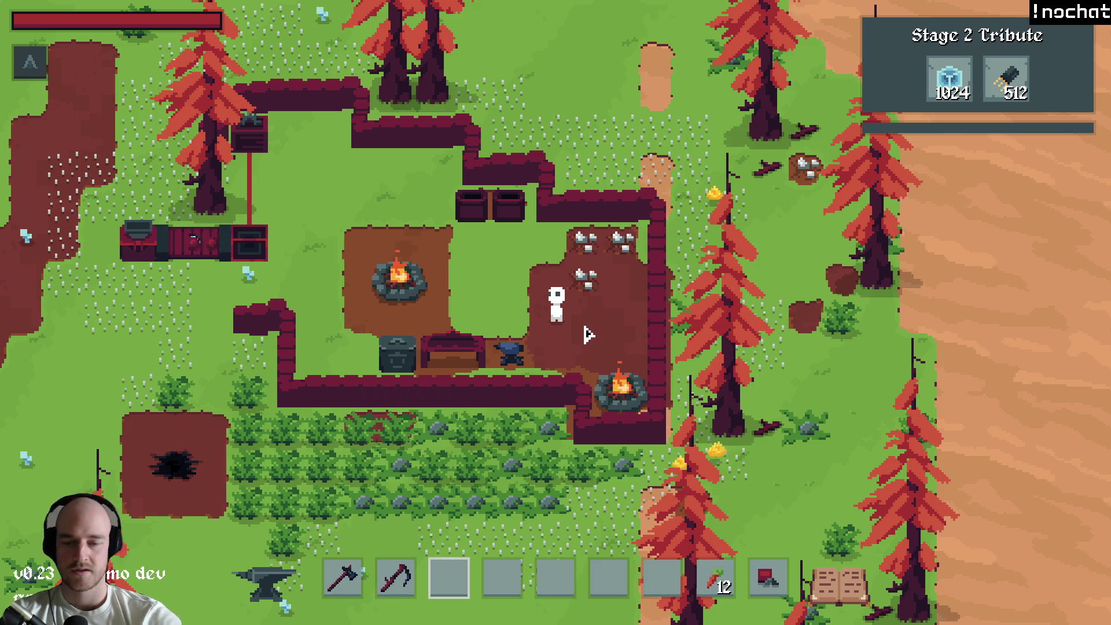
{"action": "key", "text": "Tab"}
{"action": "key", "text": "t"}
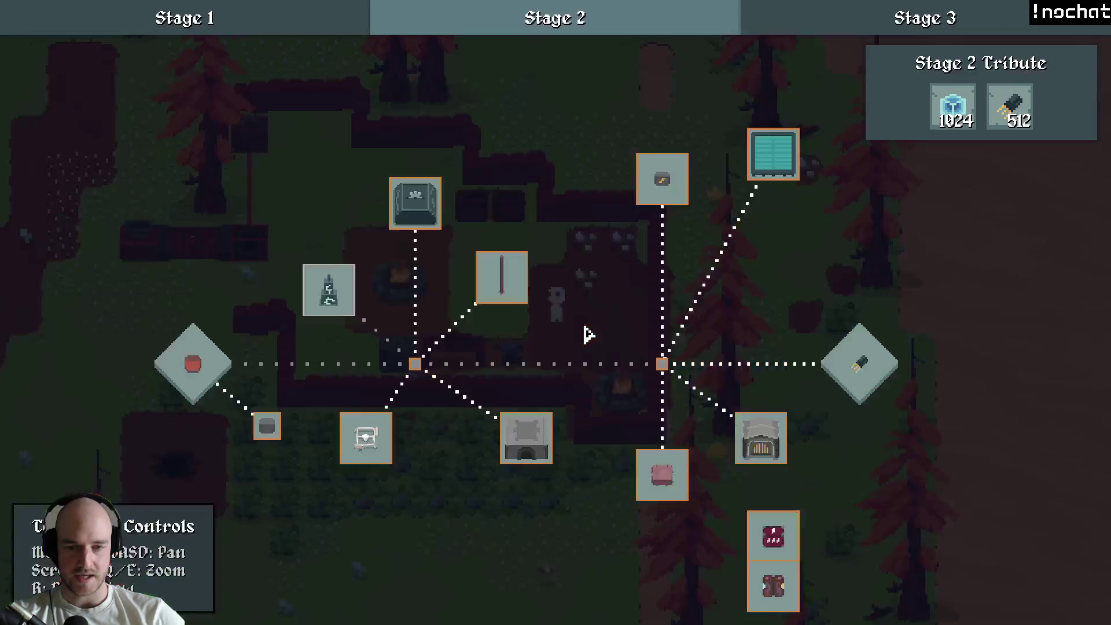
{"action": "left_click", "coordinate": [472, 317]}
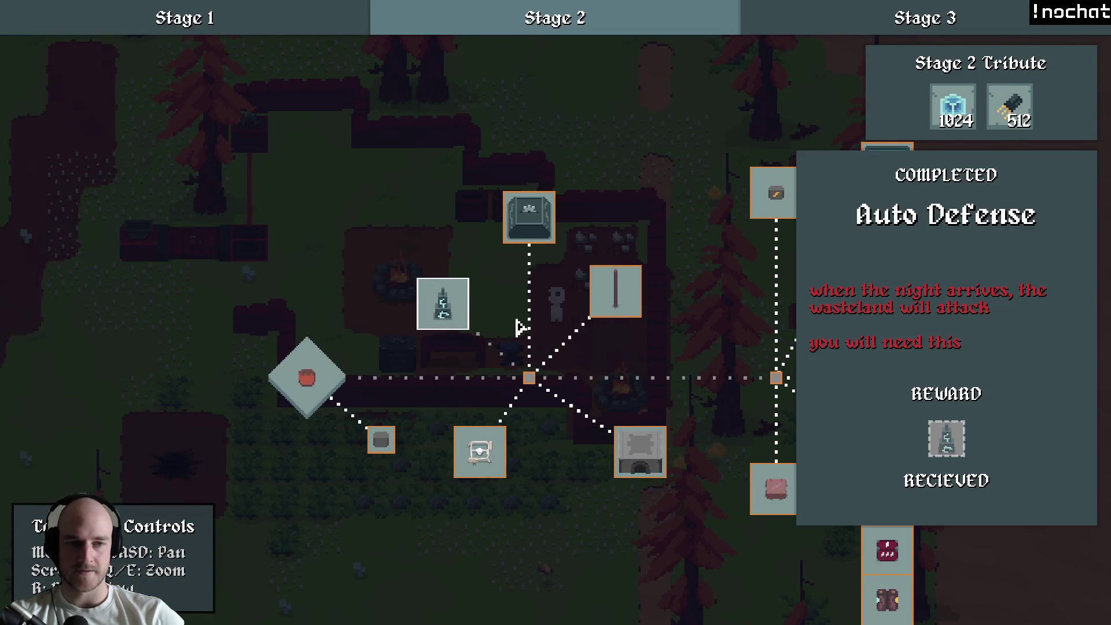
{"action": "key", "text": "t"}
Step: Switch to the Aseprite map sketch and pan across its green forest area
{"action": "key", "text": "alt+Tab"}
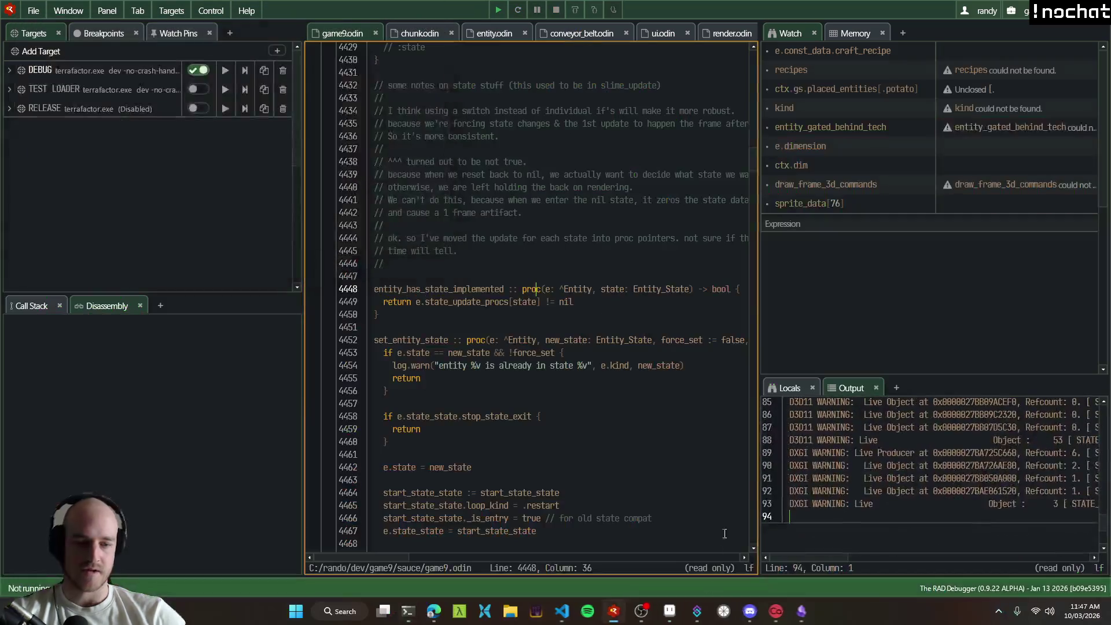
{"action": "key", "text": "alt+Tab"}
{"action": "mouse_move", "coordinate": [642, 277]}
{"action": "left_mouse_down"}
{"action": "mouse_move", "coordinate": [746, 180]}
{"action": "mouse_move", "coordinate": [949, 289]}
{"action": "left_mouse_up"}
{"action": "mouse_move", "coordinate": [495, 172]}
{"action": "left_mouse_down"}
{"action": "mouse_move", "coordinate": [671, 344]}
{"action": "mouse_move", "coordinate": [605, 177]}
{"action": "left_mouse_up"}
{"action": "scroll", "coordinate": [601, 372], "scroll_direction": "down", "scroll_amount": 3}
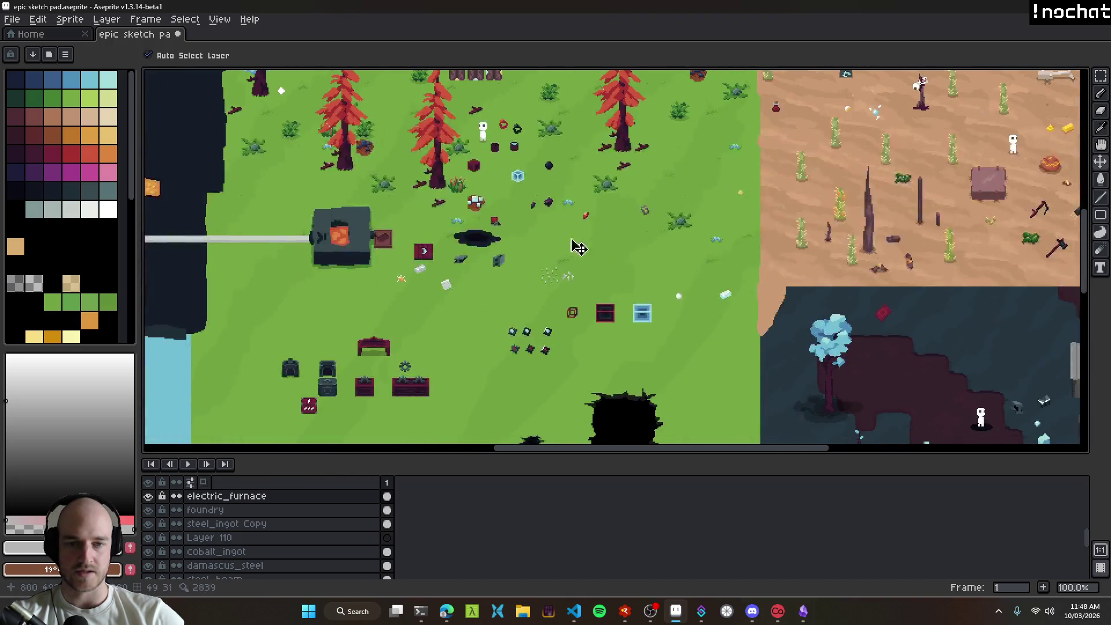
{"action": "scroll", "coordinate": [596, 347], "scroll_direction": "down", "scroll_amount": 1}
{"action": "scroll", "coordinate": [593, 332], "scroll_direction": "down", "scroll_amount": 1}
{"action": "scroll", "coordinate": [593, 331], "scroll_direction": "up", "scroll_amount": 3}
{"action": "left_click", "coordinate": [470, 333]}
{"action": "scroll", "coordinate": [637, 327], "scroll_direction": "down", "scroll_amount": 1}
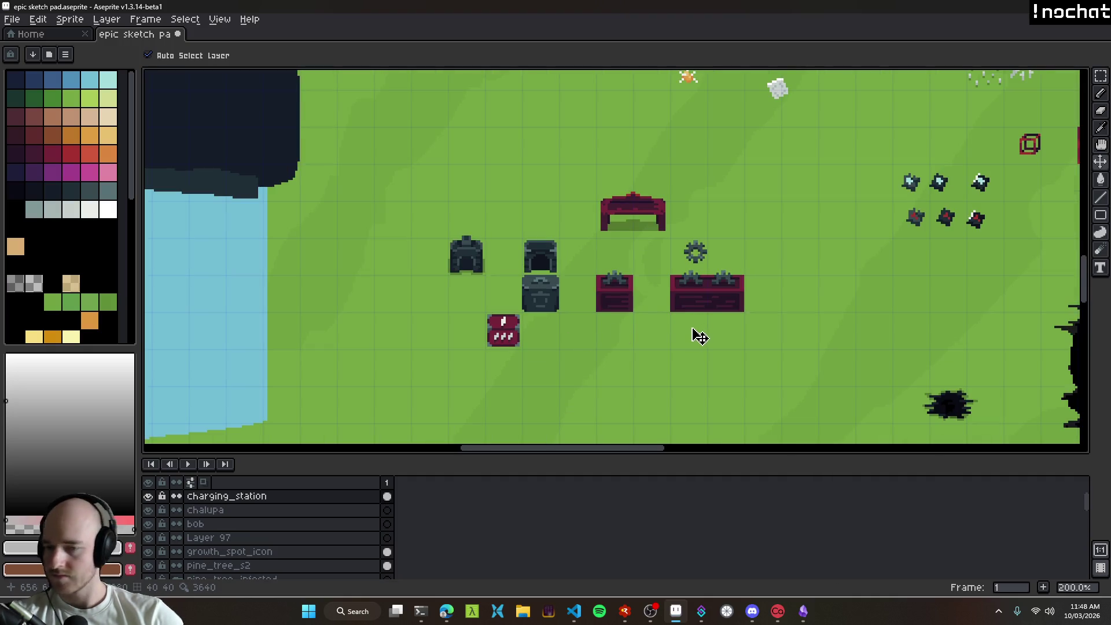
{"action": "left_click_drag", "start_coordinate": [699, 335], "coordinate": [560, 408]}
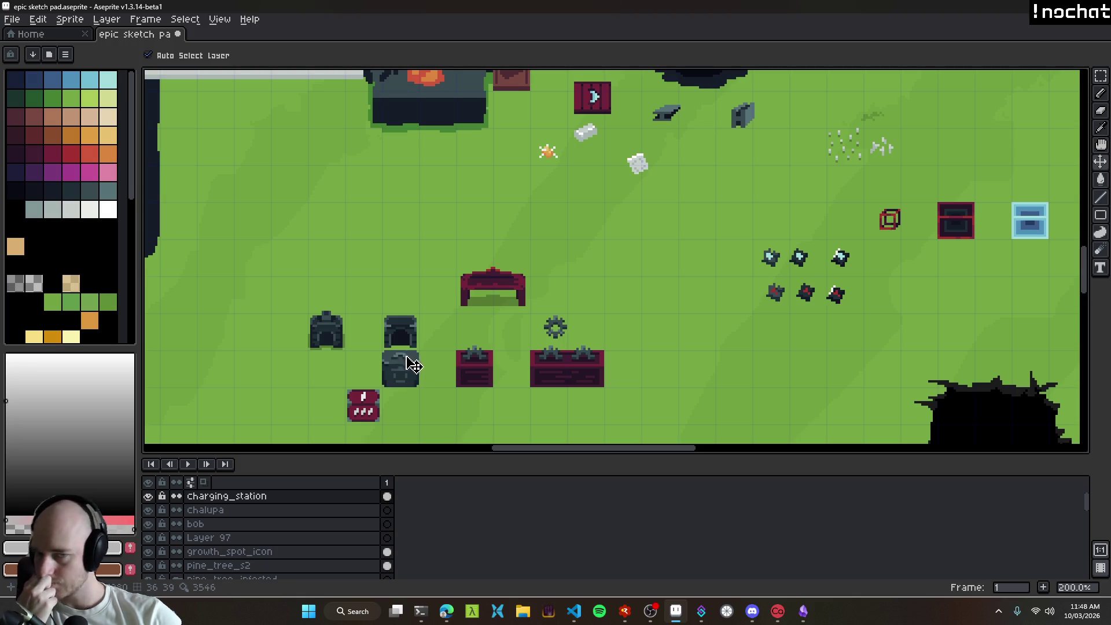
{"action": "scroll", "coordinate": [489, 364], "scroll_direction": "down", "scroll_amount": 1}
{"action": "left_click_drag", "start_coordinate": [489, 363], "coordinate": [452, 379]}
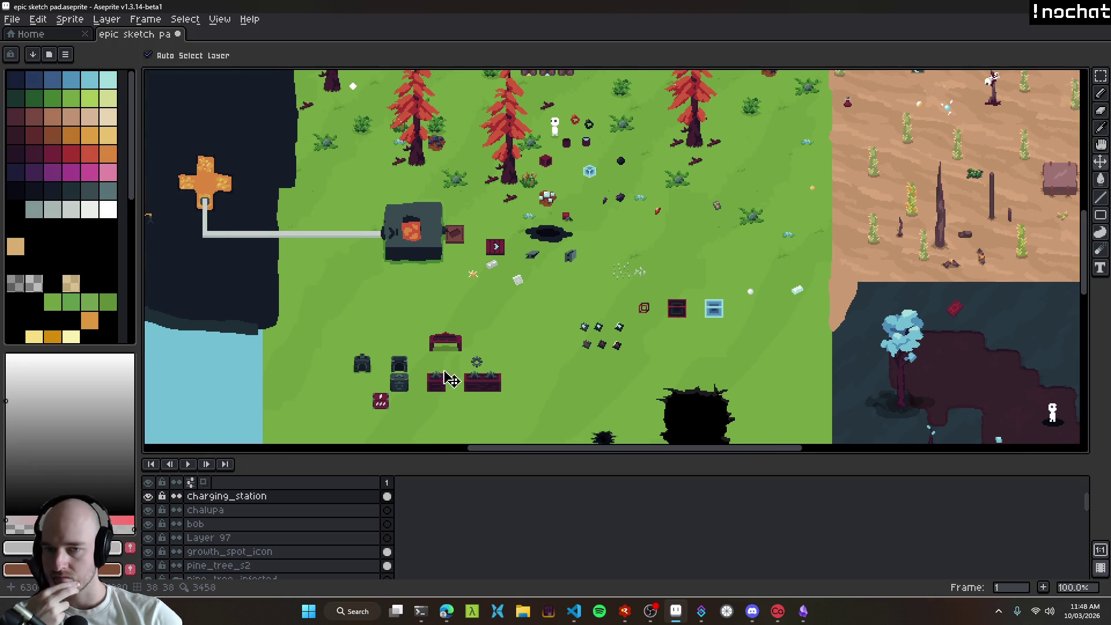
{"action": "mouse_move", "coordinate": [816, 228]}
{"action": "left_mouse_down"}
{"action": "mouse_move", "coordinate": [555, 379]}
{"action": "mouse_move", "coordinate": [411, 207]}
{"action": "mouse_move", "coordinate": [391, 201]}
{"action": "left_mouse_up"}
{"action": "scroll", "coordinate": [554, 379], "scroll_direction": "up", "scroll_amount": 2}
{"action": "scroll", "coordinate": [437, 243], "scroll_direction": "down", "scroll_amount": 2}
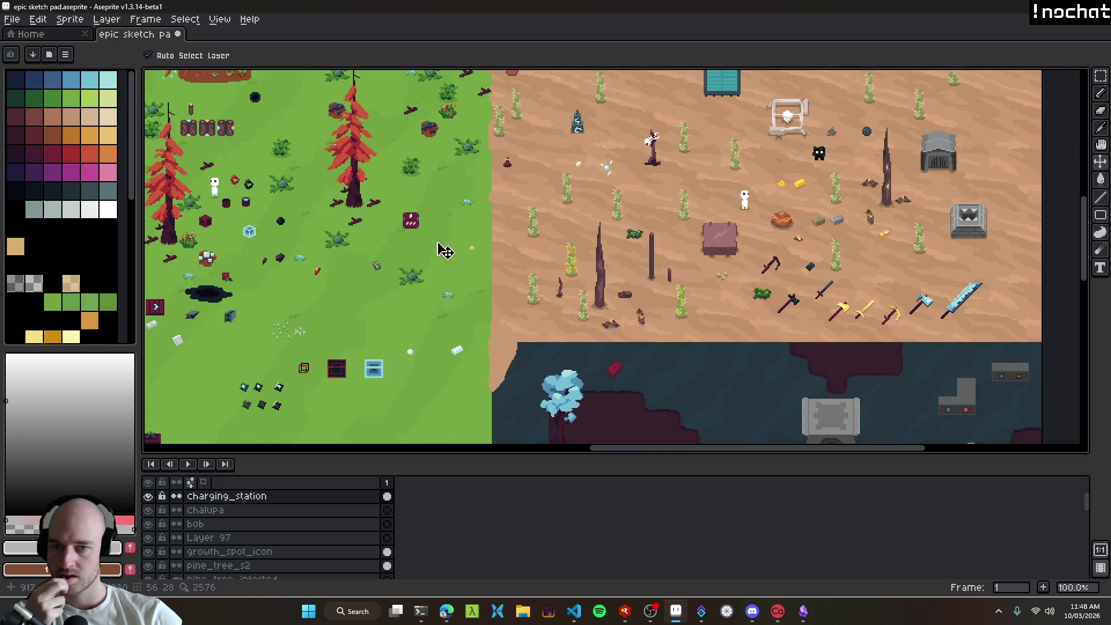
{"action": "left_click_drag", "start_coordinate": [458, 253], "coordinate": [295, 328]}
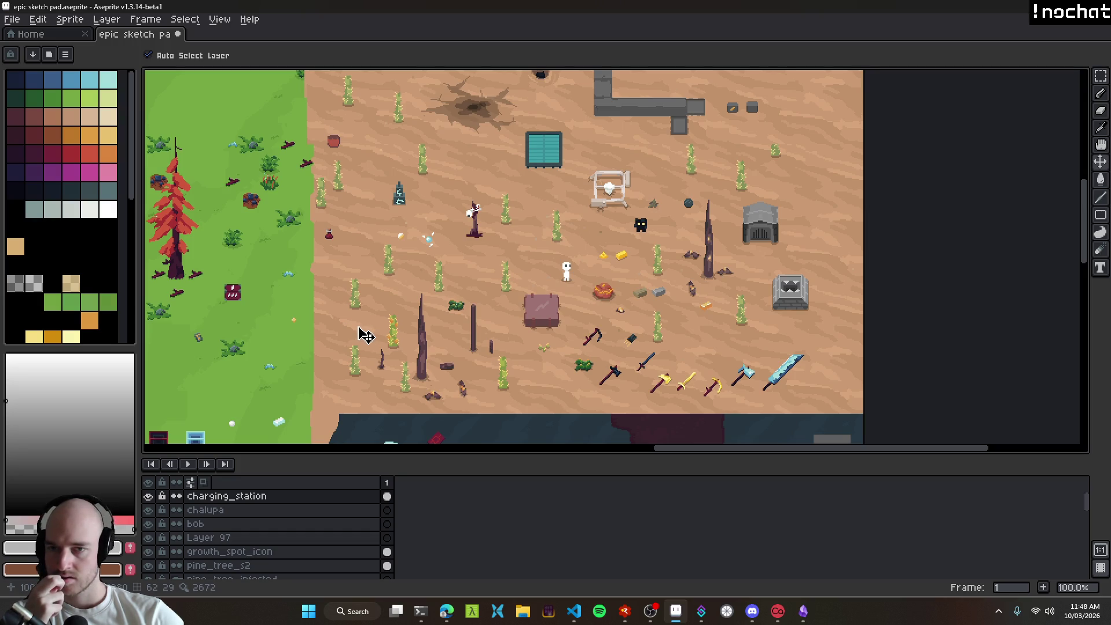
{"action": "left_click_drag", "start_coordinate": [454, 249], "coordinate": [619, 359]}
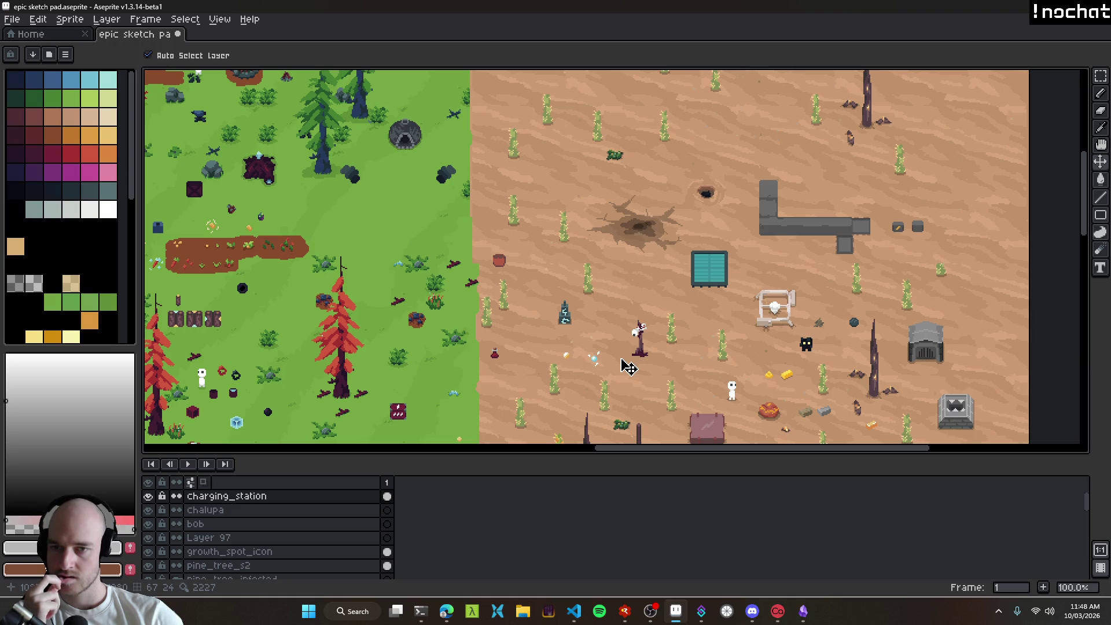
{"action": "scroll", "coordinate": [278, 336], "scroll_direction": "up", "scroll_amount": 5}
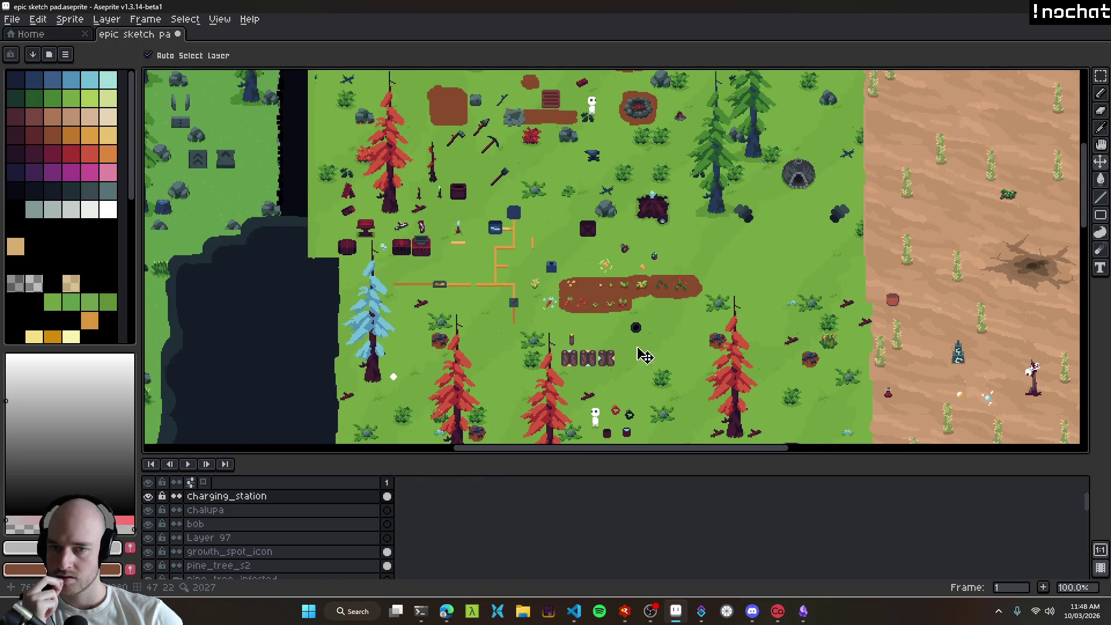
{"action": "left_click", "coordinate": [578, 280]}
{"action": "scroll", "coordinate": [615, 286], "scroll_direction": "down", "scroll_amount": 3}
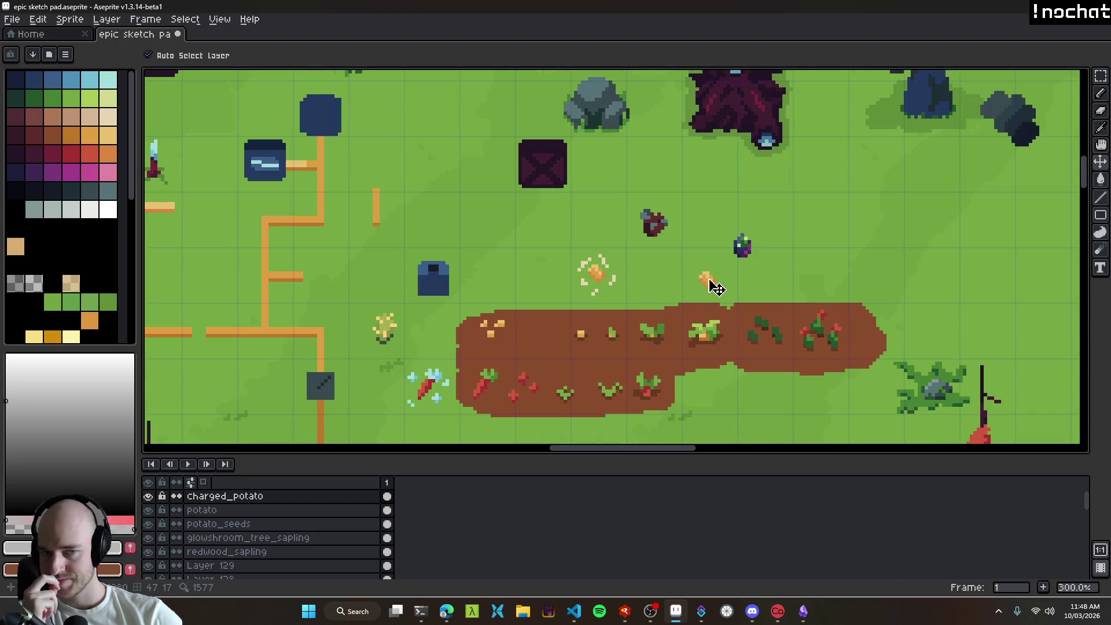
{"action": "scroll", "coordinate": [707, 284], "scroll_direction": "up", "scroll_amount": 3}
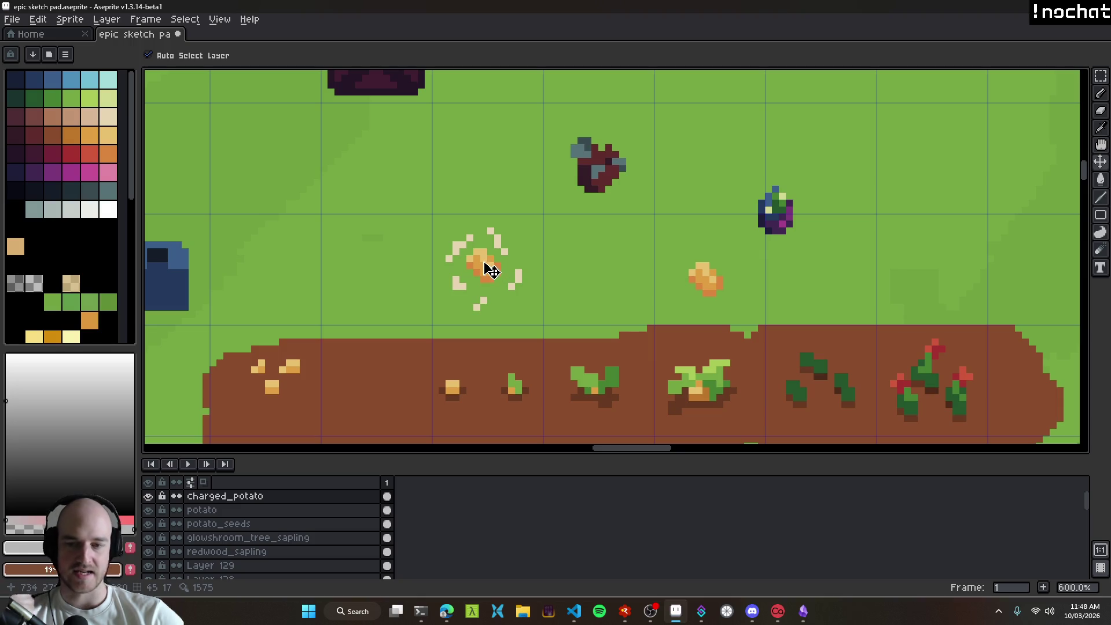
{"action": "scroll", "coordinate": [566, 315], "scroll_direction": "down", "scroll_amount": 5}
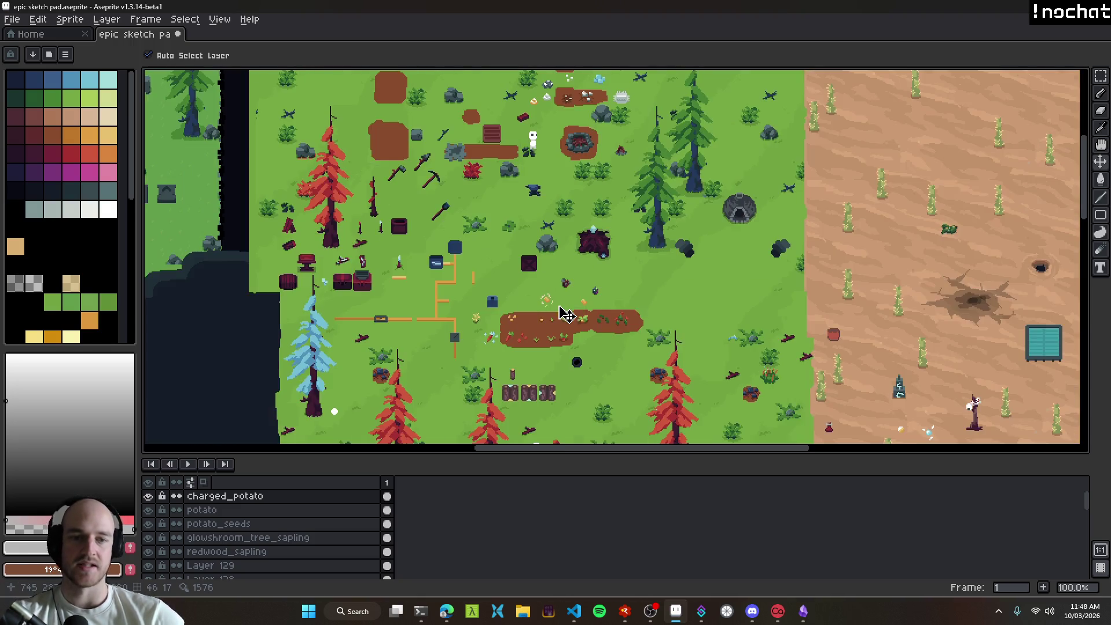
{"action": "mouse_move", "coordinate": [637, 343]}
{"action": "left_mouse_down"}
{"action": "mouse_move", "coordinate": [458, 231]}
{"action": "mouse_move", "coordinate": [437, 169]}
{"action": "left_mouse_up"}
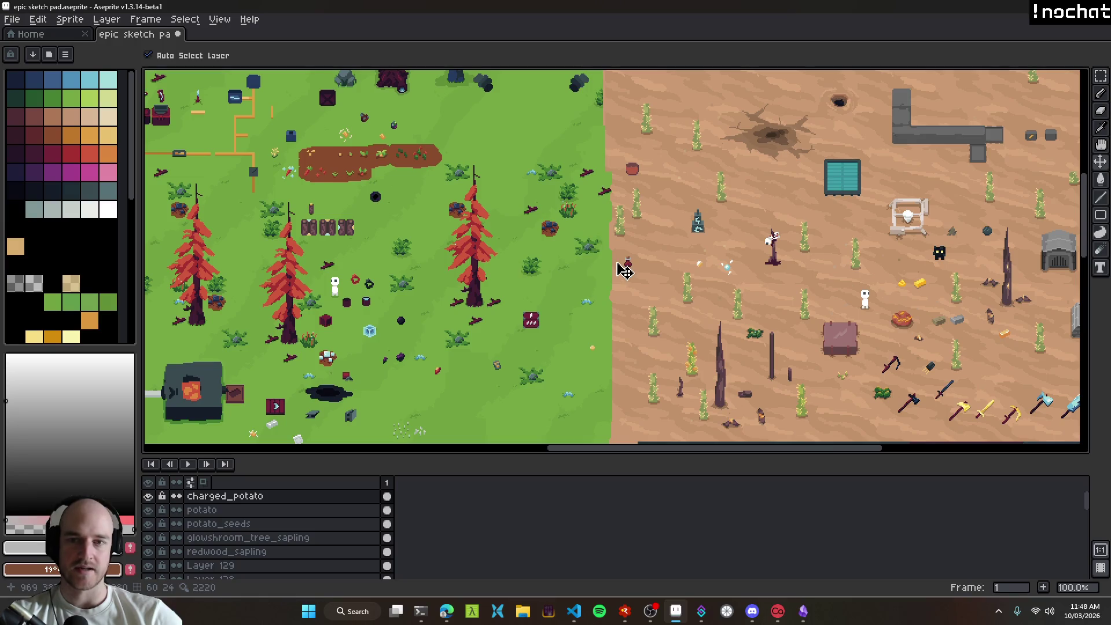
{"action": "mouse_move", "coordinate": [628, 312]}
{"action": "left_mouse_down"}
{"action": "mouse_move", "coordinate": [533, 254]}
{"action": "mouse_move", "coordinate": [815, 337]}
{"action": "mouse_move", "coordinate": [686, 295]}
{"action": "left_mouse_up"}
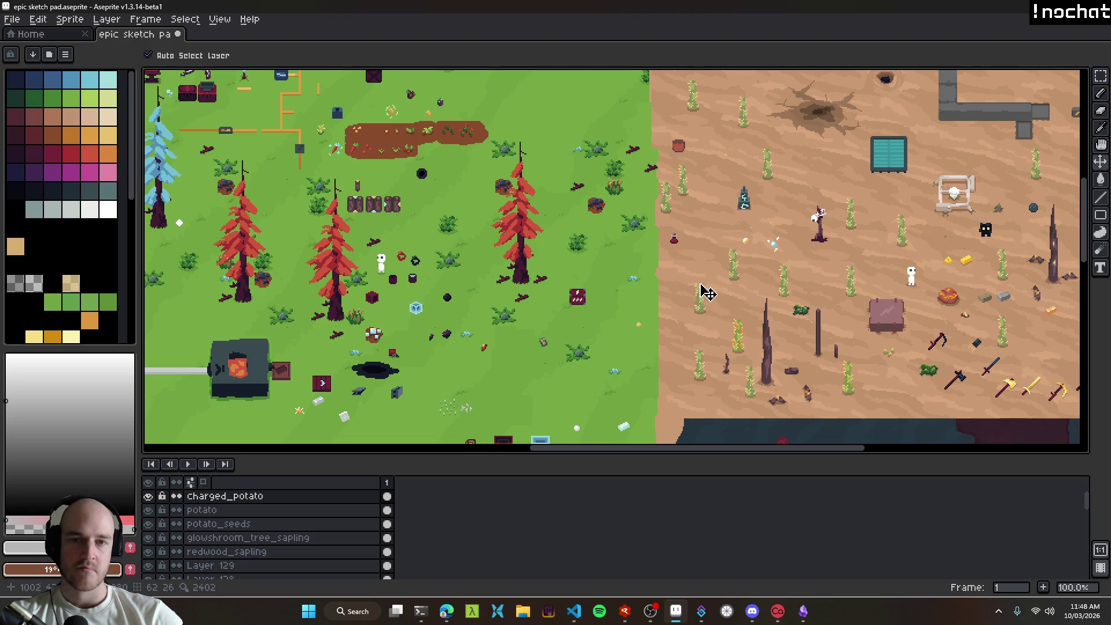
{"action": "scroll", "coordinate": [404, 137], "scroll_direction": "up", "scroll_amount": 5}
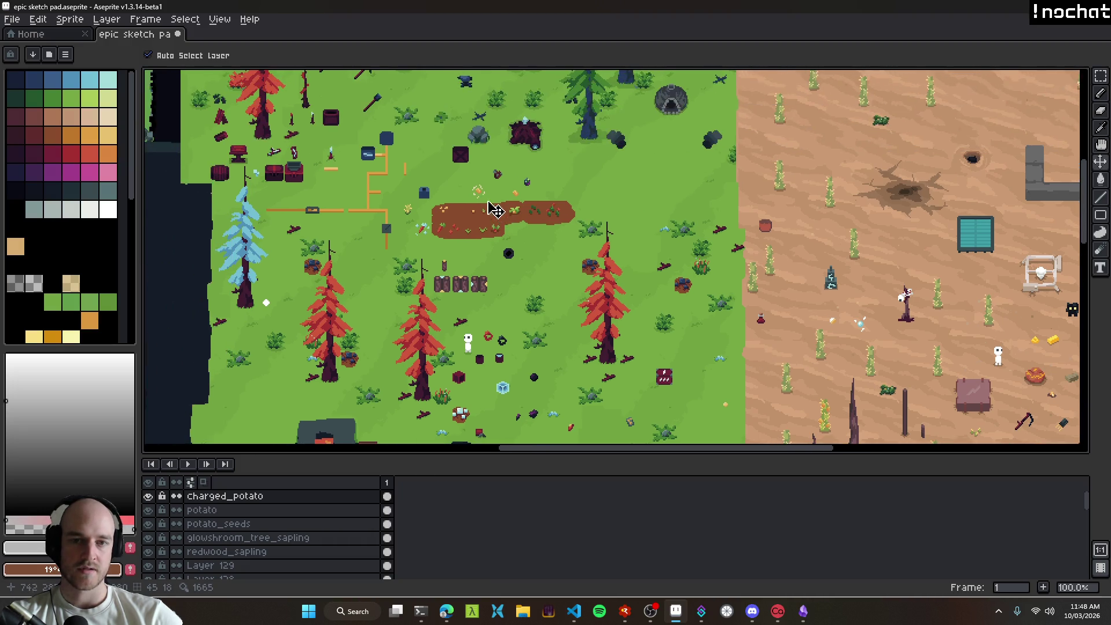
{"action": "mouse_move", "coordinate": [528, 199]}
{"action": "left_mouse_down"}
{"action": "mouse_move", "coordinate": [404, 211]}
{"action": "mouse_move", "coordinate": [826, 268]}
{"action": "mouse_move", "coordinate": [575, 253]}
{"action": "mouse_move", "coordinate": [559, 263]}
{"action": "left_mouse_up"}
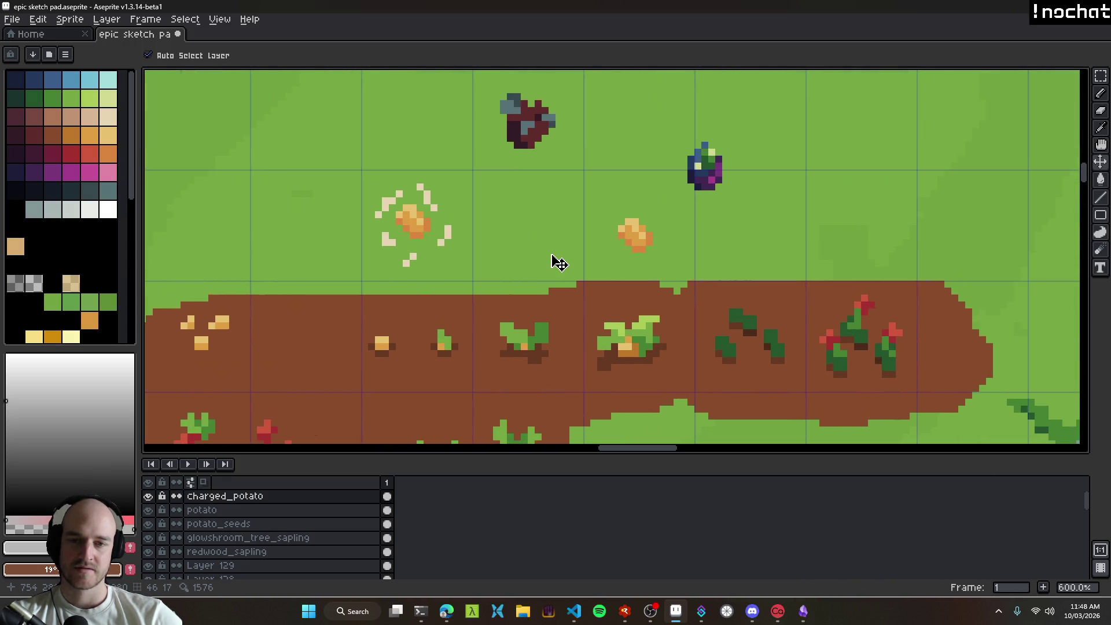
{"action": "scroll", "coordinate": [559, 263], "scroll_direction": "down", "scroll_amount": 5}
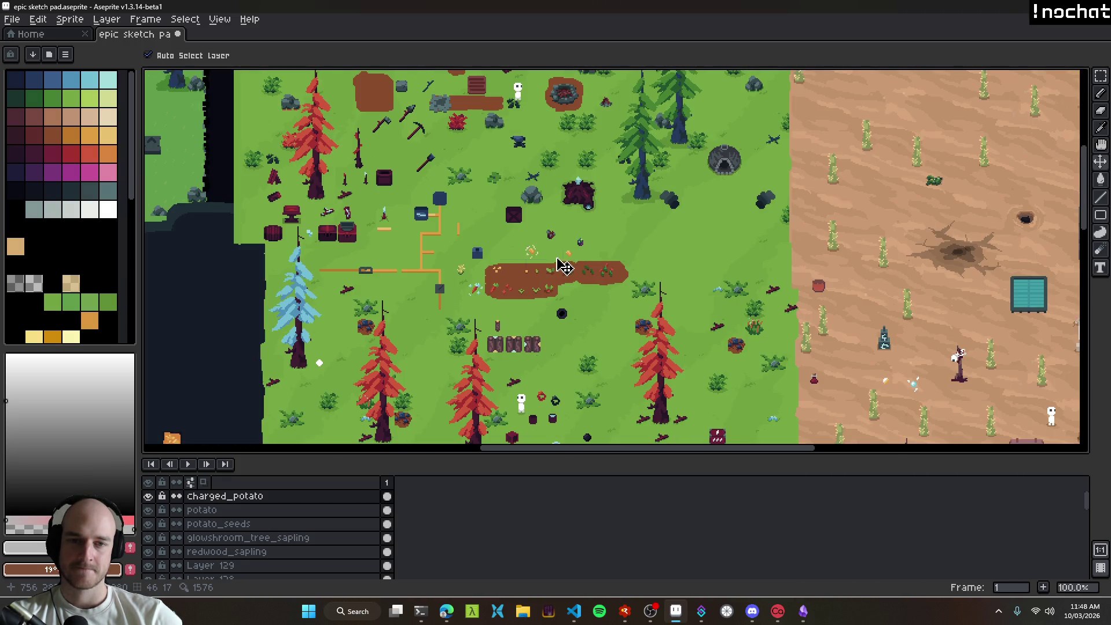
{"action": "scroll", "coordinate": [560, 264], "scroll_direction": "up", "scroll_amount": 8}
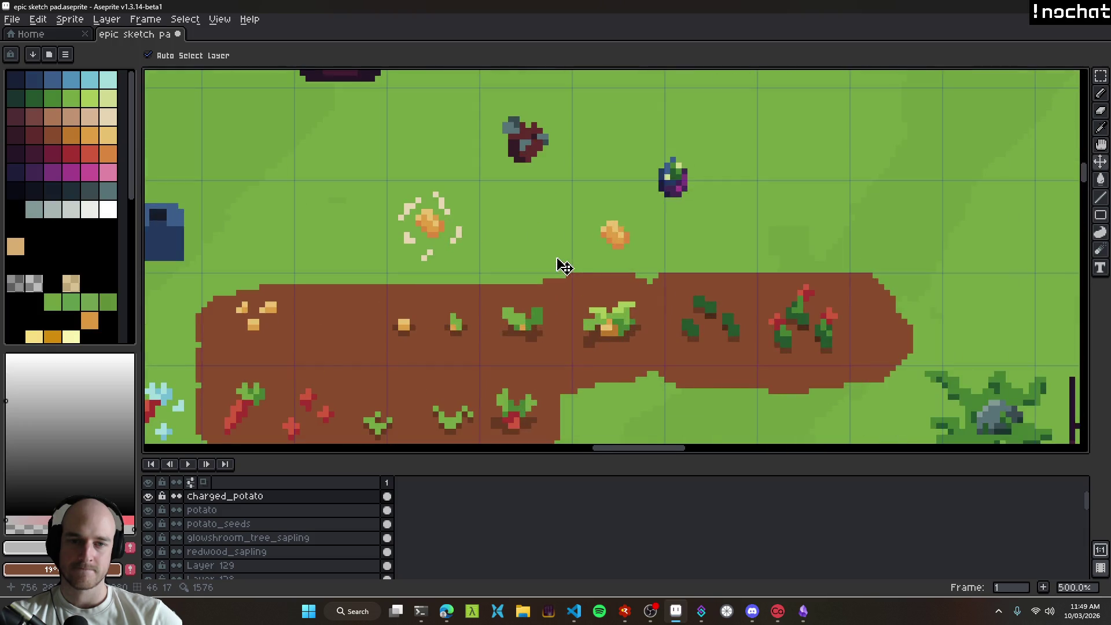
{"action": "scroll", "coordinate": [591, 268], "scroll_direction": "down", "scroll_amount": 5}
{"action": "scroll", "coordinate": [591, 268], "scroll_direction": "down", "scroll_amount": 5}
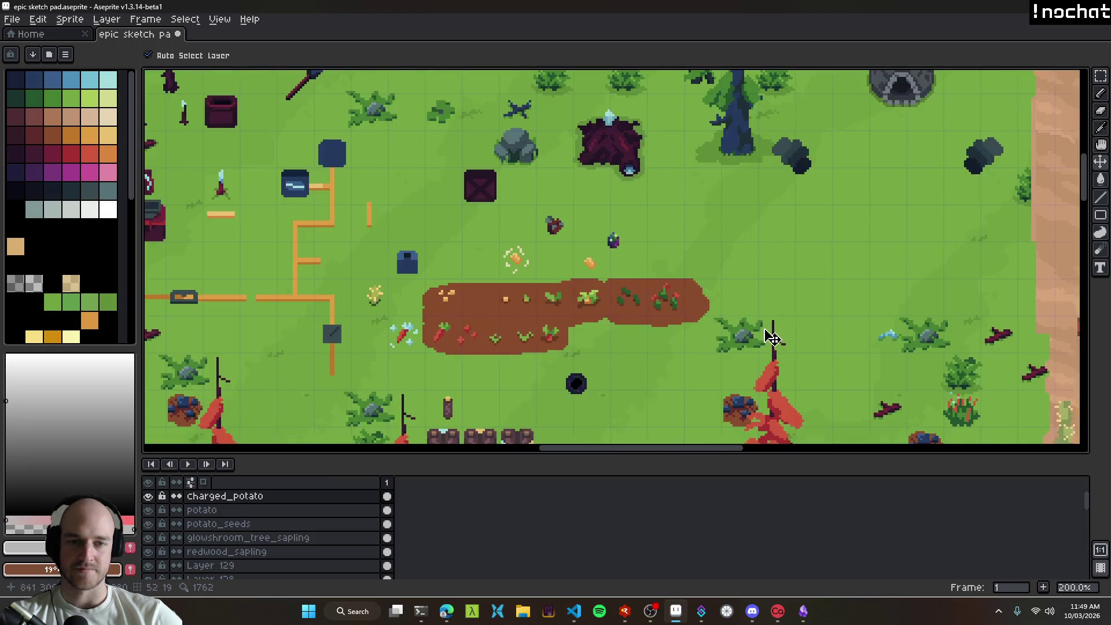
{"action": "scroll", "coordinate": [544, 231], "scroll_direction": "up", "scroll_amount": 2}
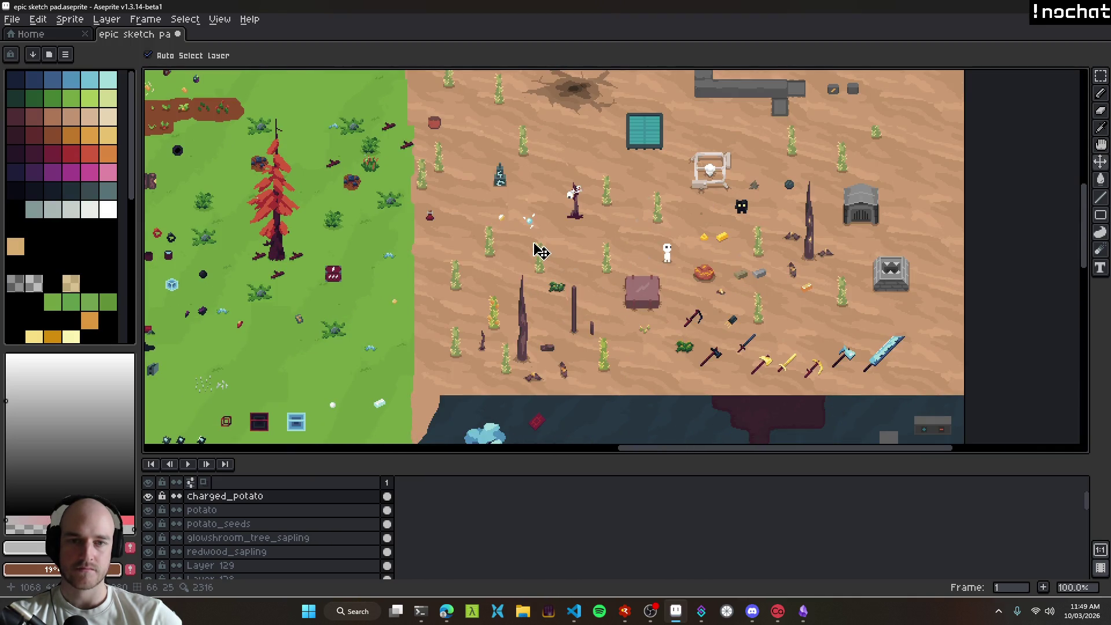
{"action": "scroll", "coordinate": [541, 252], "scroll_direction": "up", "scroll_amount": 1}
{"action": "scroll", "coordinate": [541, 251], "scroll_direction": "down", "scroll_amount": 1}
{"action": "mouse_move", "coordinate": [564, 250]}
{"action": "left_mouse_down"}
{"action": "mouse_move", "coordinate": [620, 251]}
{"action": "mouse_move", "coordinate": [505, 256]}
{"action": "left_mouse_up"}
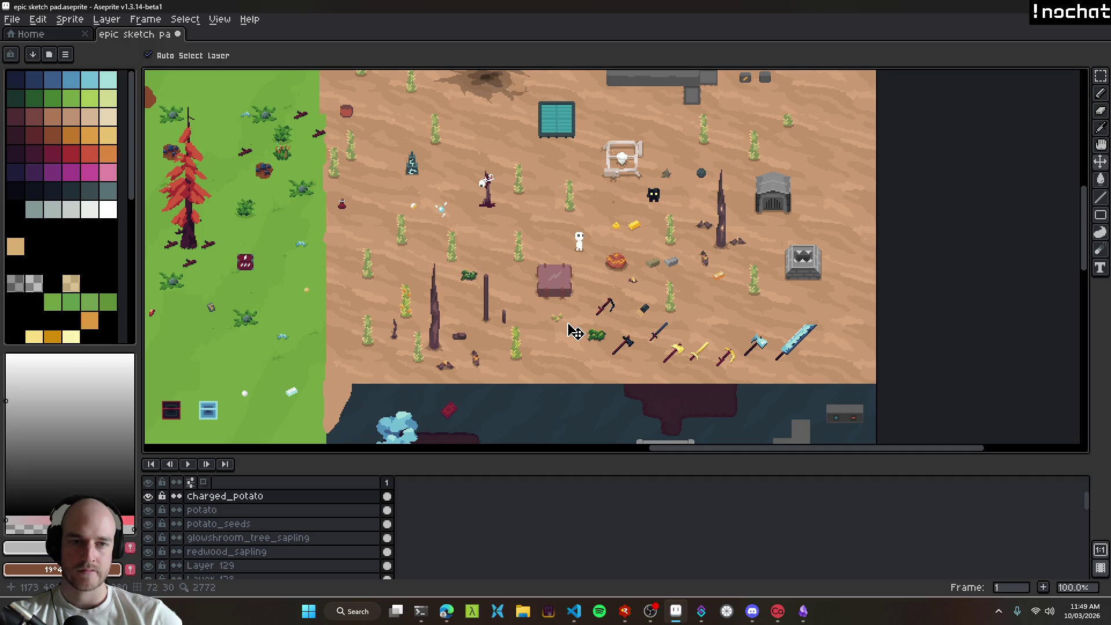
{"action": "mouse_move", "coordinate": [592, 229]}
{"action": "left_mouse_down"}
{"action": "mouse_move", "coordinate": [612, 338]}
{"action": "mouse_move", "coordinate": [621, 328]}
{"action": "mouse_move", "coordinate": [538, 230]}
{"action": "mouse_move", "coordinate": [635, 337]}
{"action": "mouse_move", "coordinate": [584, 294]}
{"action": "left_mouse_up"}
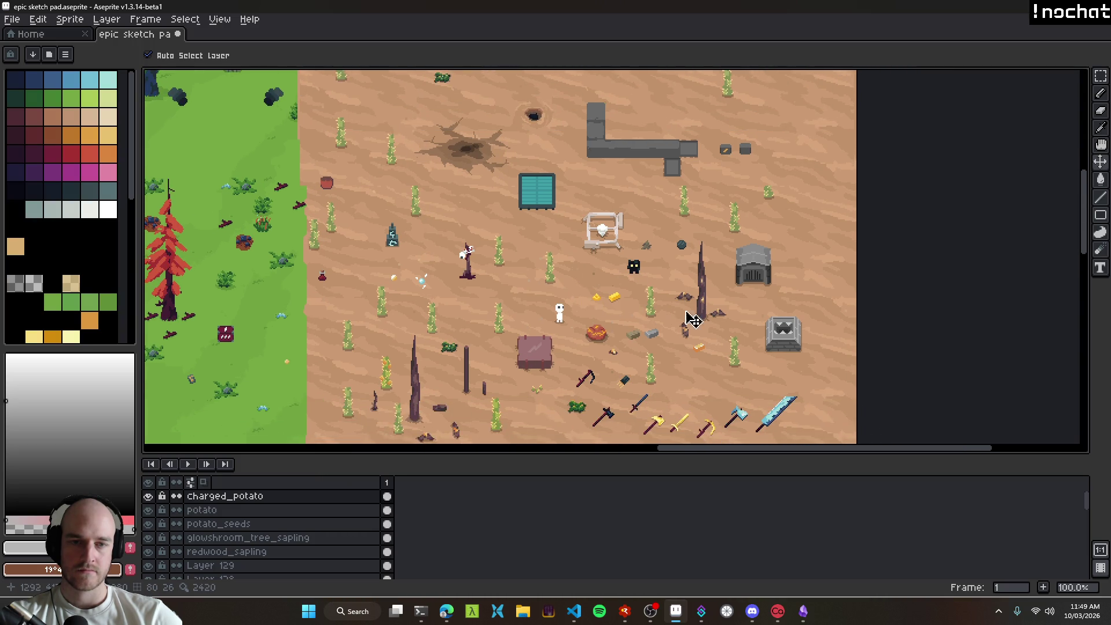
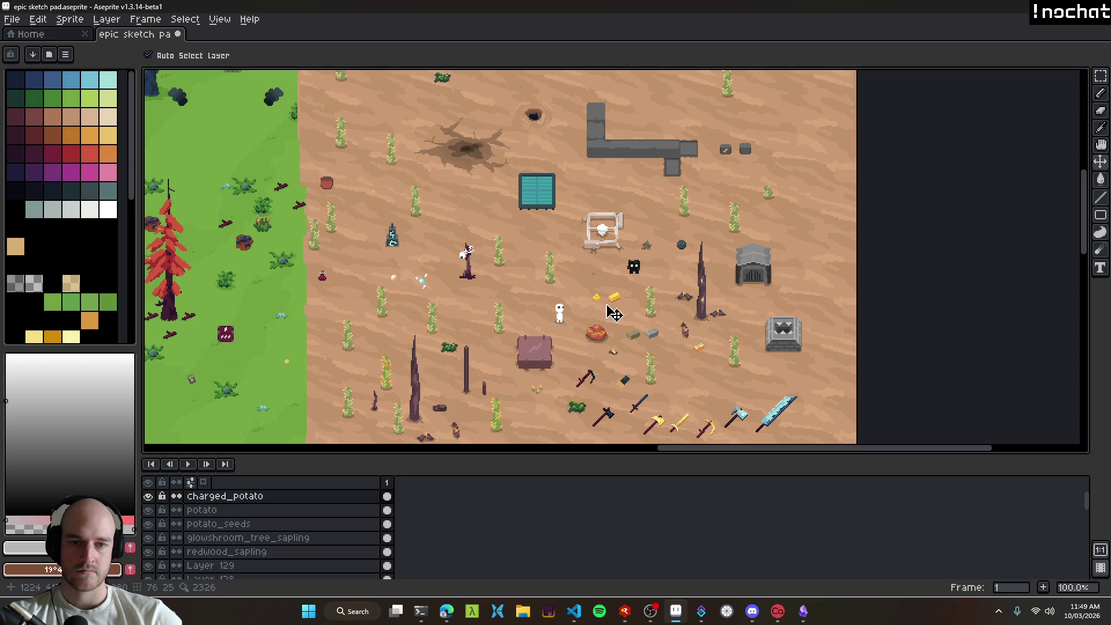
Step: Paste the small potato onto a new layer twice, placing the second copy at the pile's top-left
{"action": "scroll", "coordinate": [591, 311], "scroll_direction": "left", "scroll_amount": 5}
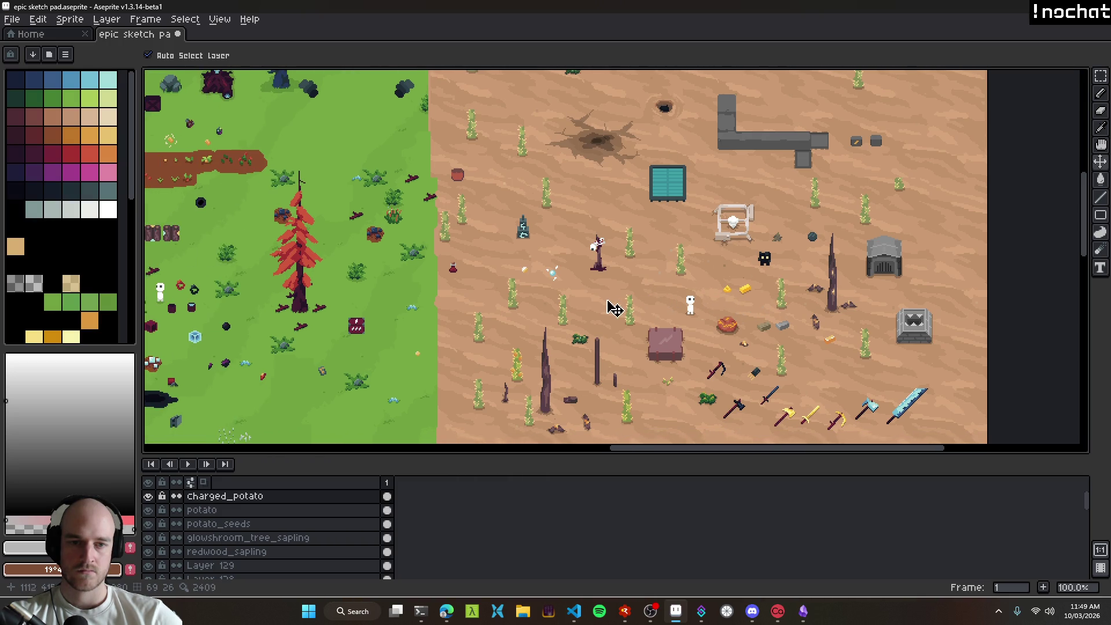
{"action": "mouse_move", "coordinate": [579, 312]}
{"action": "left_mouse_down"}
{"action": "mouse_move", "coordinate": [688, 323]}
{"action": "mouse_move", "coordinate": [575, 308]}
{"action": "mouse_move", "coordinate": [666, 293]}
{"action": "mouse_move", "coordinate": [561, 315]}
{"action": "mouse_move", "coordinate": [693, 296]}
{"action": "left_mouse_up"}
{"action": "scroll", "coordinate": [575, 309], "scroll_direction": "up", "scroll_amount": 4}
{"action": "key", "text": "ctrl+v"}
{"action": "key", "text": "Return"}
{"action": "key", "text": "ctrl+v"}
{"action": "mouse_move", "coordinate": [529, 301]}
{"action": "left_mouse_down"}
{"action": "mouse_move", "coordinate": [615, 272]}
{"action": "mouse_move", "coordinate": [602, 268]}
{"action": "left_mouse_up"}
{"action": "key", "text": "Return"}
Step: Stamp three more potato copies onto the pile, finishing at its top-right
{"action": "key", "text": "ctrl+v"}
{"action": "mouse_move", "coordinate": [540, 302]}
{"action": "left_mouse_down"}
{"action": "mouse_move", "coordinate": [650, 268]}
{"action": "mouse_move", "coordinate": [660, 303]}
{"action": "left_mouse_up"}
{"action": "key", "text": "Return"}
{"action": "key", "text": "ctrl+v"}
{"action": "left_click_drag", "start_coordinate": [538, 310], "coordinate": [675, 288]}
{"action": "key", "text": "Return"}
{"action": "key", "text": "ctrl+v"}
{"action": "mouse_move", "coordinate": [503, 315]}
{"action": "left_mouse_down"}
{"action": "mouse_move", "coordinate": [693, 278]}
{"action": "mouse_move", "coordinate": [670, 273]}
{"action": "left_mouse_up"}
{"action": "key", "text": "Return"}
Step: Shift the potato pile's pixels slightly right with the Move tool
{"action": "scroll", "coordinate": [734, 323], "scroll_direction": "down", "scroll_amount": 4}
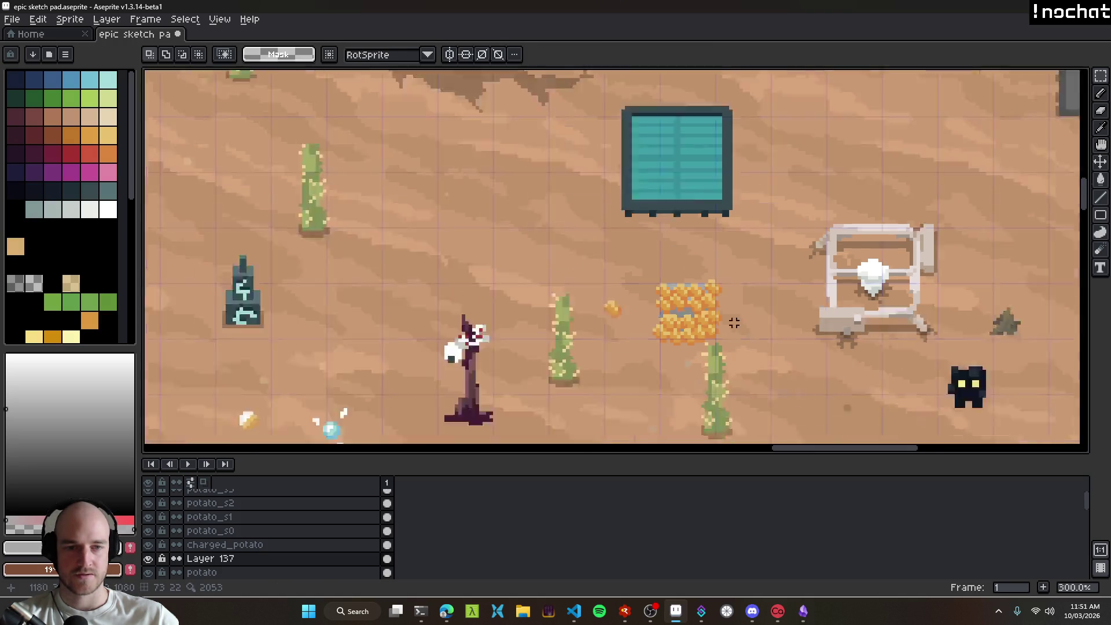
{"action": "scroll", "coordinate": [735, 335], "scroll_direction": "up", "scroll_amount": 5}
{"action": "key", "text": "v"}
{"action": "left_click_drag", "start_coordinate": [654, 310], "coordinate": [716, 313]}
{"action": "scroll", "coordinate": [712, 301], "scroll_direction": "up", "scroll_amount": 4}
Step: Fill the pile's centre with solid orange and erase grey pixels along the top row
{"action": "key", "text": "b"}
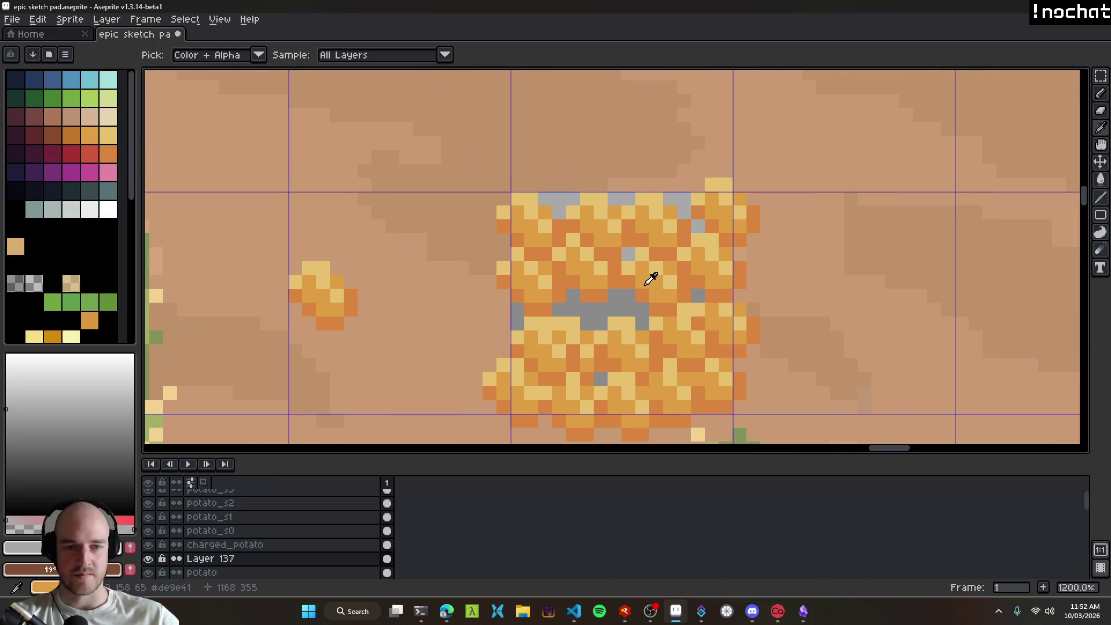
{"action": "left_click", "coordinate": [650, 277], "text": "alt"}
{"action": "mouse_move", "coordinate": [615, 278]}
{"action": "left_mouse_down"}
{"action": "mouse_move", "coordinate": [625, 321]}
{"action": "mouse_move", "coordinate": [573, 312]}
{"action": "mouse_move", "coordinate": [693, 304]}
{"action": "mouse_move", "coordinate": [605, 371]}
{"action": "mouse_move", "coordinate": [663, 318]}
{"action": "mouse_move", "coordinate": [521, 310]}
{"action": "mouse_move", "coordinate": [518, 325]}
{"action": "left_mouse_up"}
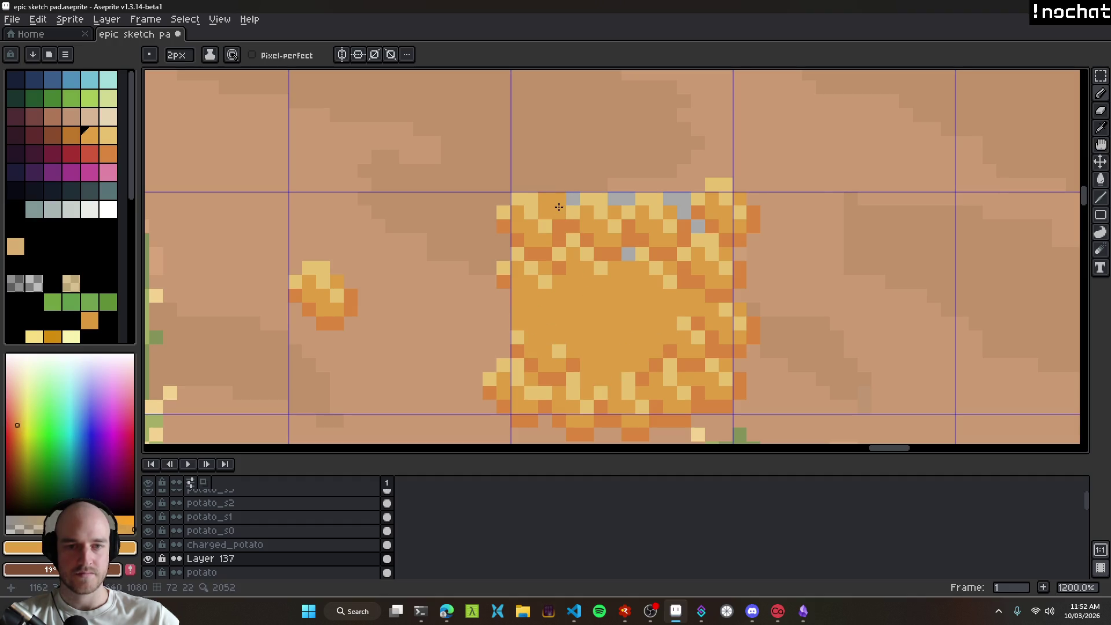
{"action": "key", "text": "e"}
{"action": "left_click_drag", "start_coordinate": [546, 198], "coordinate": [629, 199]}
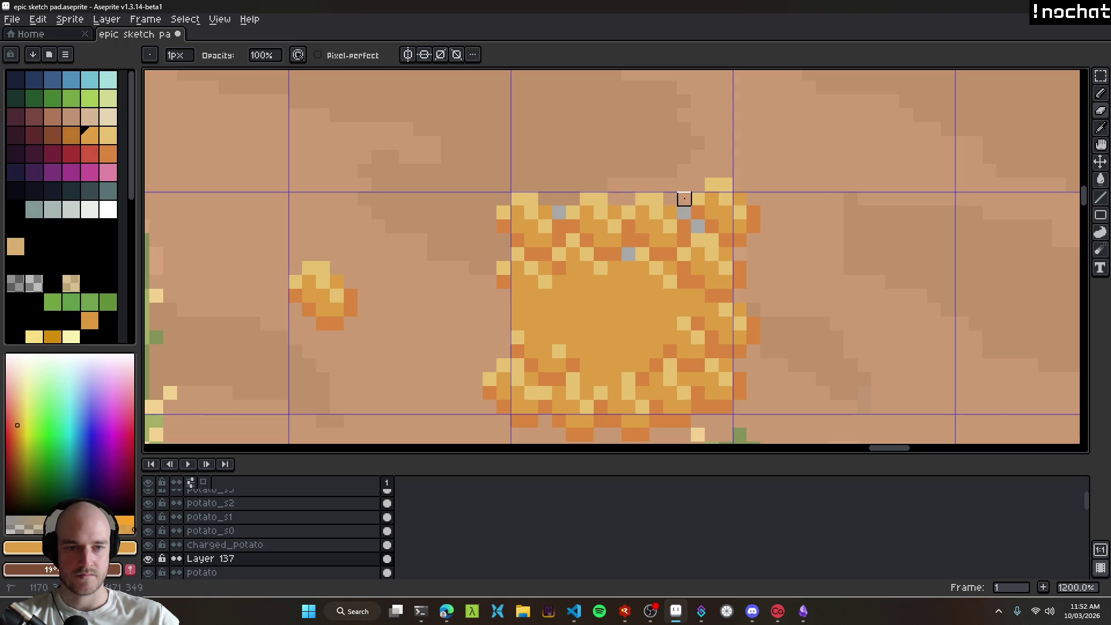
Step: Paint the leftover grey pixel dark orange and the potato's upper pixels mid orange
{"action": "left_click", "coordinate": [724, 216], "text": "alt"}
{"action": "left_click", "coordinate": [699, 226]}
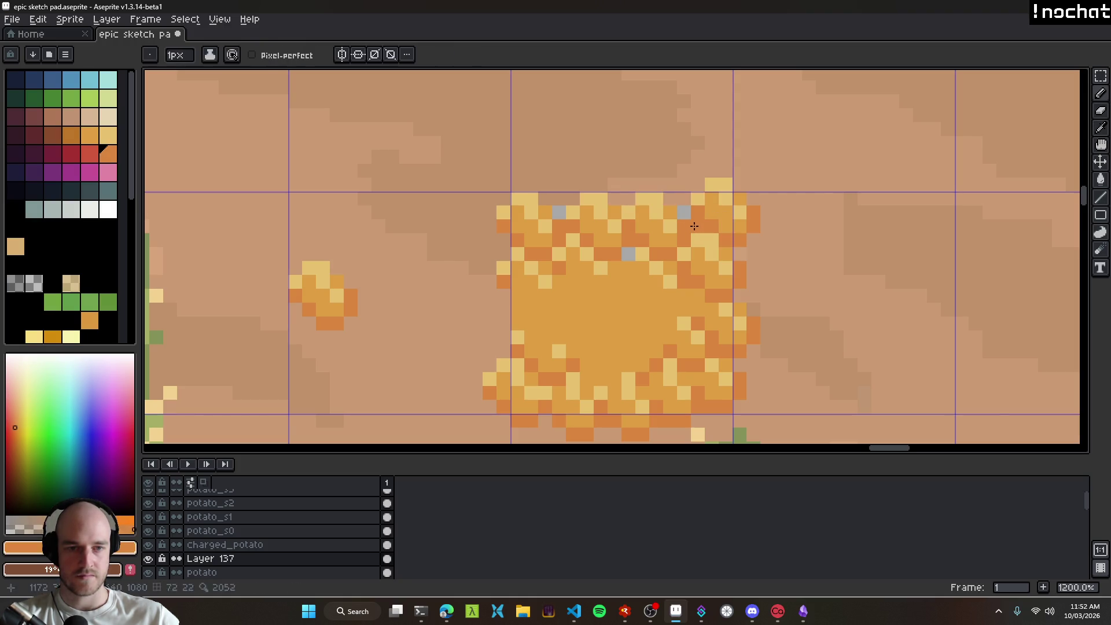
{"action": "scroll", "coordinate": [579, 225], "scroll_direction": "down", "scroll_amount": 6}
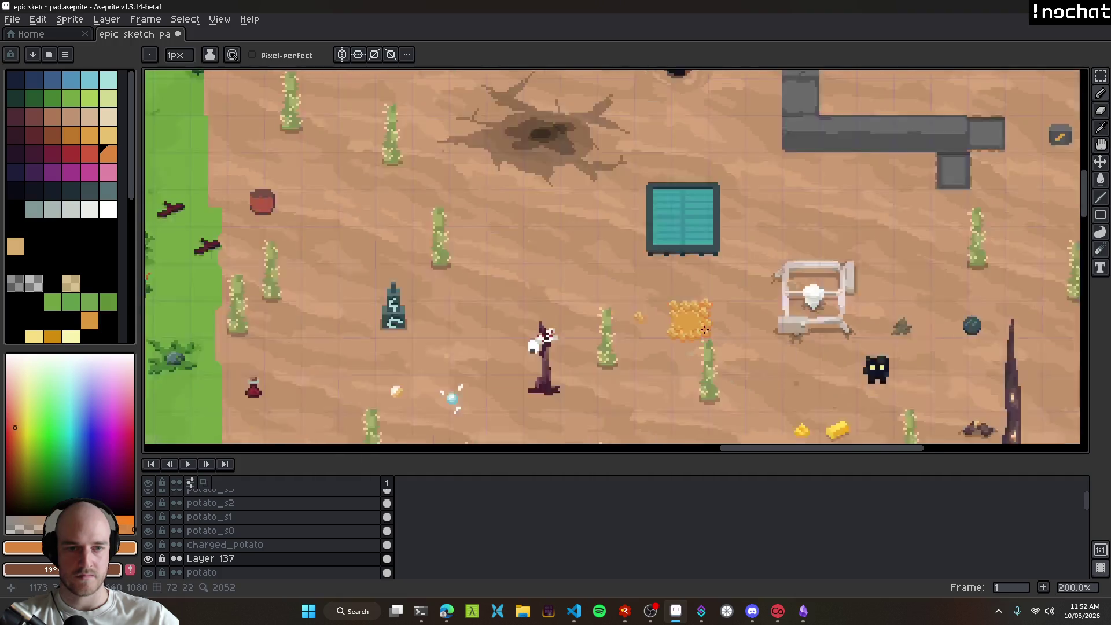
{"action": "scroll", "coordinate": [681, 245], "scroll_direction": "up", "scroll_amount": 8}
{"action": "left_click", "coordinate": [681, 245], "text": "alt"}
{"action": "mouse_move", "coordinate": [693, 231]}
{"action": "left_mouse_down"}
{"action": "mouse_move", "coordinate": [666, 209]}
{"action": "mouse_move", "coordinate": [605, 241]}
{"action": "left_mouse_up"}
Step: Add dark orange shading across the potato's middle, trimming part of the row
{"action": "left_click", "coordinate": [627, 255], "text": "alt"}
{"action": "mouse_move", "coordinate": [660, 373]}
{"action": "left_mouse_down"}
{"action": "mouse_move", "coordinate": [658, 389]}
{"action": "mouse_move", "coordinate": [612, 393]}
{"action": "mouse_move", "coordinate": [581, 376]}
{"action": "mouse_move", "coordinate": [565, 338]}
{"action": "mouse_move", "coordinate": [619, 301]}
{"action": "left_mouse_up"}
{"action": "left_click", "coordinate": [528, 347]}
{"action": "mouse_move", "coordinate": [528, 347]}
{"action": "left_mouse_down"}
{"action": "mouse_move", "coordinate": [602, 340]}
{"action": "mouse_move", "coordinate": [585, 330]}
{"action": "mouse_move", "coordinate": [499, 342]}
{"action": "mouse_move", "coordinate": [552, 326]}
{"action": "left_mouse_up"}
{"action": "left_click", "coordinate": [508, 356]}
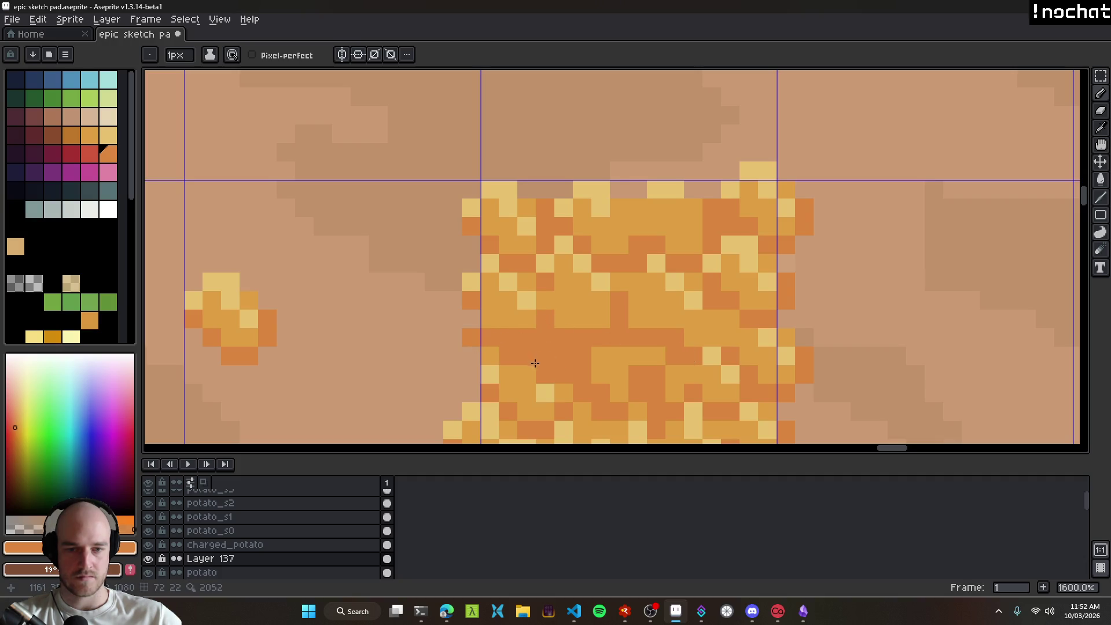
{"action": "left_click", "coordinate": [472, 353]}
{"action": "key", "text": "e"}
{"action": "left_click_drag", "start_coordinate": [471, 338], "coordinate": [489, 338]}
Step: Return to the Pencil and sample another orange from the potato
{"action": "scroll", "coordinate": [613, 364], "scroll_direction": "down", "scroll_amount": 5}
{"action": "scroll", "coordinate": [579, 365], "scroll_direction": "up", "scroll_amount": 5}
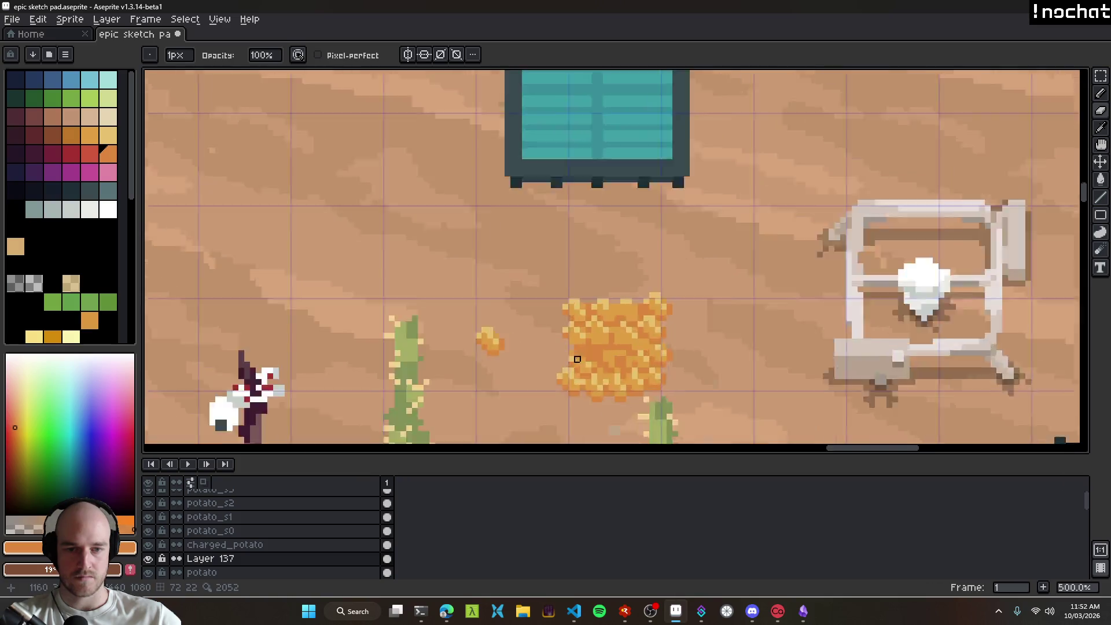
{"action": "key", "text": "b"}
{"action": "scroll", "coordinate": [755, 369], "scroll_direction": "down", "scroll_amount": 5}
{"action": "scroll", "coordinate": [755, 370], "scroll_direction": "up", "scroll_amount": 7}
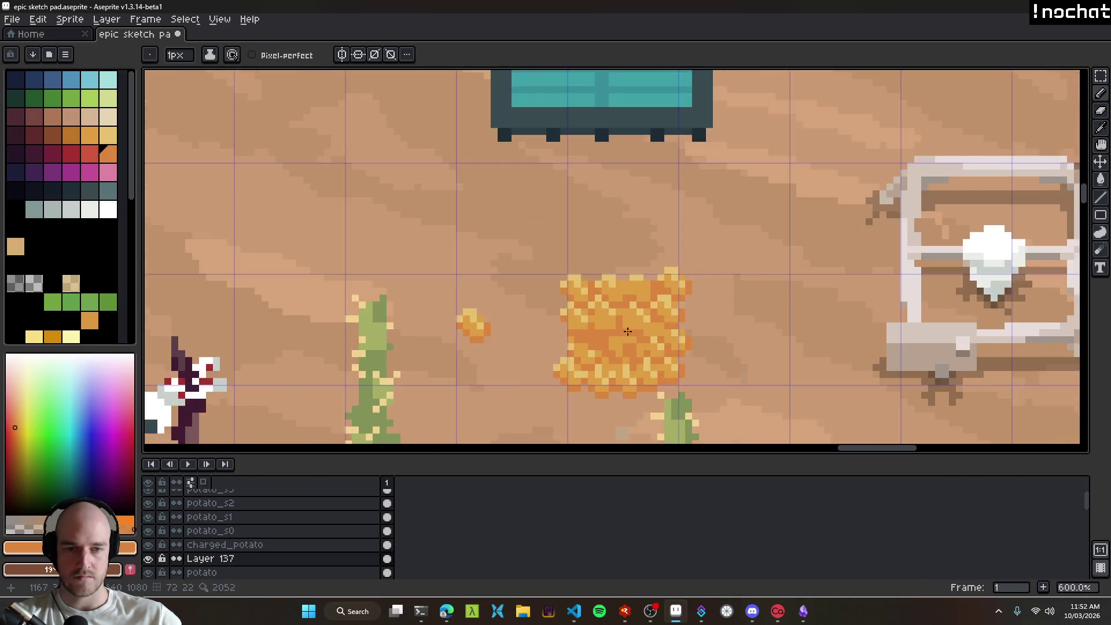
{"action": "left_click", "coordinate": [546, 310], "text": "alt"}
{"action": "scroll", "coordinate": [566, 330], "scroll_direction": "down", "scroll_amount": 5}
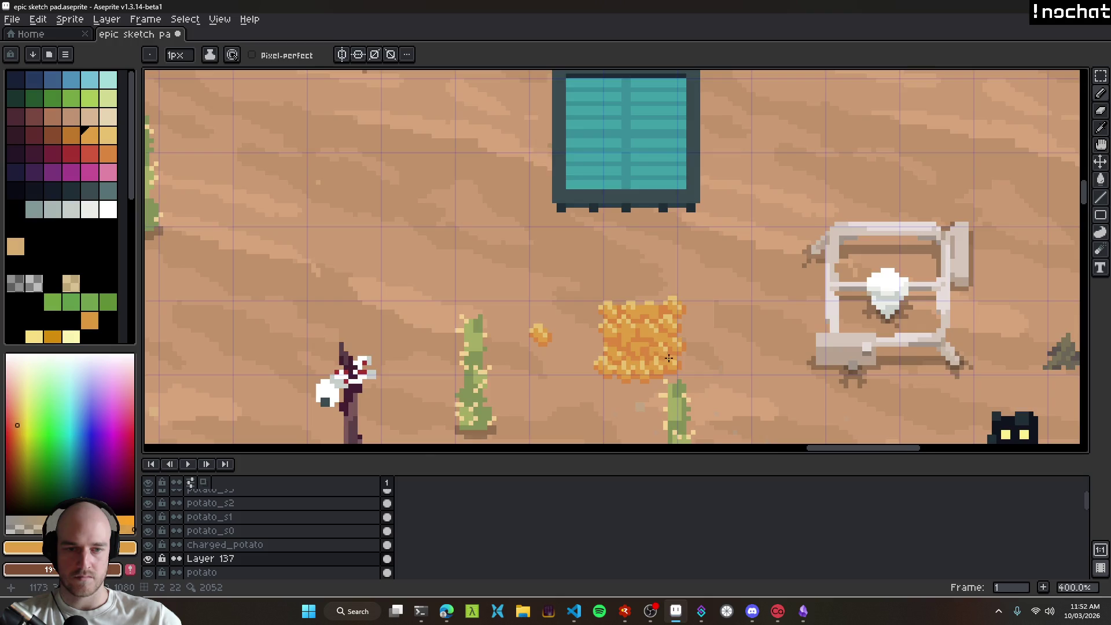
{"action": "scroll", "coordinate": [627, 321], "scroll_direction": "up", "scroll_amount": 4}
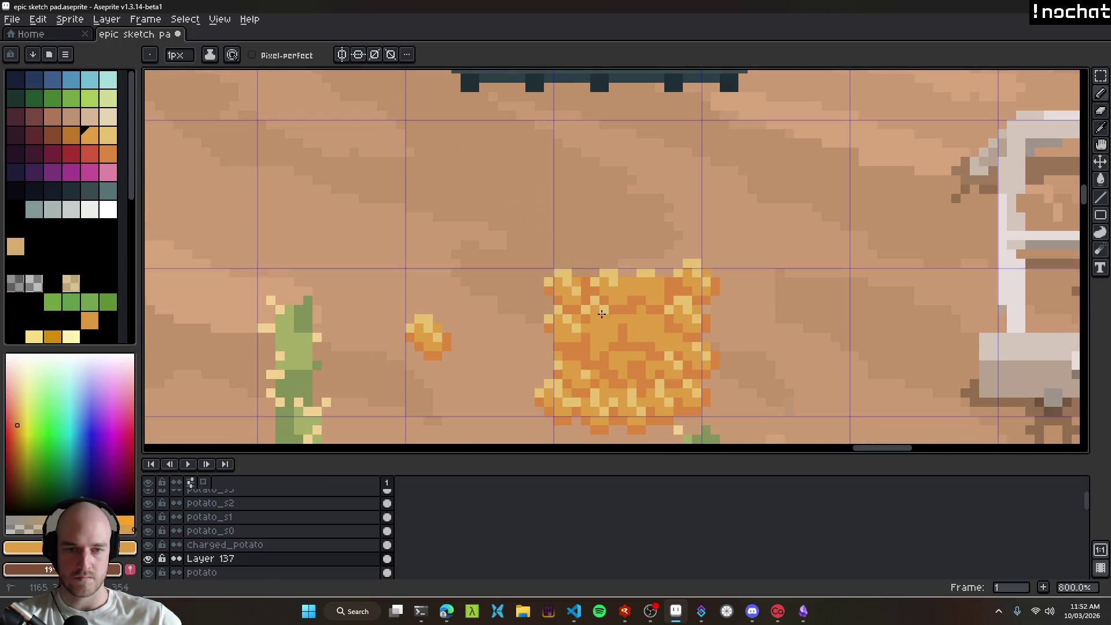
{"action": "scroll", "coordinate": [591, 324], "scroll_direction": "down", "scroll_amount": 2}
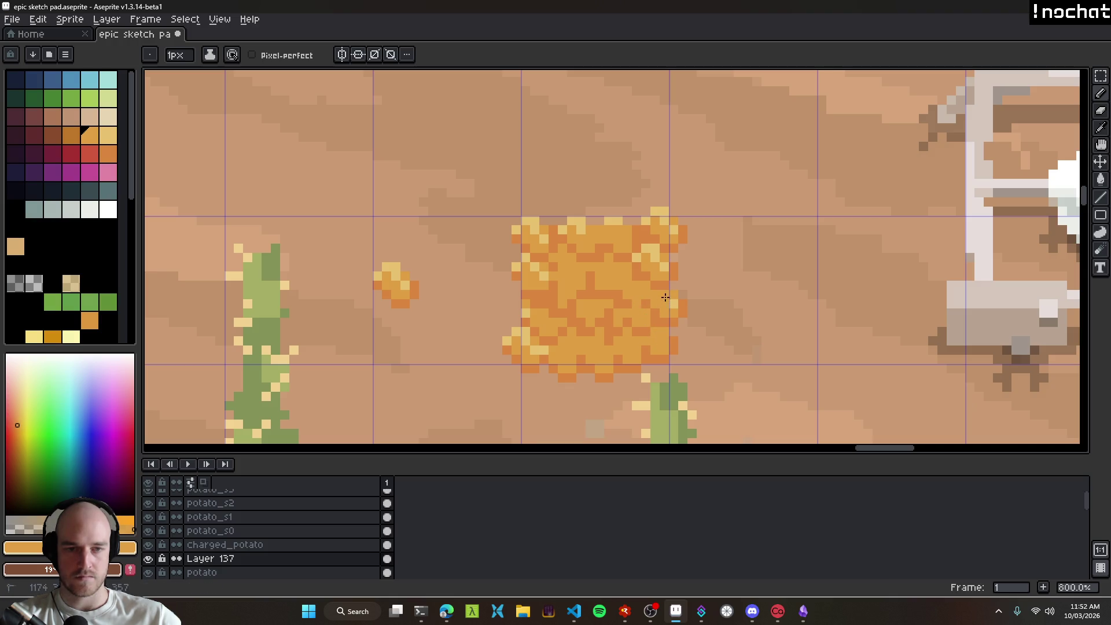
{"action": "scroll", "coordinate": [592, 293], "scroll_direction": "down", "scroll_amount": 5}
{"action": "scroll", "coordinate": [603, 307], "scroll_direction": "up", "scroll_amount": 4}
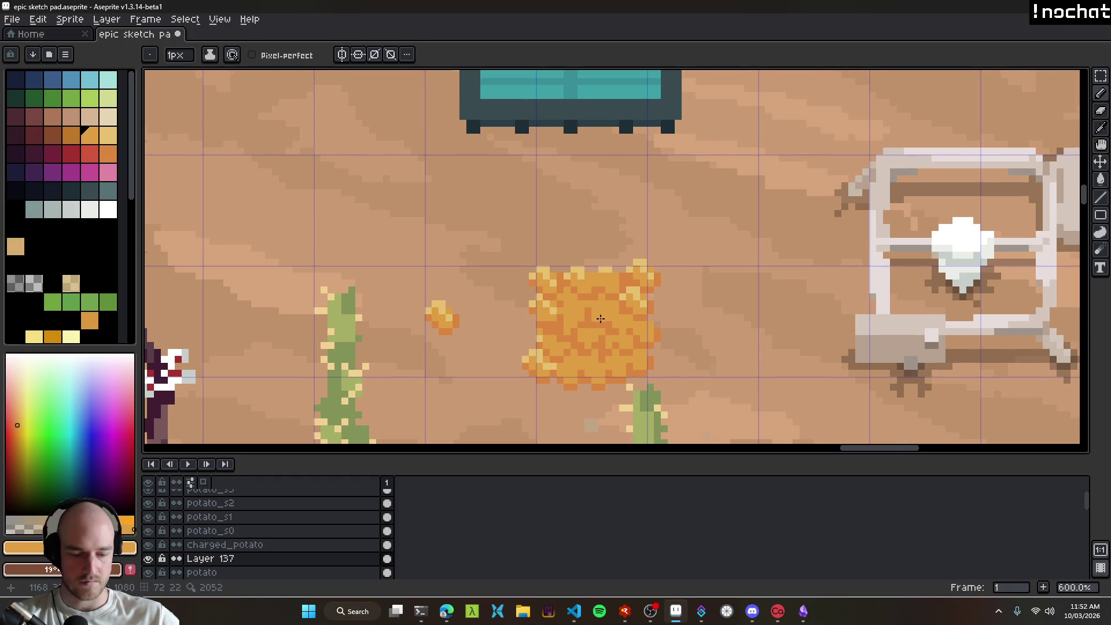
Step: Marquee-select the lower half of the orange block
{"action": "key", "text": "m"}
{"action": "mouse_move", "coordinate": [503, 247]}
{"action": "left_mouse_down"}
{"action": "mouse_move", "coordinate": [695, 303]}
{"action": "mouse_move", "coordinate": [677, 351]}
{"action": "mouse_move", "coordinate": [675, 329]}
{"action": "left_mouse_up"}
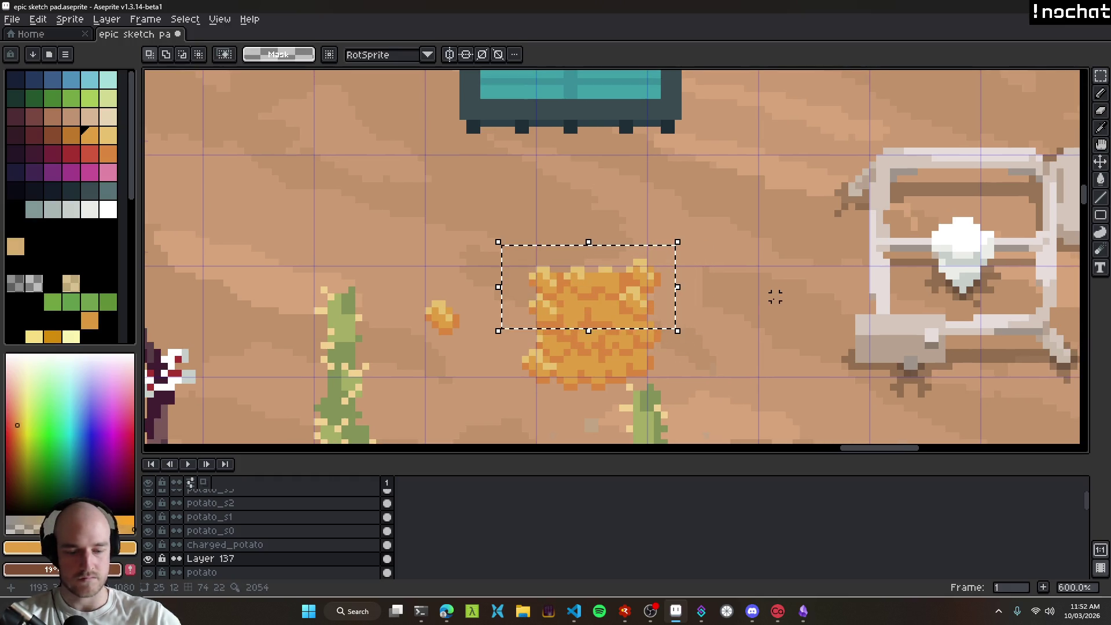
{"action": "key", "text": "ctrl+u"}
{"action": "key", "text": "Escape"}
{"action": "left_click_drag", "start_coordinate": [709, 397], "coordinate": [488, 329]}
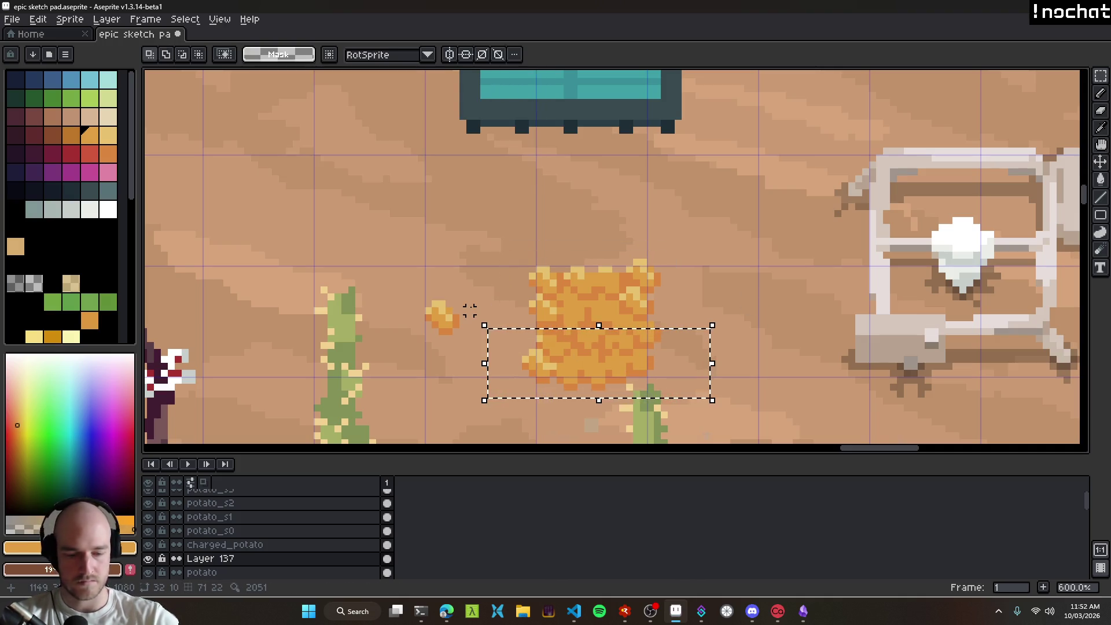
Step: Darken the selection to Hue/Saturation value -15, then repaint a strip of potato pixels
{"action": "key", "text": "ctrl+u"}
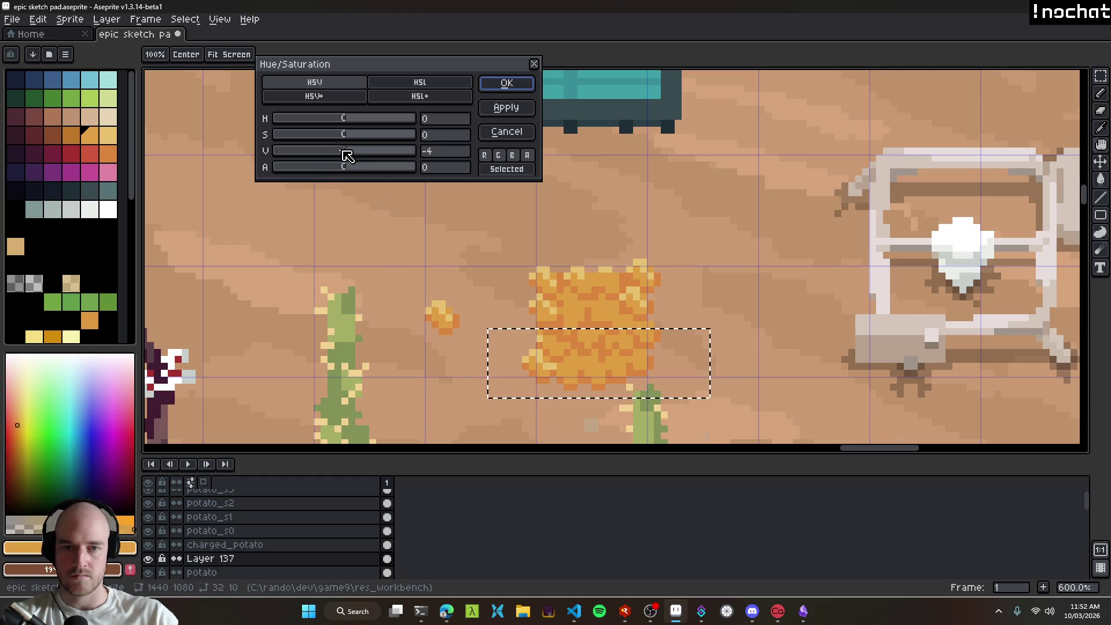
{"action": "left_click_drag", "start_coordinate": [347, 155], "coordinate": [339, 156]}
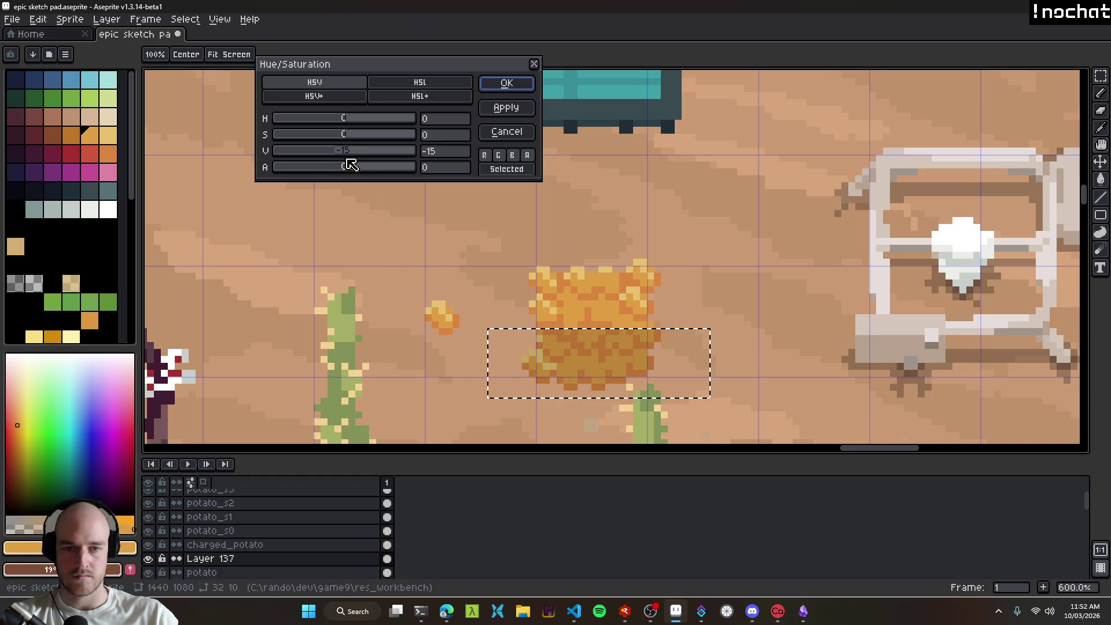
{"action": "left_click", "coordinate": [507, 83]}
{"action": "scroll", "coordinate": [514, 322], "scroll_direction": "up", "scroll_amount": 4}
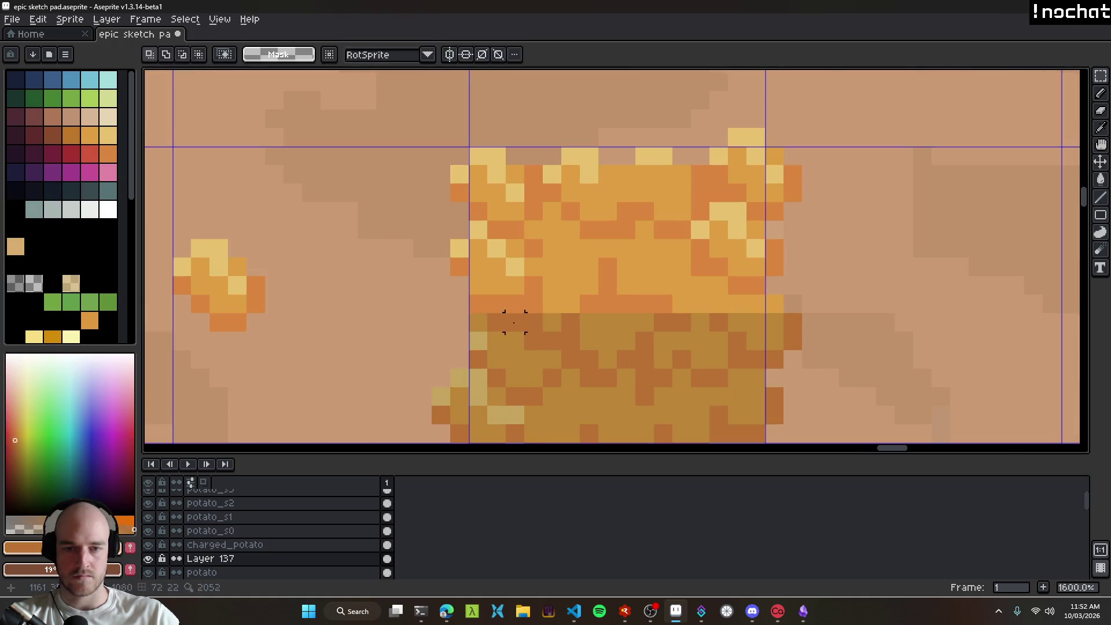
{"action": "key", "text": "b"}
{"action": "left_click_drag", "start_coordinate": [587, 308], "coordinate": [781, 305]}
Step: Touch up individual potato pixels with golden and dark orange shades
{"action": "left_click", "coordinate": [561, 311], "text": "alt"}
{"action": "left_click", "coordinate": [568, 307]}
{"action": "left_click", "coordinate": [705, 305], "text": "alt"}
{"action": "scroll", "coordinate": [781, 315], "scroll_direction": "down", "scroll_amount": 8}
{"action": "scroll", "coordinate": [798, 358], "scroll_direction": "up", "scroll_amount": 8}
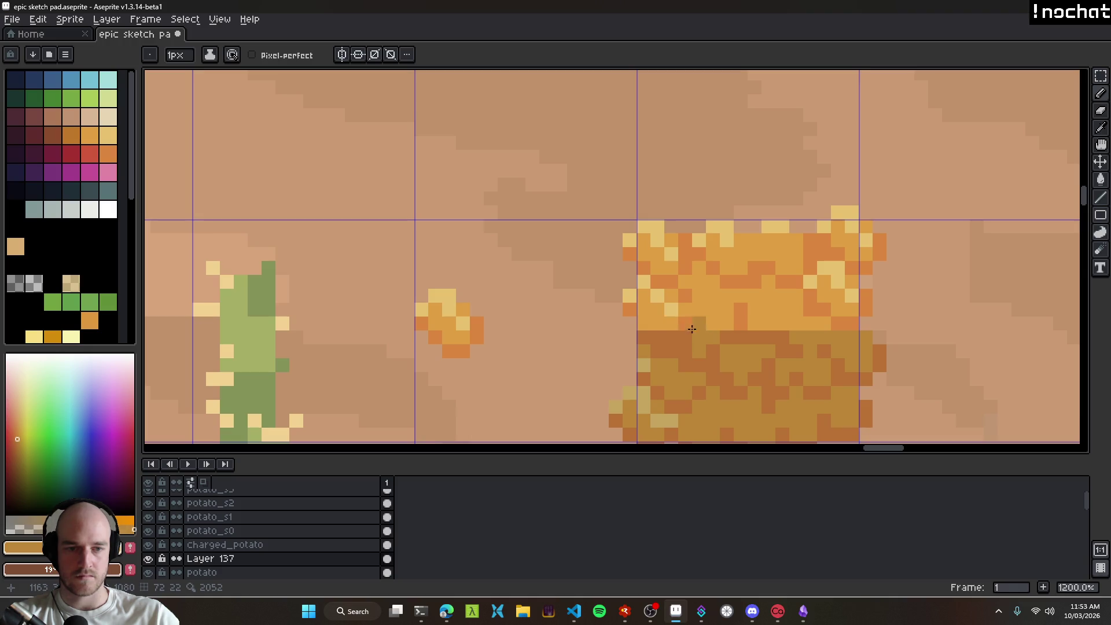
{"action": "left_click", "coordinate": [687, 325], "text": "alt"}
{"action": "left_click", "coordinate": [694, 325]}
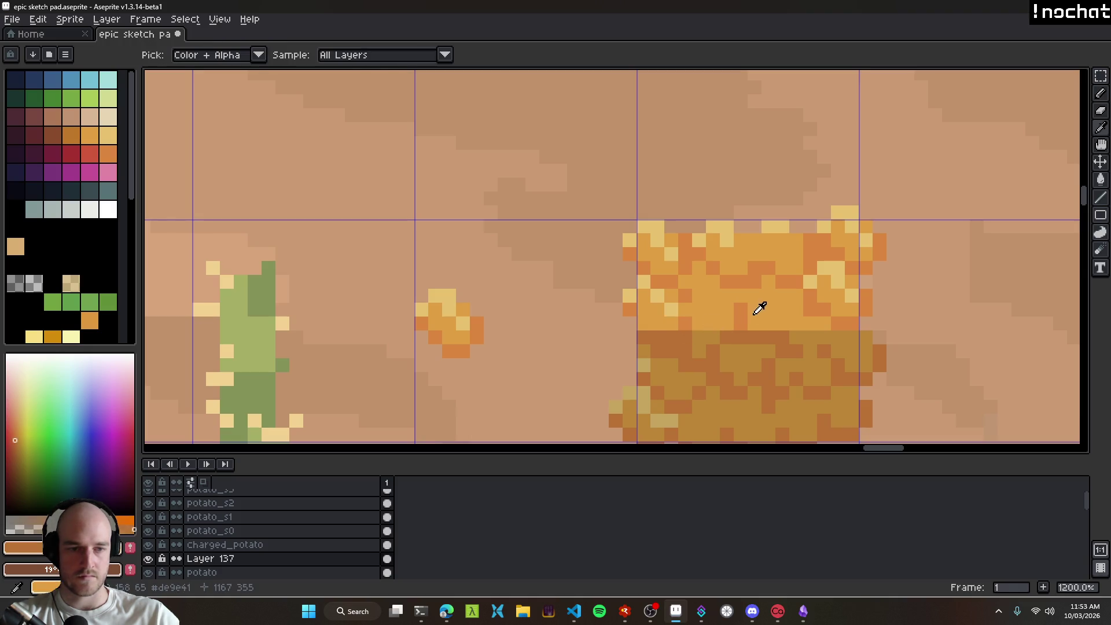
{"action": "left_click", "coordinate": [759, 275], "text": "alt"}
{"action": "left_click", "coordinate": [755, 313]}
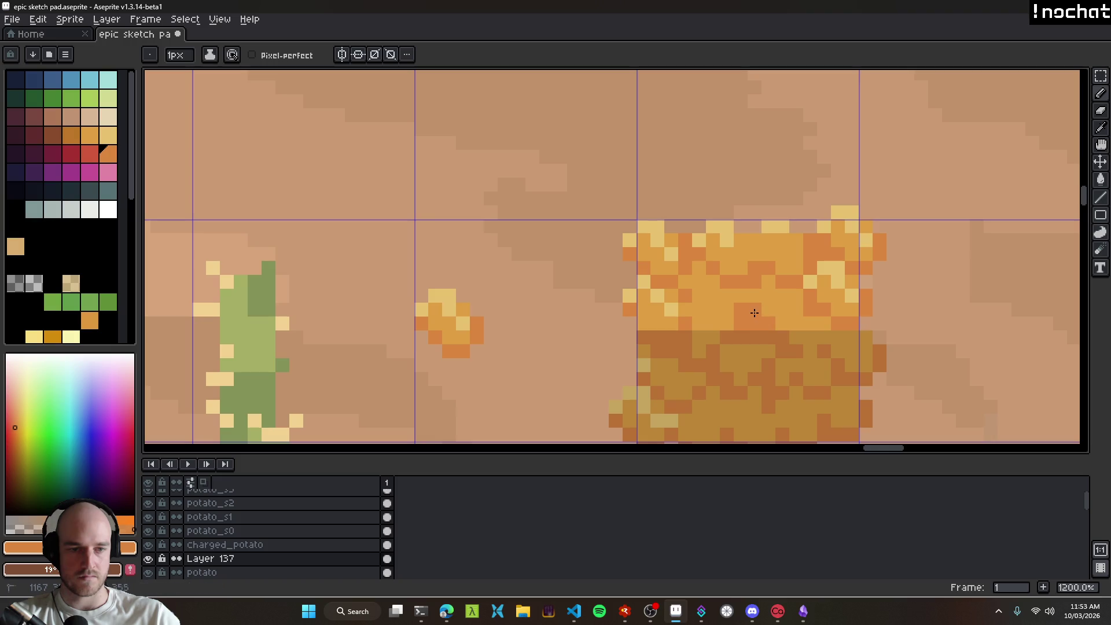
{"action": "left_click", "coordinate": [762, 298], "text": "alt"}
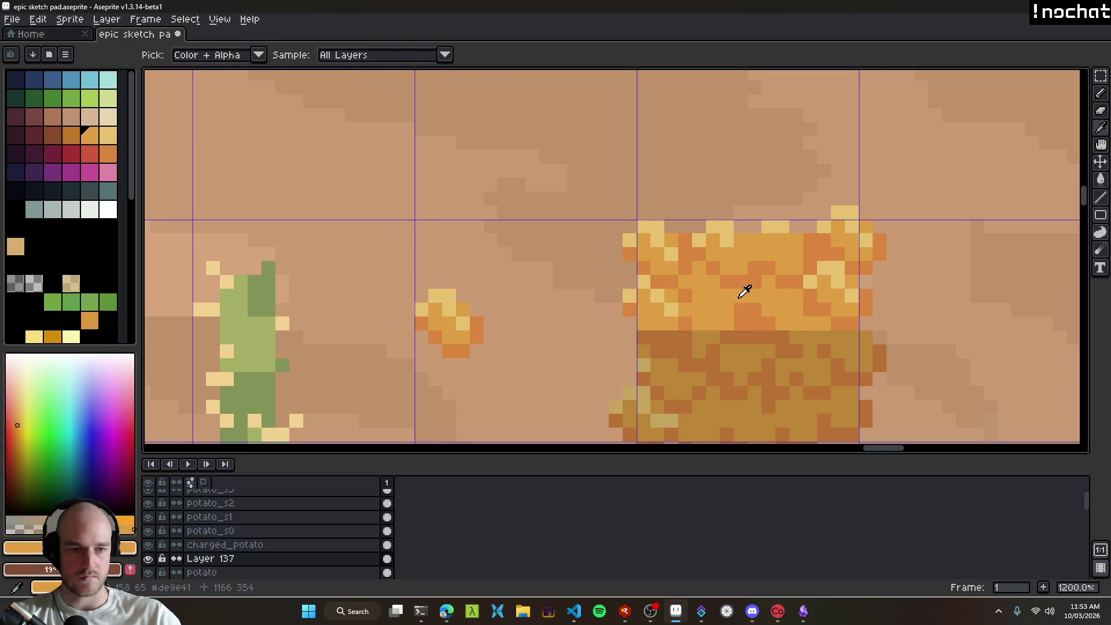
Step: Erase stray pixels at the potato's top-right
{"action": "scroll", "coordinate": [822, 323], "scroll_direction": "down", "scroll_amount": 1}
{"action": "scroll", "coordinate": [715, 303], "scroll_direction": "up", "scroll_amount": 4}
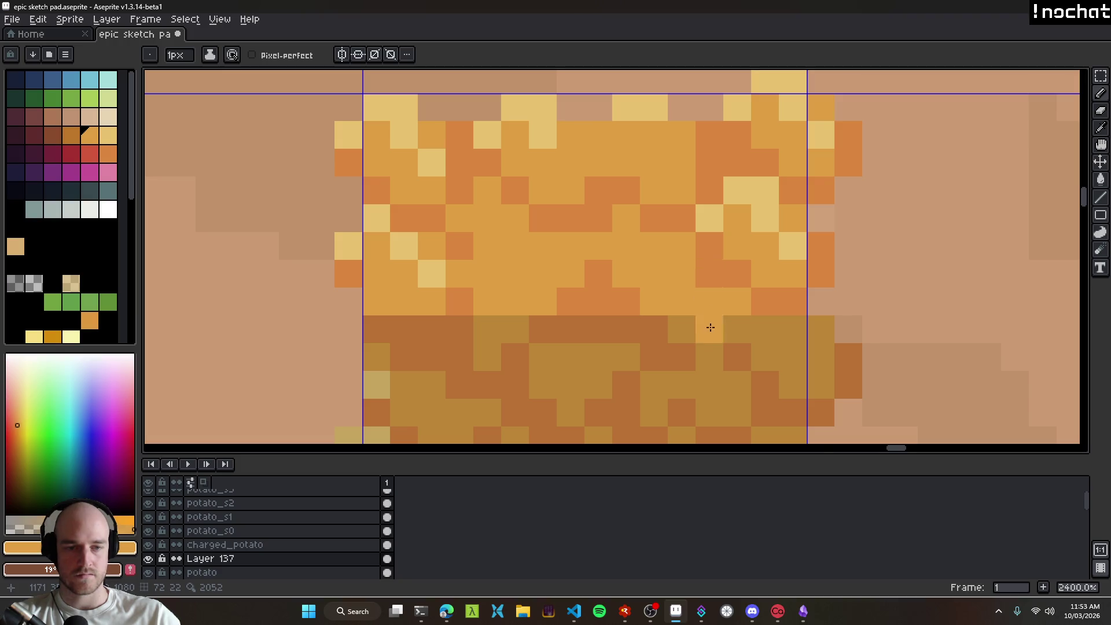
{"action": "scroll", "coordinate": [712, 323], "scroll_direction": "down", "scroll_amount": 9}
{"action": "scroll", "coordinate": [713, 360], "scroll_direction": "down", "scroll_amount": 2}
{"action": "scroll", "coordinate": [666, 290], "scroll_direction": "down", "scroll_amount": 1}
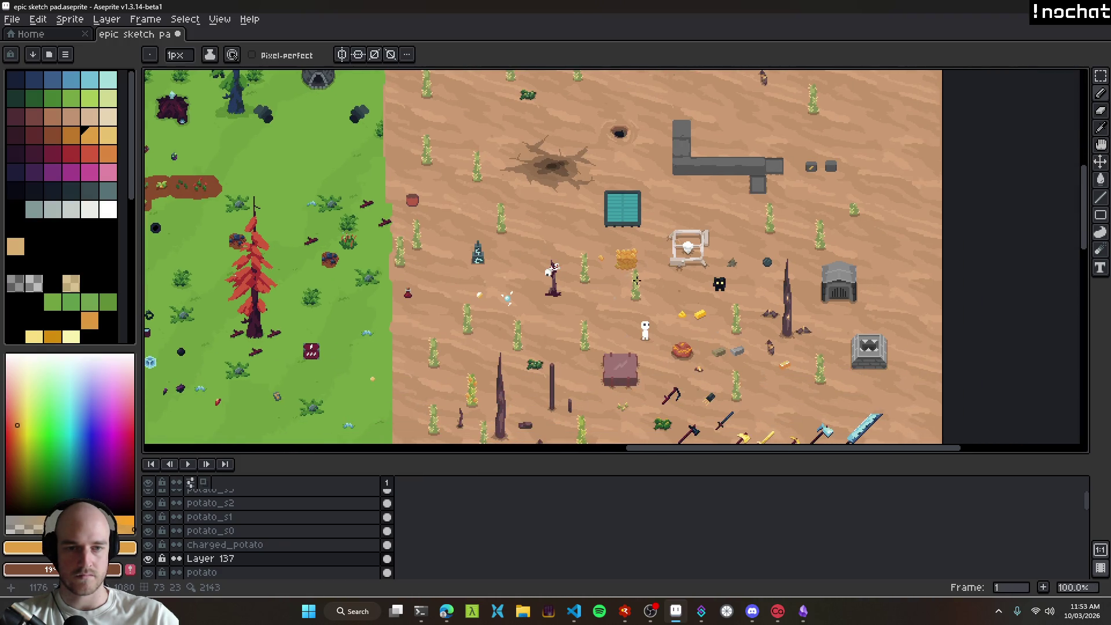
{"action": "scroll", "coordinate": [622, 223], "scroll_direction": "up", "scroll_amount": 5}
{"action": "scroll", "coordinate": [623, 221], "scroll_direction": "up", "scroll_amount": 5}
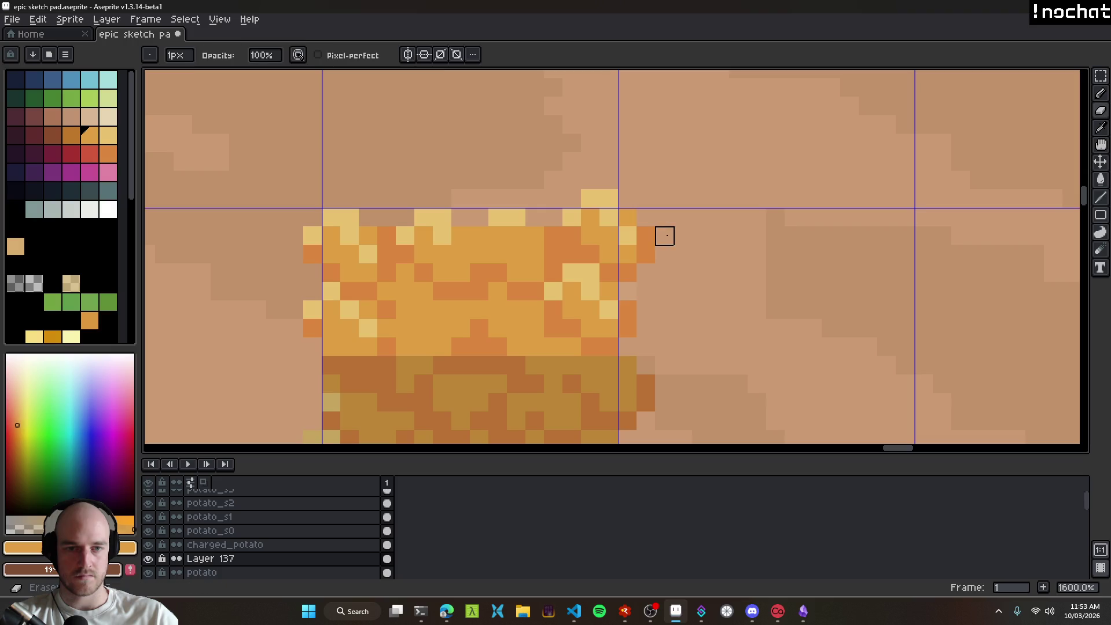
{"action": "mouse_move", "coordinate": [628, 218]}
{"action": "left_mouse_down"}
{"action": "mouse_move", "coordinate": [629, 196]}
{"action": "mouse_move", "coordinate": [518, 181]}
{"action": "left_mouse_up"}
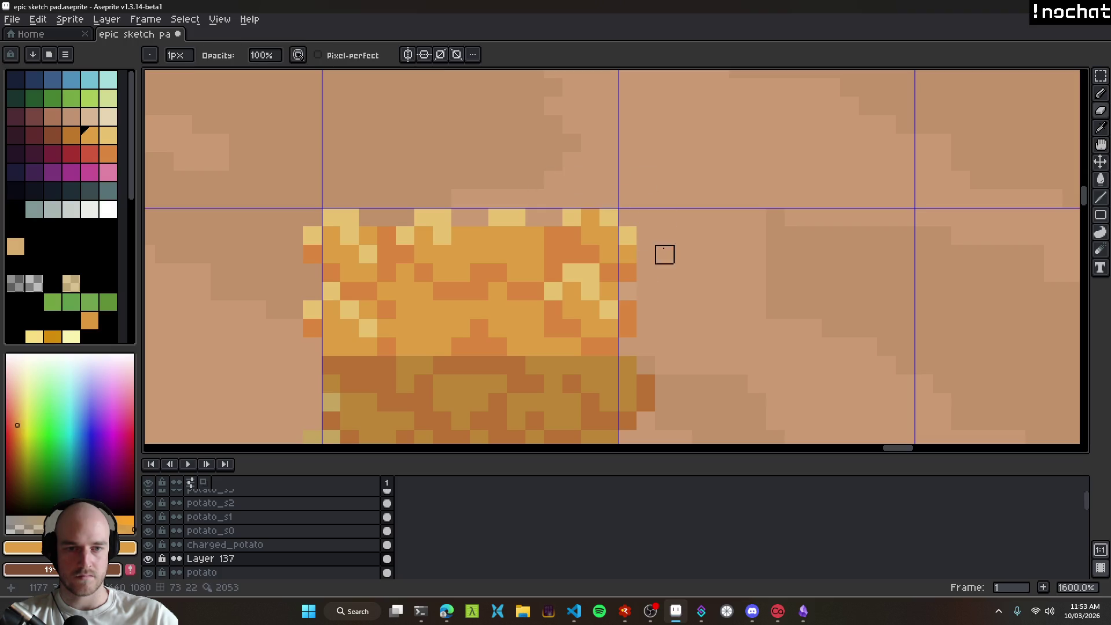
{"action": "scroll", "coordinate": [631, 279], "scroll_direction": "down", "scroll_amount": 7}
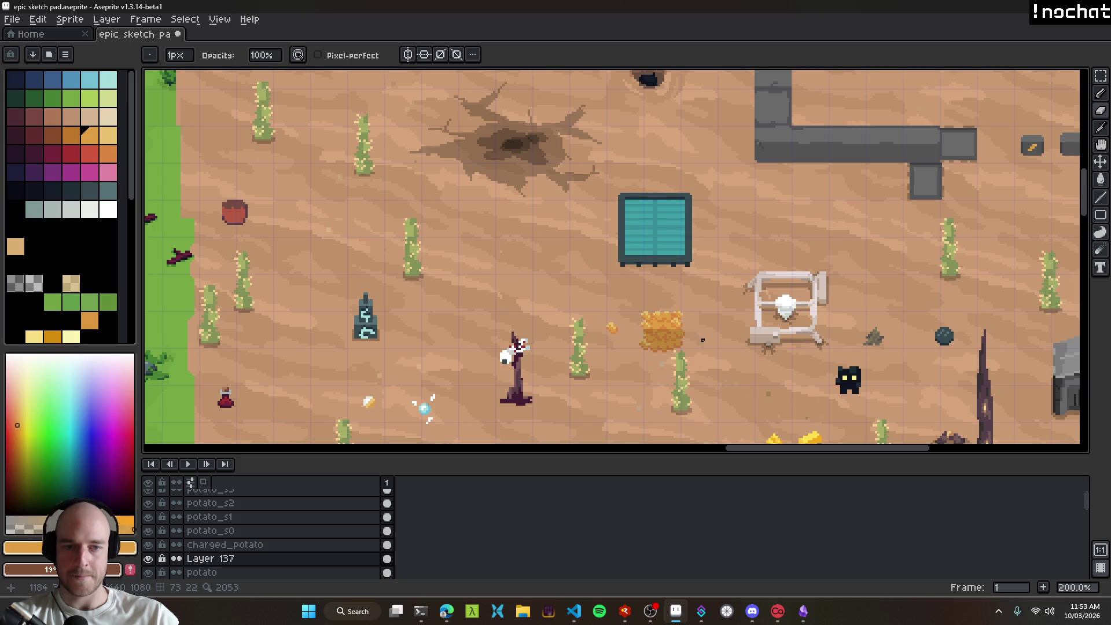
{"action": "scroll", "coordinate": [668, 334], "scroll_direction": "up", "scroll_amount": 7}
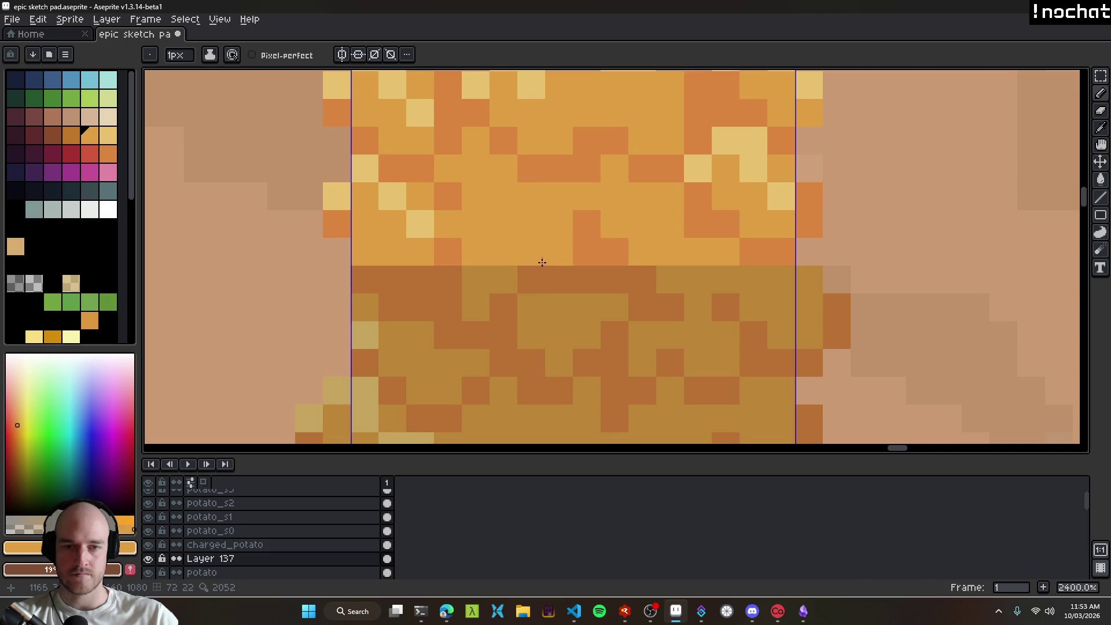
{"action": "scroll", "coordinate": [589, 260], "scroll_direction": "down", "scroll_amount": 7}
{"action": "scroll", "coordinate": [614, 260], "scroll_direction": "up", "scroll_amount": 7}
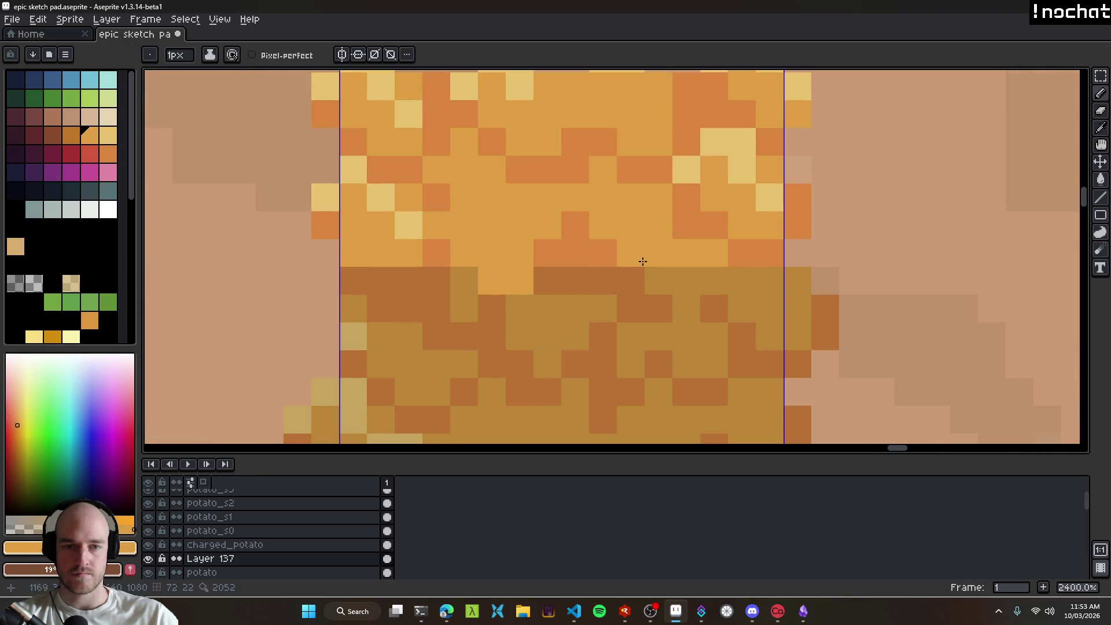
{"action": "scroll", "coordinate": [622, 266], "scroll_direction": "down", "scroll_amount": 6}
{"action": "scroll", "coordinate": [628, 279], "scroll_direction": "down", "scroll_amount": 2}
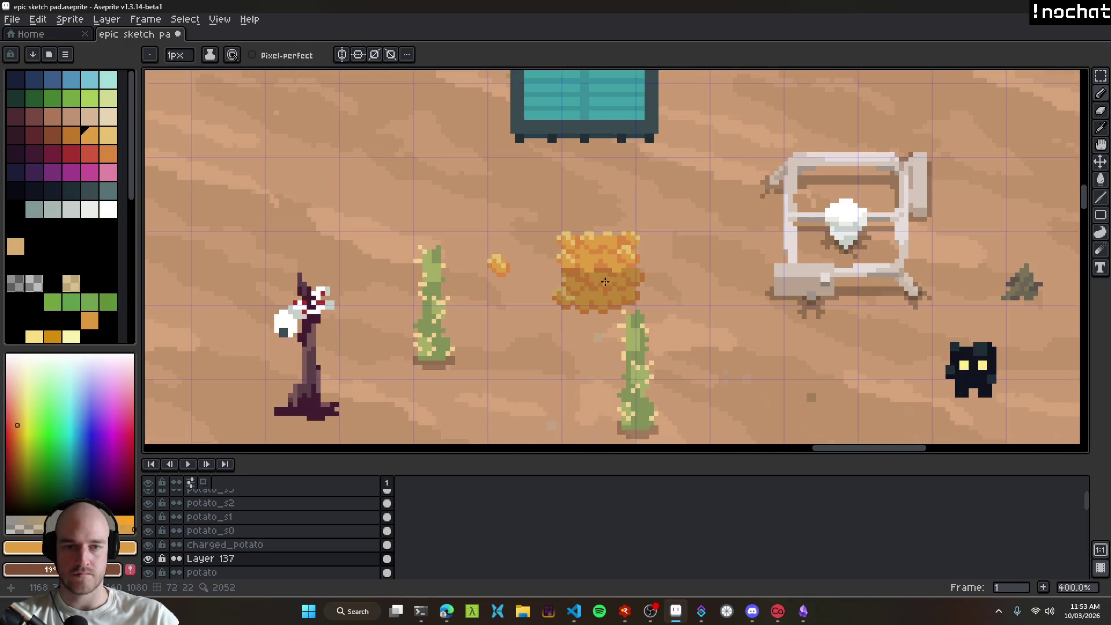
{"action": "scroll", "coordinate": [596, 270], "scroll_direction": "up", "scroll_amount": 6}
Step: Sample the darker brown and darken the light pixels along the potato's lower-left edge
{"action": "left_click", "coordinate": [586, 272], "text": "alt"}
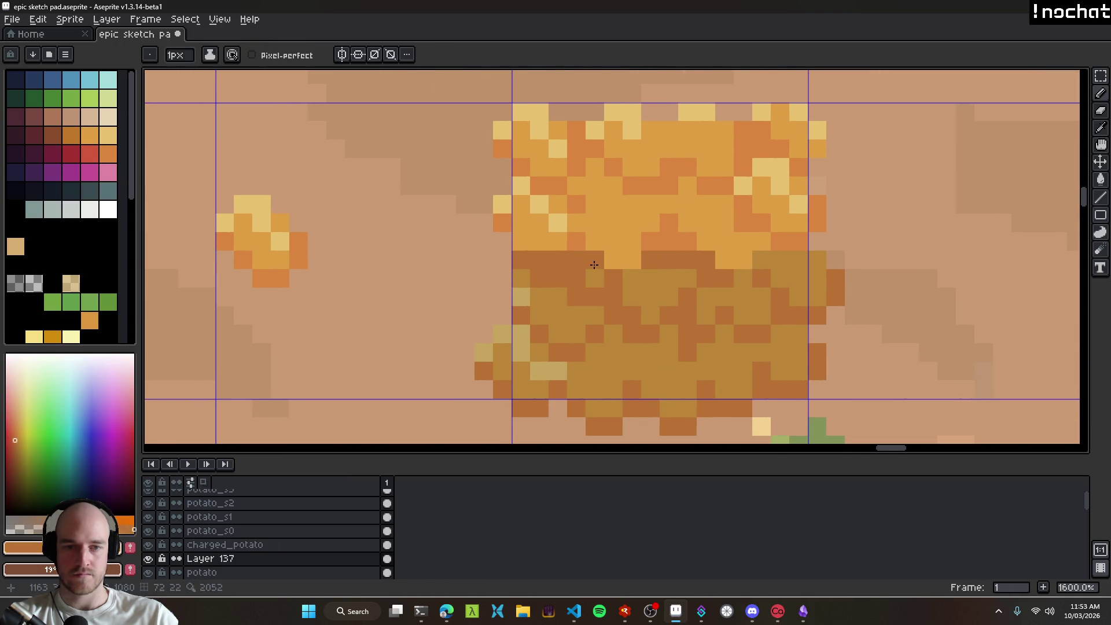
{"action": "key", "text": "alt"}
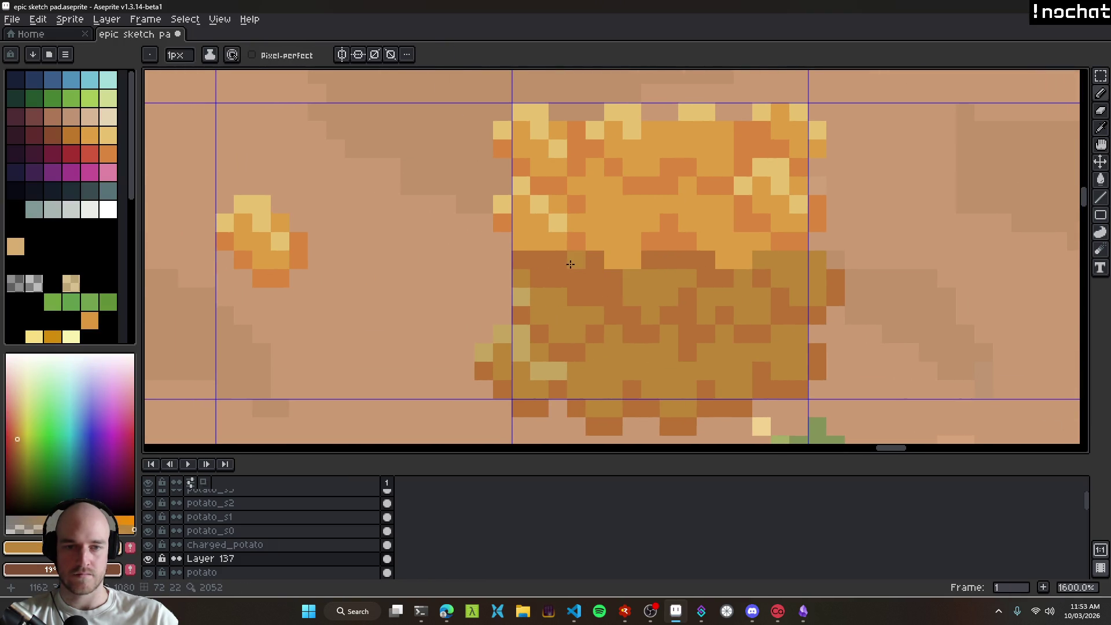
{"action": "scroll", "coordinate": [689, 321], "scroll_direction": "down", "scroll_amount": 8}
{"action": "scroll", "coordinate": [702, 326], "scroll_direction": "up", "scroll_amount": 10}
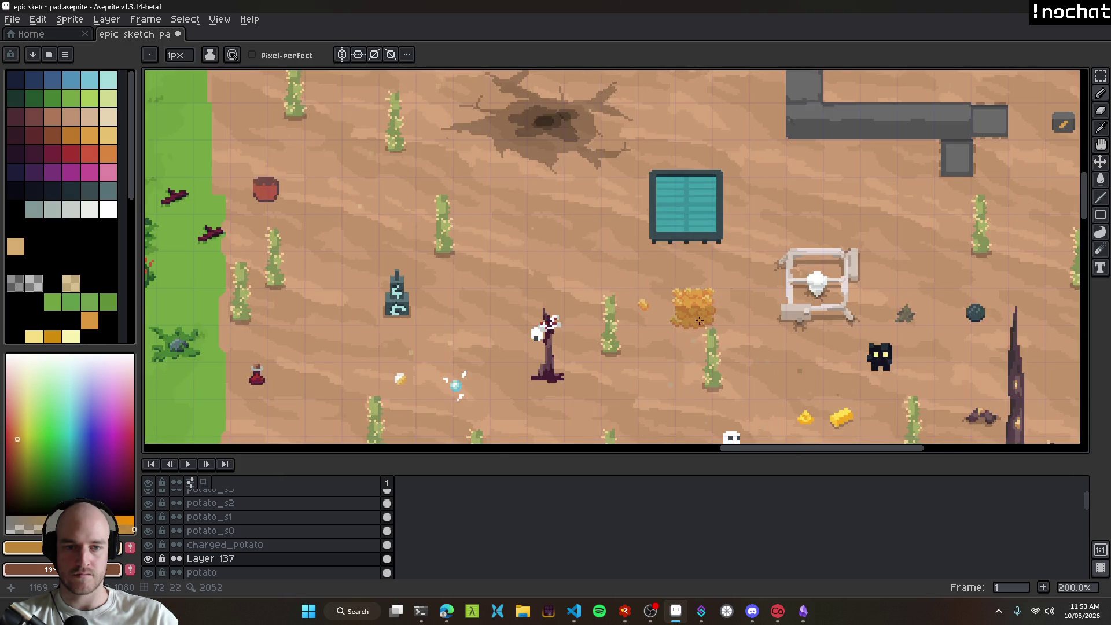
{"action": "scroll", "coordinate": [575, 253], "scroll_direction": "down", "scroll_amount": 9}
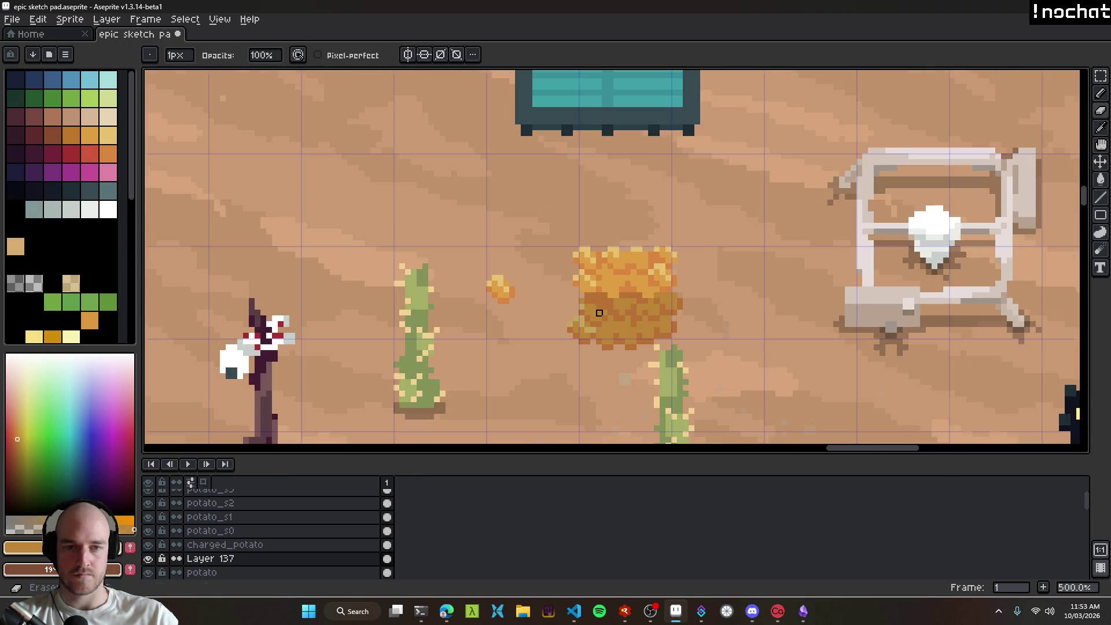
{"action": "scroll", "coordinate": [589, 311], "scroll_direction": "up", "scroll_amount": 8}
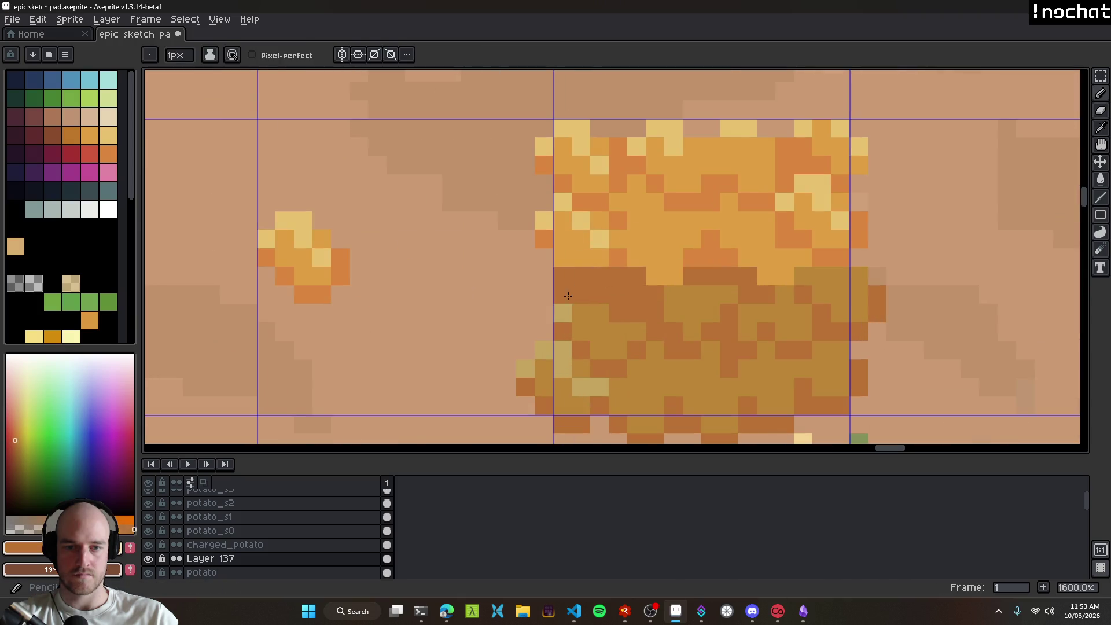
{"action": "scroll", "coordinate": [630, 357], "scroll_direction": "down", "scroll_amount": 8}
{"action": "scroll", "coordinate": [629, 358], "scroll_direction": "up", "scroll_amount": 8}
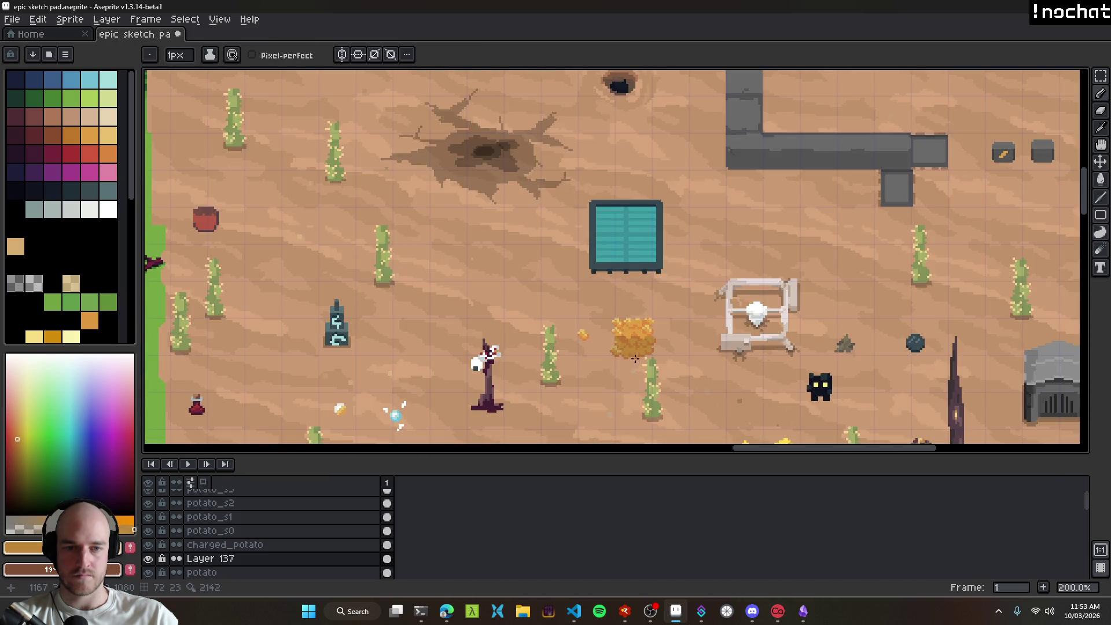
{"action": "left_click", "coordinate": [582, 367]}
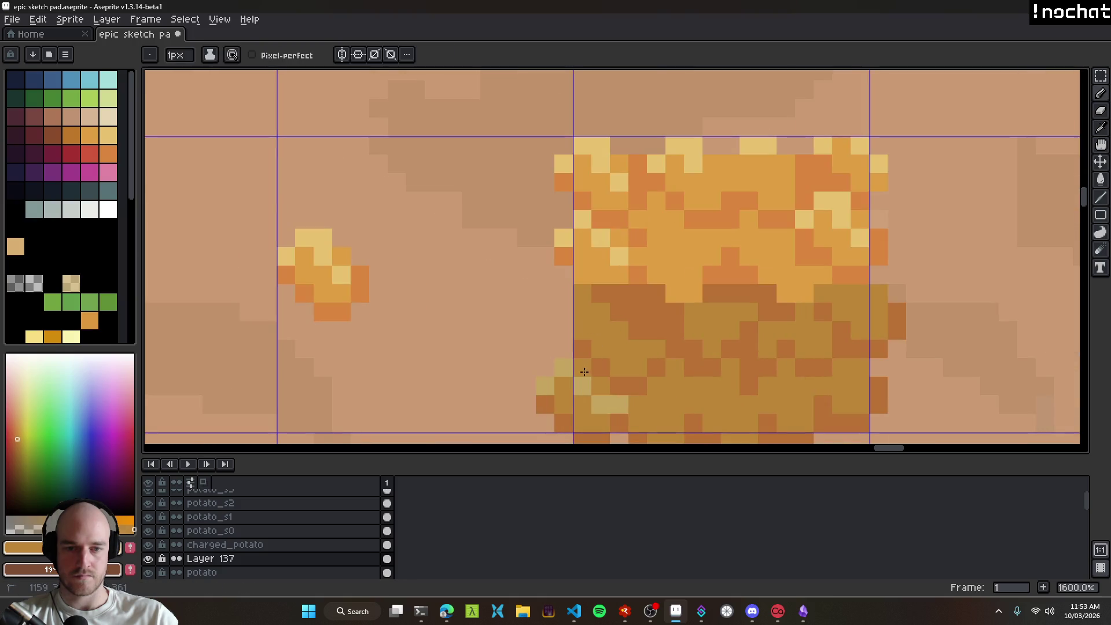
{"action": "left_click", "coordinate": [582, 386]}
{"action": "left_click", "coordinate": [564, 367]}
{"action": "left_click", "coordinate": [545, 386]}
{"action": "left_click", "coordinate": [602, 405]}
{"action": "left_click", "coordinate": [619, 405]}
{"action": "scroll", "coordinate": [602, 405], "scroll_direction": "down", "scroll_amount": 8}
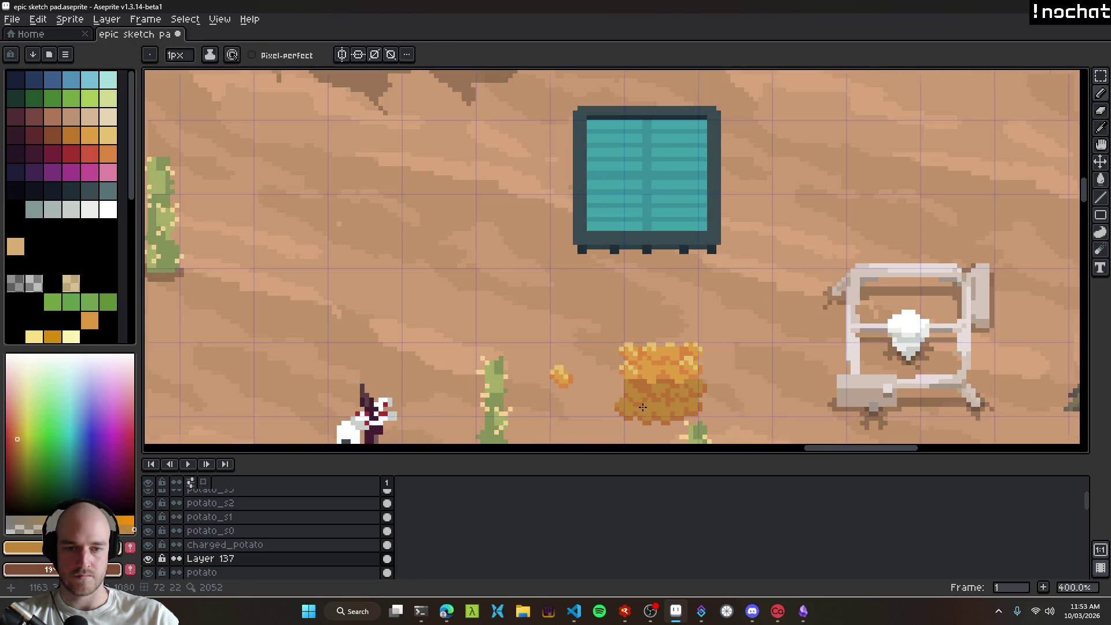
{"action": "scroll", "coordinate": [588, 360], "scroll_direction": "up", "scroll_amount": 7}
Step: Erase the dark pixels below the potato and darken its bottom row
{"action": "key", "text": "e"}
{"action": "mouse_move", "coordinate": [522, 356]}
{"action": "left_mouse_down"}
{"action": "mouse_move", "coordinate": [744, 385]}
{"action": "mouse_move", "coordinate": [578, 369]}
{"action": "left_mouse_up"}
{"action": "key", "text": "i"}
{"action": "key", "text": "b"}
{"action": "left_click", "coordinate": [702, 356]}
{"action": "left_click", "coordinate": [647, 356]}
{"action": "scroll", "coordinate": [732, 392], "scroll_direction": "down", "scroll_amount": 8}
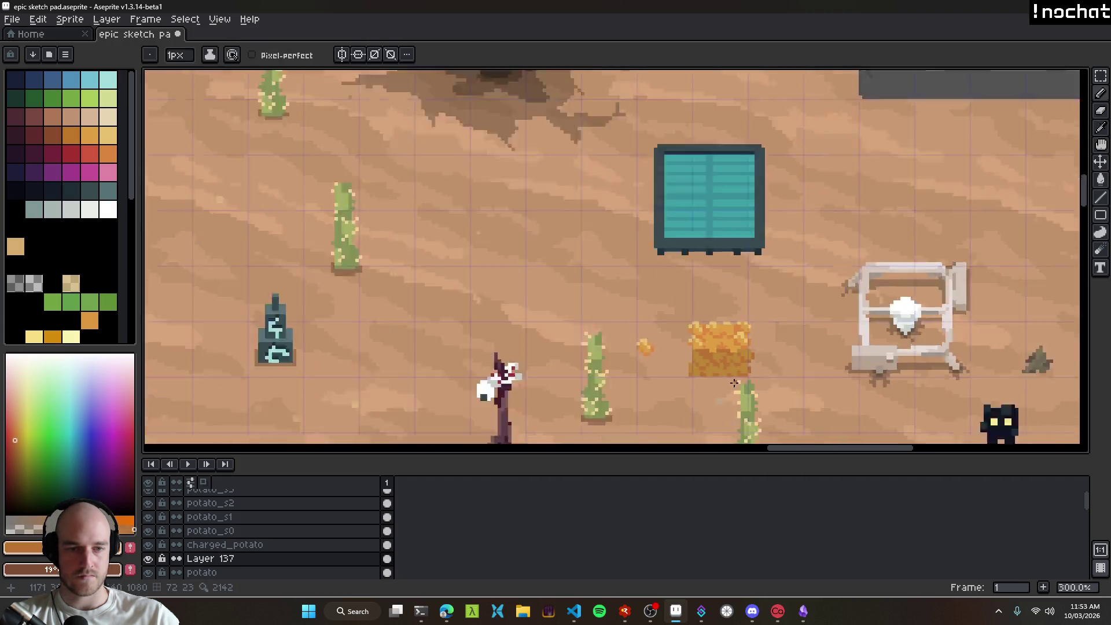
{"action": "scroll", "coordinate": [735, 395], "scroll_direction": "up", "scroll_amount": 9}
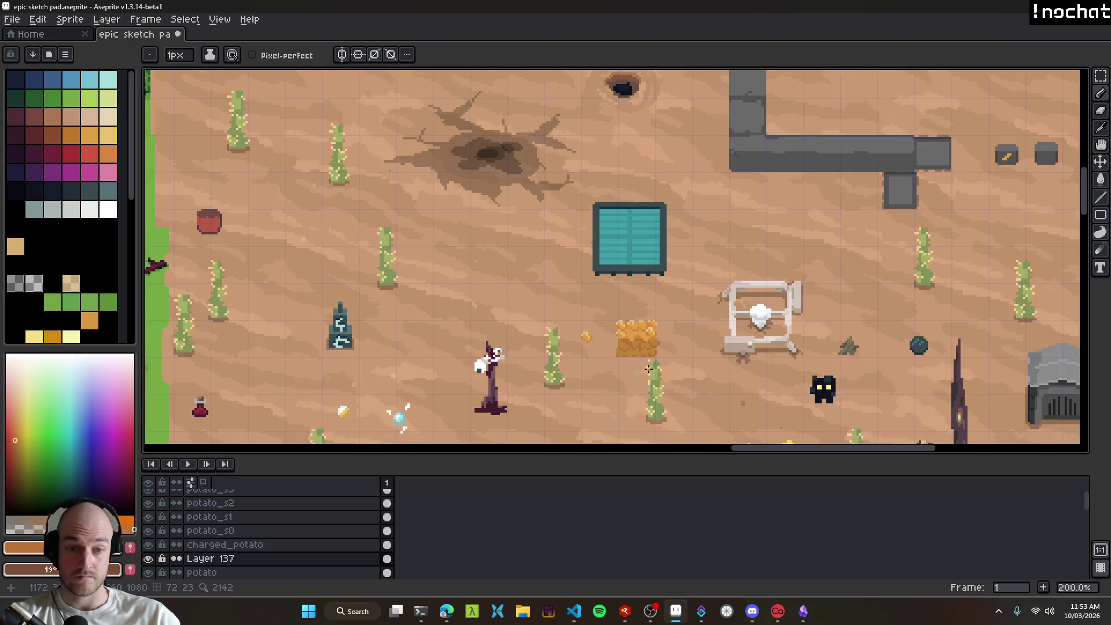
Step: Save the sketch pad sprite file, panning to view the map
{"action": "key", "text": "e"}
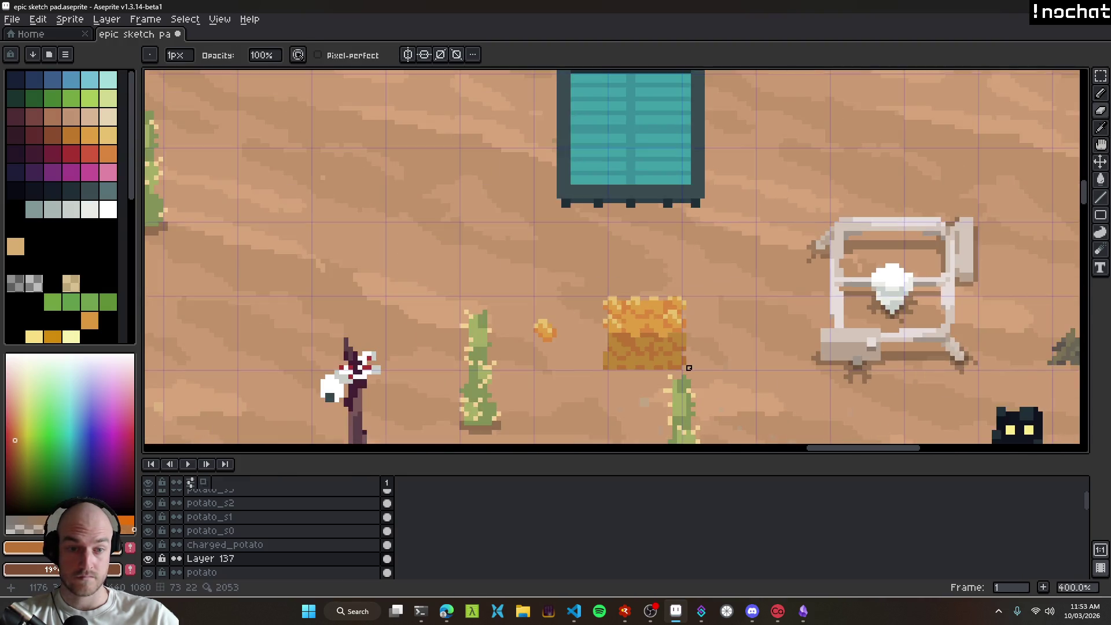
{"action": "scroll", "coordinate": [689, 370], "scroll_direction": "down", "scroll_amount": 9}
{"action": "left_click_drag", "start_coordinate": [680, 382], "coordinate": [613, 321]}
{"action": "key", "text": "ctrl+s"}
{"action": "left_click_drag", "start_coordinate": [678, 334], "coordinate": [756, 291]}
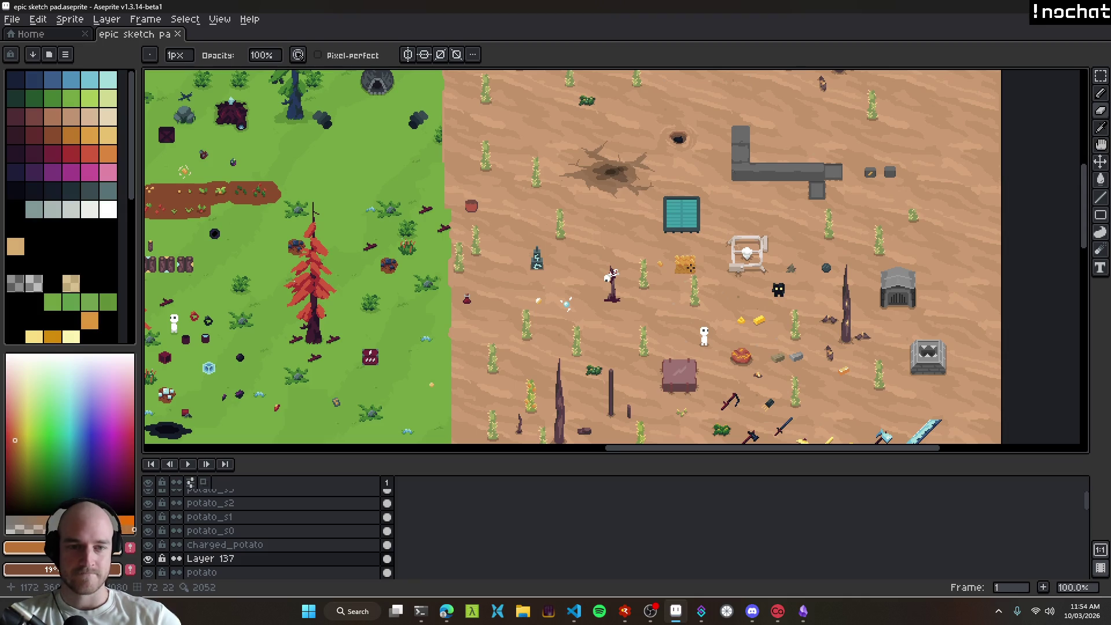
{"action": "scroll", "coordinate": [689, 266], "scroll_direction": "up", "scroll_amount": 8}
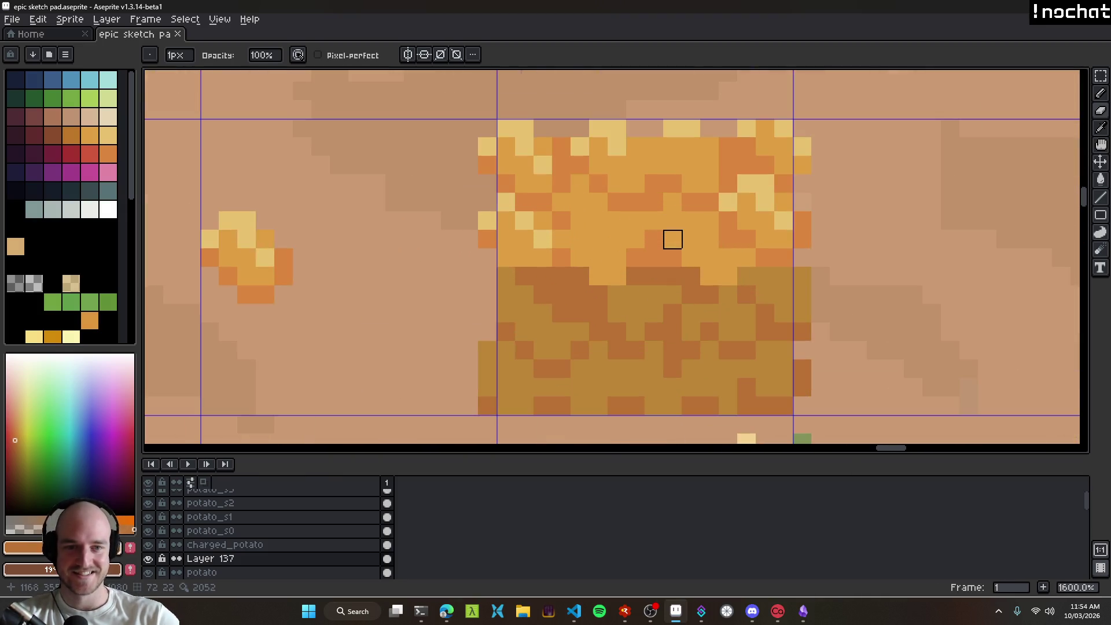
{"action": "scroll", "coordinate": [672, 239], "scroll_direction": "down", "scroll_amount": 10}
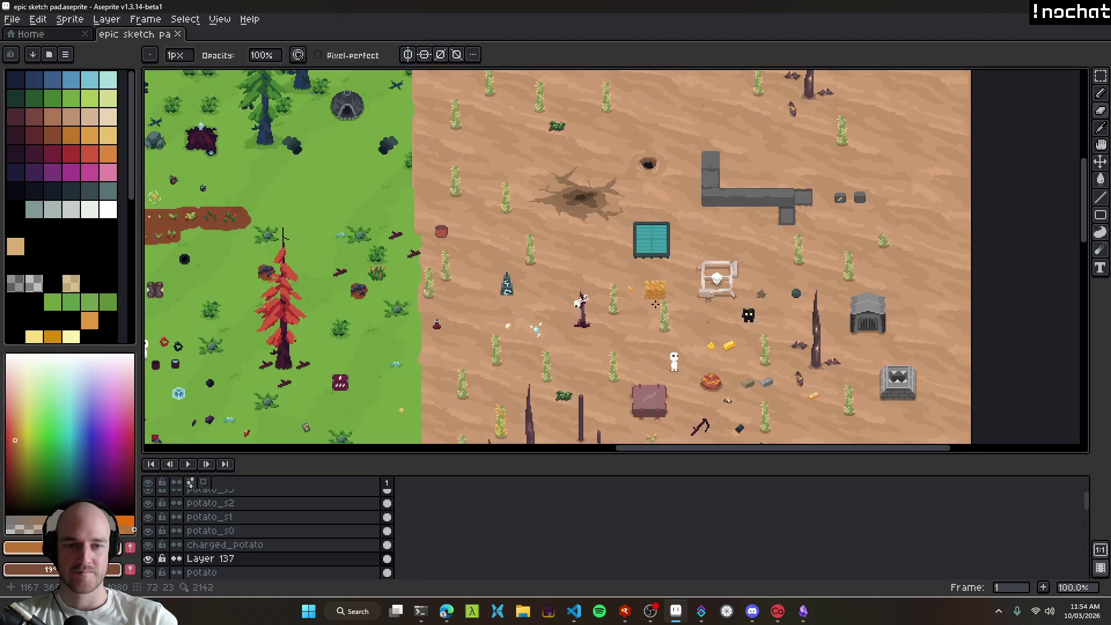
{"action": "scroll", "coordinate": [665, 311], "scroll_direction": "up", "scroll_amount": 3}
{"action": "scroll", "coordinate": [598, 296], "scroll_direction": "up", "scroll_amount": 5}
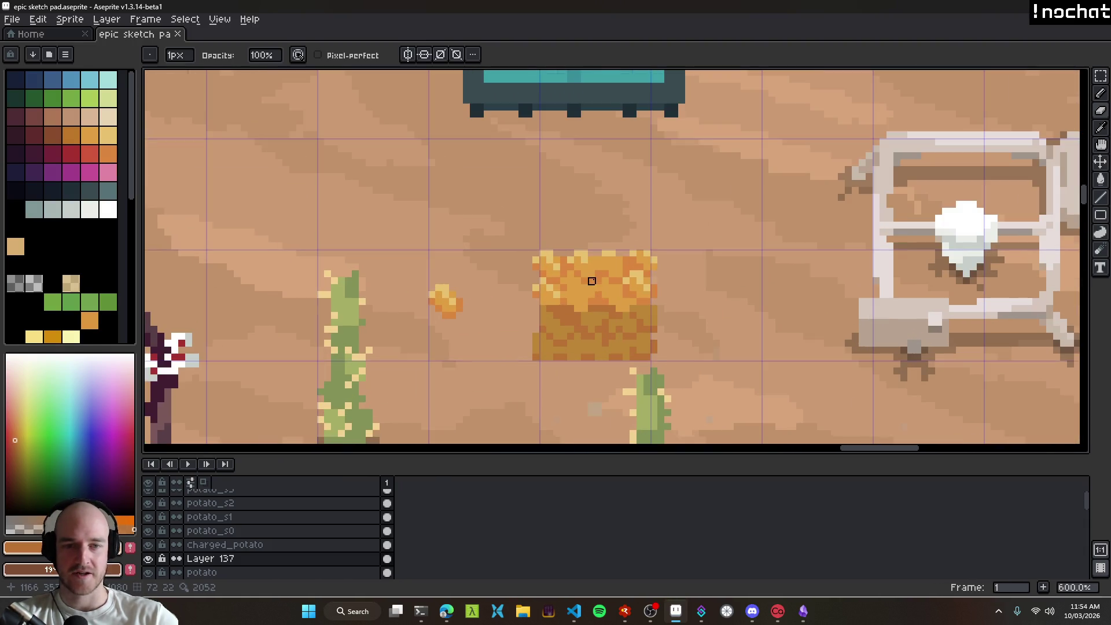
{"action": "scroll", "coordinate": [579, 243], "scroll_direction": "up", "scroll_amount": 2}
{"action": "scroll", "coordinate": [633, 315], "scroll_direction": "down", "scroll_amount": 10}
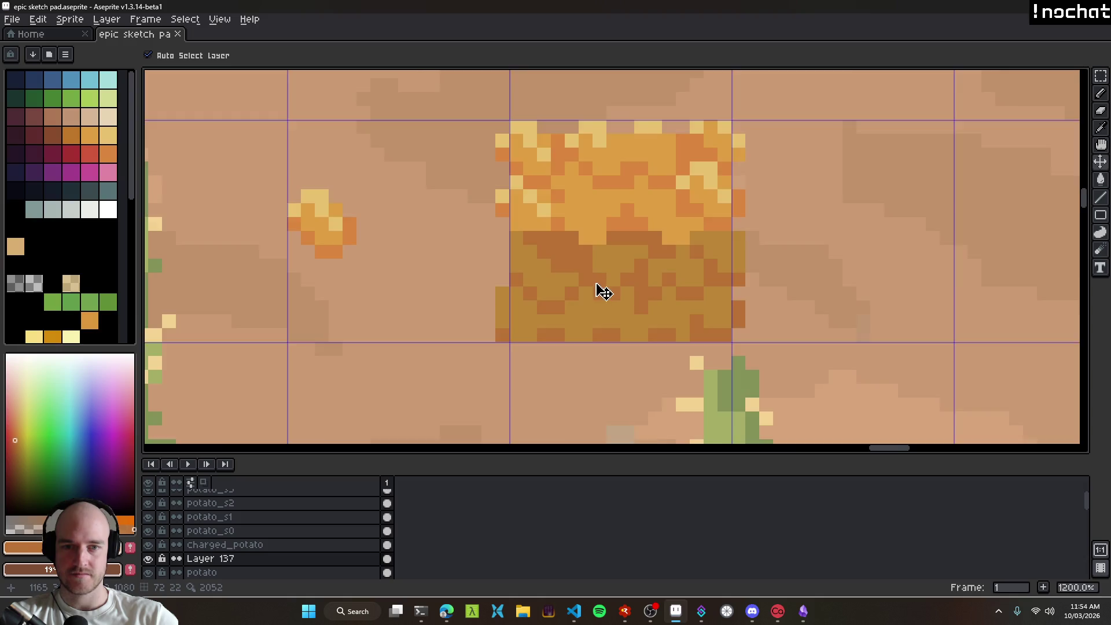
{"action": "key", "text": "ctrl+s"}
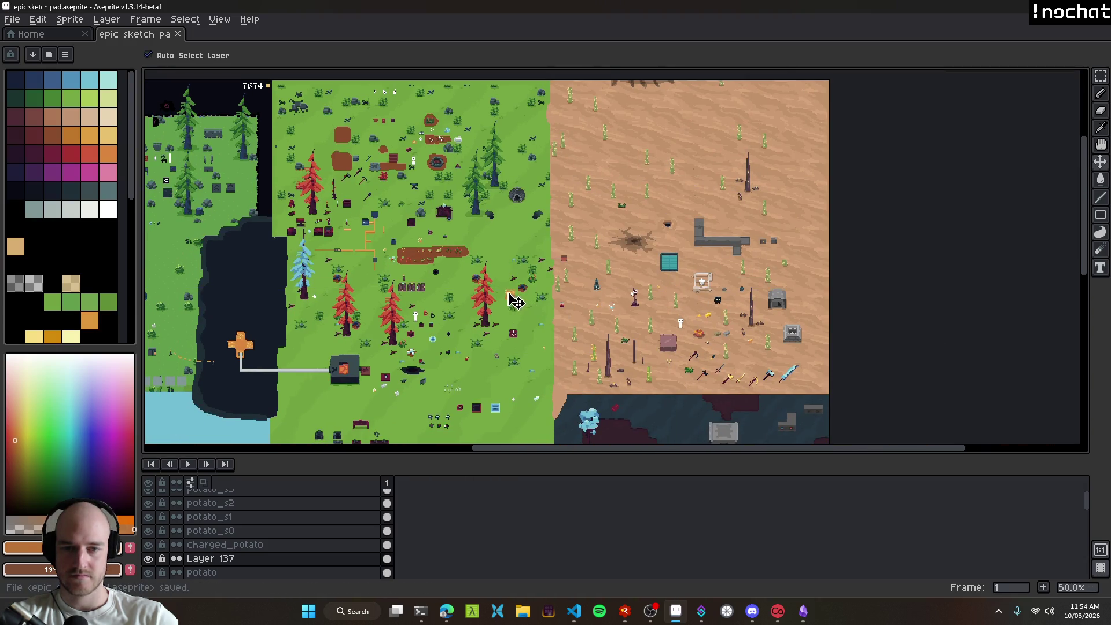
{"action": "scroll", "coordinate": [509, 295], "scroll_direction": "up", "scroll_amount": 4}
Step: Drag the orange potato block onto the grass beside the desert
{"action": "mouse_move", "coordinate": [518, 288]}
{"action": "left_mouse_down"}
{"action": "mouse_move", "coordinate": [497, 166]}
{"action": "mouse_move", "coordinate": [486, 167]}
{"action": "mouse_move", "coordinate": [500, 166]}
{"action": "left_mouse_up"}
{"action": "scroll", "coordinate": [666, 281], "scroll_direction": "down", "scroll_amount": 2}
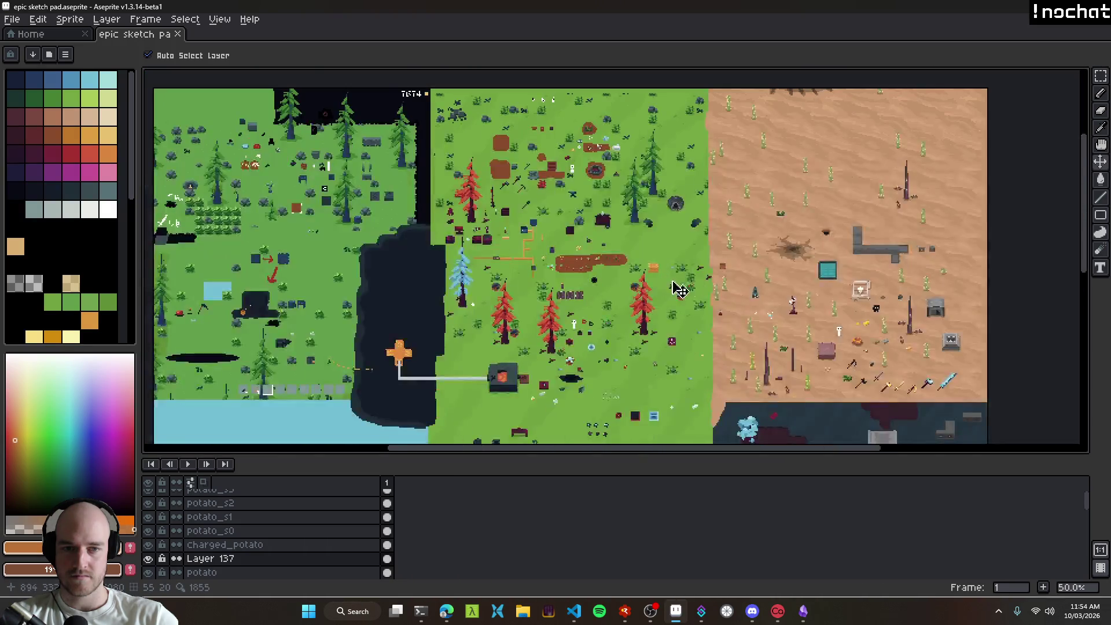
{"action": "scroll", "coordinate": [662, 298], "scroll_direction": "up", "scroll_amount": 1}
{"action": "scroll", "coordinate": [661, 298], "scroll_direction": "down", "scroll_amount": 1}
{"action": "scroll", "coordinate": [602, 324], "scroll_direction": "up", "scroll_amount": 1}
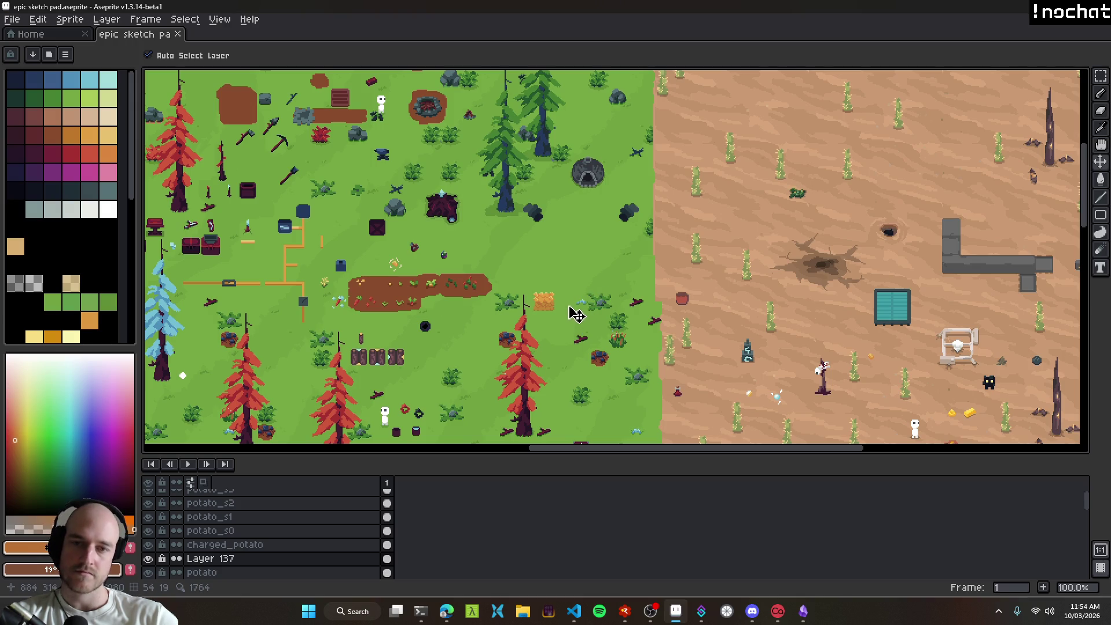
{"action": "scroll", "coordinate": [558, 312], "scroll_direction": "up", "scroll_amount": 1}
{"action": "scroll", "coordinate": [553, 310], "scroll_direction": "down", "scroll_amount": 1}
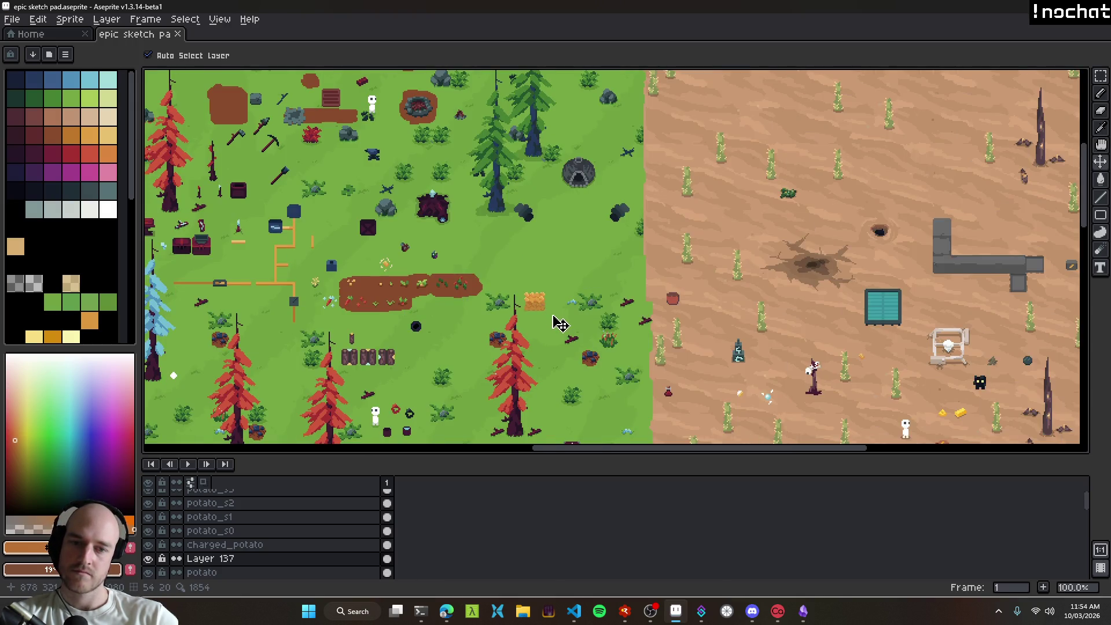
{"action": "scroll", "coordinate": [558, 321], "scroll_direction": "up", "scroll_amount": 1}
{"action": "scroll", "coordinate": [538, 310], "scroll_direction": "down", "scroll_amount": 1}
{"action": "scroll", "coordinate": [548, 325], "scroll_direction": "up", "scroll_amount": 1}
{"action": "scroll", "coordinate": [591, 300], "scroll_direction": "down", "scroll_amount": 1}
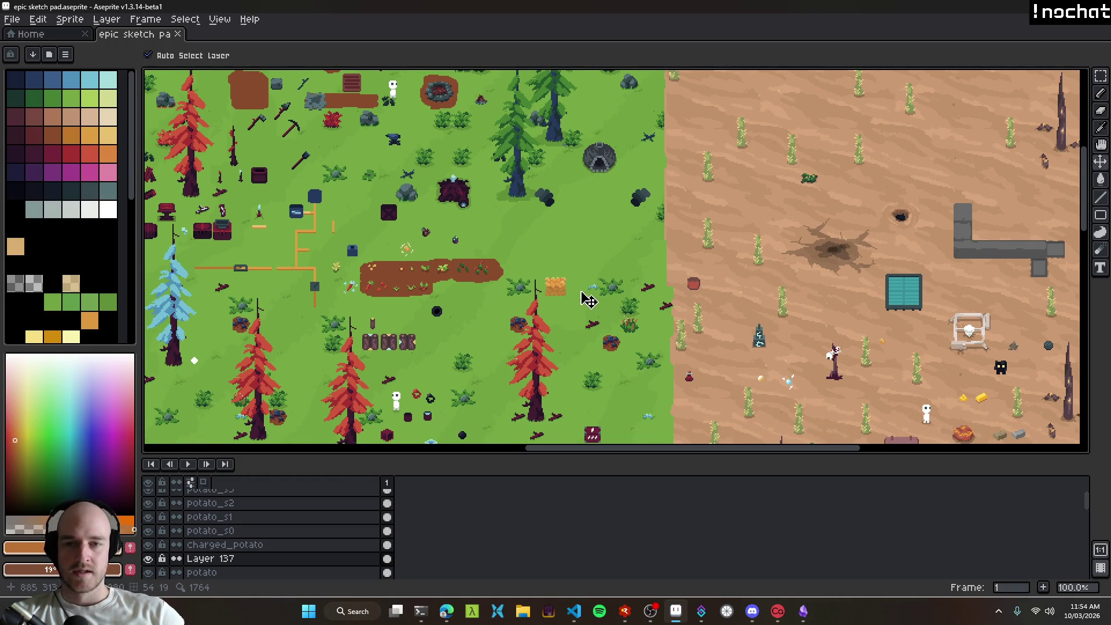
{"action": "scroll", "coordinate": [573, 292], "scroll_direction": "up", "scroll_amount": 4}
{"action": "scroll", "coordinate": [508, 298], "scroll_direction": "up", "scroll_amount": 4}
Step: Switch to the pencil and save the sketch pad with Ctrl+S
{"action": "key", "text": "b"}
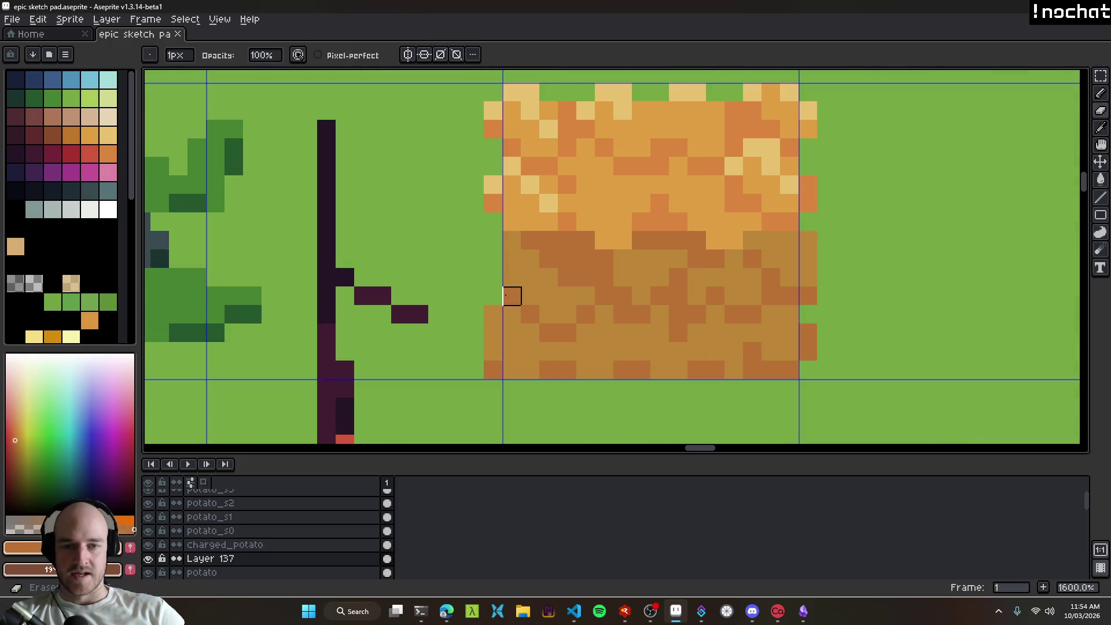
{"action": "scroll", "coordinate": [579, 313], "scroll_direction": "down", "scroll_amount": 6}
{"action": "scroll", "coordinate": [638, 329], "scroll_direction": "down", "scroll_amount": 2}
{"action": "scroll", "coordinate": [553, 295], "scroll_direction": "up", "scroll_amount": 5}
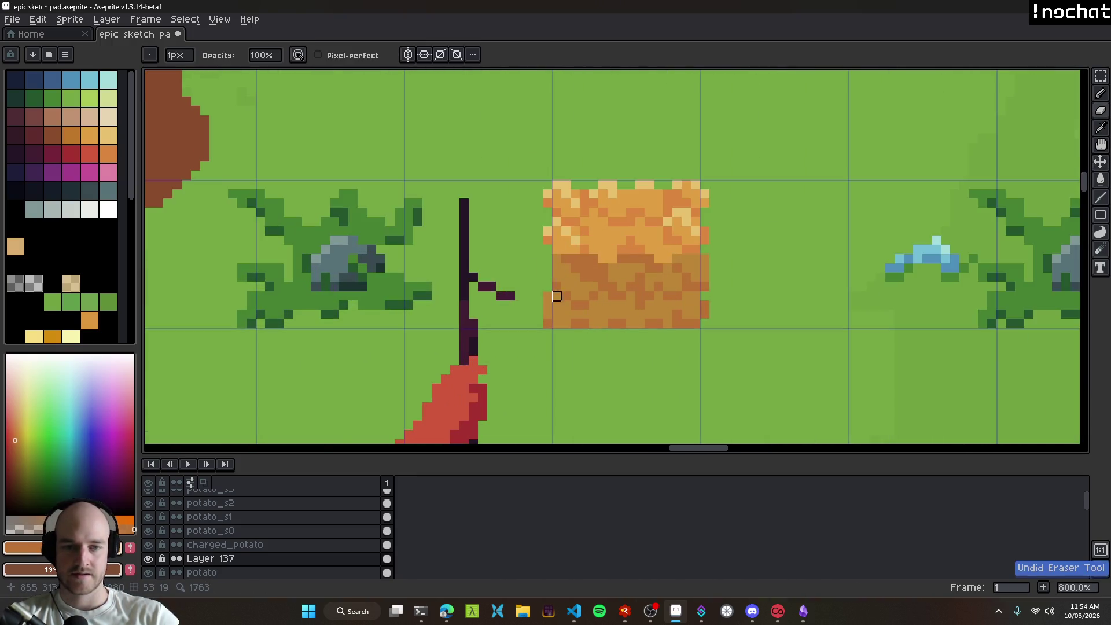
{"action": "scroll", "coordinate": [548, 296], "scroll_direction": "down", "scroll_amount": 5}
{"action": "scroll", "coordinate": [568, 262], "scroll_direction": "up", "scroll_amount": 8}
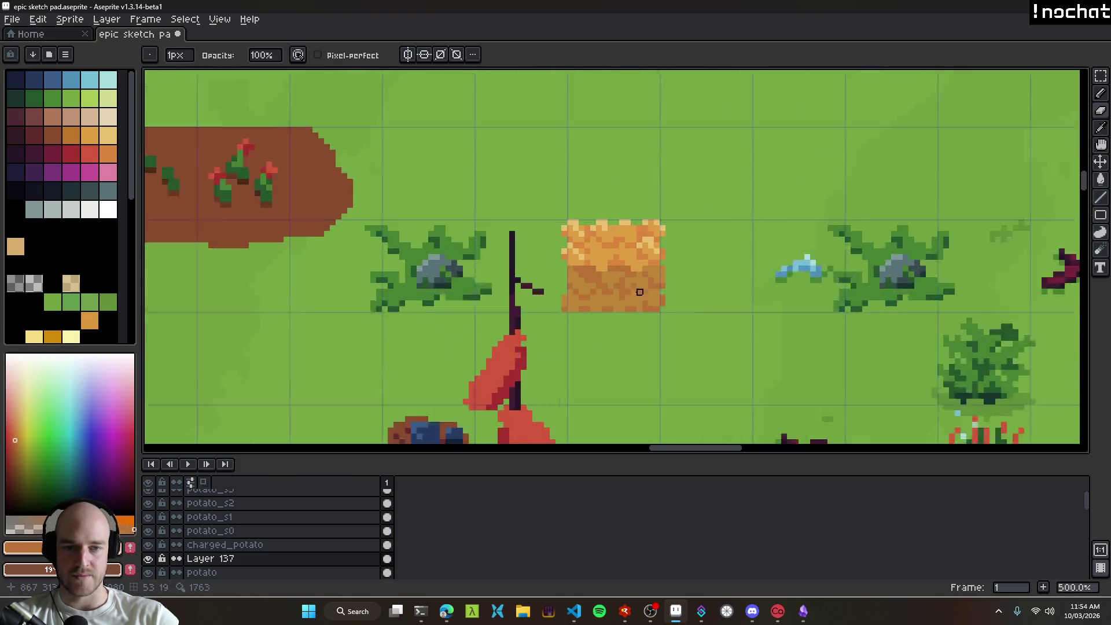
{"action": "scroll", "coordinate": [628, 304], "scroll_direction": "down", "scroll_amount": 7}
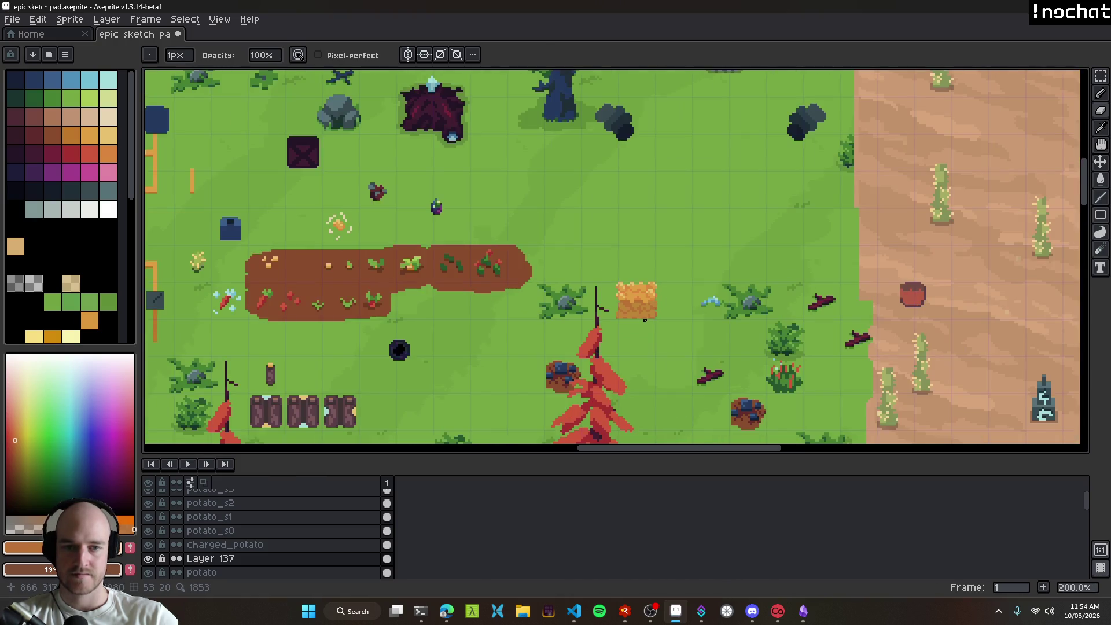
{"action": "scroll", "coordinate": [624, 298], "scroll_direction": "up", "scroll_amount": 5}
{"action": "scroll", "coordinate": [624, 299], "scroll_direction": "up", "scroll_amount": 3}
{"action": "scroll", "coordinate": [638, 287], "scroll_direction": "down", "scroll_amount": 10}
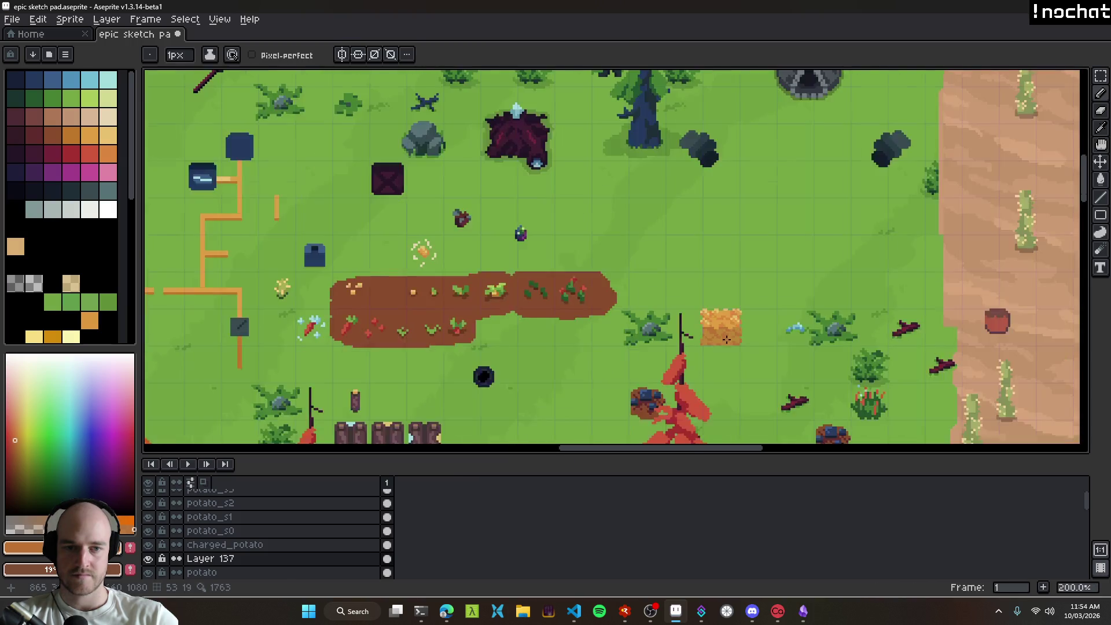
{"action": "scroll", "coordinate": [733, 343], "scroll_direction": "up", "scroll_amount": 8}
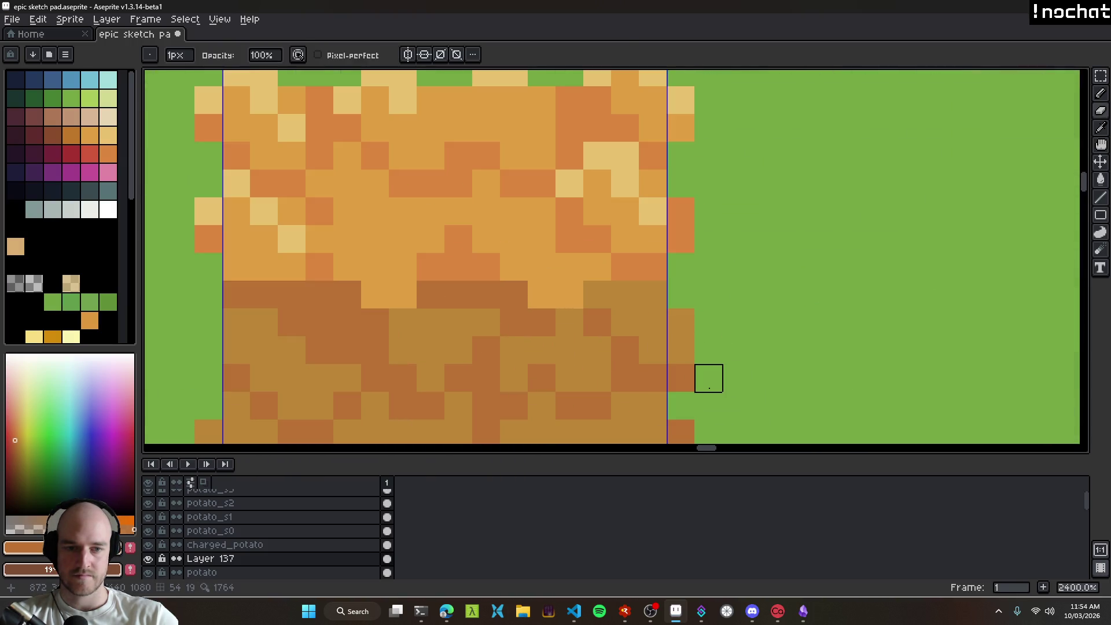
{"action": "scroll", "coordinate": [691, 388], "scroll_direction": "down", "scroll_amount": 10}
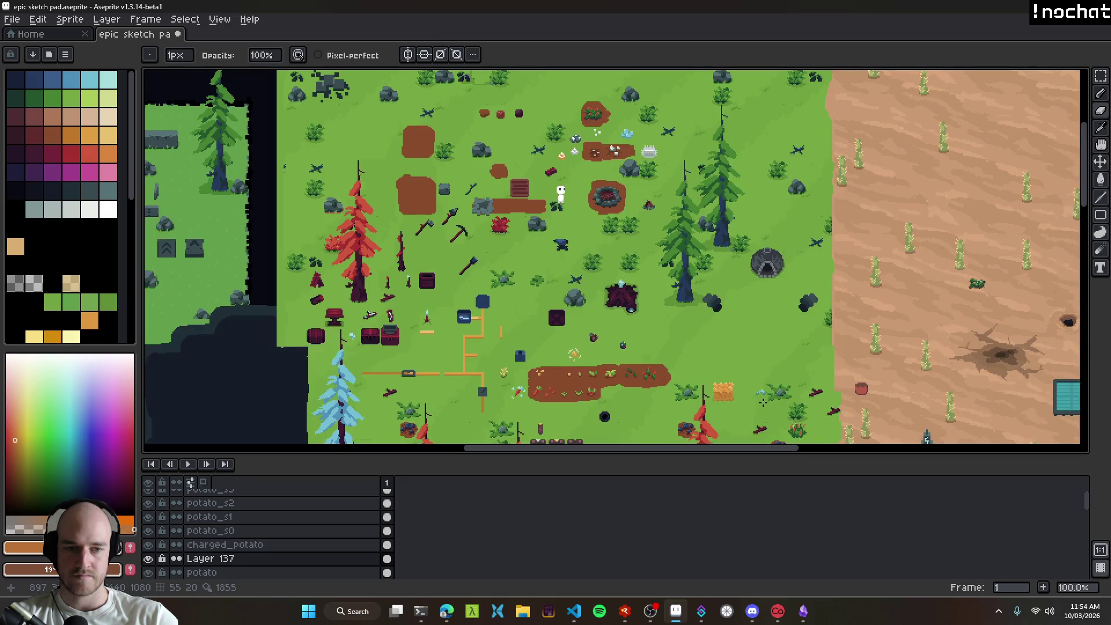
{"action": "scroll", "coordinate": [765, 403], "scroll_direction": "up", "scroll_amount": 2}
{"action": "scroll", "coordinate": [631, 341], "scroll_direction": "up", "scroll_amount": 8}
{"action": "scroll", "coordinate": [540, 293], "scroll_direction": "down", "scroll_amount": 9}
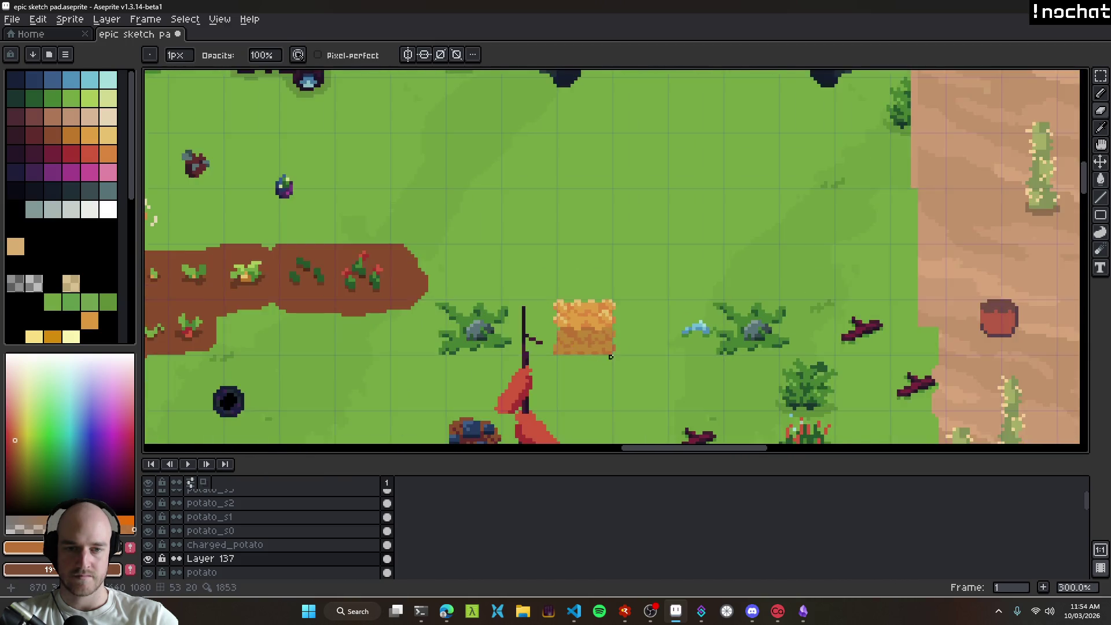
{"action": "scroll", "coordinate": [630, 364], "scroll_direction": "up", "scroll_amount": 3}
{"action": "scroll", "coordinate": [631, 328], "scroll_direction": "down", "scroll_amount": 3}
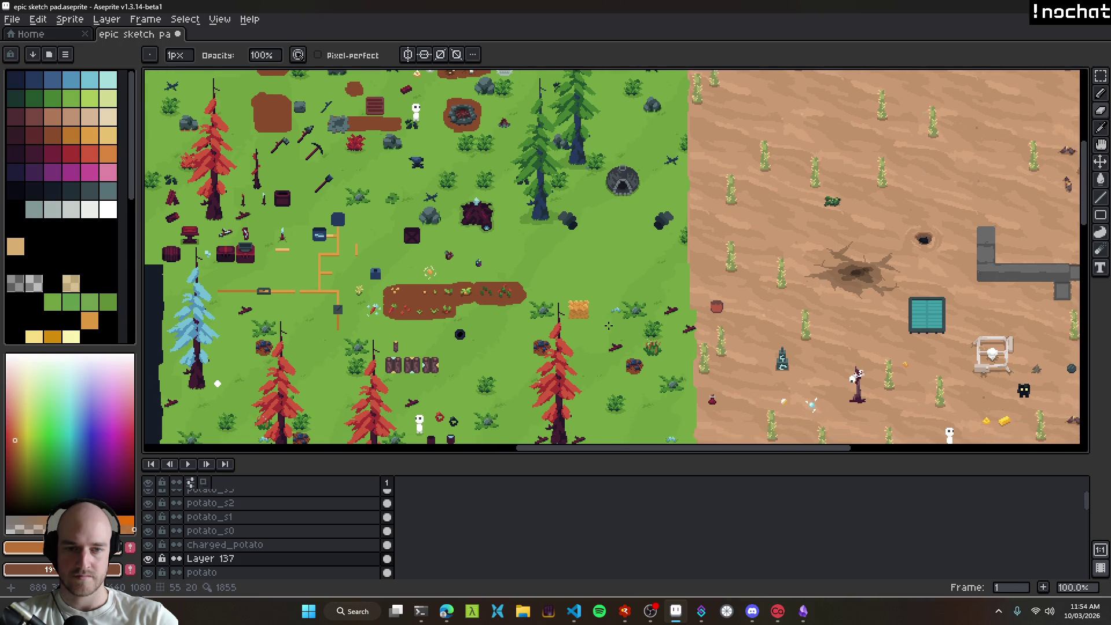
{"action": "key", "text": "ctrl+s"}
Step: Shift the potato block slightly up on the grass with the Move tool
{"action": "key", "text": "v"}
{"action": "mouse_move", "coordinate": [620, 303]}
{"action": "left_mouse_down"}
{"action": "mouse_move", "coordinate": [675, 231]}
{"action": "mouse_move", "coordinate": [665, 219]}
{"action": "left_mouse_up"}
{"action": "scroll", "coordinate": [635, 274], "scroll_direction": "up", "scroll_amount": 5}
{"action": "scroll", "coordinate": [685, 272], "scroll_direction": "down", "scroll_amount": 6}
{"action": "scroll", "coordinate": [694, 282], "scroll_direction": "up", "scroll_amount": 1}
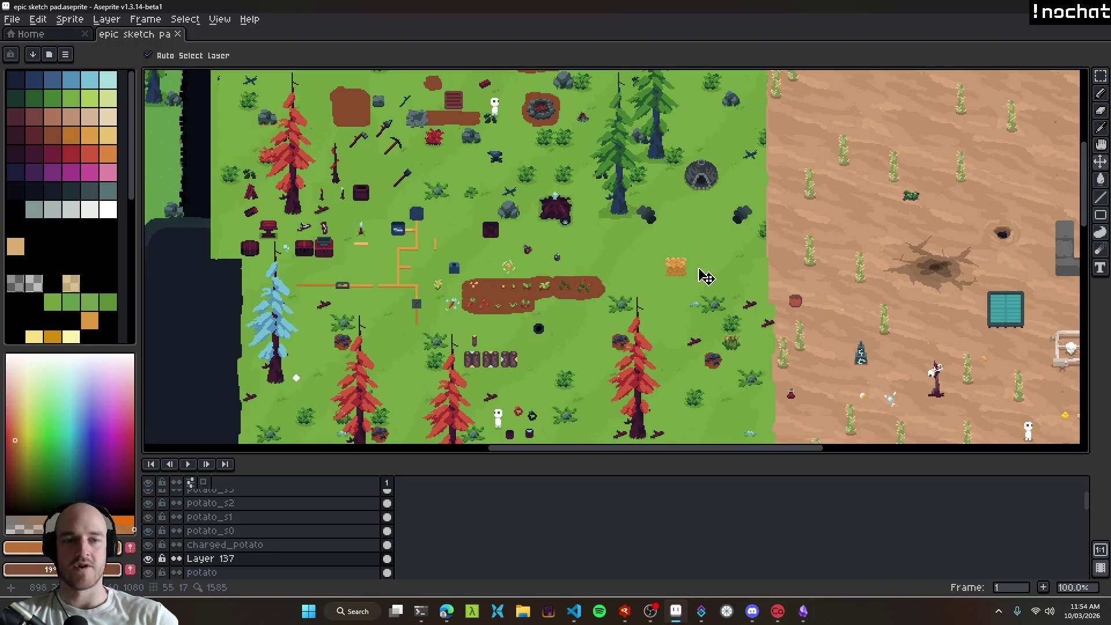
{"action": "scroll", "coordinate": [702, 273], "scroll_direction": "right", "scroll_amount": 2}
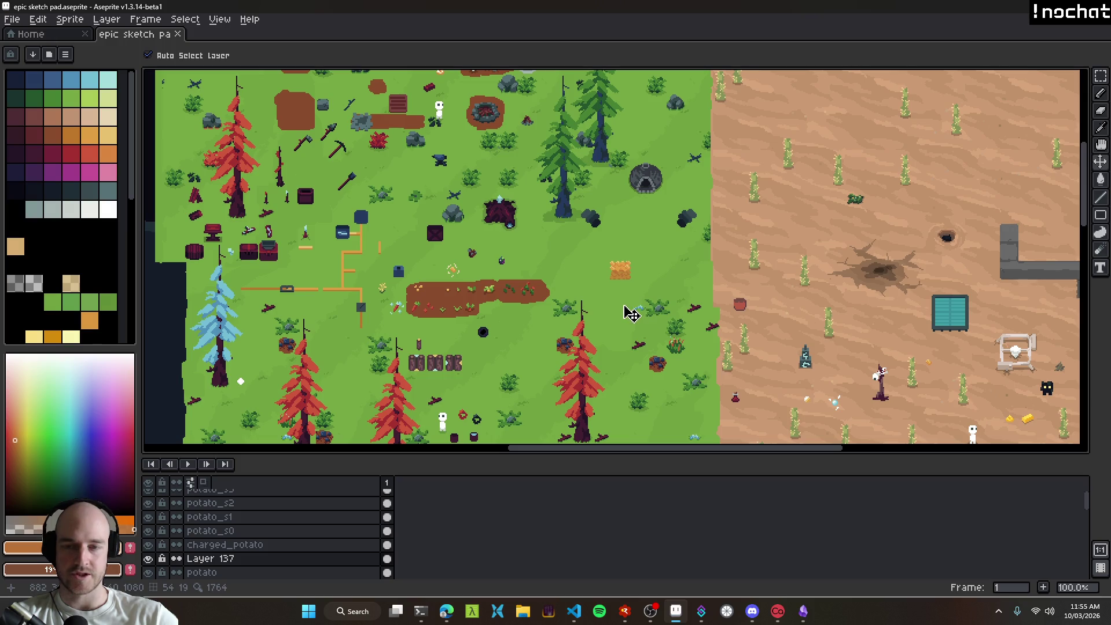
{"action": "scroll", "coordinate": [631, 313], "scroll_direction": "up", "scroll_amount": 1}
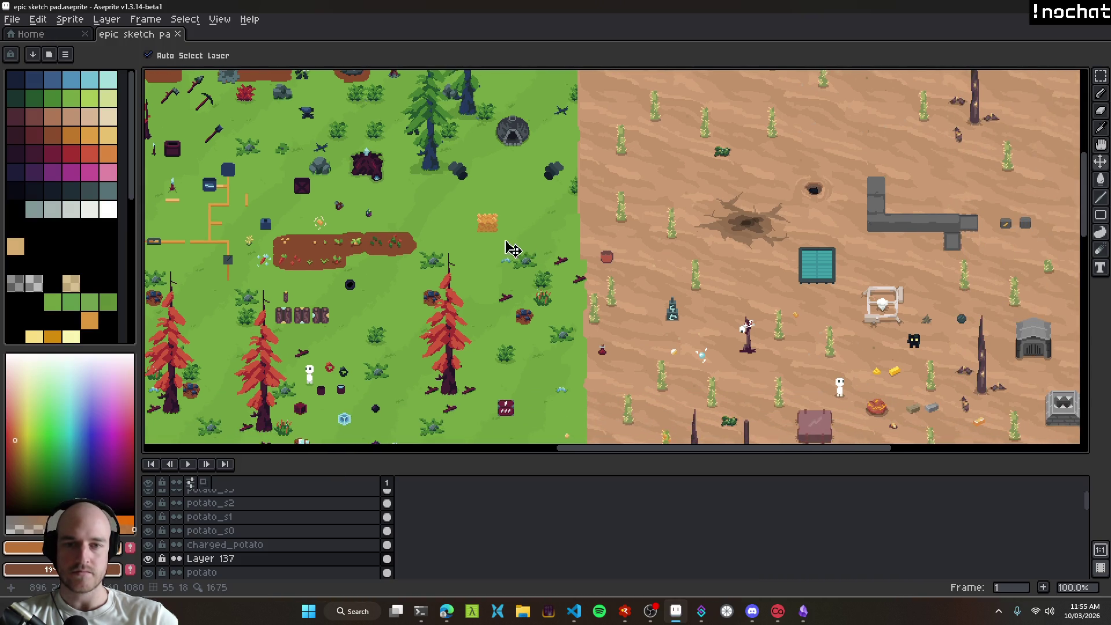
Step: Try a pencil wire line down from the orange block, then recentre the view on it
{"action": "key", "text": "b"}
{"action": "scroll", "coordinate": [513, 248], "scroll_direction": "up", "scroll_amount": 4}
{"action": "mouse_move", "coordinate": [529, 251]}
{"action": "left_mouse_down"}
{"action": "mouse_move", "coordinate": [524, 297]}
{"action": "mouse_move", "coordinate": [547, 387]}
{"action": "left_mouse_up"}
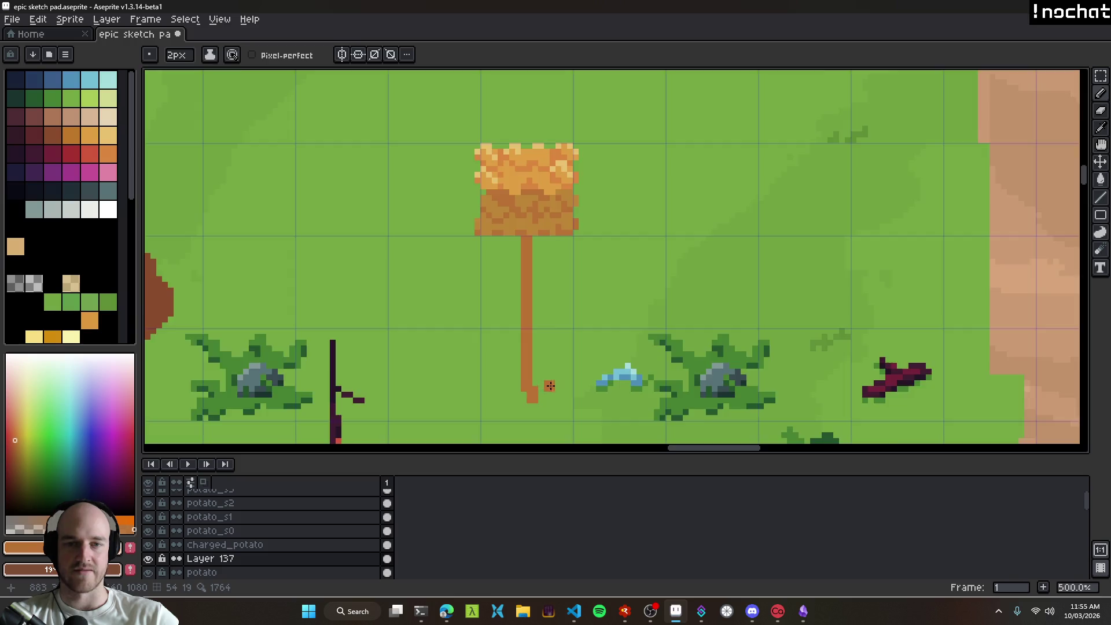
{"action": "scroll", "coordinate": [547, 387], "scroll_direction": "down", "scroll_amount": 5}
{"action": "scroll", "coordinate": [560, 387], "scroll_direction": "up", "scroll_amount": 1}
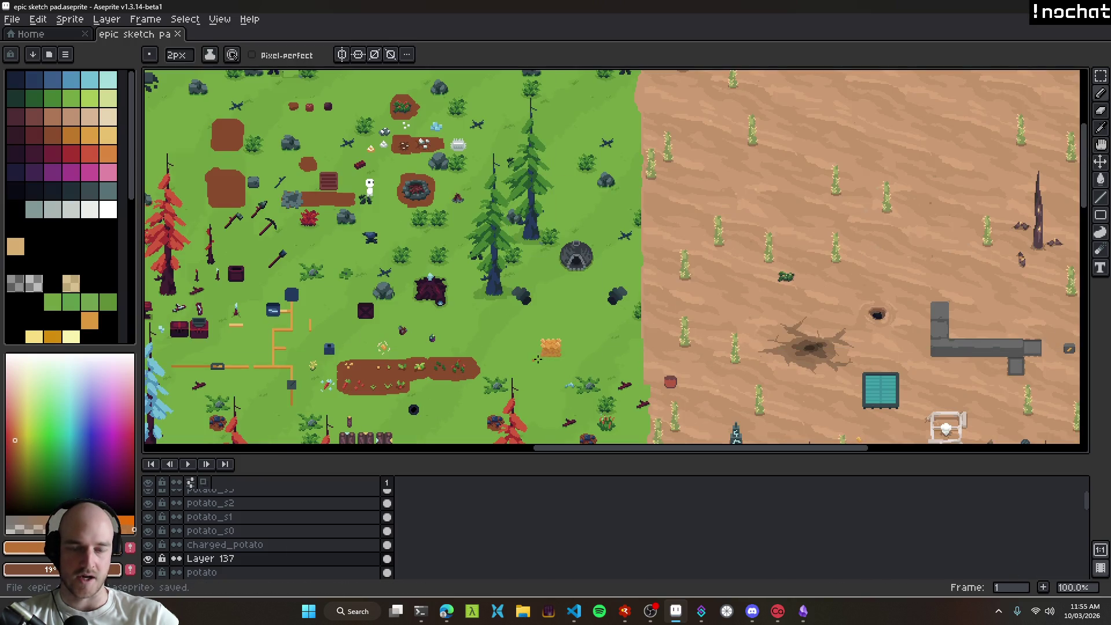
{"action": "key", "text": "v"}
{"action": "scroll", "coordinate": [550, 370], "scroll_direction": "up", "scroll_amount": 4}
{"action": "scroll", "coordinate": [579, 379], "scroll_direction": "down", "scroll_amount": 5}
{"action": "scroll", "coordinate": [596, 367], "scroll_direction": "up", "scroll_amount": 2}
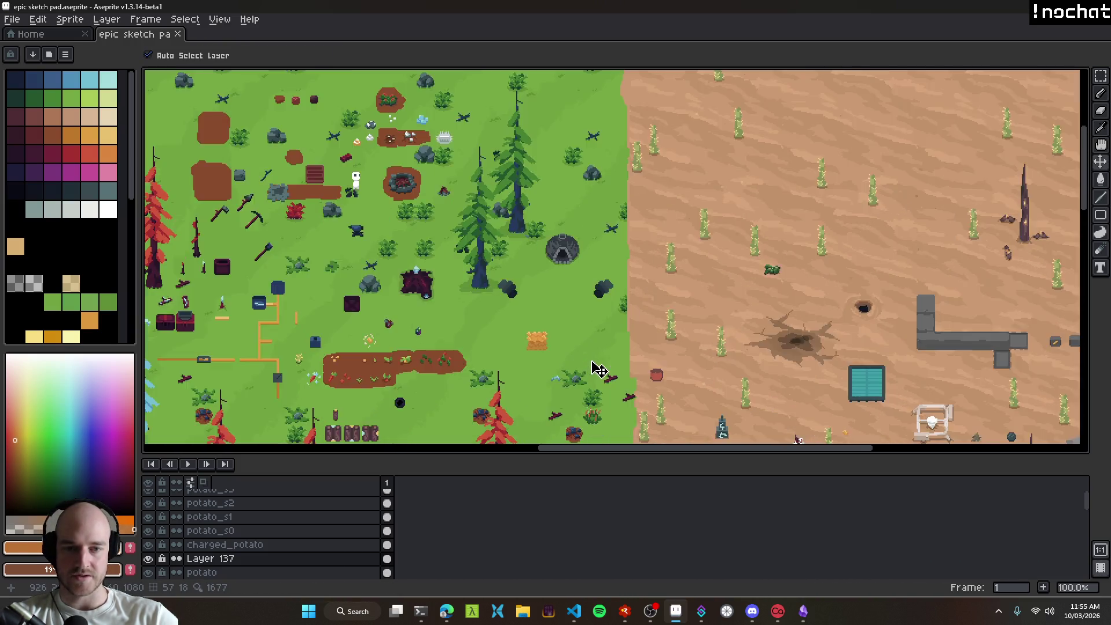
{"action": "left_click_drag", "start_coordinate": [599, 363], "coordinate": [588, 320]}
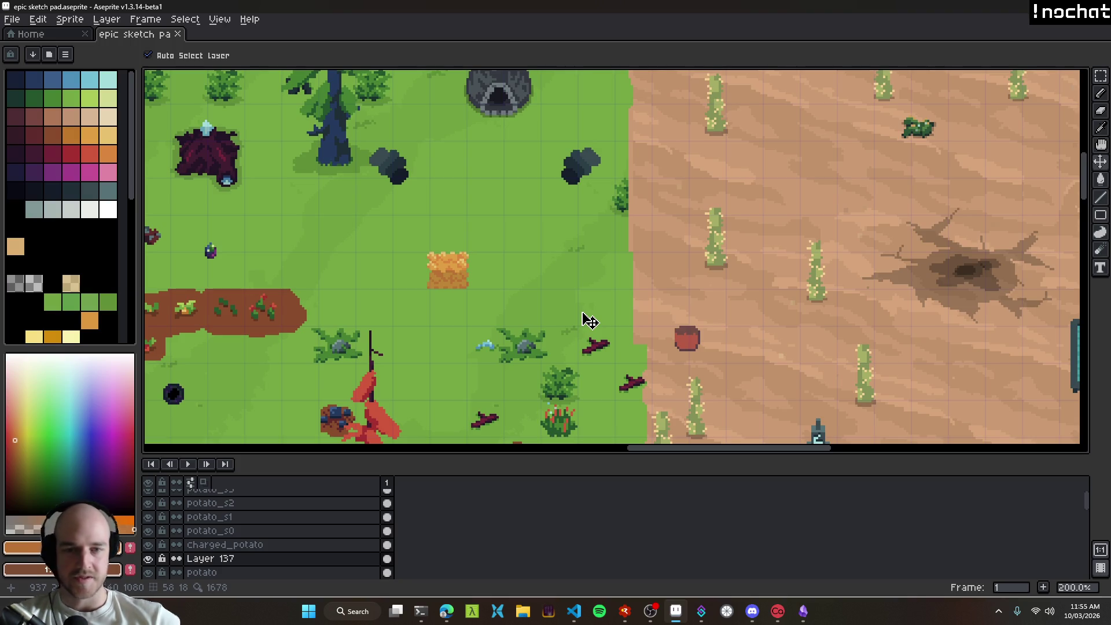
{"action": "scroll", "coordinate": [459, 281], "scroll_direction": "up", "scroll_amount": 2}
{"action": "key", "text": "b"}
{"action": "mouse_move", "coordinate": [521, 231]}
{"action": "left_mouse_down"}
{"action": "mouse_move", "coordinate": [368, 288]}
{"action": "mouse_move", "coordinate": [516, 233]}
{"action": "left_mouse_up"}
{"action": "key", "text": "ctrl+z"}
{"action": "left_click_drag", "start_coordinate": [449, 269], "coordinate": [532, 156]}
{"action": "mouse_move", "coordinate": [567, 238]}
{"action": "left_mouse_down"}
{"action": "mouse_move", "coordinate": [597, 246]}
{"action": "mouse_move", "coordinate": [649, 189]}
{"action": "left_mouse_up"}
{"action": "left_click_drag", "start_coordinate": [544, 399], "coordinate": [607, 316]}
{"action": "left_click_drag", "start_coordinate": [398, 387], "coordinate": [409, 345]}
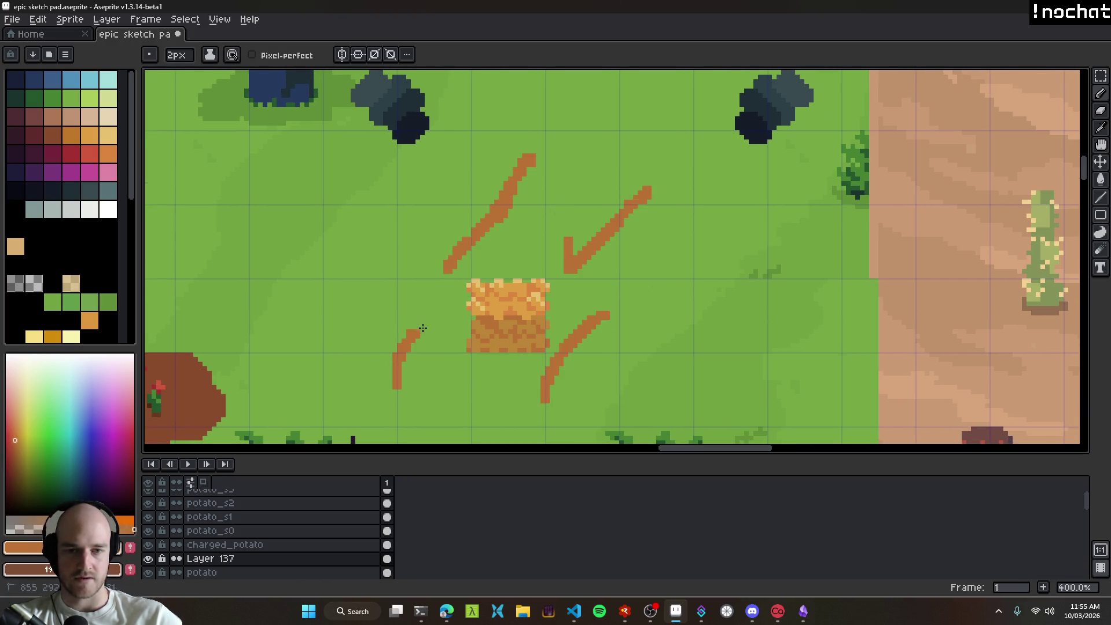
{"action": "scroll", "coordinate": [409, 345], "scroll_direction": "down", "scroll_amount": 4}
{"action": "key", "text": "v"}
{"action": "key", "text": "ctrl+z"}
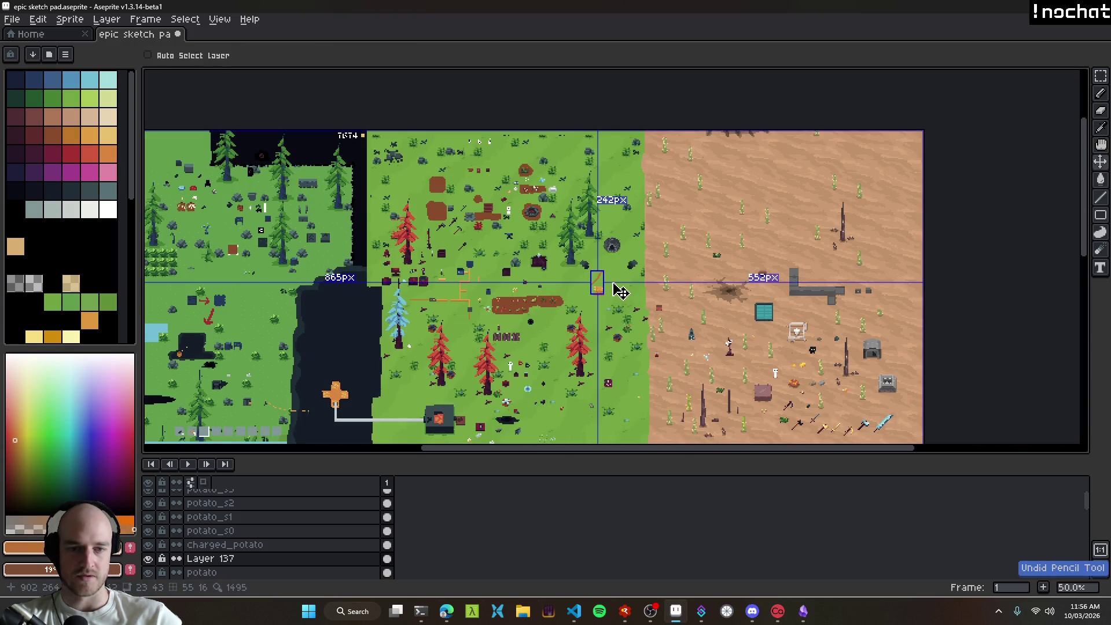
{"action": "scroll", "coordinate": [621, 291], "scroll_direction": "up", "scroll_amount": 3}
{"action": "scroll", "coordinate": [621, 312], "scroll_direction": "down", "scroll_amount": 2}
{"action": "scroll", "coordinate": [615, 316], "scroll_direction": "up", "scroll_amount": 1}
{"action": "scroll", "coordinate": [615, 316], "scroll_direction": "down", "scroll_amount": 1}
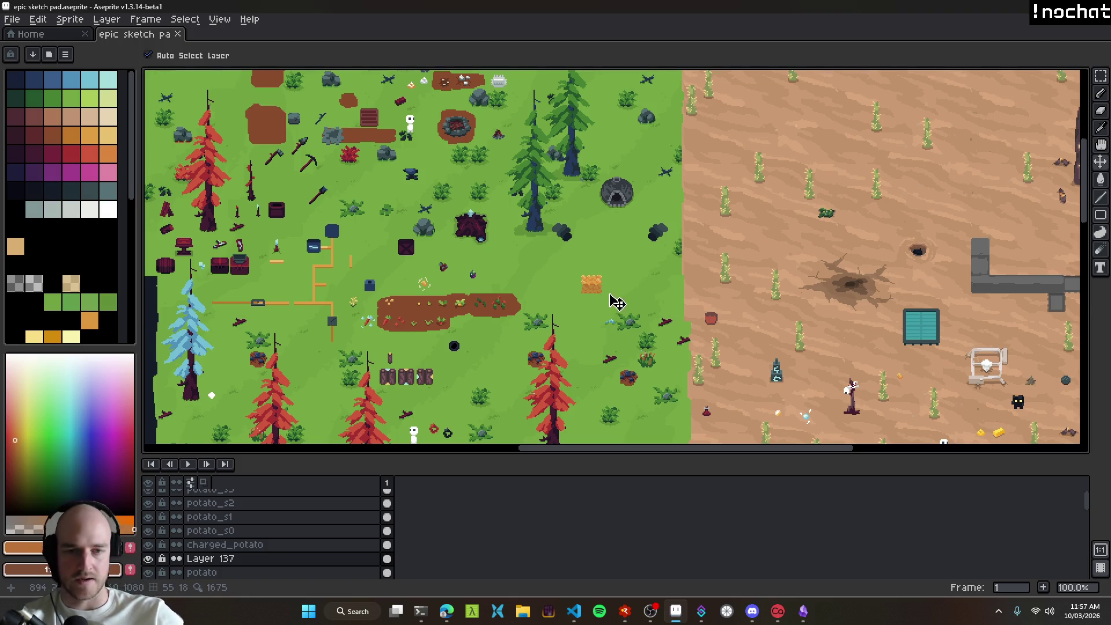
Step: Draw brown wire lines left and right of the orange block, undoing two stray strokes
{"action": "scroll", "coordinate": [610, 295], "scroll_direction": "up", "scroll_amount": 2}
{"action": "key", "text": "b"}
{"action": "left_click_drag", "start_coordinate": [447, 268], "coordinate": [498, 268]}
{"action": "left_click_drag", "start_coordinate": [593, 269], "coordinate": [729, 264]}
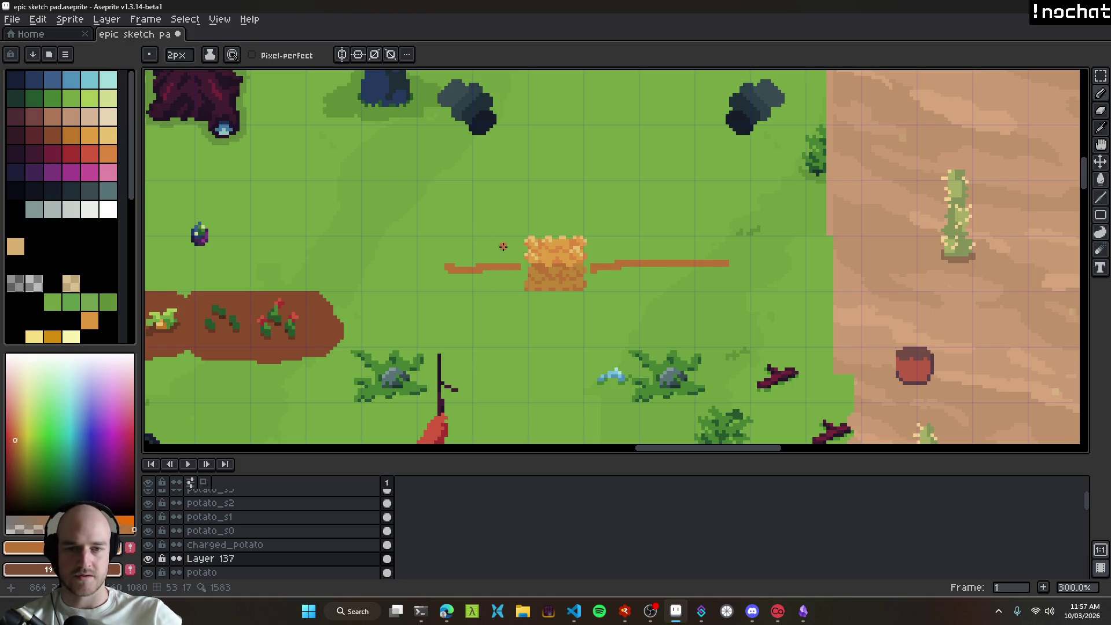
{"action": "left_click_drag", "start_coordinate": [484, 236], "coordinate": [515, 276]}
{"action": "key", "text": "ctrl+z"}
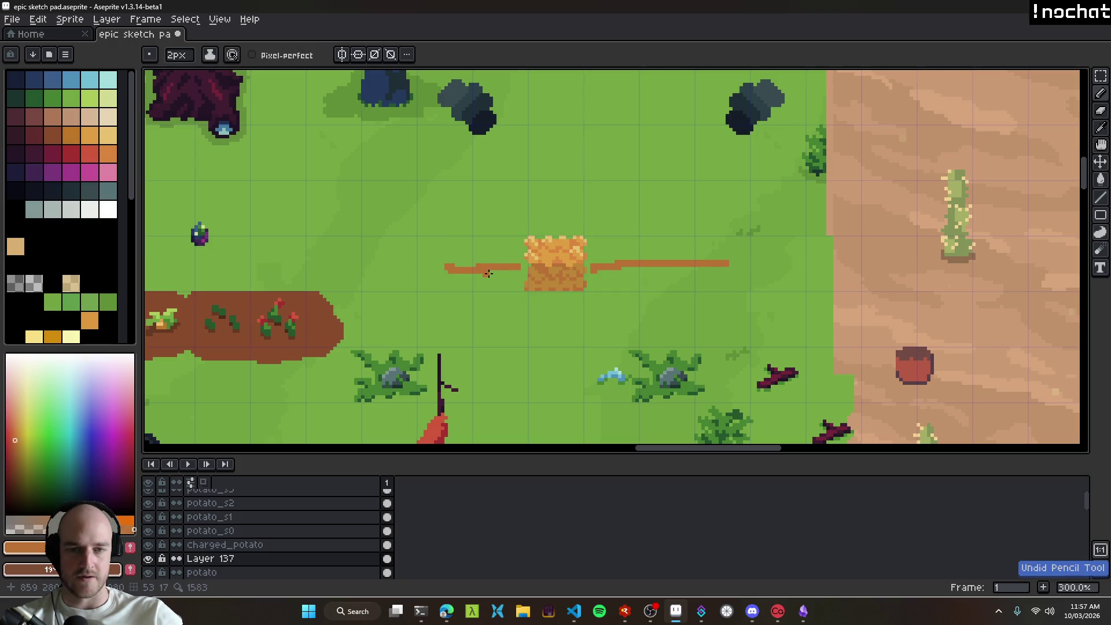
{"action": "mouse_move", "coordinate": [573, 226]}
{"action": "left_mouse_down"}
{"action": "mouse_move", "coordinate": [611, 272]}
{"action": "mouse_move", "coordinate": [576, 246]}
{"action": "mouse_move", "coordinate": [504, 237]}
{"action": "mouse_move", "coordinate": [583, 204]}
{"action": "left_mouse_up"}
{"action": "key", "text": "ctrl+z"}
{"action": "key", "text": "ctrl+z"}
Step: Trim the wire lines with the Eraser and save the sketch pad
{"action": "scroll", "coordinate": [596, 227], "scroll_direction": "down", "scroll_amount": 3}
{"action": "scroll", "coordinate": [596, 227], "scroll_direction": "up", "scroll_amount": 3}
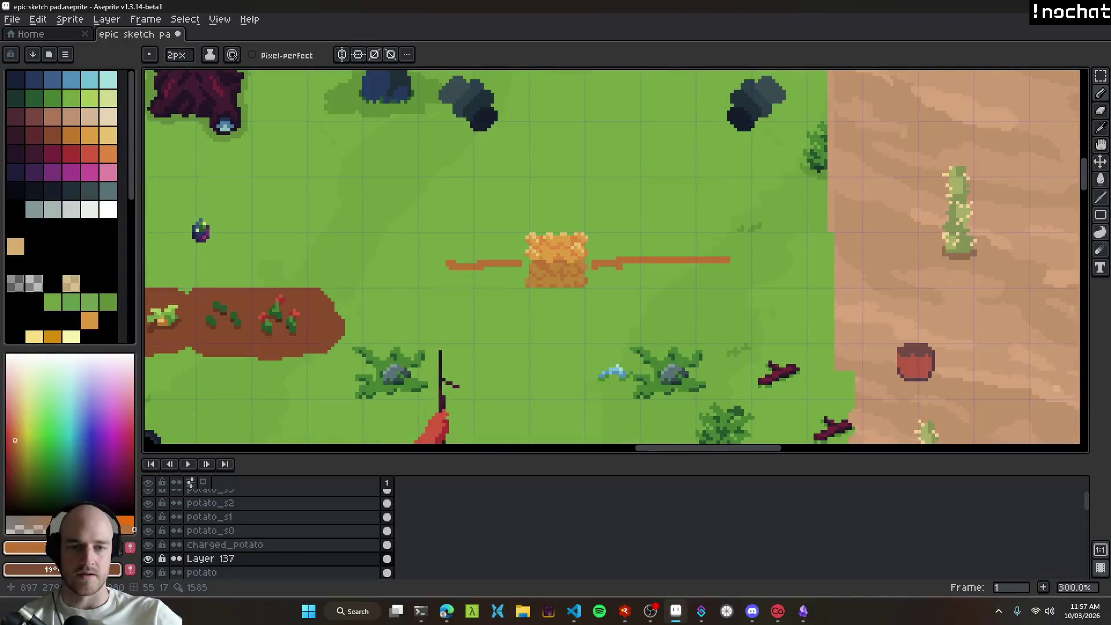
{"action": "mouse_move", "coordinate": [620, 267]}
{"action": "left_mouse_down"}
{"action": "mouse_move", "coordinate": [612, 299]}
{"action": "mouse_move", "coordinate": [589, 294]}
{"action": "mouse_move", "coordinate": [638, 296]}
{"action": "left_mouse_up"}
{"action": "key", "text": "e"}
{"action": "key", "text": "b"}
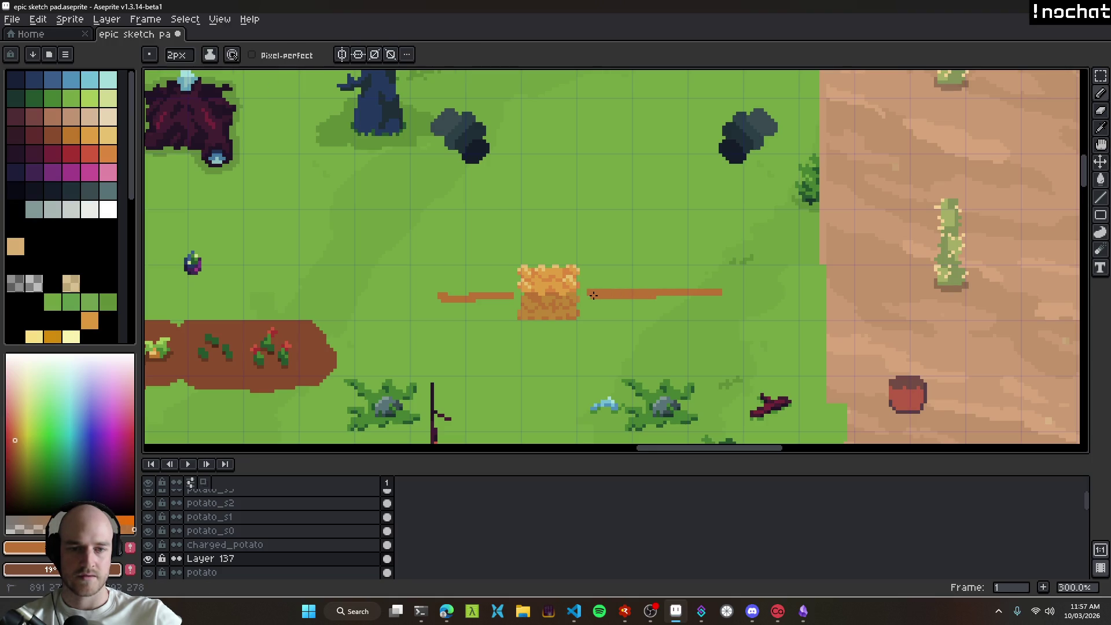
{"action": "scroll", "coordinate": [646, 314], "scroll_direction": "up", "scroll_amount": 2}
{"action": "key", "text": "e"}
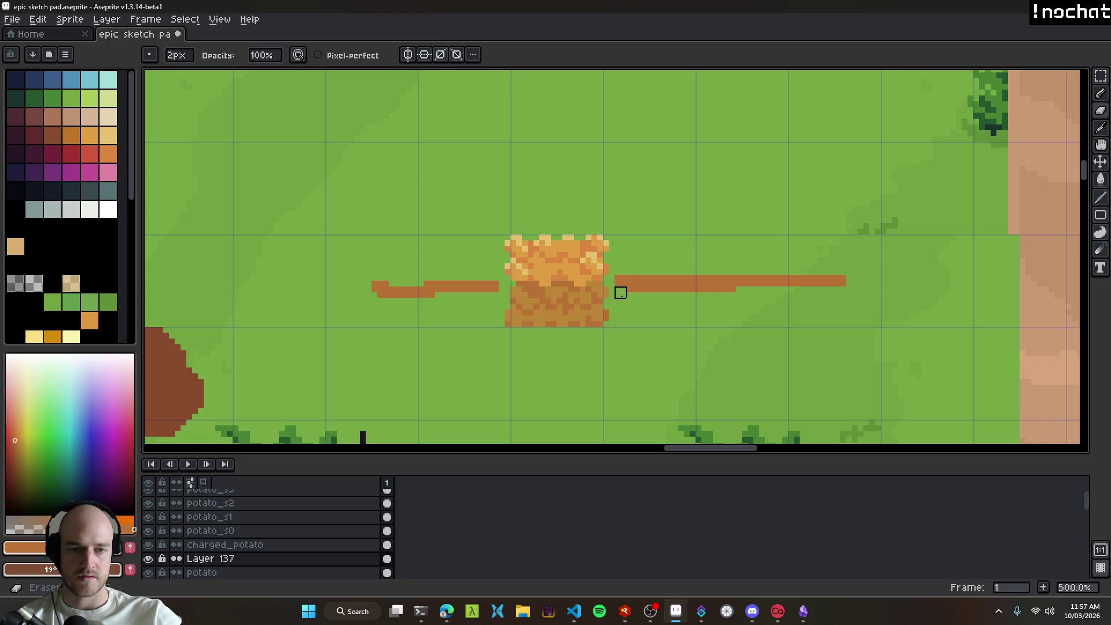
{"action": "scroll", "coordinate": [666, 316], "scroll_direction": "down", "scroll_amount": 5}
{"action": "key", "text": "ctrl+s"}
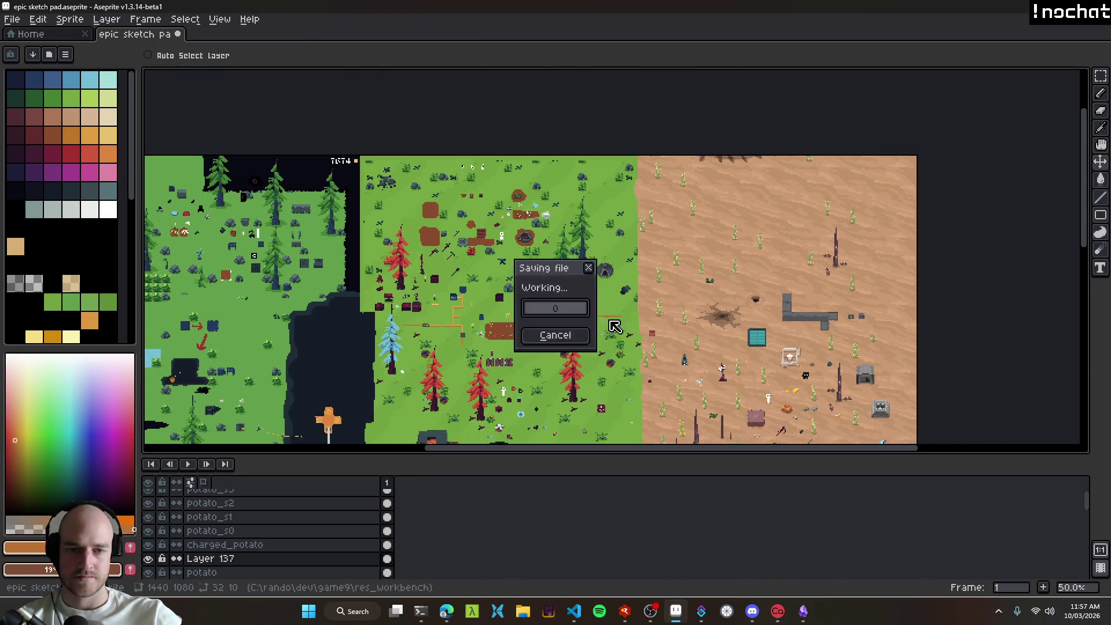
{"action": "scroll", "coordinate": [667, 315], "scroll_direction": "up", "scroll_amount": 2}
{"action": "scroll", "coordinate": [667, 316], "scroll_direction": "down", "scroll_amount": 1}
{"action": "scroll", "coordinate": [589, 261], "scroll_direction": "up", "scroll_amount": 5}
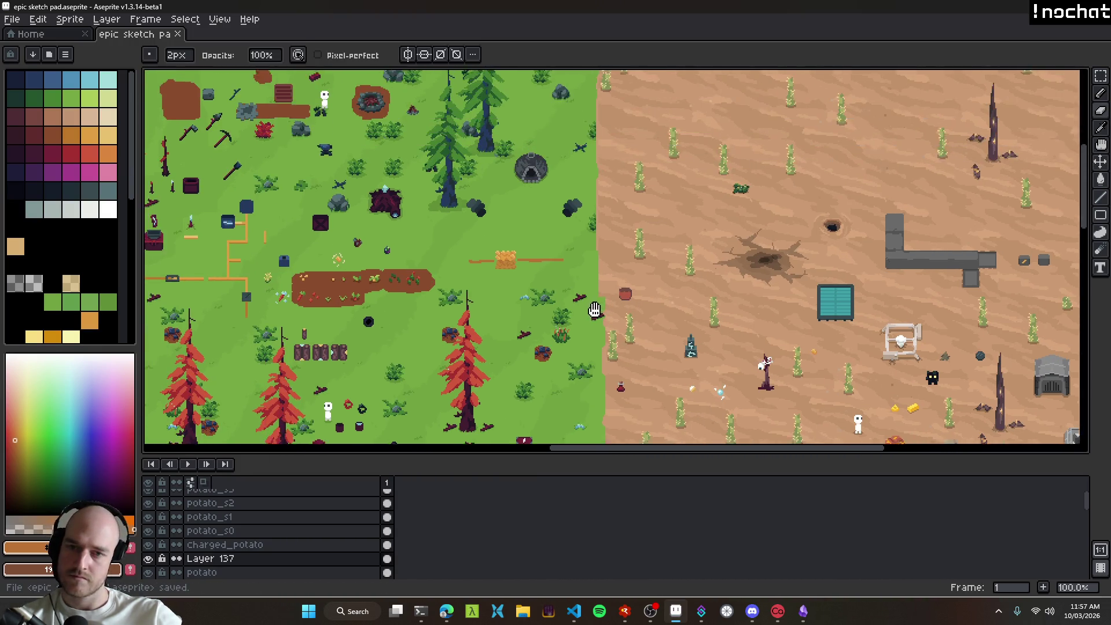
Step: Erase the wire line right of the orange block and pan to the red tree
{"action": "mouse_move", "coordinate": [589, 261]}
{"action": "left_mouse_down"}
{"action": "mouse_move", "coordinate": [578, 253]}
{"action": "mouse_move", "coordinate": [734, 253]}
{"action": "mouse_move", "coordinate": [666, 271]}
{"action": "mouse_move", "coordinate": [451, 261]}
{"action": "mouse_move", "coordinate": [392, 270]}
{"action": "mouse_move", "coordinate": [421, 266]}
{"action": "left_mouse_up"}
{"action": "key", "text": "v"}
{"action": "scroll", "coordinate": [521, 285], "scroll_direction": "down", "scroll_amount": 4}
{"action": "scroll", "coordinate": [539, 323], "scroll_direction": "up", "scroll_amount": 1}
{"action": "mouse_move", "coordinate": [539, 315]}
{"action": "left_mouse_down"}
{"action": "mouse_move", "coordinate": [400, 248]}
{"action": "mouse_move", "coordinate": [379, 262]}
{"action": "mouse_move", "coordinate": [578, 263]}
{"action": "mouse_move", "coordinate": [450, 241]}
{"action": "mouse_move", "coordinate": [254, 152]}
{"action": "left_mouse_up"}
{"action": "scroll", "coordinate": [394, 262], "scroll_direction": "down", "scroll_amount": 2}
{"action": "scroll", "coordinate": [489, 218], "scroll_direction": "up", "scroll_amount": 3}
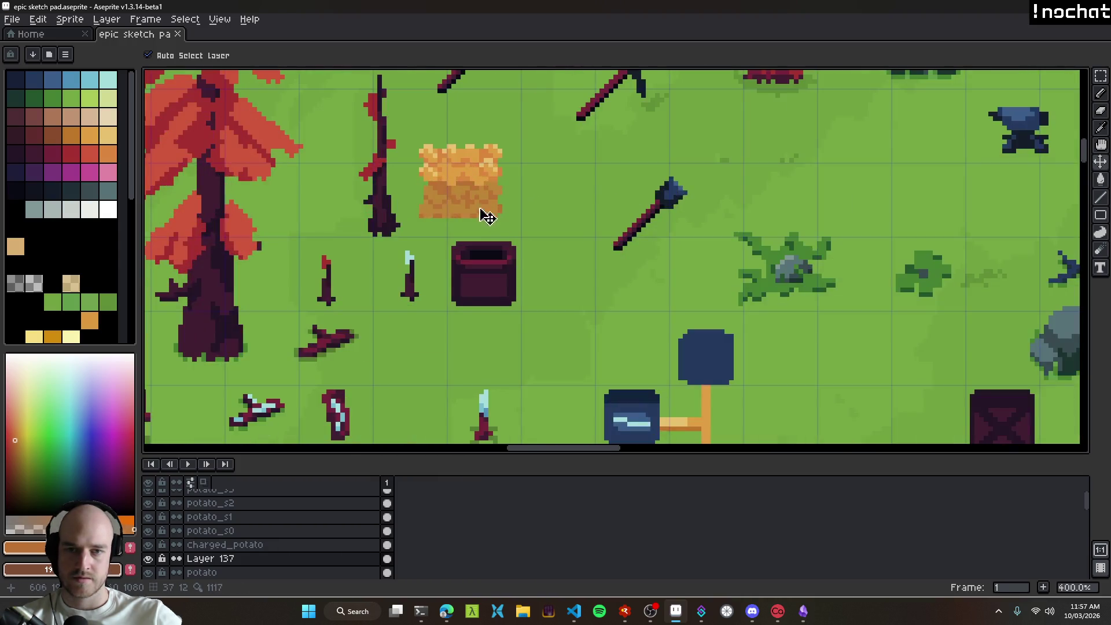
Step: Eyedropper the tree trunk's dark purple and erase a stray pixel by the crate's corner
{"action": "key", "text": "i"}
{"action": "left_click", "coordinate": [326, 352]}
{"action": "scroll", "coordinate": [538, 268], "scroll_direction": "up", "scroll_amount": 1}
{"action": "key", "text": "b"}
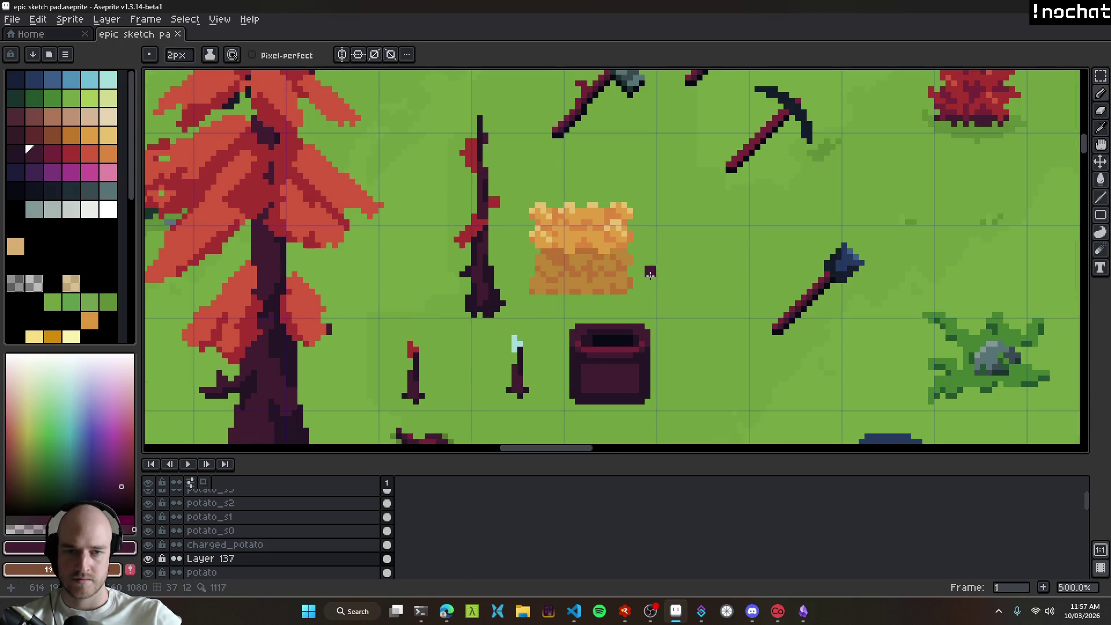
{"action": "scroll", "coordinate": [538, 284], "scroll_direction": "up", "scroll_amount": 2}
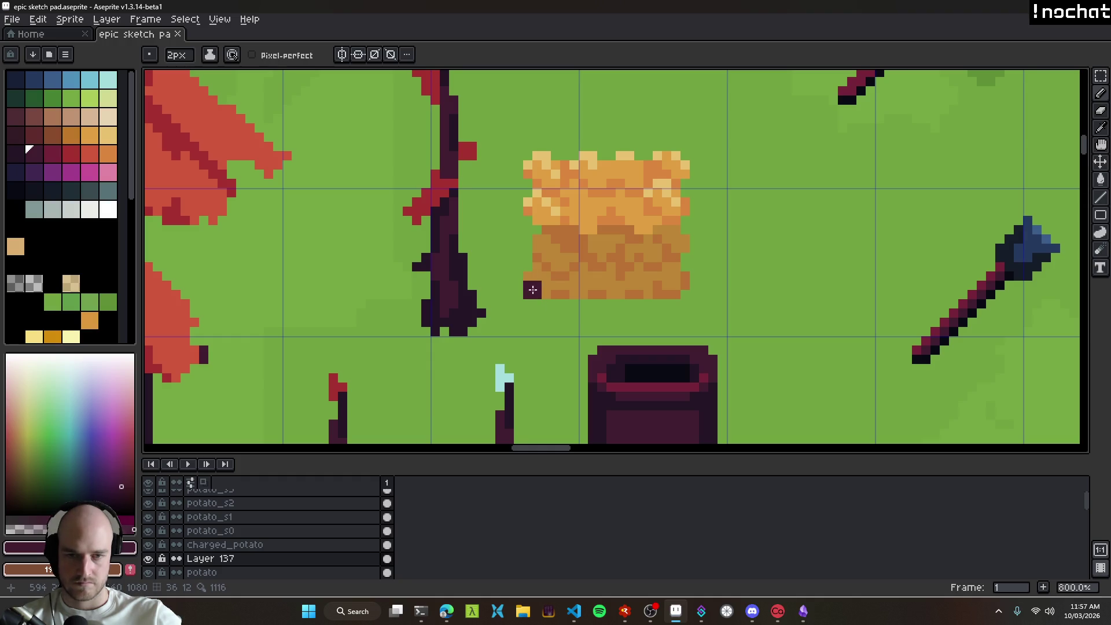
{"action": "key", "text": "e"}
{"action": "left_click", "coordinate": [526, 276]}
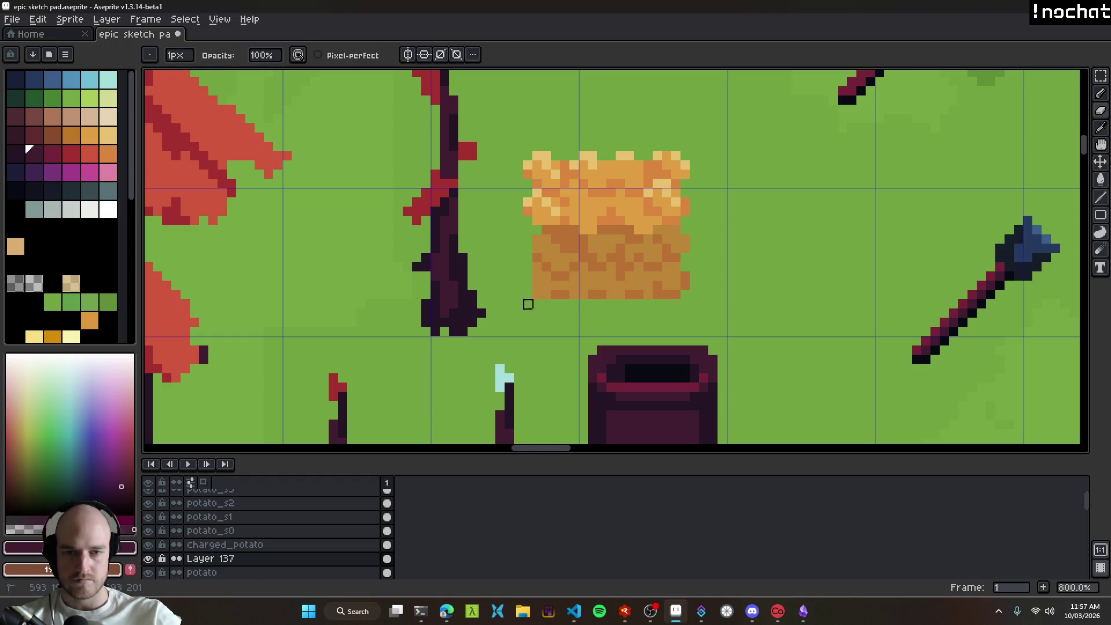
Step: Pick the crate's orange, nudge the crate right and down, and add an orange pixel at its left edge
{"action": "left_click", "coordinate": [560, 278], "text": "alt"}
{"action": "key", "text": "v"}
{"action": "left_click_drag", "start_coordinate": [606, 252], "coordinate": [643, 290]}
{"action": "scroll", "coordinate": [602, 290], "scroll_direction": "up", "scroll_amount": 2}
{"action": "key", "text": "b"}
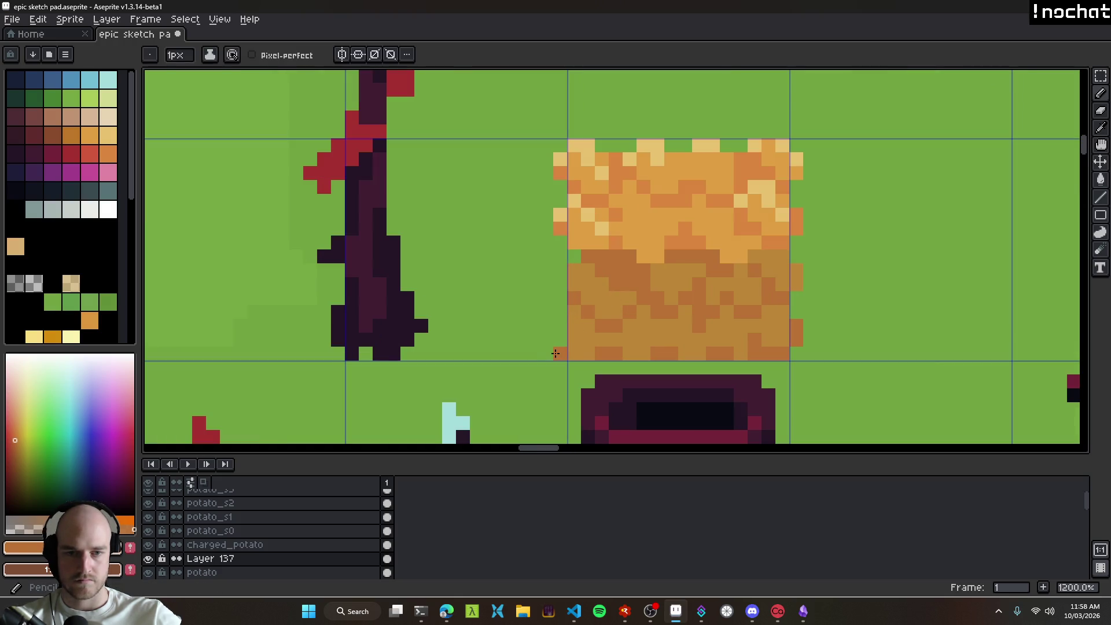
{"action": "left_click", "coordinate": [560, 340]}
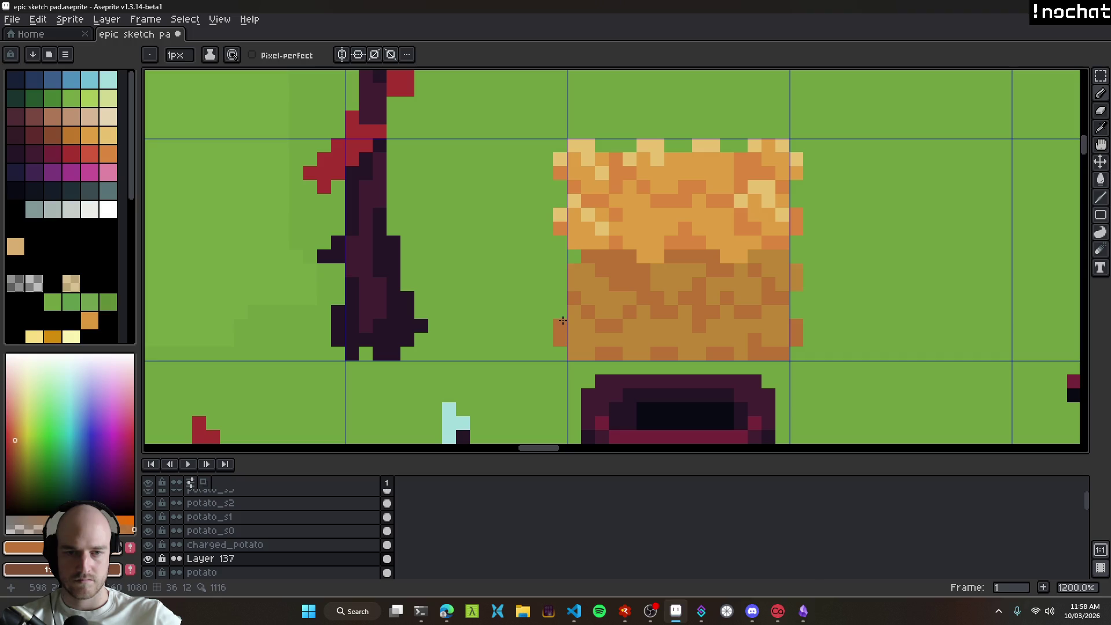
Step: Outline the crate's left side, middle, right side and bottom in dark purple
{"action": "left_click", "coordinate": [409, 310], "text": "alt"}
{"action": "left_click", "coordinate": [573, 348]}
{"action": "left_click_drag", "start_coordinate": [572, 348], "coordinate": [575, 240]}
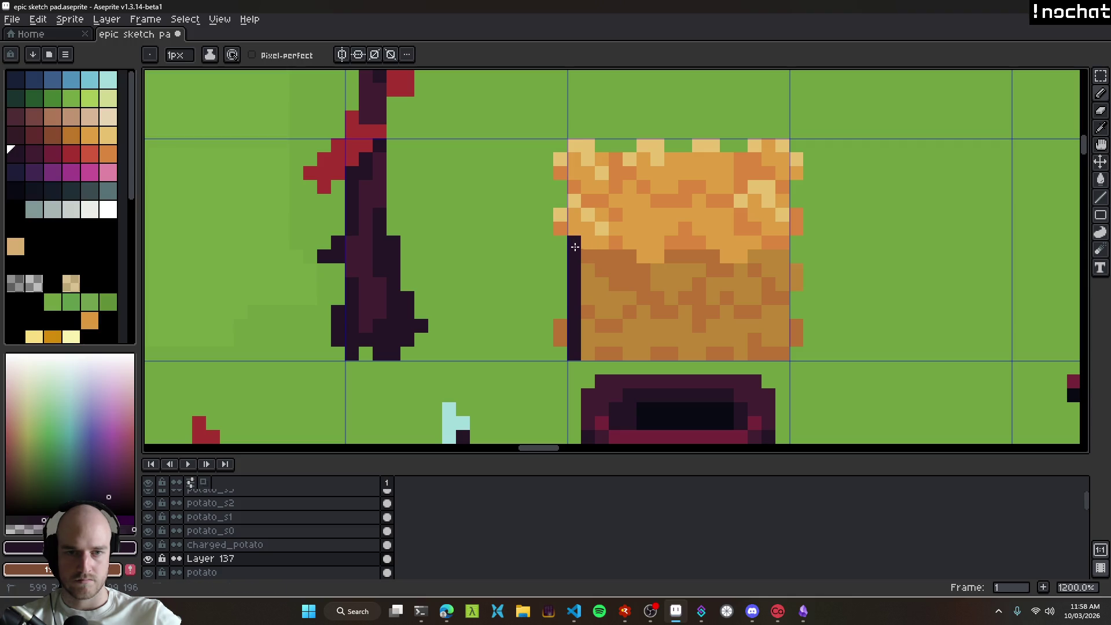
{"action": "left_click", "coordinate": [762, 258], "text": "shift"}
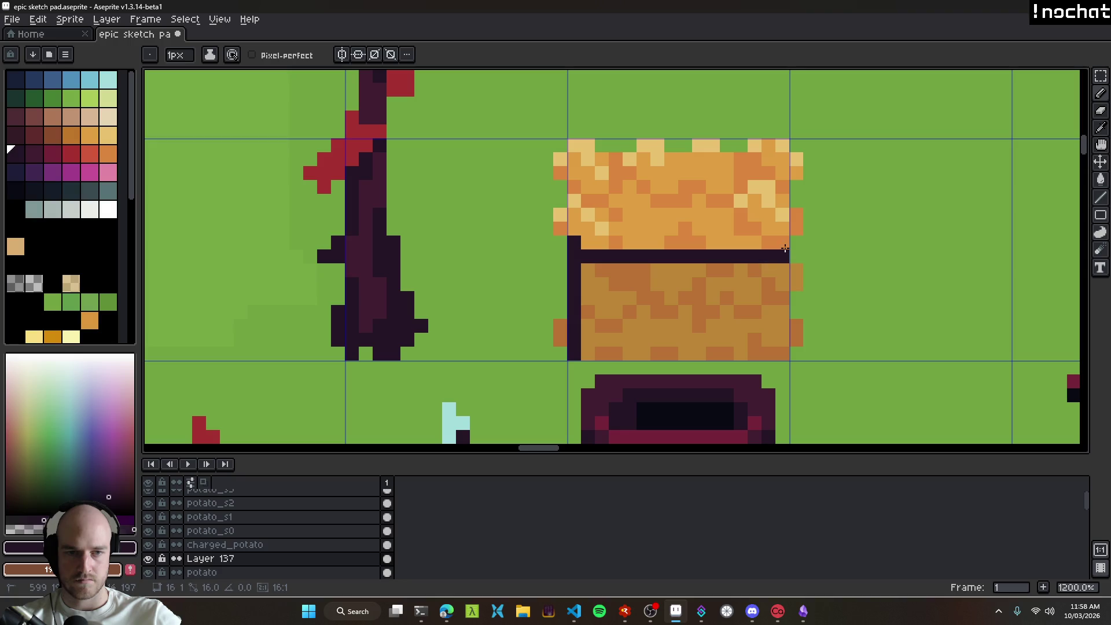
{"action": "left_click", "coordinate": [784, 243], "text": "shift"}
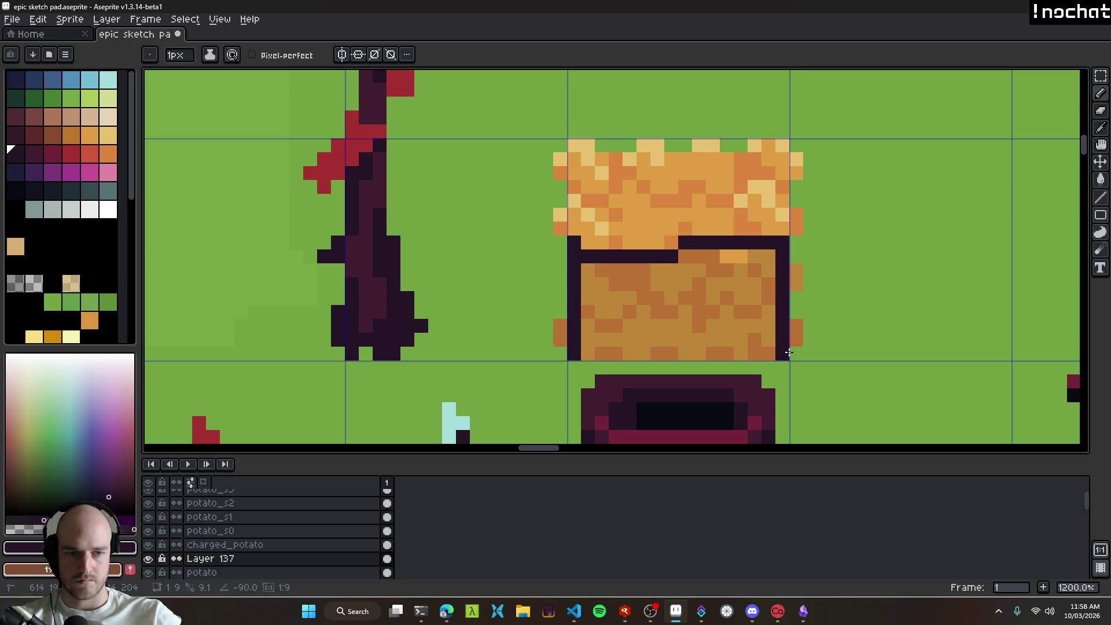
{"action": "left_click", "coordinate": [787, 353], "text": "shift"}
{"action": "left_click", "coordinate": [581, 352], "text": "shift"}
{"action": "scroll", "coordinate": [765, 359], "scroll_direction": "down", "scroll_amount": 6}
{"action": "scroll", "coordinate": [764, 359], "scroll_direction": "down", "scroll_amount": 3}
{"action": "scroll", "coordinate": [765, 350], "scroll_direction": "up", "scroll_amount": 7}
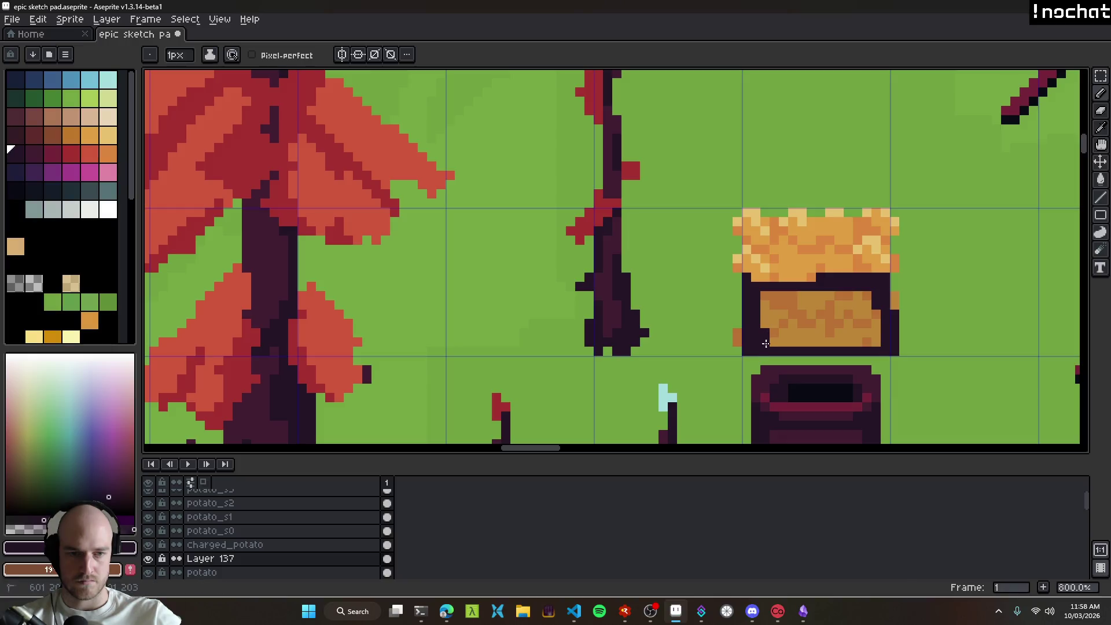
{"action": "scroll", "coordinate": [752, 350], "scroll_direction": "up", "scroll_amount": 2}
{"action": "scroll", "coordinate": [747, 350], "scroll_direction": "down", "scroll_amount": 5}
{"action": "scroll", "coordinate": [777, 365], "scroll_direction": "down", "scroll_amount": 4}
{"action": "scroll", "coordinate": [752, 353], "scroll_direction": "up", "scroll_amount": 8}
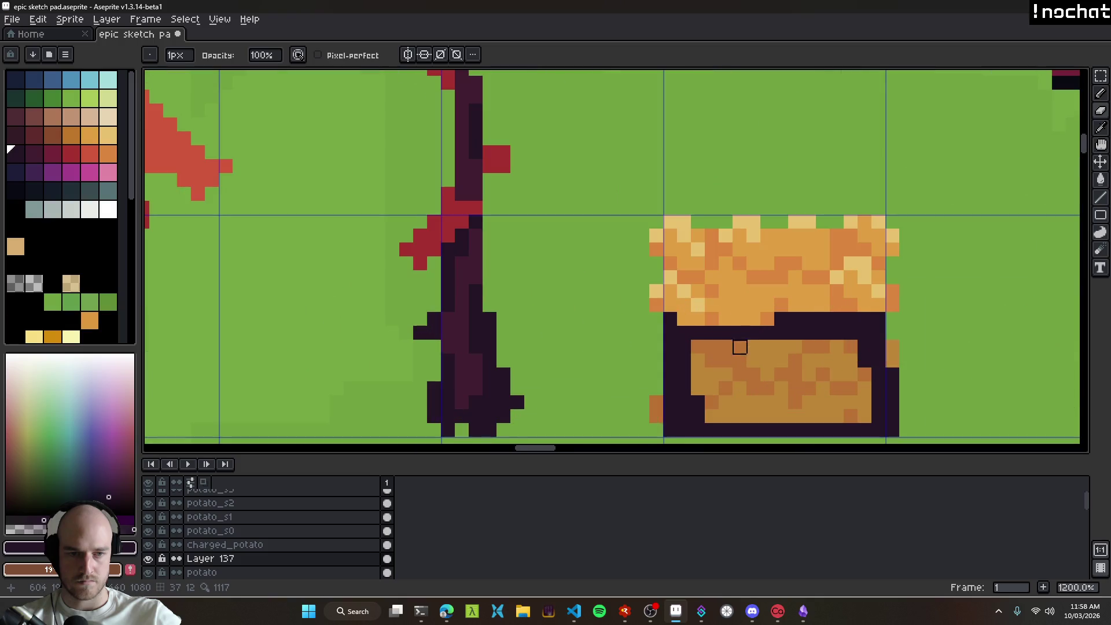
{"action": "left_click_drag", "start_coordinate": [714, 319], "coordinate": [741, 317]}
Step: Darken the crate's left side, lid split line, right border and top row in dark purple
{"action": "left_click", "coordinate": [496, 318], "text": "alt"}
{"action": "left_click", "coordinate": [704, 306]}
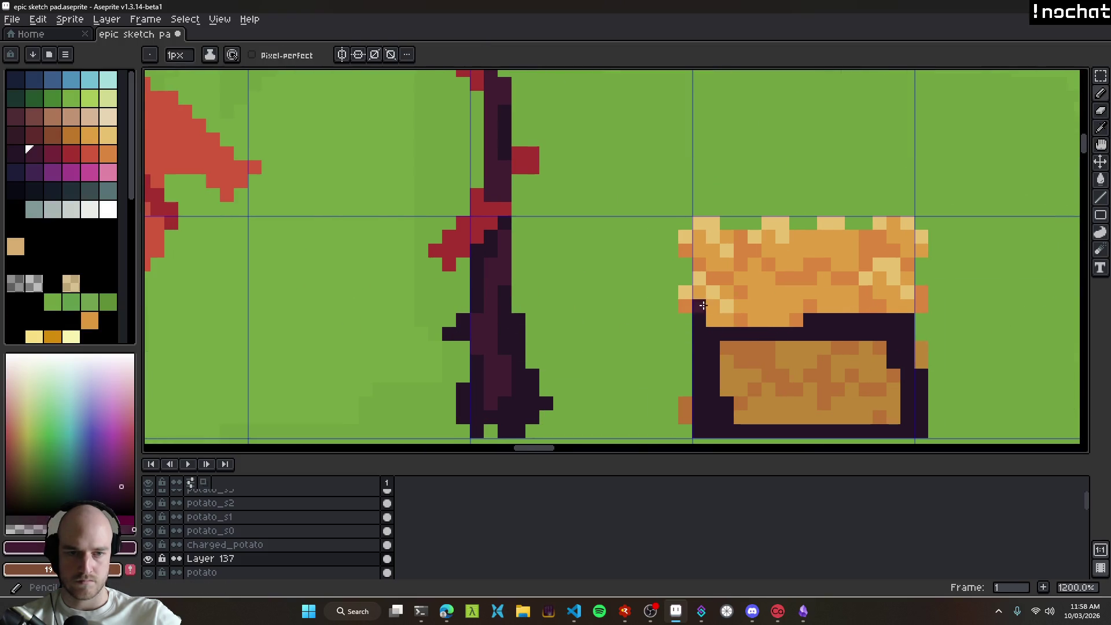
{"action": "mouse_move", "coordinate": [713, 267]}
{"action": "left_mouse_down"}
{"action": "mouse_move", "coordinate": [713, 237]}
{"action": "mouse_move", "coordinate": [894, 238]}
{"action": "mouse_move", "coordinate": [908, 310]}
{"action": "left_mouse_up"}
{"action": "left_click_drag", "start_coordinate": [717, 318], "coordinate": [872, 309]}
{"action": "left_click_drag", "start_coordinate": [803, 320], "coordinate": [708, 320]}
{"action": "scroll", "coordinate": [816, 362], "scroll_direction": "down", "scroll_amount": 6}
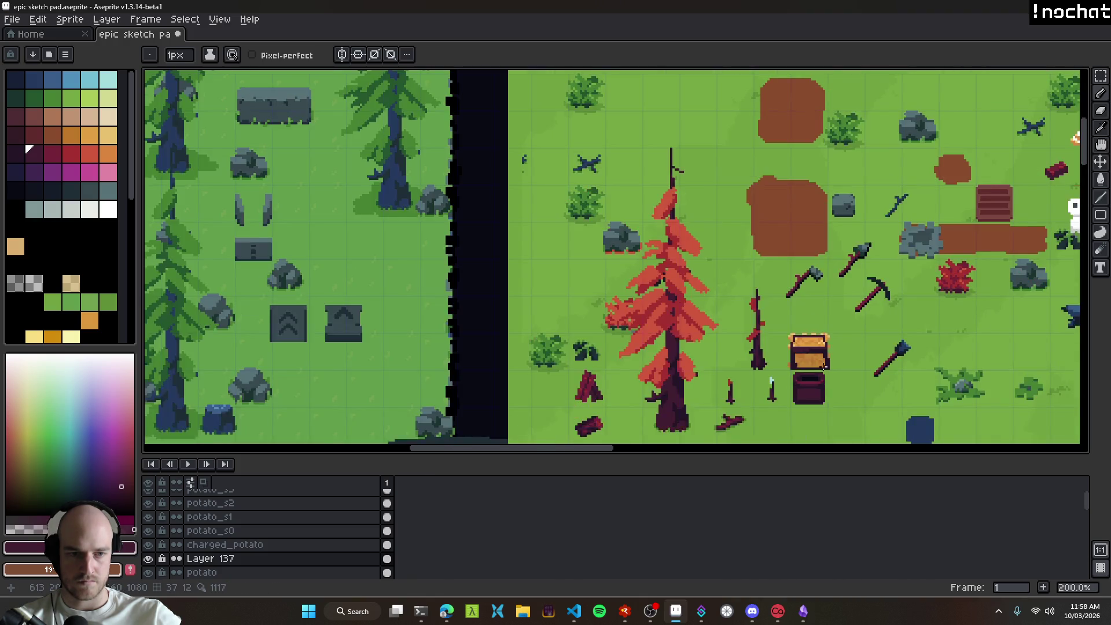
{"action": "scroll", "coordinate": [824, 365], "scroll_direction": "down", "scroll_amount": 1}
{"action": "scroll", "coordinate": [814, 317], "scroll_direction": "up", "scroll_amount": 8}
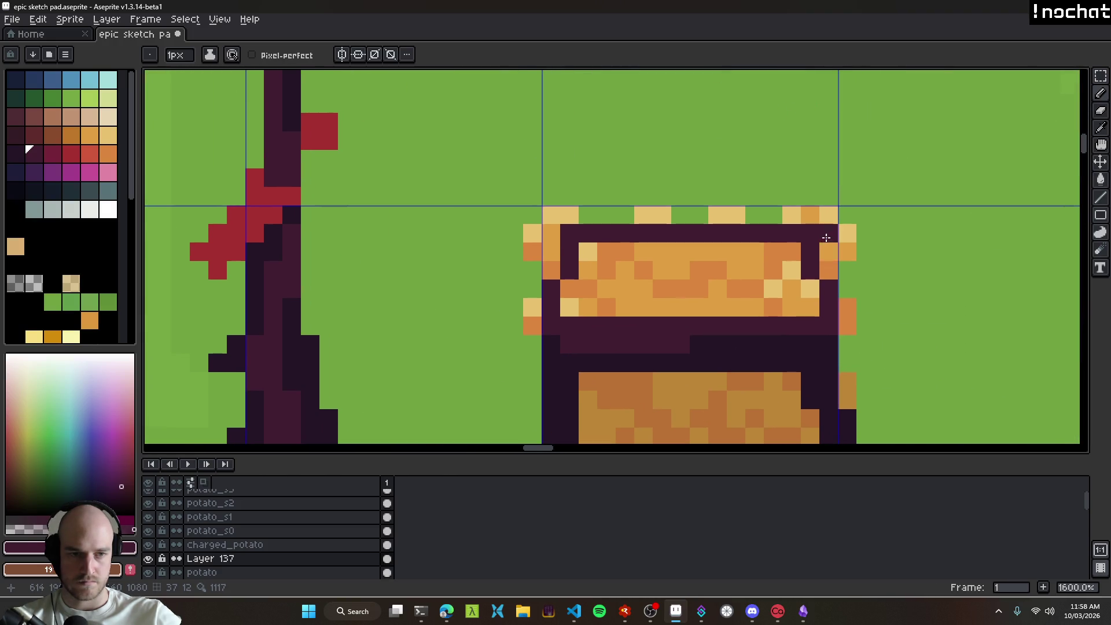
{"action": "left_click_drag", "start_coordinate": [826, 237], "coordinate": [828, 270]}
{"action": "left_click", "coordinate": [794, 245]}
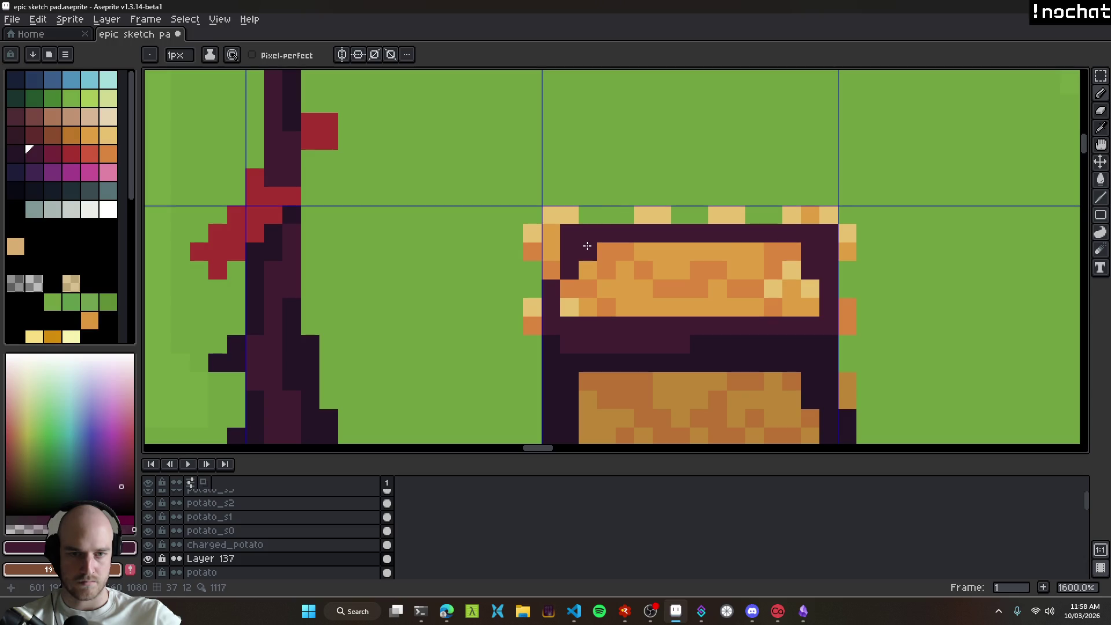
{"action": "left_click_drag", "start_coordinate": [587, 215], "coordinate": [699, 214]}
{"action": "scroll", "coordinate": [767, 216], "scroll_direction": "down", "scroll_amount": 8}
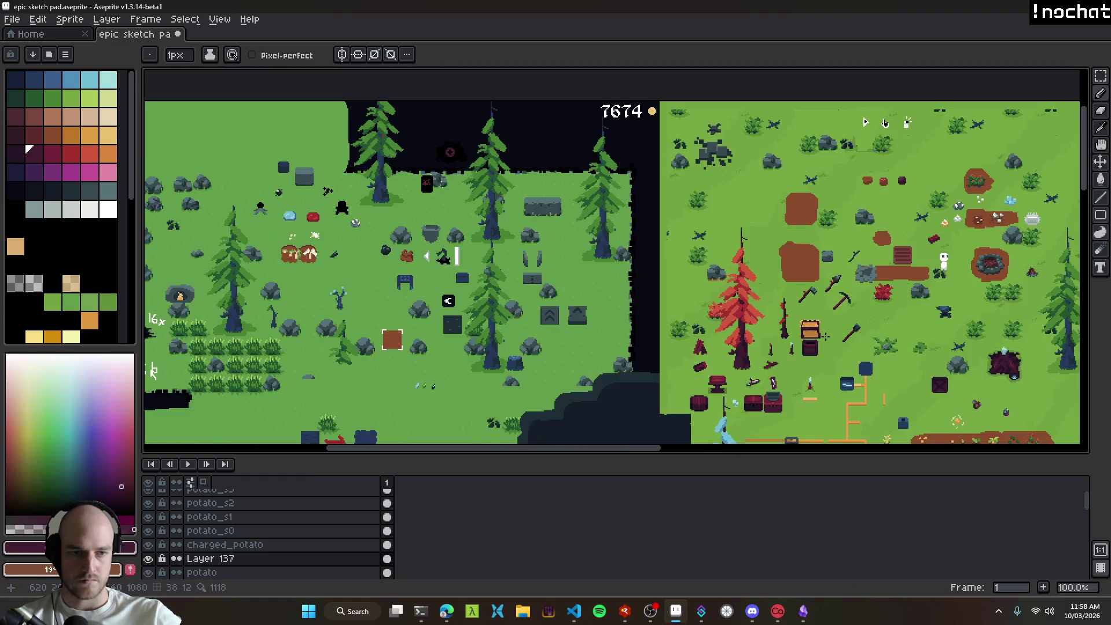
{"action": "scroll", "coordinate": [821, 334], "scroll_direction": "up", "scroll_amount": 10}
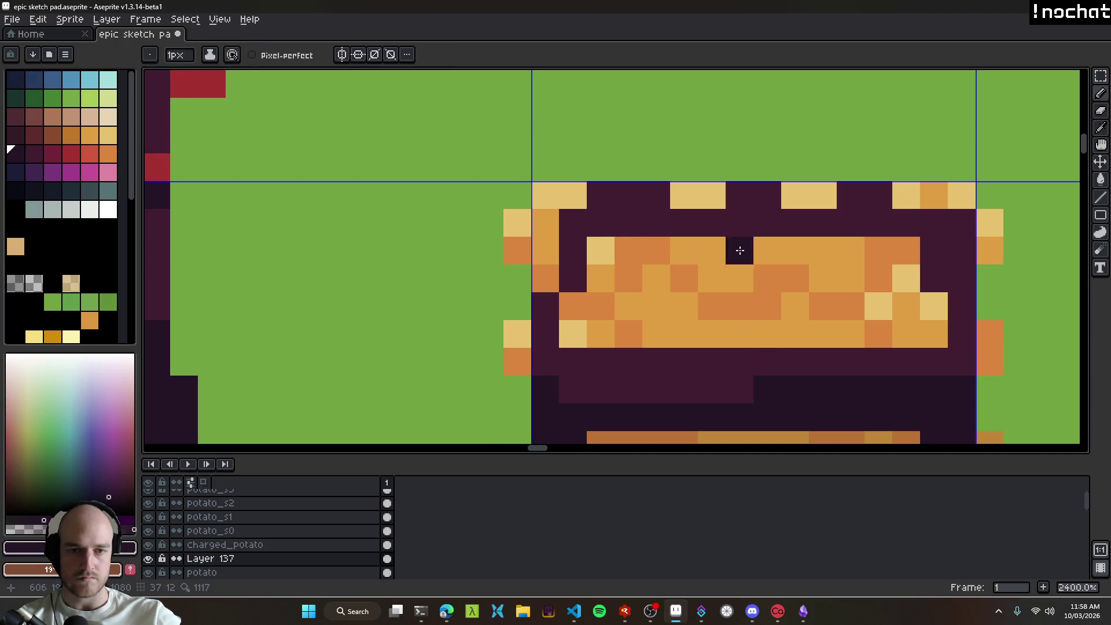
{"action": "scroll", "coordinate": [770, 275], "scroll_direction": "down", "scroll_amount": 8}
{"action": "scroll", "coordinate": [774, 277], "scroll_direction": "up", "scroll_amount": 6}
Step: Flood-fill the chest lid with orange using the Paint Bucket, then undo the fill
{"action": "left_click", "coordinate": [774, 277], "text": "alt"}
{"action": "key", "text": "g"}
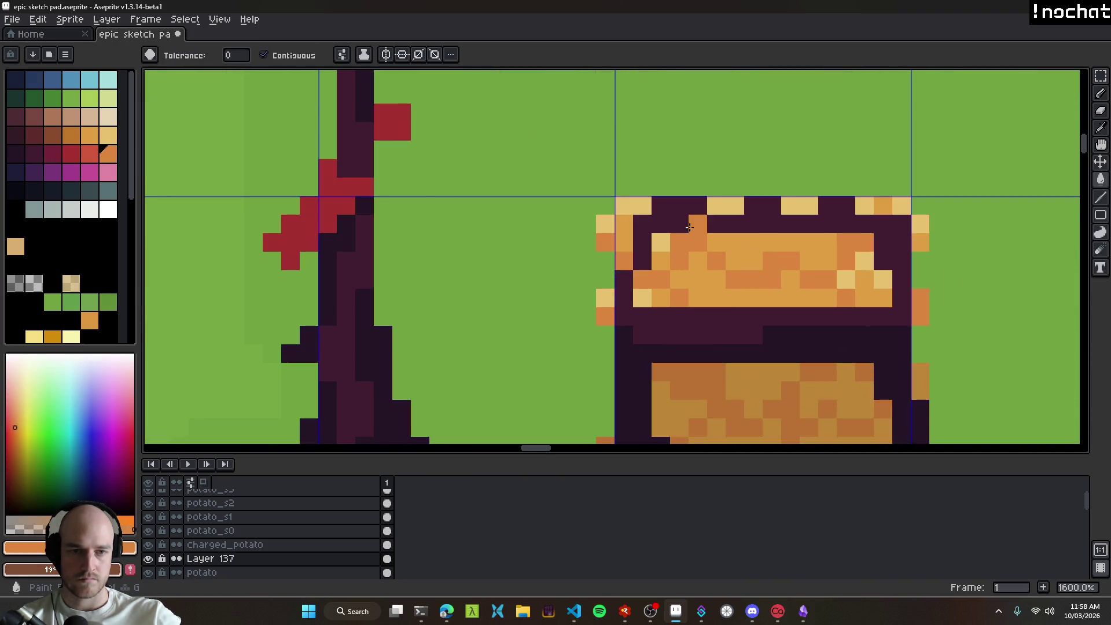
{"action": "left_click", "coordinate": [784, 251]}
{"action": "scroll", "coordinate": [809, 316], "scroll_direction": "down", "scroll_amount": 6}
{"action": "scroll", "coordinate": [808, 315], "scroll_direction": "down", "scroll_amount": 2}
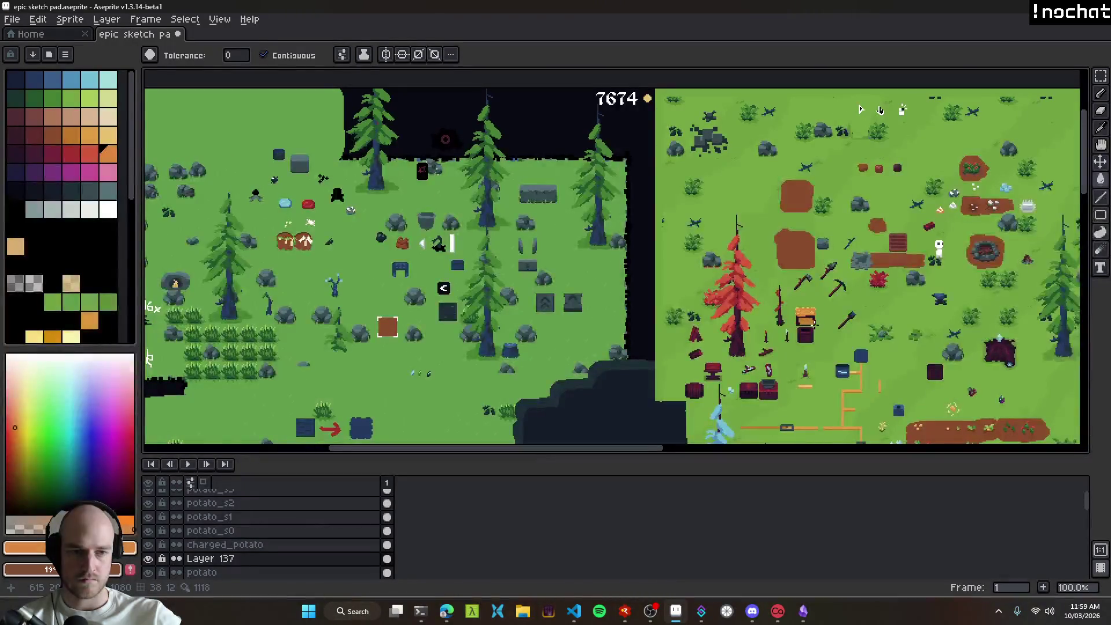
{"action": "key", "text": "v"}
{"action": "key", "text": "ctrl+z"}
{"action": "scroll", "coordinate": [814, 317], "scroll_direction": "up", "scroll_amount": 4}
Step: Undo the dark-purple chest outline and lid strokes until only the plain gold block remains
{"action": "key", "text": "ctrl+z"}
{"action": "key", "text": "ctrl+z"}
{"action": "key", "text": "ctrl+z"}
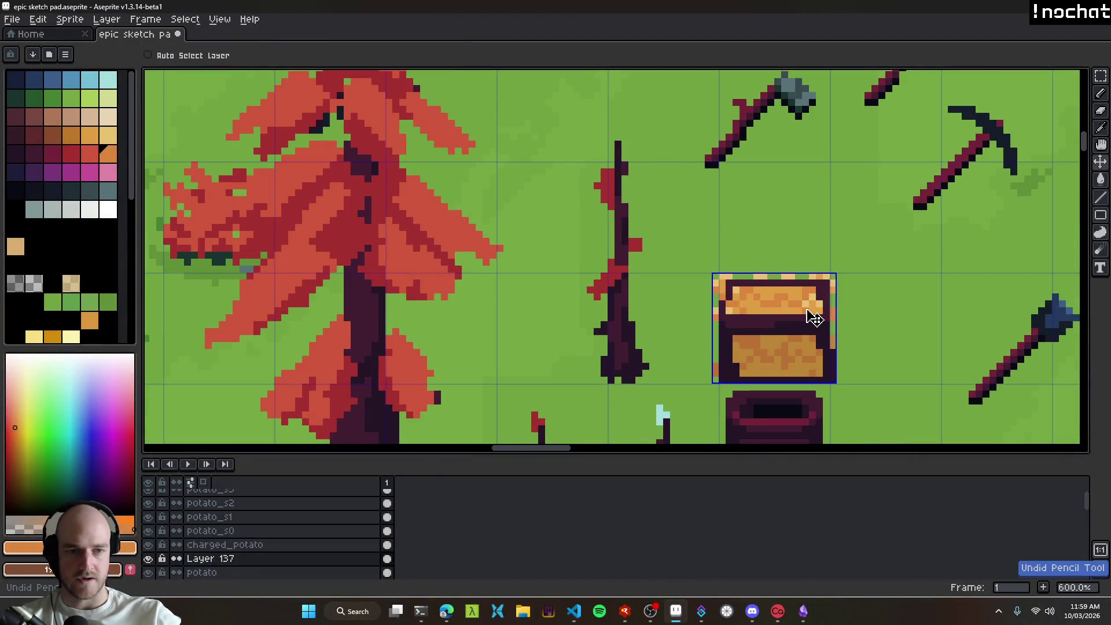
{"action": "key", "text": "ctrl+z"}
{"action": "key", "text": "ctrl+z"}
{"action": "key", "text": "ctrl+z"}
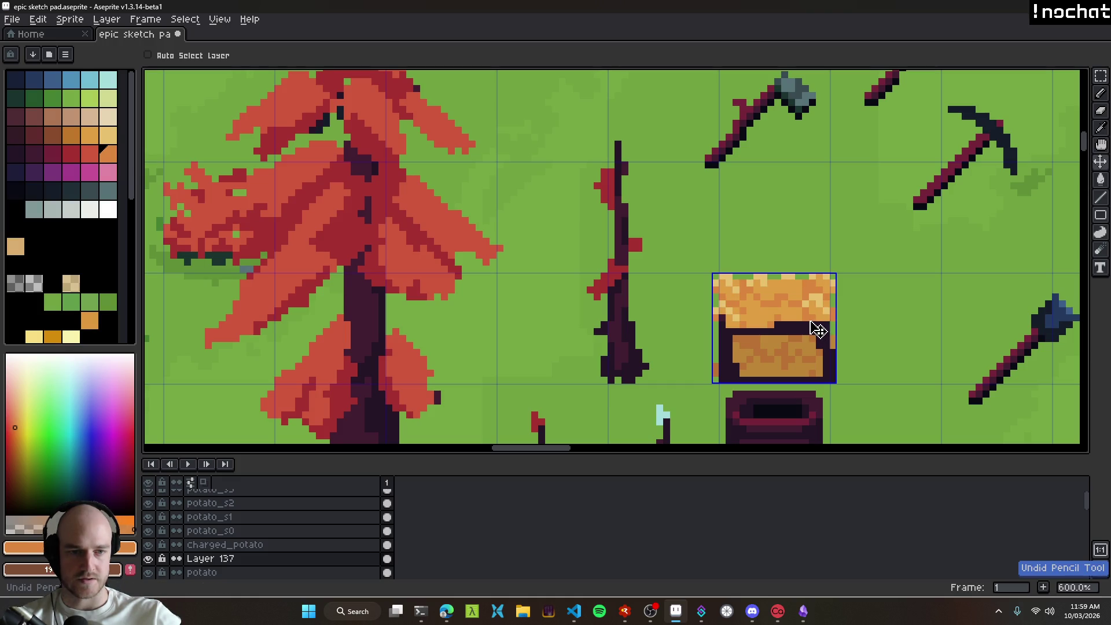
{"action": "key", "text": "g"}
{"action": "scroll", "coordinate": [822, 350], "scroll_direction": "down", "scroll_amount": 5}
{"action": "scroll", "coordinate": [822, 349], "scroll_direction": "up", "scroll_amount": 3}
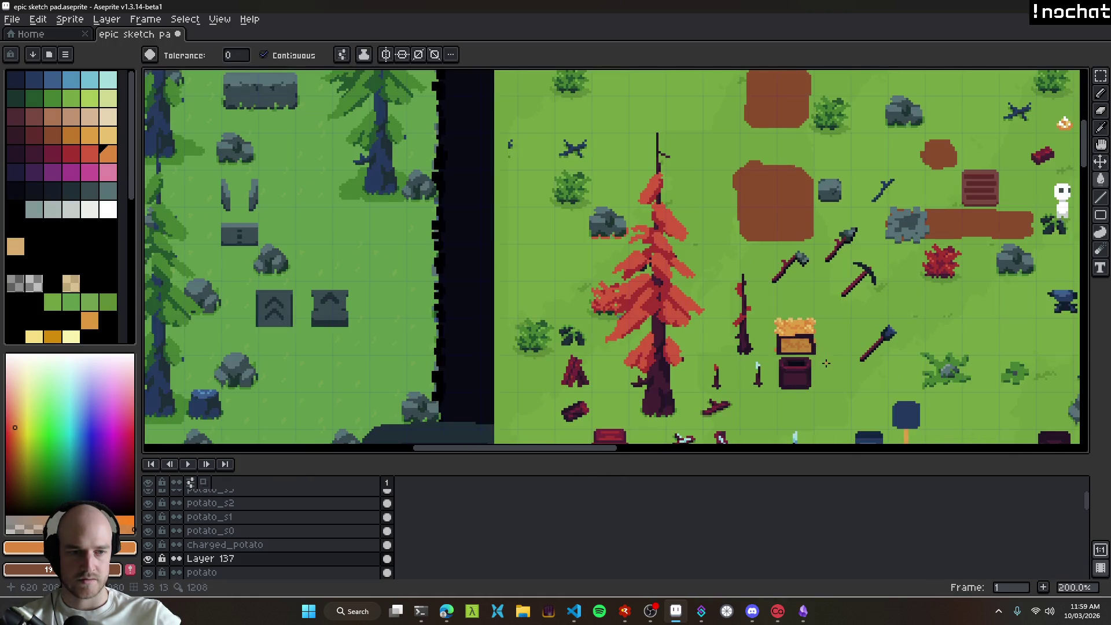
{"action": "key", "text": "v"}
{"action": "key", "text": "ctrl+z"}
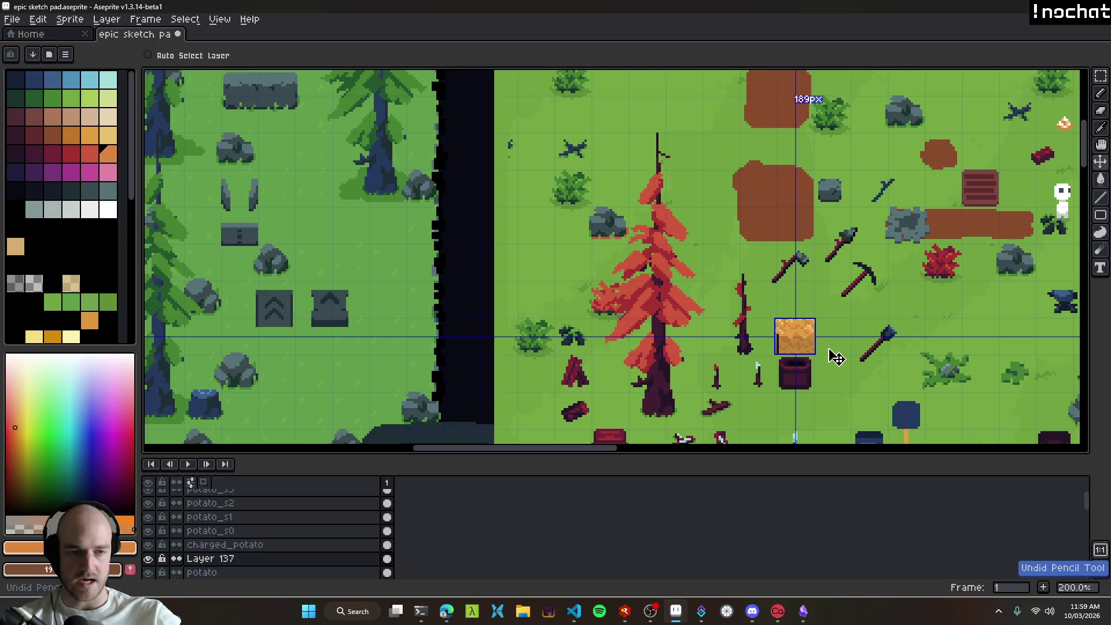
{"action": "key", "text": "g"}
{"action": "scroll", "coordinate": [729, 324], "scroll_direction": "down", "scroll_amount": 3}
{"action": "scroll", "coordinate": [715, 318], "scroll_direction": "up", "scroll_amount": 3}
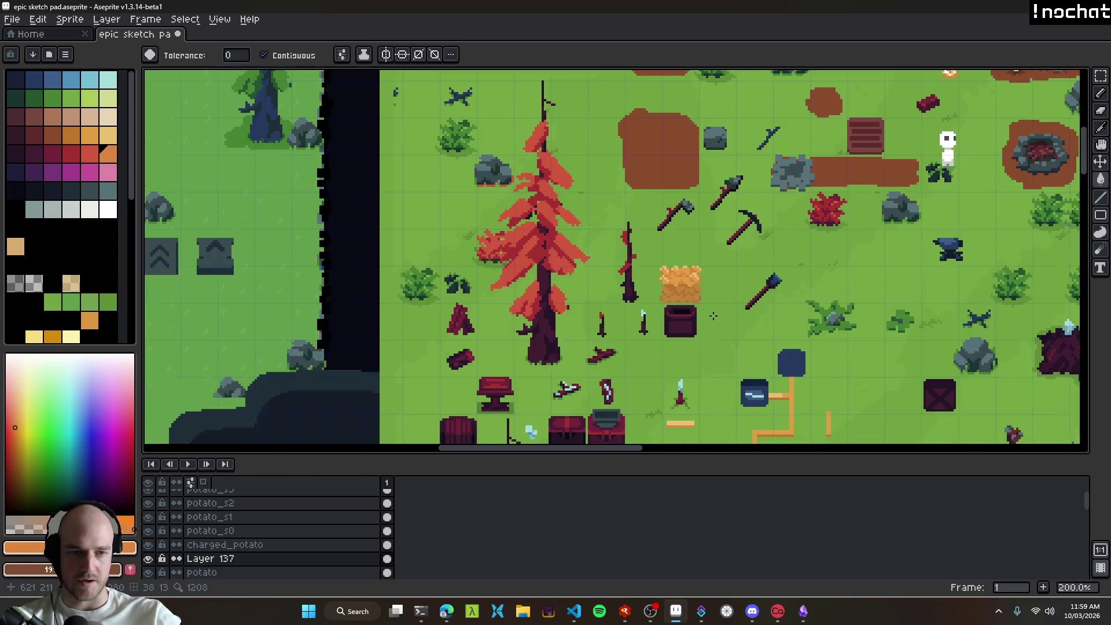
{"action": "scroll", "coordinate": [699, 269], "scroll_direction": "up", "scroll_amount": 2}
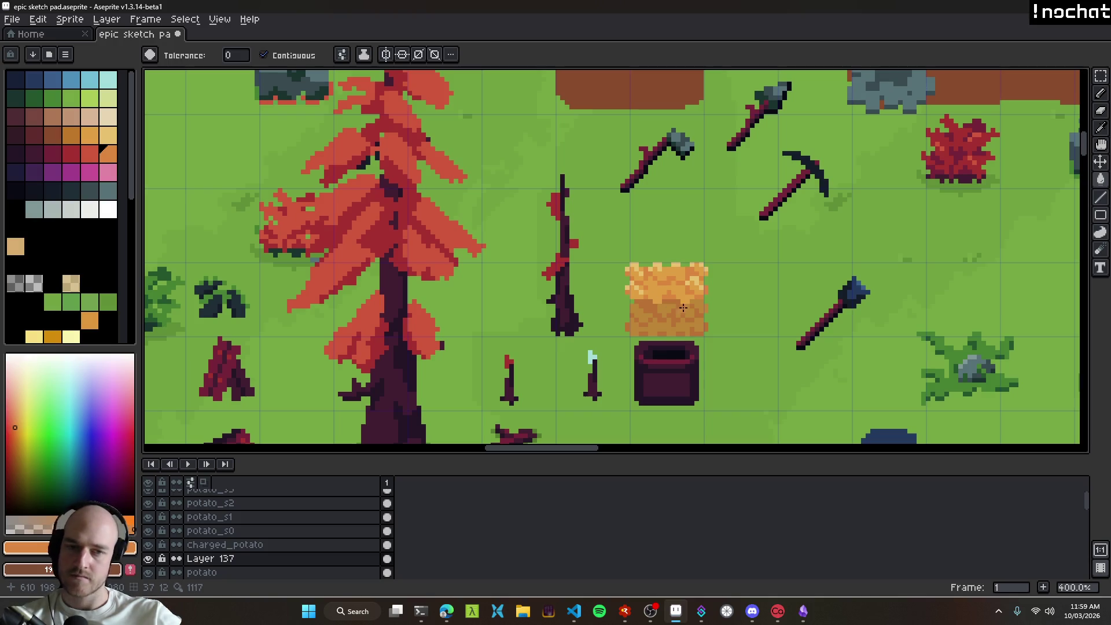
{"action": "scroll", "coordinate": [665, 292], "scroll_direction": "up", "scroll_amount": 2}
{"action": "scroll", "coordinate": [665, 292], "scroll_direction": "up", "scroll_amount": 1}
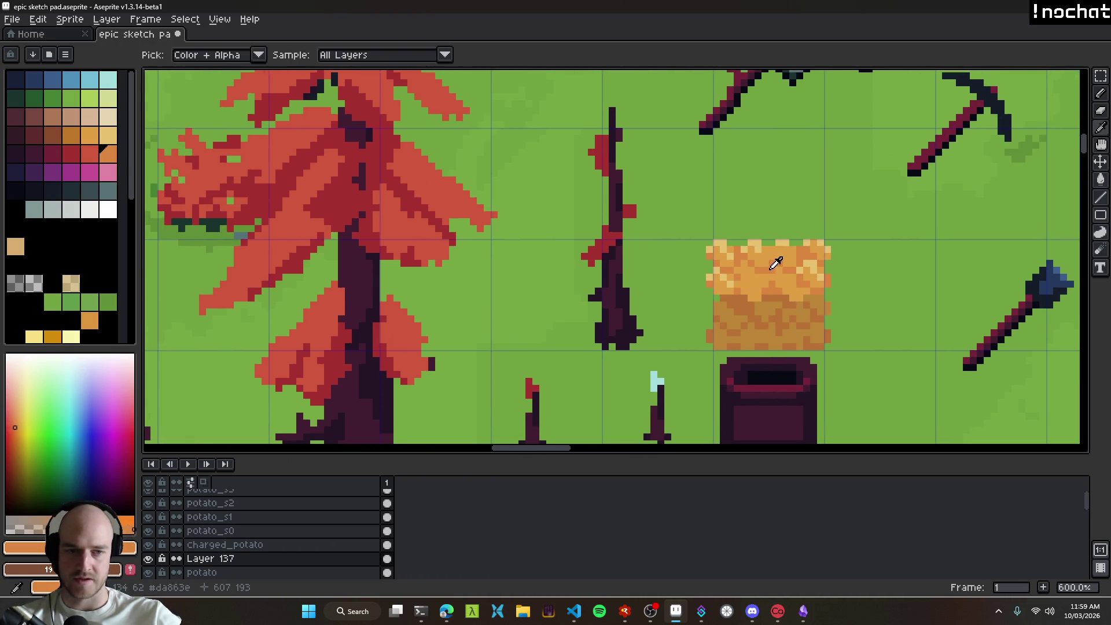
Step: Switch to the Pencil with a 2px brush and sample the potato pile's pale yellow
{"action": "key", "text": "b"}
{"action": "key", "text": "plus"}
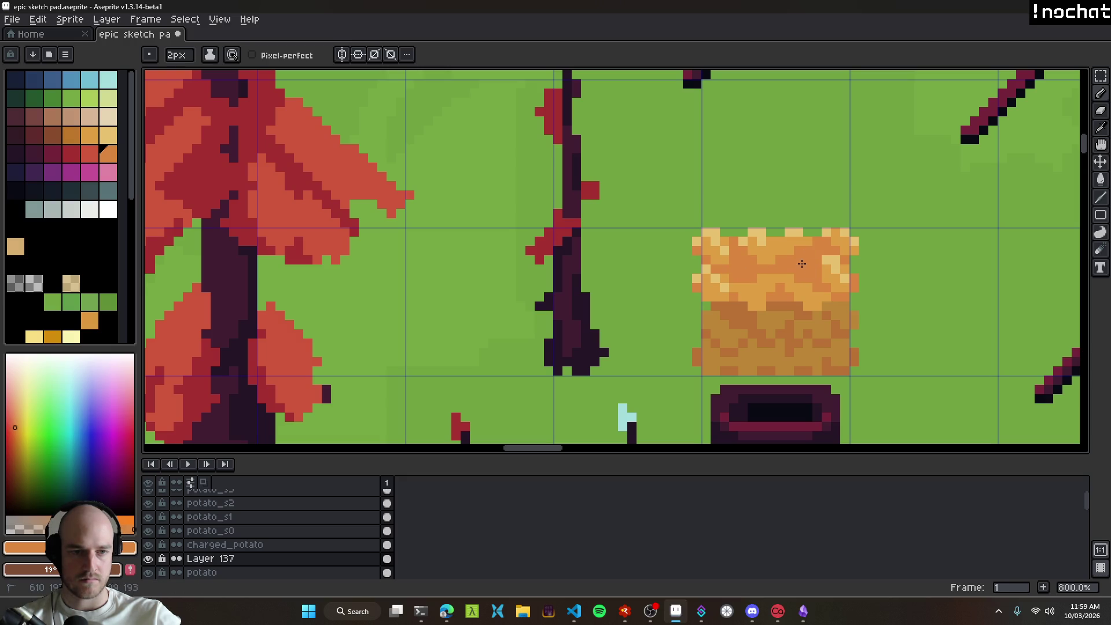
{"action": "scroll", "coordinate": [821, 269], "scroll_direction": "up", "scroll_amount": 2}
{"action": "left_click", "coordinate": [796, 259], "text": "alt"}
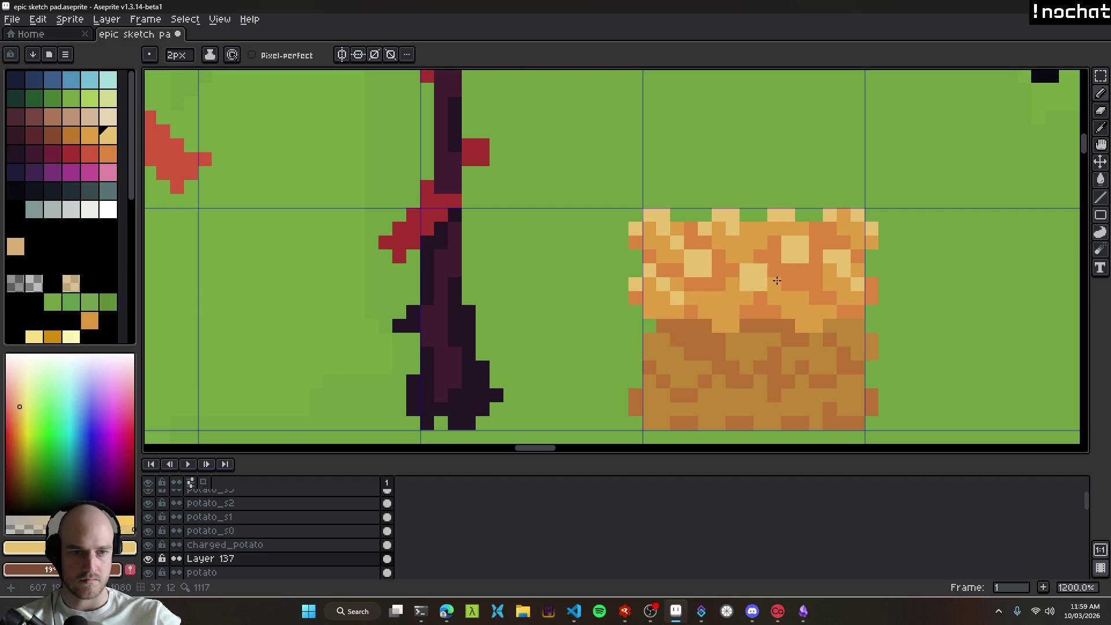
{"action": "scroll", "coordinate": [834, 302], "scroll_direction": "down", "scroll_amount": 8}
{"action": "scroll", "coordinate": [847, 307], "scroll_direction": "up", "scroll_amount": 6}
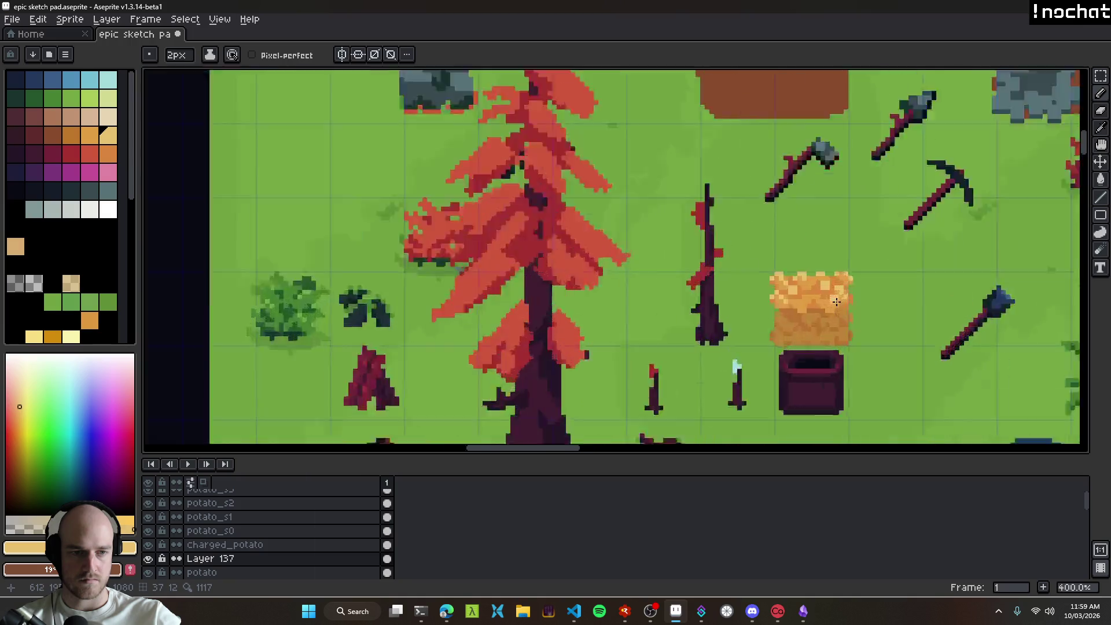
{"action": "scroll", "coordinate": [851, 299], "scroll_direction": "down", "scroll_amount": 5}
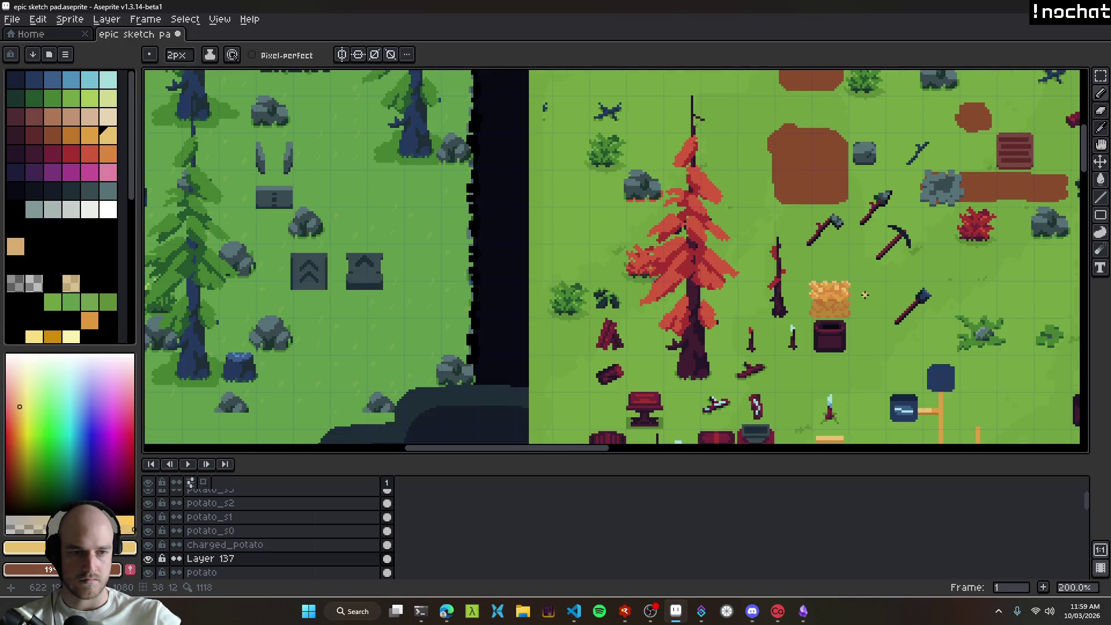
{"action": "scroll", "coordinate": [865, 296], "scroll_direction": "down", "scroll_amount": 1}
{"action": "left_click_drag", "start_coordinate": [860, 290], "coordinate": [602, 272]}
{"action": "scroll", "coordinate": [599, 271], "scroll_direction": "up", "scroll_amount": 1}
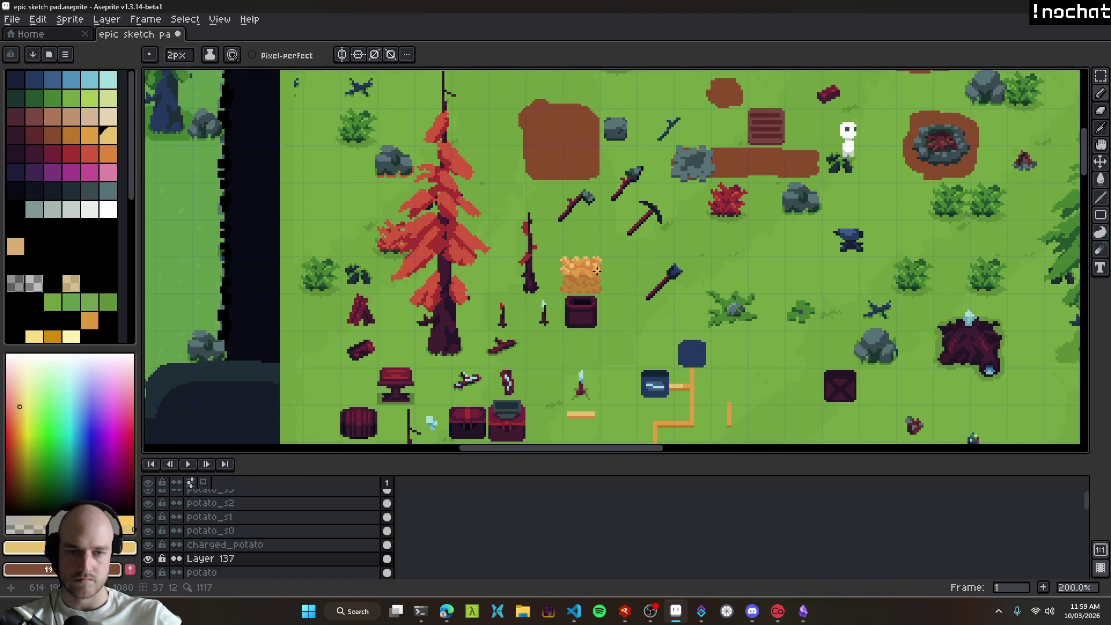
{"action": "scroll", "coordinate": [598, 271], "scroll_direction": "up", "scroll_amount": 2}
Step: Switch to the eraser and save the sketch pad file
{"action": "key", "text": "e"}
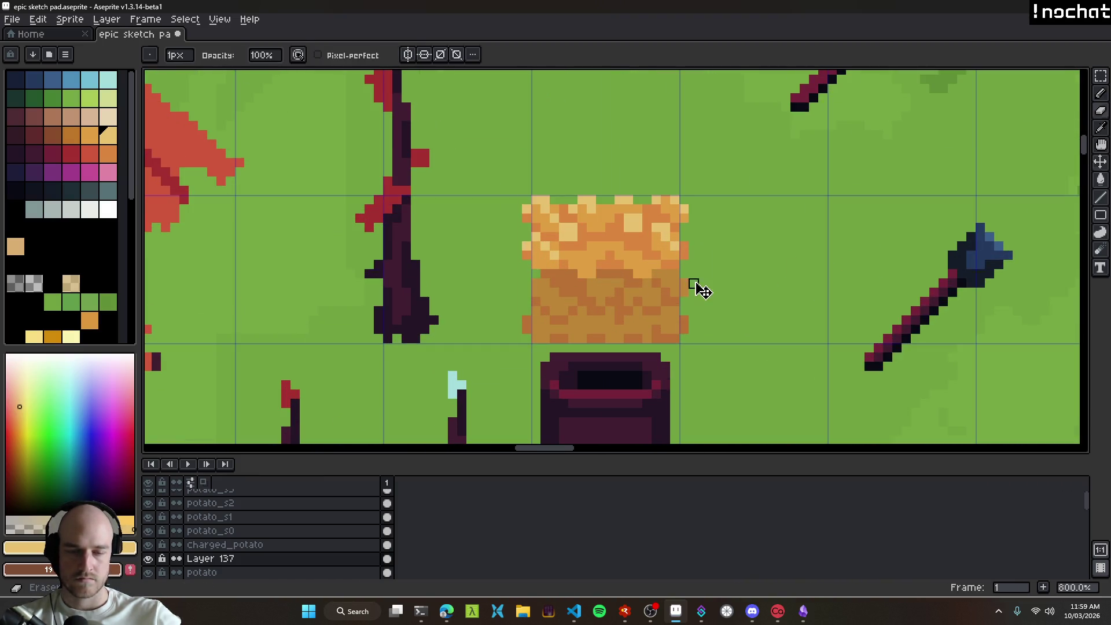
{"action": "key", "text": "ctrl+s"}
{"action": "scroll", "coordinate": [637, 284], "scroll_direction": "down", "scroll_amount": 3}
{"action": "scroll", "coordinate": [669, 321], "scroll_direction": "down", "scroll_amount": 2}
{"action": "mouse_move", "coordinate": [715, 343]}
{"action": "left_mouse_down"}
{"action": "mouse_move", "coordinate": [531, 256]}
{"action": "mouse_move", "coordinate": [574, 287]}
{"action": "left_mouse_up"}
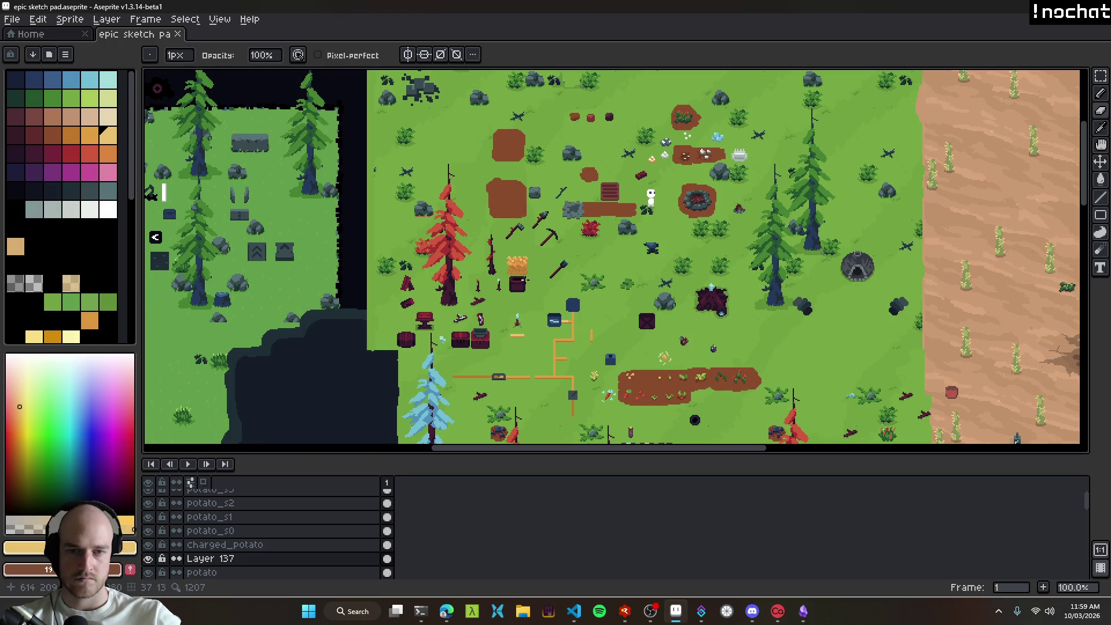
{"action": "scroll", "coordinate": [496, 231], "scroll_direction": "up", "scroll_amount": 5}
{"action": "scroll", "coordinate": [550, 273], "scroll_direction": "down", "scroll_amount": 5}
{"action": "scroll", "coordinate": [605, 306], "scroll_direction": "up", "scroll_amount": 6}
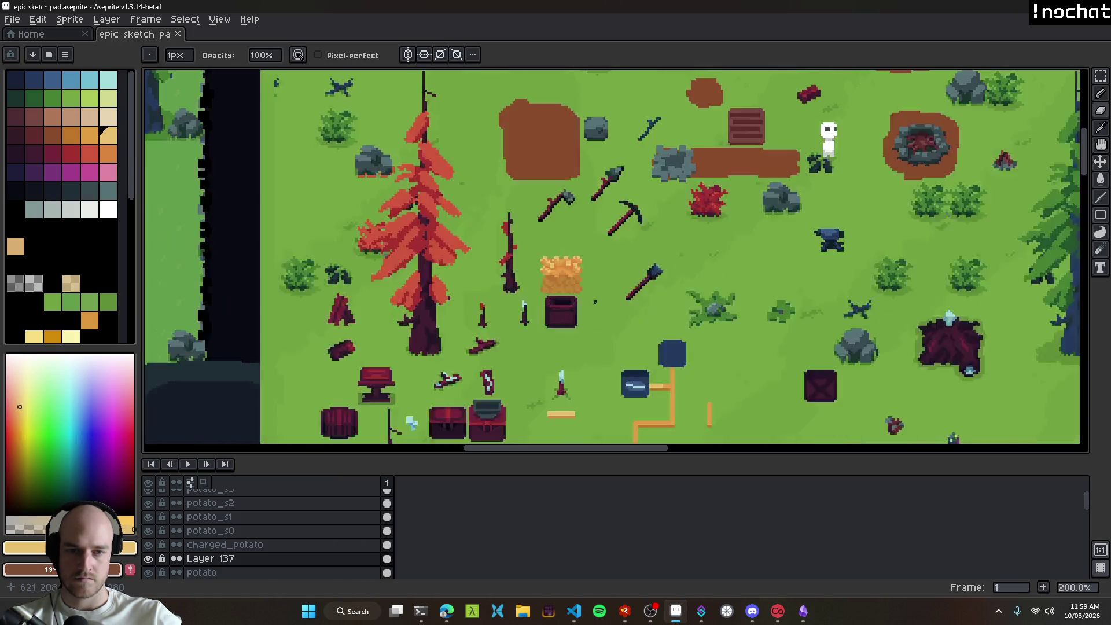
Step: Return to the Pencil and sample orange-brown from the potato pile's edge
{"action": "key", "text": "v"}
{"action": "key", "text": "b"}
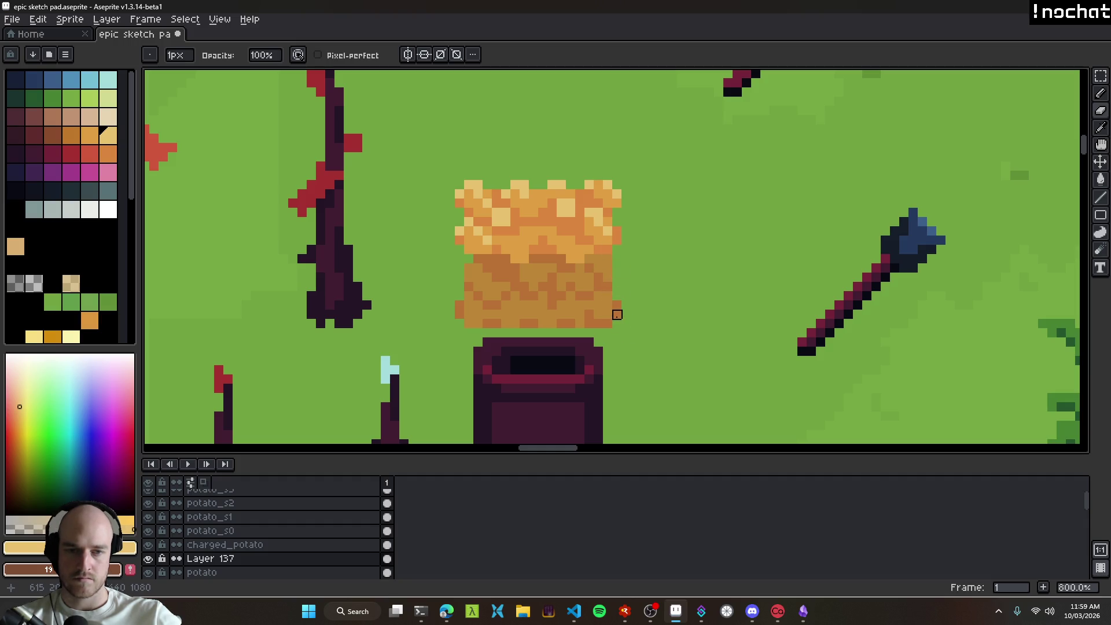
{"action": "left_click", "coordinate": [615, 299], "text": "alt"}
{"action": "key", "text": "plus"}
{"action": "scroll", "coordinate": [545, 337], "scroll_direction": "down", "scroll_amount": 5}
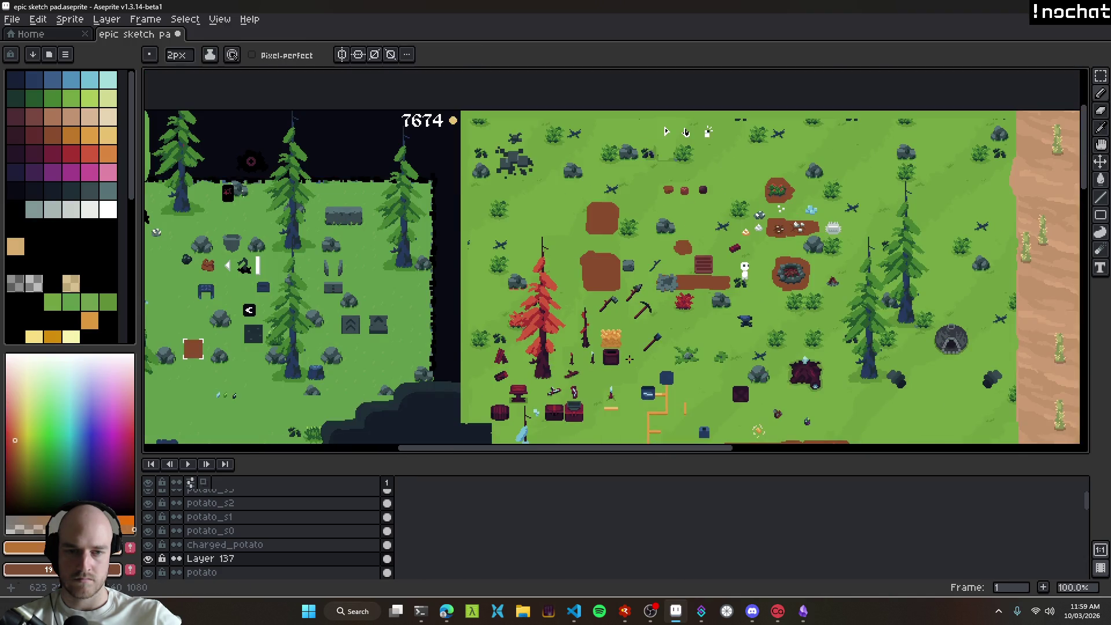
{"action": "scroll", "coordinate": [620, 354], "scroll_direction": "up", "scroll_amount": 5}
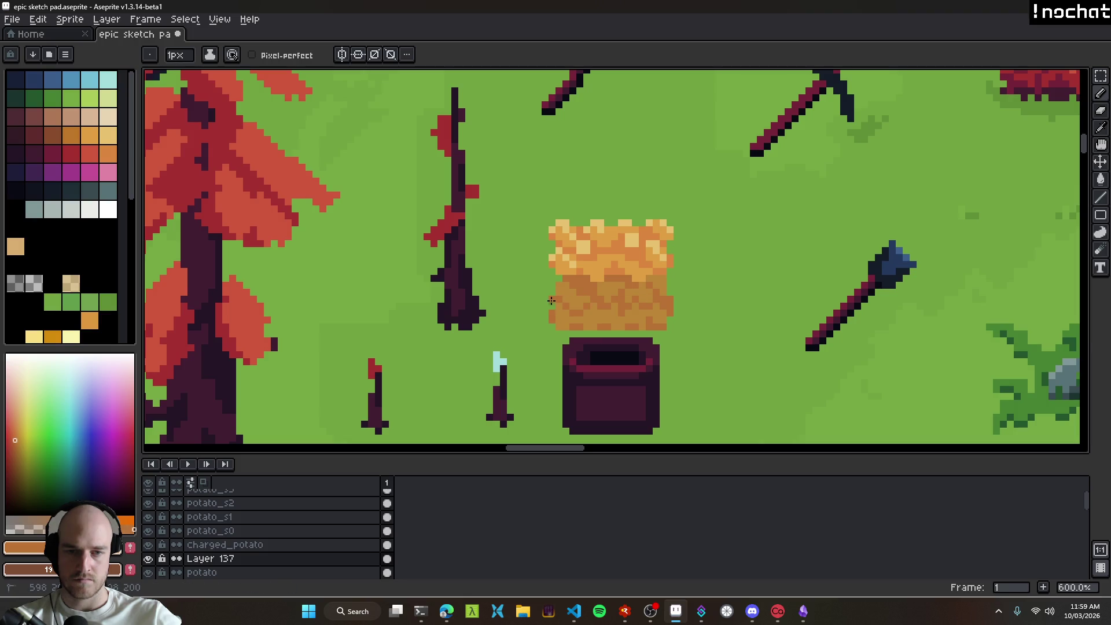
{"action": "scroll", "coordinate": [593, 319], "scroll_direction": "down", "scroll_amount": 5}
{"action": "scroll", "coordinate": [630, 344], "scroll_direction": "up", "scroll_amount": 5}
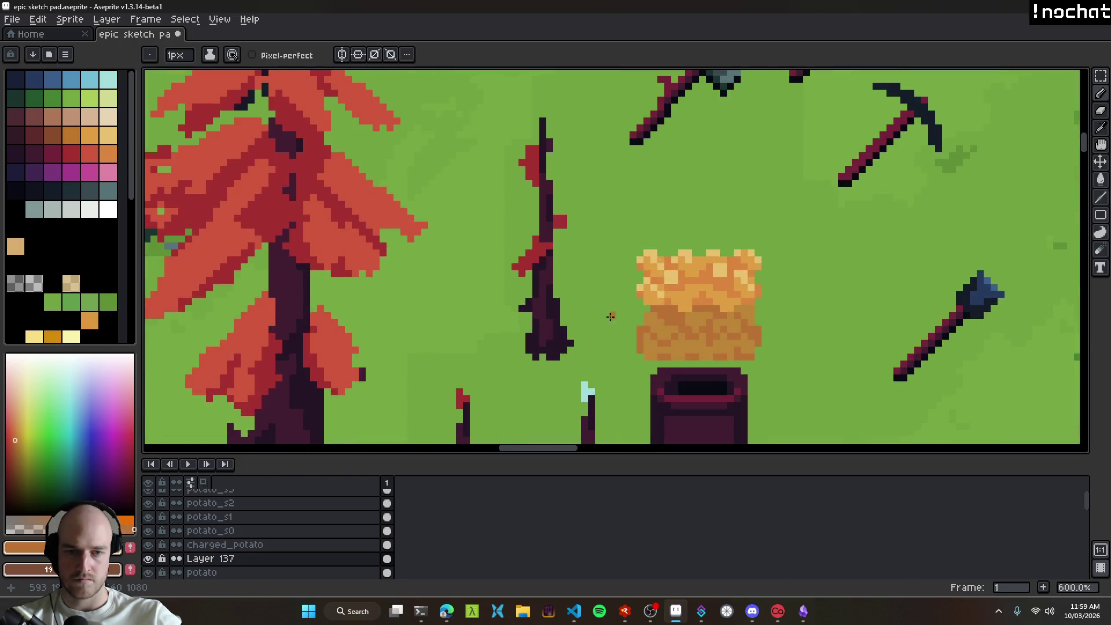
{"action": "scroll", "coordinate": [636, 312], "scroll_direction": "up", "scroll_amount": 3}
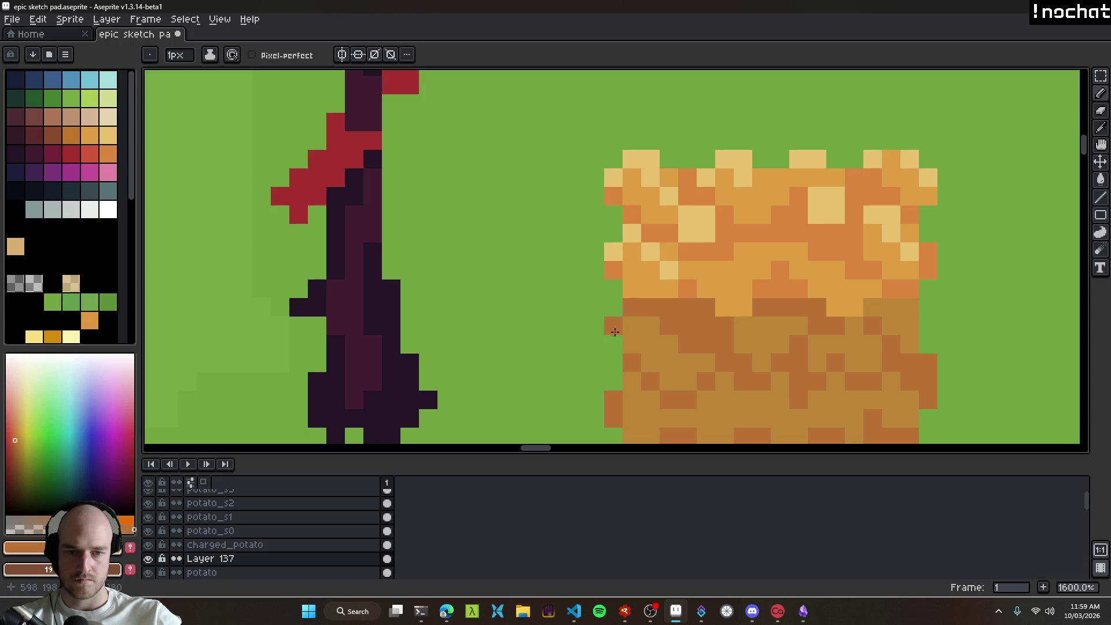
{"action": "left_click", "coordinate": [617, 329], "text": "alt"}
{"action": "left_click_drag", "start_coordinate": [617, 329], "coordinate": [624, 354]}
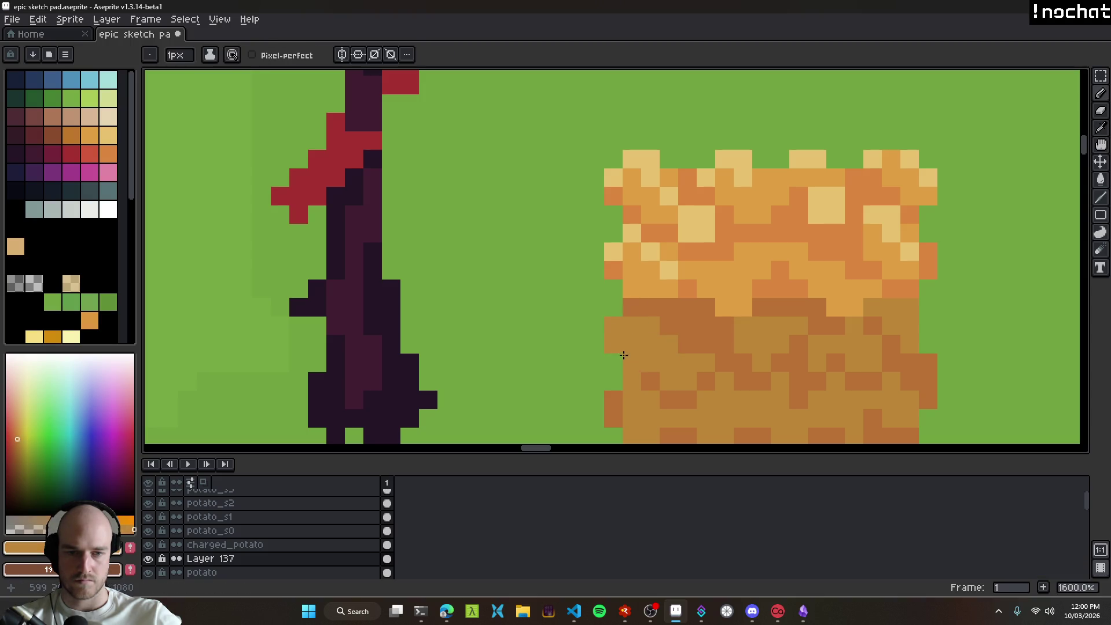
{"action": "scroll", "coordinate": [623, 360], "scroll_direction": "down", "scroll_amount": 7}
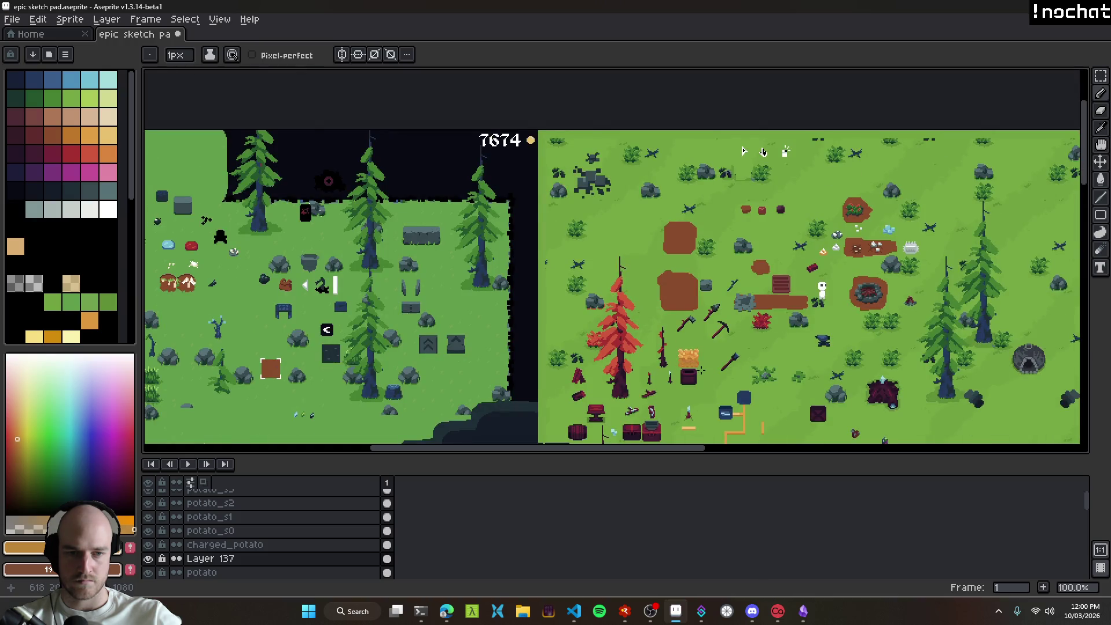
{"action": "scroll", "coordinate": [701, 371], "scroll_direction": "up", "scroll_amount": 1}
{"action": "scroll", "coordinate": [701, 371], "scroll_direction": "up", "scroll_amount": 6}
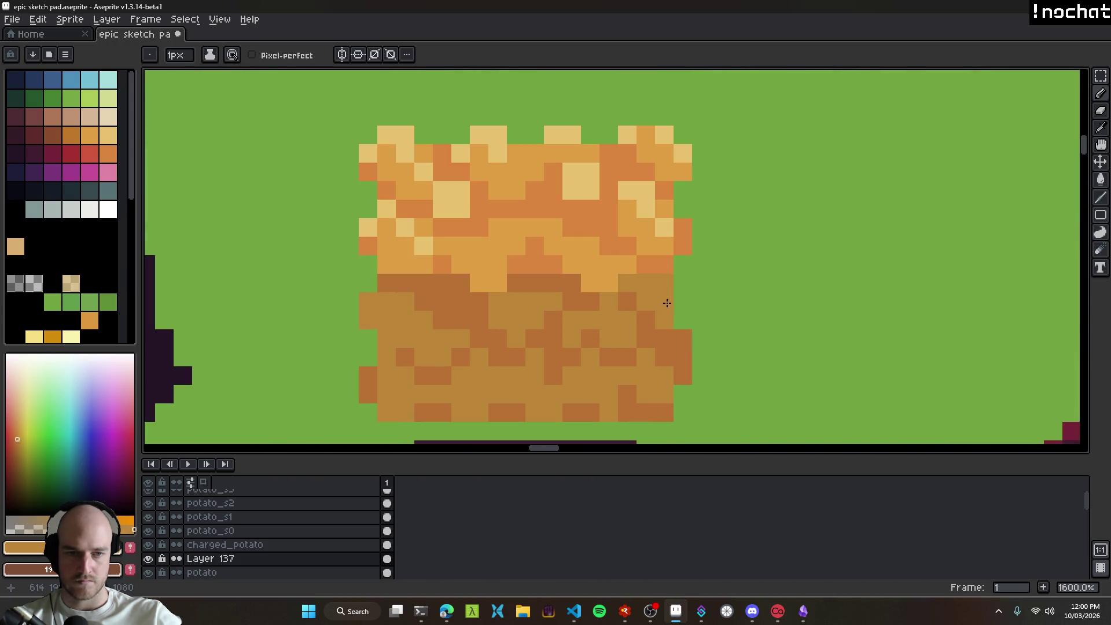
{"action": "scroll", "coordinate": [666, 303], "scroll_direction": "down", "scroll_amount": 3}
{"action": "scroll", "coordinate": [665, 323], "scroll_direction": "up", "scroll_amount": 3}
{"action": "left_click_drag", "start_coordinate": [662, 322], "coordinate": [655, 338]}
{"action": "left_click", "coordinate": [651, 303], "text": "alt"}
{"action": "mouse_move", "coordinate": [660, 296]}
{"action": "left_mouse_down"}
{"action": "mouse_move", "coordinate": [652, 266]}
{"action": "mouse_move", "coordinate": [626, 266]}
{"action": "left_mouse_up"}
{"action": "left_click", "coordinate": [625, 266]}
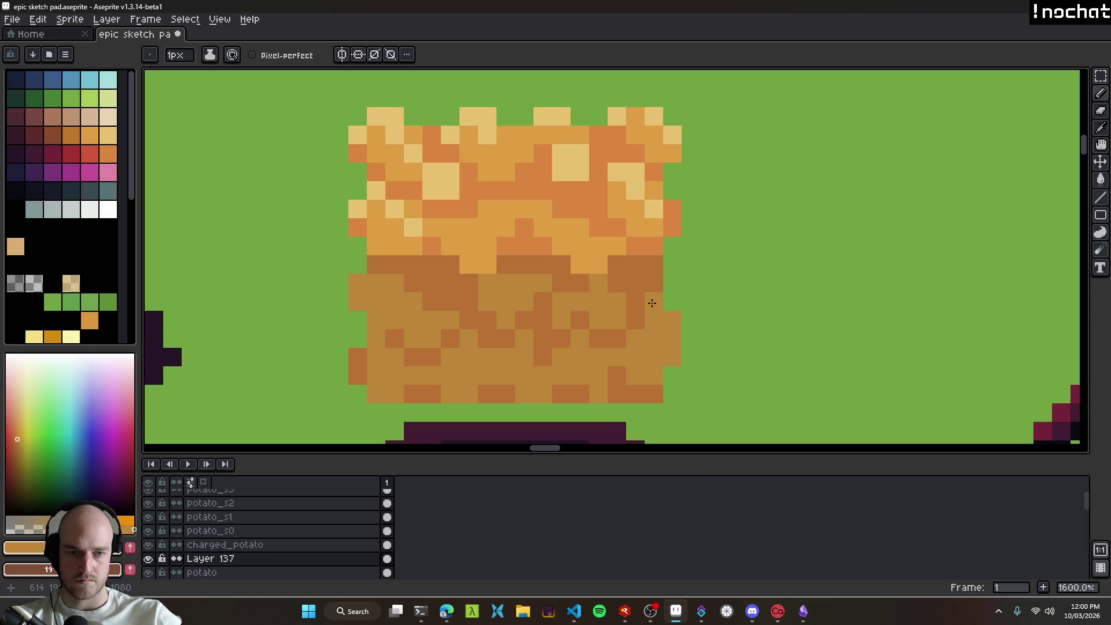
{"action": "scroll", "coordinate": [648, 315], "scroll_direction": "down", "scroll_amount": 3}
{"action": "scroll", "coordinate": [677, 350], "scroll_direction": "up", "scroll_amount": 2}
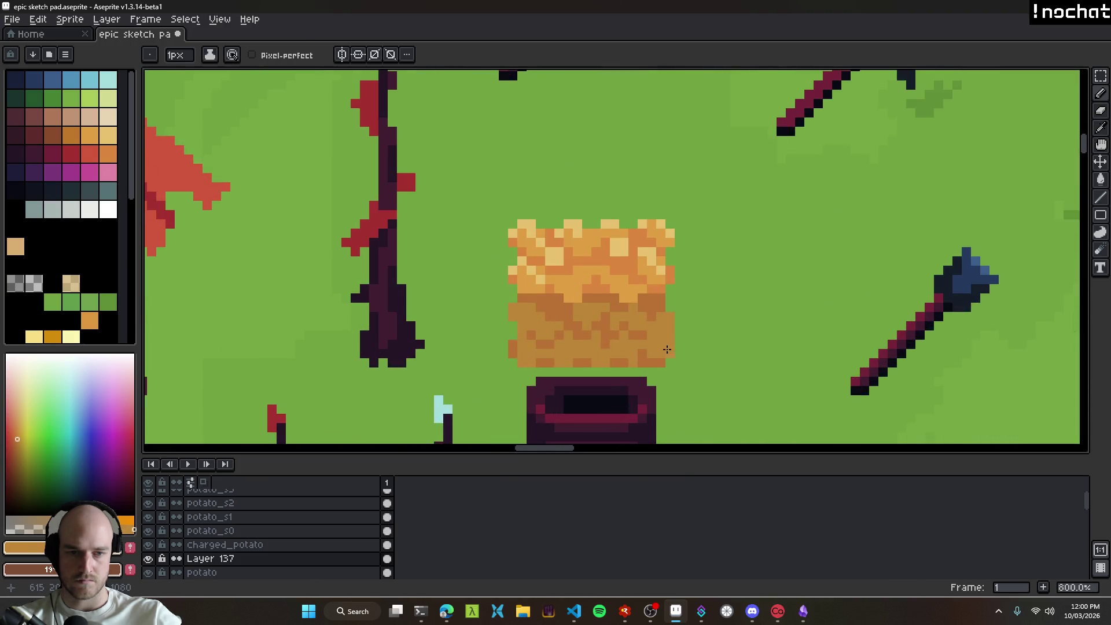
{"action": "key", "text": "e"}
{"action": "scroll", "coordinate": [680, 354], "scroll_direction": "down", "scroll_amount": 5}
{"action": "scroll", "coordinate": [695, 371], "scroll_direction": "up", "scroll_amount": 2}
{"action": "key", "text": "v"}
{"action": "key", "text": "b"}
{"action": "scroll", "coordinate": [695, 370], "scroll_direction": "up", "scroll_amount": 4}
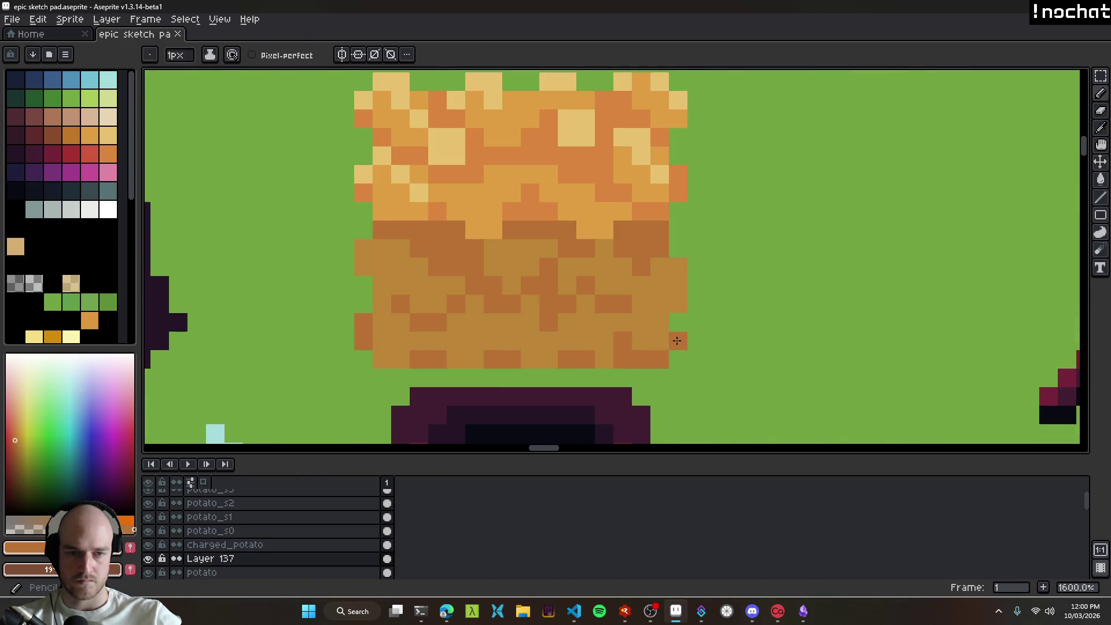
{"action": "scroll", "coordinate": [656, 370], "scroll_direction": "down", "scroll_amount": 6}
{"action": "key", "text": "v"}
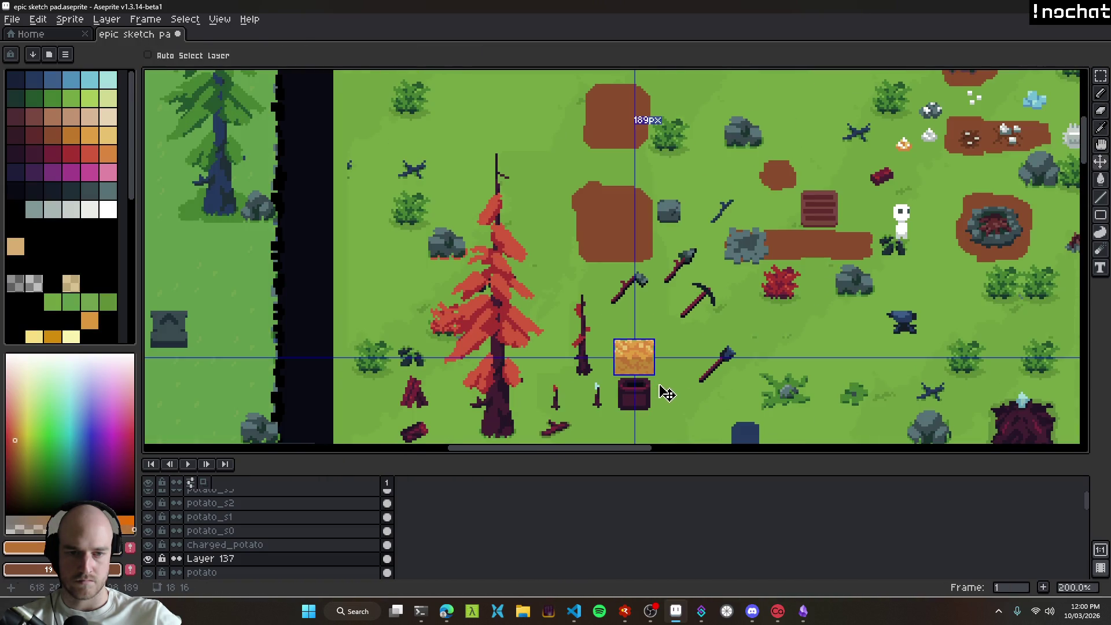
{"action": "key", "text": "b"}
{"action": "scroll", "coordinate": [636, 376], "scroll_direction": "up", "scroll_amount": 4}
{"action": "scroll", "coordinate": [600, 351], "scroll_direction": "up", "scroll_amount": 2}
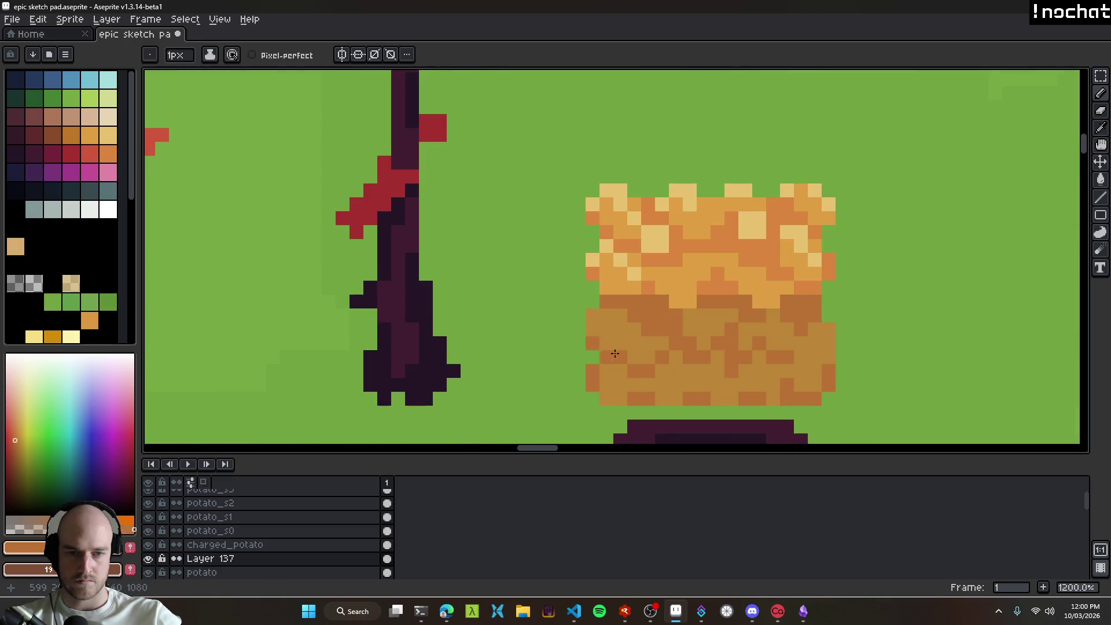
{"action": "scroll", "coordinate": [692, 387], "scroll_direction": "down", "scroll_amount": 7}
{"action": "scroll", "coordinate": [693, 386], "scroll_direction": "up", "scroll_amount": 8}
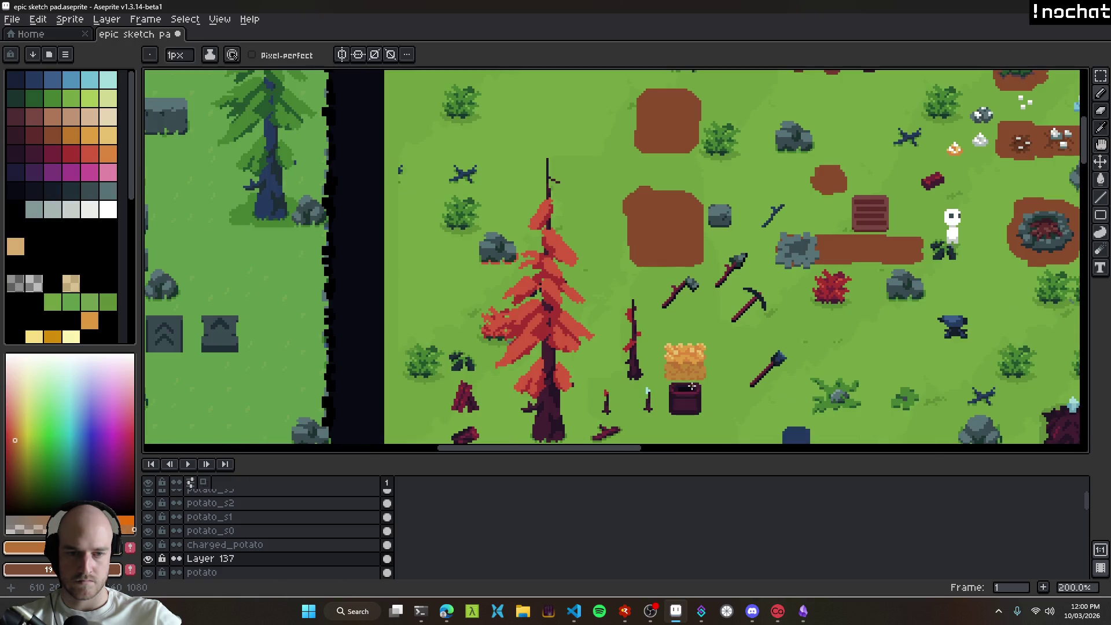
{"action": "key", "text": "e"}
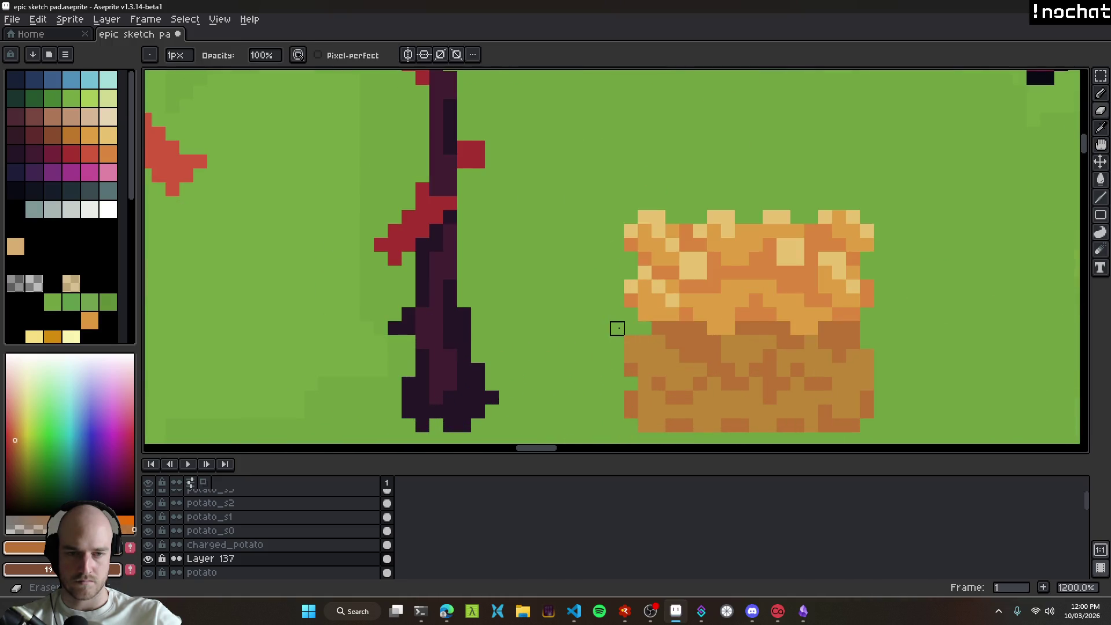
{"action": "scroll", "coordinate": [615, 325], "scroll_direction": "down", "scroll_amount": 7}
{"action": "scroll", "coordinate": [640, 334], "scroll_direction": "up", "scroll_amount": 5}
{"action": "key", "text": "ctrl+z"}
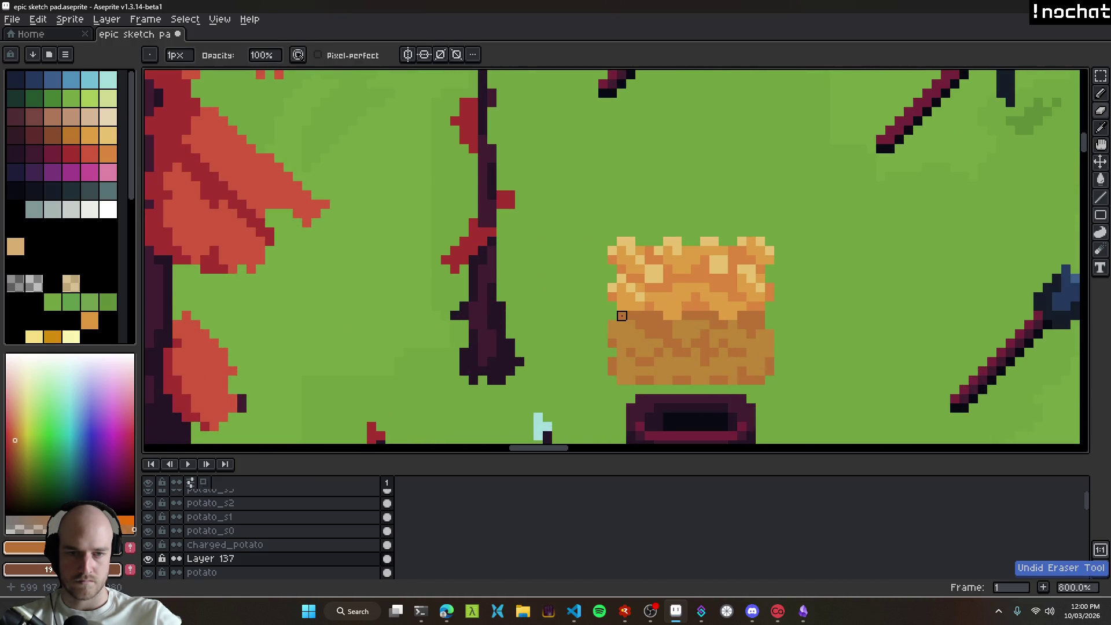
{"action": "scroll", "coordinate": [622, 315], "scroll_direction": "down", "scroll_amount": 5}
{"action": "scroll", "coordinate": [680, 345], "scroll_direction": "up", "scroll_amount": 6}
{"action": "left_click", "coordinate": [608, 296], "text": "alt"}
{"action": "key", "text": "b"}
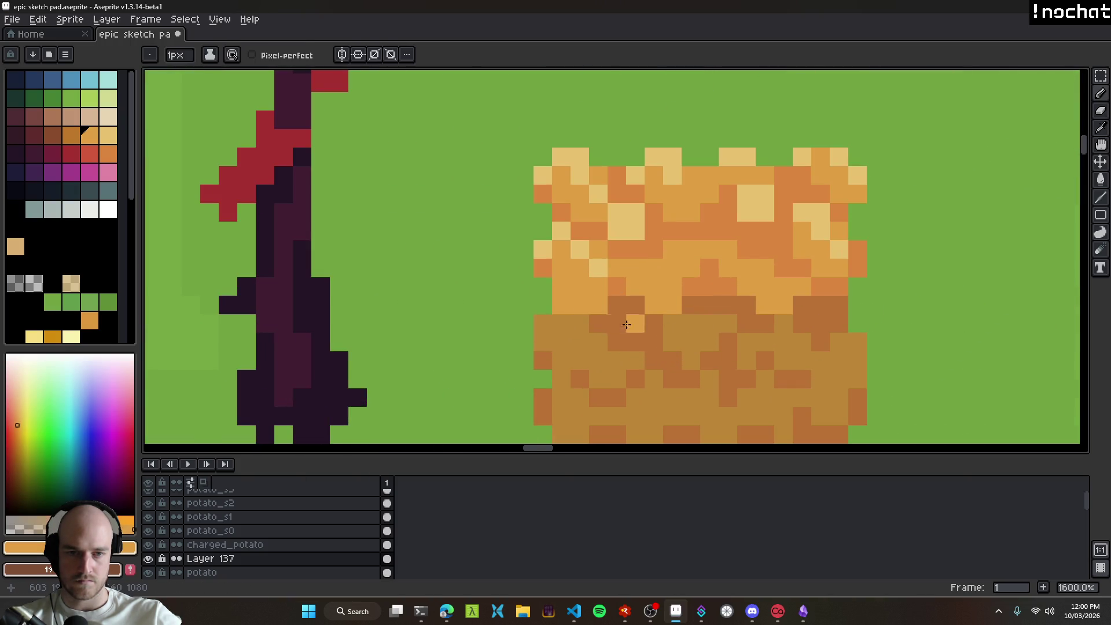
{"action": "scroll", "coordinate": [625, 322], "scroll_direction": "down", "scroll_amount": 6}
{"action": "key", "text": "ctrl+z"}
{"action": "scroll", "coordinate": [605, 311], "scroll_direction": "up", "scroll_amount": 6}
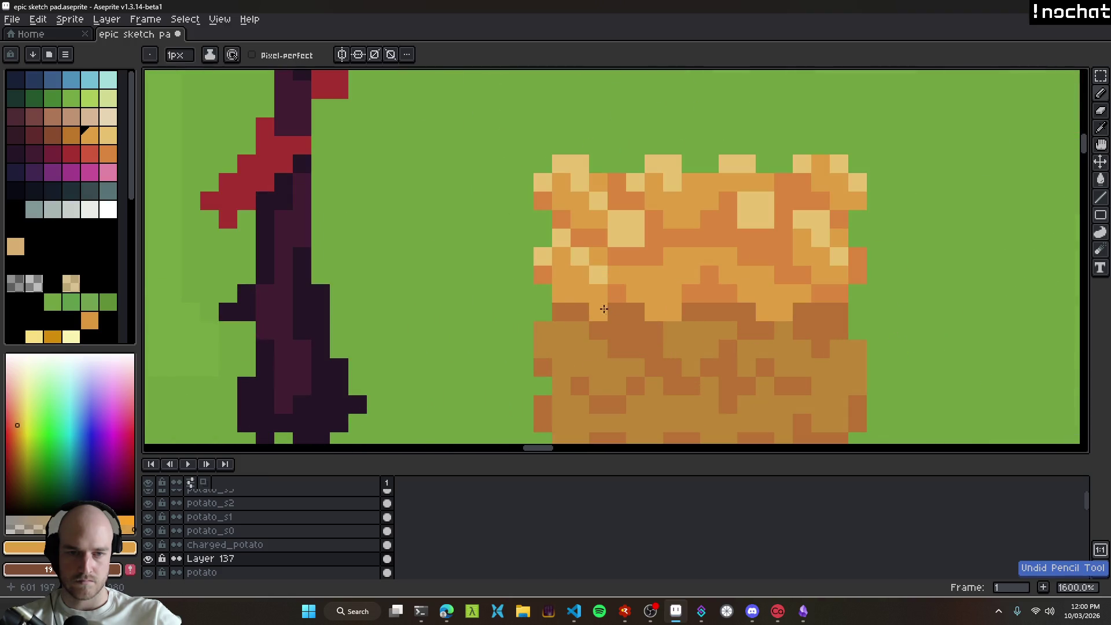
{"action": "scroll", "coordinate": [712, 374], "scroll_direction": "down", "scroll_amount": 8}
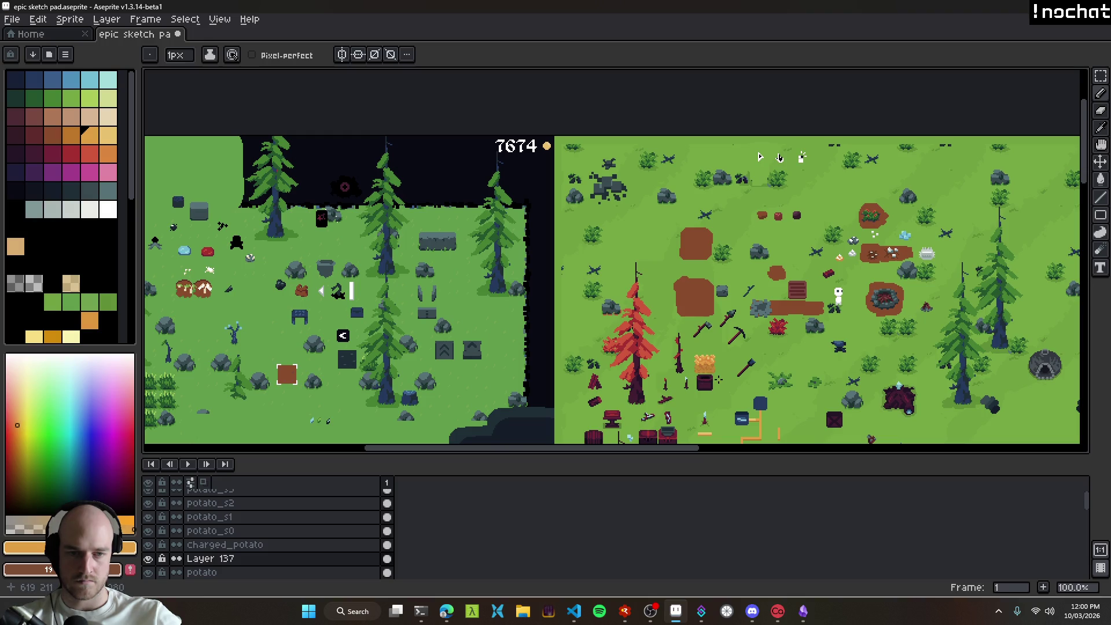
{"action": "scroll", "coordinate": [718, 378], "scroll_direction": "up", "scroll_amount": 8}
Step: Flood-fill three potato patches with a darker orange sampled from the potato
{"action": "left_click", "coordinate": [692, 288], "text": "alt"}
{"action": "key", "text": "g"}
{"action": "left_click", "coordinate": [684, 268]}
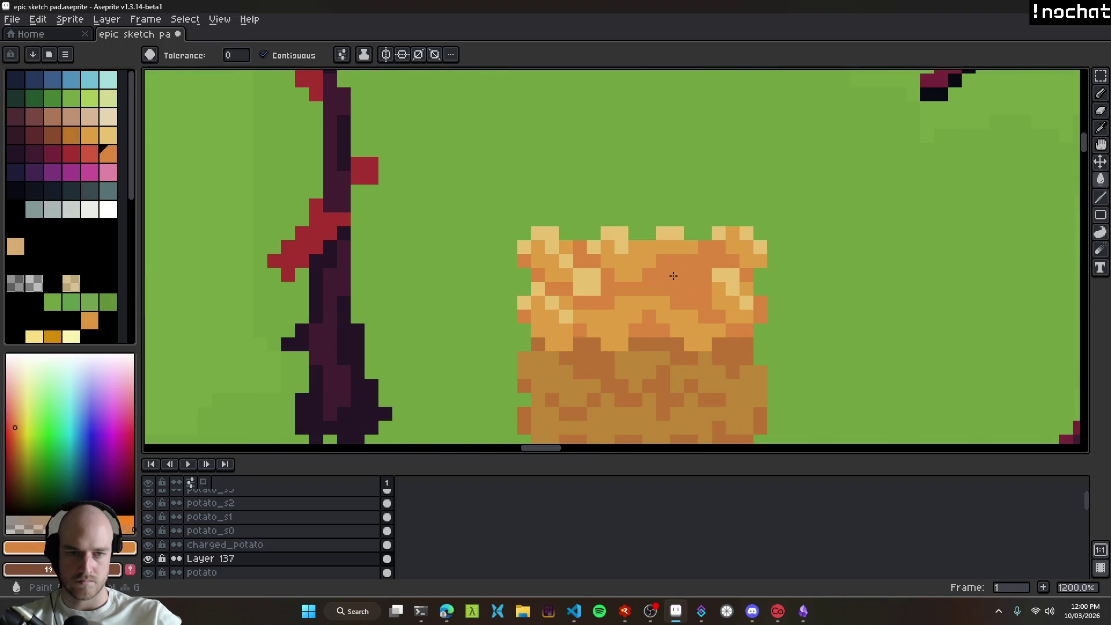
{"action": "left_click", "coordinate": [594, 290]}
{"action": "left_click", "coordinate": [580, 275]}
{"action": "scroll", "coordinate": [666, 310], "scroll_direction": "down", "scroll_amount": 8}
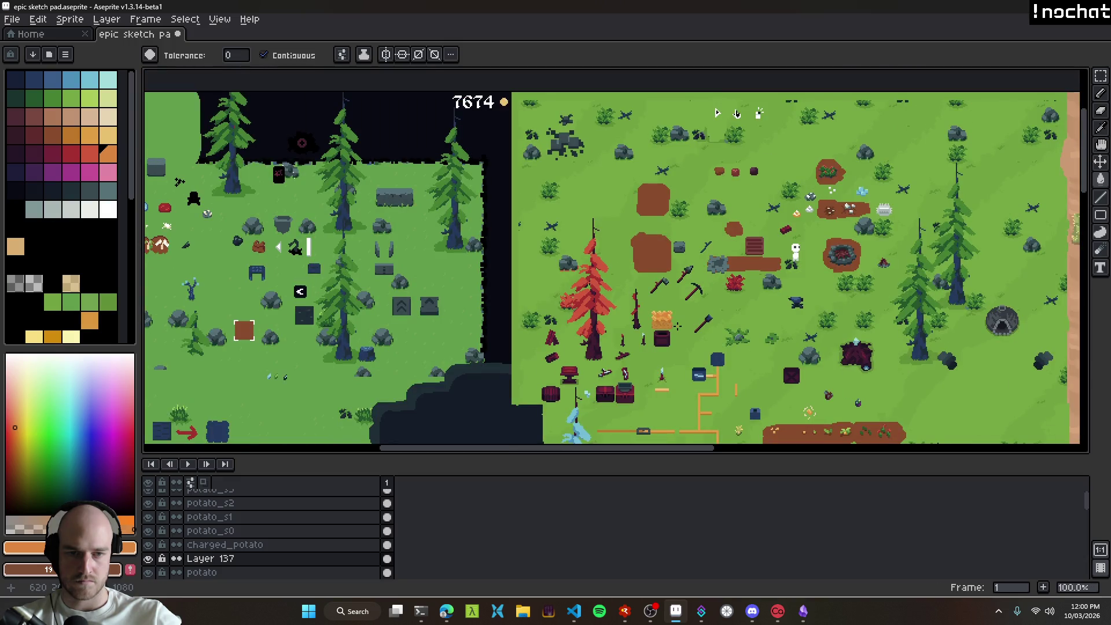
{"action": "scroll", "coordinate": [665, 319], "scroll_direction": "up", "scroll_amount": 9}
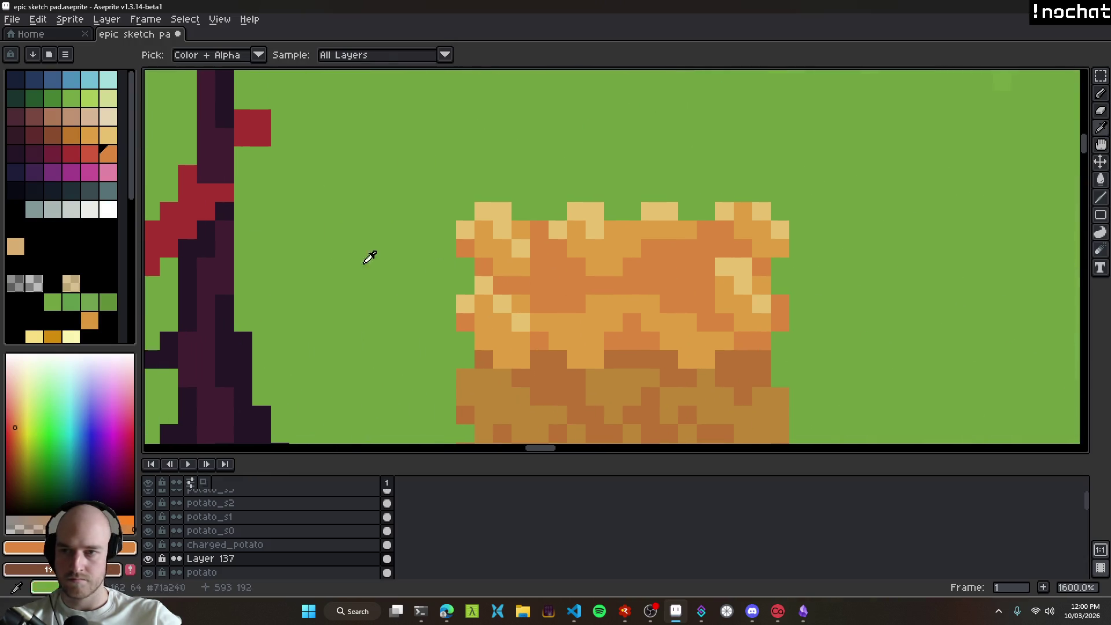
Step: Paint two red eyes on the potato with a 2px pencil
{"action": "left_click", "coordinate": [90, 139]}
{"action": "key", "text": "b"}
{"action": "left_click", "coordinate": [295, 248]}
{"action": "key", "text": "ctrl+z"}
{"action": "left_click", "coordinate": [90, 153]}
{"action": "key", "text": "plus"}
{"action": "left_click", "coordinate": [551, 283]}
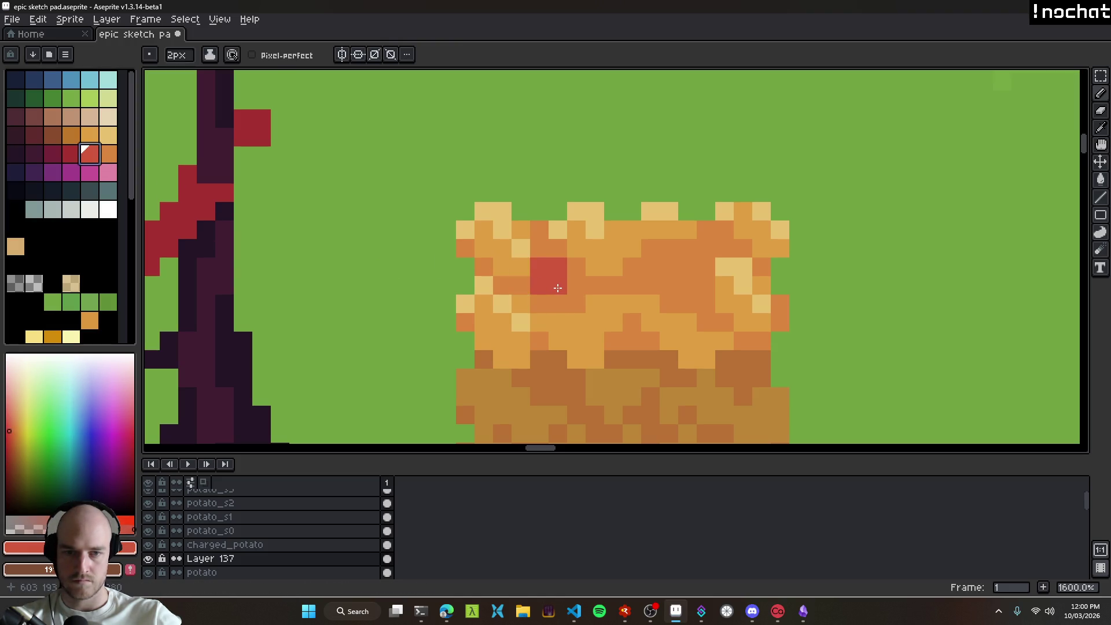
{"action": "left_click", "coordinate": [696, 278]}
{"action": "left_click", "coordinate": [680, 331]}
Step: Shade the potato's right eye dark red with a 1px brush
{"action": "scroll", "coordinate": [706, 374], "scroll_direction": "down", "scroll_amount": 9}
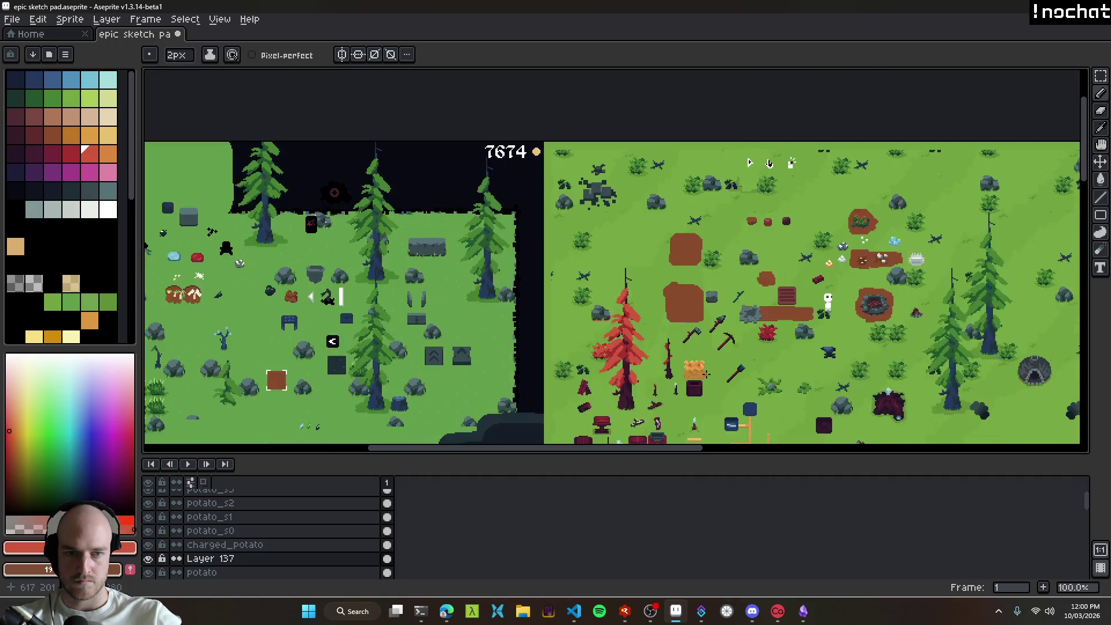
{"action": "scroll", "coordinate": [713, 375], "scroll_direction": "up", "scroll_amount": 9}
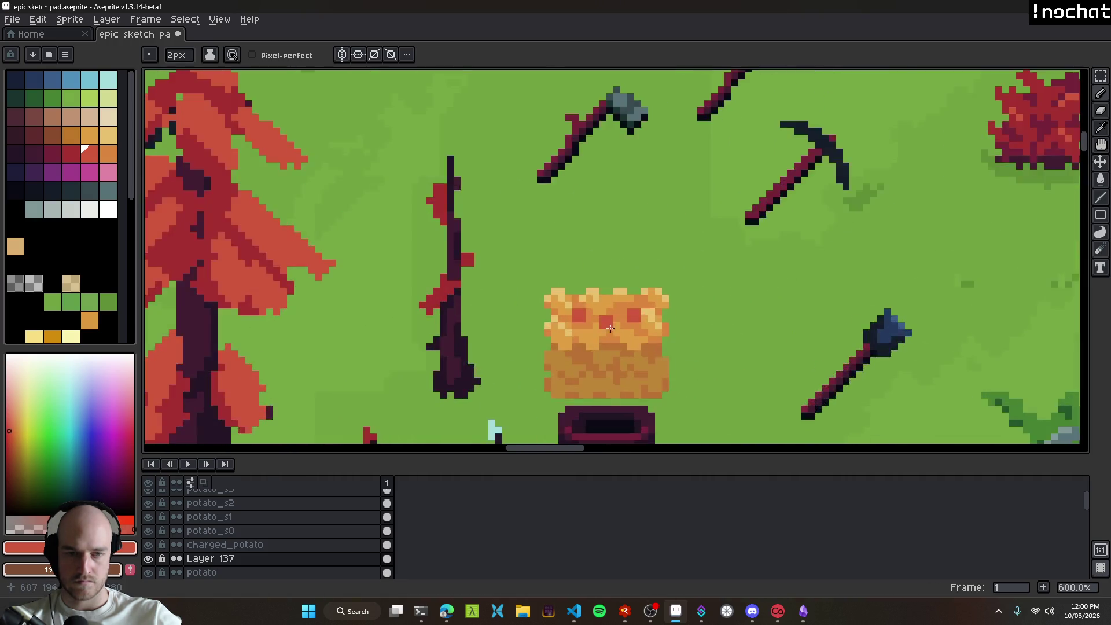
{"action": "key", "text": "alt"}
{"action": "left_click", "coordinate": [72, 154]}
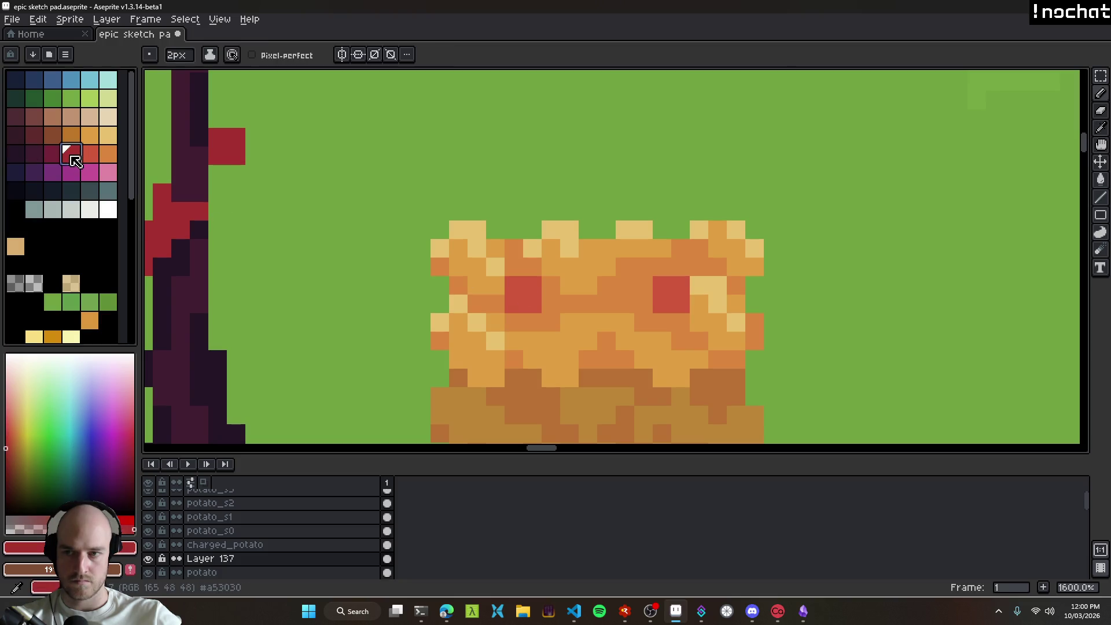
{"action": "key", "text": "minus"}
{"action": "left_click_drag", "start_coordinate": [680, 287], "coordinate": [661, 287]}
Step: Recolour the left eye's upper-left pixel with the eye's red
{"action": "scroll", "coordinate": [726, 364], "scroll_direction": "down", "scroll_amount": 9}
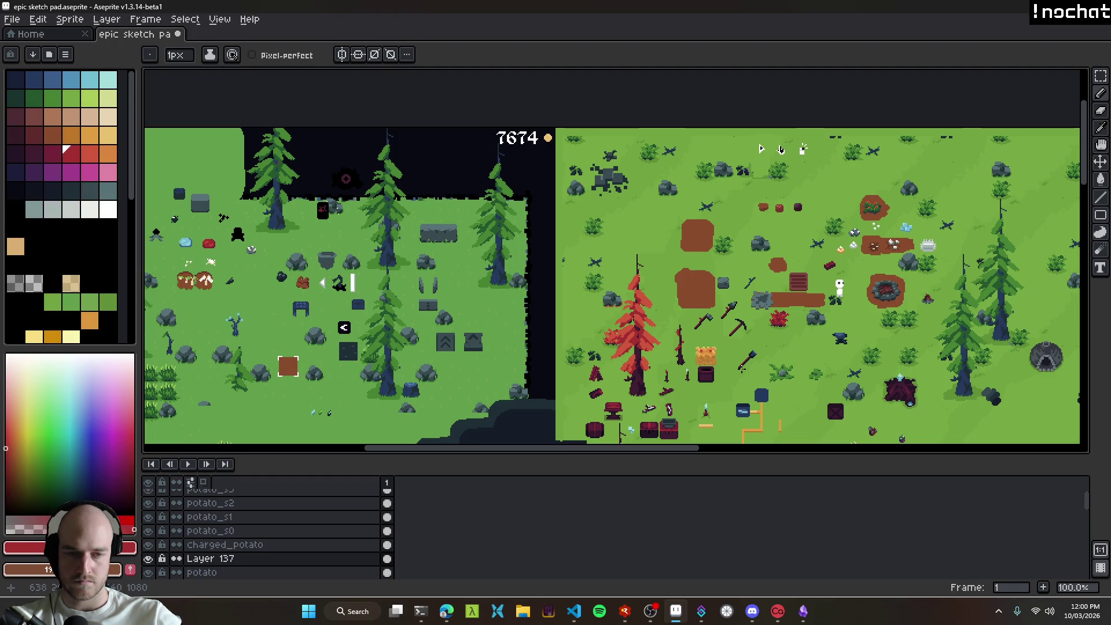
{"action": "scroll", "coordinate": [706, 353], "scroll_direction": "up", "scroll_amount": 9}
{"action": "left_click", "coordinate": [483, 177], "text": "alt"}
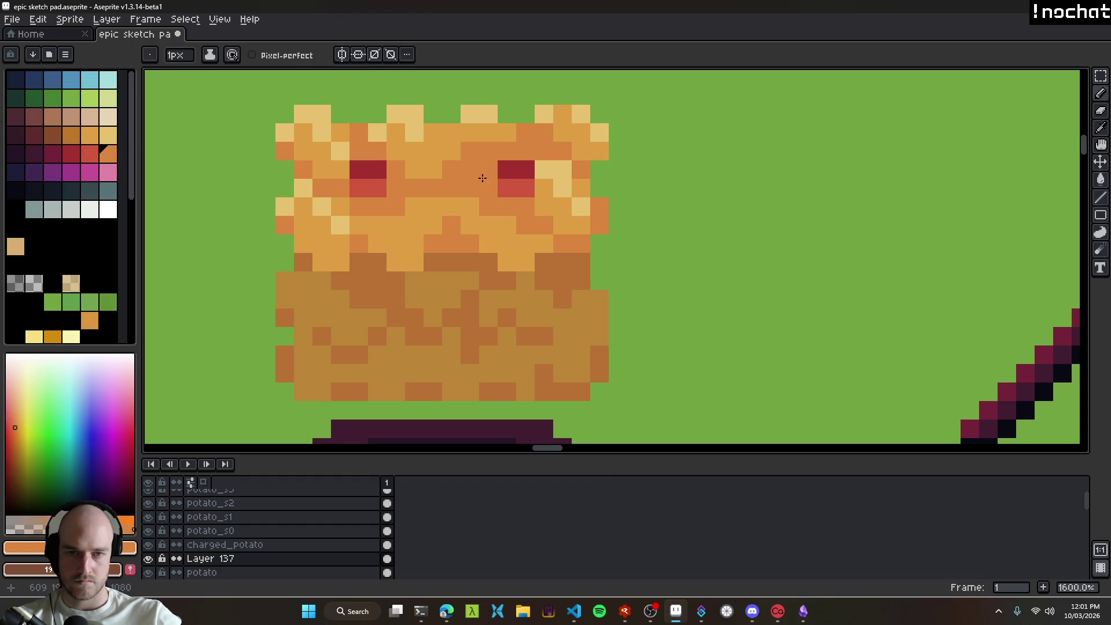
{"action": "left_click", "coordinate": [516, 184], "text": "alt"}
{"action": "left_click", "coordinate": [365, 171]}
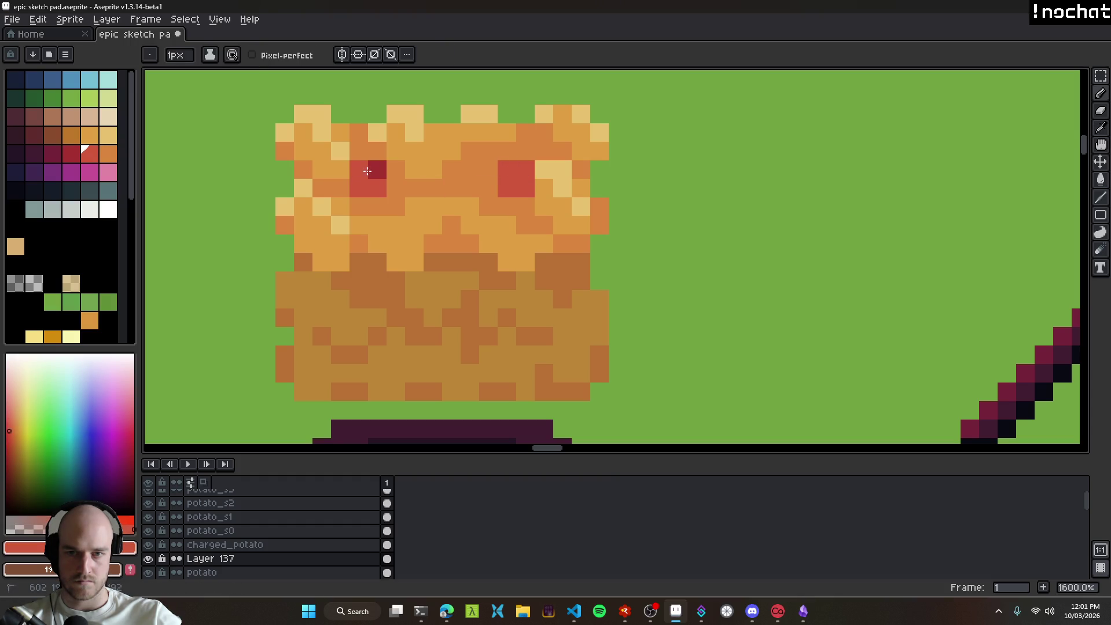
{"action": "scroll", "coordinate": [428, 270], "scroll_direction": "down", "scroll_amount": 10}
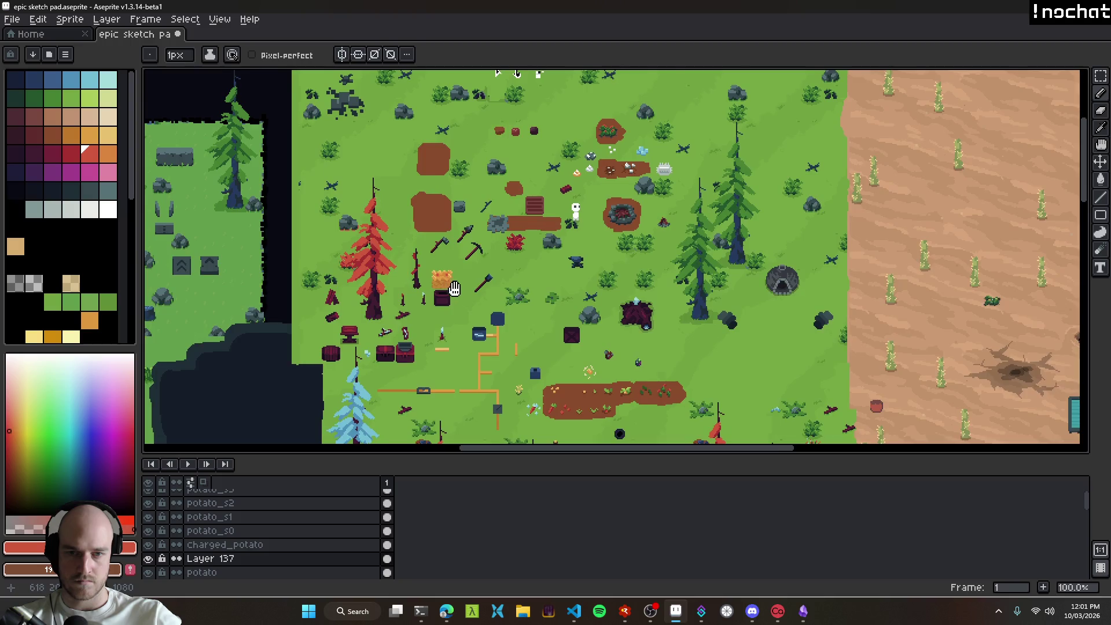
Step: Save the sketch pad file
{"action": "scroll", "coordinate": [631, 318], "scroll_direction": "up", "scroll_amount": 1}
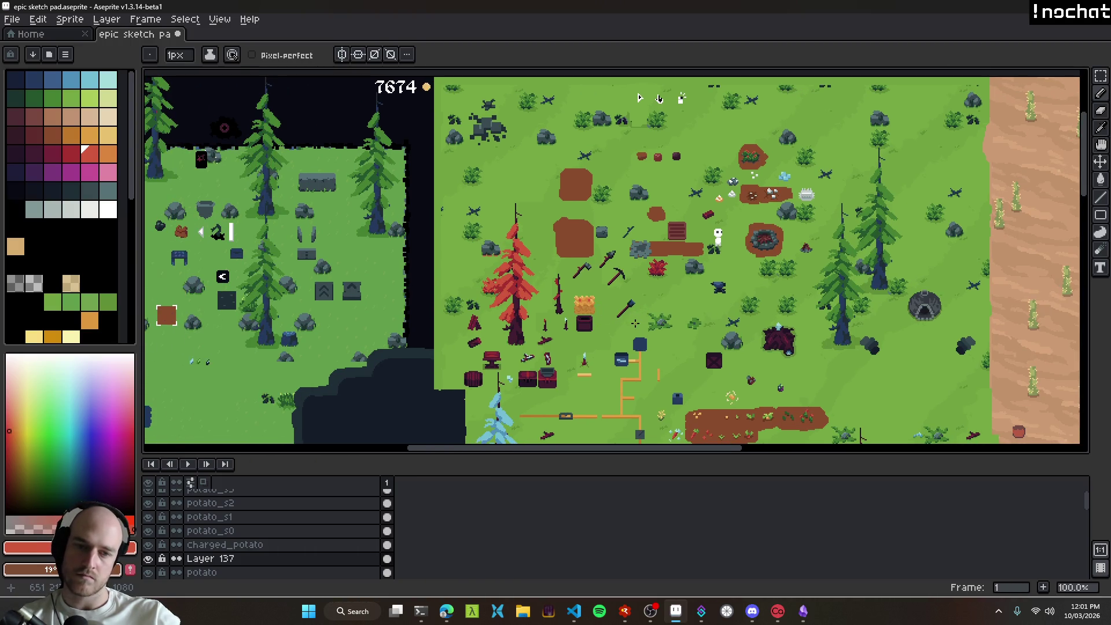
{"action": "mouse_move", "coordinate": [631, 328]}
{"action": "left_mouse_down"}
{"action": "mouse_move", "coordinate": [521, 228]}
{"action": "mouse_move", "coordinate": [556, 294]}
{"action": "left_mouse_up"}
{"action": "key", "text": "ctrl+s"}
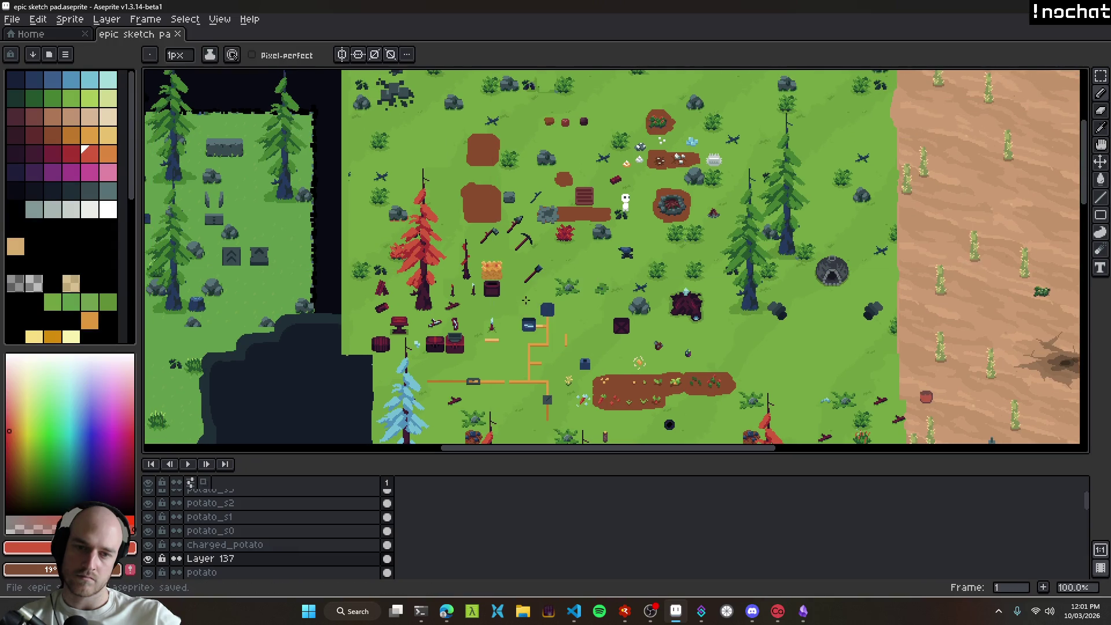
Step: Move the potato sprite right beside the dark stones and sample its body orange
{"action": "key", "text": "v"}
{"action": "scroll", "coordinate": [514, 285], "scroll_direction": "up", "scroll_amount": 1}
{"action": "mouse_move", "coordinate": [481, 278]}
{"action": "left_mouse_down"}
{"action": "mouse_move", "coordinate": [499, 260]}
{"action": "mouse_move", "coordinate": [774, 328]}
{"action": "mouse_move", "coordinate": [608, 307]}
{"action": "left_mouse_up"}
{"action": "scroll", "coordinate": [539, 279], "scroll_direction": "down", "scroll_amount": 1}
{"action": "scroll", "coordinate": [794, 335], "scroll_direction": "up", "scroll_amount": 3}
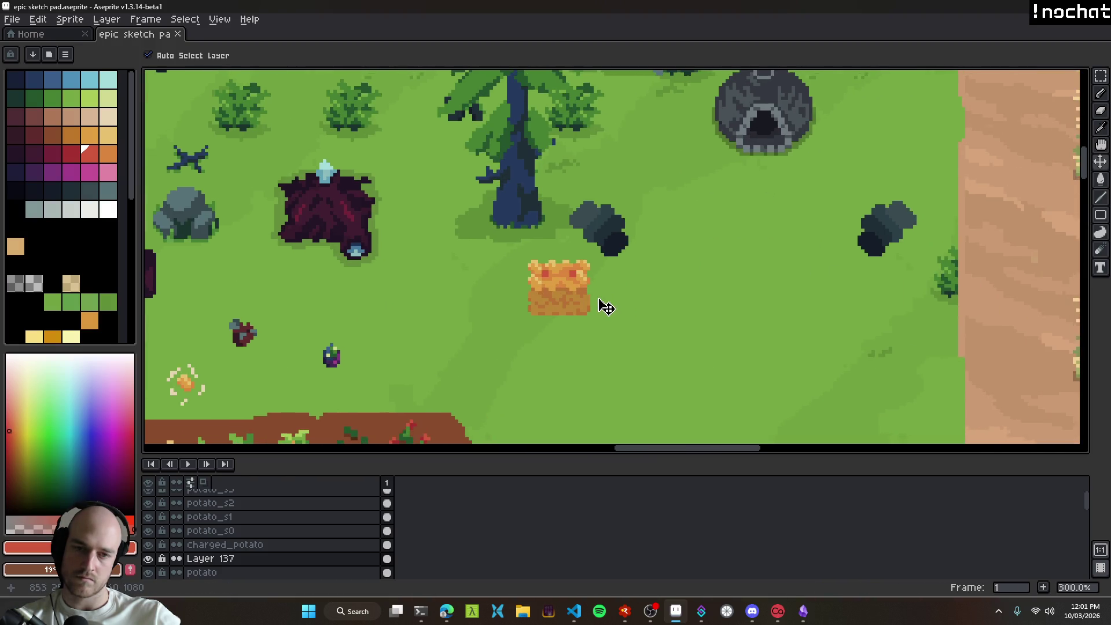
{"action": "scroll", "coordinate": [563, 313], "scroll_direction": "up", "scroll_amount": 9}
{"action": "left_click", "coordinate": [563, 313], "text": "alt"}
Step: Paint over both red eyes with the potato's body orange
{"action": "key", "text": "b"}
{"action": "left_click_drag", "start_coordinate": [493, 252], "coordinate": [493, 280]}
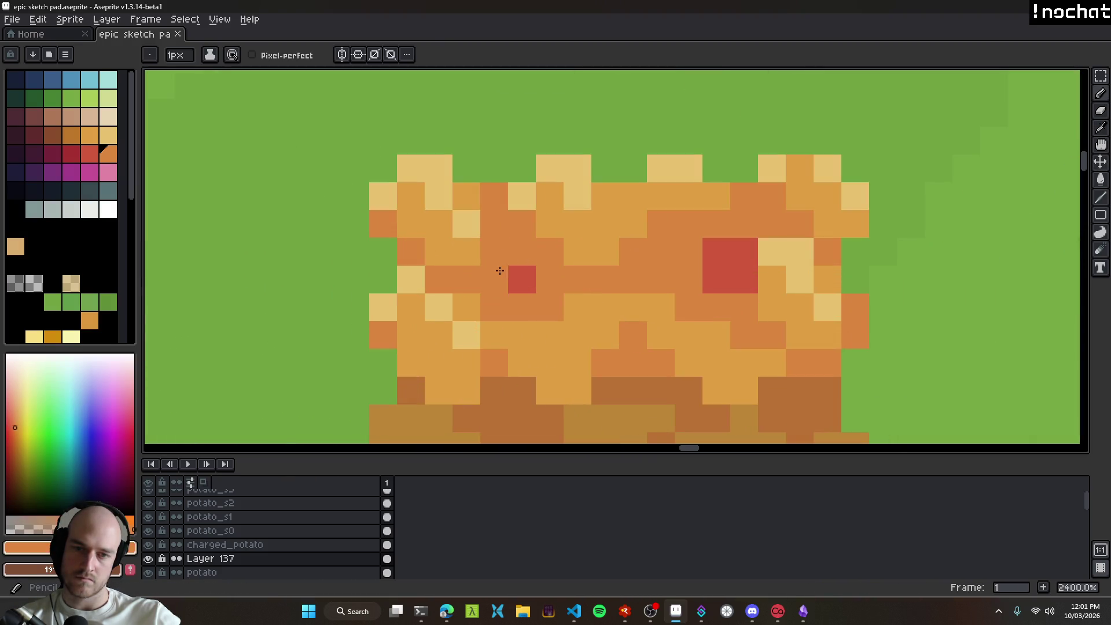
{"action": "left_click", "coordinate": [521, 280]}
{"action": "left_click", "coordinate": [728, 275]}
{"action": "left_click_drag", "start_coordinate": [727, 275], "coordinate": [724, 280]}
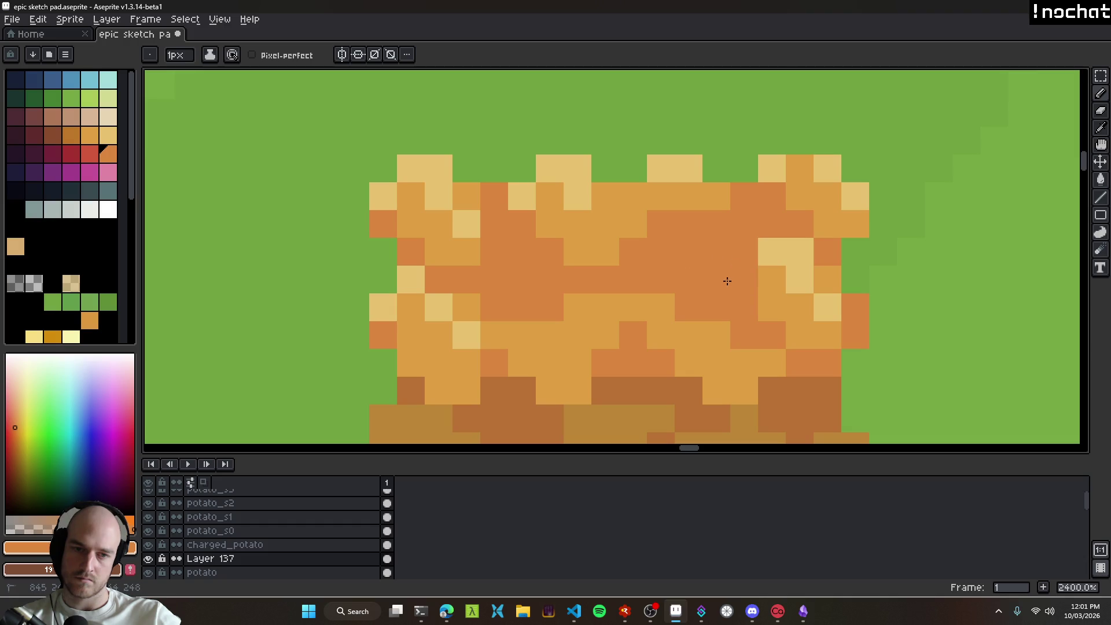
Step: Pick a red-orange from the spectrum and draw a horizontal band across the potato
{"action": "left_click", "coordinate": [15, 429]}
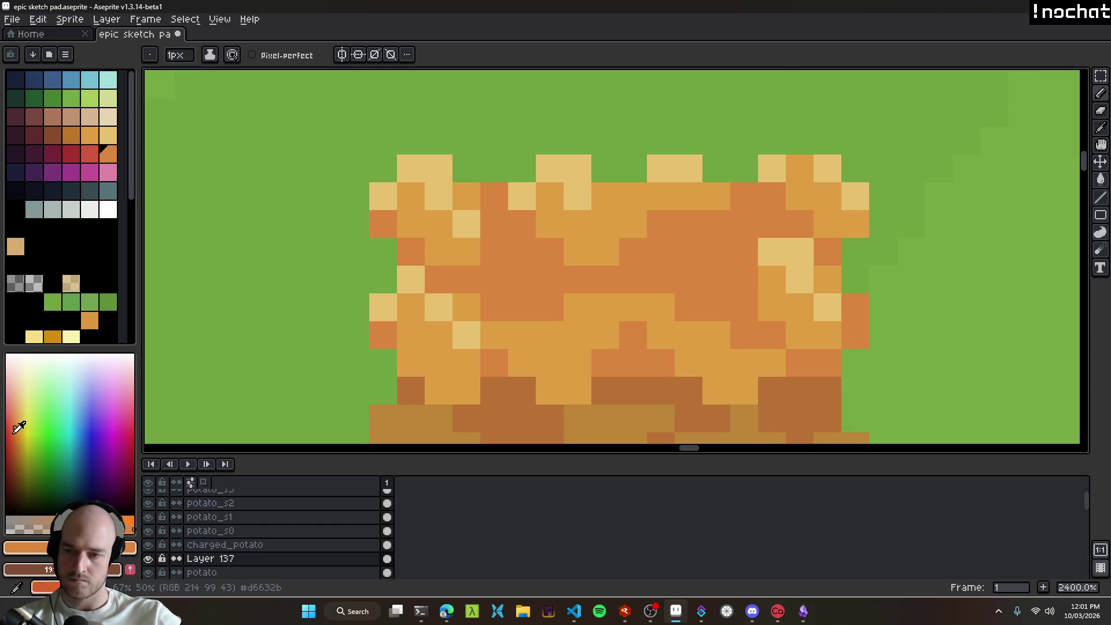
{"action": "left_click", "coordinate": [18, 428]}
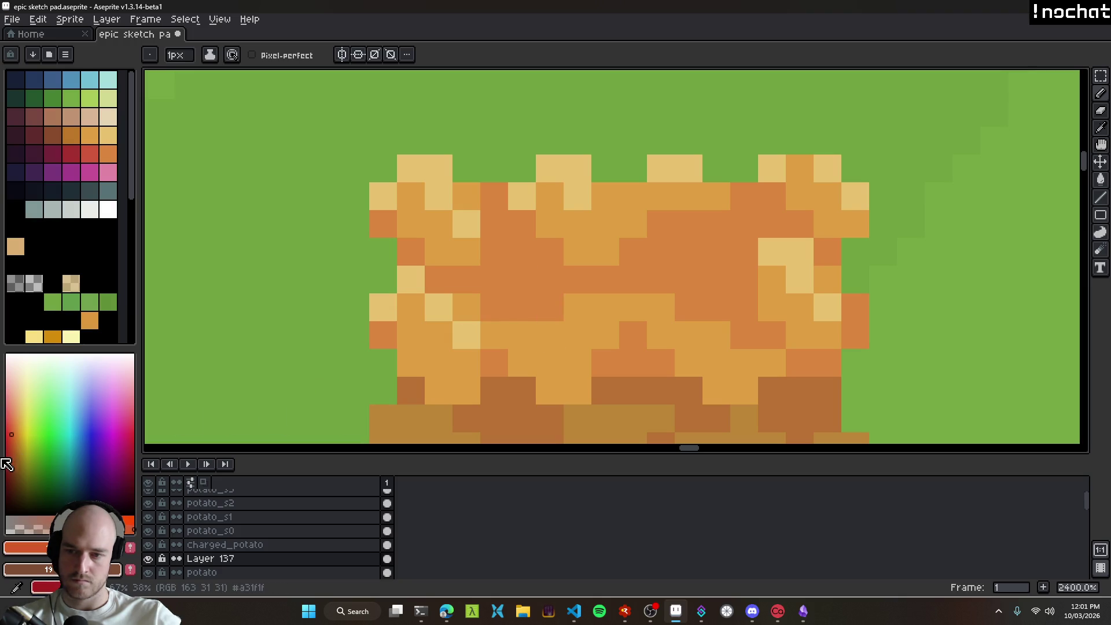
{"action": "mouse_move", "coordinate": [493, 278]}
{"action": "left_mouse_down"}
{"action": "mouse_move", "coordinate": [518, 255]}
{"action": "mouse_move", "coordinate": [493, 250]}
{"action": "left_mouse_up"}
{"action": "mouse_move", "coordinate": [728, 271]}
{"action": "left_mouse_down"}
{"action": "mouse_move", "coordinate": [721, 254]}
{"action": "mouse_move", "coordinate": [692, 275]}
{"action": "mouse_move", "coordinate": [637, 258]}
{"action": "mouse_move", "coordinate": [557, 281]}
{"action": "mouse_move", "coordinate": [526, 302]}
{"action": "left_mouse_up"}
{"action": "scroll", "coordinate": [579, 336], "scroll_direction": "down", "scroll_amount": 9}
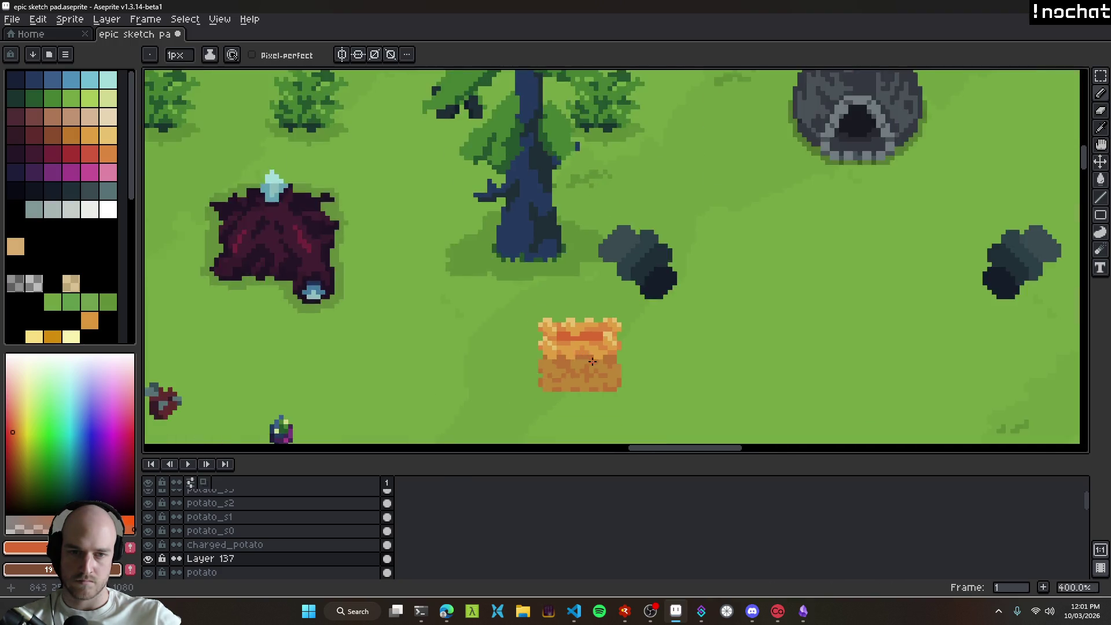
{"action": "scroll", "coordinate": [608, 369], "scroll_direction": "up", "scroll_amount": 9}
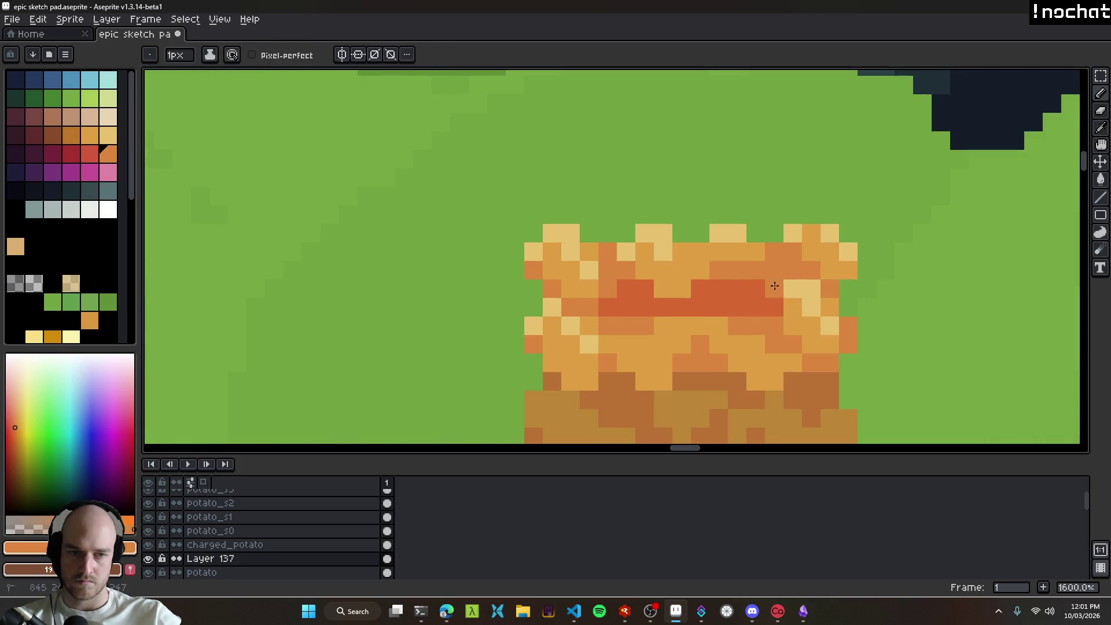
{"action": "scroll", "coordinate": [802, 283], "scroll_direction": "down", "scroll_amount": 7}
{"action": "left_click_drag", "start_coordinate": [822, 381], "coordinate": [692, 337]}
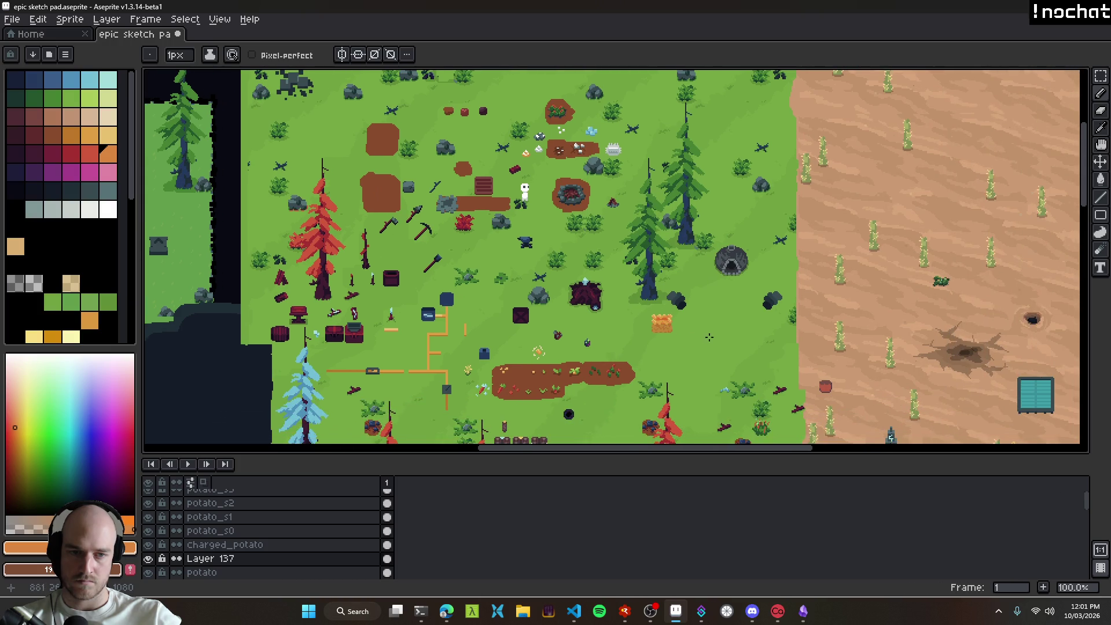
Step: Save the sketch pad file twice
{"action": "key", "text": "ctrl+s"}
{"action": "scroll", "coordinate": [681, 324], "scroll_direction": "up", "scroll_amount": 3}
{"action": "scroll", "coordinate": [681, 324], "scroll_direction": "down", "scroll_amount": 3}
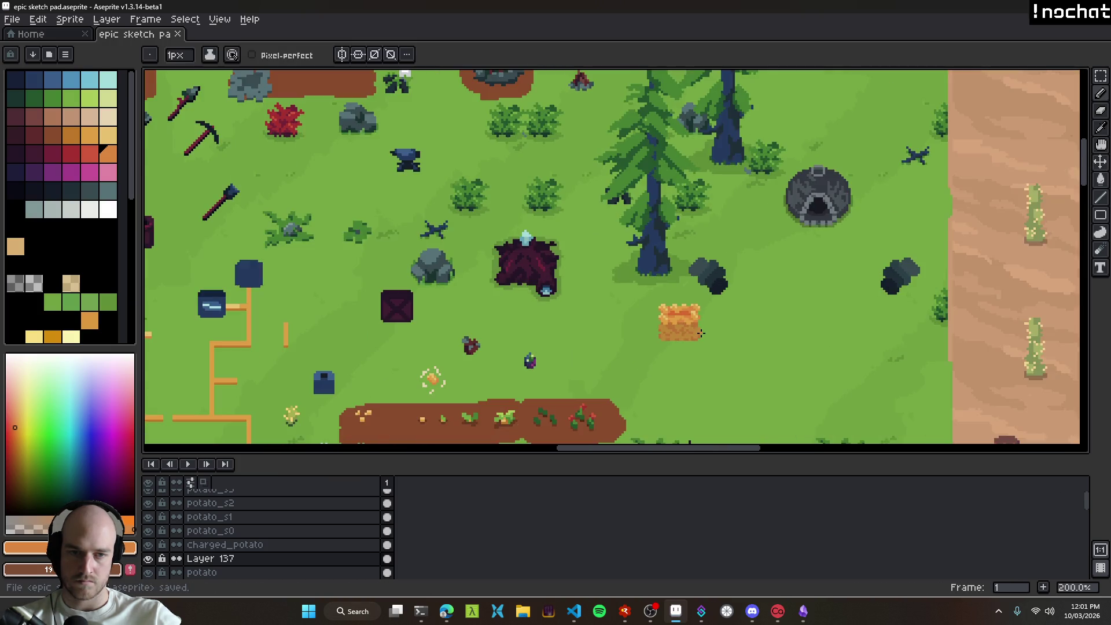
{"action": "scroll", "coordinate": [703, 334], "scroll_direction": "up", "scroll_amount": 3}
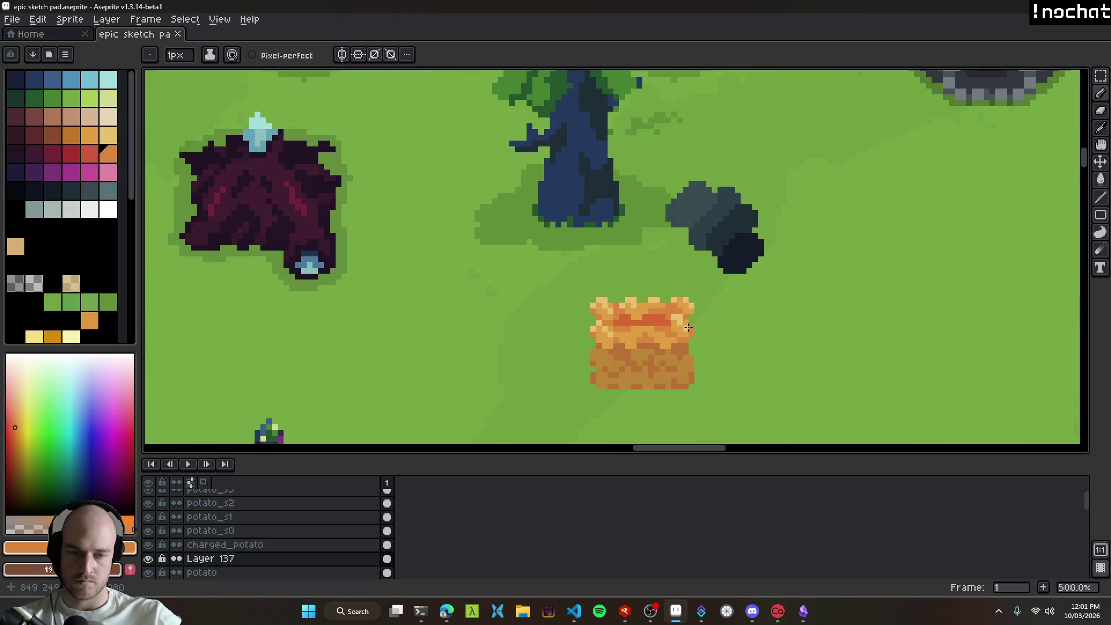
{"action": "scroll", "coordinate": [713, 366], "scroll_direction": "down", "scroll_amount": 3}
{"action": "scroll", "coordinate": [713, 365], "scroll_direction": "up", "scroll_amount": 3}
{"action": "scroll", "coordinate": [728, 313], "scroll_direction": "down", "scroll_amount": 3}
{"action": "key", "text": "ctrl+s"}
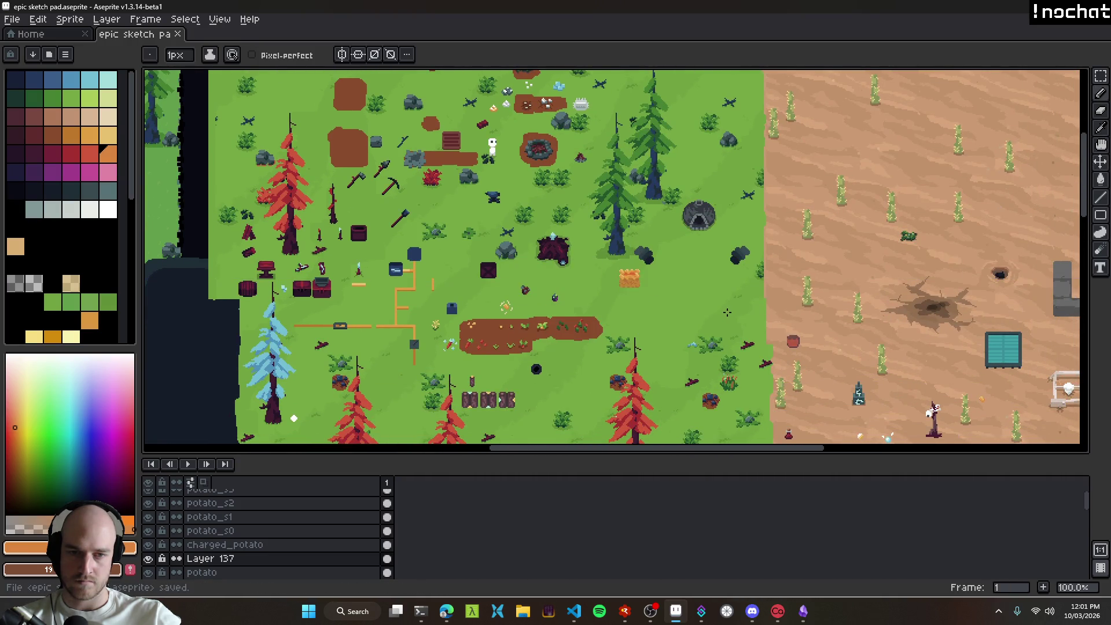
{"action": "scroll", "coordinate": [665, 307], "scroll_direction": "up", "scroll_amount": 4}
Step: Move the potato sprite left and down, undo a stray cel move, and select Layer 137
{"action": "key", "text": "ctrl"}
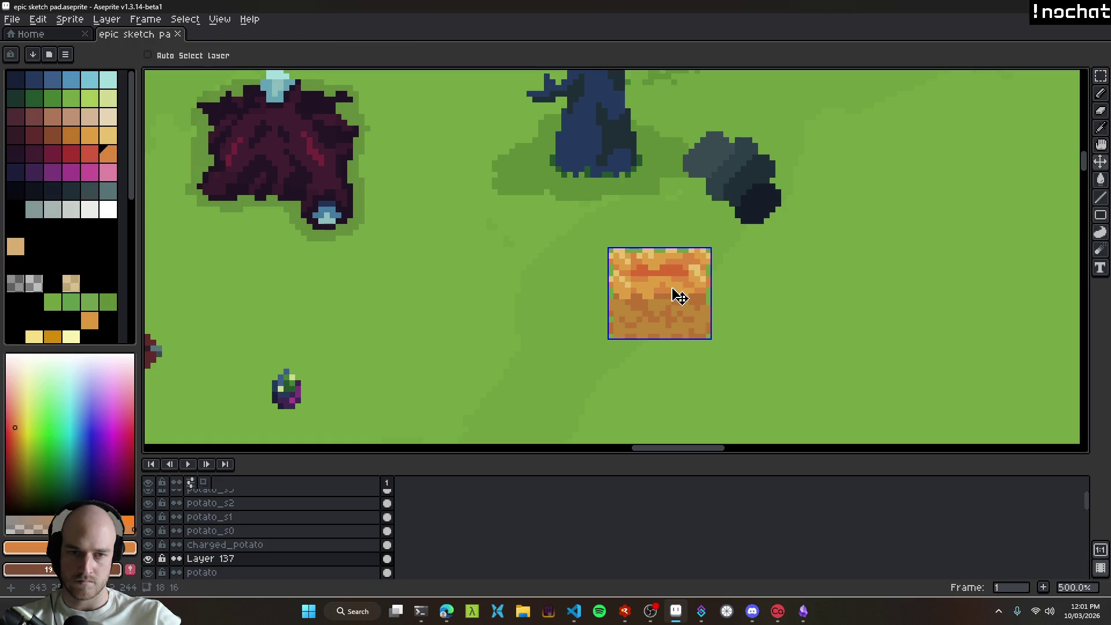
{"action": "left_click_drag", "start_coordinate": [672, 301], "coordinate": [616, 349]}
{"action": "scroll", "coordinate": [555, 297], "scroll_direction": "up", "scroll_amount": 7}
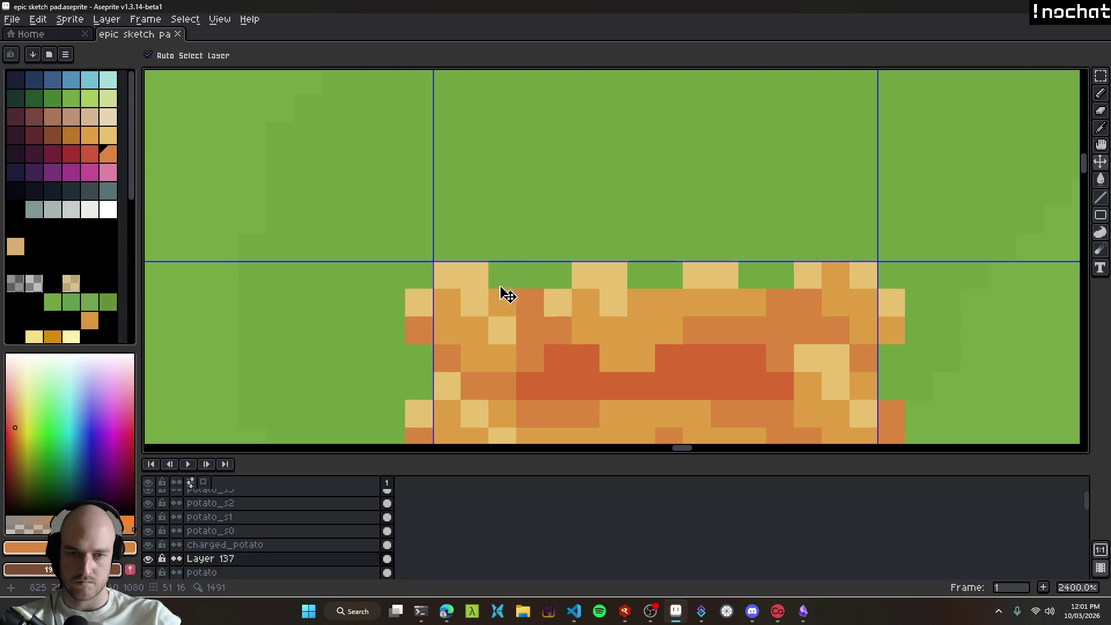
{"action": "scroll", "coordinate": [465, 279], "scroll_direction": "down", "scroll_amount": 6}
{"action": "left_click_drag", "start_coordinate": [441, 273], "coordinate": [566, 297]}
{"action": "key", "text": "ctrl+z"}
{"action": "left_click", "coordinate": [537, 307]}
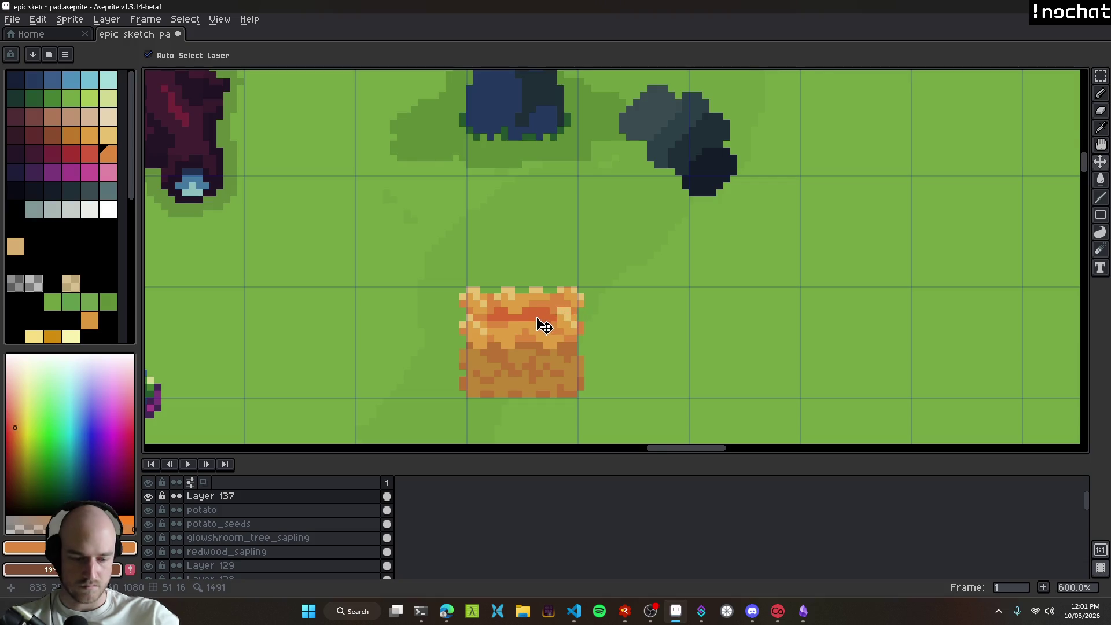
Step: Raise the potato's top rows two pixels and fill the gap row with orange
{"action": "scroll", "coordinate": [528, 317], "scroll_direction": "up", "scroll_amount": 1}
{"action": "key", "text": "m"}
{"action": "left_click_drag", "start_coordinate": [415, 262], "coordinate": [651, 300]}
{"action": "key", "text": "Up"}
{"action": "key", "text": "Up"}
{"action": "key", "text": "ctrl+d"}
{"action": "scroll", "coordinate": [480, 299], "scroll_direction": "up", "scroll_amount": 5}
{"action": "key", "text": "b"}
{"action": "left_click_drag", "start_coordinate": [391, 300], "coordinate": [805, 303]}
{"action": "scroll", "coordinate": [804, 324], "scroll_direction": "down", "scroll_amount": 8}
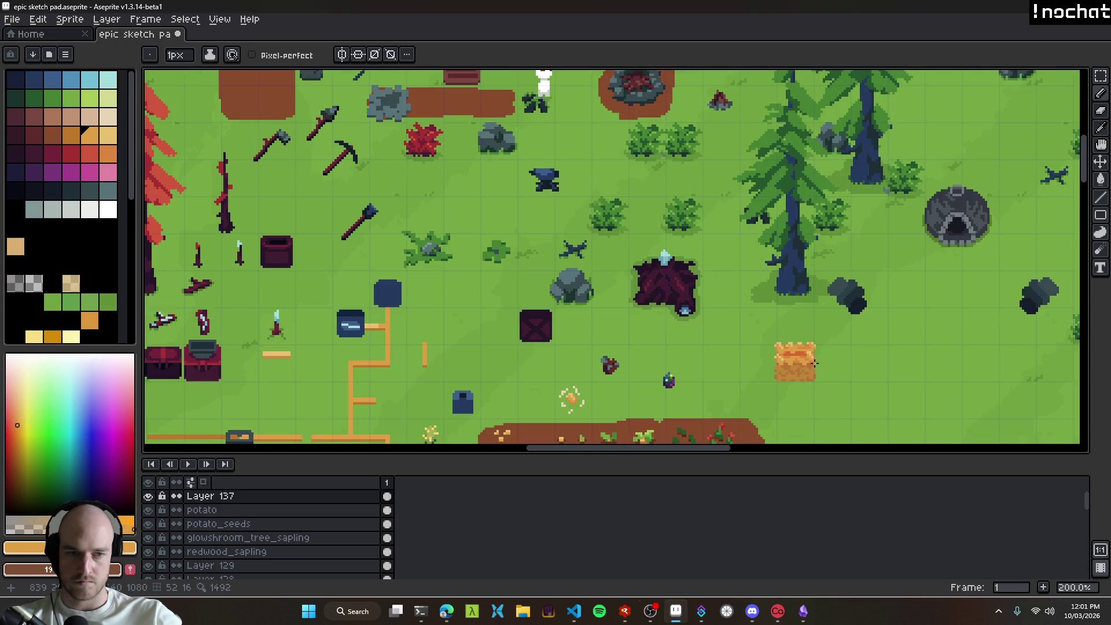
{"action": "scroll", "coordinate": [802, 335], "scroll_direction": "up", "scroll_amount": 7}
Step: Reshape the crate's red-orange band, joining and splitting its red areas
{"action": "left_click", "coordinate": [800, 339], "text": "alt"}
{"action": "left_click", "coordinate": [809, 327]}
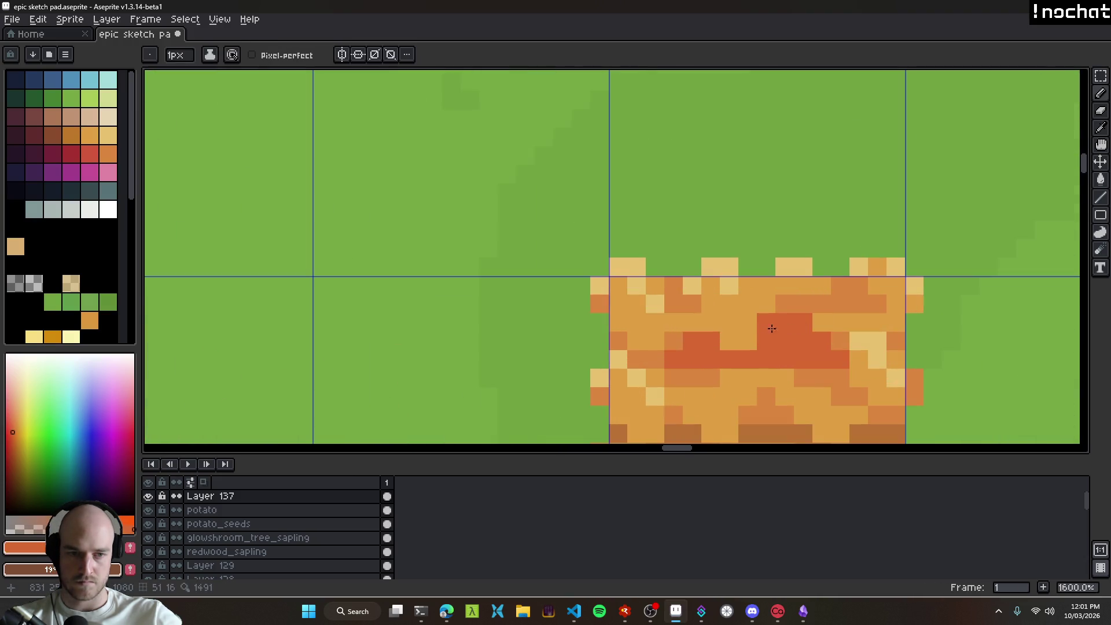
{"action": "left_click_drag", "start_coordinate": [760, 341], "coordinate": [701, 344]}
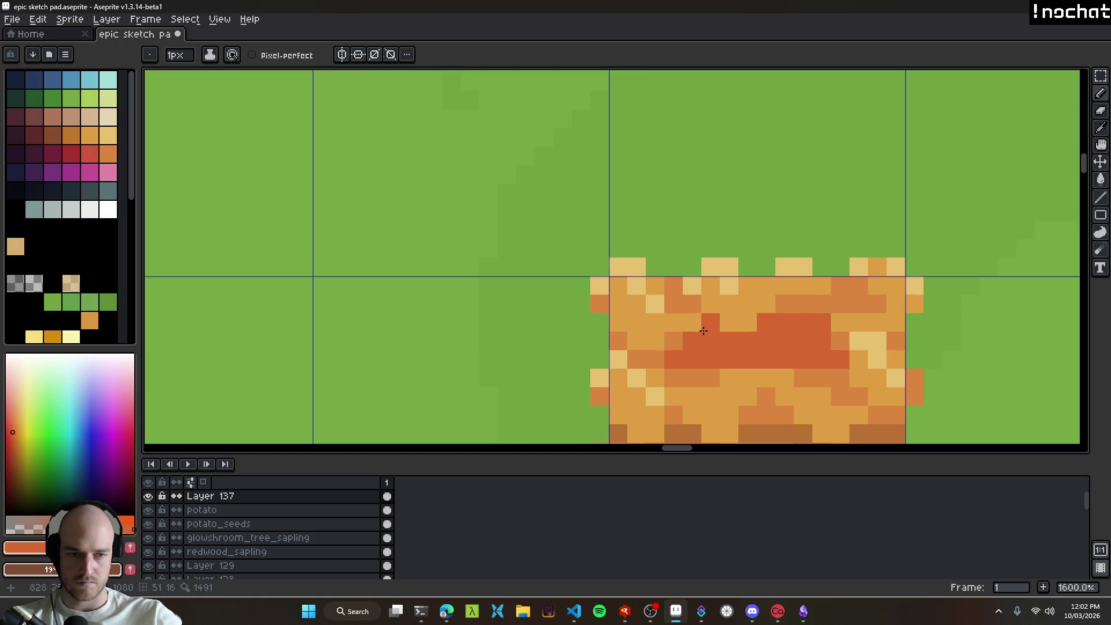
{"action": "scroll", "coordinate": [753, 371], "scroll_direction": "down", "scroll_amount": 8}
{"action": "scroll", "coordinate": [770, 359], "scroll_direction": "up", "scroll_amount": 5}
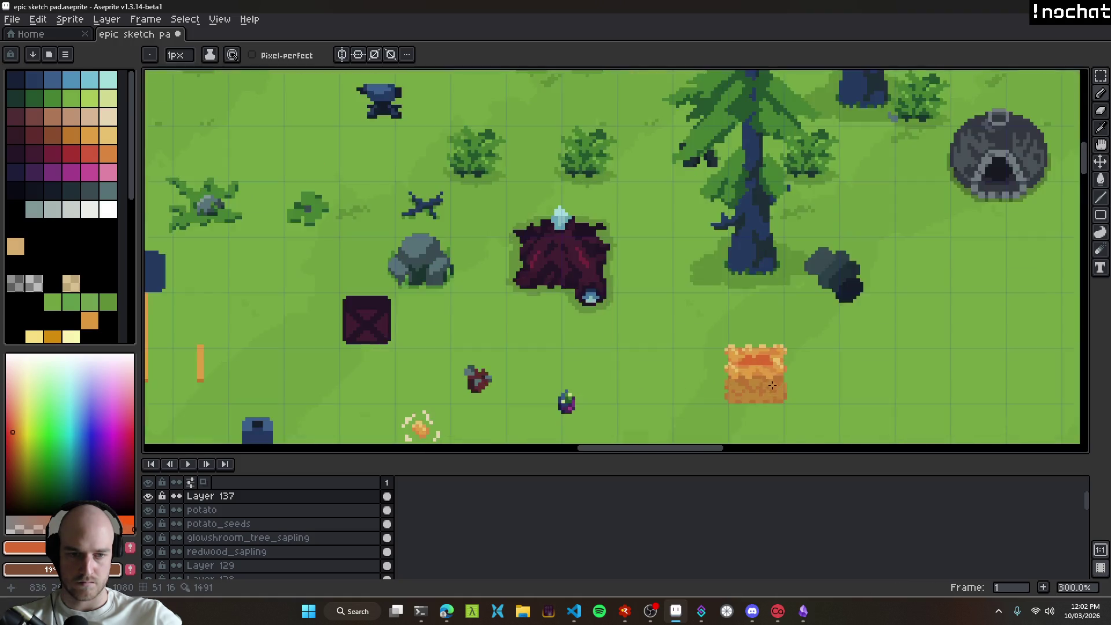
{"action": "scroll", "coordinate": [780, 355], "scroll_direction": "up", "scroll_amount": 3}
{"action": "mouse_move", "coordinate": [765, 342]}
{"action": "left_mouse_down"}
{"action": "mouse_move", "coordinate": [627, 343]}
{"action": "mouse_move", "coordinate": [685, 362]}
{"action": "left_mouse_up"}
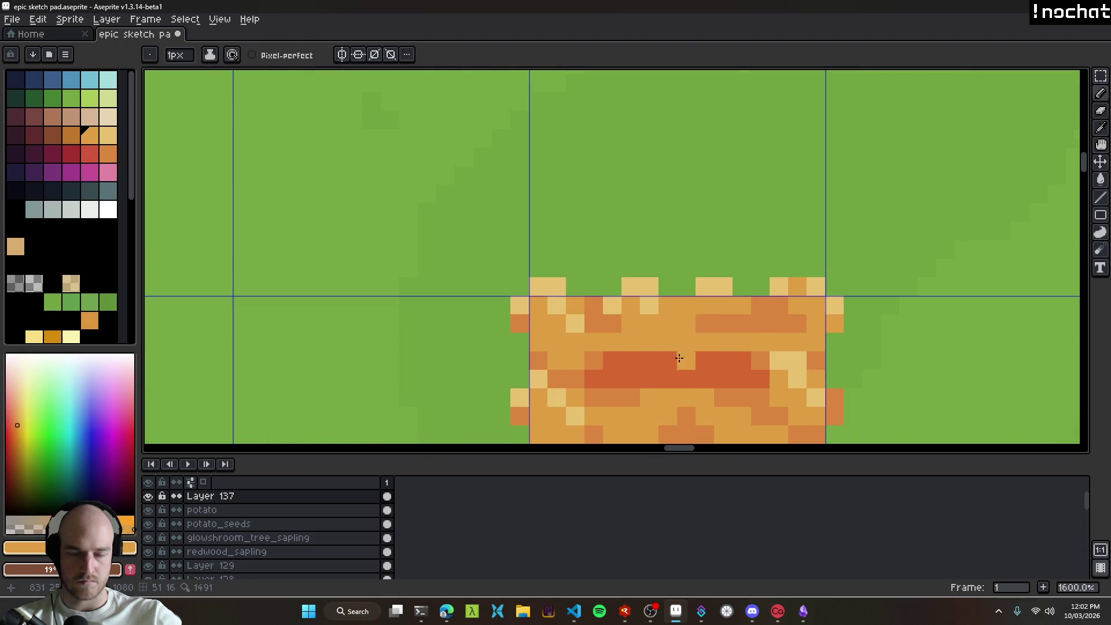
{"action": "left_click", "coordinate": [628, 343]}
{"action": "left_click", "coordinate": [737, 345]}
{"action": "left_click_drag", "start_coordinate": [737, 345], "coordinate": [721, 343]}
Step: Repaint a few crate pixels darker orange and save the sketch pad
{"action": "left_click", "coordinate": [608, 317], "text": "alt"}
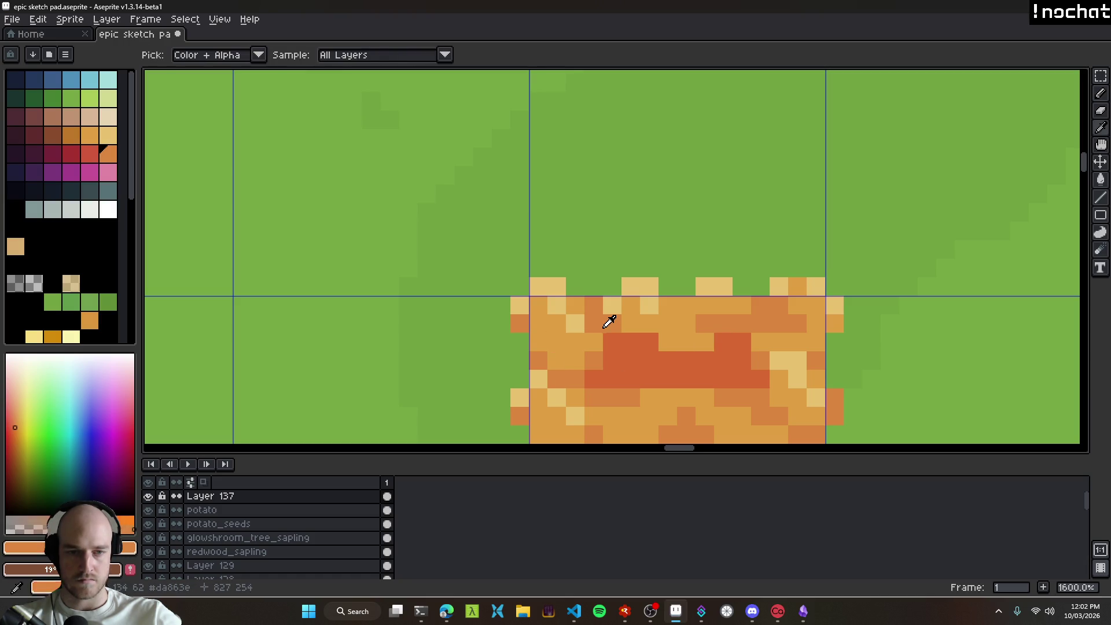
{"action": "mouse_move", "coordinate": [557, 343]}
{"action": "left_mouse_down"}
{"action": "mouse_move", "coordinate": [573, 362]}
{"action": "mouse_move", "coordinate": [565, 339]}
{"action": "left_mouse_up"}
{"action": "scroll", "coordinate": [610, 378], "scroll_direction": "down", "scroll_amount": 6}
{"action": "scroll", "coordinate": [610, 377], "scroll_direction": "down", "scroll_amount": 3}
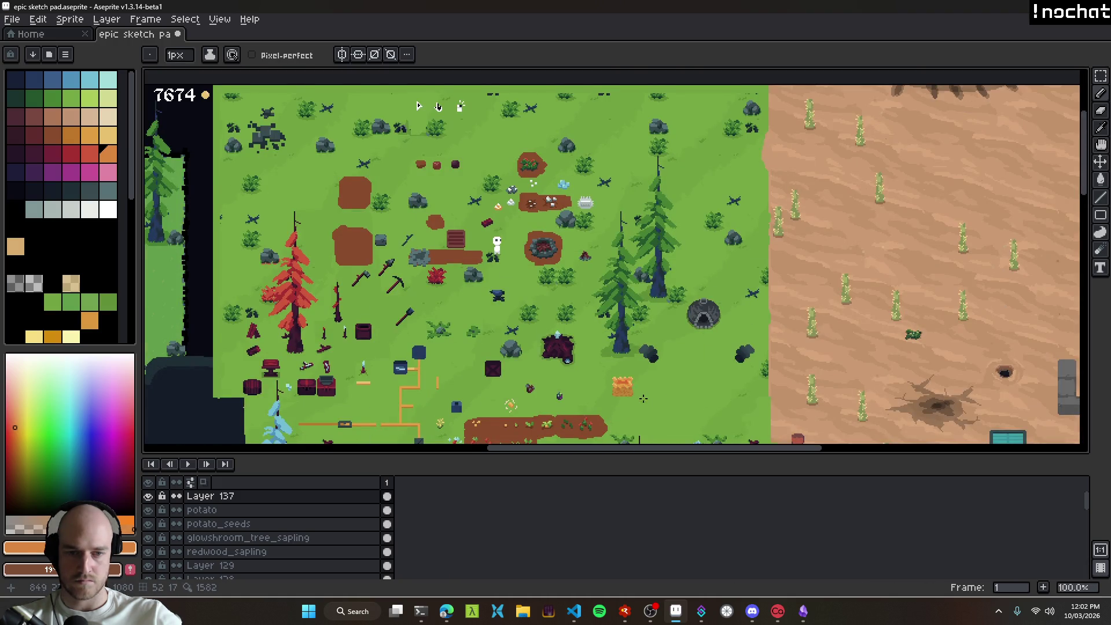
{"action": "key", "text": "ctrl+s"}
Step: Add light tan highlight pixels to the crate and save
{"action": "scroll", "coordinate": [657, 372], "scroll_direction": "up", "scroll_amount": 8}
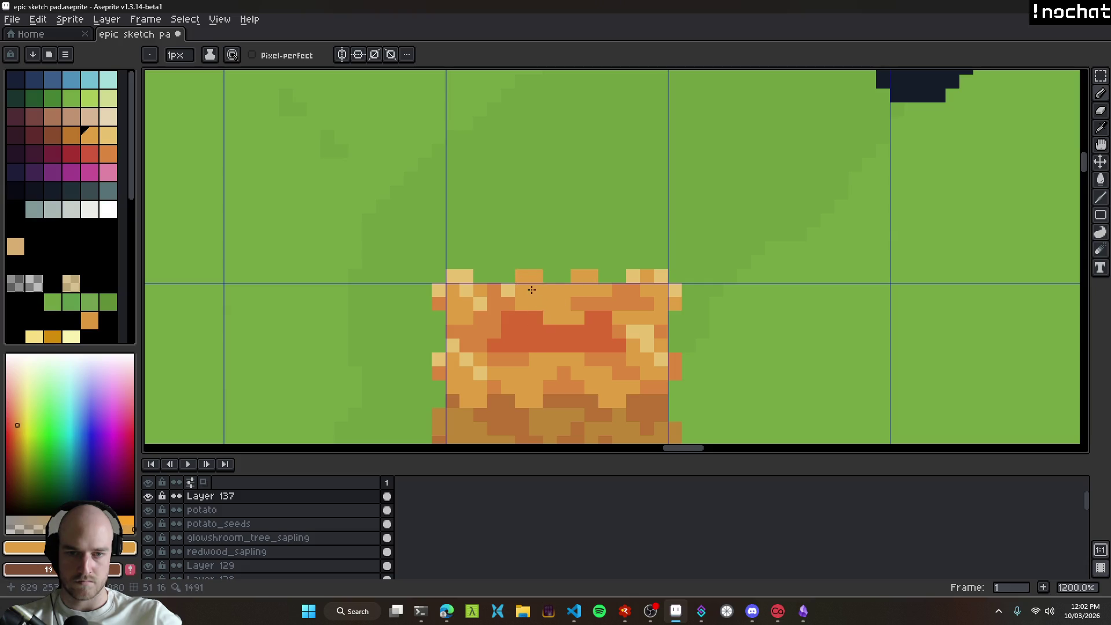
{"action": "scroll", "coordinate": [615, 373], "scroll_direction": "down", "scroll_amount": 8}
{"action": "scroll", "coordinate": [606, 355], "scroll_direction": "up", "scroll_amount": 5}
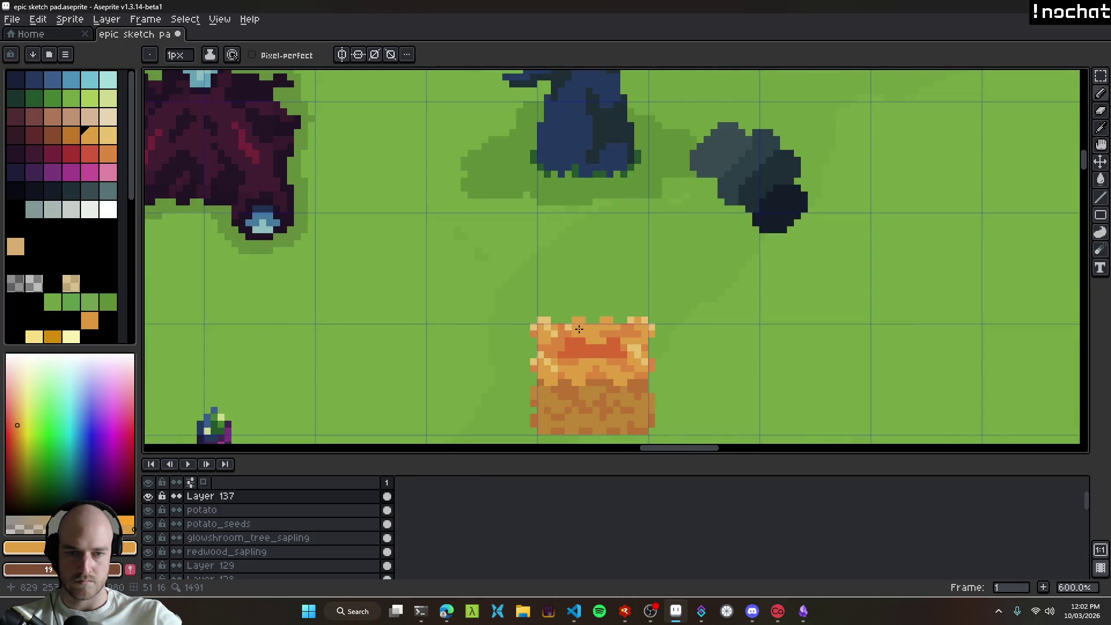
{"action": "scroll", "coordinate": [586, 336], "scroll_direction": "up", "scroll_amount": 3}
{"action": "left_click", "coordinate": [491, 340], "text": "alt"}
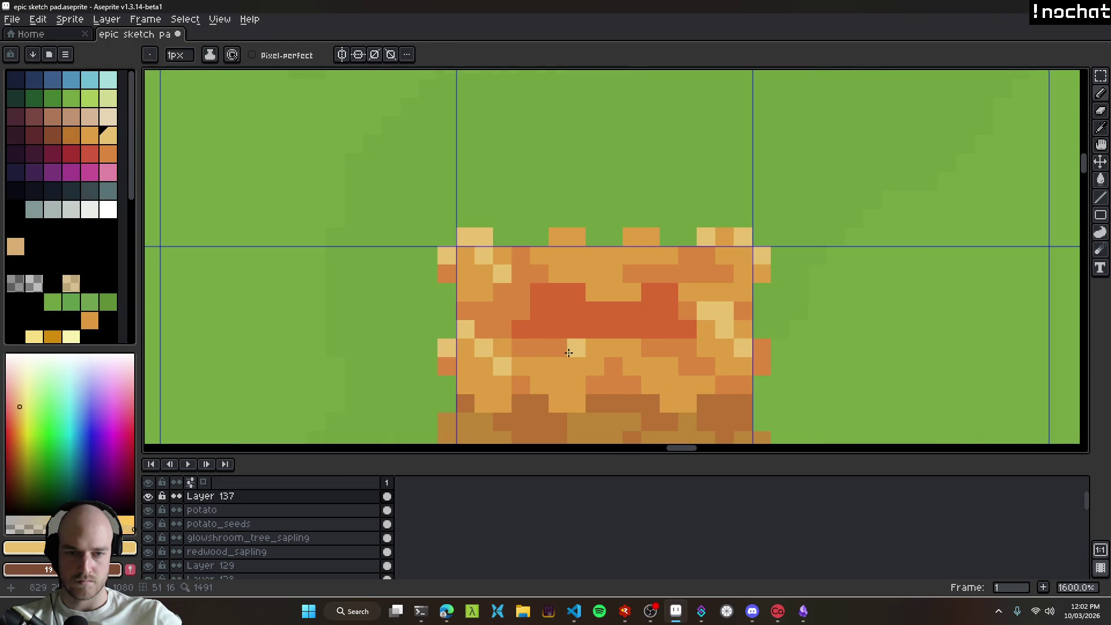
{"action": "left_click_drag", "start_coordinate": [558, 366], "coordinate": [562, 351]}
{"action": "scroll", "coordinate": [590, 396], "scroll_direction": "down", "scroll_amount": 9}
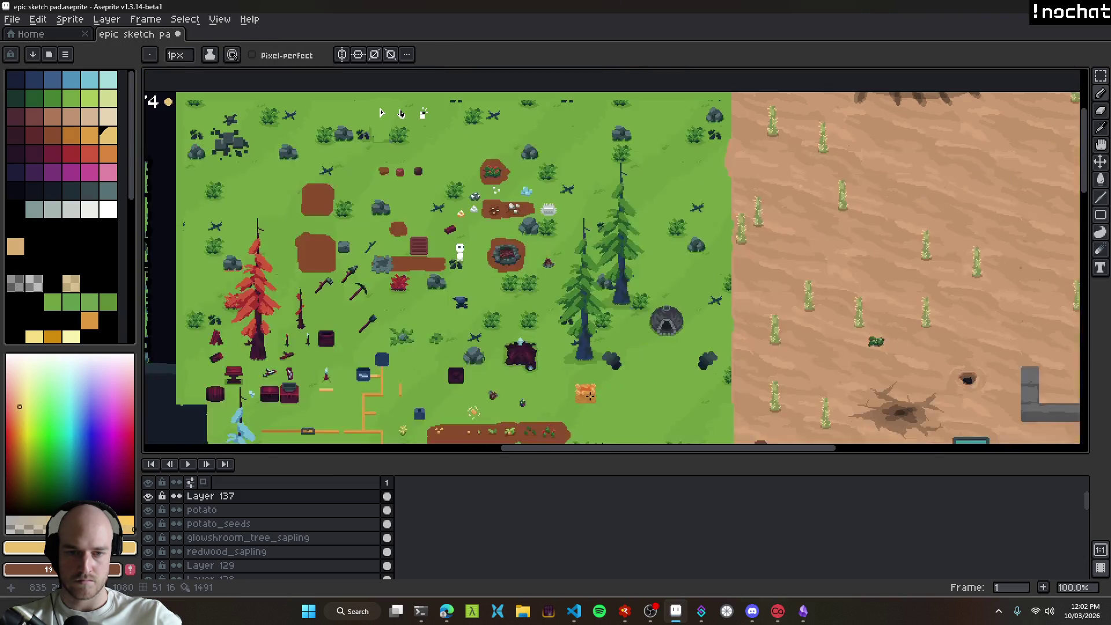
{"action": "scroll", "coordinate": [585, 393], "scroll_direction": "up", "scroll_amount": 8}
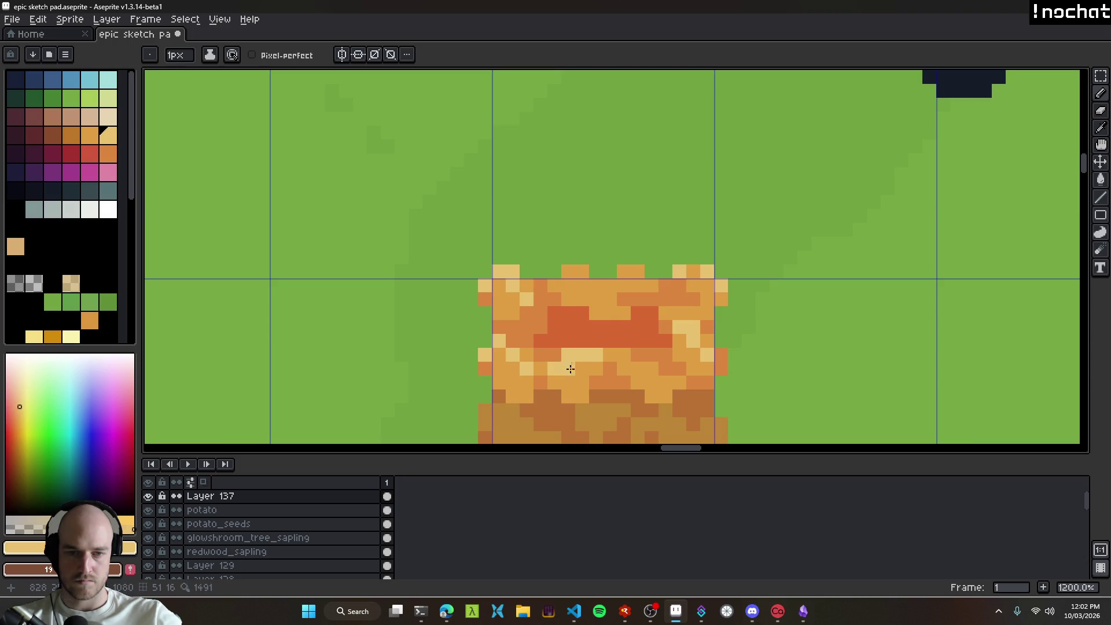
{"action": "scroll", "coordinate": [610, 382], "scroll_direction": "down", "scroll_amount": 8}
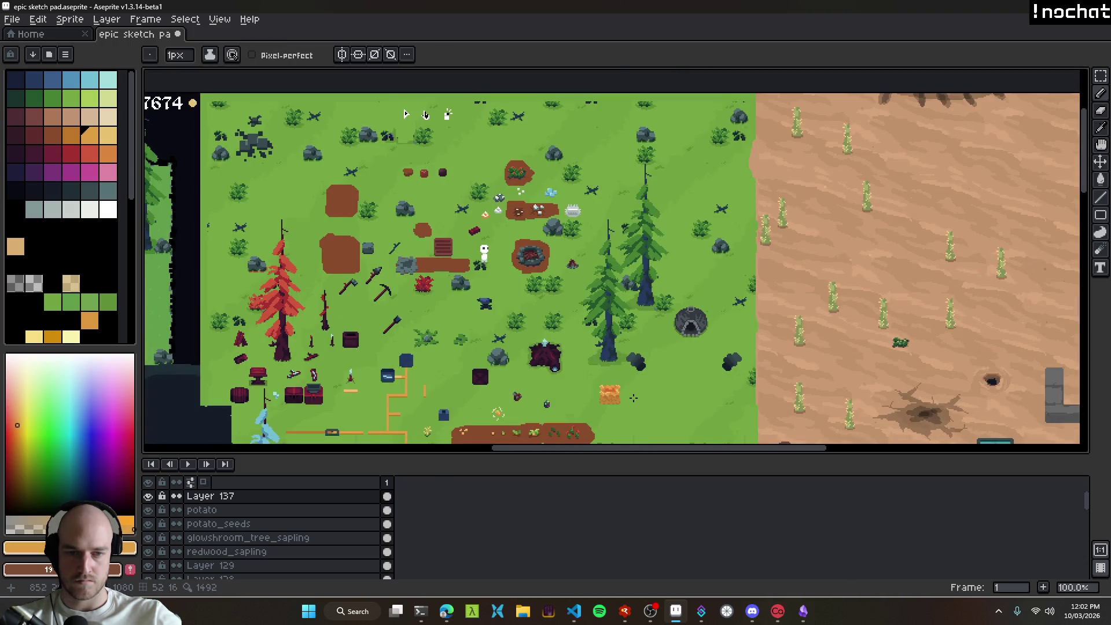
{"action": "scroll", "coordinate": [635, 398], "scroll_direction": "up", "scroll_amount": 1}
{"action": "key", "text": "ctrl+s"}
Step: Paint one more crate pixel light tan and save again
{"action": "scroll", "coordinate": [628, 403], "scroll_direction": "down", "scroll_amount": 1}
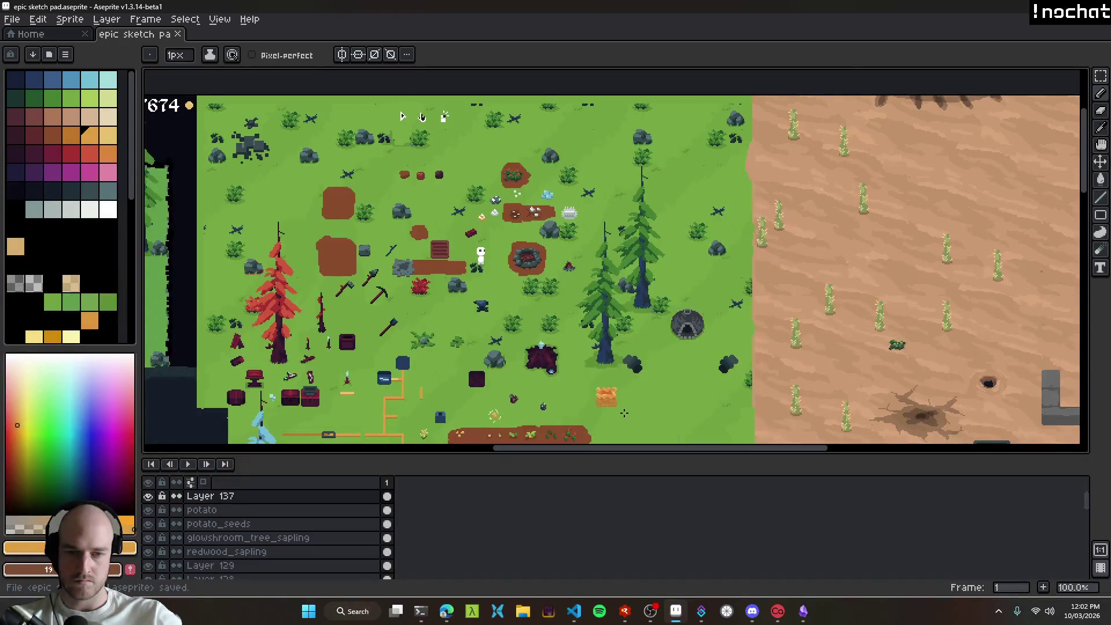
{"action": "scroll", "coordinate": [625, 413], "scroll_direction": "up", "scroll_amount": 10}
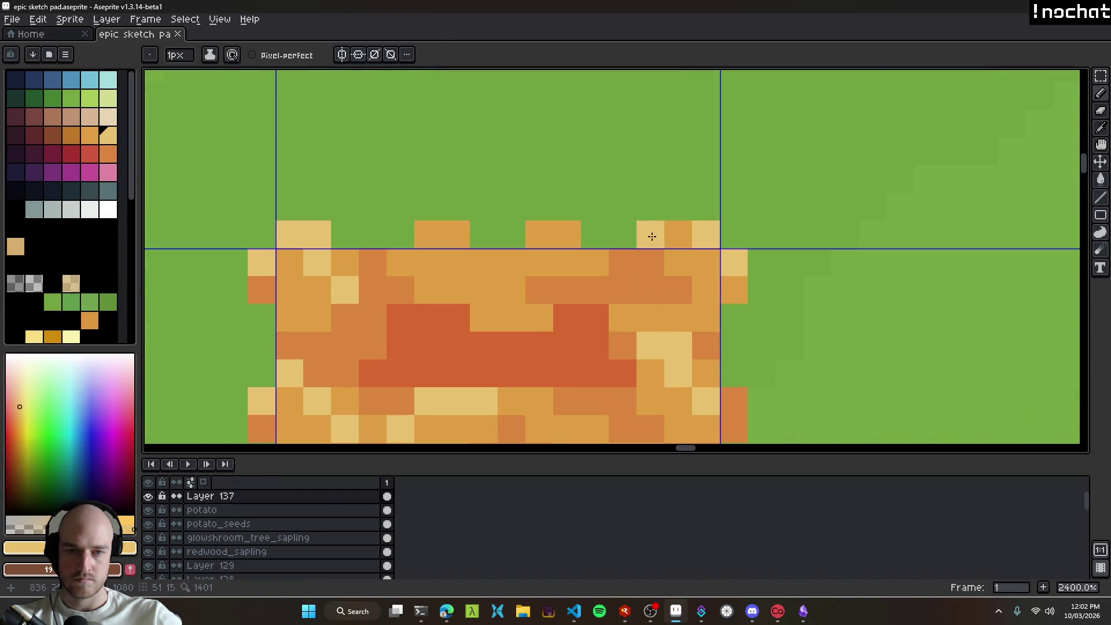
{"action": "left_click", "coordinate": [679, 237]}
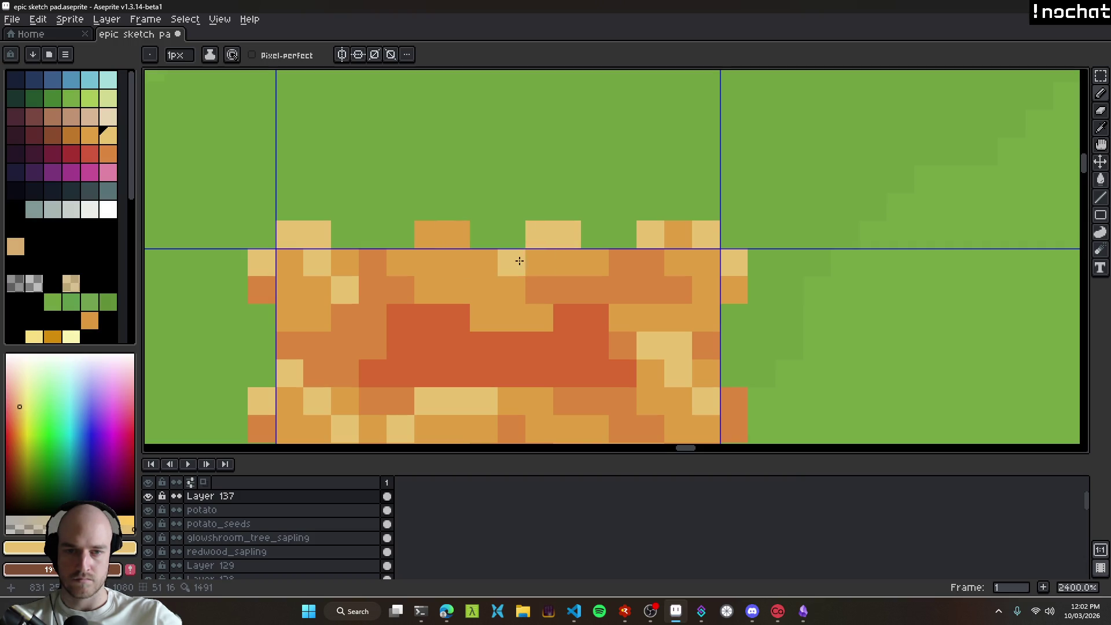
{"action": "scroll", "coordinate": [597, 370], "scroll_direction": "down", "scroll_amount": 10}
{"action": "key", "text": "ctrl+s"}
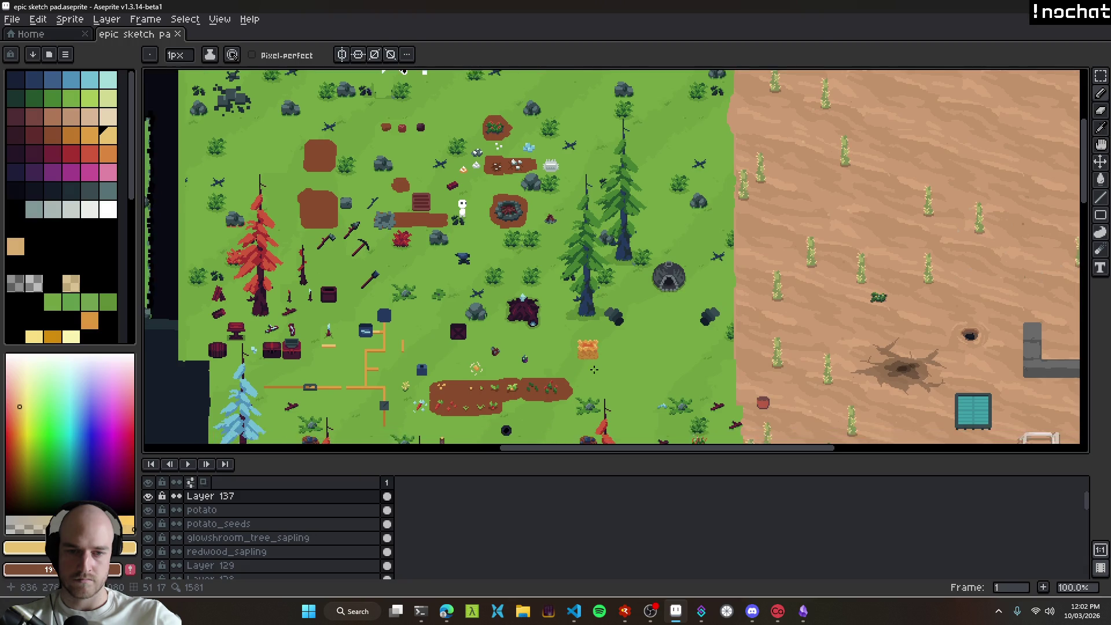
Step: Rename Layer 137 to potato_battery in Layer Properties
{"action": "scroll", "coordinate": [579, 353], "scroll_direction": "up", "scroll_amount": 2}
{"action": "key", "text": "v"}
{"action": "key", "text": "shift+p"}
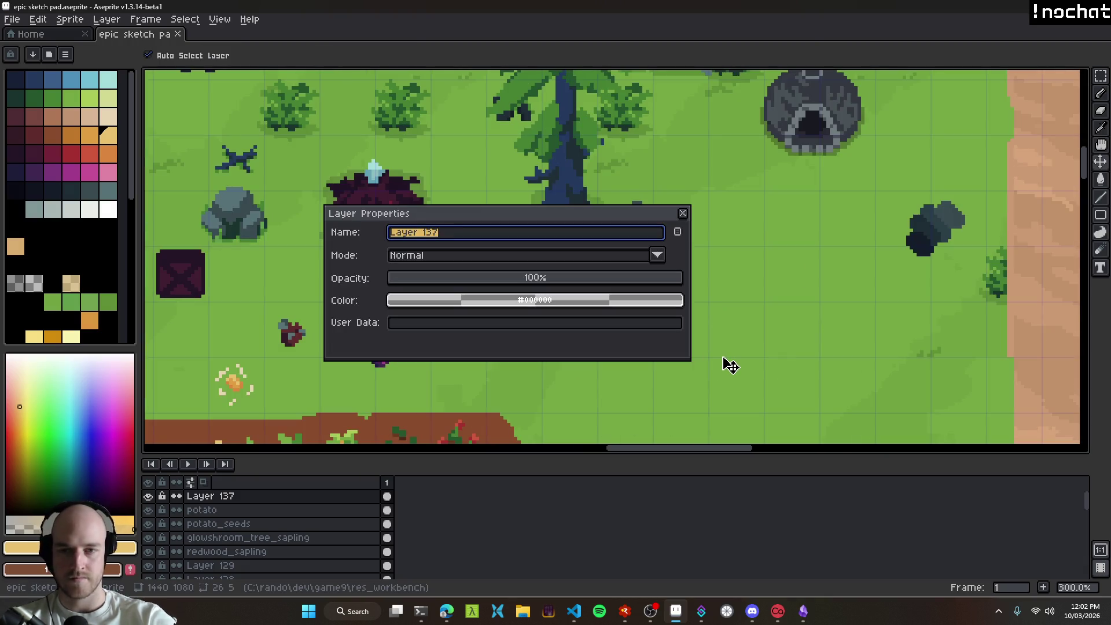
{"action": "type", "text": "potato_battery"}
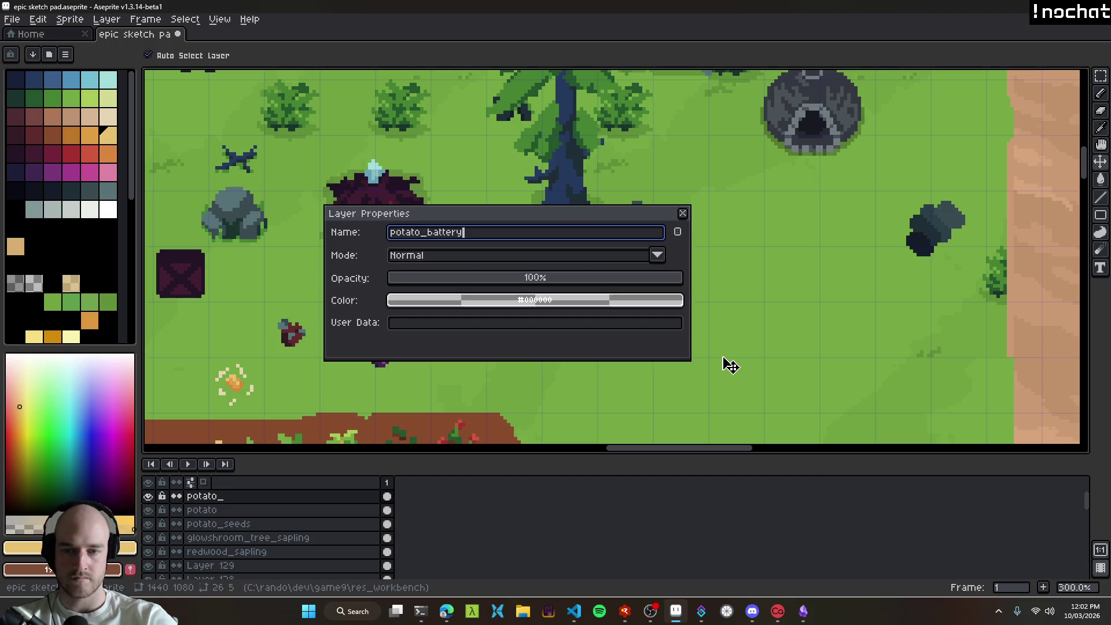
{"action": "key", "text": "Return"}
{"action": "scroll", "coordinate": [627, 346], "scroll_direction": "down", "scroll_amount": 5}
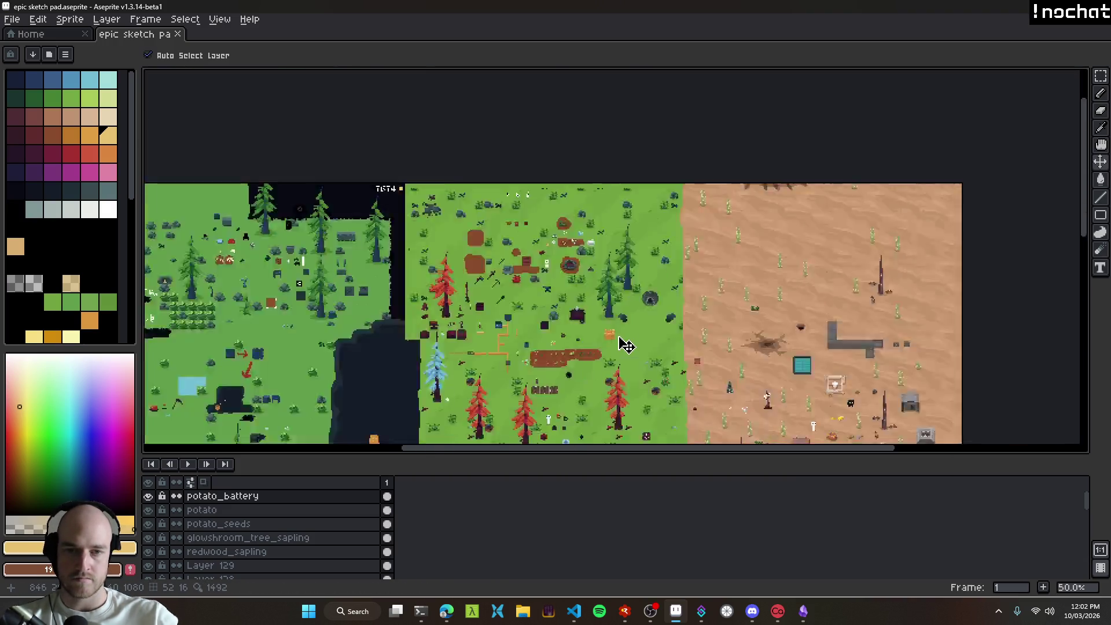
{"action": "scroll", "coordinate": [627, 346], "scroll_direction": "up", "scroll_amount": 1}
{"action": "left_click_drag", "start_coordinate": [637, 347], "coordinate": [507, 297]}
{"action": "key", "text": "ctrl+s"}
{"action": "scroll", "coordinate": [570, 310], "scroll_direction": "down", "scroll_amount": 1}
{"action": "scroll", "coordinate": [565, 310], "scroll_direction": "up", "scroll_amount": 1}
{"action": "left_click_drag", "start_coordinate": [575, 297], "coordinate": [322, 227]}
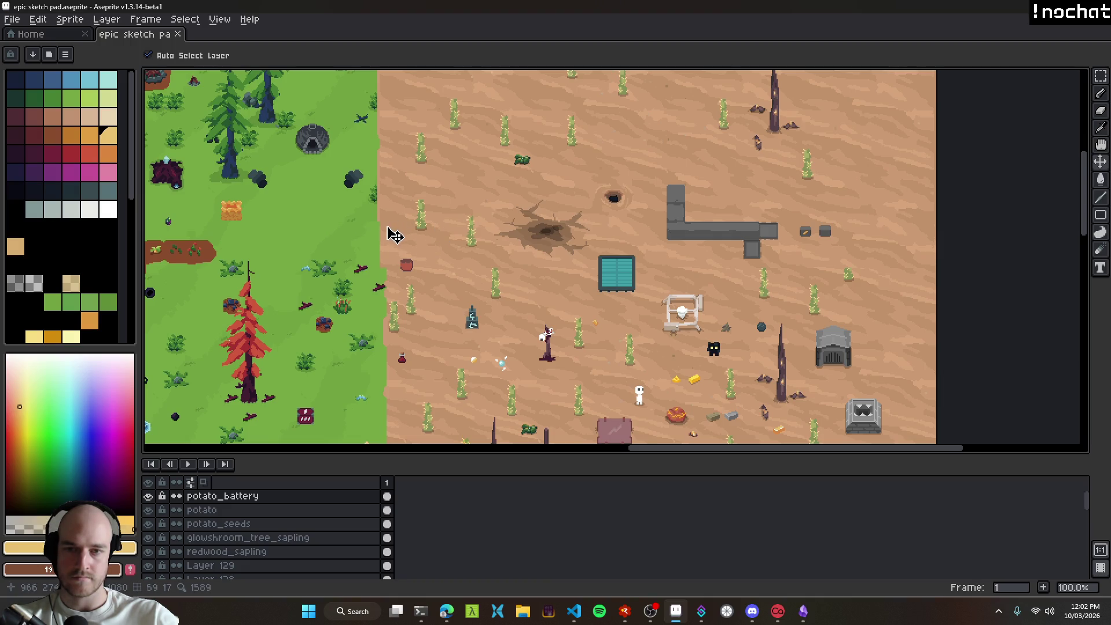
{"action": "mouse_move", "coordinate": [312, 214]}
{"action": "left_mouse_down"}
{"action": "mouse_move", "coordinate": [539, 270]}
{"action": "mouse_move", "coordinate": [353, 179]}
{"action": "left_mouse_up"}
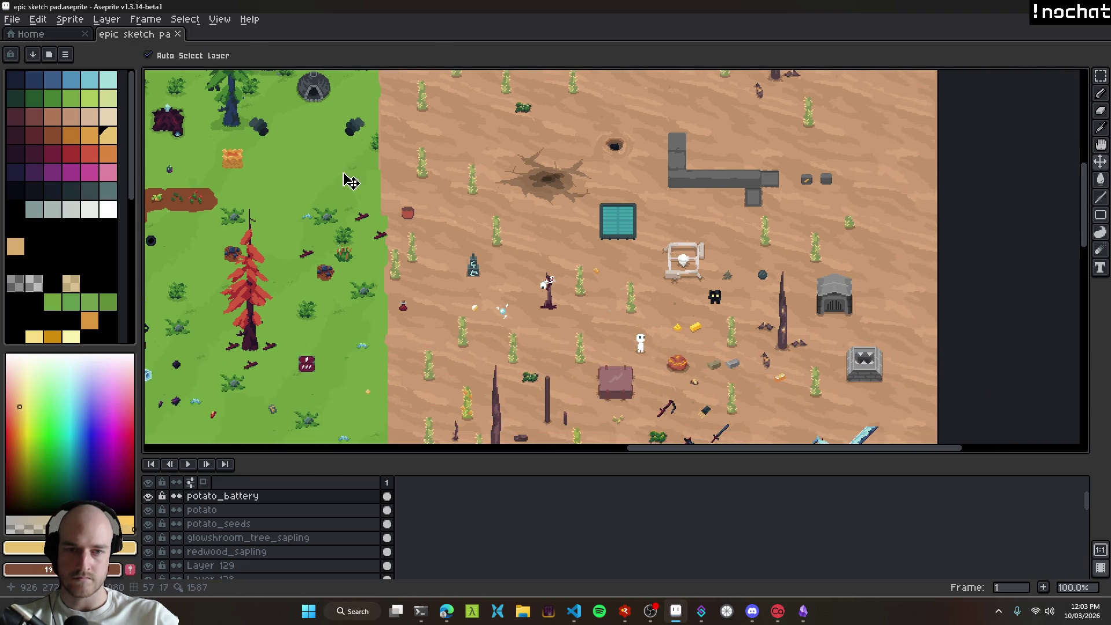
{"action": "left_click_drag", "start_coordinate": [493, 235], "coordinate": [550, 329]}
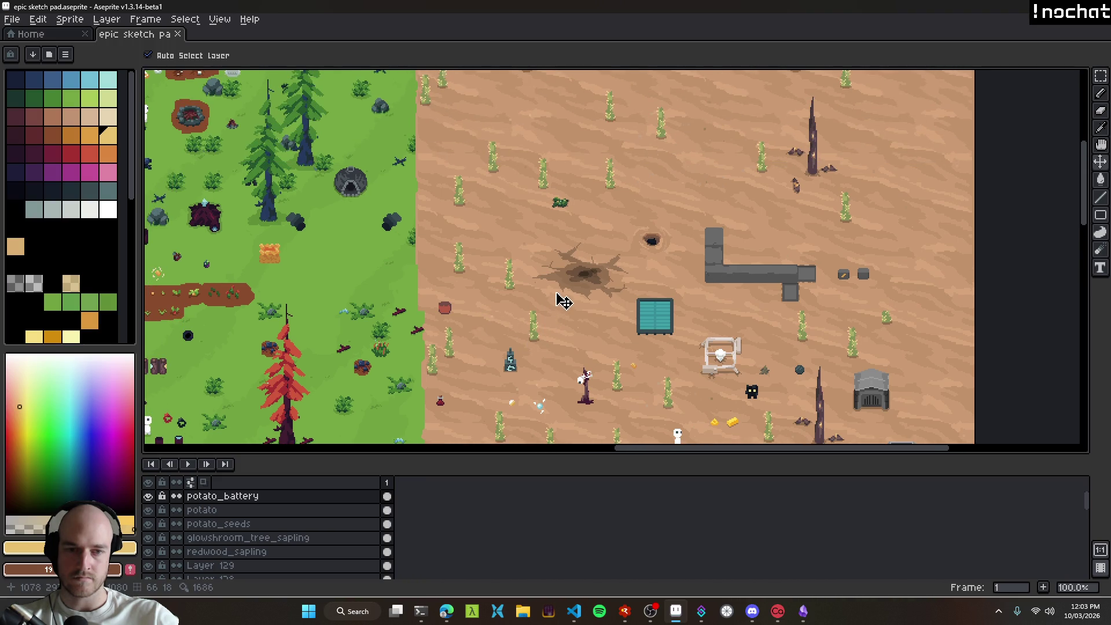
{"action": "scroll", "coordinate": [558, 301], "scroll_direction": "down", "scroll_amount": 1}
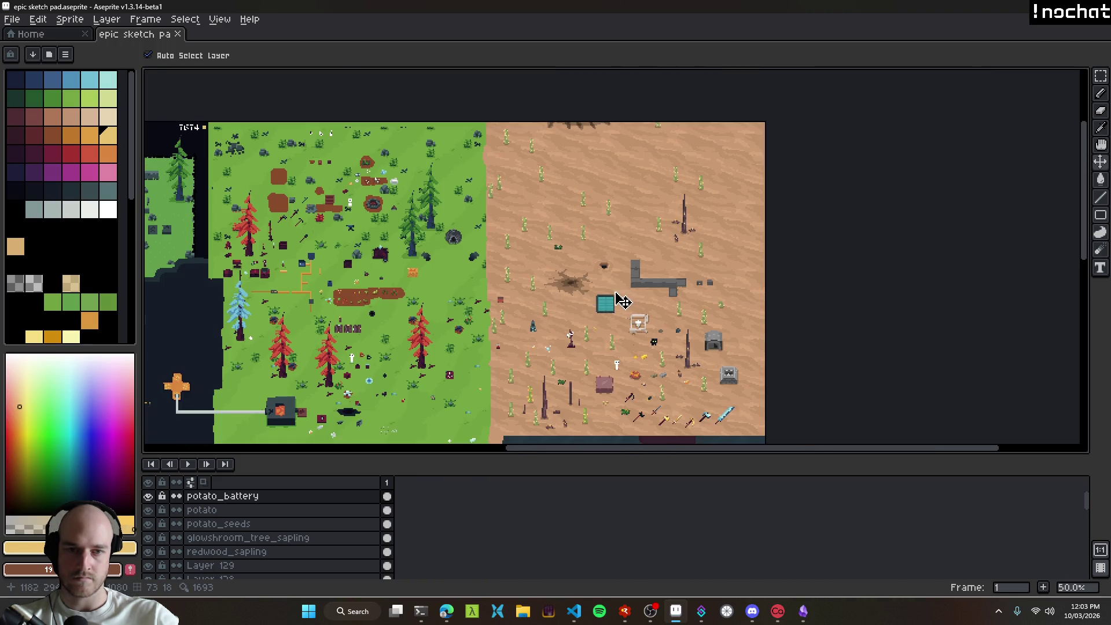
{"action": "scroll", "coordinate": [605, 347], "scroll_direction": "up", "scroll_amount": 1}
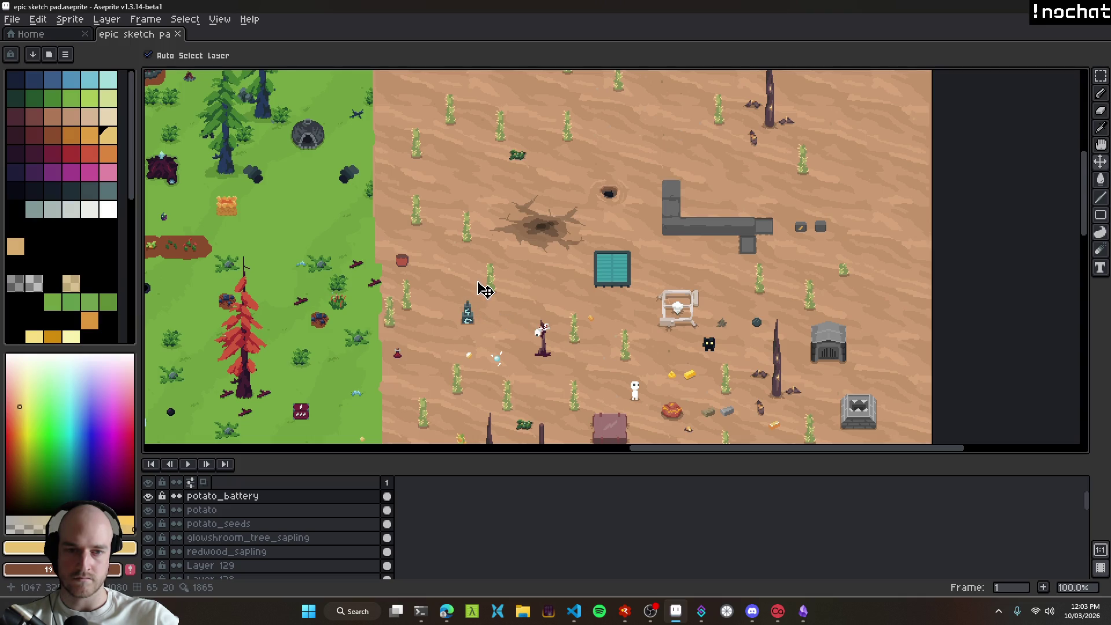
{"action": "scroll", "coordinate": [479, 328], "scroll_direction": "down", "scroll_amount": 1}
{"action": "scroll", "coordinate": [433, 212], "scroll_direction": "up", "scroll_amount": 1}
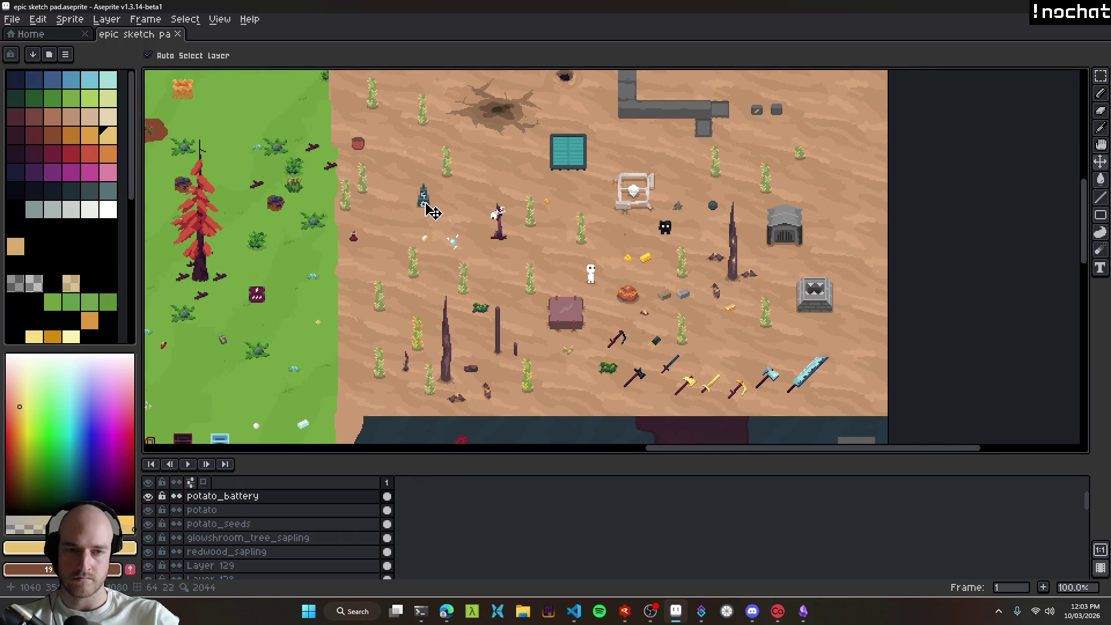
{"action": "scroll", "coordinate": [508, 335], "scroll_direction": "up", "scroll_amount": 1}
{"action": "scroll", "coordinate": [509, 334], "scroll_direction": "down", "scroll_amount": 1}
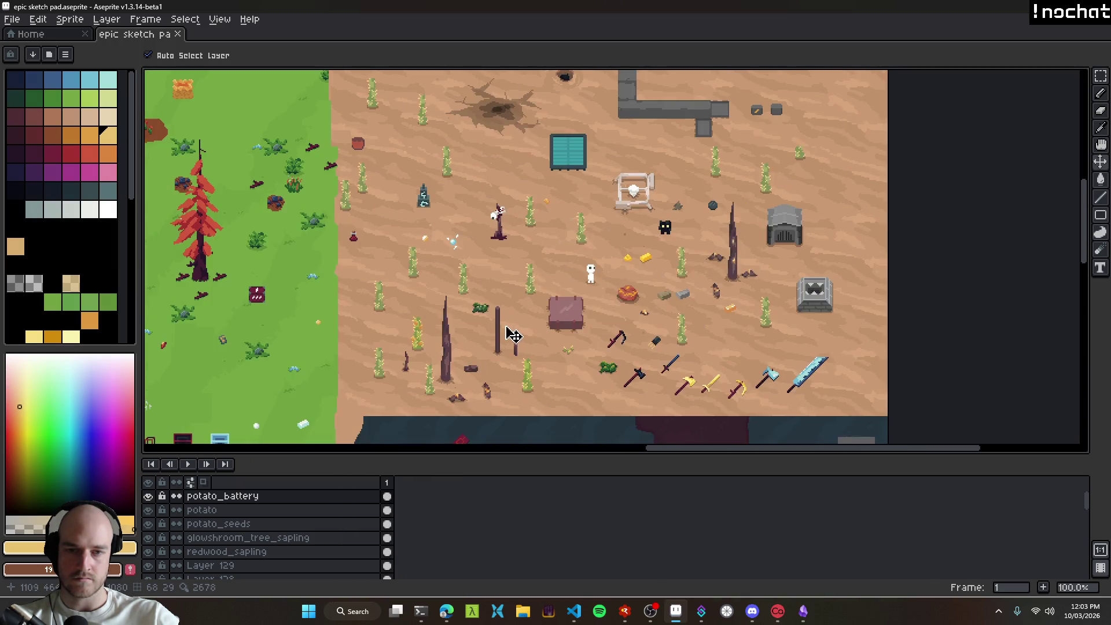
{"action": "left_click_drag", "start_coordinate": [382, 218], "coordinate": [516, 254]}
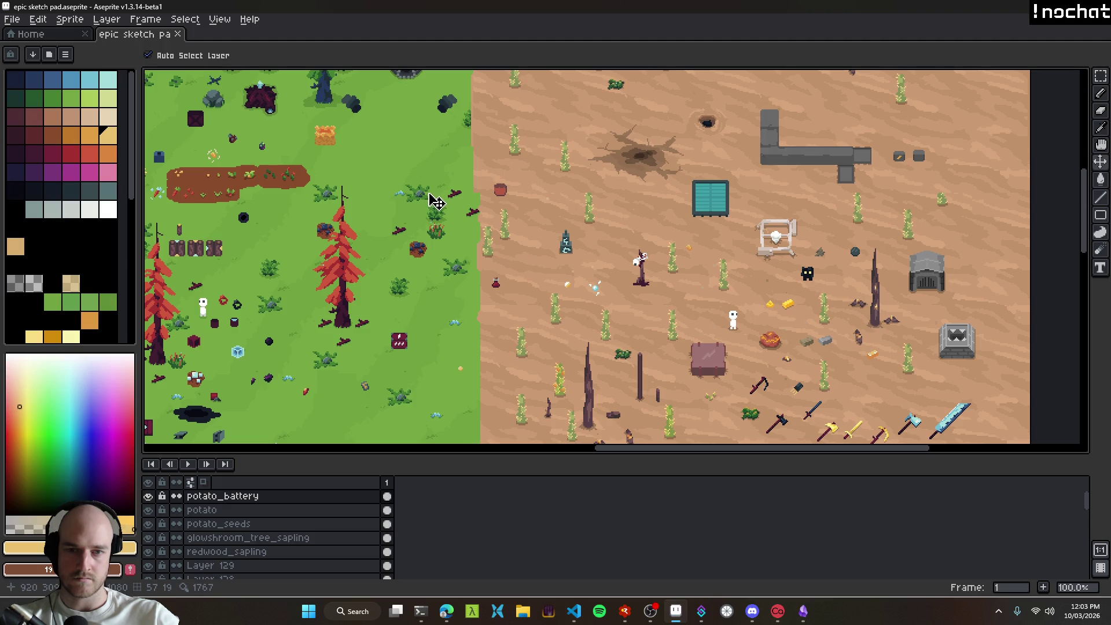
{"action": "left_click_drag", "start_coordinate": [456, 228], "coordinate": [699, 333]}
{"action": "mouse_move", "coordinate": [517, 264]}
{"action": "left_mouse_down"}
{"action": "mouse_move", "coordinate": [671, 359]}
{"action": "mouse_move", "coordinate": [928, 386]}
{"action": "mouse_move", "coordinate": [601, 299]}
{"action": "mouse_move", "coordinate": [498, 251]}
{"action": "left_mouse_up"}
{"action": "left_click_drag", "start_coordinate": [667, 305], "coordinate": [299, 157]}
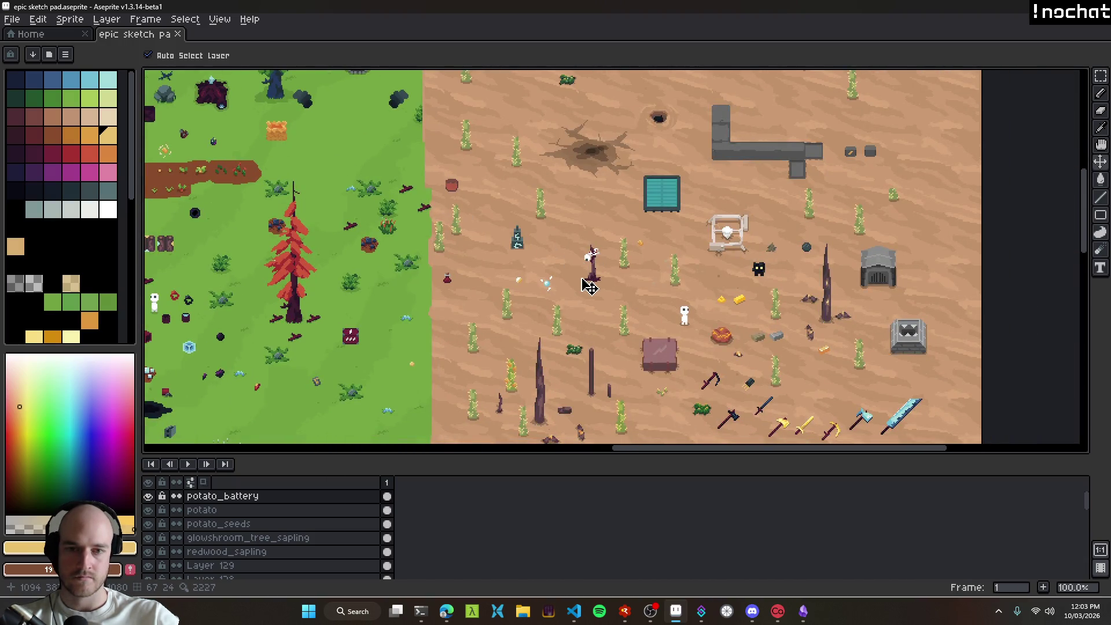
{"action": "mouse_move", "coordinate": [487, 227]}
{"action": "left_mouse_down"}
{"action": "mouse_move", "coordinate": [647, 329]}
{"action": "mouse_move", "coordinate": [643, 314]}
{"action": "mouse_move", "coordinate": [817, 350]}
{"action": "left_mouse_up"}
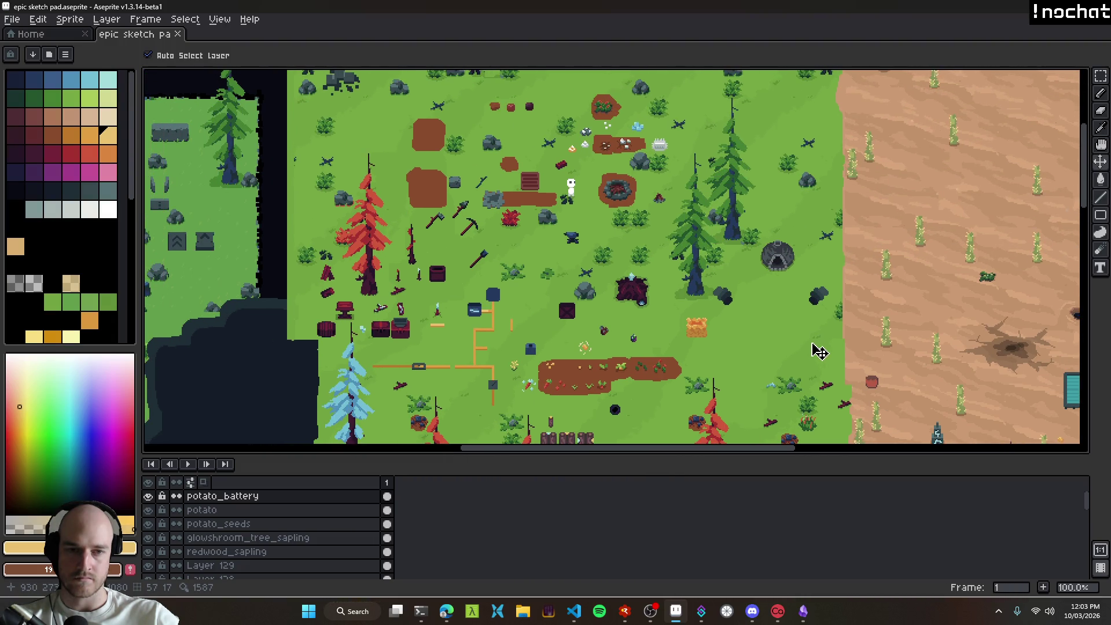
{"action": "left_click_drag", "start_coordinate": [802, 301], "coordinate": [811, 363]}
{"action": "mouse_move", "coordinate": [608, 218]}
{"action": "left_mouse_down"}
{"action": "mouse_move", "coordinate": [617, 237]}
{"action": "mouse_move", "coordinate": [492, 208]}
{"action": "left_mouse_up"}
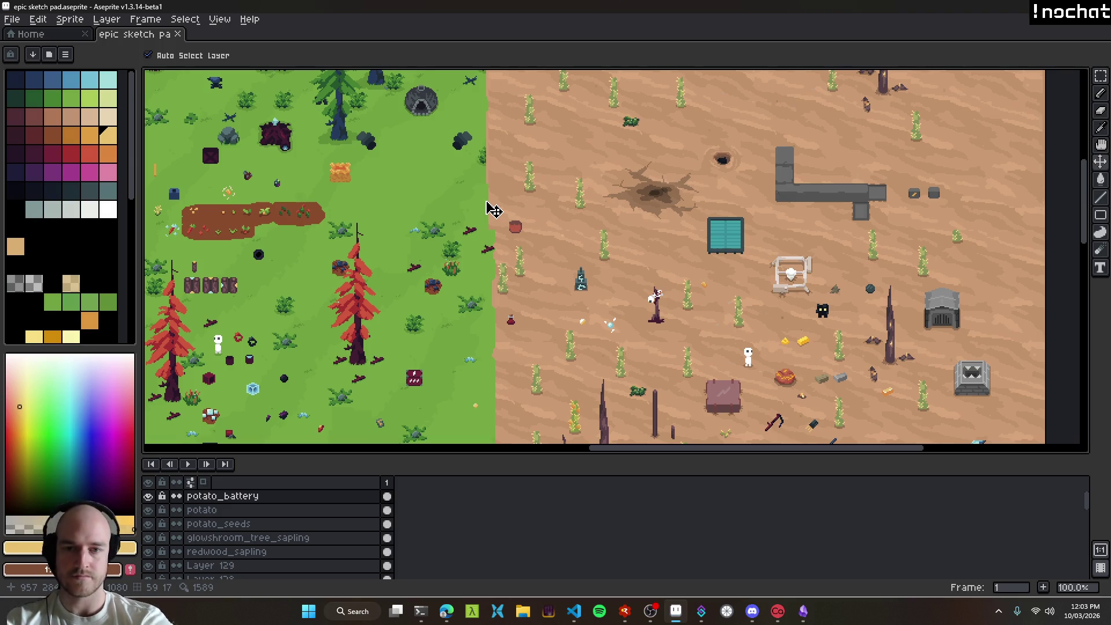
{"action": "scroll", "coordinate": [344, 172], "scroll_direction": "up", "scroll_amount": 3}
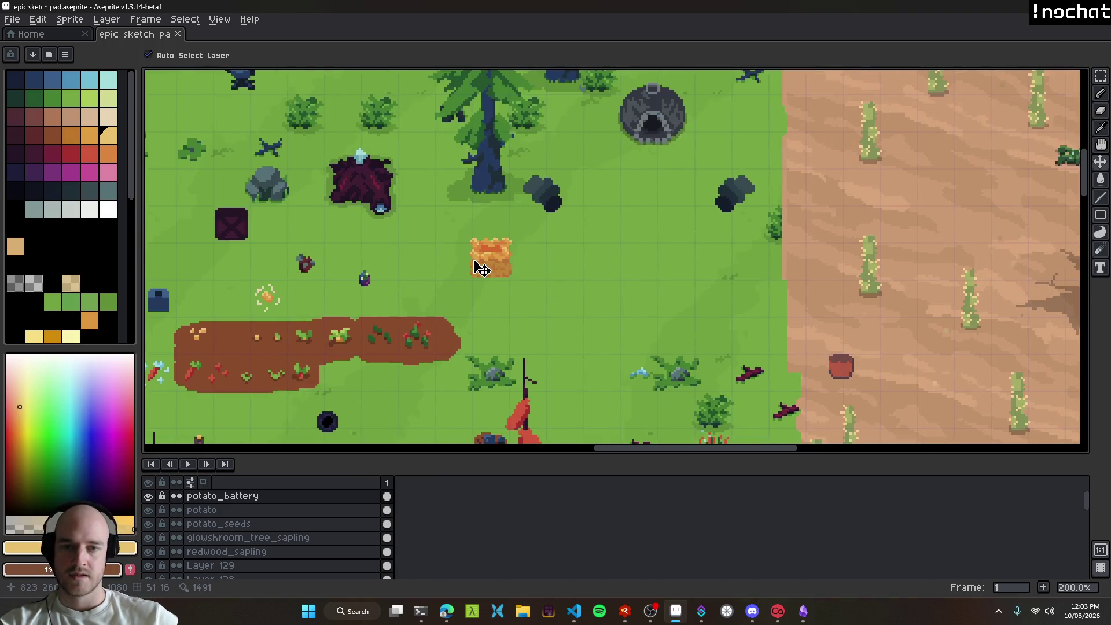
{"action": "scroll", "coordinate": [509, 265], "scroll_direction": "down", "scroll_amount": 1}
{"action": "key", "text": "ctrl+s"}
{"action": "scroll", "coordinate": [550, 294], "scroll_direction": "down", "scroll_amount": 2}
{"action": "left_click_drag", "start_coordinate": [568, 263], "coordinate": [574, 272]}
{"action": "key", "text": "ctrl+z"}
{"action": "scroll", "coordinate": [574, 272], "scroll_direction": "down", "scroll_amount": 1}
{"action": "key", "text": "ctrl+s"}
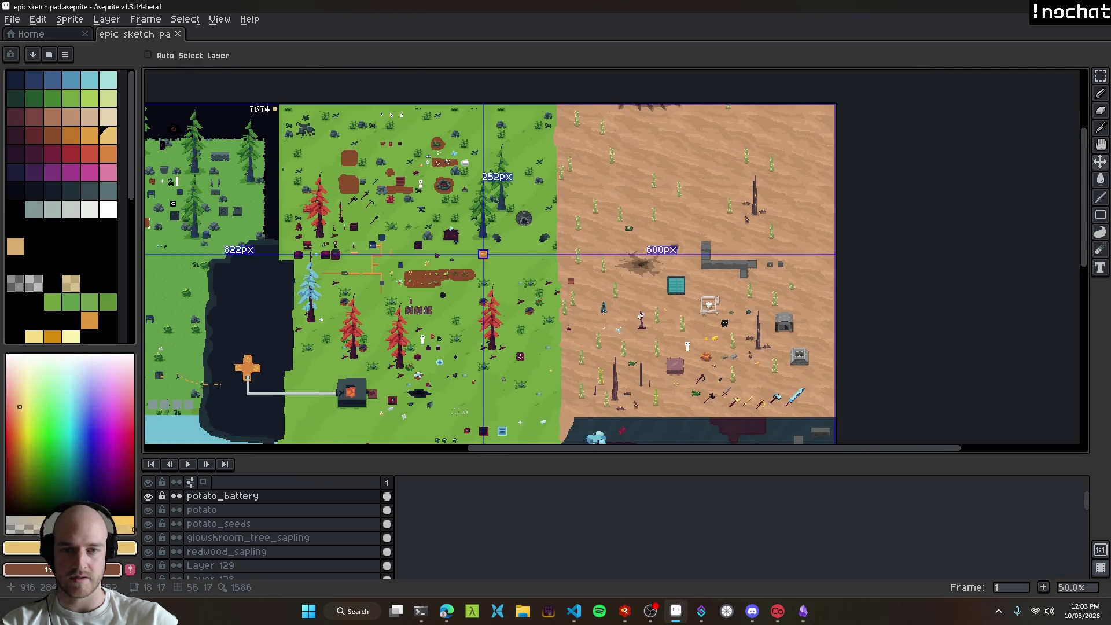
{"action": "scroll", "coordinate": [577, 292], "scroll_direction": "up", "scroll_amount": 1}
{"action": "mouse_move", "coordinate": [578, 292]}
{"action": "left_mouse_down"}
{"action": "mouse_move", "coordinate": [330, 200]}
{"action": "mouse_move", "coordinate": [538, 156]}
{"action": "left_mouse_up"}
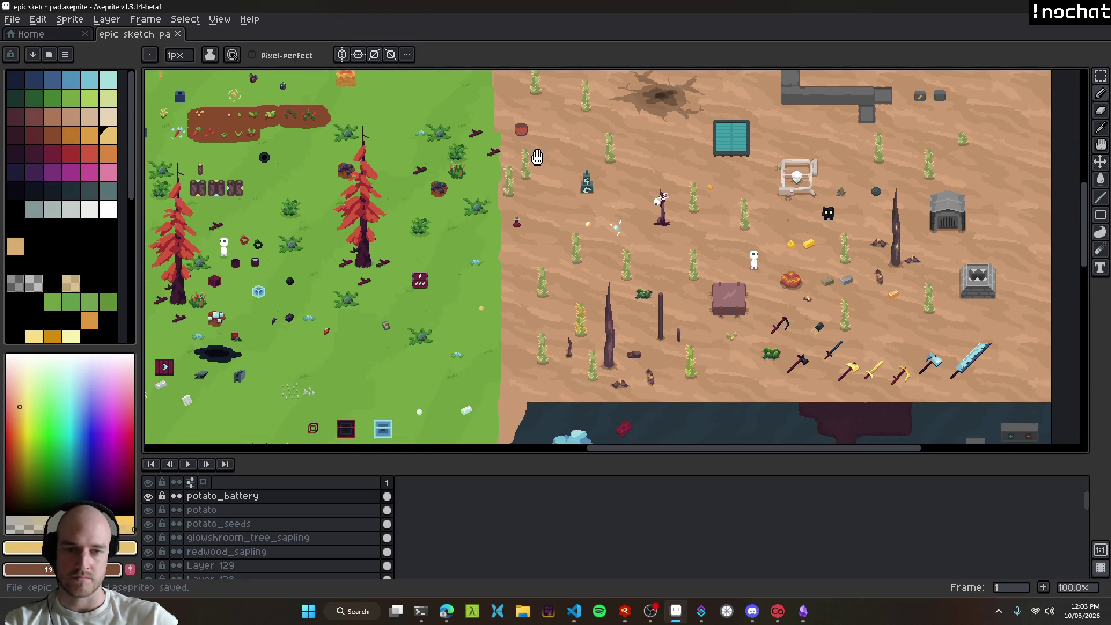
{"action": "left_click_drag", "start_coordinate": [566, 197], "coordinate": [566, 265]}
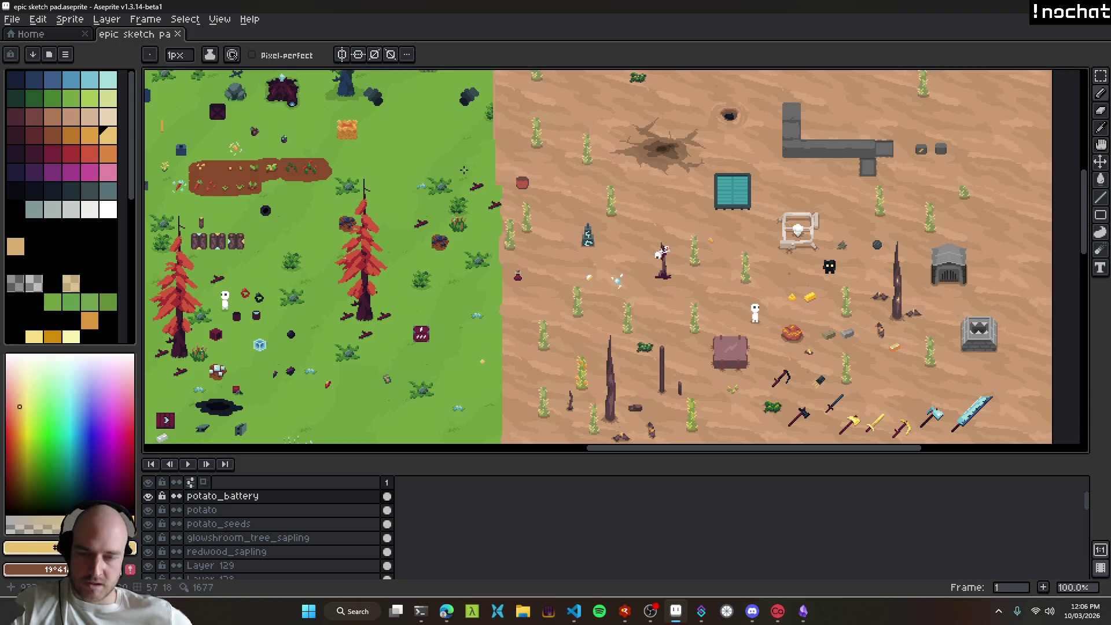
Step: Nudge the orange potato battery sprite in the desert slightly left and down
{"action": "scroll", "coordinate": [356, 176], "scroll_direction": "up", "scroll_amount": 2}
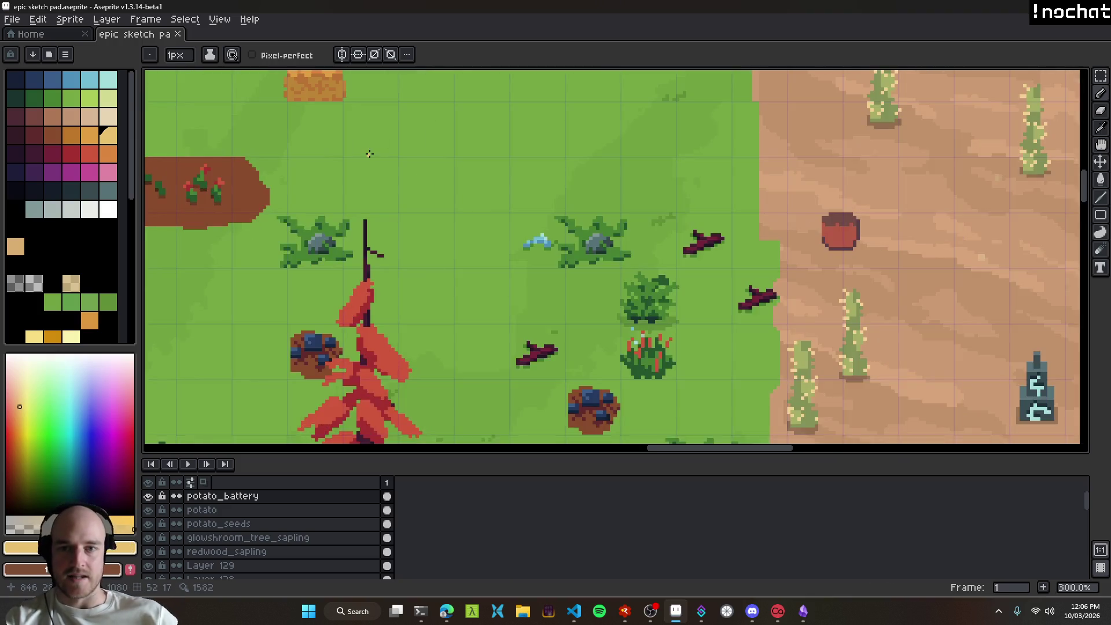
{"action": "key", "text": "v"}
{"action": "scroll", "coordinate": [491, 262], "scroll_direction": "down", "scroll_amount": 4}
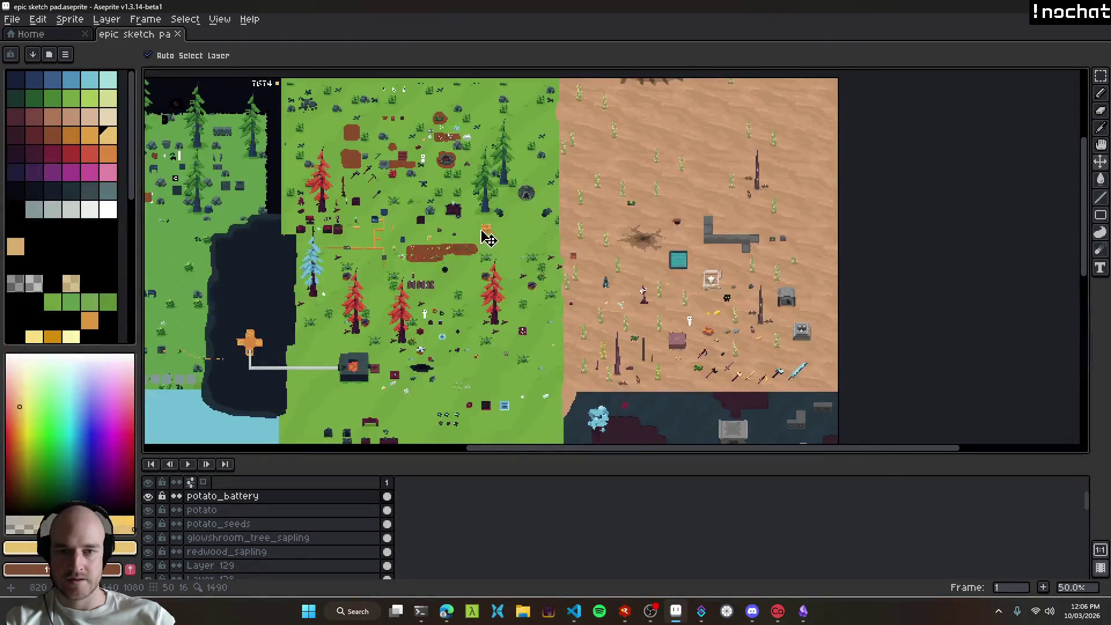
{"action": "scroll", "coordinate": [491, 262], "scroll_direction": "up", "scroll_amount": 2}
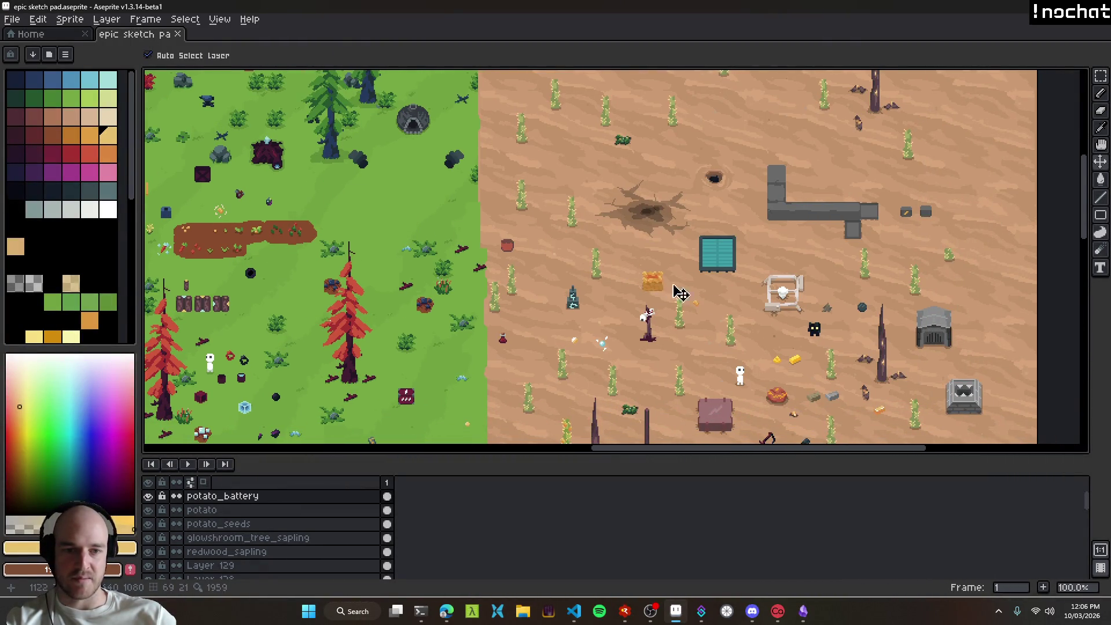
{"action": "scroll", "coordinate": [664, 287], "scroll_direction": "down", "scroll_amount": 1}
{"action": "scroll", "coordinate": [636, 284], "scroll_direction": "up", "scroll_amount": 3}
{"action": "left_click_drag", "start_coordinate": [620, 280], "coordinate": [573, 282]}
{"action": "scroll", "coordinate": [467, 265], "scroll_direction": "up", "scroll_amount": 2}
{"action": "mouse_move", "coordinate": [467, 265]}
{"action": "left_mouse_down"}
{"action": "mouse_move", "coordinate": [422, 283]}
{"action": "mouse_move", "coordinate": [397, 270]}
{"action": "left_mouse_up"}
Step: Pencil a dark shadow row under the battery sprite, plus a short shadow column beside it
{"action": "scroll", "coordinate": [397, 271], "scroll_direction": "up", "scroll_amount": 2}
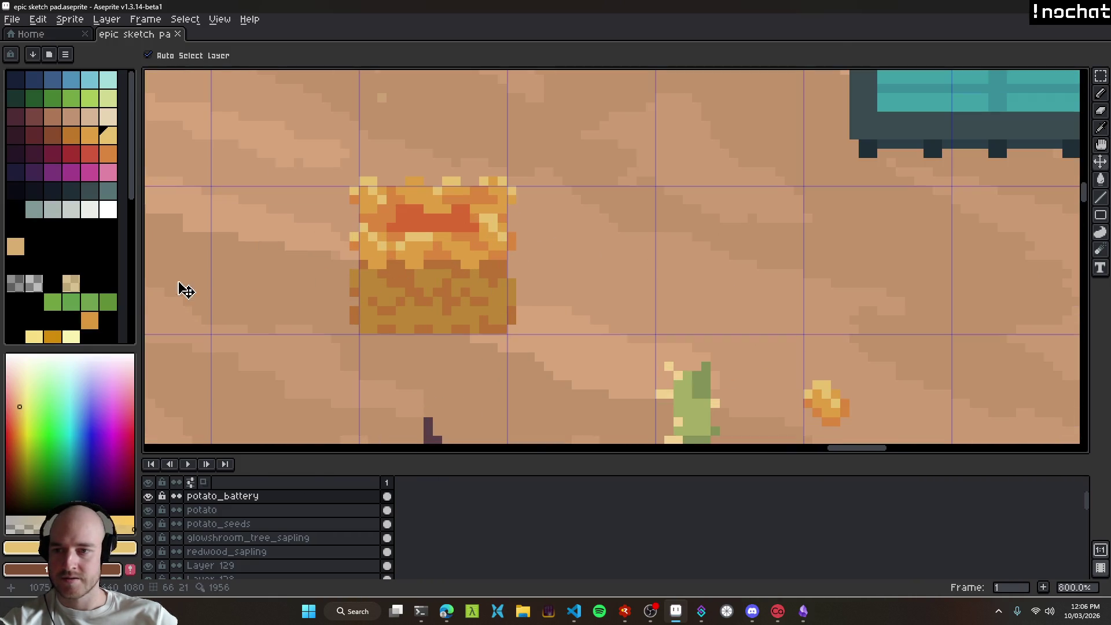
{"action": "left_click", "coordinate": [15, 283]}
{"action": "key", "text": "b"}
{"action": "scroll", "coordinate": [360, 337], "scroll_direction": "up", "scroll_amount": 2}
{"action": "mouse_move", "coordinate": [360, 337]}
{"action": "left_mouse_down"}
{"action": "mouse_move", "coordinate": [577, 339]}
{"action": "mouse_move", "coordinate": [557, 357]}
{"action": "left_mouse_up"}
{"action": "mouse_move", "coordinate": [461, 357]}
{"action": "left_mouse_down"}
{"action": "mouse_move", "coordinate": [432, 360]}
{"action": "mouse_move", "coordinate": [474, 357]}
{"action": "left_mouse_up"}
{"action": "key", "text": "ctrl+z"}
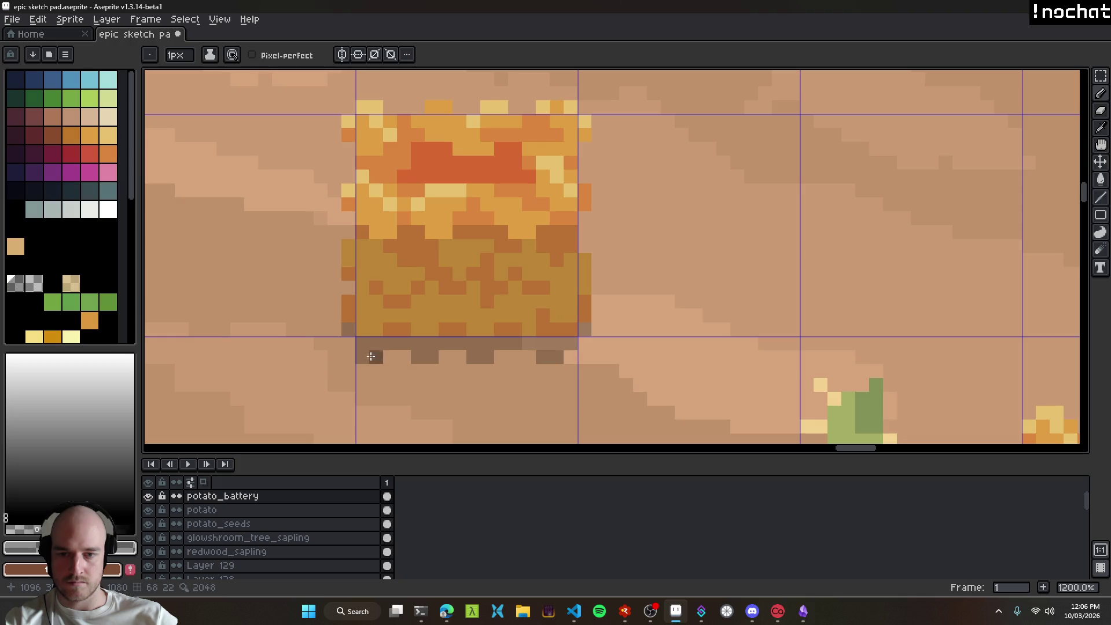
{"action": "scroll", "coordinate": [364, 359], "scroll_direction": "down", "scroll_amount": 8}
{"action": "scroll", "coordinate": [492, 379], "scroll_direction": "up", "scroll_amount": 8}
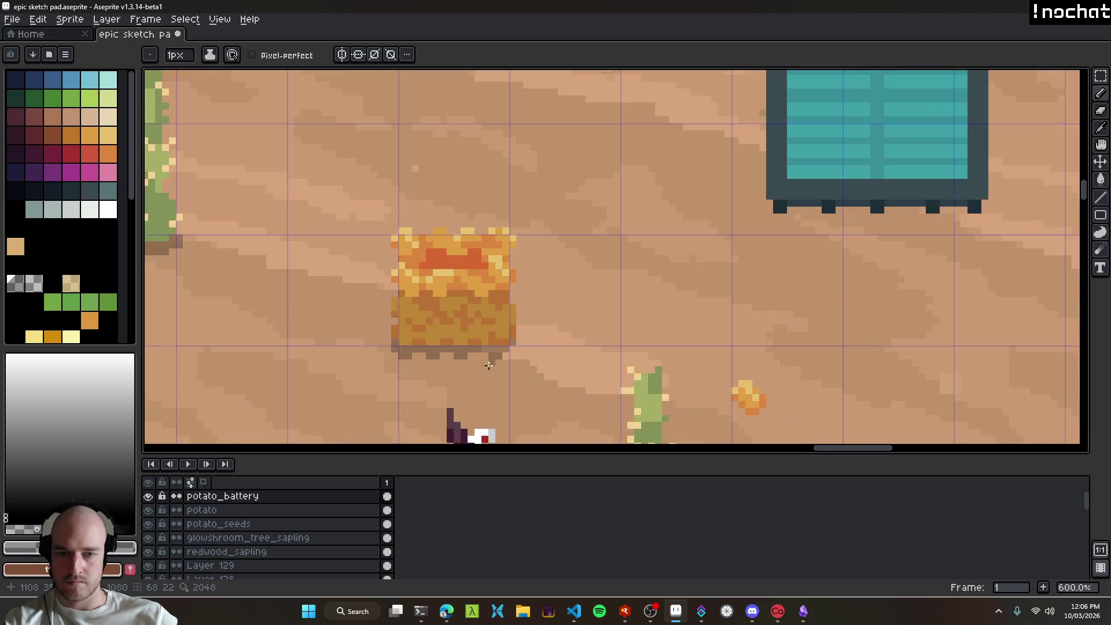
{"action": "mouse_move", "coordinate": [536, 308]}
{"action": "left_mouse_down"}
{"action": "mouse_move", "coordinate": [535, 282]}
{"action": "mouse_move", "coordinate": [524, 313]}
{"action": "left_mouse_up"}
{"action": "key", "text": "alt+Tab"}
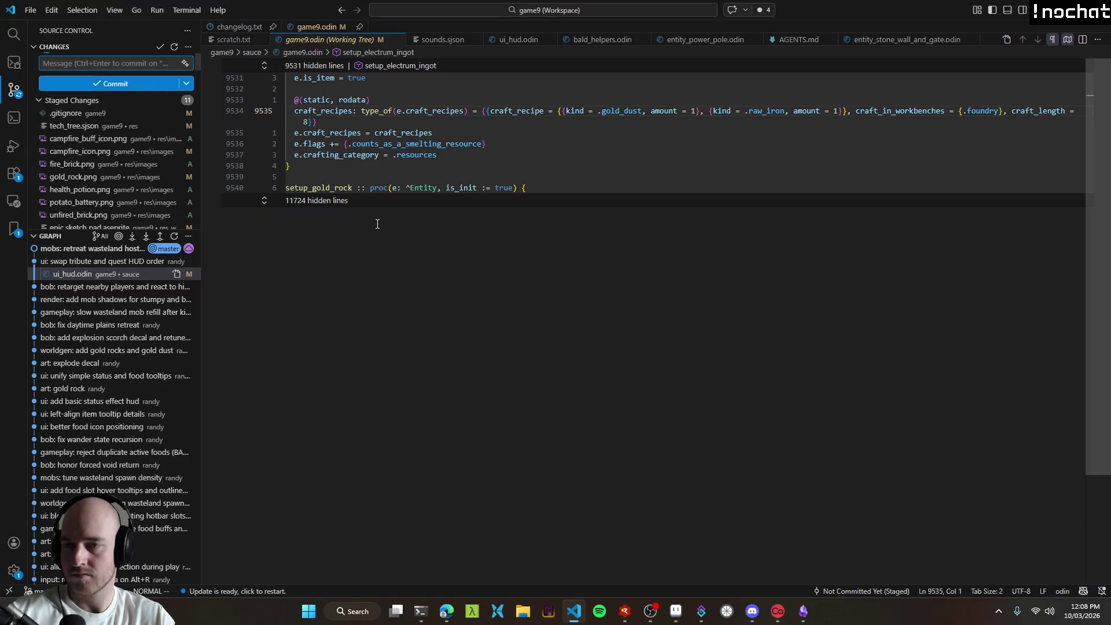
Step: Commit the staged art with the message 'art: fire brick and new potato battery'
{"action": "type", "text": "art"}
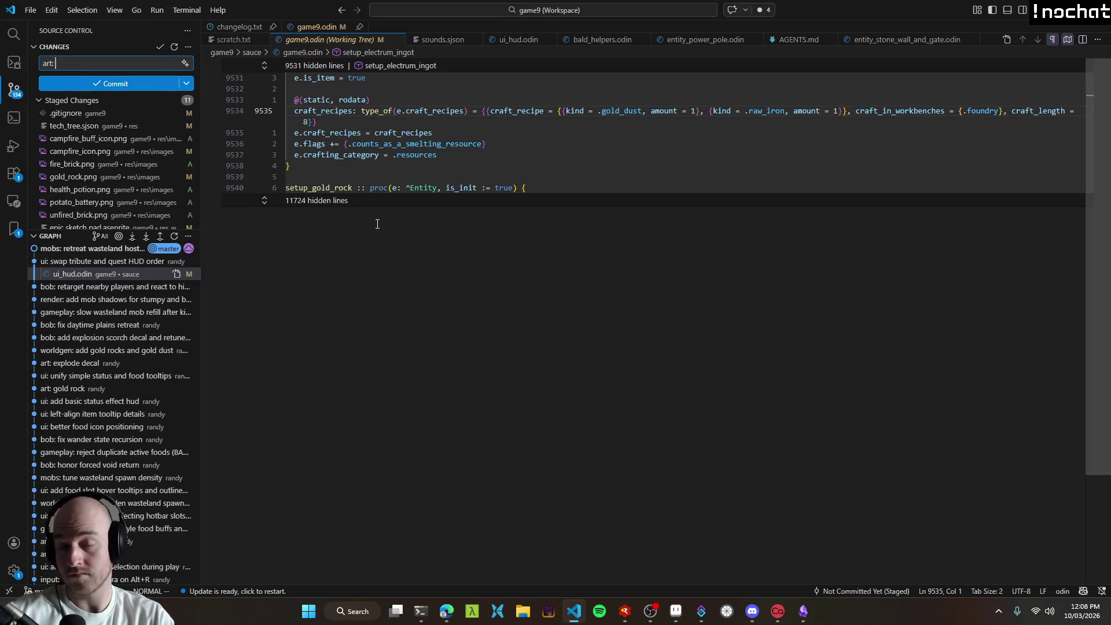
{"action": "type", "text": ": f"}
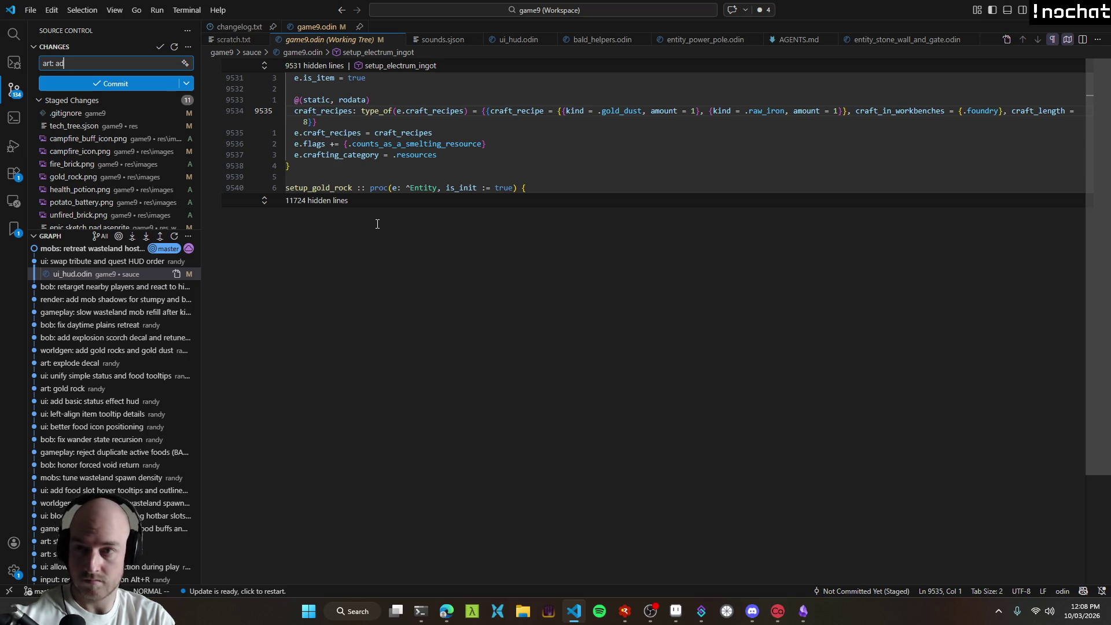
{"action": "type", "text": "ire brick"}
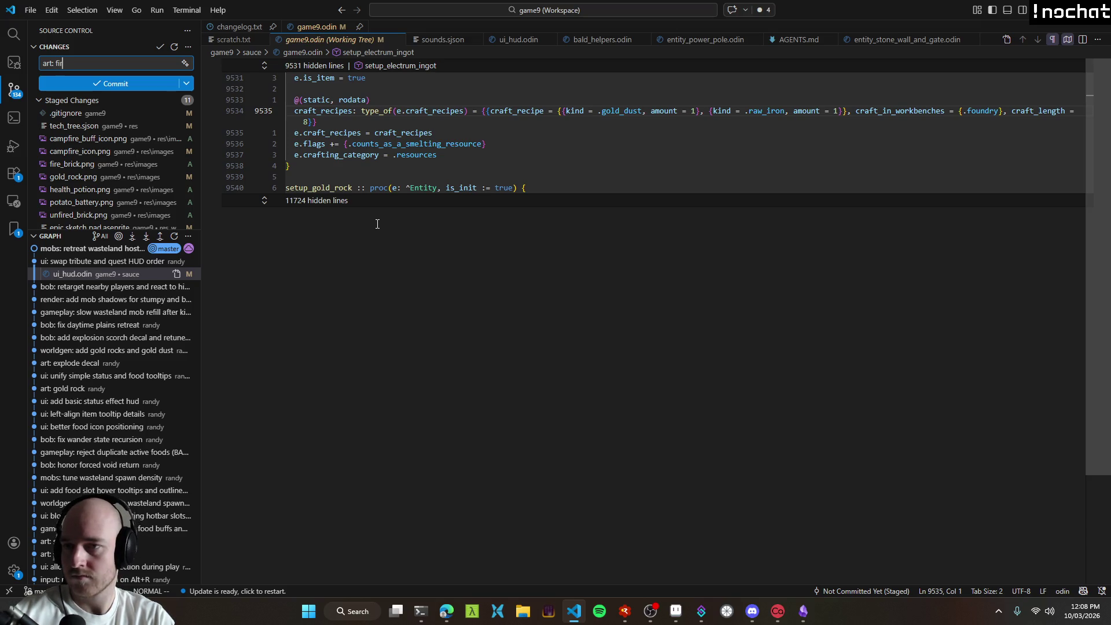
{"action": "type", "text": " a"}
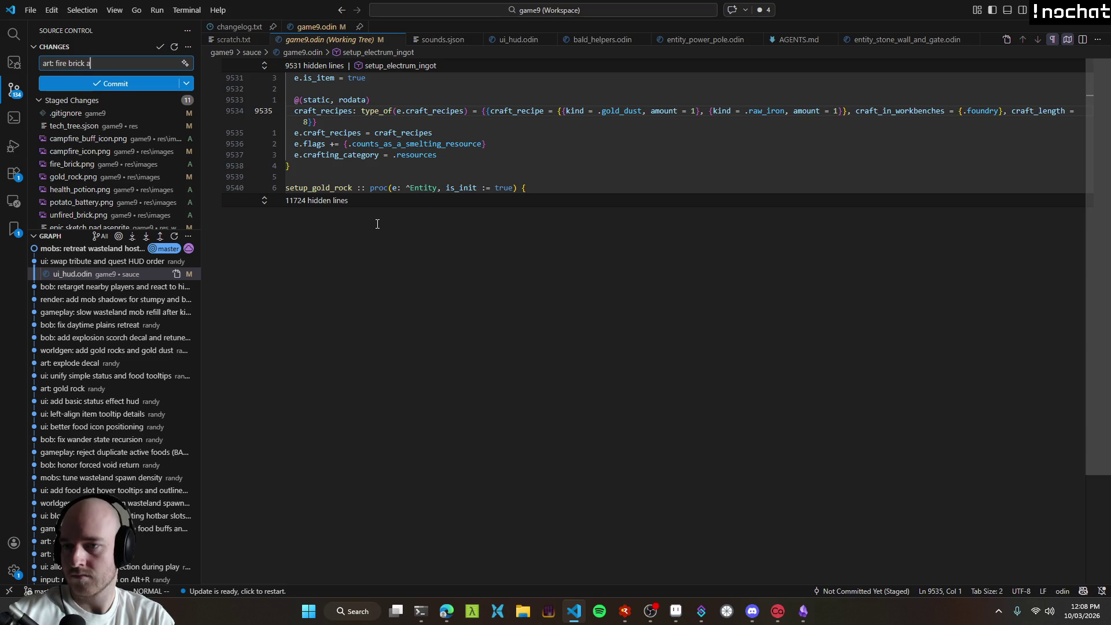
{"action": "type", "text": "nd new potato battery"}
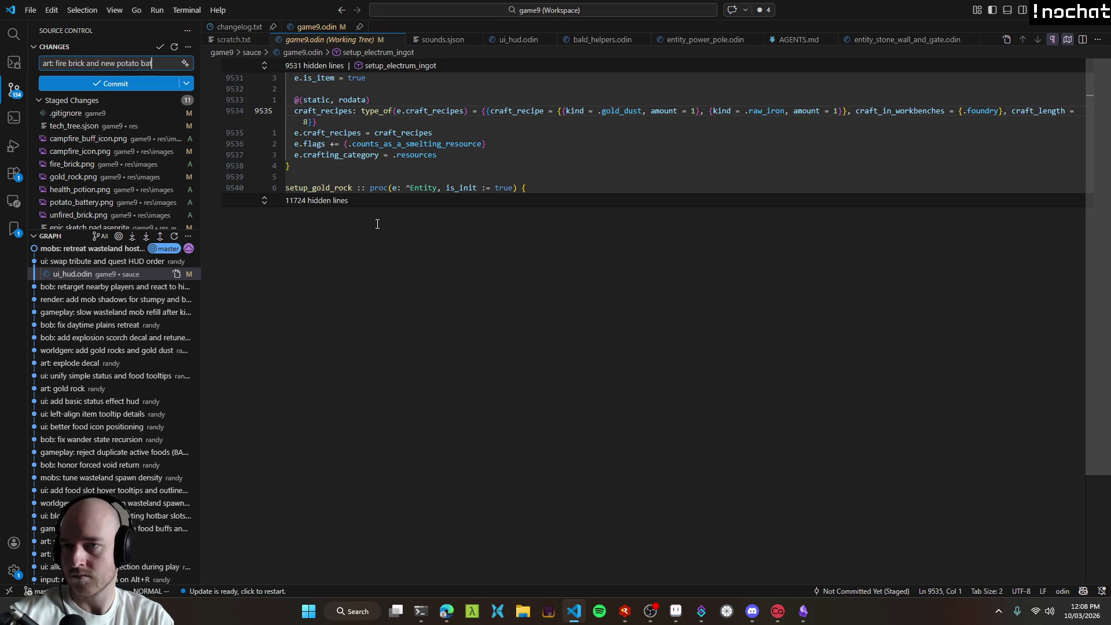
{"action": "left_click", "coordinate": [116, 83]}
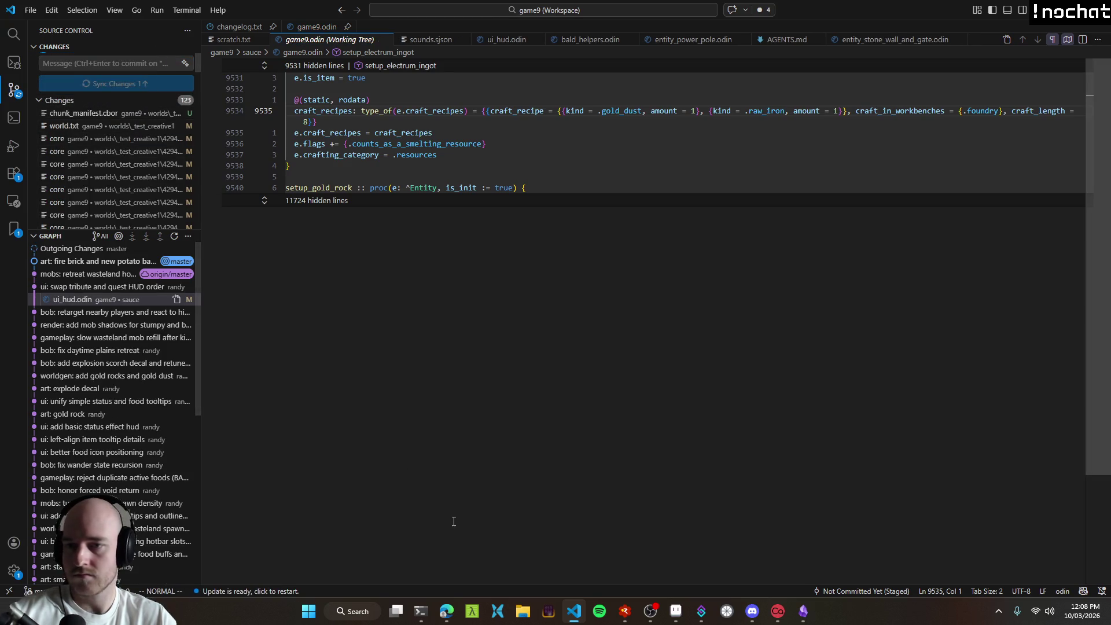
Step: Bring the browser forward and switch to the T3 Code tab
{"action": "left_click", "coordinate": [446, 612]}
{"action": "left_click", "coordinate": [446, 612]}
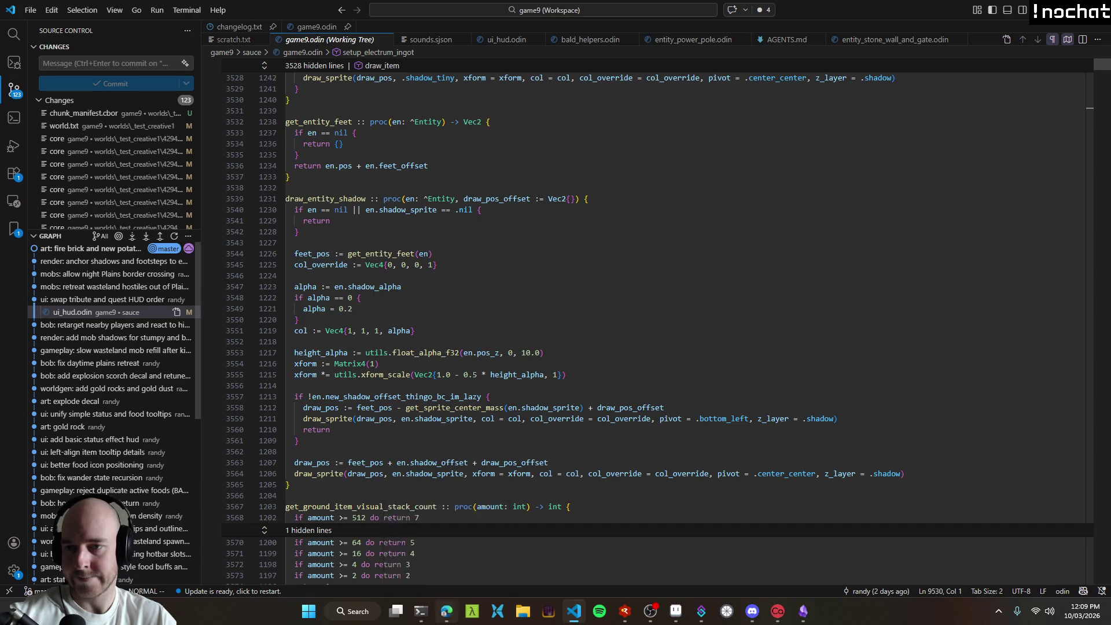
{"action": "left_click", "coordinate": [446, 613]}
{"action": "left_click", "coordinate": [54, 248]}
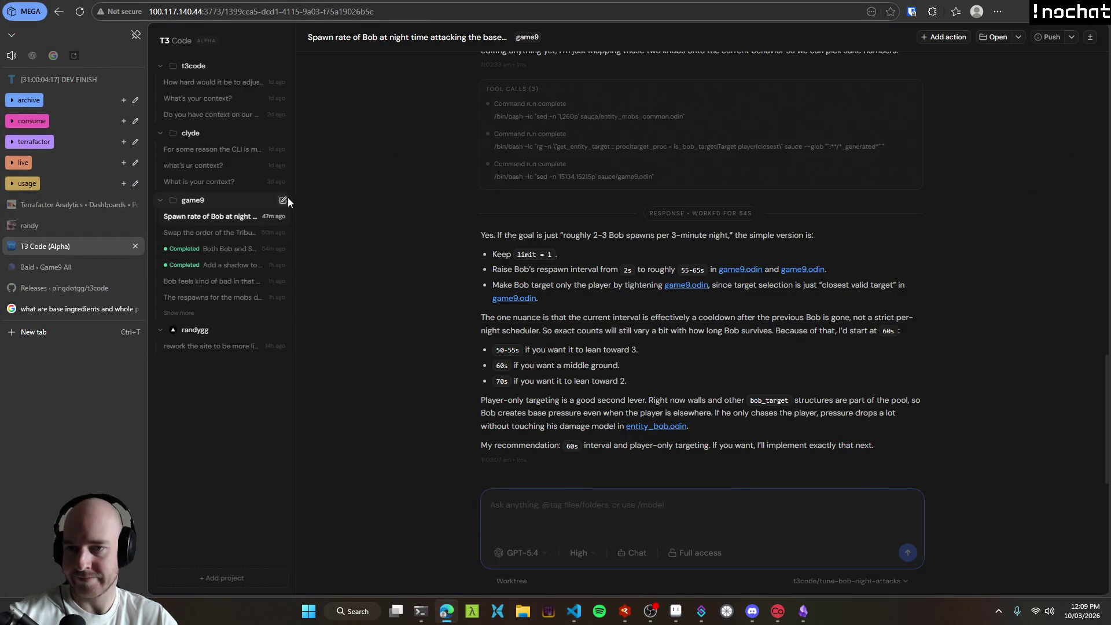
Step: Start a new game9 worktree thread and dictate the potato battery rework planning prompt
{"action": "left_click", "coordinate": [288, 199]}
{"action": "left_click", "coordinate": [506, 581]}
{"action": "key", "text": "super+h"}
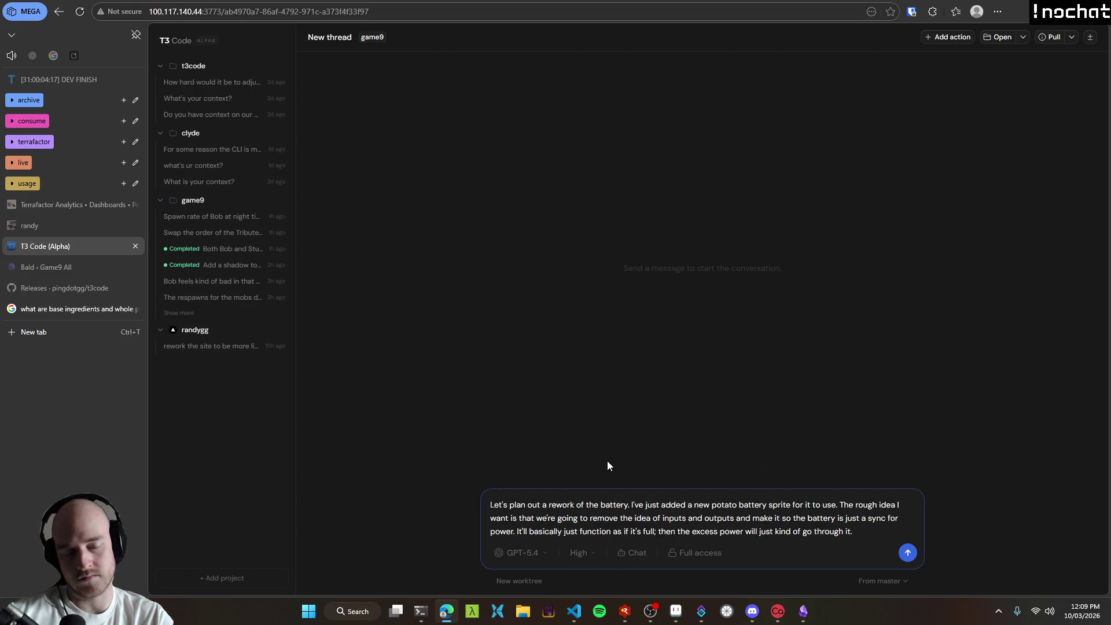
{"action": "key", "text": "ctrl+super"}
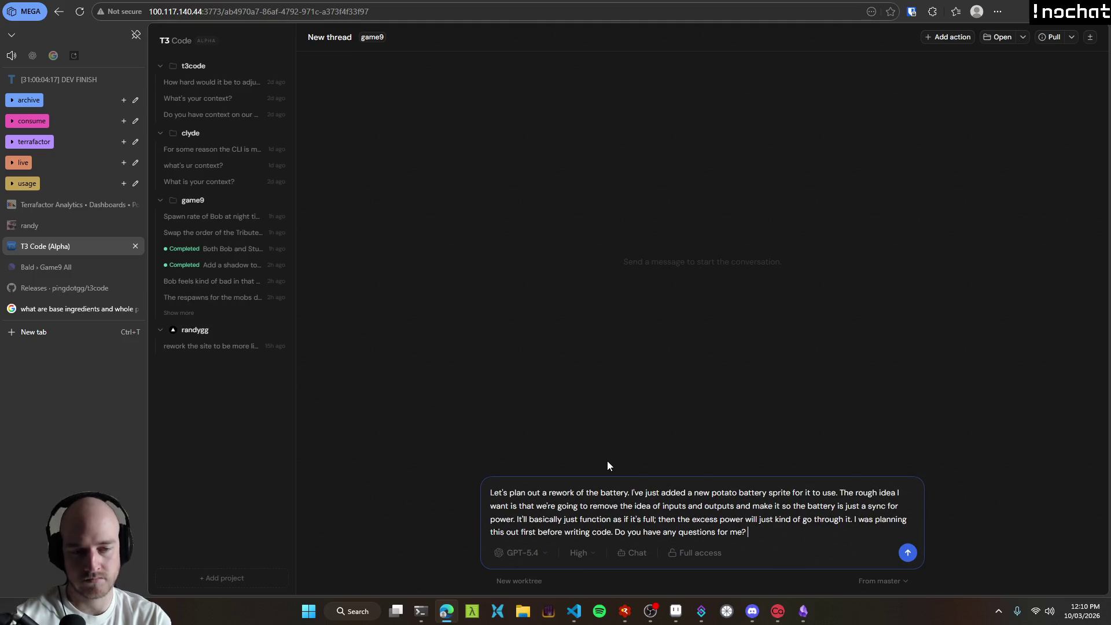
{"action": "key", "text": "Return"}
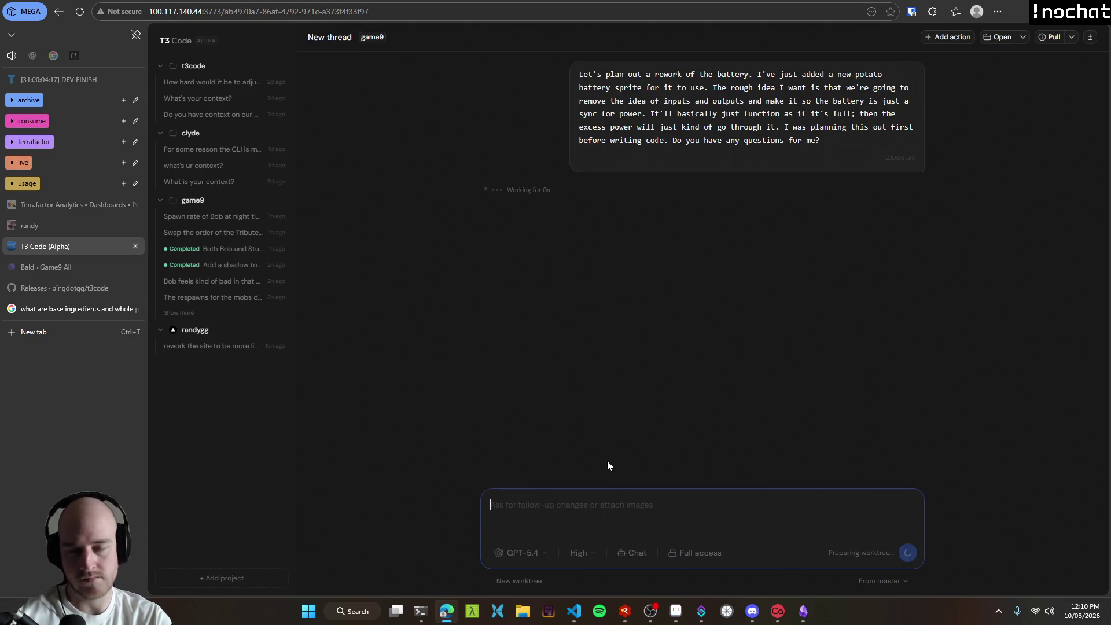
Step: Check the new art commit's file list in VS Code, then return to T3 Code
{"action": "left_click", "coordinate": [574, 611]}
{"action": "left_click", "coordinate": [81, 300]}
{"action": "left_click", "coordinate": [82, 261]}
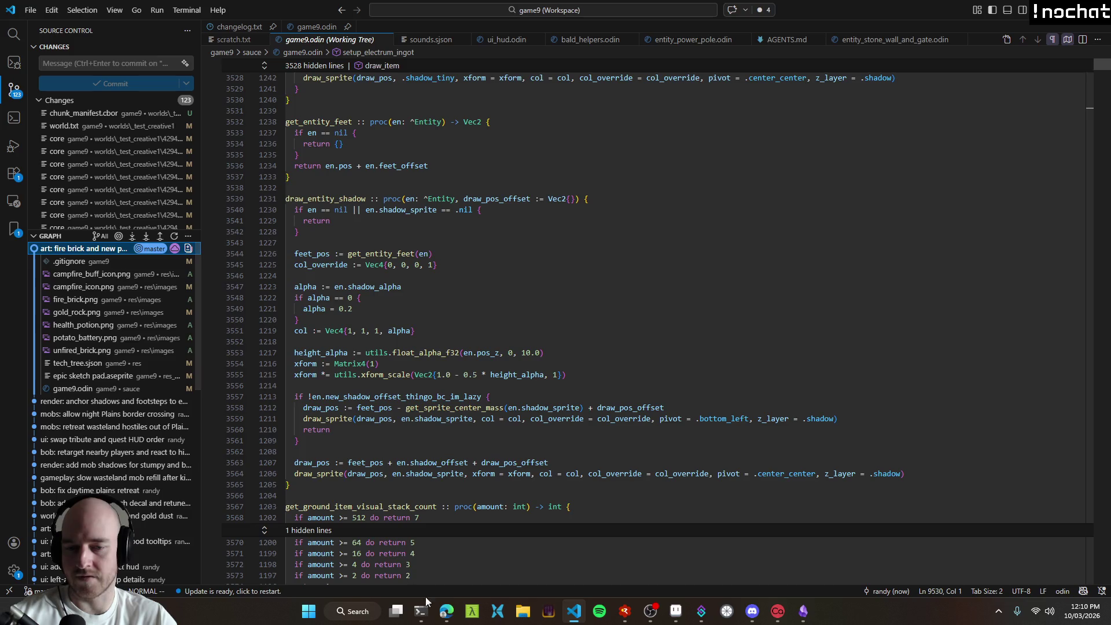
{"action": "left_click", "coordinate": [449, 609]}
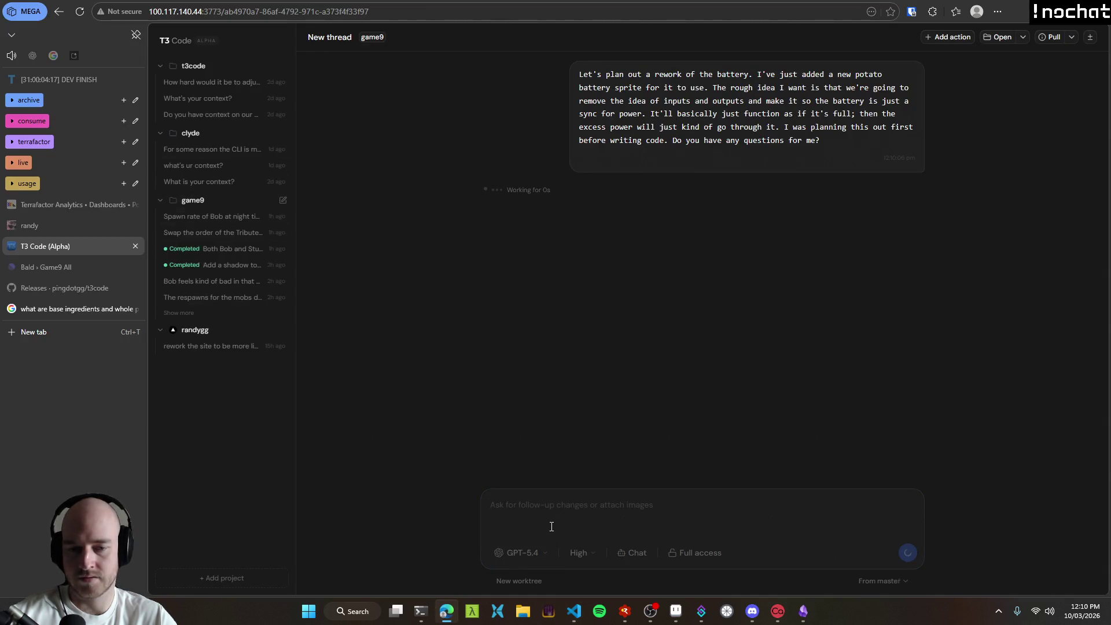
Step: In a new game9 worktree thread, type 'just added unfired_brick and fire_brick assets.' after checking names in Aseprite
{"action": "left_click", "coordinate": [283, 201]}
{"action": "left_click", "coordinate": [518, 576]}
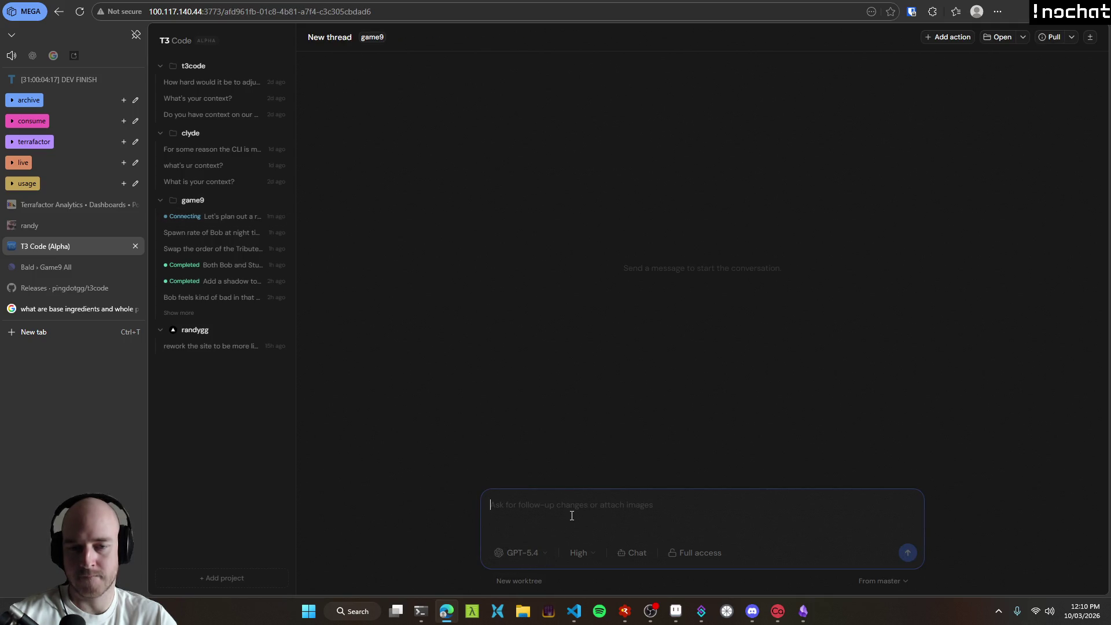
{"action": "type", "text": "just added"}
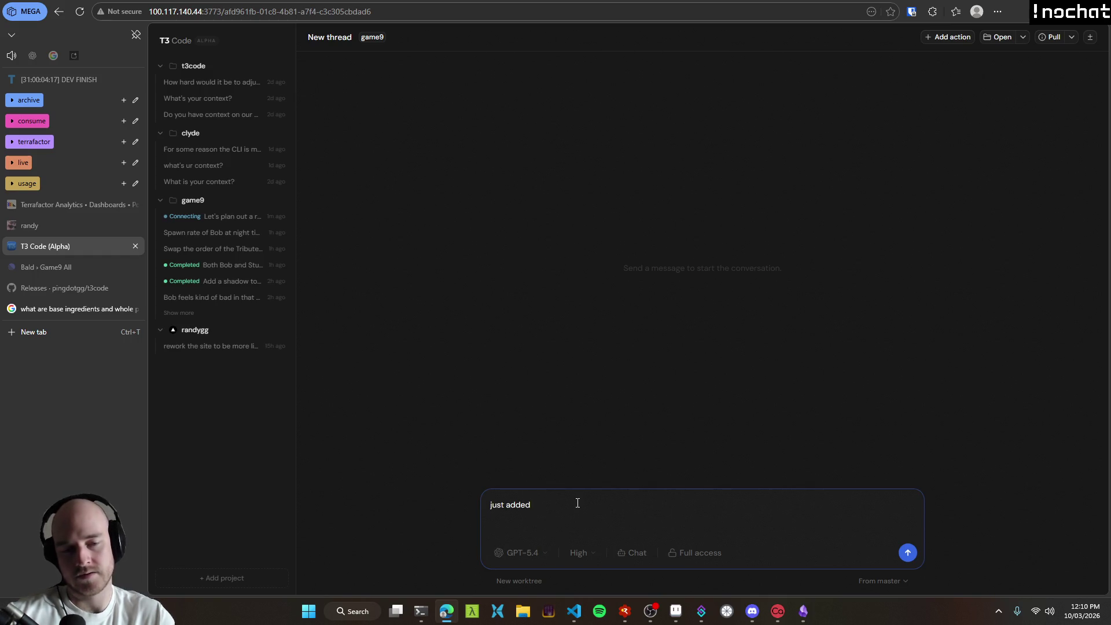
{"action": "left_click", "coordinate": [676, 612]}
{"action": "scroll", "coordinate": [627, 315], "scroll_direction": "up", "scroll_amount": 3}
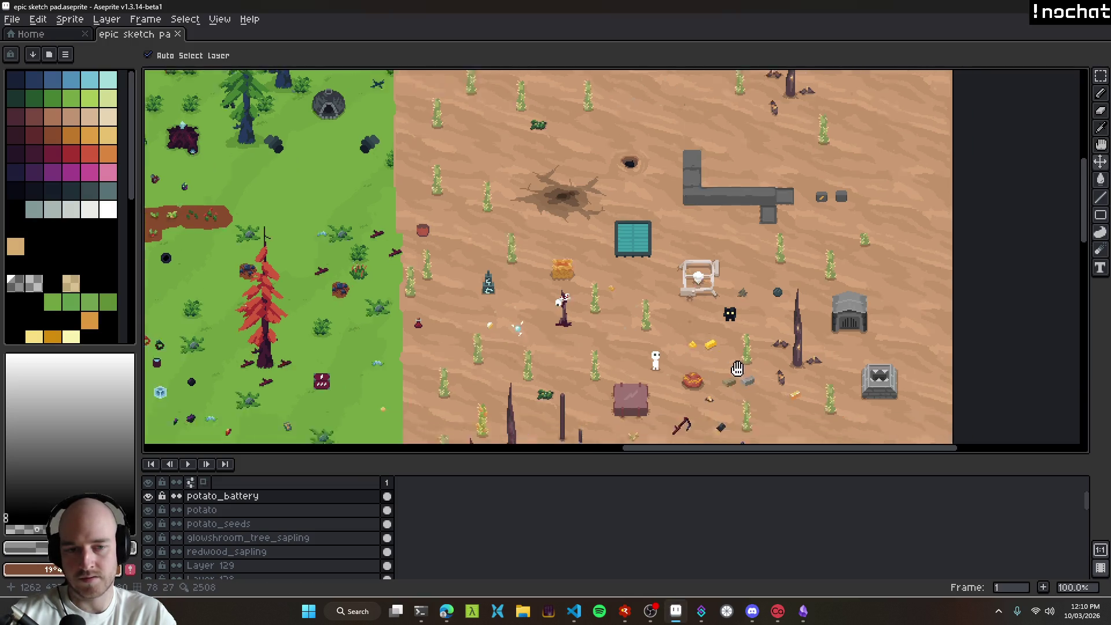
{"action": "left_click", "coordinate": [620, 322]}
{"action": "key", "text": "alt+Tab"}
{"action": "type", "text": "unfired_brick and firebr"}
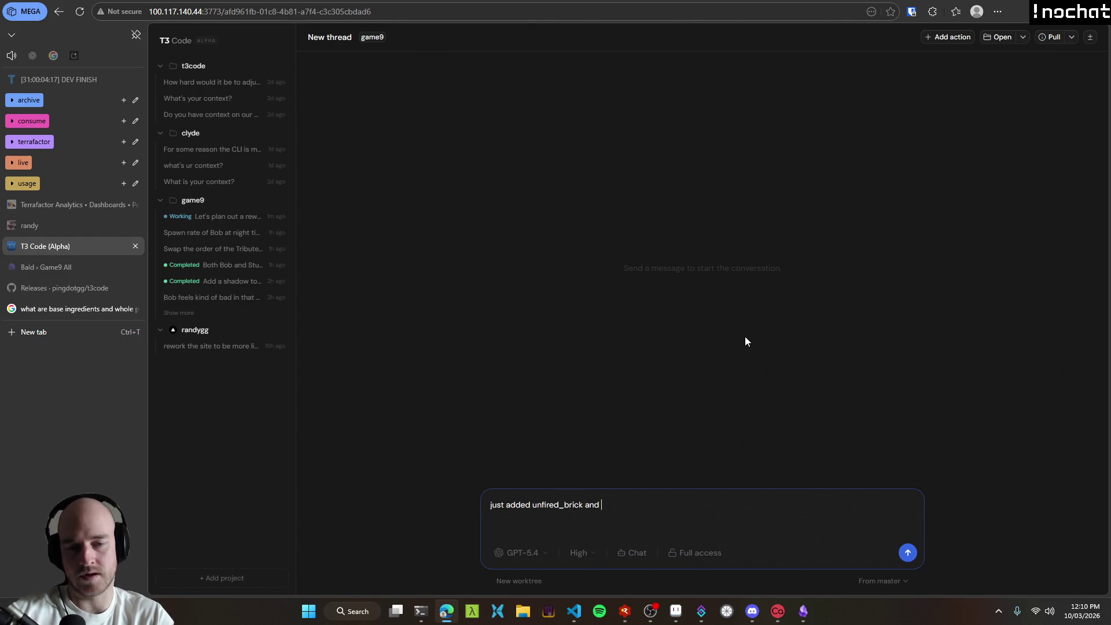
{"action": "type", "text": "ick"}
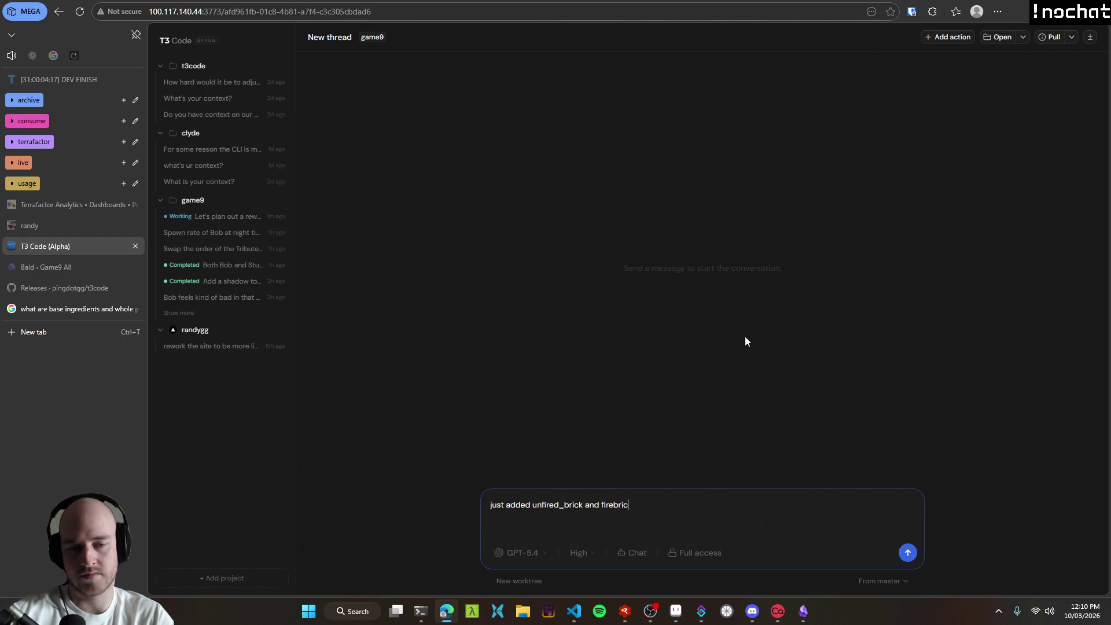
{"action": "key", "text": "alt+Tab"}
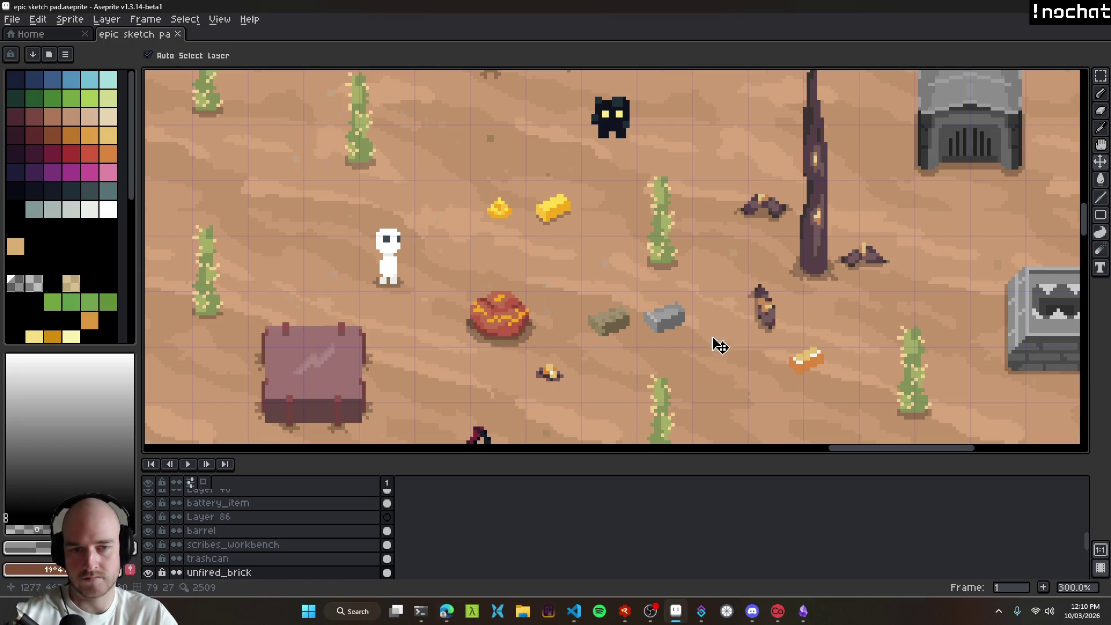
{"action": "key", "text": "alt+Tab"}
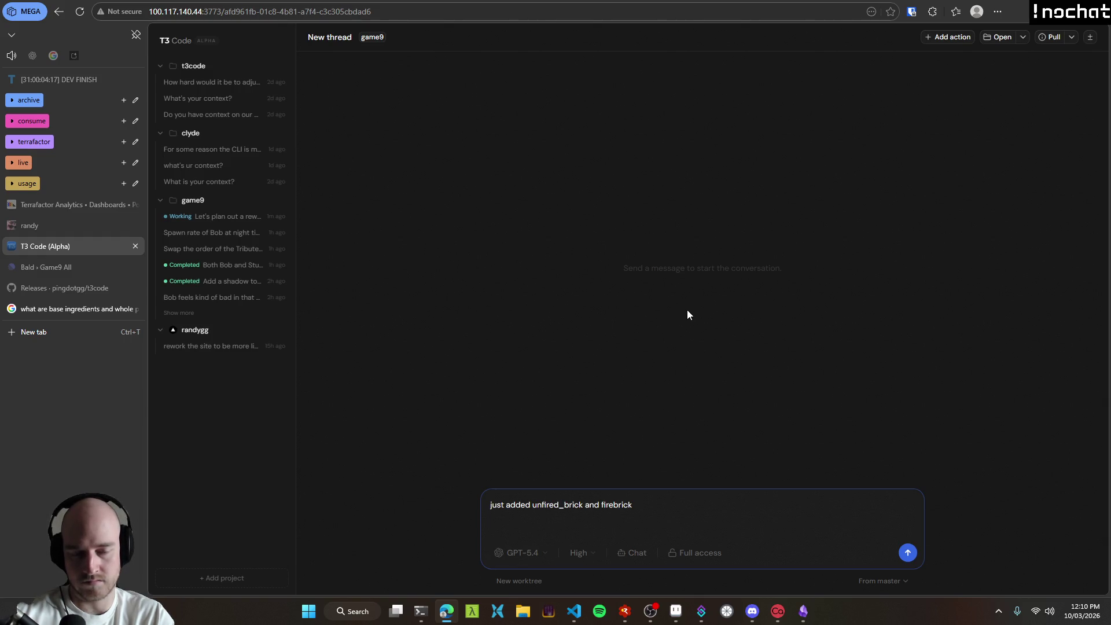
{"action": "type", "text": "_"}
{"action": "key", "text": "End"}
{"action": "type", "text": "assets."}
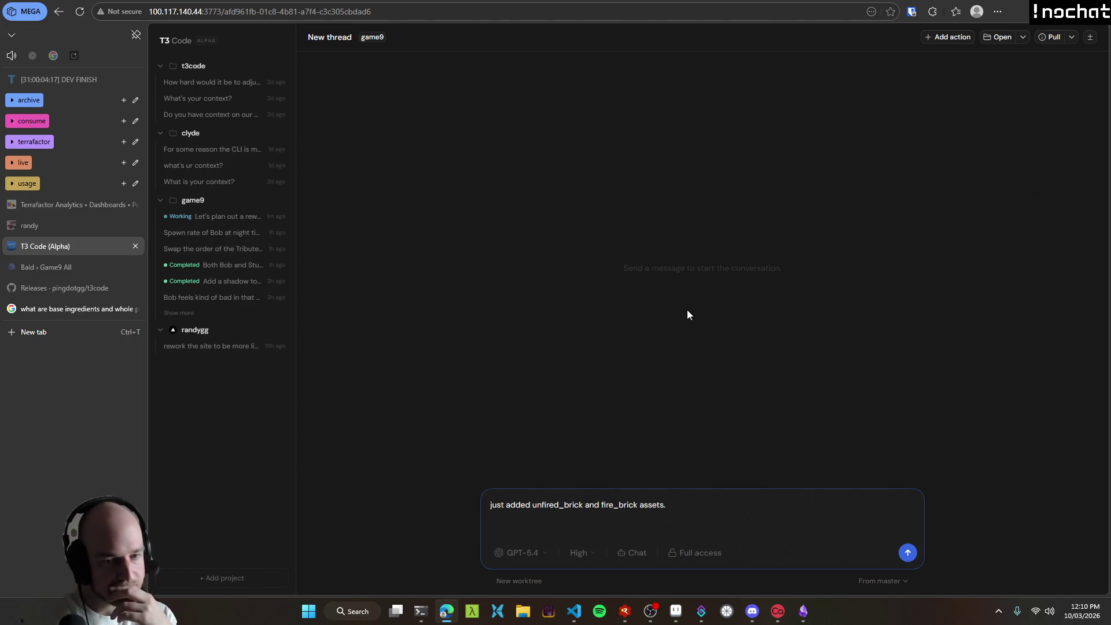
Step: Dictate the fire brick recipe and tier 2 machine details, end with 'Get it goin.' and send
{"action": "key", "text": "ctrl+super"}
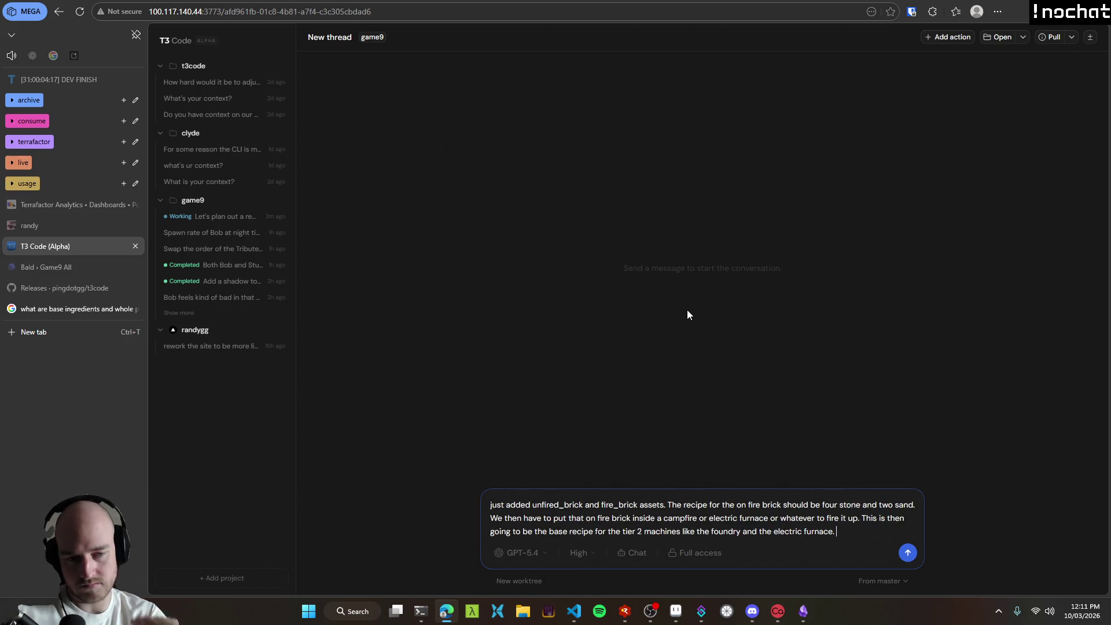
{"action": "type", "text": "Get "}
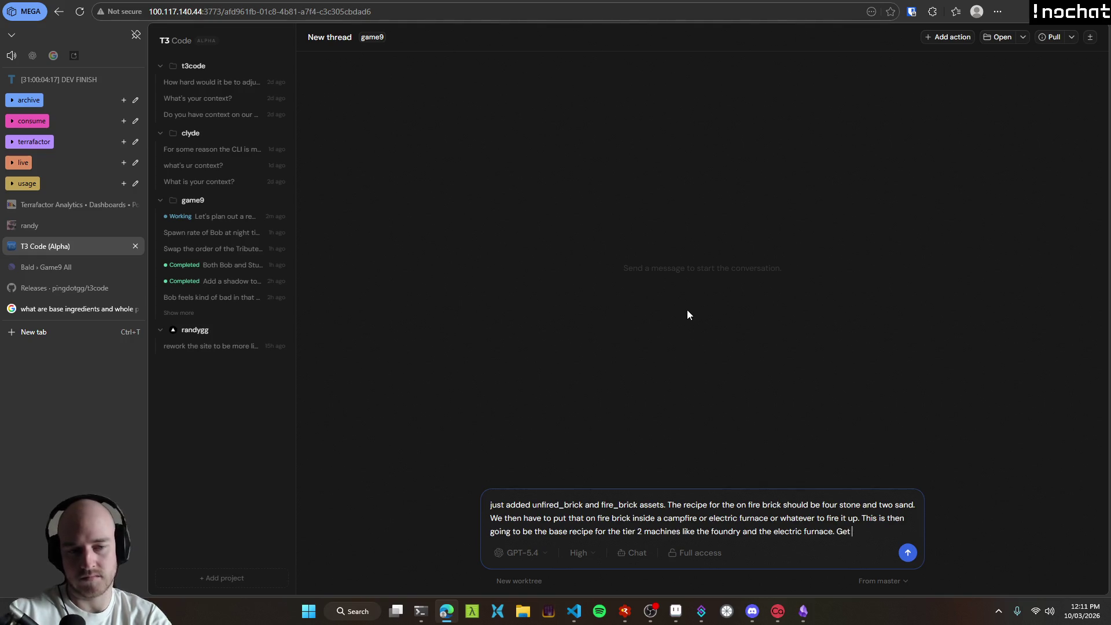
{"action": "type", "text": "it goin."}
{"action": "left_click", "coordinate": [908, 553]}
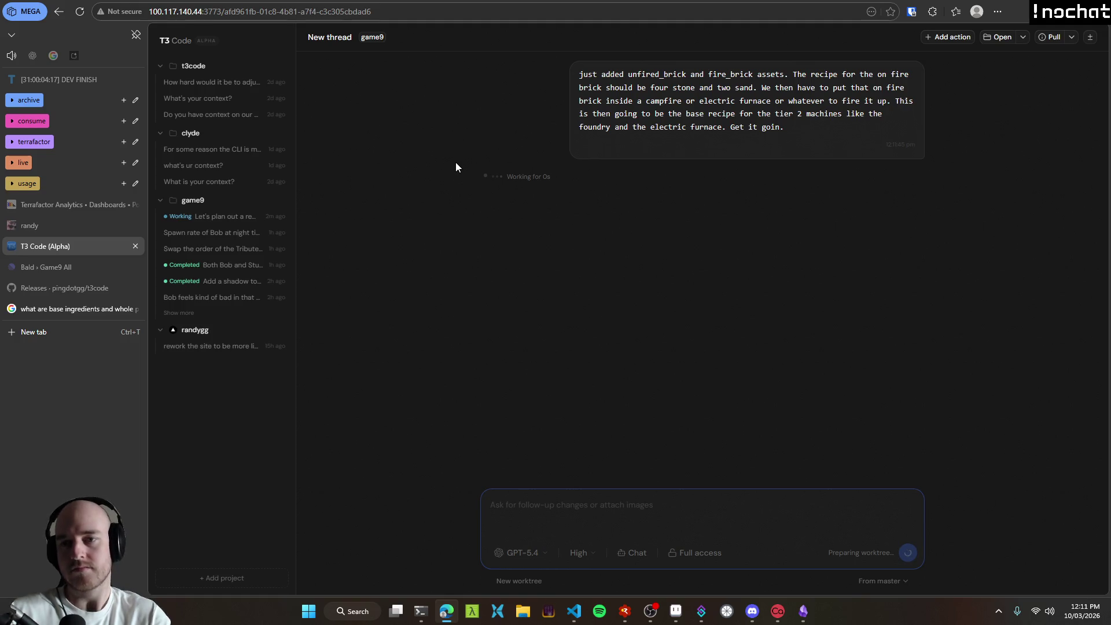
Step: Back in VS Code with the terminal showing, build and run game9 from game9.odin
{"action": "left_click", "coordinate": [224, 281]}
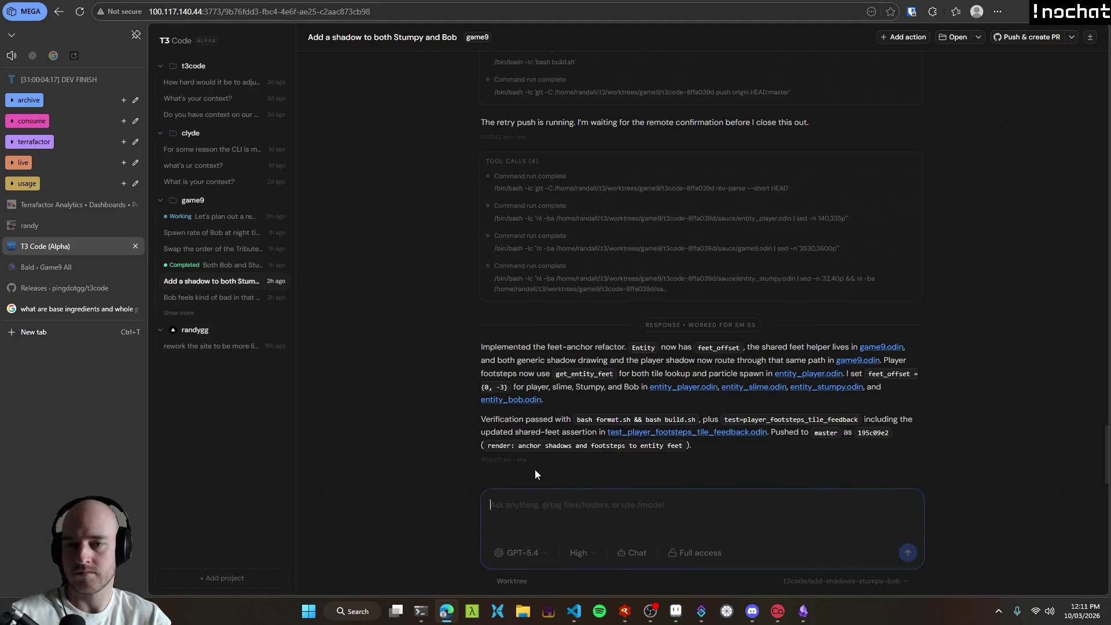
{"action": "left_click", "coordinate": [573, 611]}
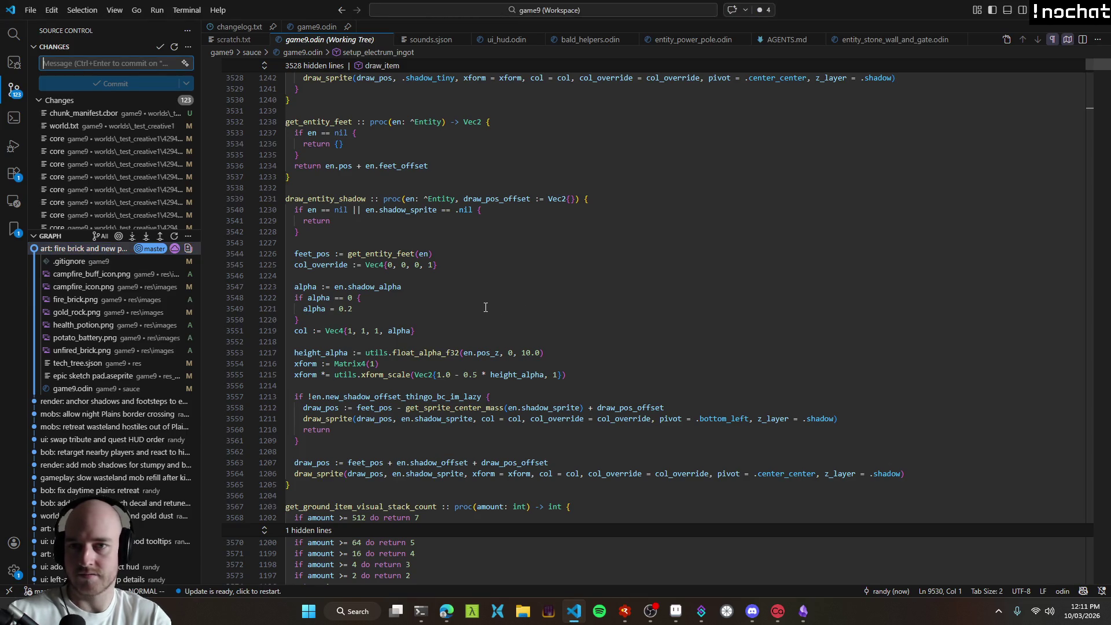
{"action": "key", "text": "ctrl+grave"}
{"action": "left_click", "coordinate": [307, 28]}
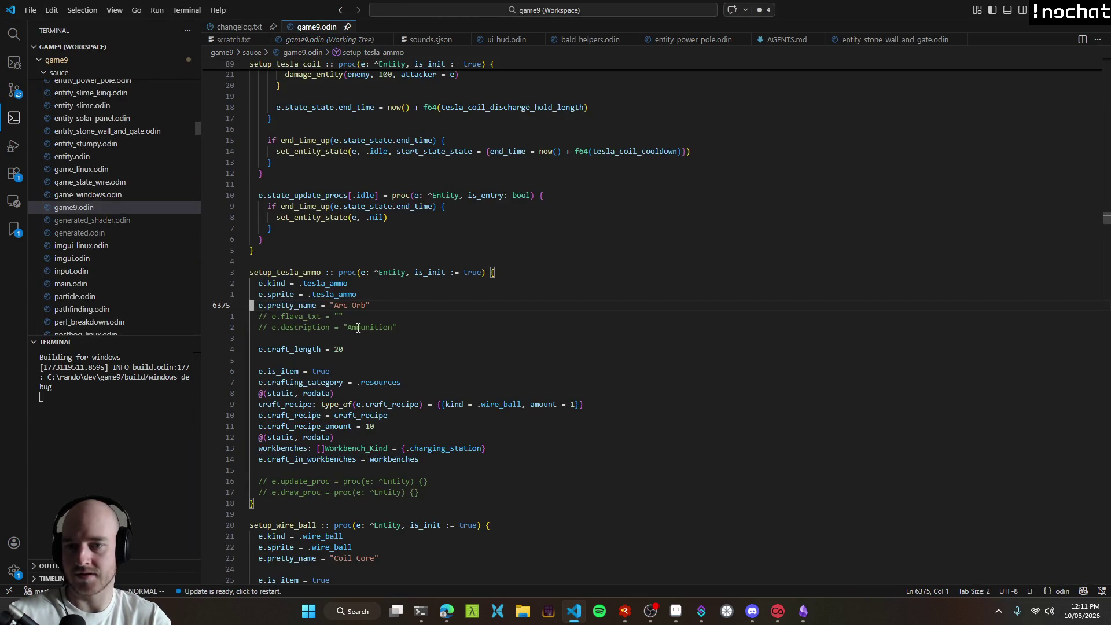
{"action": "scroll", "coordinate": [447, 284], "scroll_direction": "up", "scroll_amount": 2}
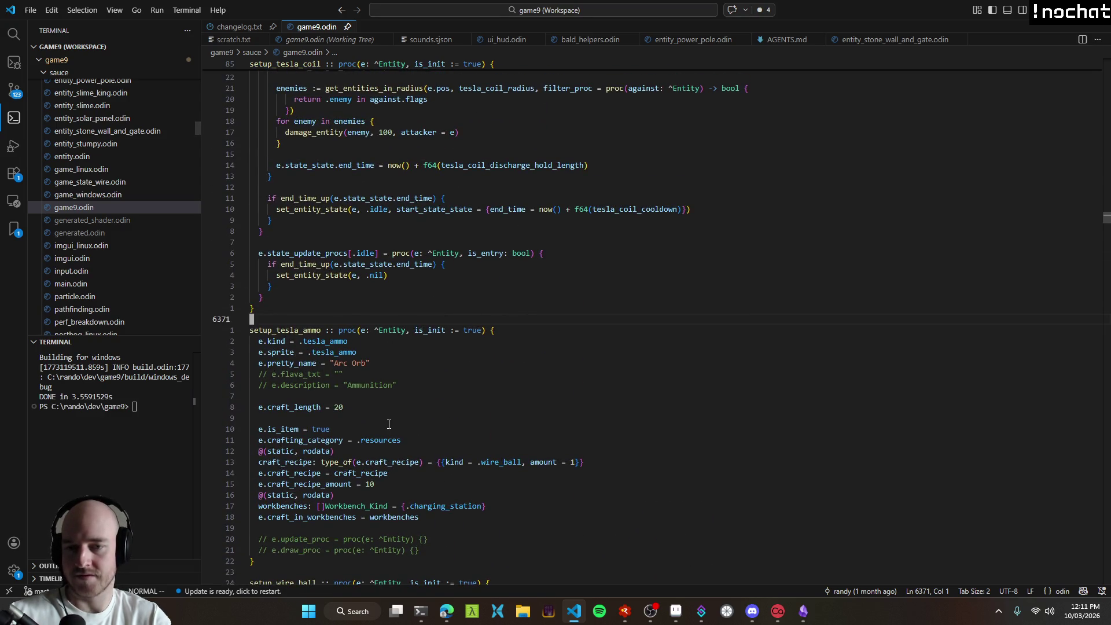
{"action": "key", "text": "F5"}
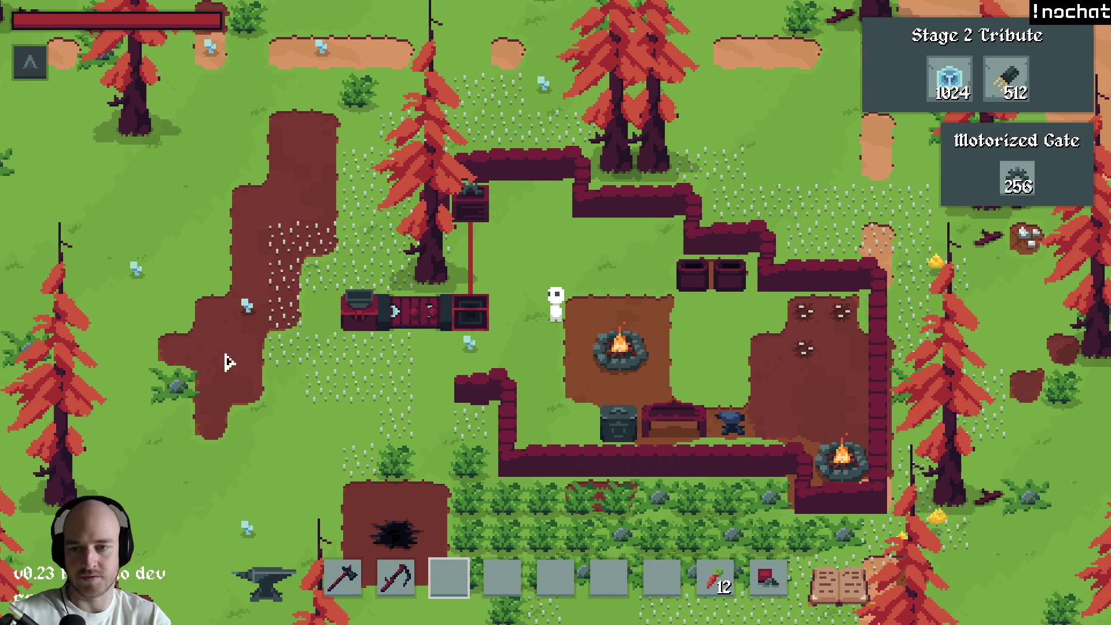
Step: Close the game, browse the commit history, and rebuild game9 with Ctrl+Shift+B
{"action": "scroll", "coordinate": [284, 429], "scroll_direction": "down", "scroll_amount": 3}
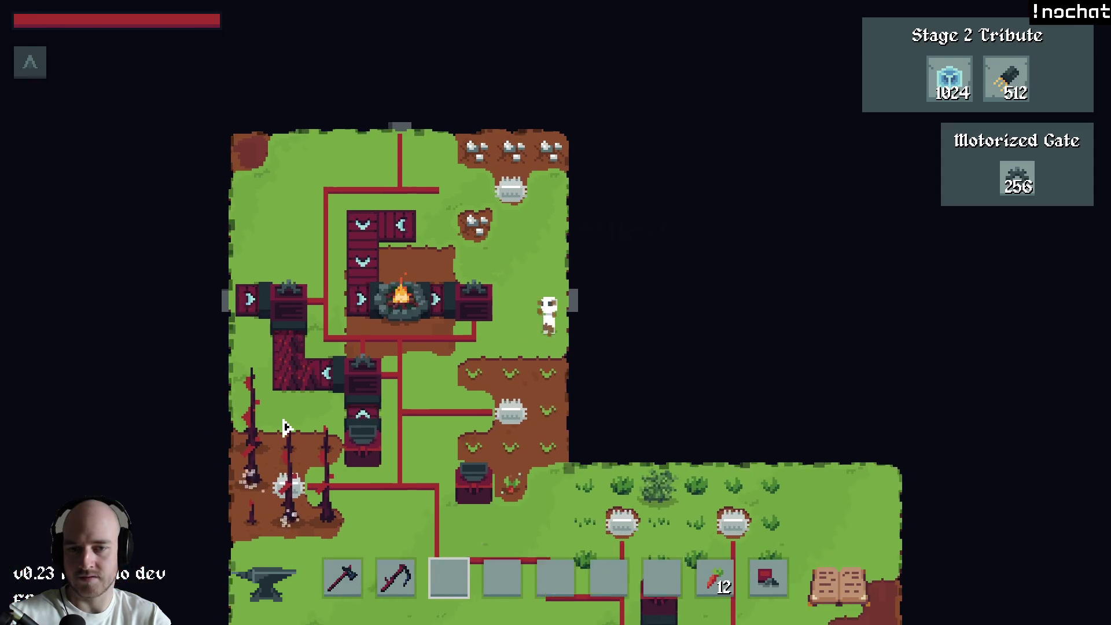
{"action": "scroll", "coordinate": [283, 428], "scroll_direction": "up", "scroll_amount": 3}
{"action": "key", "text": "Escape"}
{"action": "key", "text": "alt+Tab"}
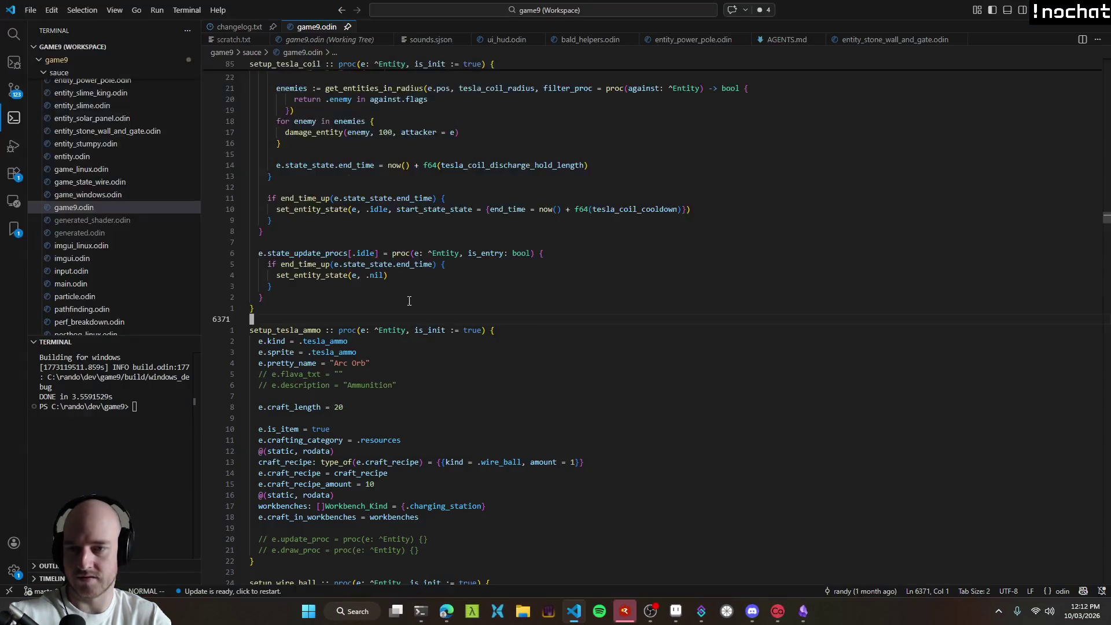
{"action": "key", "text": "ctrl+shift+g"}
{"action": "left_click", "coordinate": [136, 248]}
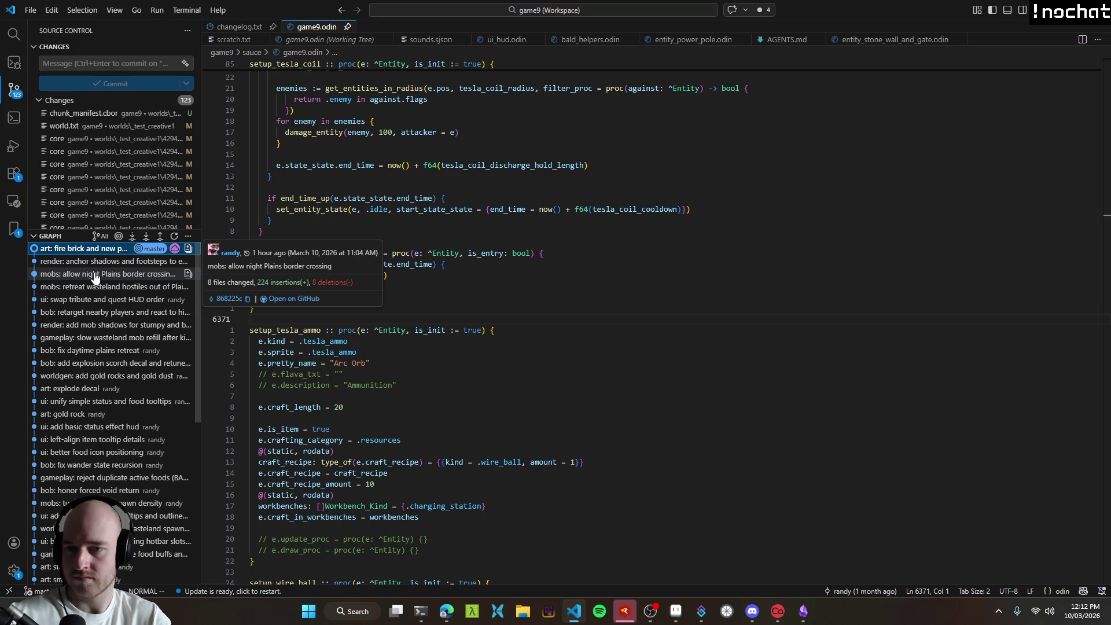
{"action": "left_click", "coordinate": [87, 276]}
{"action": "left_click", "coordinate": [559, 290]}
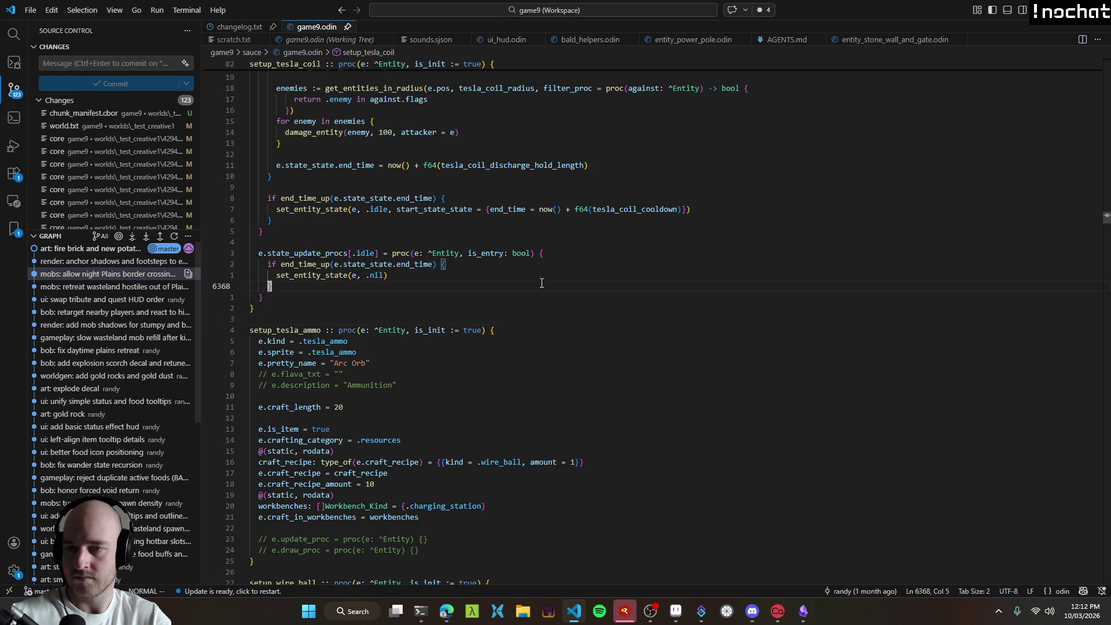
{"action": "key", "text": "ctrl+shift+b"}
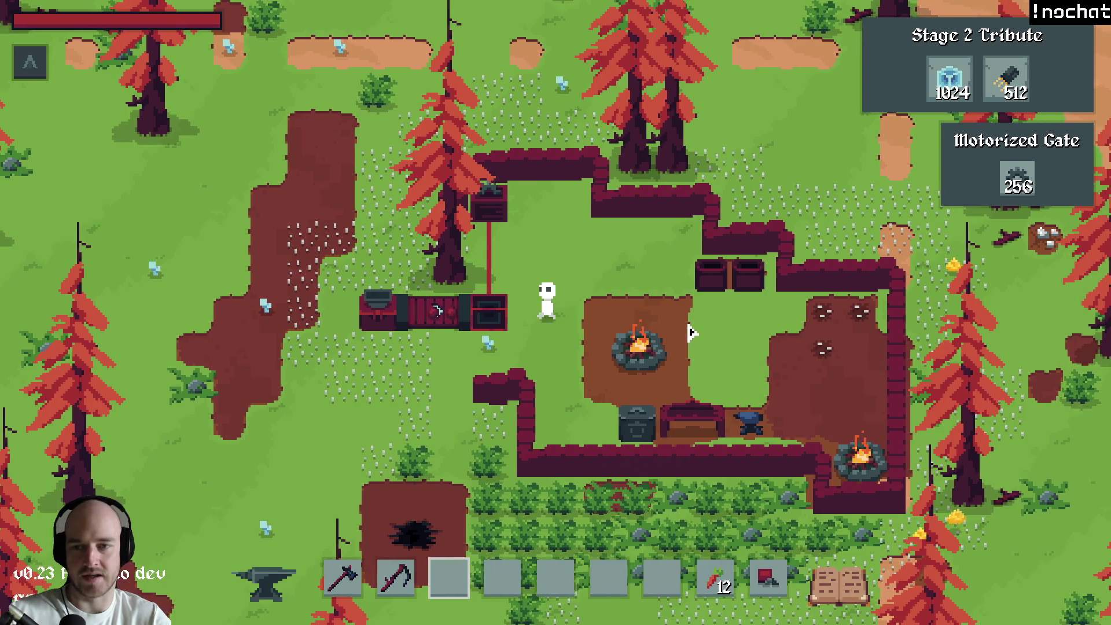
Step: Walk around, then choose stumpy in the F1 debug spawn list and spawn one
{"action": "key", "text": "a"}
{"action": "key", "text": "s"}
{"action": "key", "text": "d"}
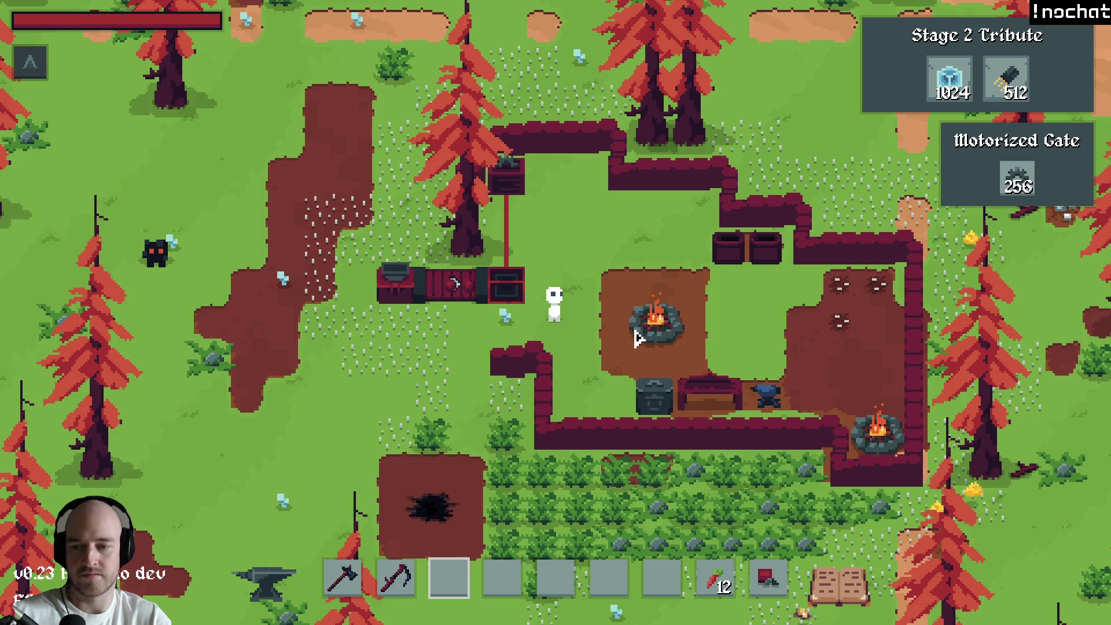
{"action": "key", "text": "F1"}
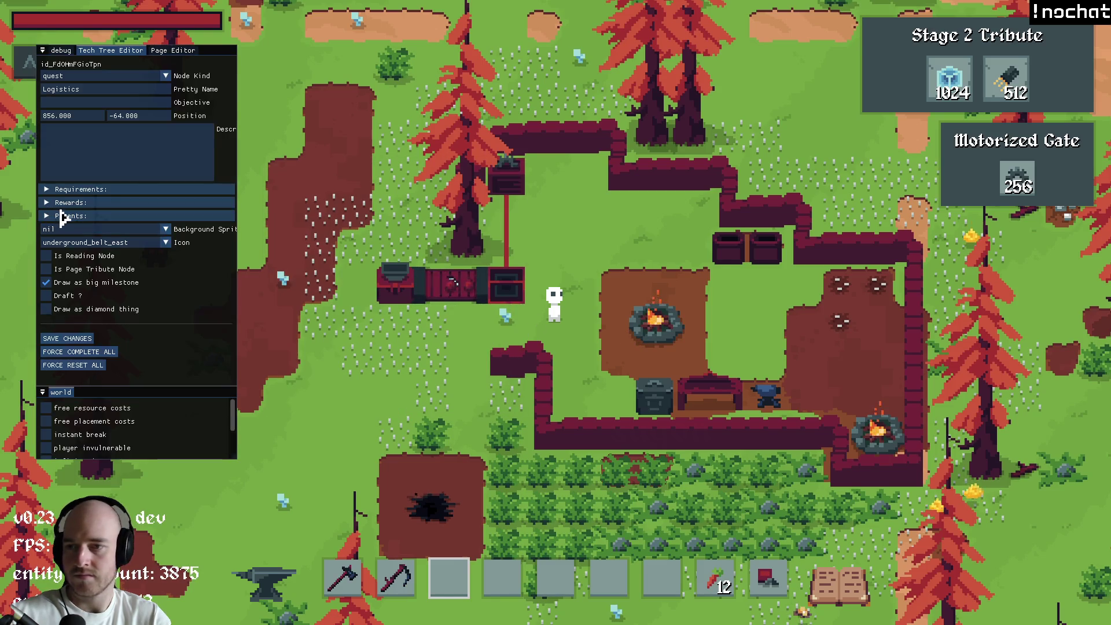
{"action": "left_click", "coordinate": [58, 51]}
{"action": "left_click", "coordinate": [77, 119]}
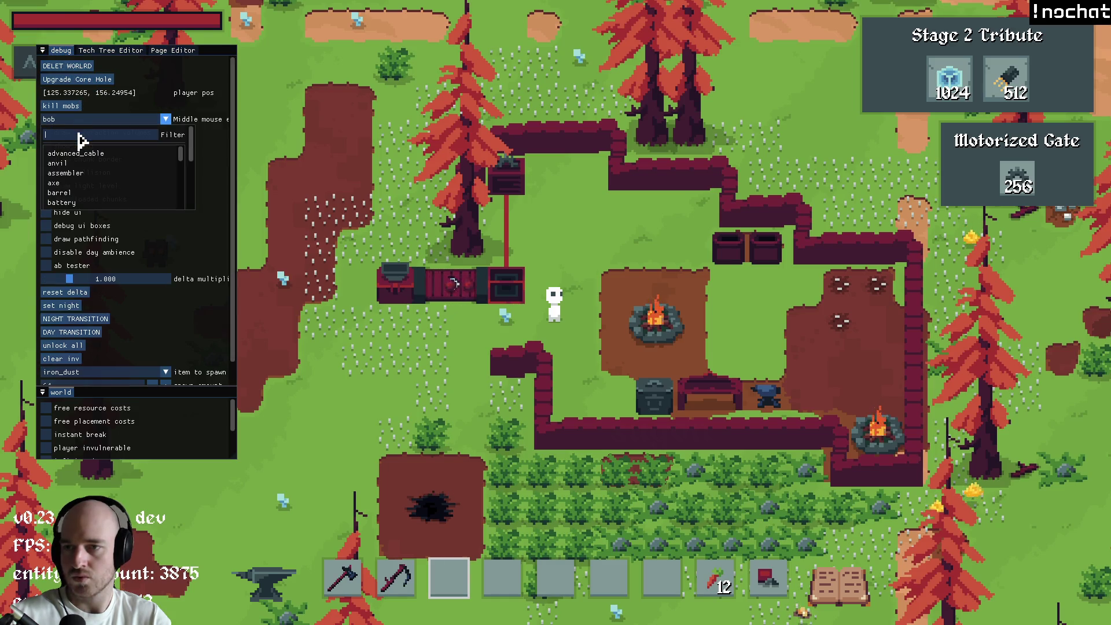
{"action": "type", "text": "stump"}
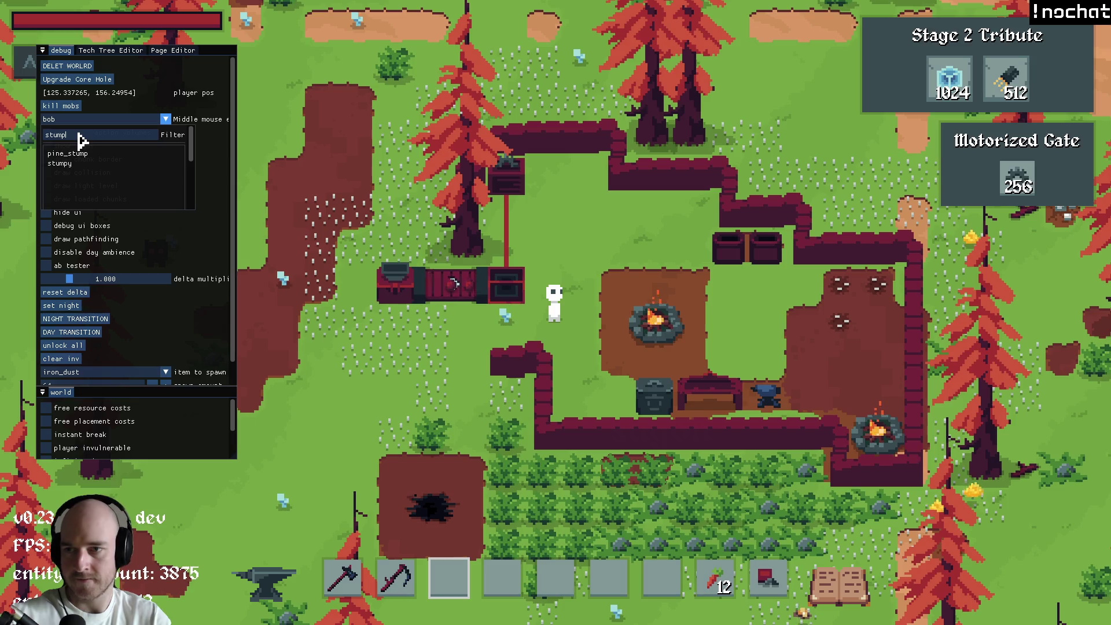
{"action": "left_click", "coordinate": [59, 163]}
{"action": "key", "text": "F1"}
{"action": "middle_click", "coordinate": [278, 216]}
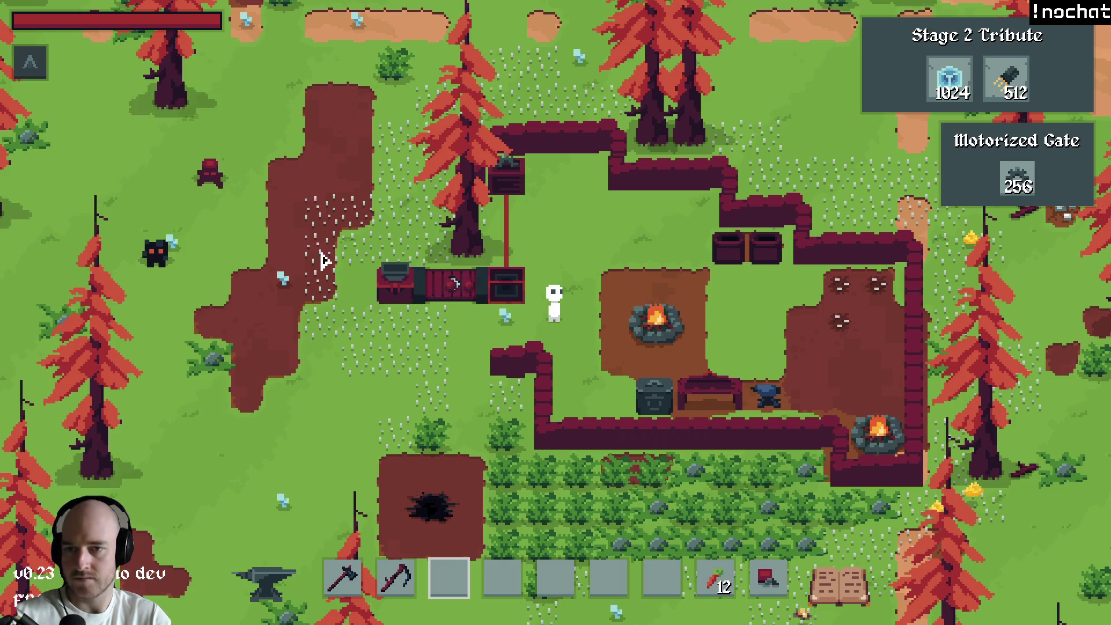
Step: Spawn several more stumpy mobs west of the base and near the top of the map
{"action": "key", "text": "w"}
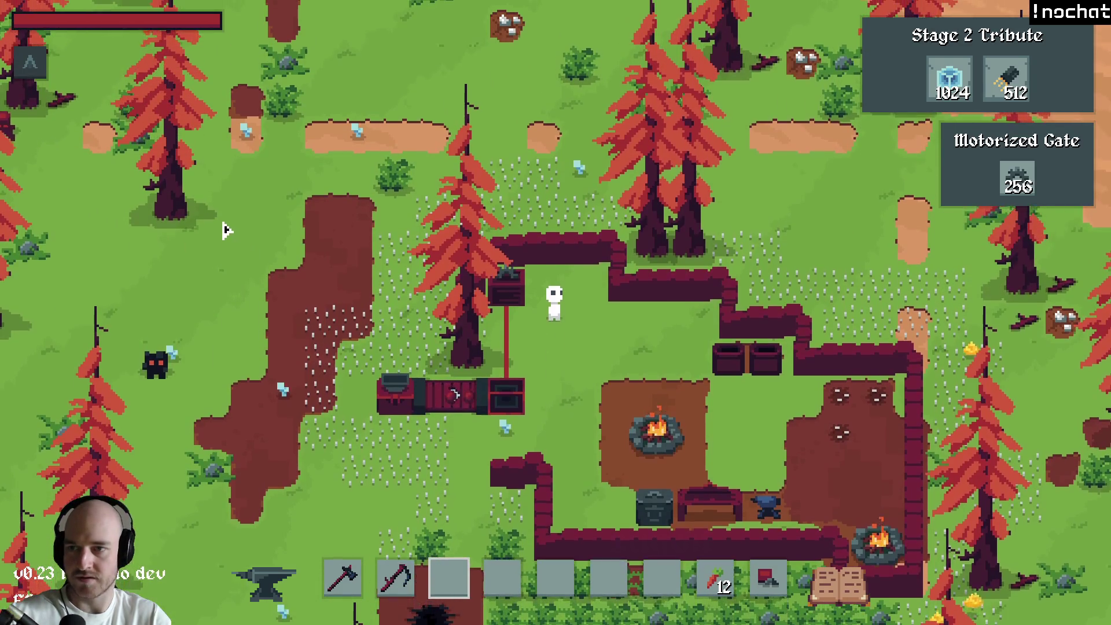
{"action": "middle_click", "coordinate": [239, 287]}
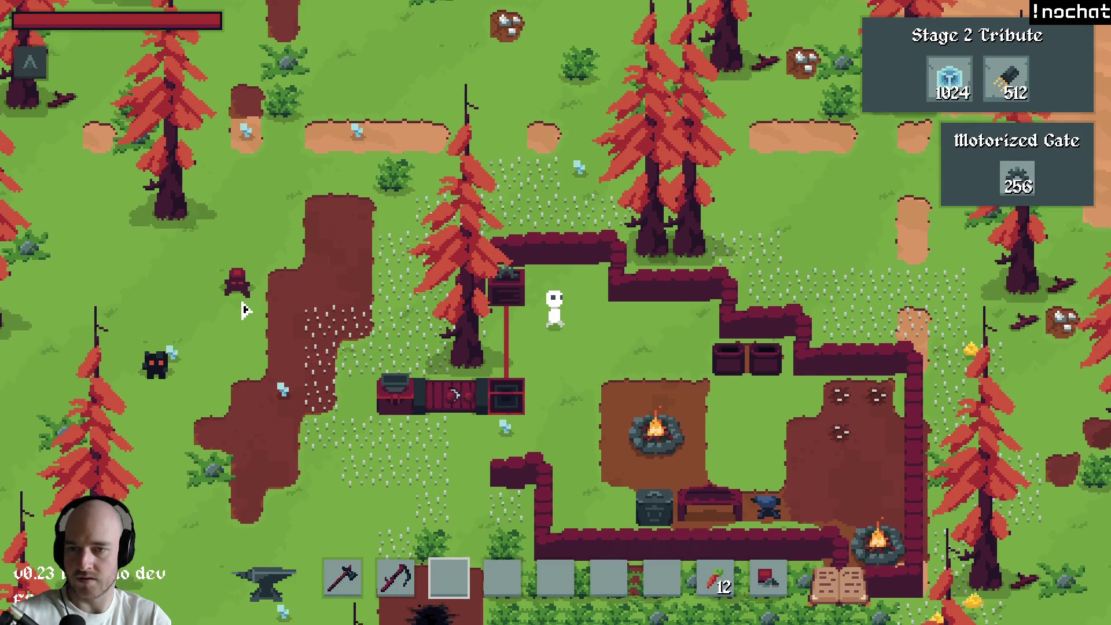
{"action": "key", "text": "w"}
{"action": "key", "text": "d"}
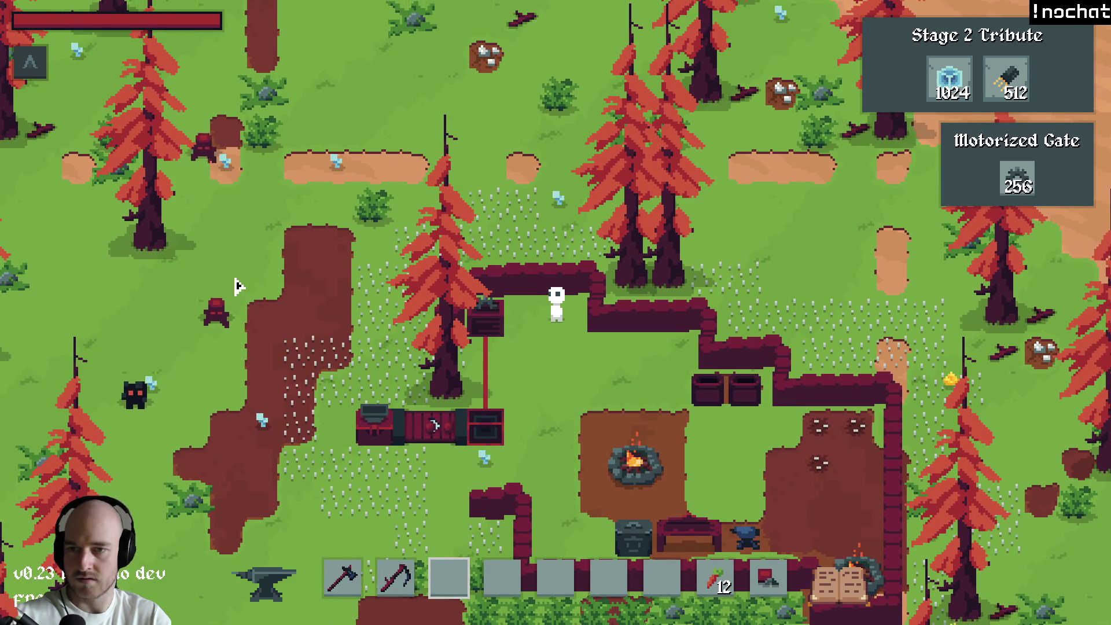
{"action": "left_click", "coordinate": [206, 362]}
{"action": "left_click", "coordinate": [198, 388]}
{"action": "left_click", "coordinate": [175, 414]}
{"action": "left_click", "coordinate": [226, 291]}
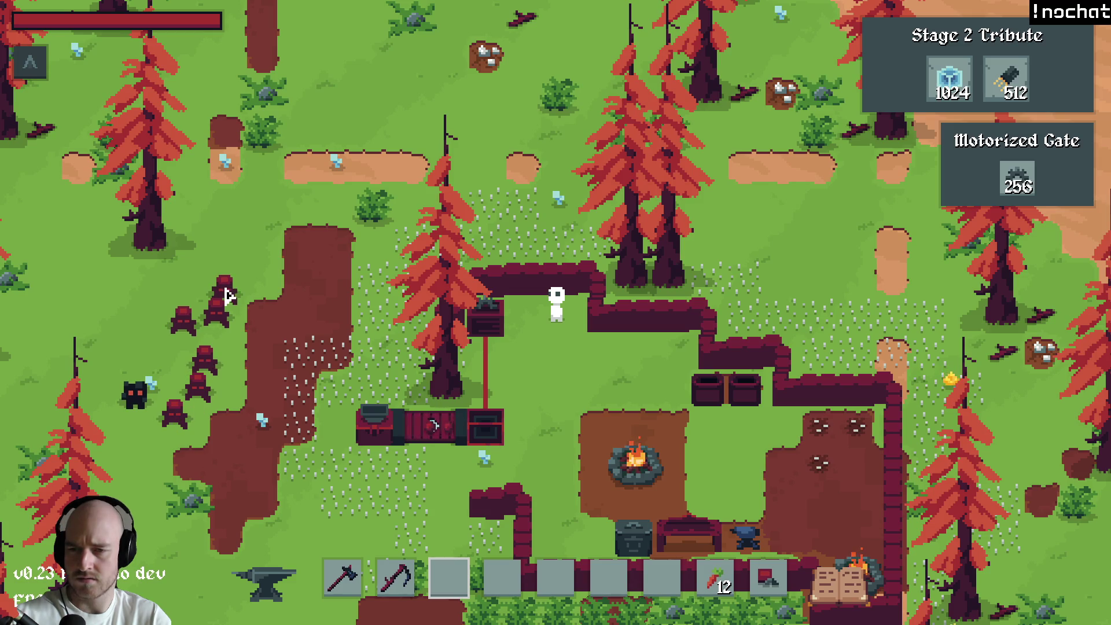
{"action": "left_click", "coordinate": [240, 256]}
{"action": "left_click", "coordinate": [333, 61]}
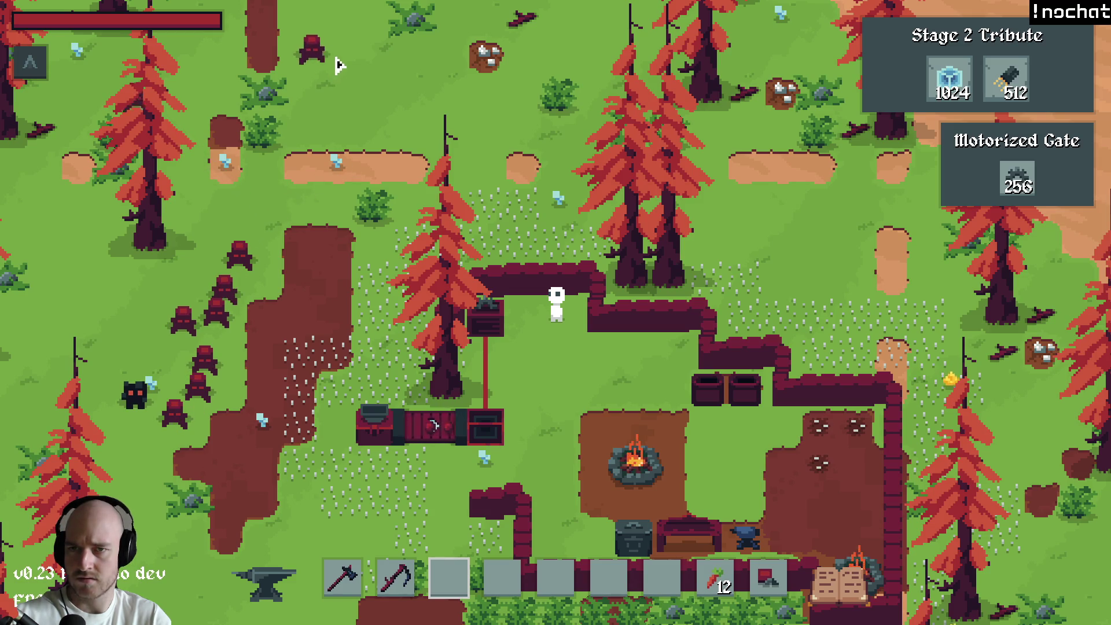
{"action": "left_click", "coordinate": [415, 63]}
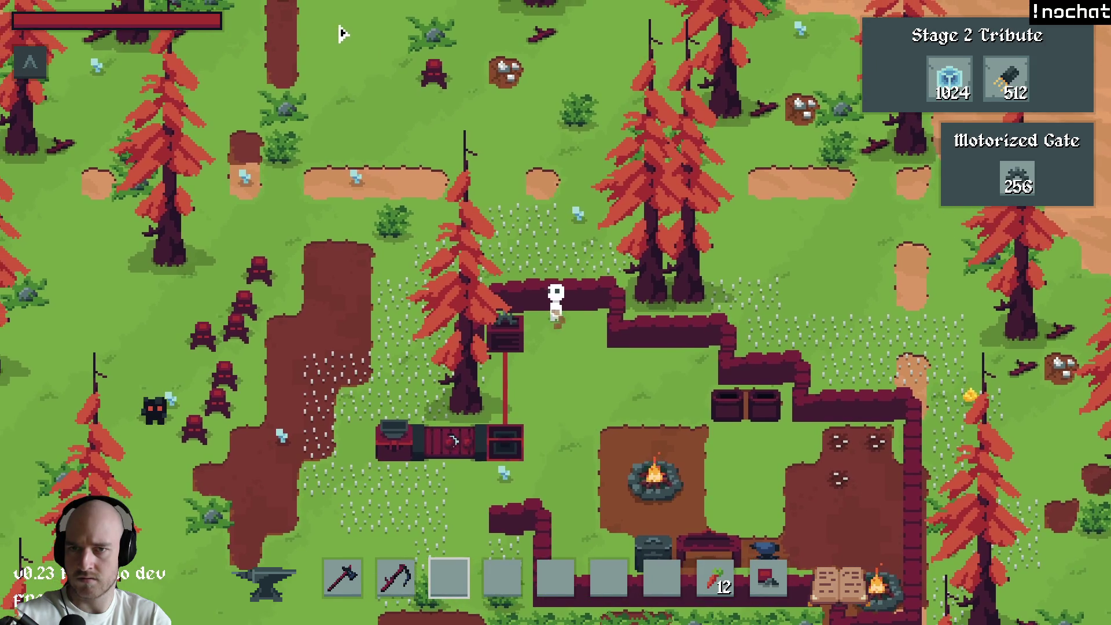
Step: Walk the character around the base and toward the desert, glancing at the map overview
{"action": "key", "text": "s"}
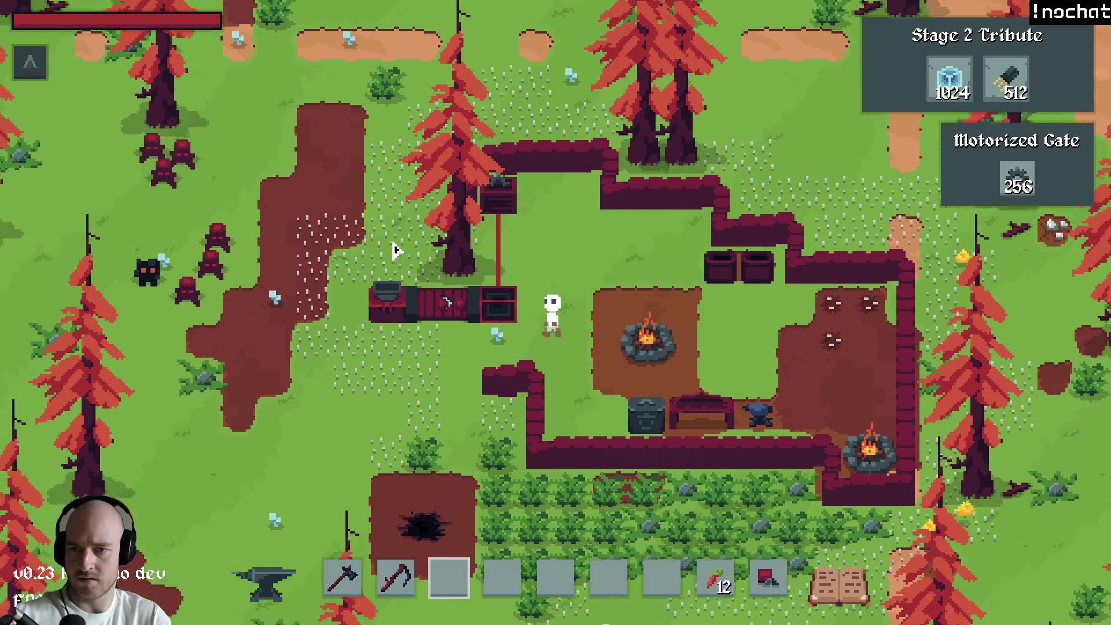
{"action": "key", "text": "m"}
{"action": "key", "text": "m"}
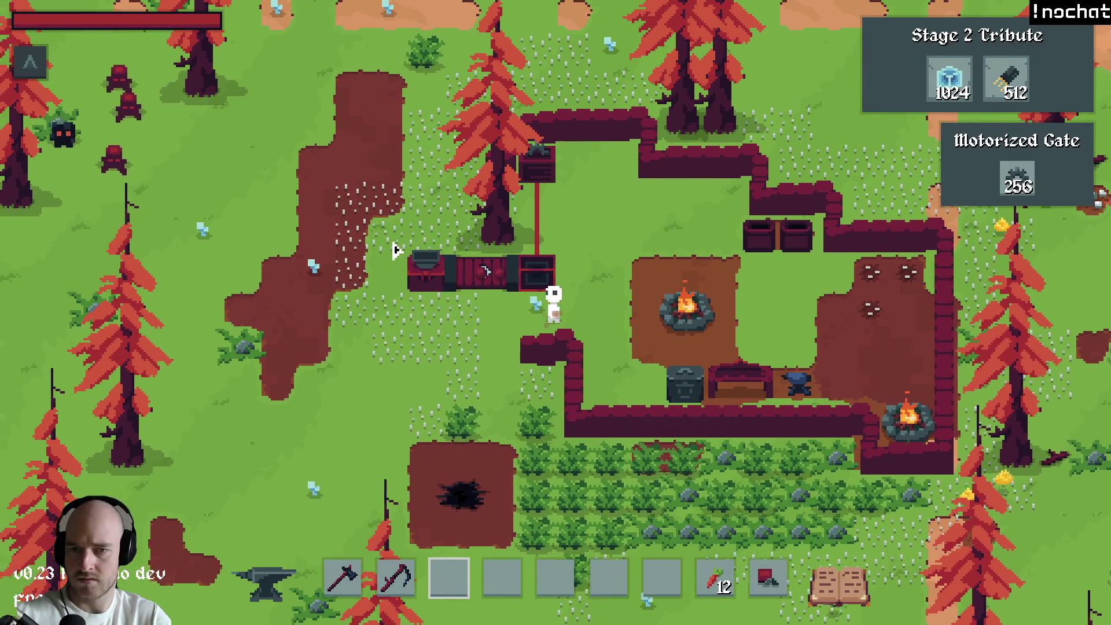
{"action": "key", "text": "s"}
{"action": "key", "text": "a"}
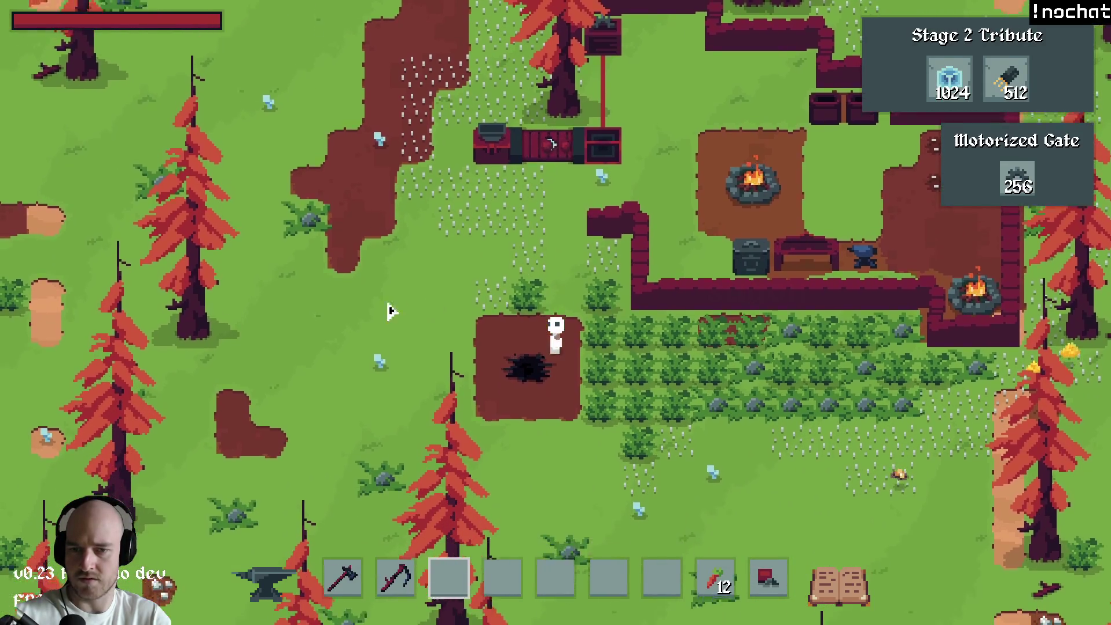
{"action": "key", "text": "a"}
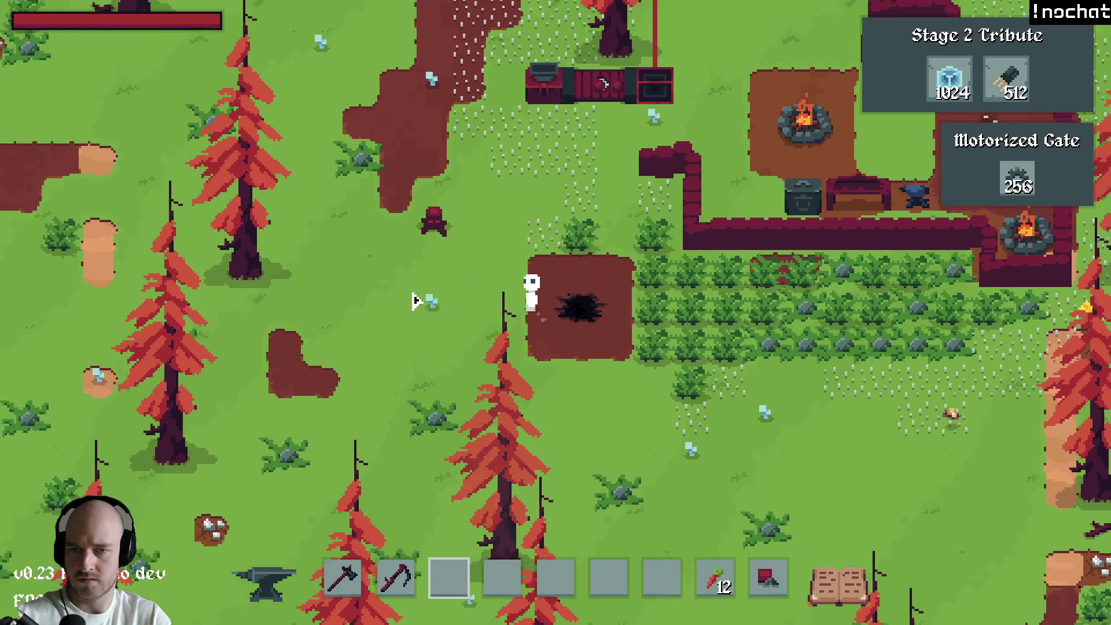
{"action": "key", "text": "w"}
{"action": "key", "text": "a"}
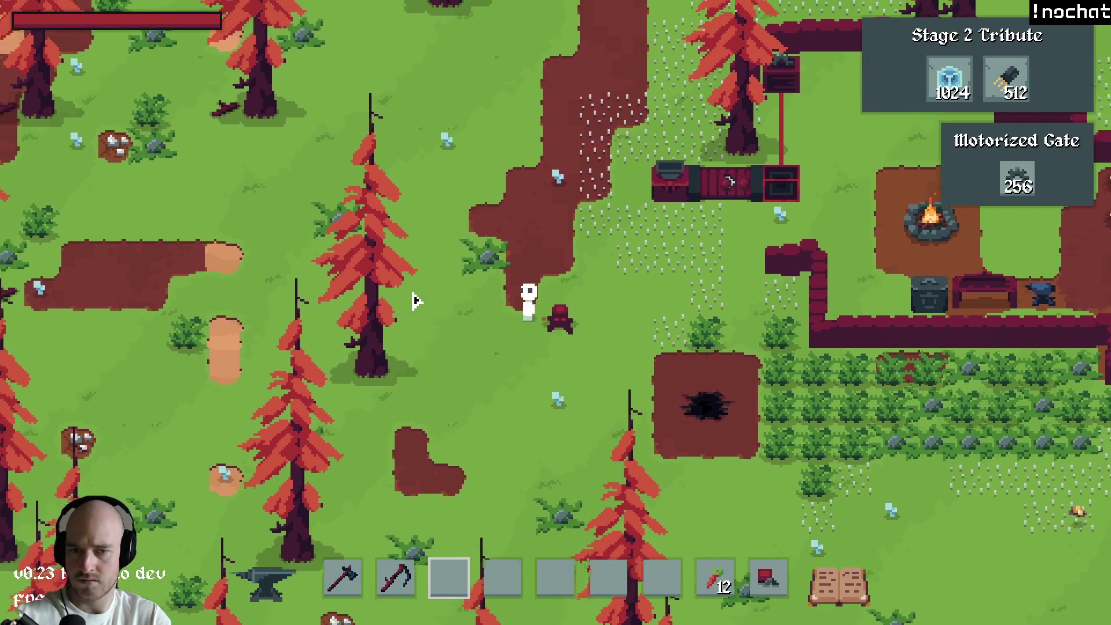
{"action": "key", "text": "d"}
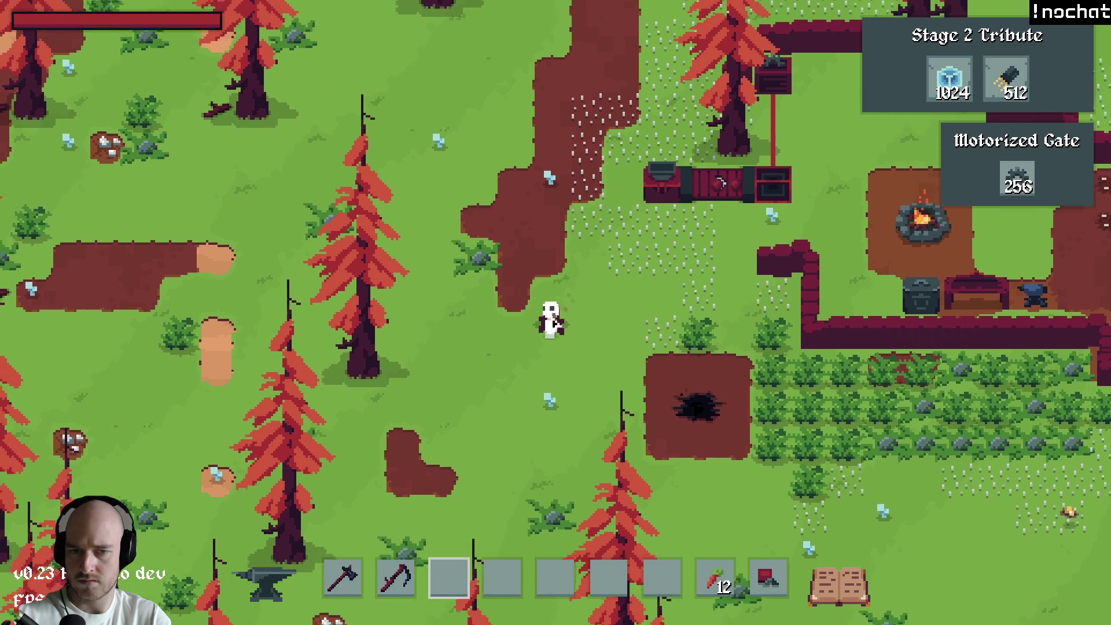
{"action": "key", "text": "a"}
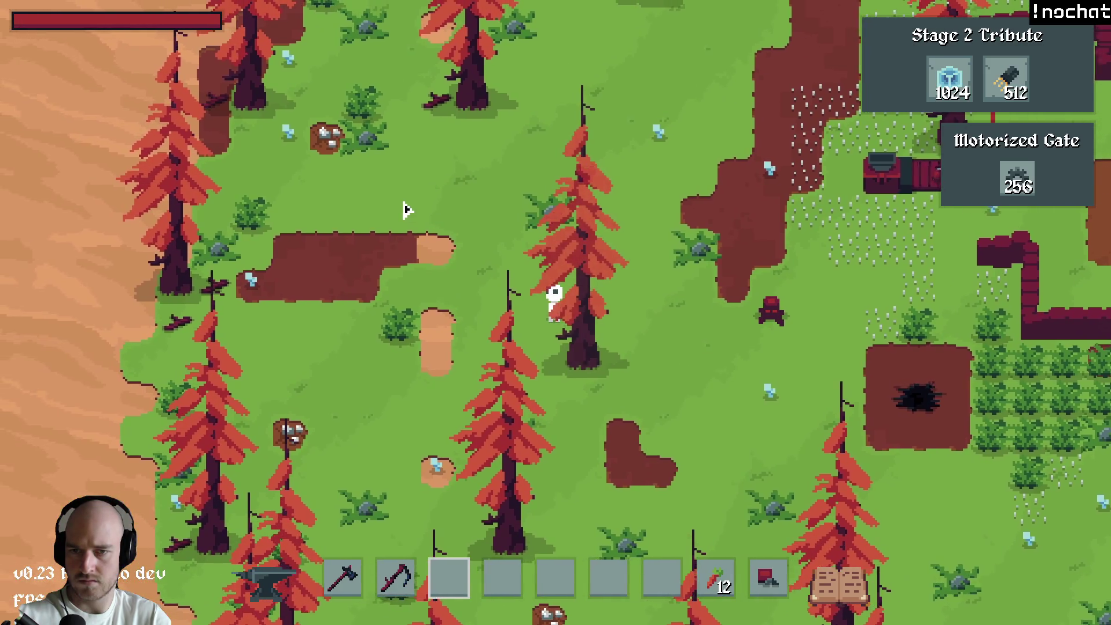
{"action": "scroll", "coordinate": [406, 209], "scroll_direction": "down", "scroll_amount": 4}
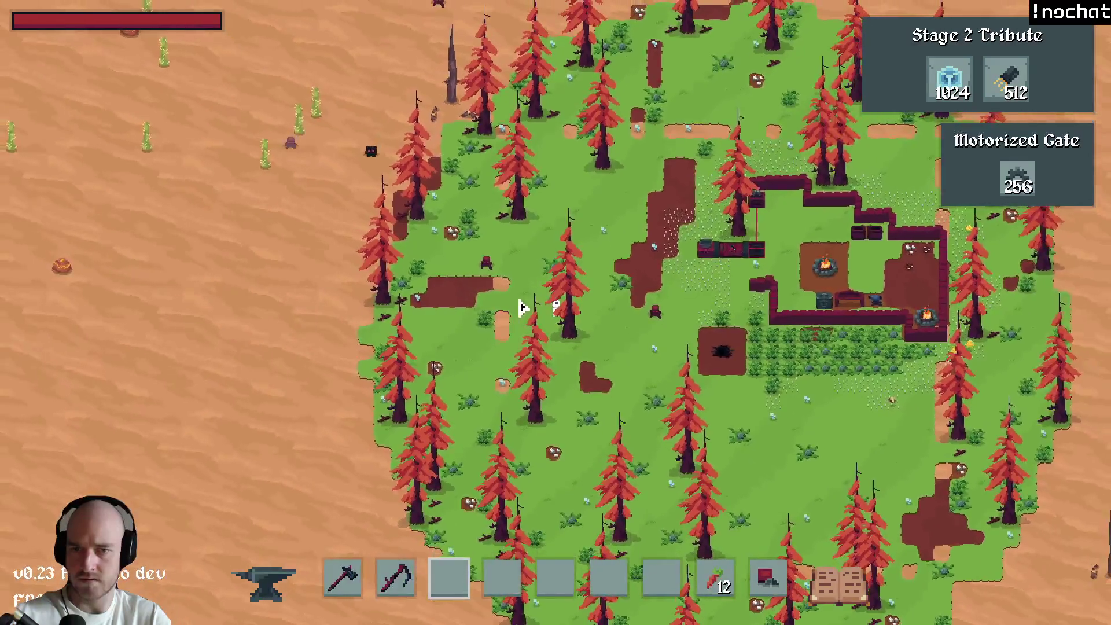
{"action": "key", "text": "d"}
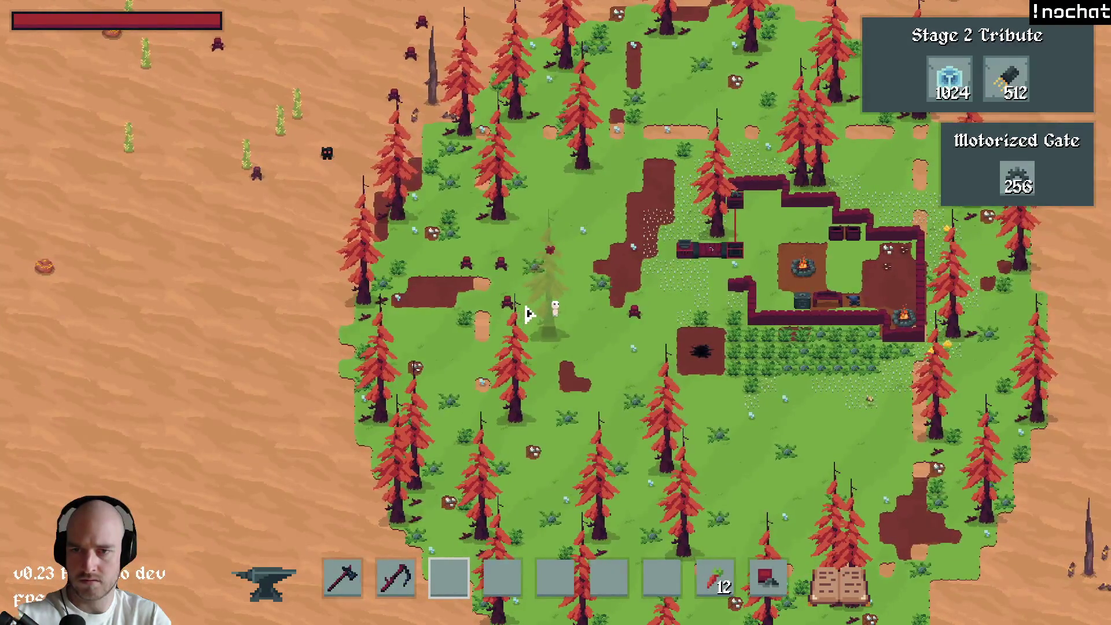
{"action": "key", "text": "d"}
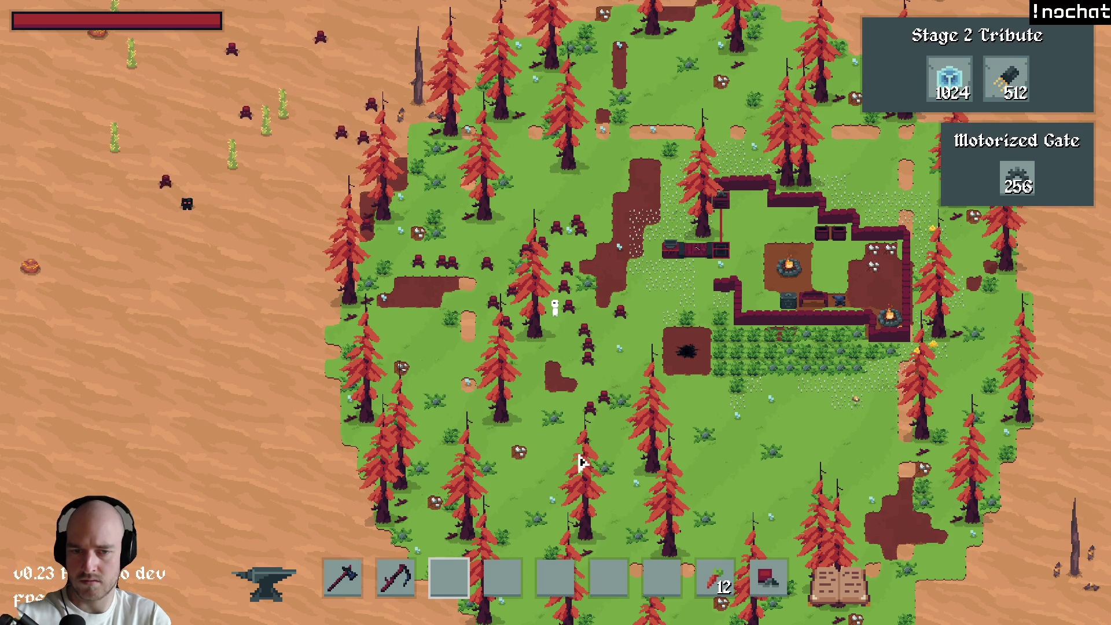
{"action": "key", "text": "s"}
{"action": "key", "text": "d"}
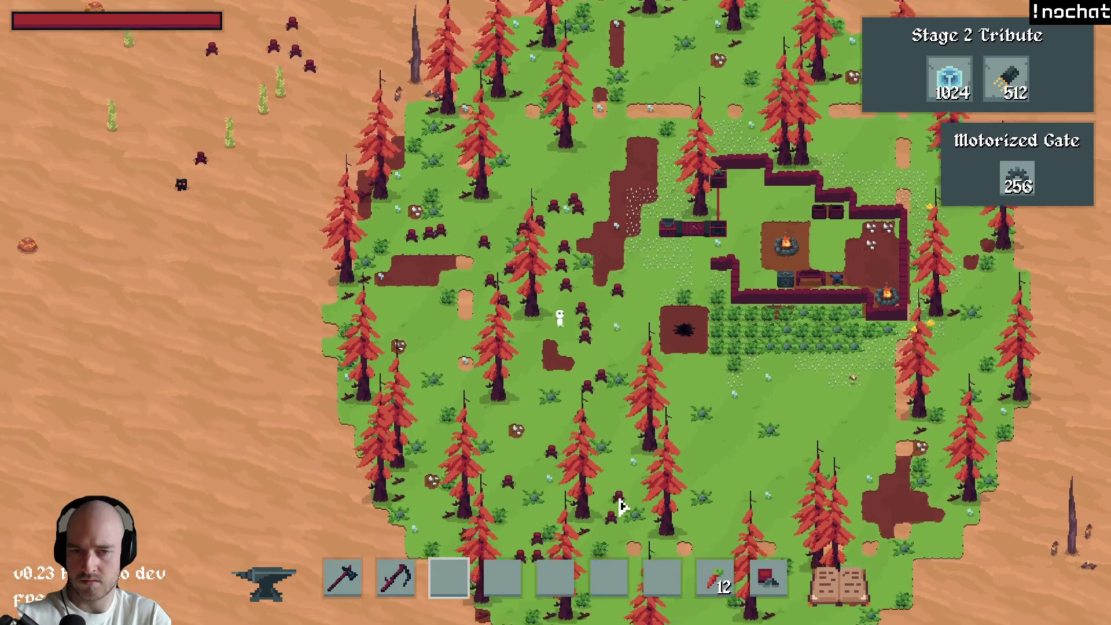
{"action": "key", "text": "s"}
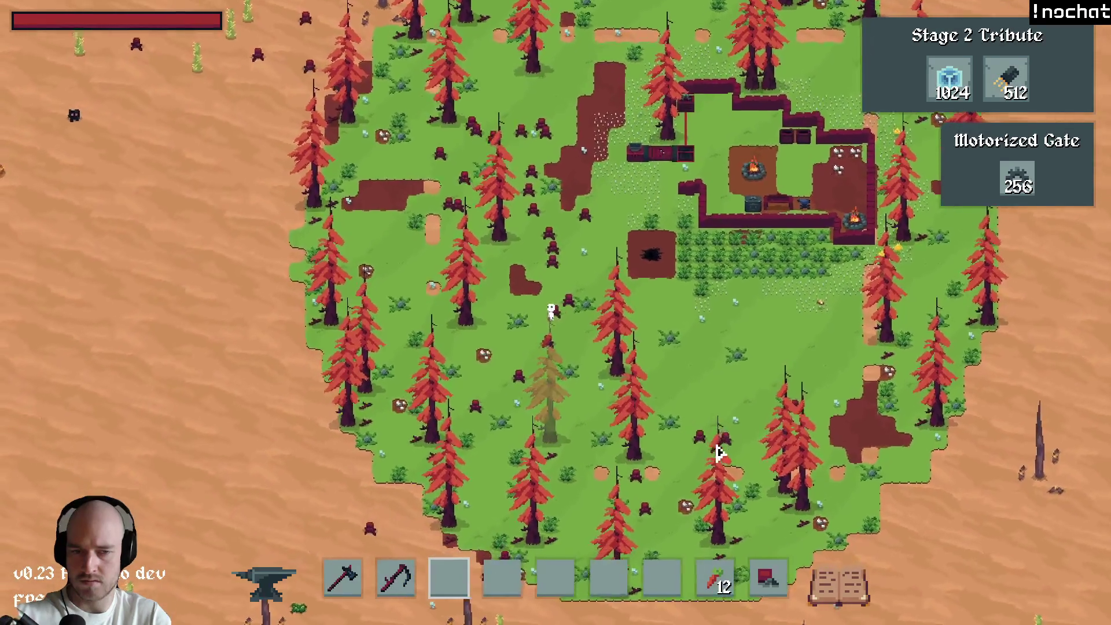
{"action": "key", "text": "w"}
{"action": "key", "text": "d"}
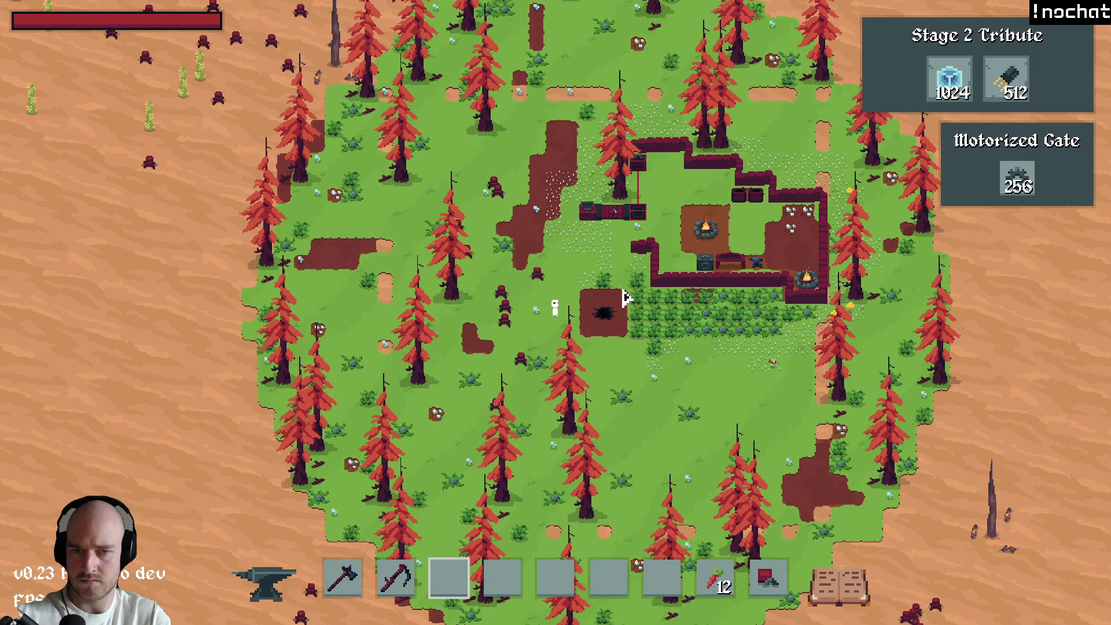
Step: Snip two region screenshots of the game scene, then quit the game
{"action": "key", "text": "super+shift+s"}
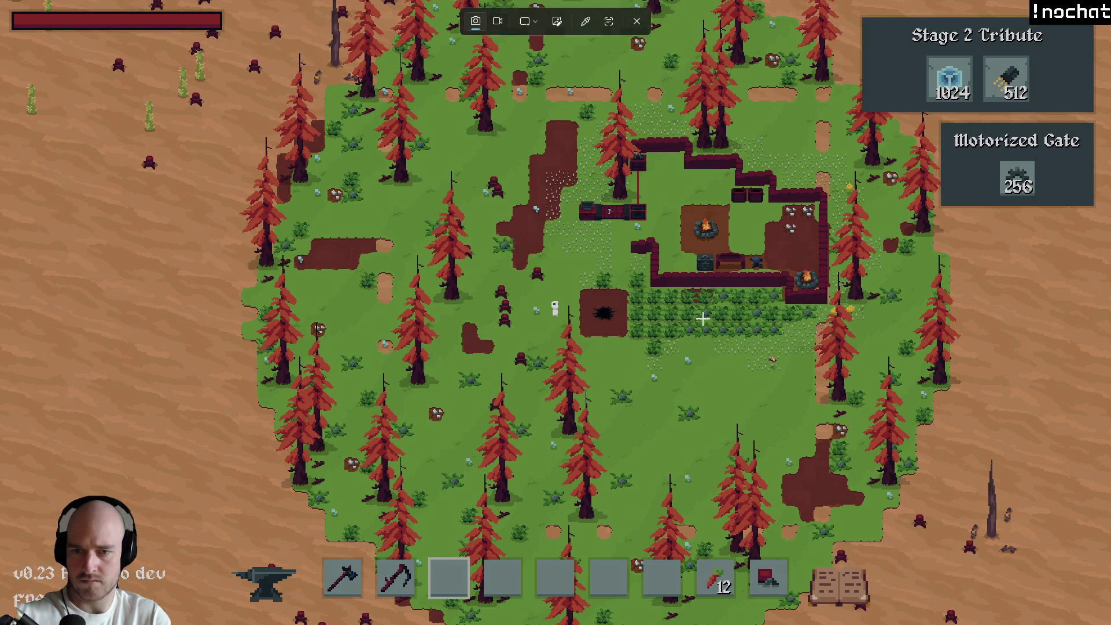
{"action": "left_click_drag", "start_coordinate": [634, 433], "coordinate": [0, 0]}
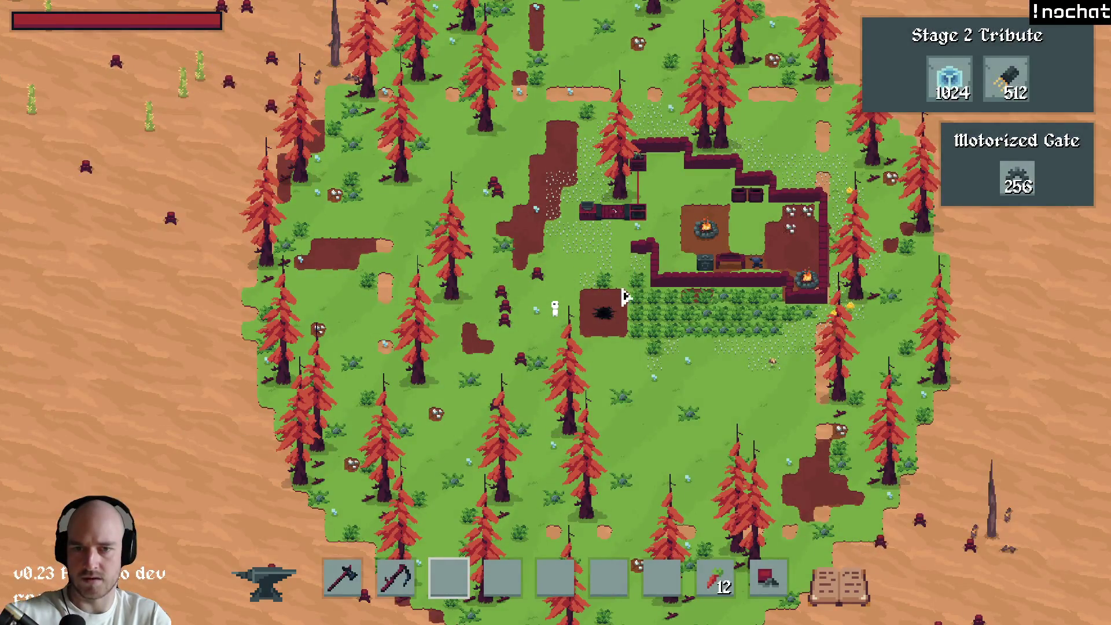
{"action": "key", "text": "super+shift+s"}
{"action": "left_click_drag", "start_coordinate": [627, 435], "coordinate": [97, 19]}
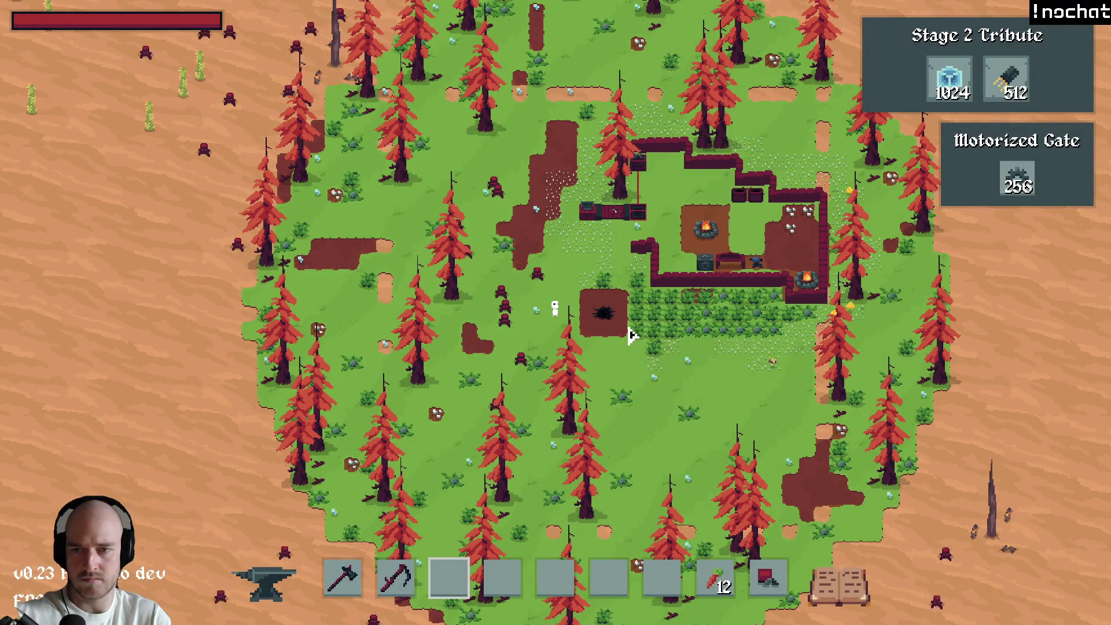
{"action": "key", "text": "alt+F4"}
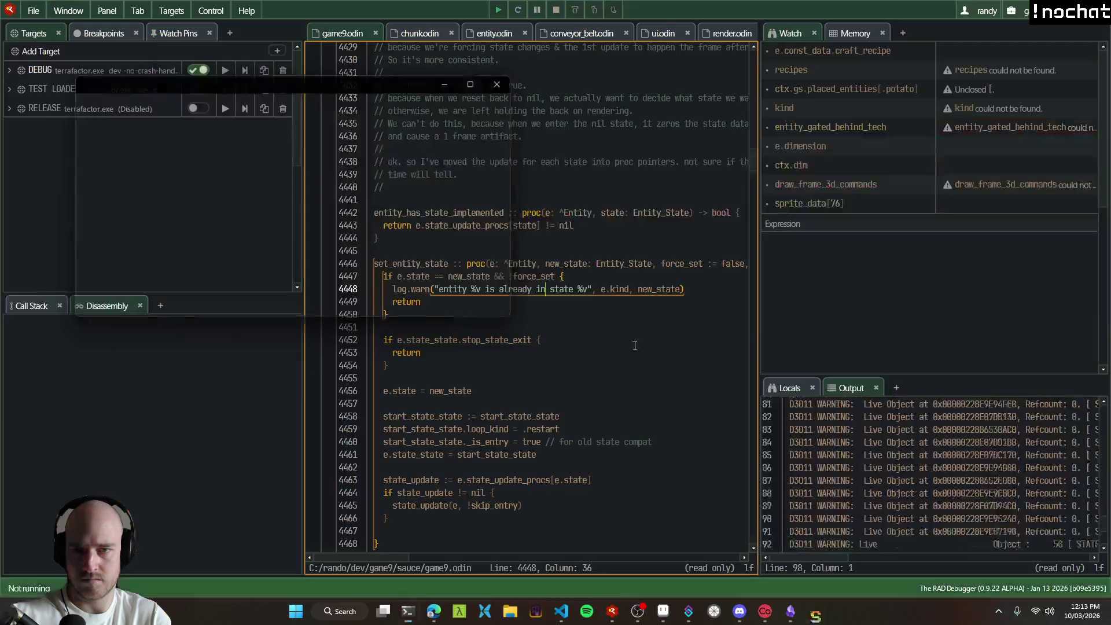
Step: Read the agent's shadow refactor report in T3 Code, then open VS Code's commit history
{"action": "left_click", "coordinate": [446, 611]}
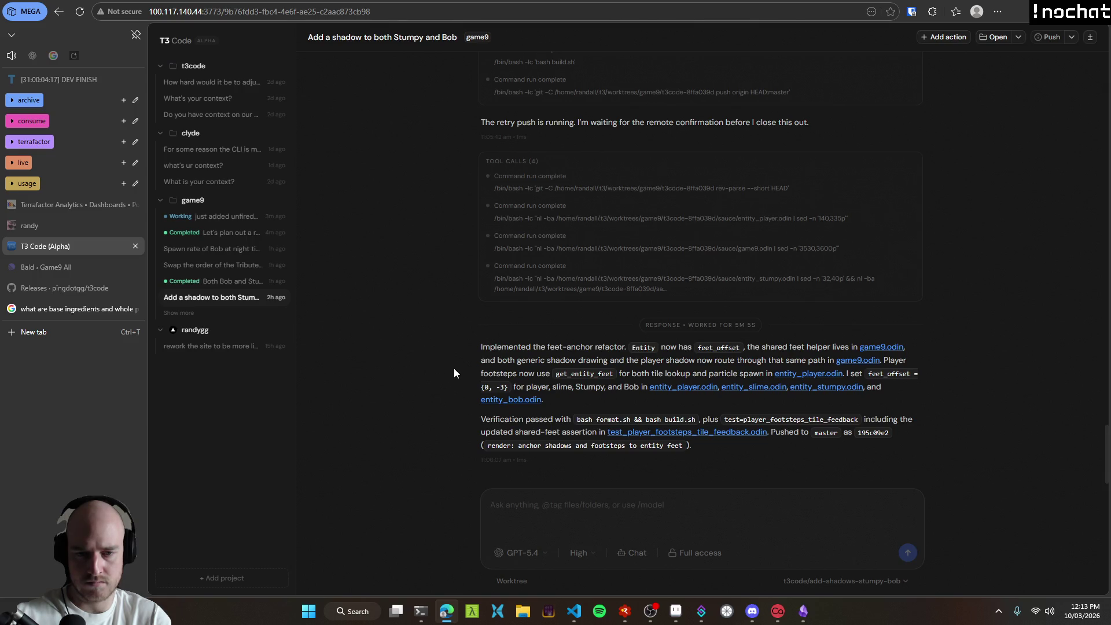
{"action": "left_click", "coordinate": [573, 611]}
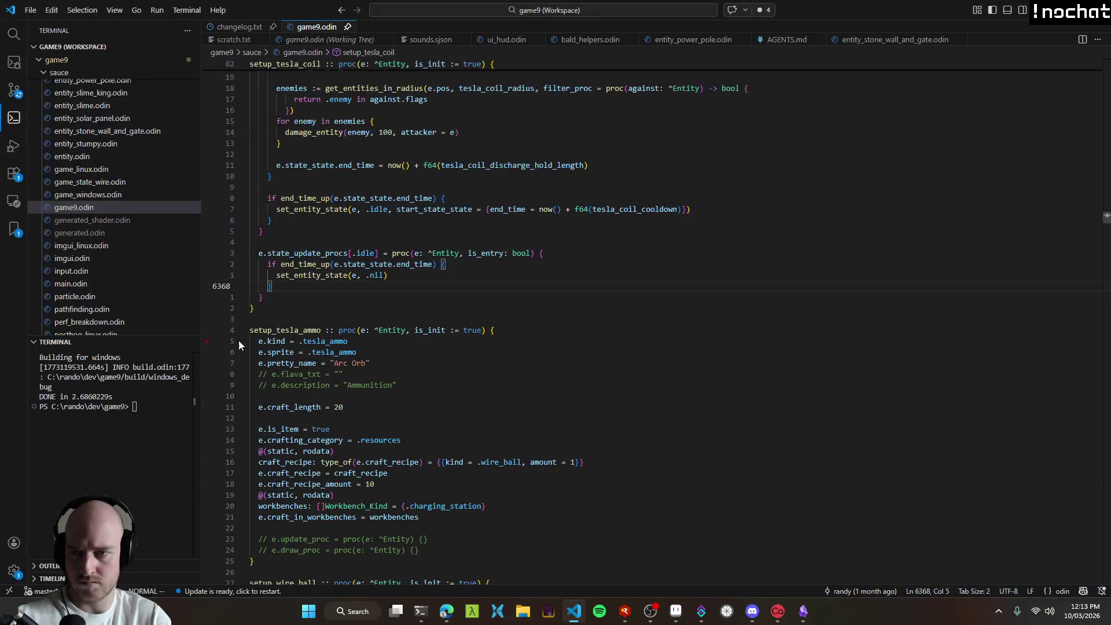
{"action": "key", "text": "ctrl+shift+g"}
{"action": "mouse_move", "coordinate": [91, 280]}
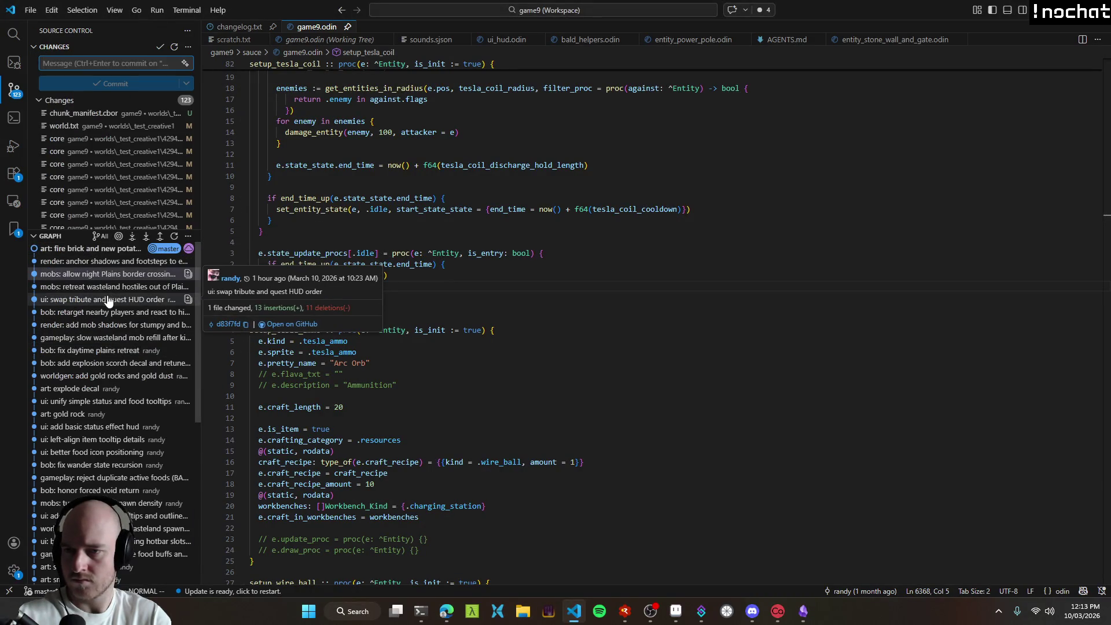
Step: Expand the shadow commit and view diffs for entity_bob, entity_player, entity_slime and entity_stumpy
{"action": "left_click", "coordinate": [105, 267]}
{"action": "left_click", "coordinate": [106, 275]}
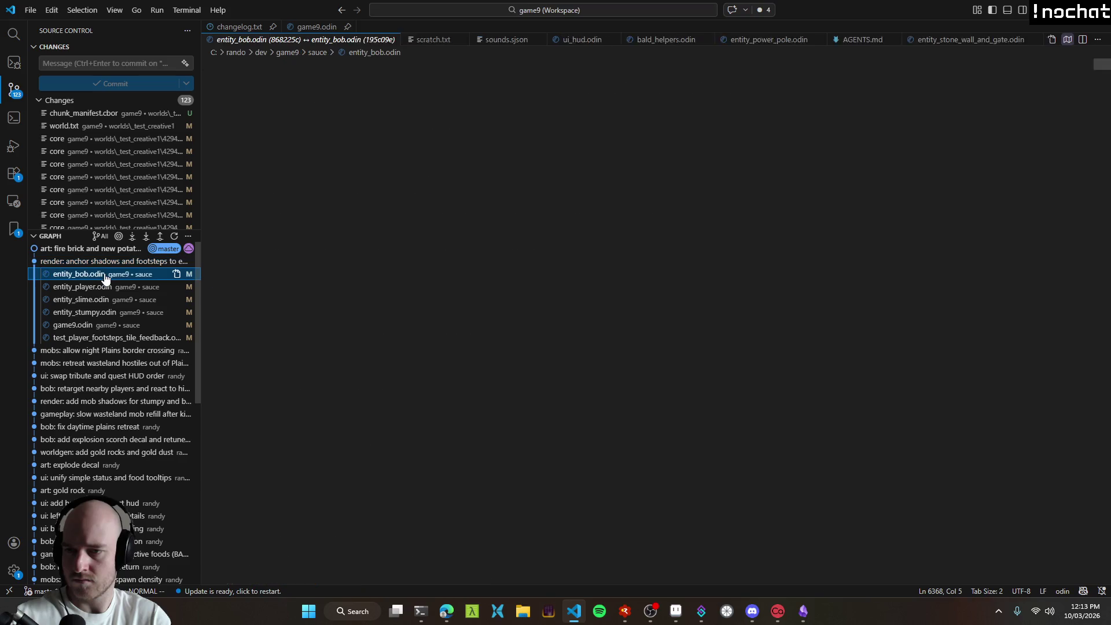
{"action": "left_click", "coordinate": [82, 287]}
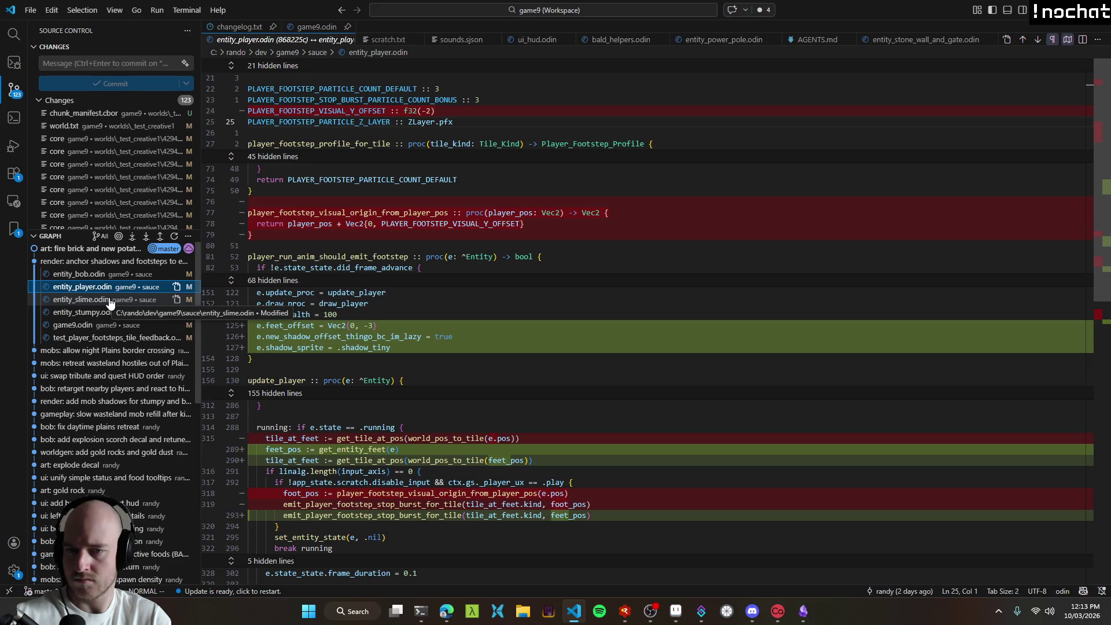
{"action": "left_click", "coordinate": [110, 301]}
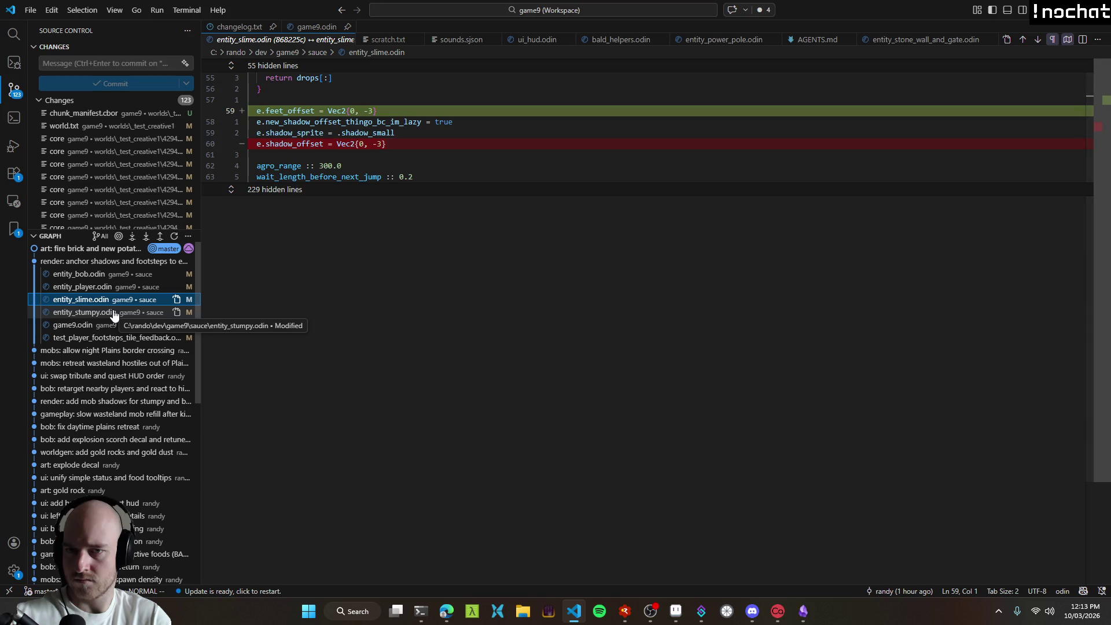
{"action": "left_click", "coordinate": [114, 313]}
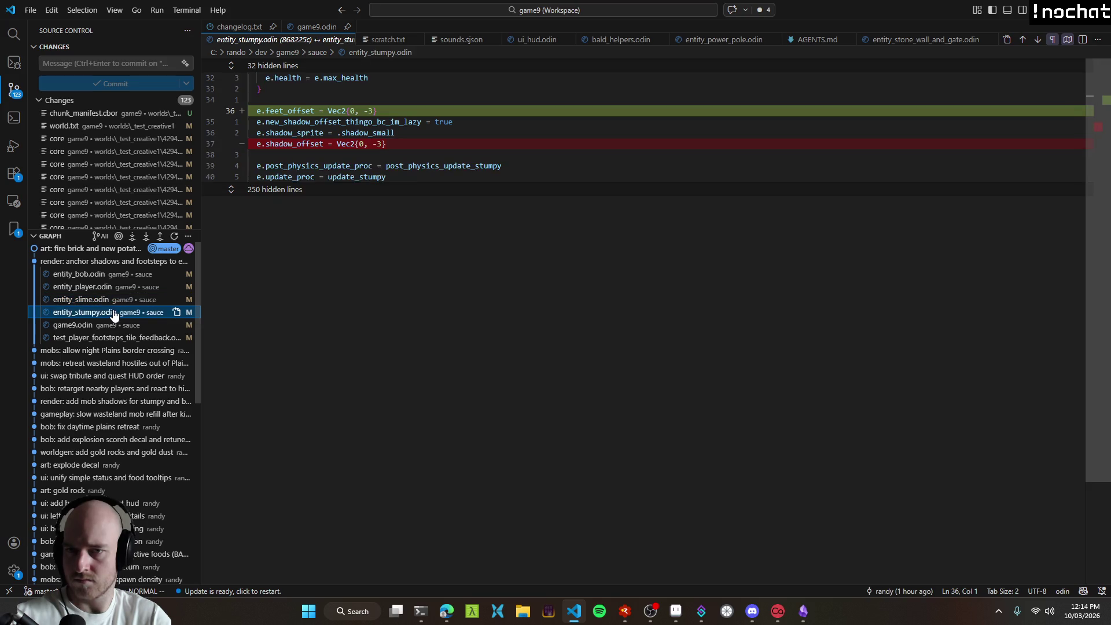
{"action": "key", "text": "Down"}
{"action": "key", "text": "Up"}
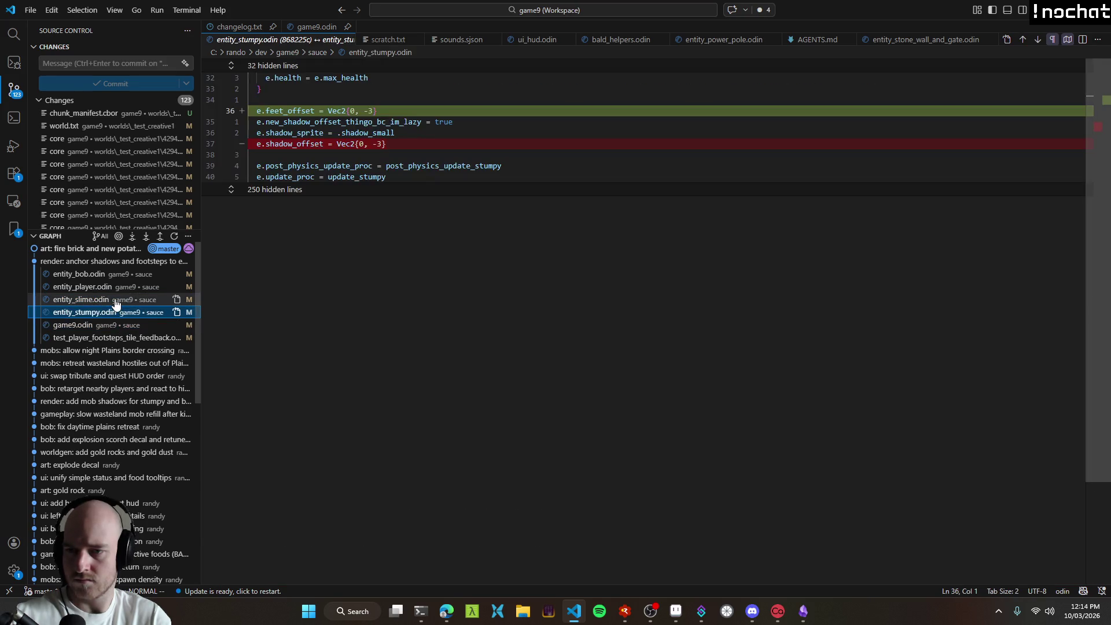
Step: Read through game9.odin's diff in that commit, then start a new build
{"action": "left_click", "coordinate": [118, 322]}
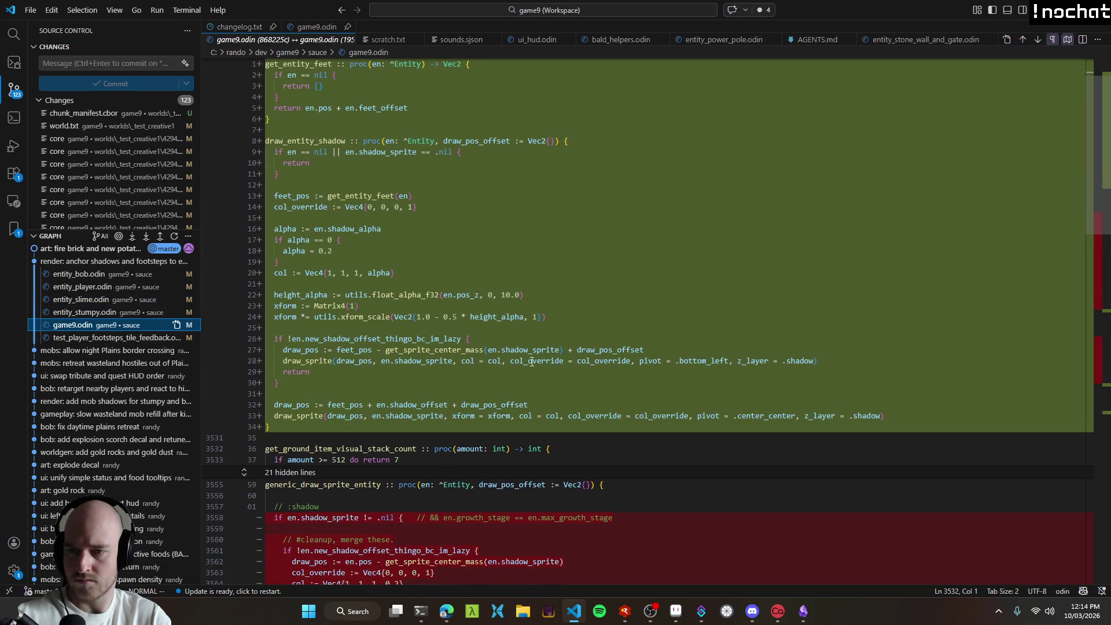
{"action": "scroll", "coordinate": [533, 361], "scroll_direction": "down", "scroll_amount": 1}
{"action": "scroll", "coordinate": [533, 362], "scroll_direction": "up", "scroll_amount": 2}
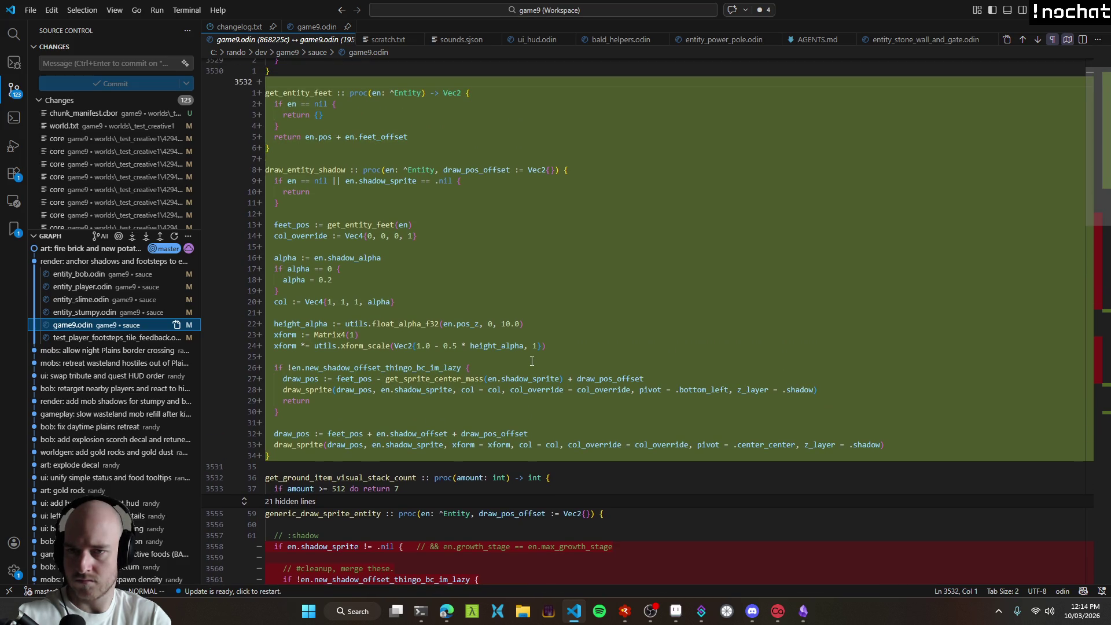
{"action": "scroll", "coordinate": [533, 363], "scroll_direction": "down", "scroll_amount": 7}
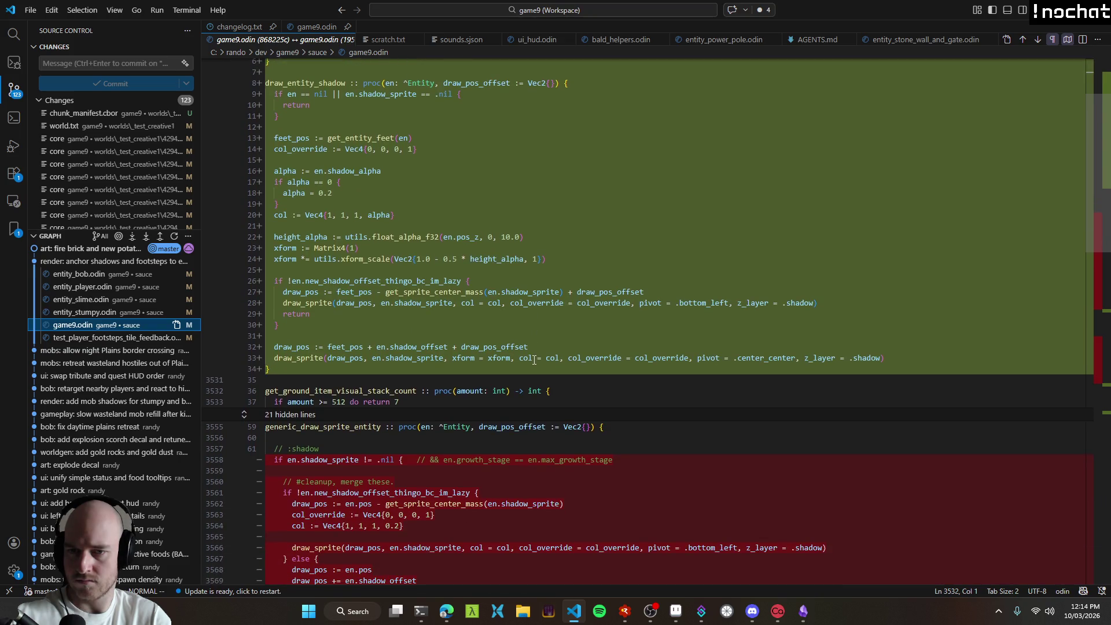
{"action": "scroll", "coordinate": [532, 358], "scroll_direction": "down", "scroll_amount": 3}
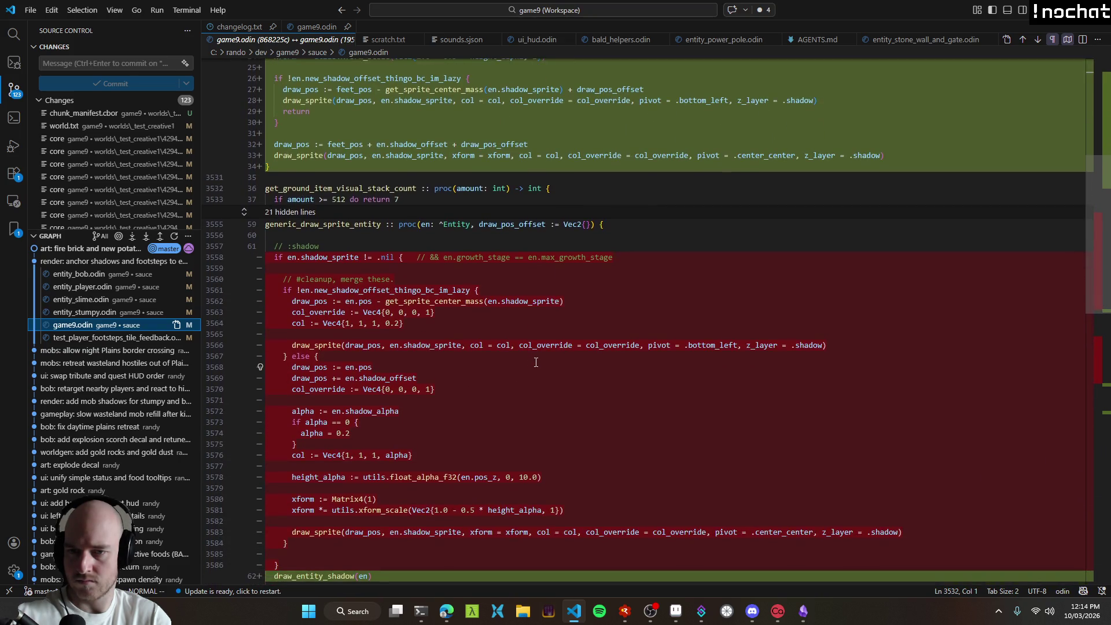
{"action": "scroll", "coordinate": [540, 362], "scroll_direction": "down", "scroll_amount": 2}
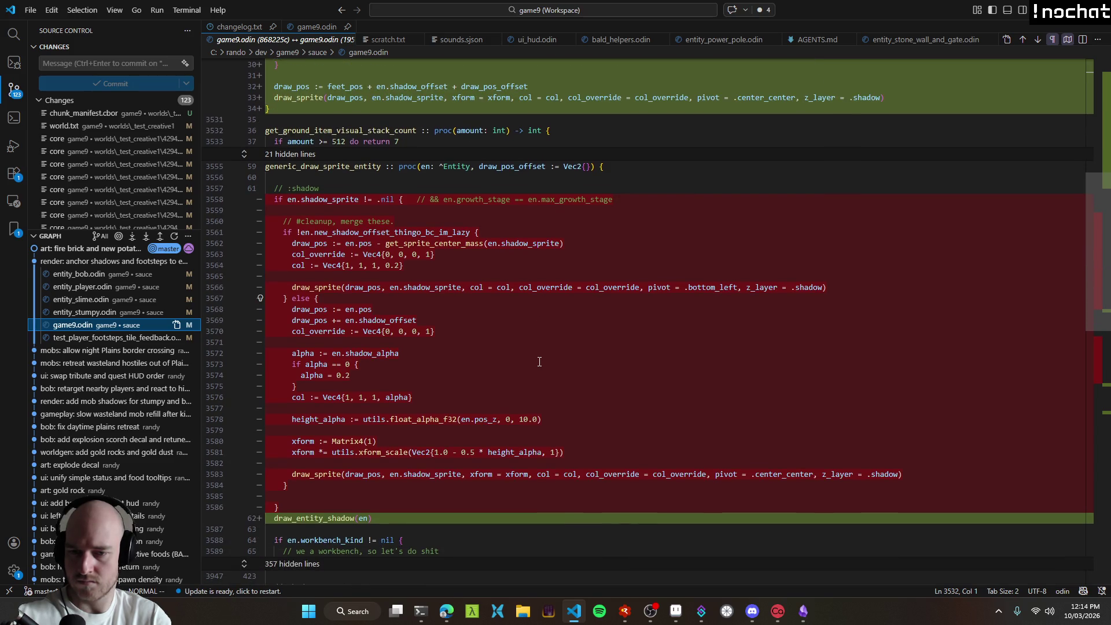
{"action": "scroll", "coordinate": [541, 363], "scroll_direction": "up", "scroll_amount": 12}
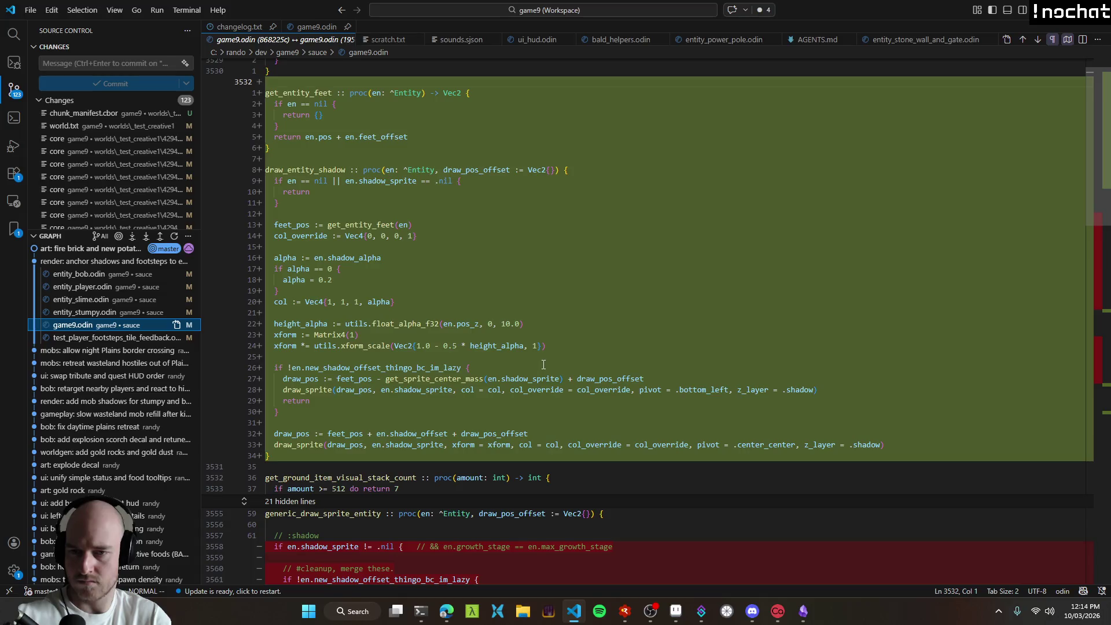
{"action": "scroll", "coordinate": [547, 350], "scroll_direction": "down", "scroll_amount": 15}
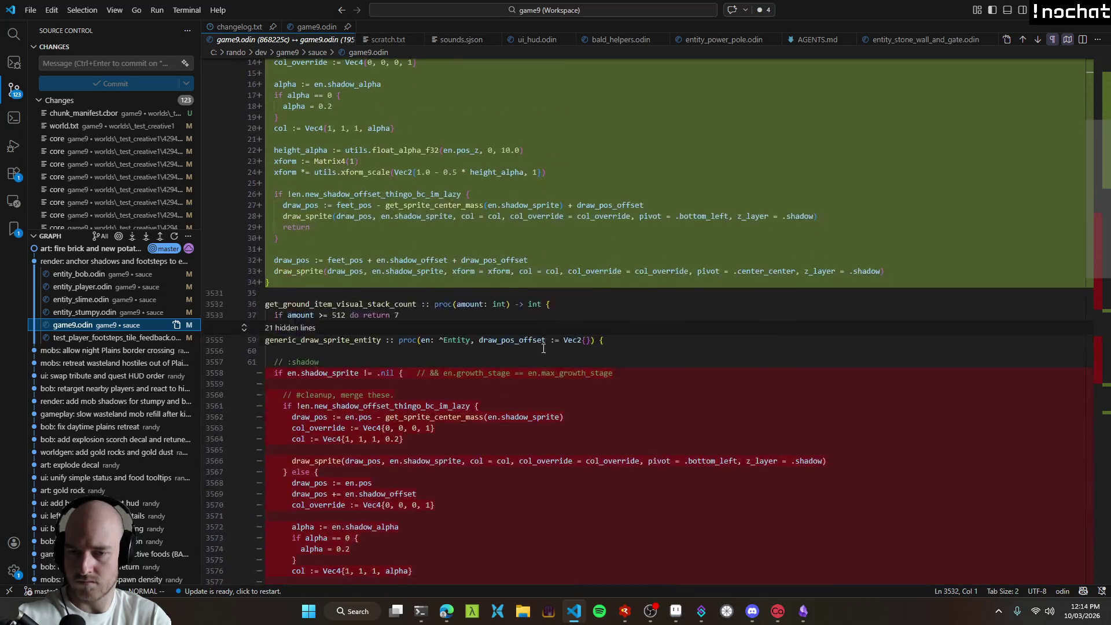
{"action": "scroll", "coordinate": [553, 355], "scroll_direction": "down", "scroll_amount": 6}
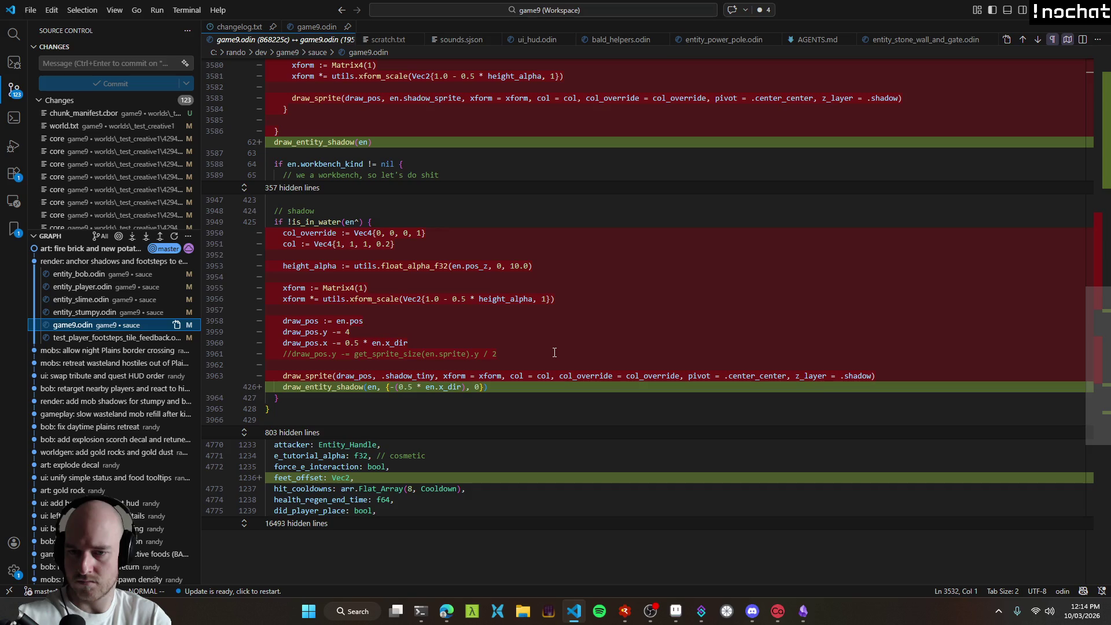
{"action": "scroll", "coordinate": [553, 356], "scroll_direction": "up", "scroll_amount": 6}
{"action": "scroll", "coordinate": [551, 363], "scroll_direction": "up", "scroll_amount": 8}
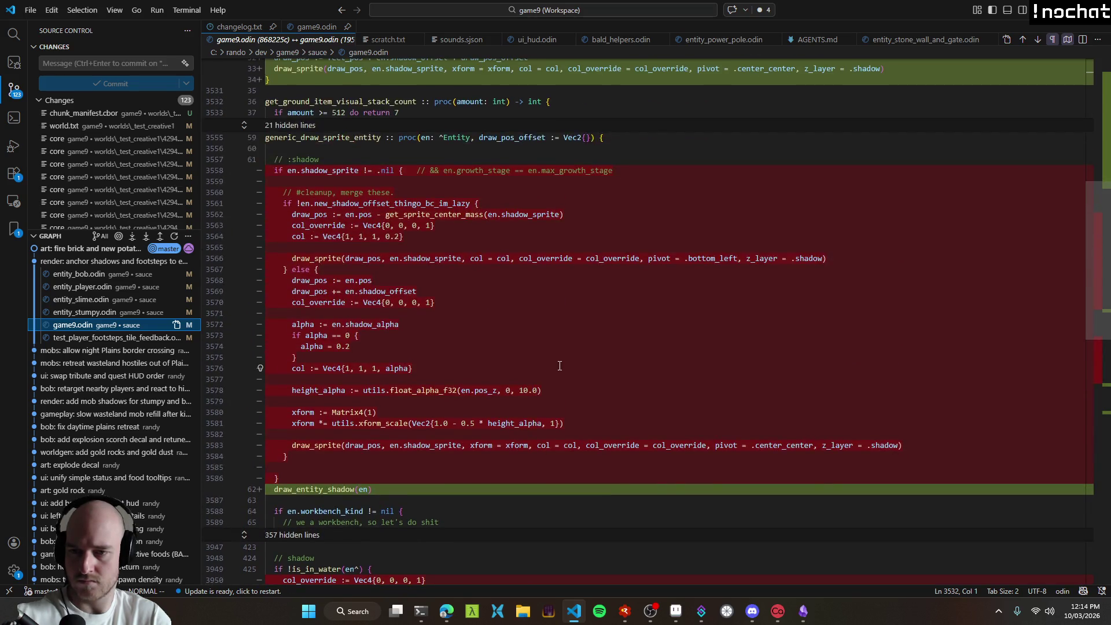
{"action": "scroll", "coordinate": [559, 365], "scroll_direction": "up", "scroll_amount": 5}
{"action": "scroll", "coordinate": [560, 366], "scroll_direction": "up", "scroll_amount": 2}
{"action": "key", "text": "ctrl+shift+b"}
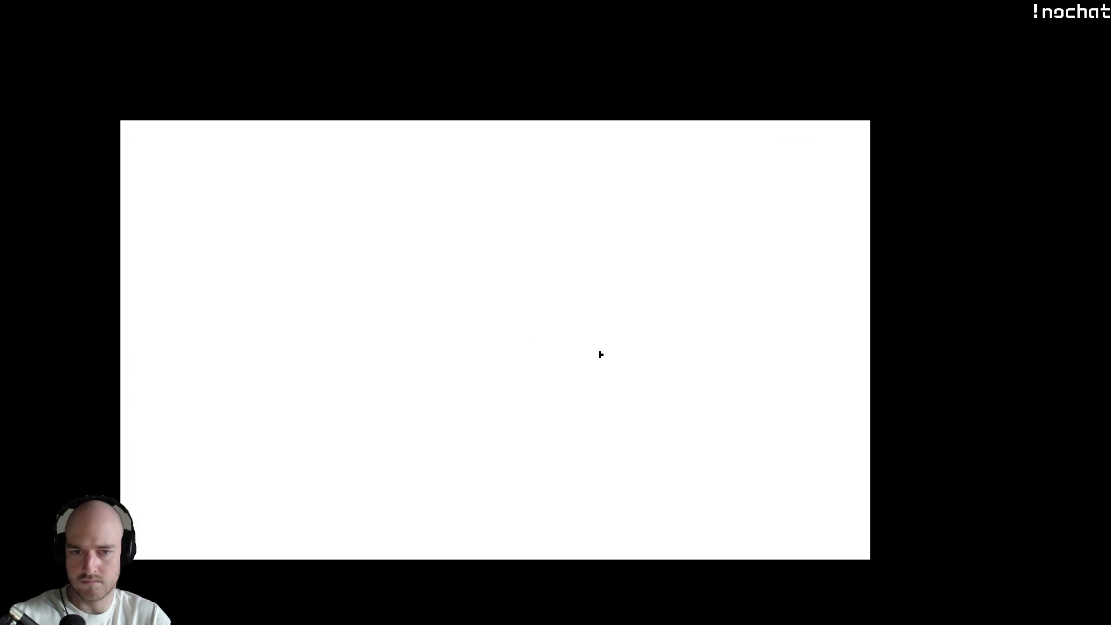
Step: Walk the new build north and east, quit, and begin a T3 Code reply 'th'
{"action": "key", "text": "w"}
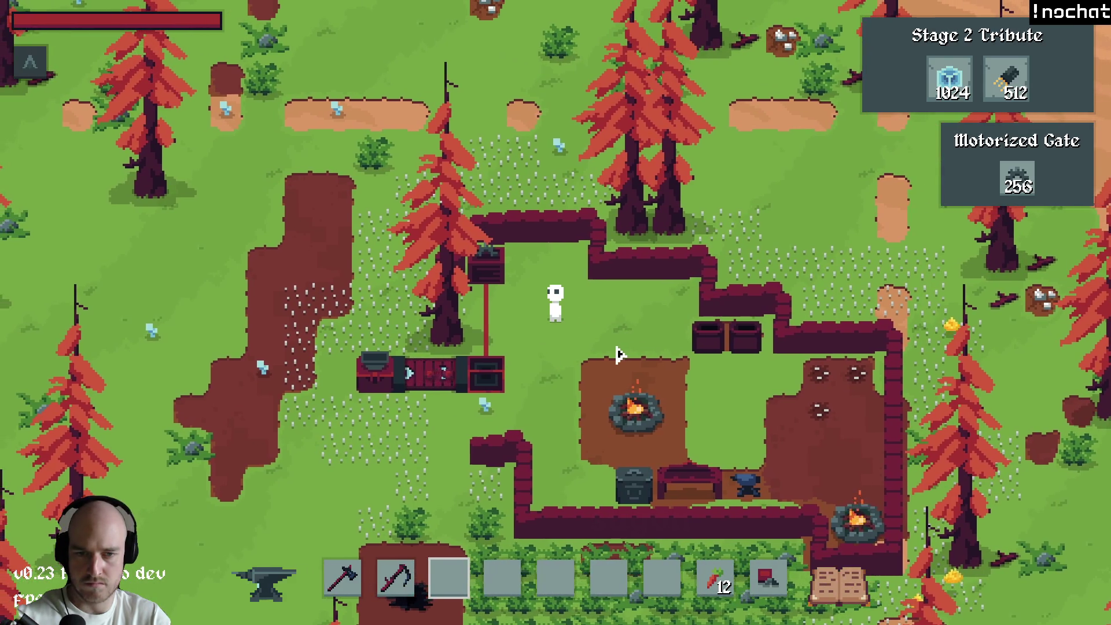
{"action": "key", "text": "d"}
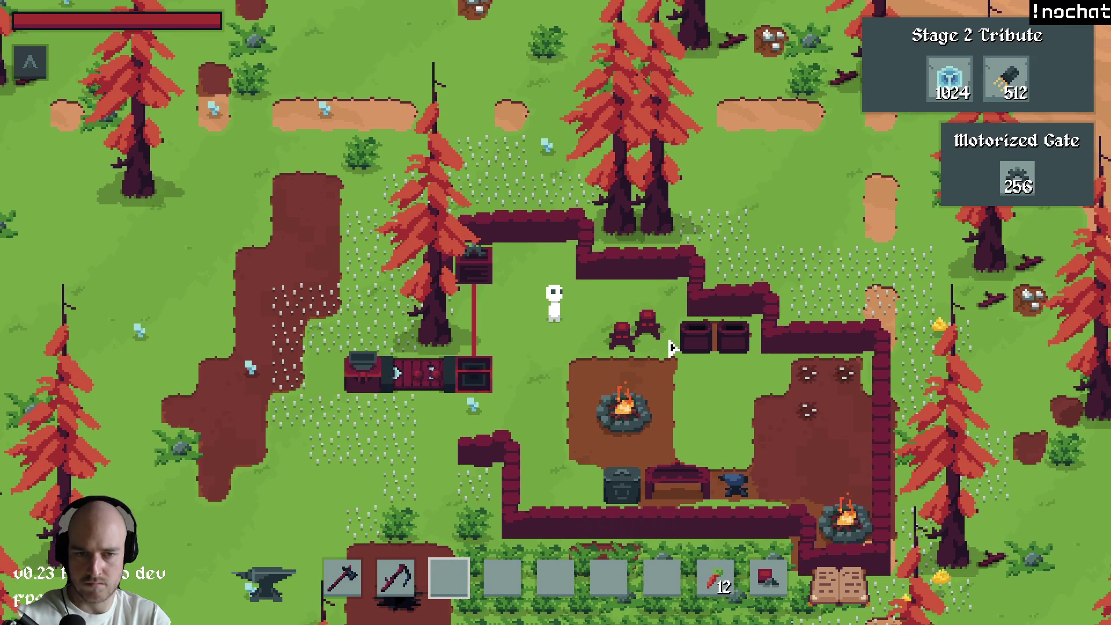
{"action": "key", "text": "alt+F4"}
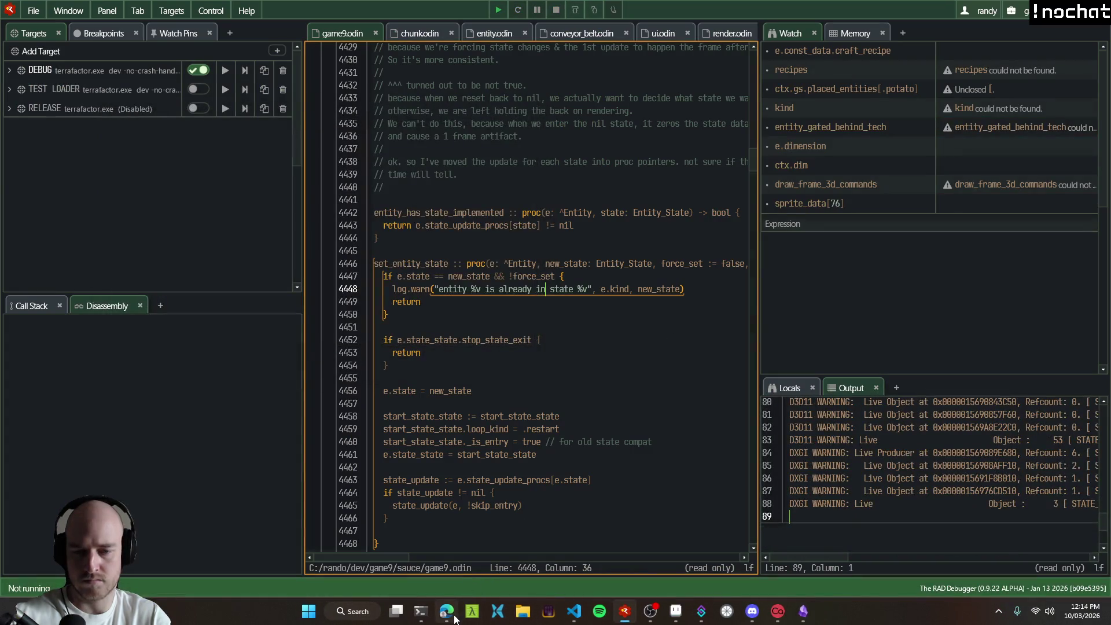
{"action": "left_click", "coordinate": [455, 616]}
{"action": "type", "text": "th"}
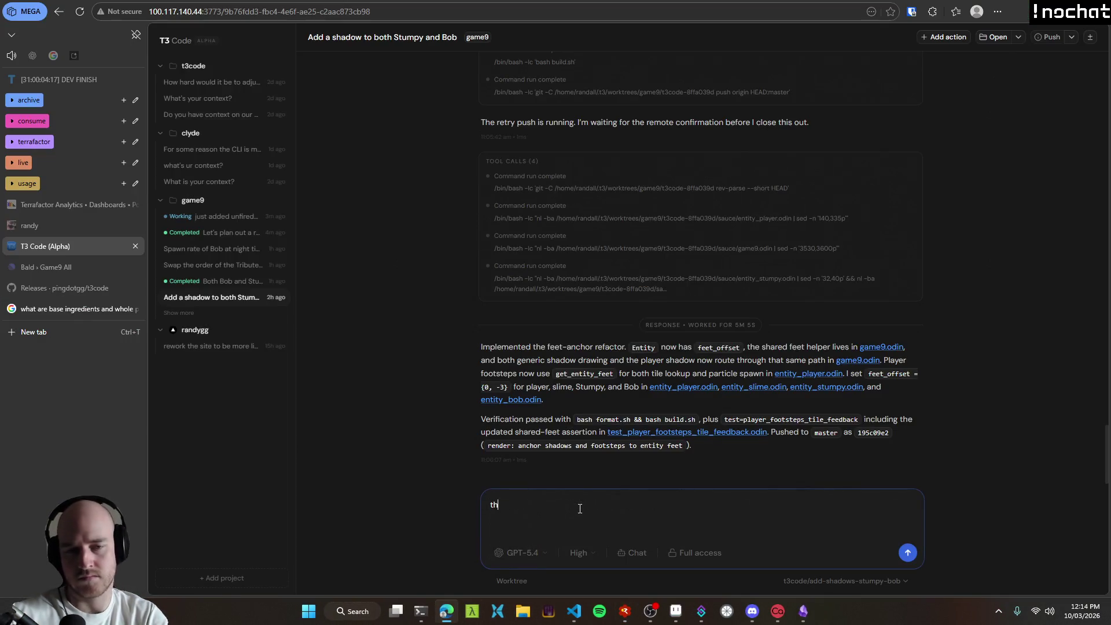
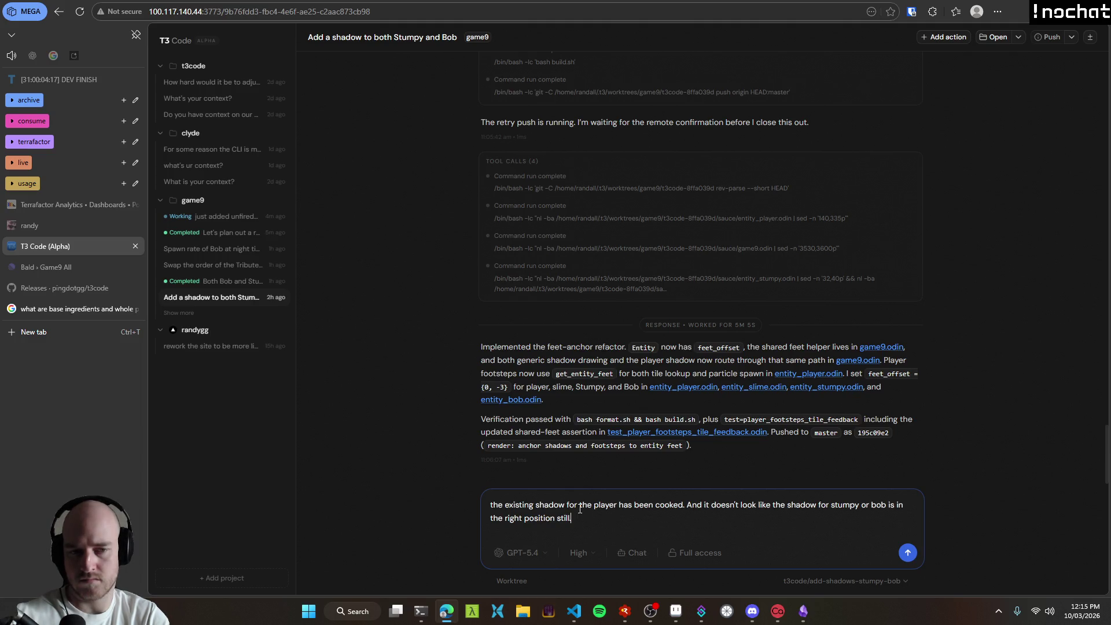
Step: Send the shadow agent the note that the player's shadow is broken and Stumpy's and Bob's shadows are misplaced
{"action": "key", "text": "Return"}
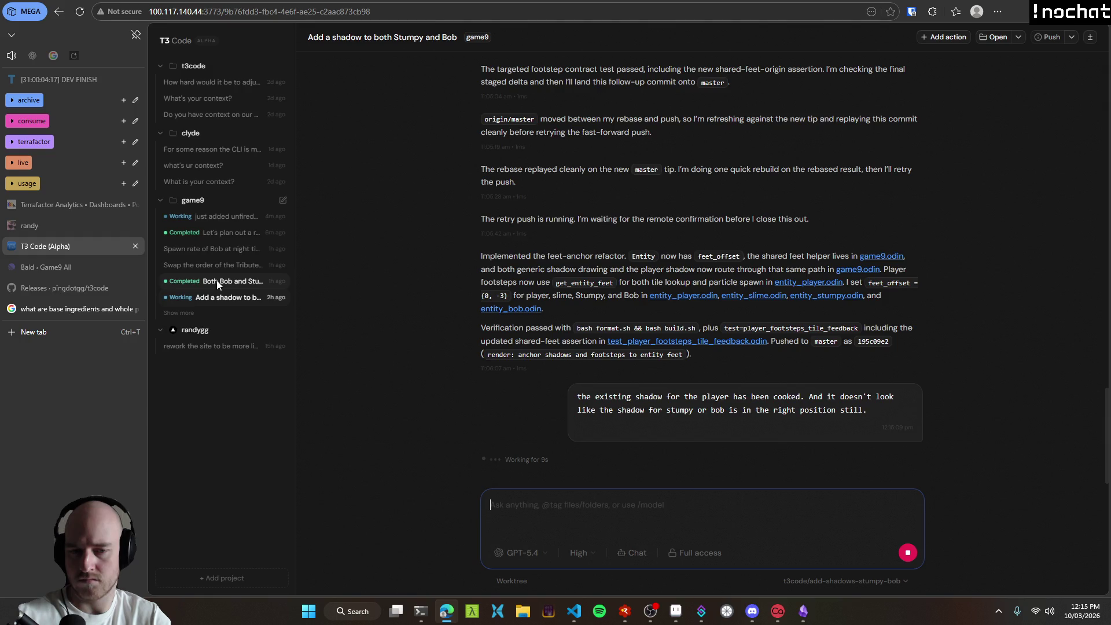
{"action": "left_click", "coordinate": [219, 282]}
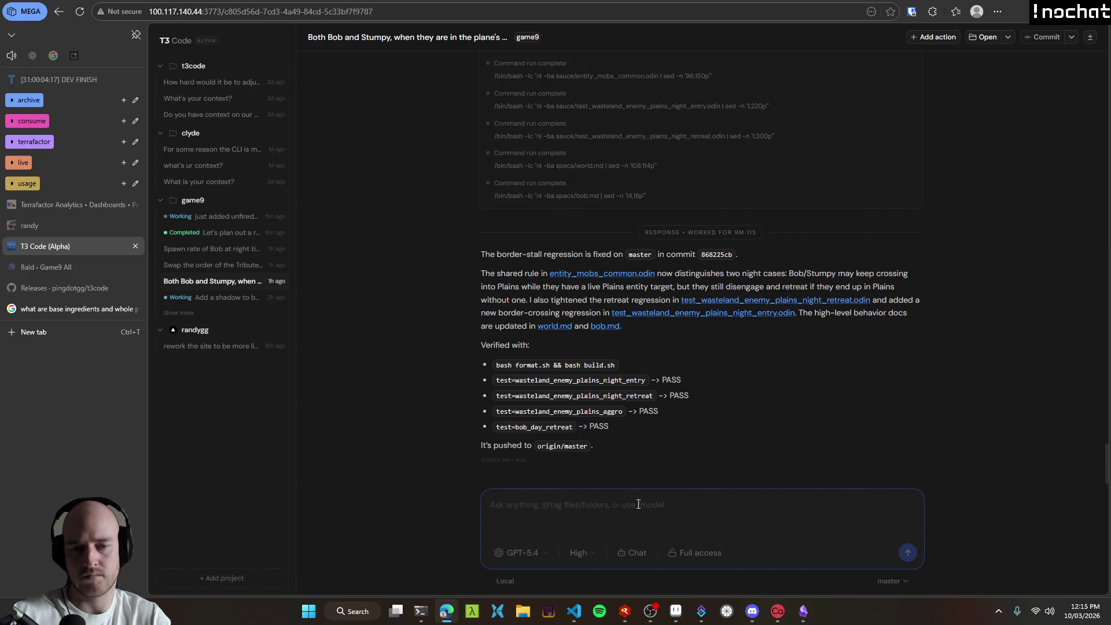
Step: Send the Bob and Stumpy agent a game screenshot and a complaint that enemies sit still instead of pathing to the wasteland, ending 'FIX PLS'
{"action": "key", "text": "ctrl+v"}
{"action": "type", "text": "half the time"}
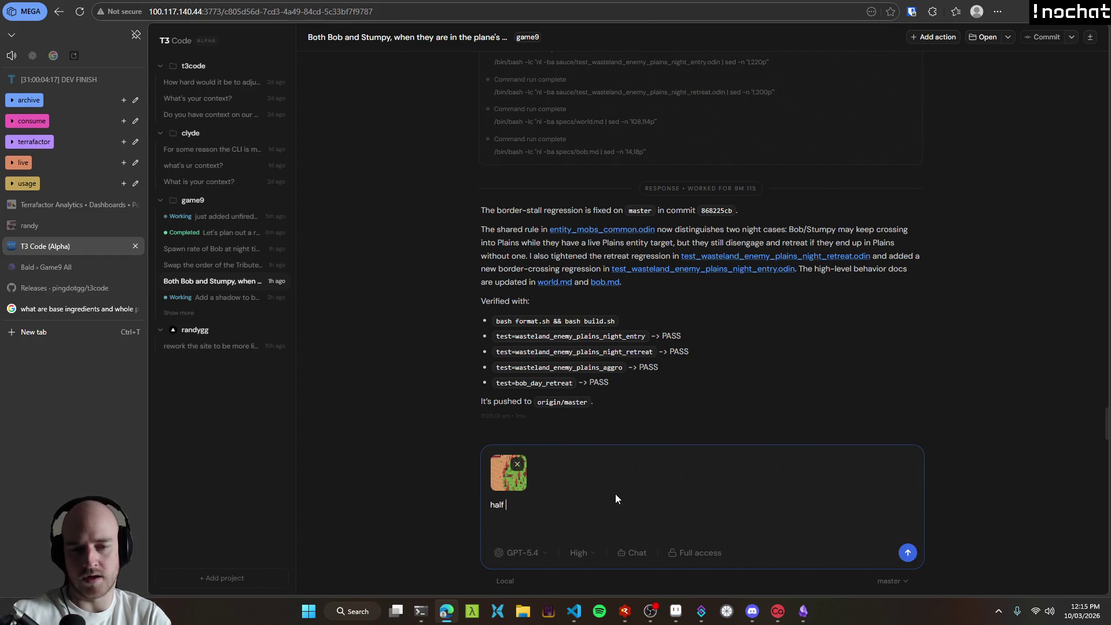
{"action": "type", "text": "th"}
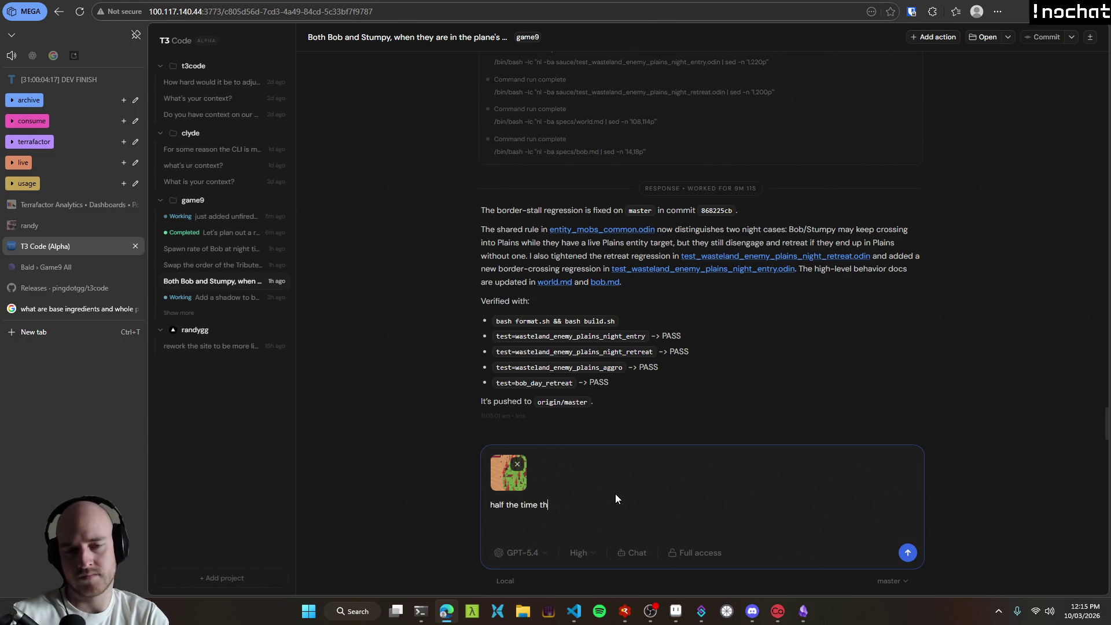
{"action": "type", "text": "e enemies don't even path out"}
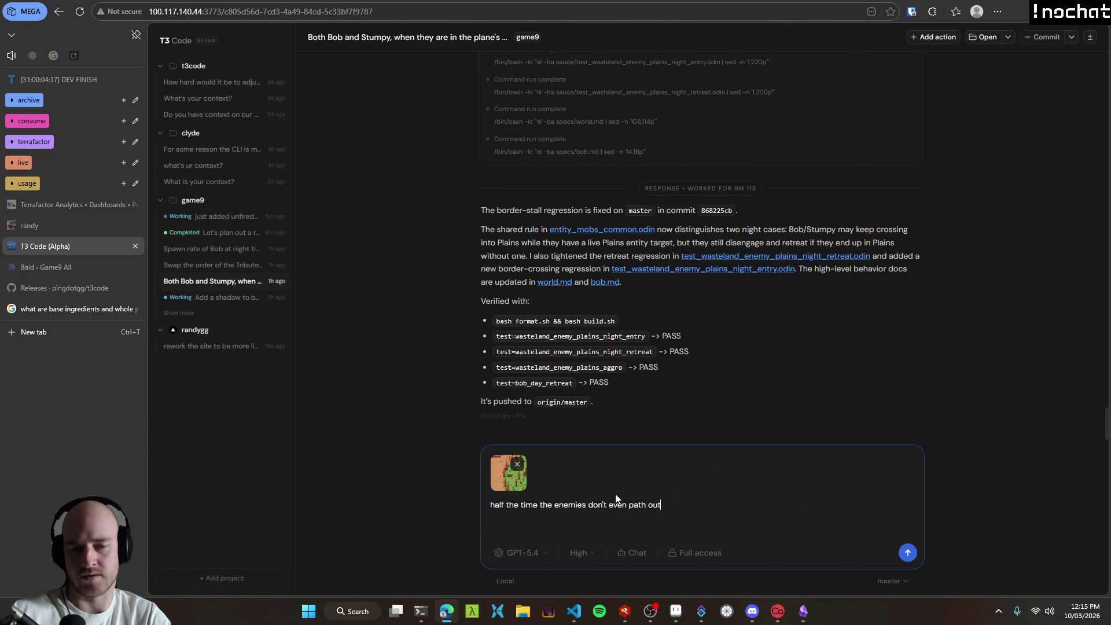
{"action": "type", "text": " to the wa"}
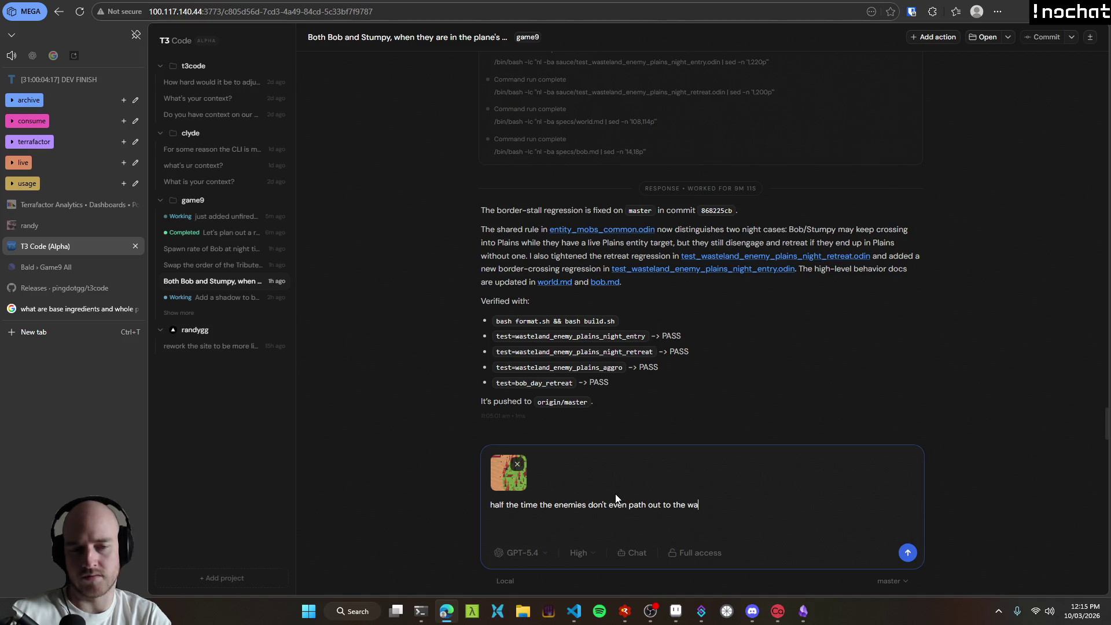
{"action": "type", "text": "steland, they just "}
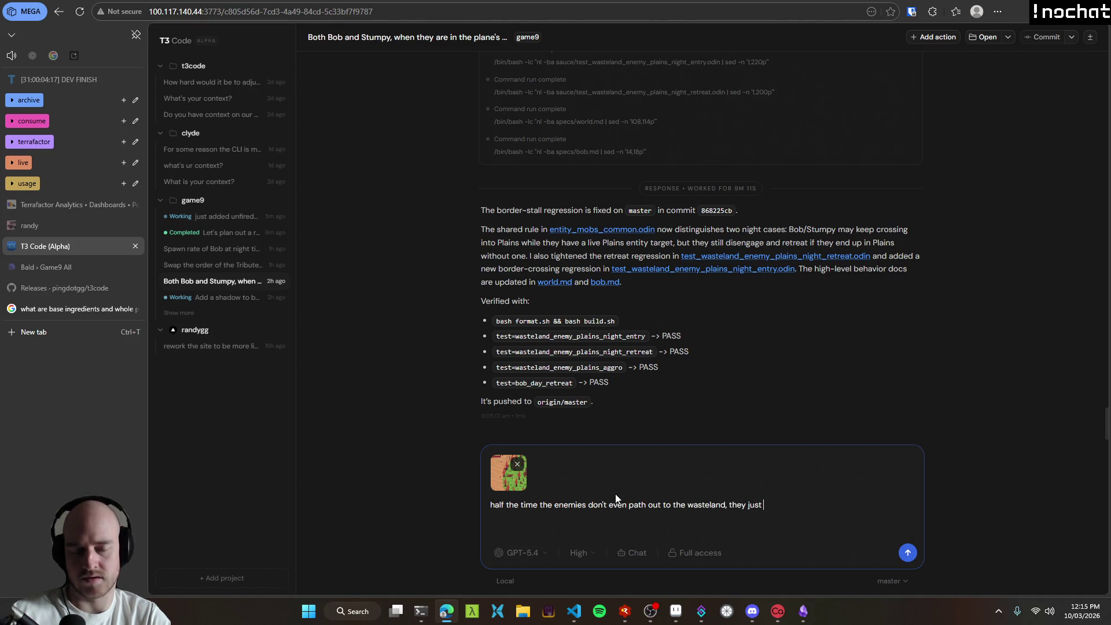
{"action": "type", "text": "sit still and do "}
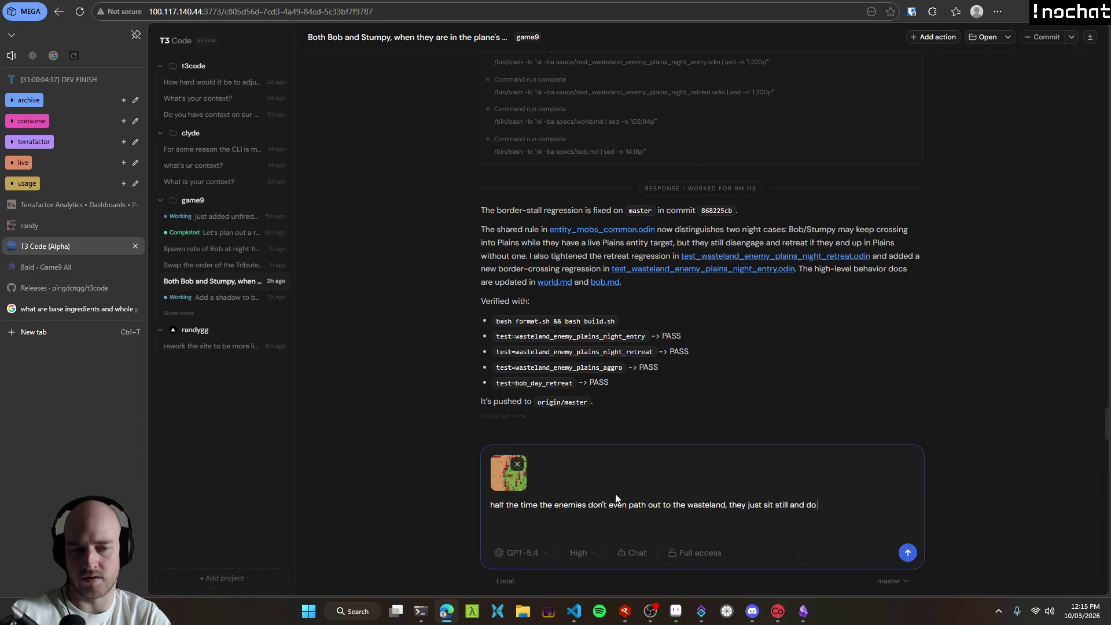
{"action": "type", "text": "fucking nothing."}
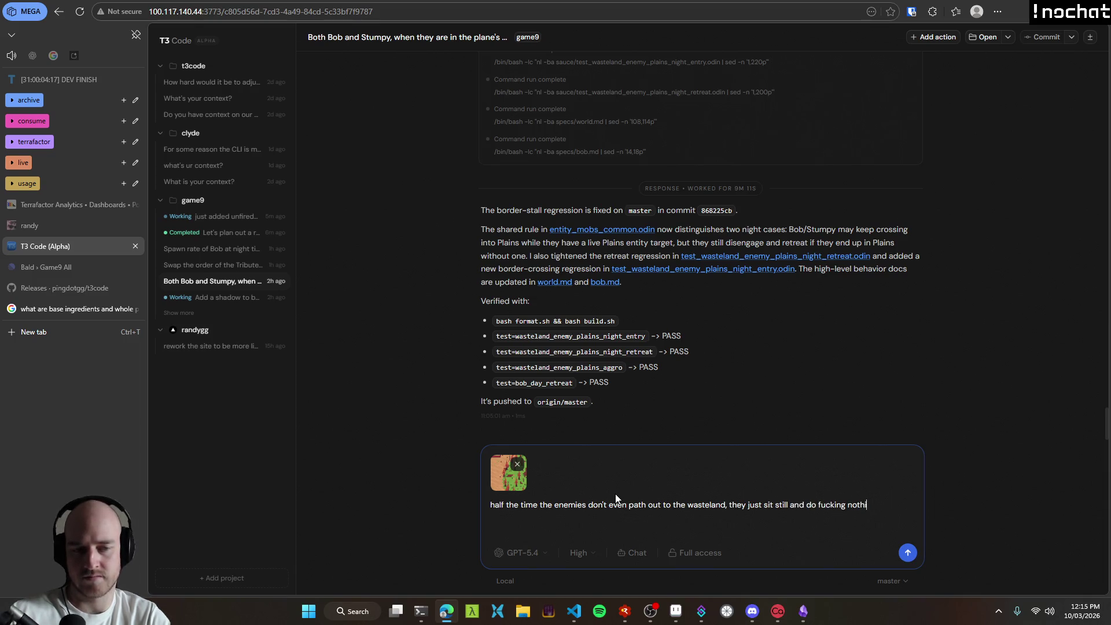
{"action": "key", "text": "BackSpace"}
{"action": "type", "text": "lol. "}
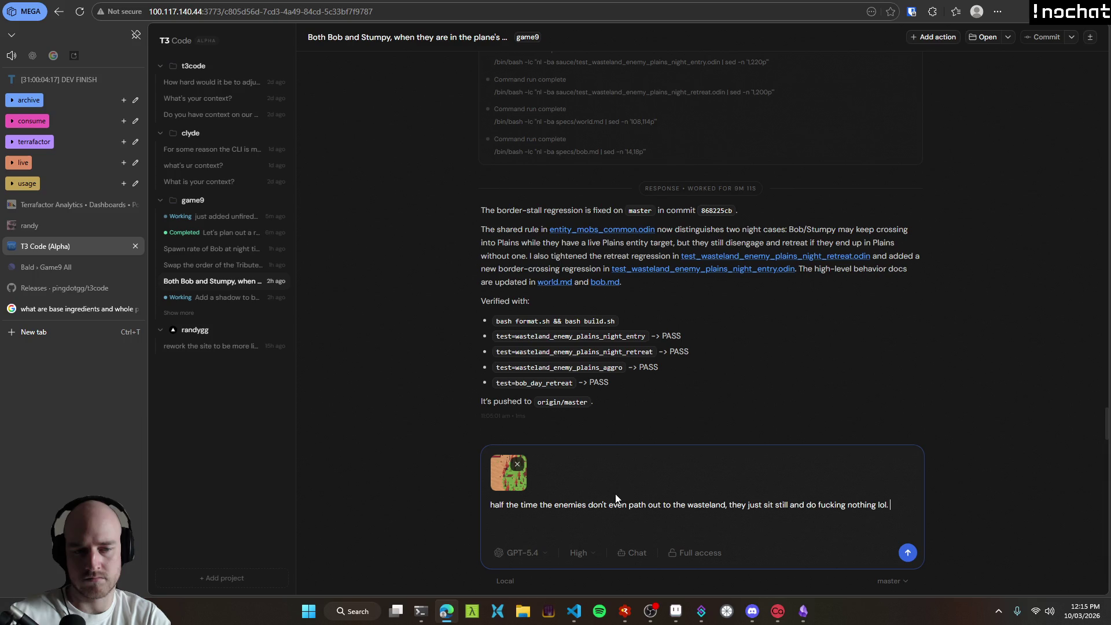
{"action": "type", "text": "FIX PLS"}
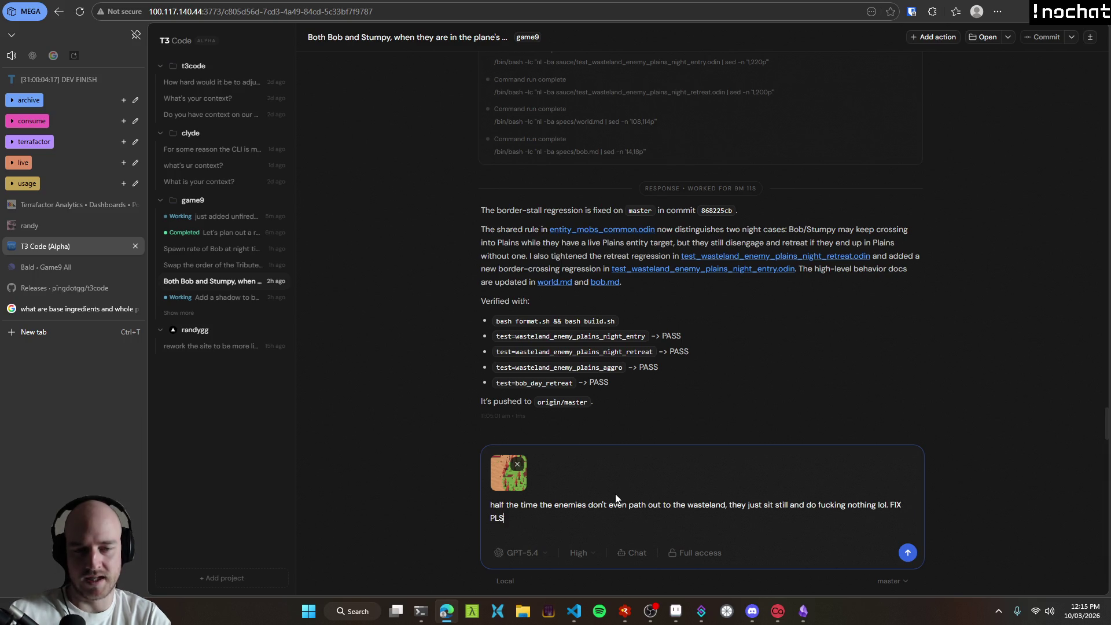
{"action": "key", "text": "Return"}
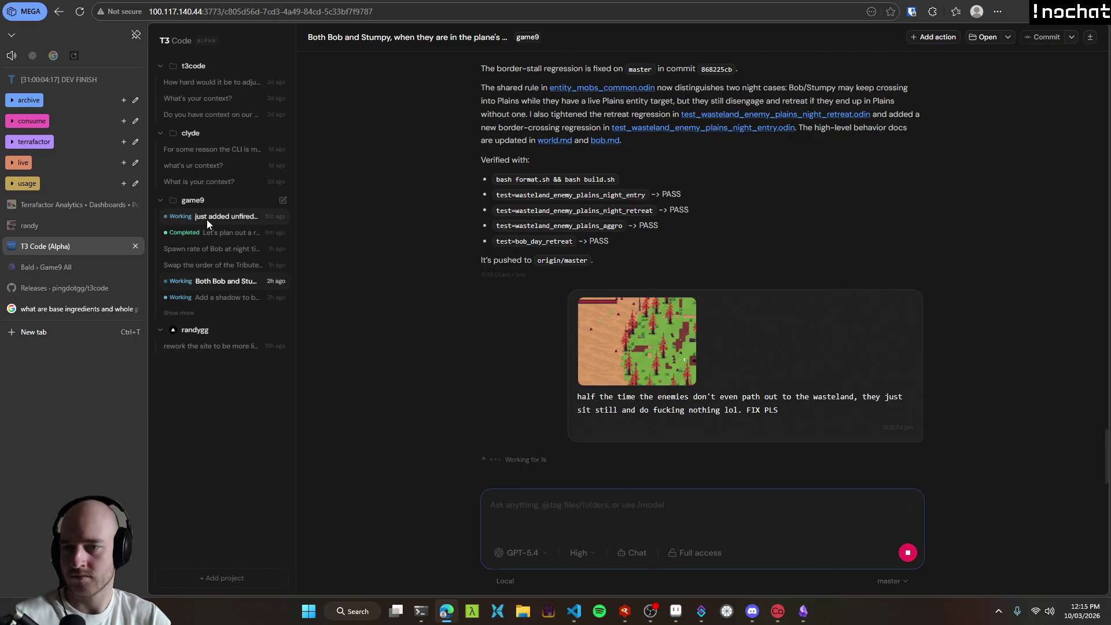
{"action": "left_click", "coordinate": [206, 218]}
{"action": "left_click", "coordinate": [214, 232]}
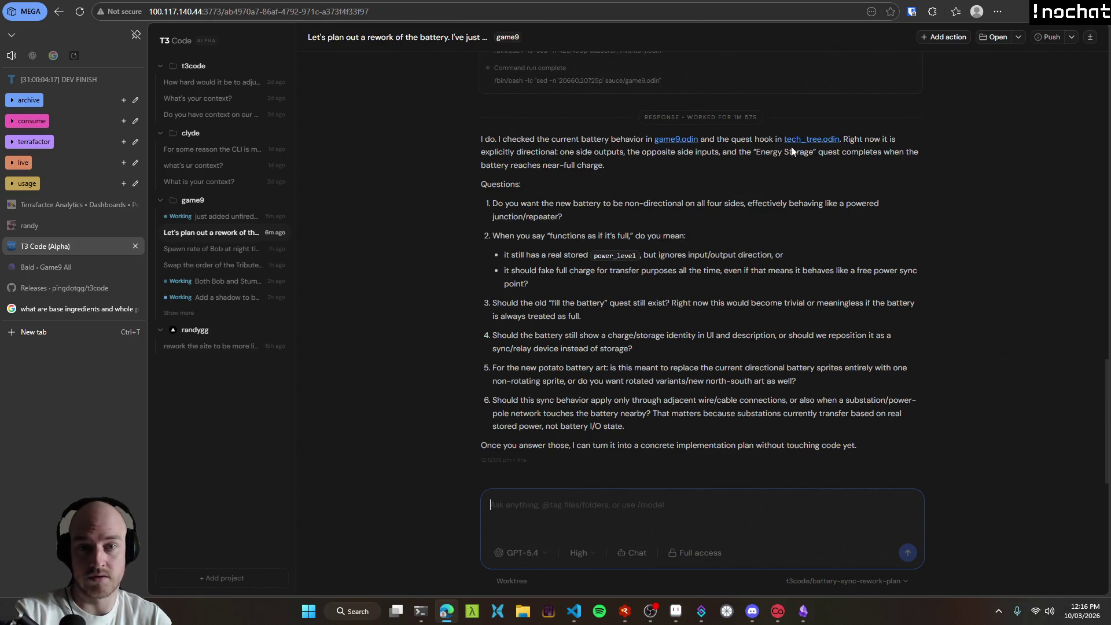
Step: Read the battery agent's six questions and start a reply answering the first with '1. yes'
{"action": "left_click_drag", "start_coordinate": [481, 152], "coordinate": [715, 160]}
{"action": "left_click", "coordinate": [663, 177]}
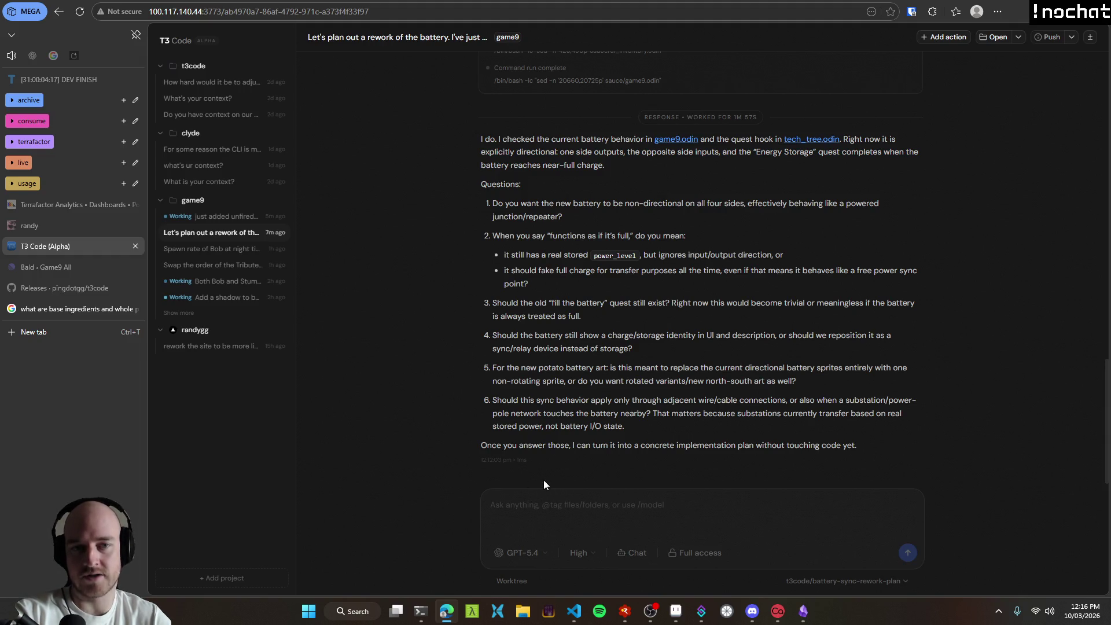
{"action": "left_click", "coordinate": [569, 510]}
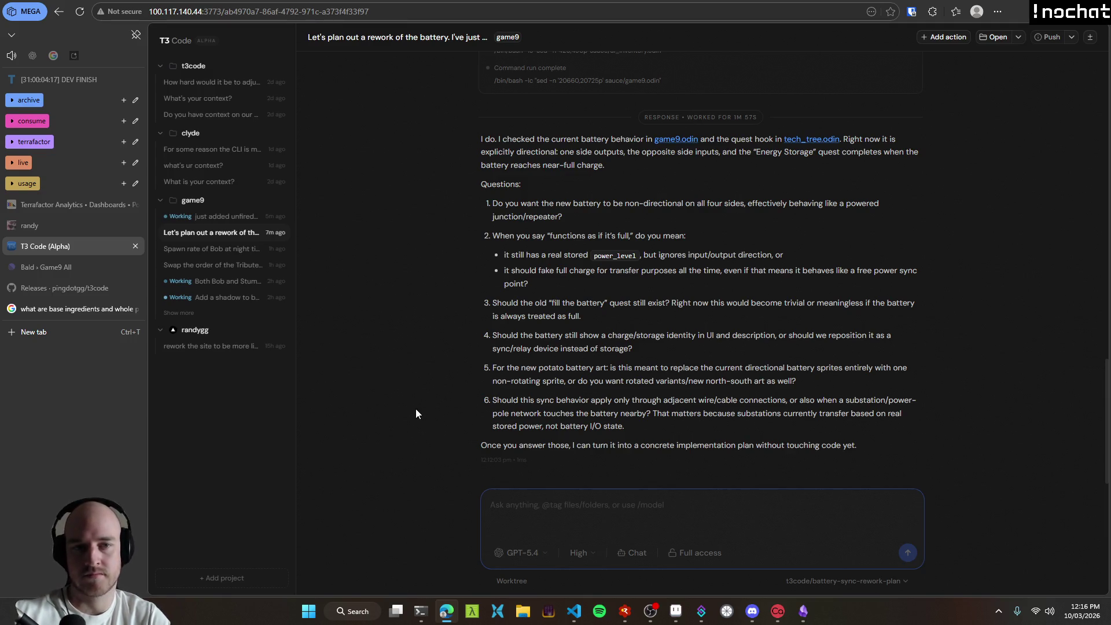
{"action": "type", "text": "1. yes"}
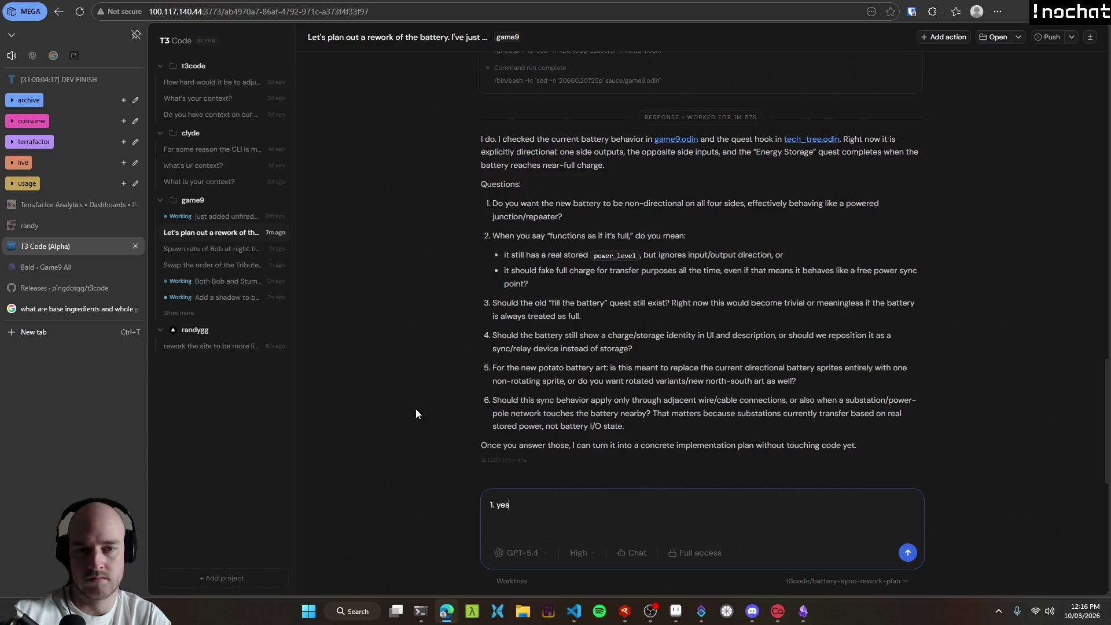
Step: Draft answers 2 and 3: absorb power until full then switch to bypass, and ignore all the quest stuff
{"action": "type", "text": " 2."}
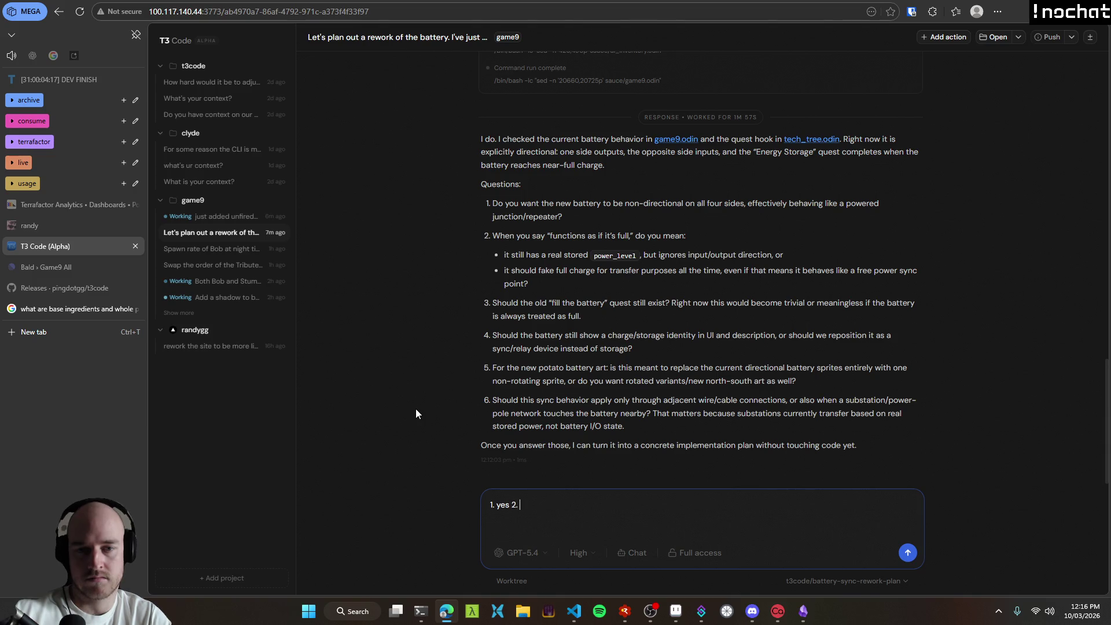
{"action": "type", "text": " there's a "}
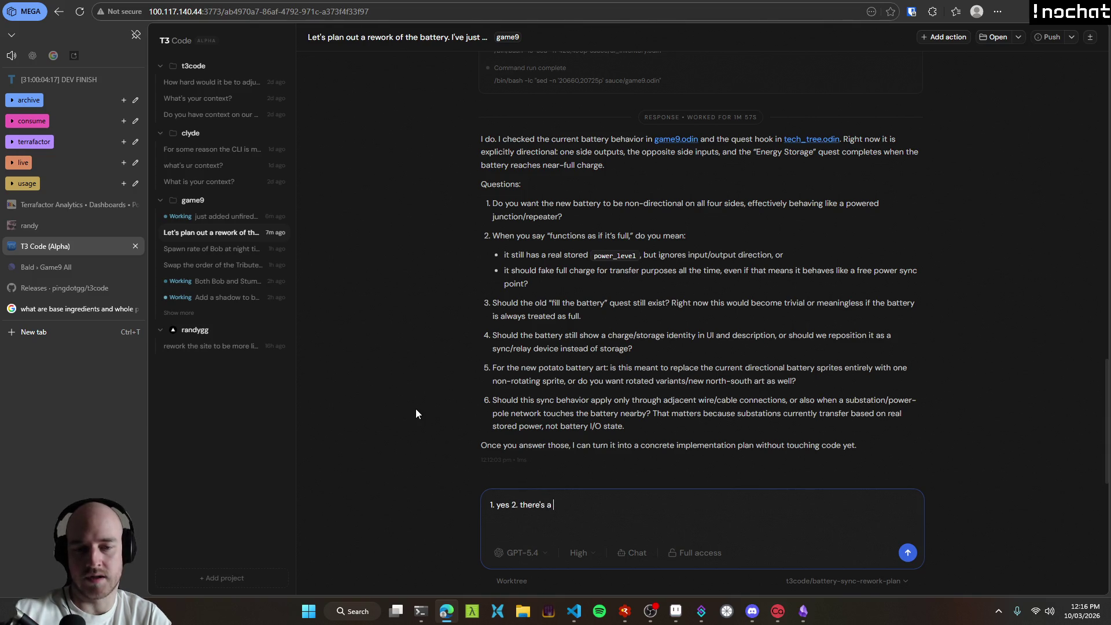
{"action": "type", "text": "drain functionality "}
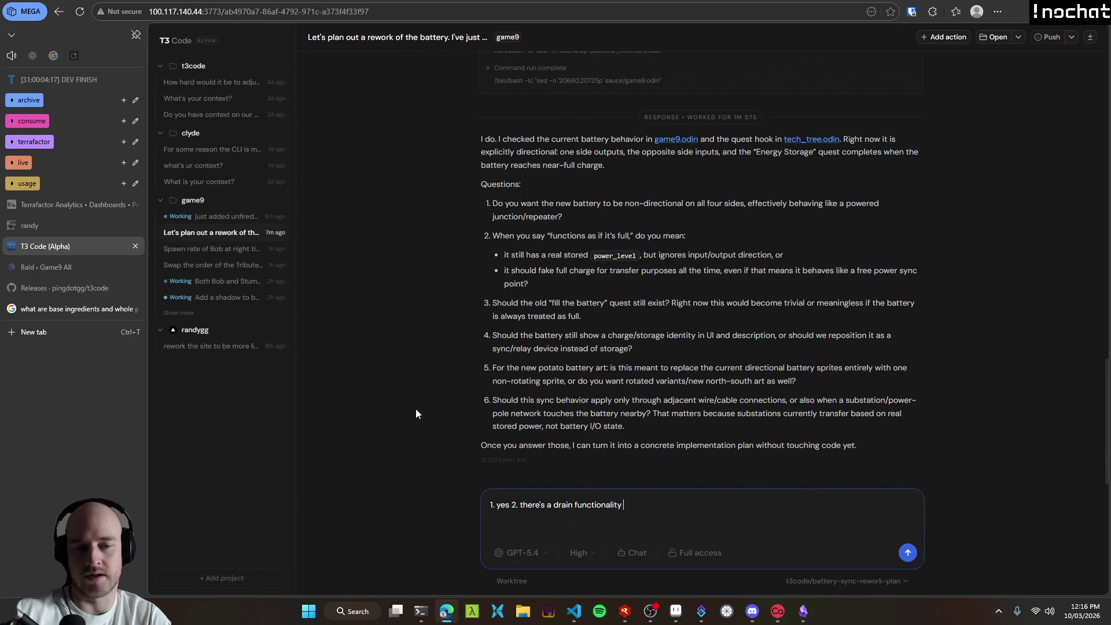
{"action": "type", "text": "somewhere, so it just"}
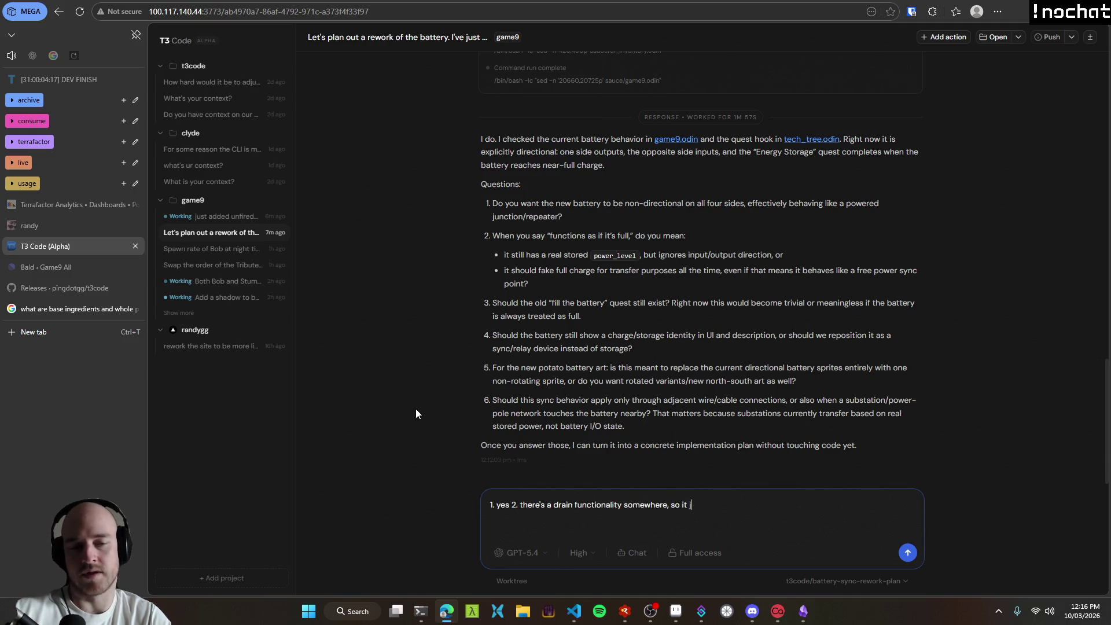
{"action": "key", "text": "BackSpace"}
{"action": "key", "text": "BackSpace"}
{"action": "key", "text": "BackSpace"}
{"action": "type", "text": "shou"}
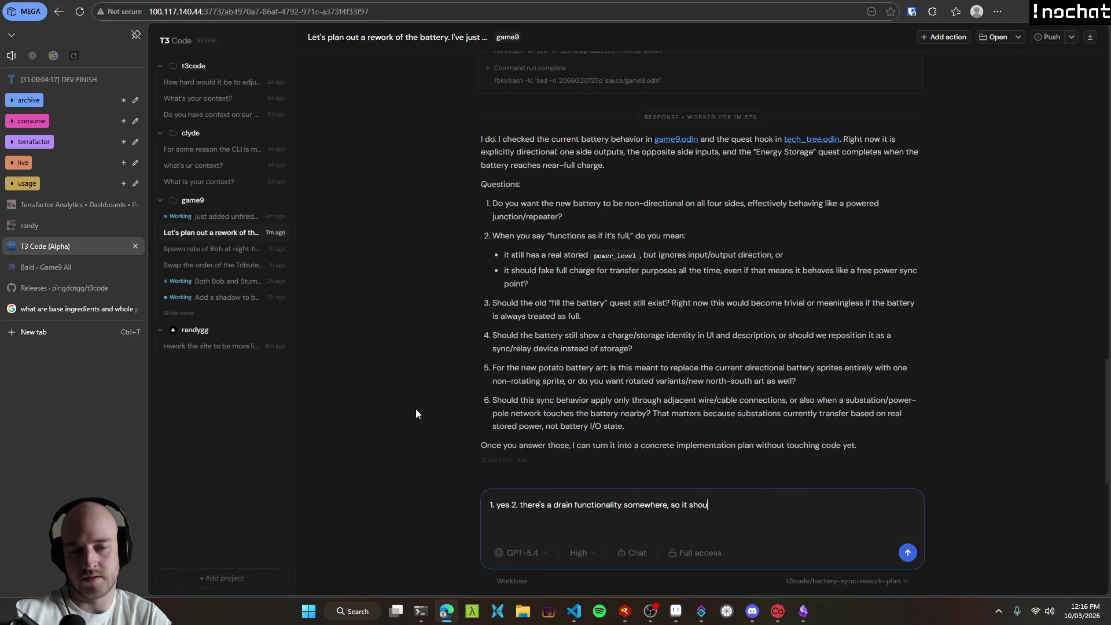
{"action": "type", "text": "ld just take in al"}
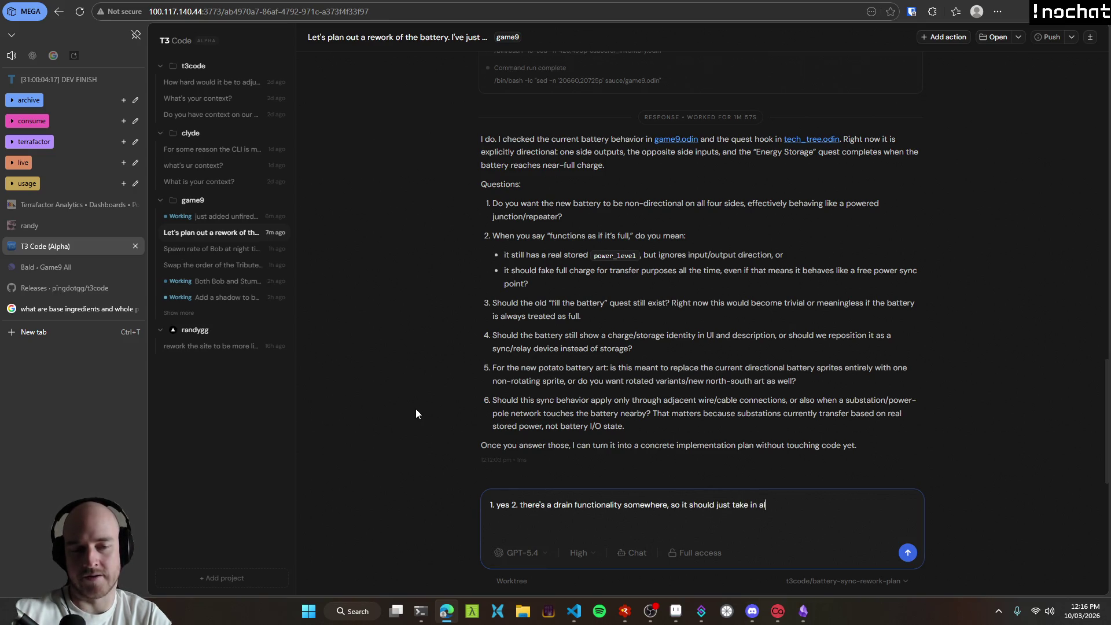
{"action": "type", "text": "l the power it can get"}
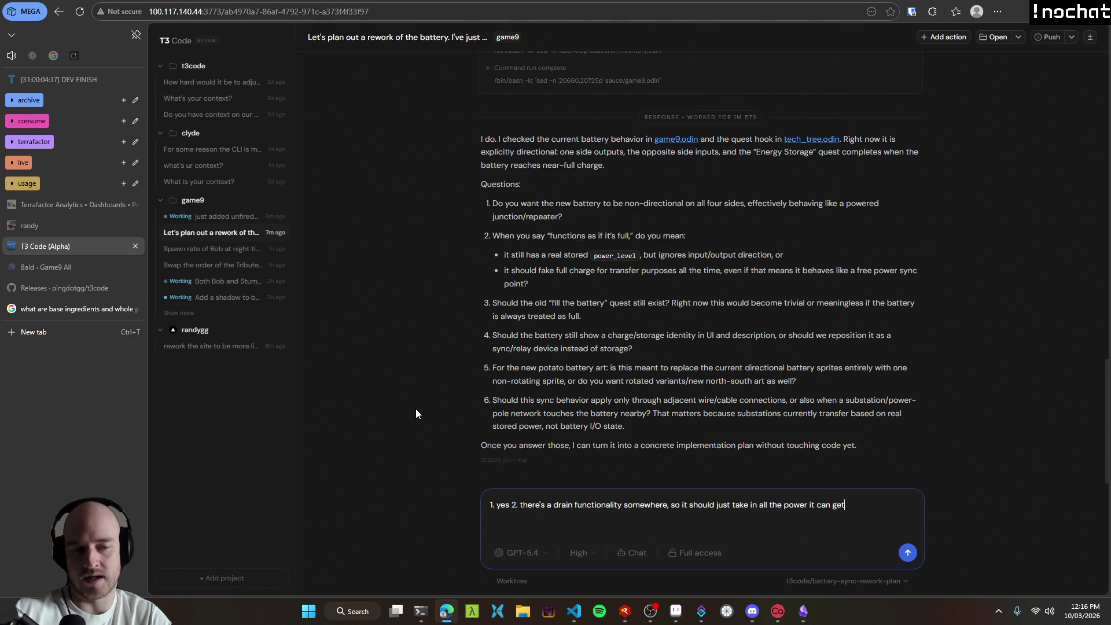
{"action": "type", "text": " until it's full, a"}
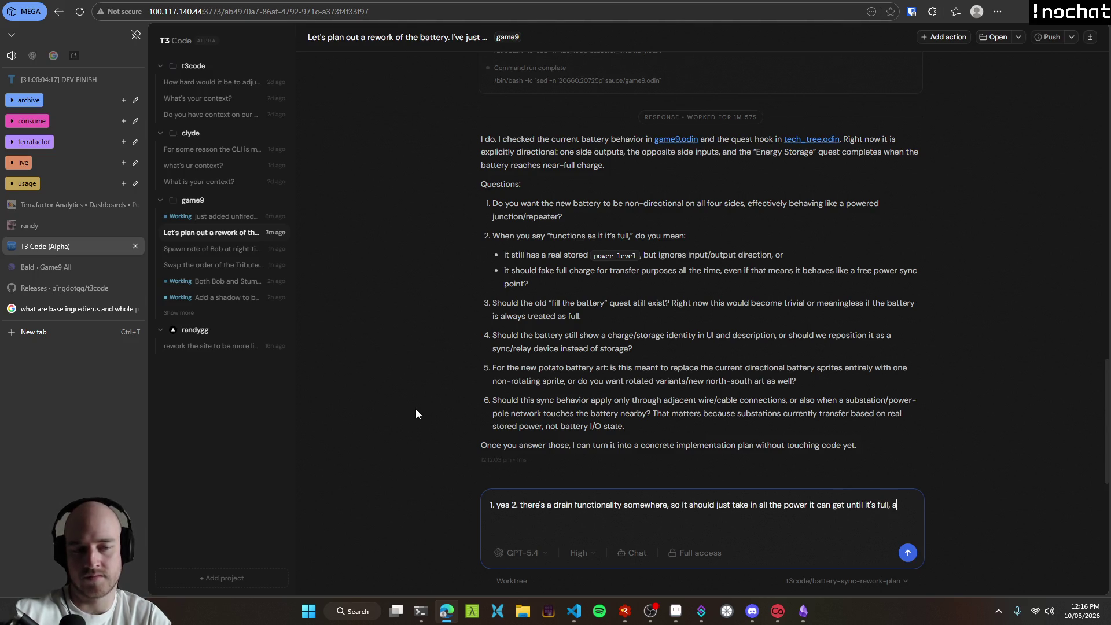
{"action": "type", "text": "nd then it swit"}
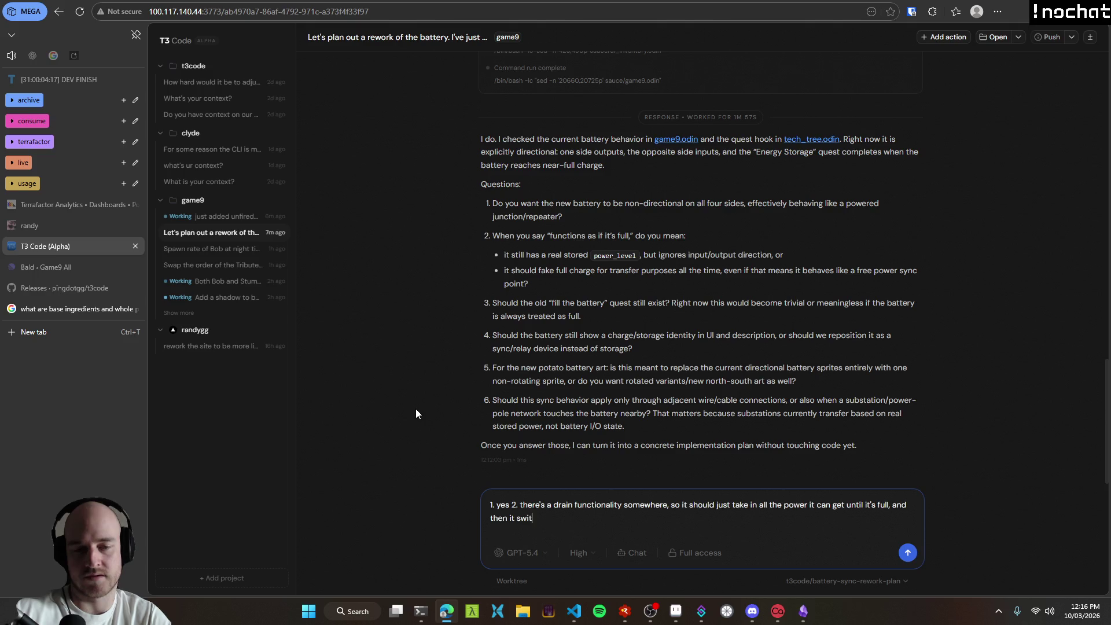
{"action": "type", "text": "ches into b"}
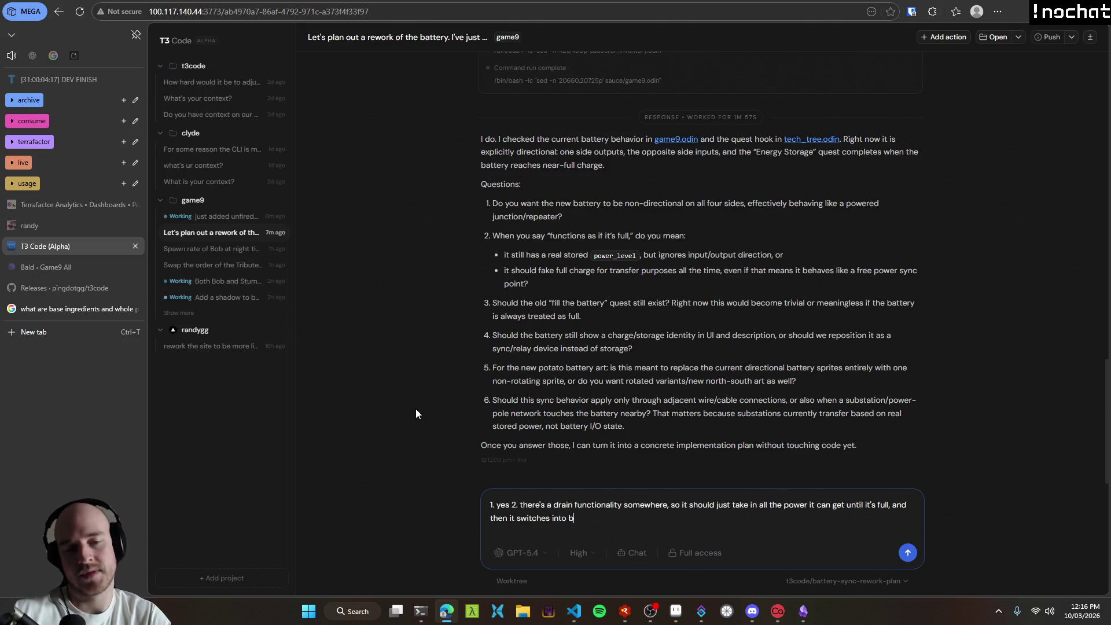
{"action": "type", "text": "ypass mode, allo"}
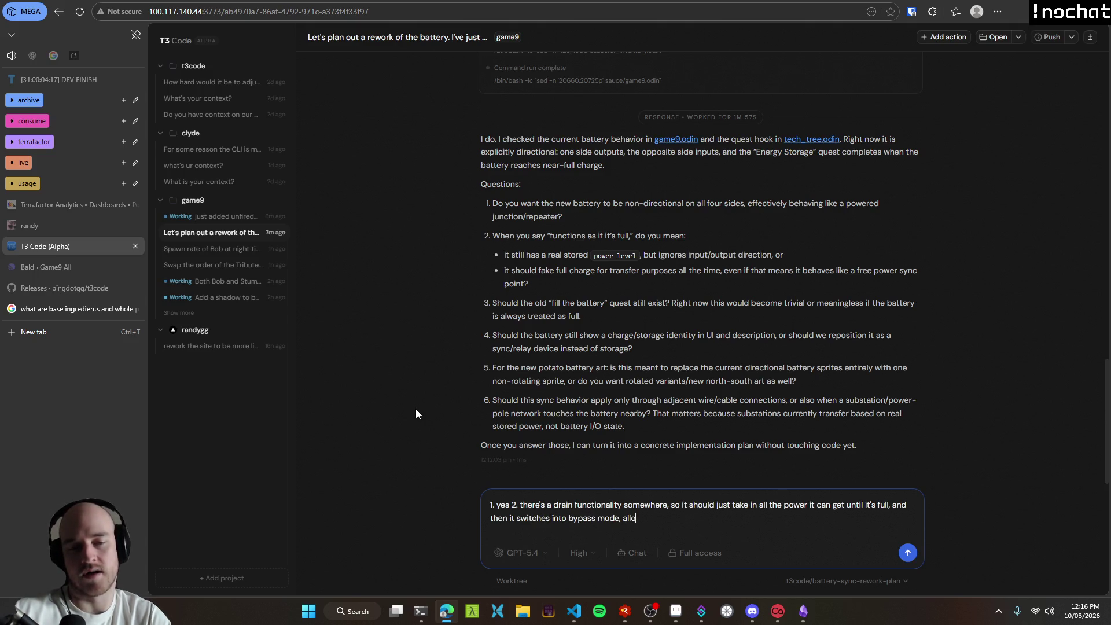
{"action": "type", "text": "wing exc"}
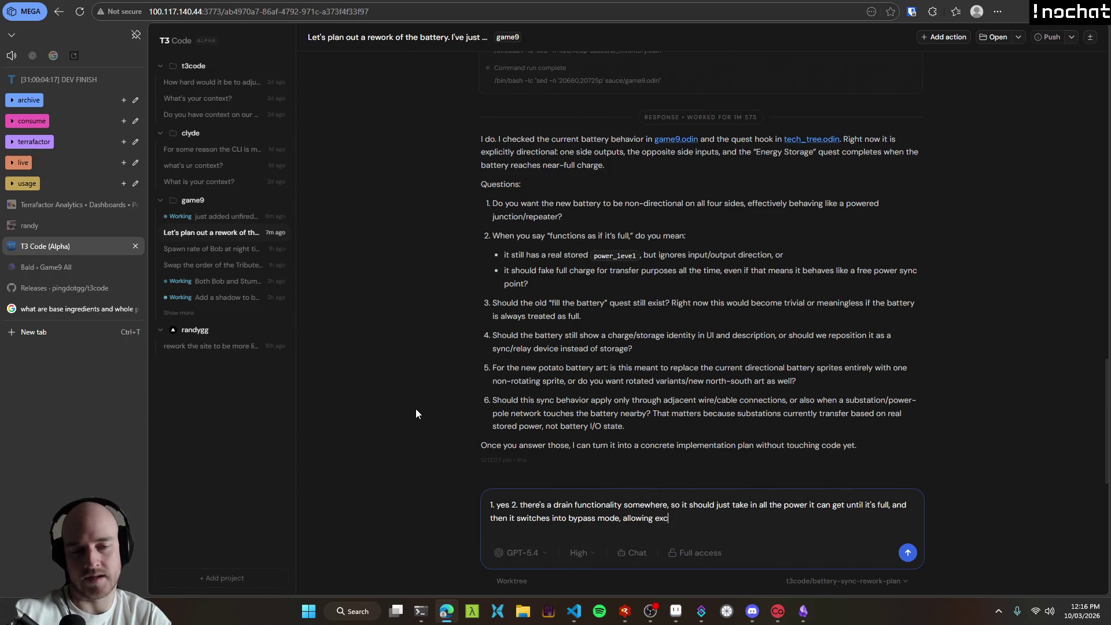
{"action": "type", "text": "ess power to just "}
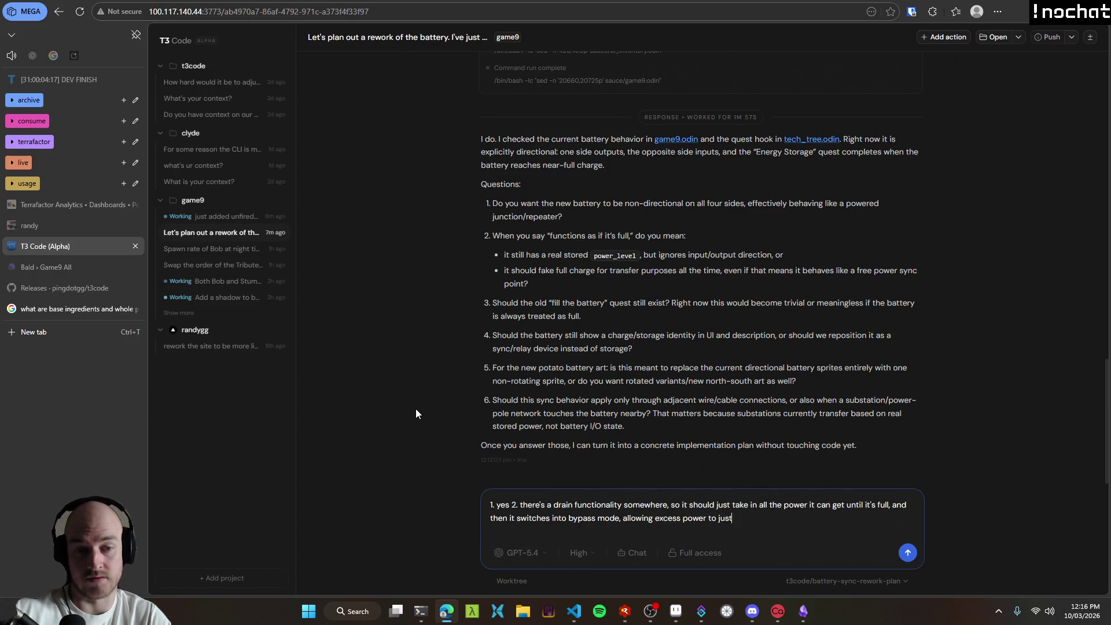
{"action": "type", "text": "travel"}
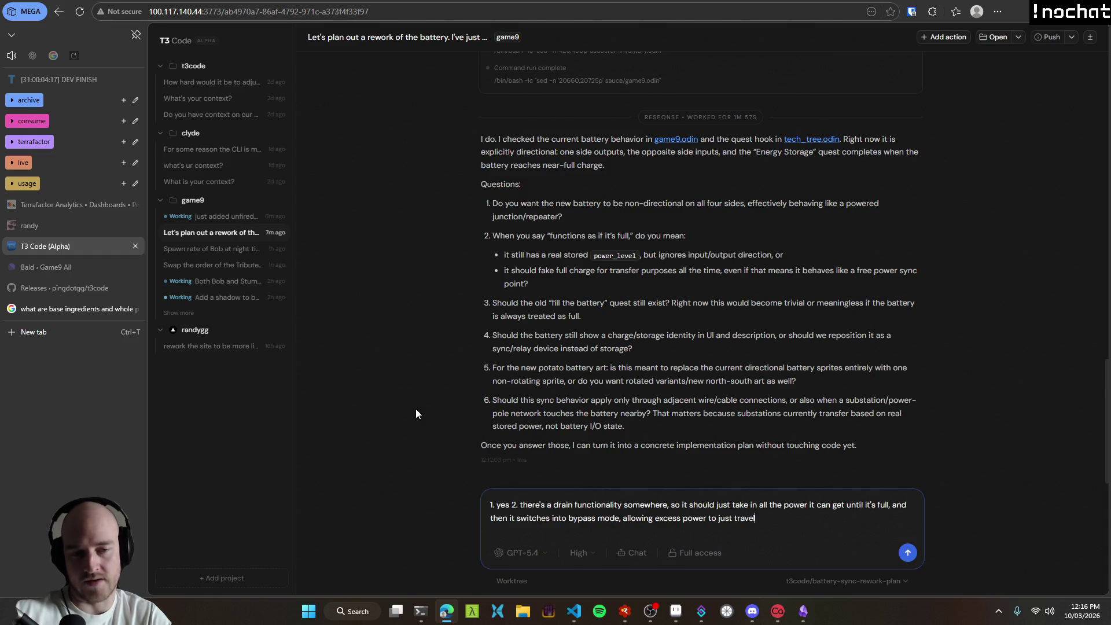
{"action": "type", "text": " through it instead"}
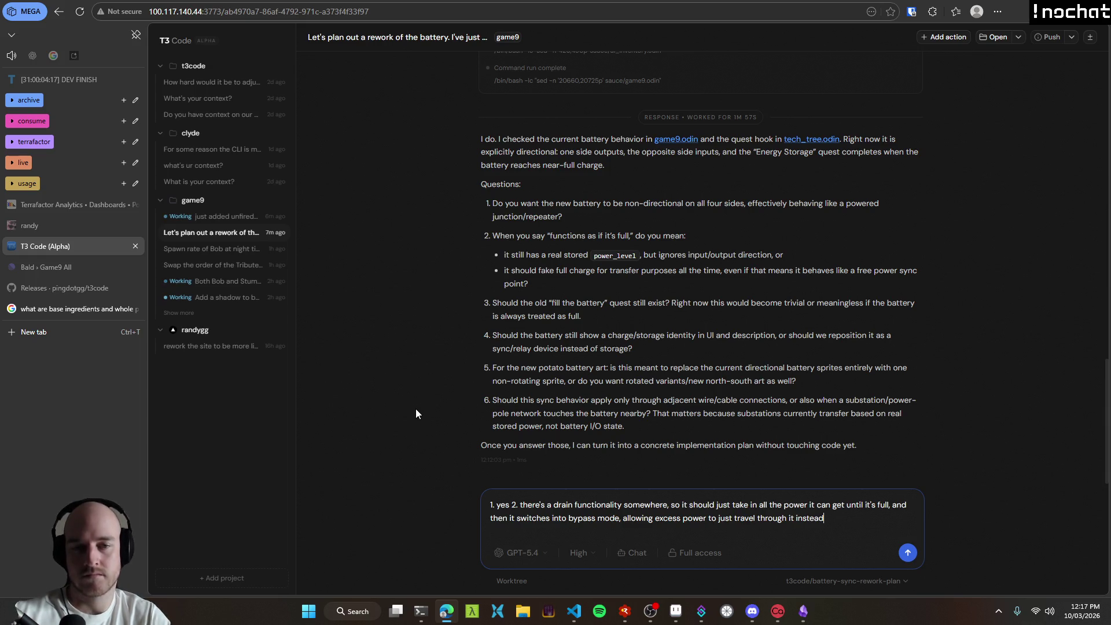
{"action": "type", "text": " 3. "}
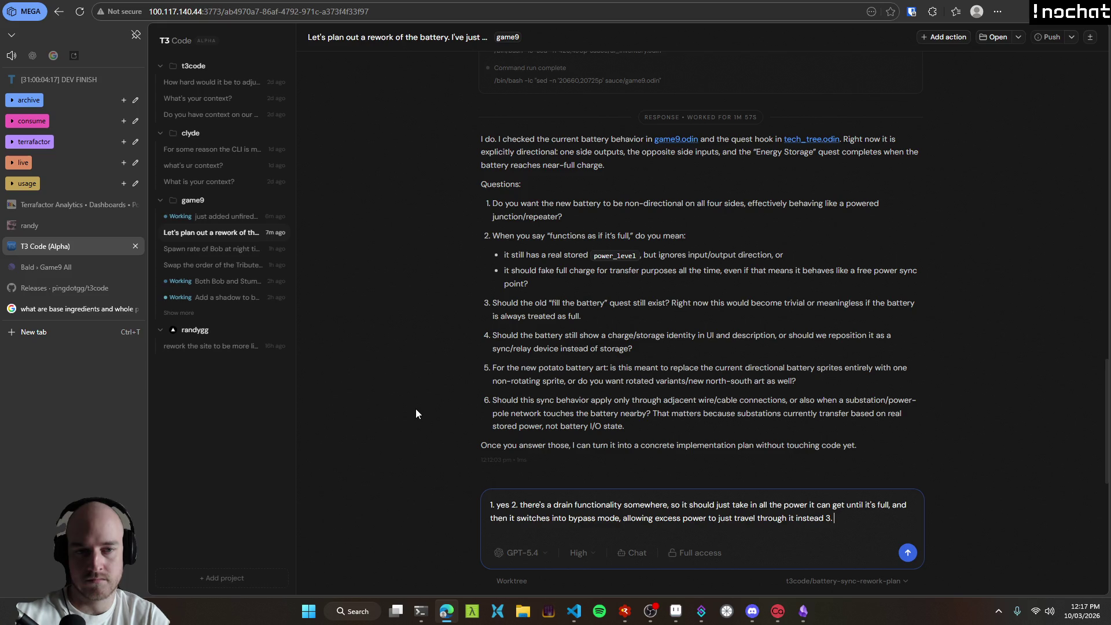
{"action": "type", "text": "just "}
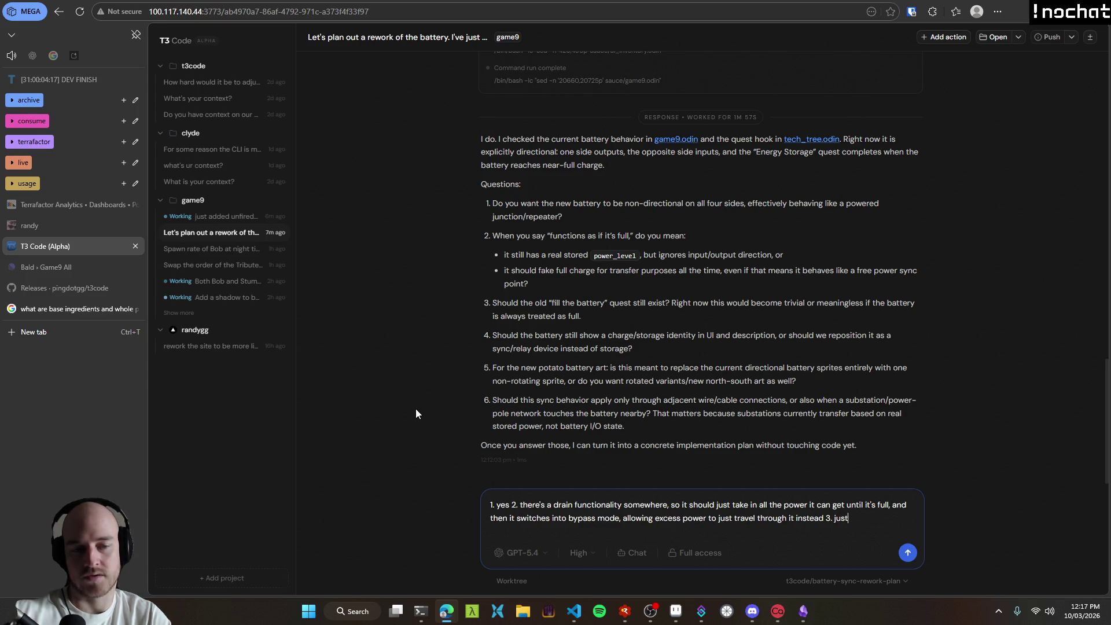
{"action": "type", "text": "ignore the que"}
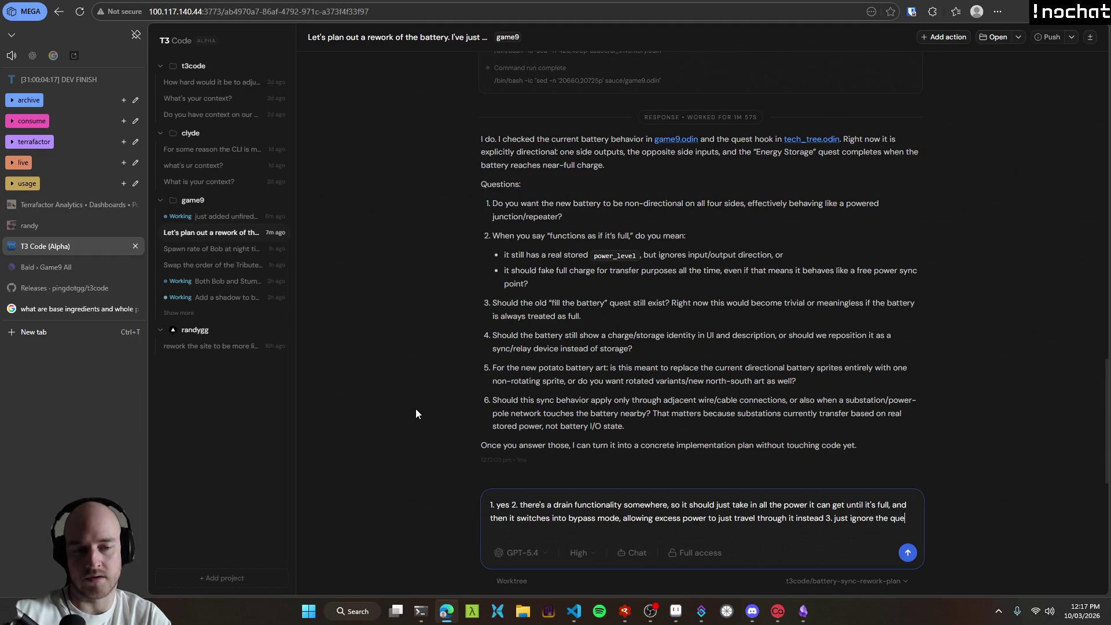
{"action": "type", "text": "st stuff, I "}
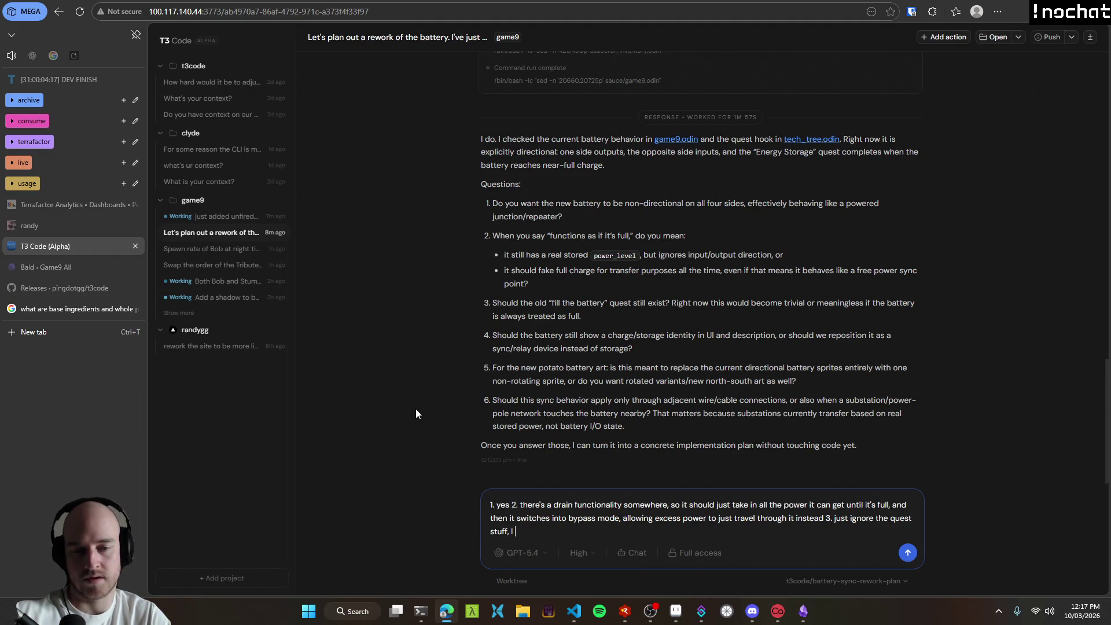
{"action": "type", "text": "will do it myself"}
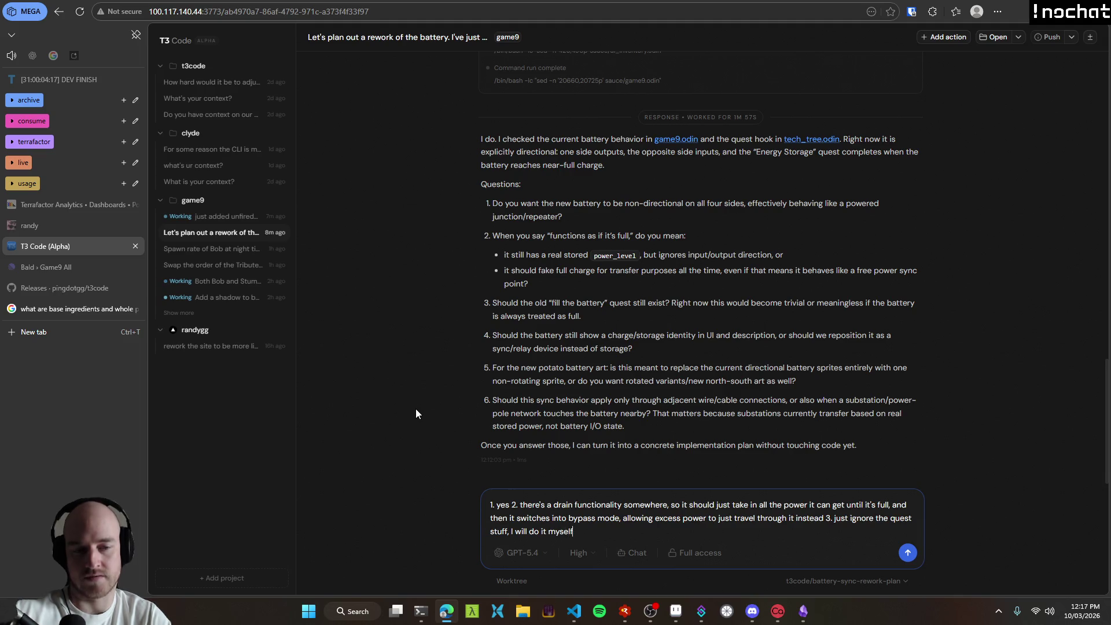
{"action": "type", "text": "all"}
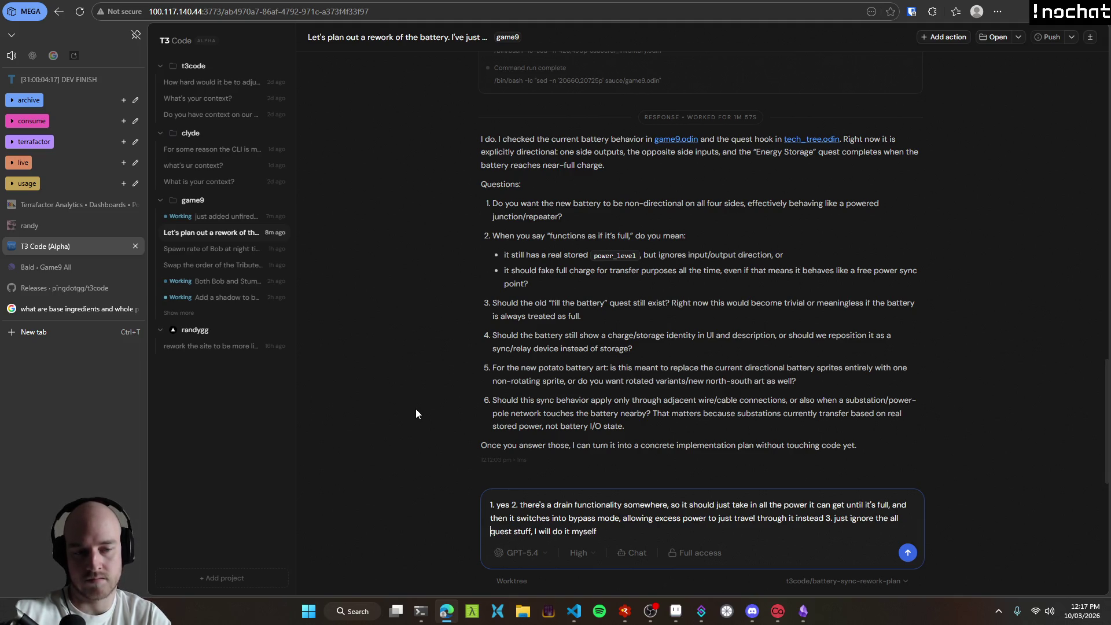
{"action": "key", "text": "BackSpace"}
{"action": "key", "text": "BackSpace"}
{"action": "key", "text": "BackSpace"}
{"action": "type", "text": "all the "}
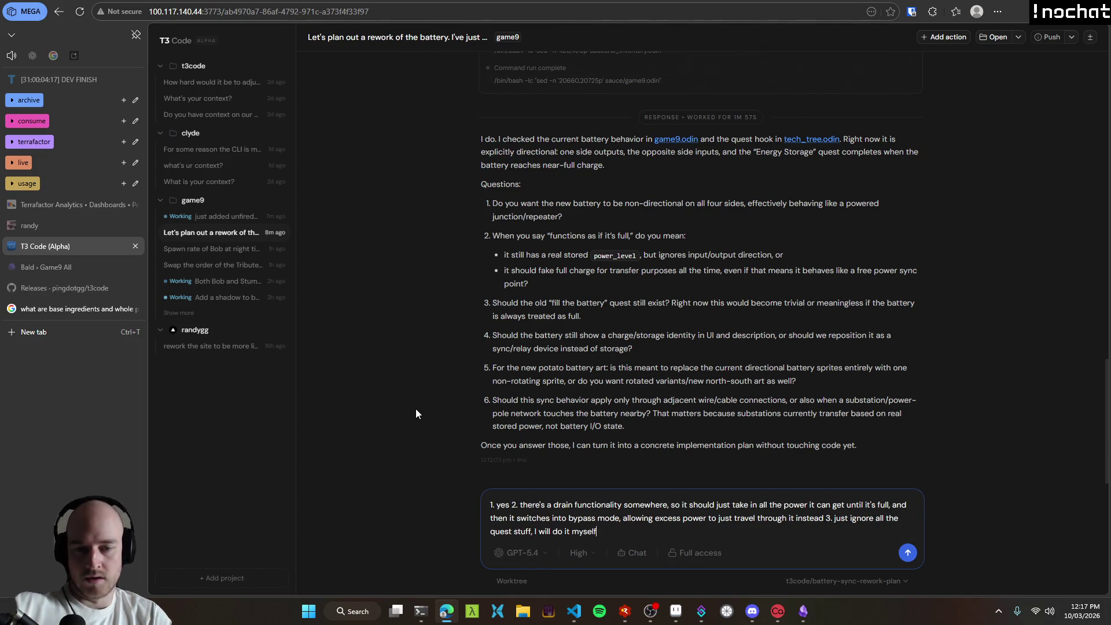
{"action": "type", "text": "."}
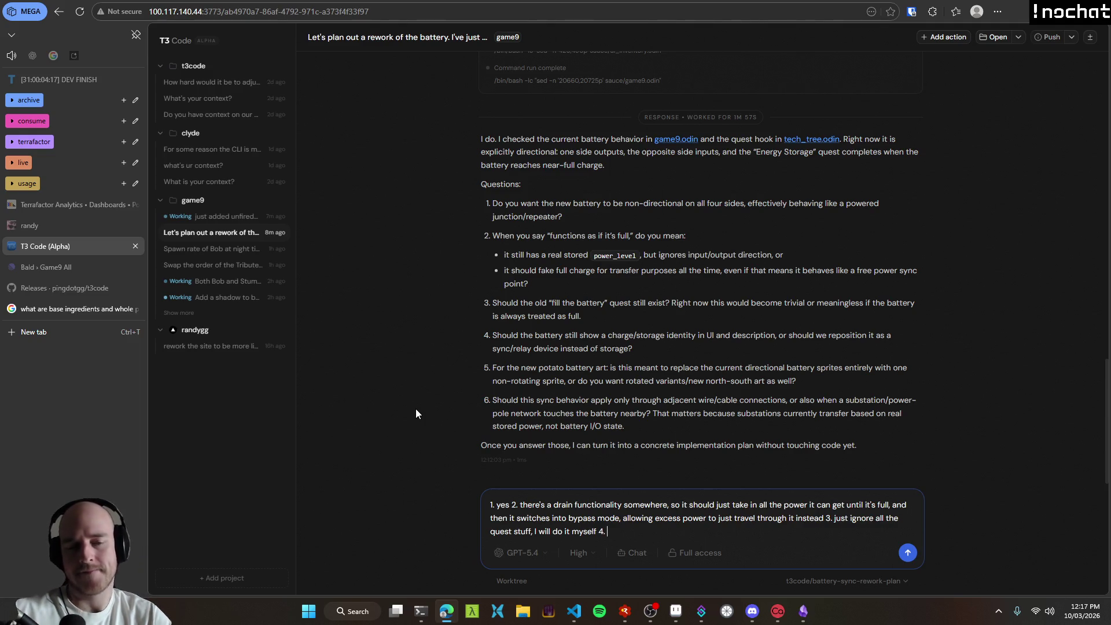
Step: Answer 4 and 5: use the generic UI with a power bar, and make it non-rotating
{"action": "type", "text": "have it use the genreic you"}
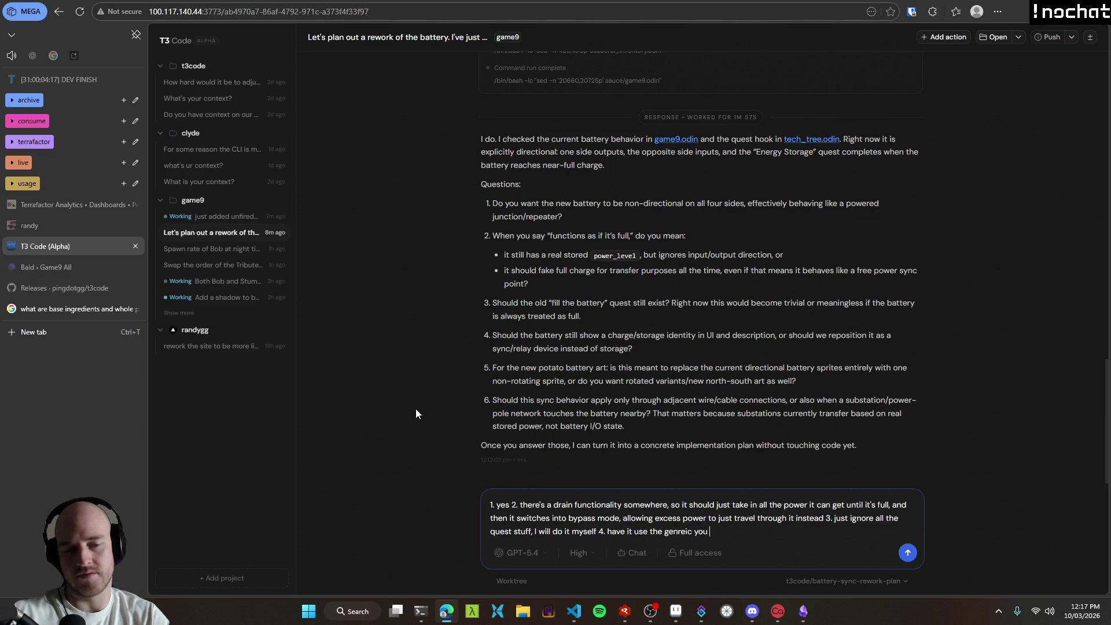
{"action": "key", "text": "ctrl+BackSpace"}
{"action": "key", "text": "ctrl+BackSpace"}
{"action": "type", "text": "generic y"}
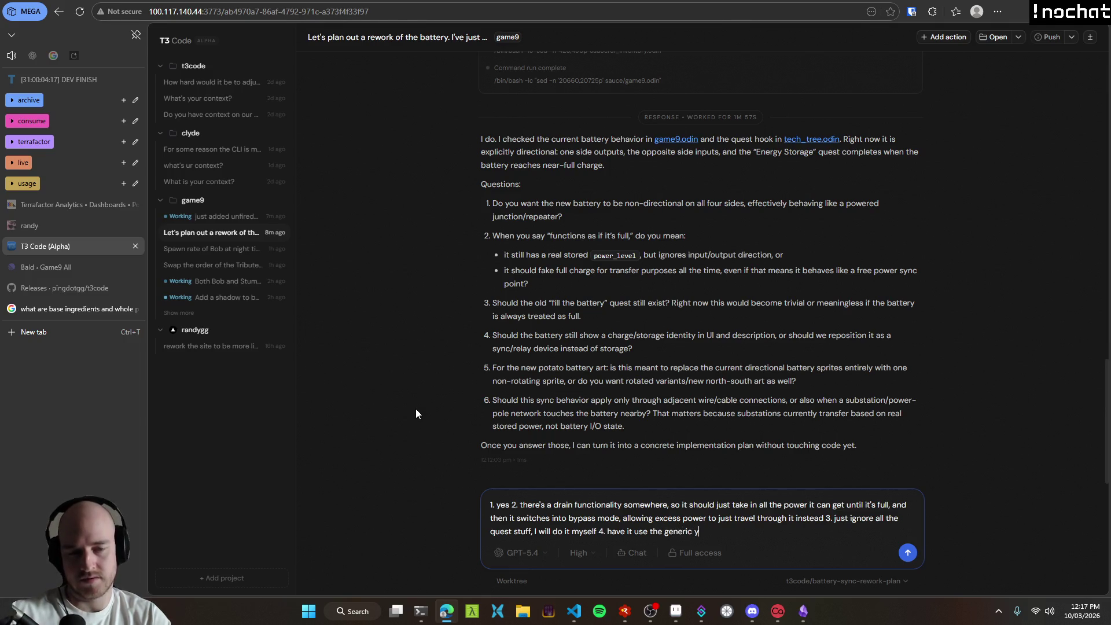
{"action": "key", "text": "BackSpace"}
{"action": "type", "text": "ui and show a pwoer"}
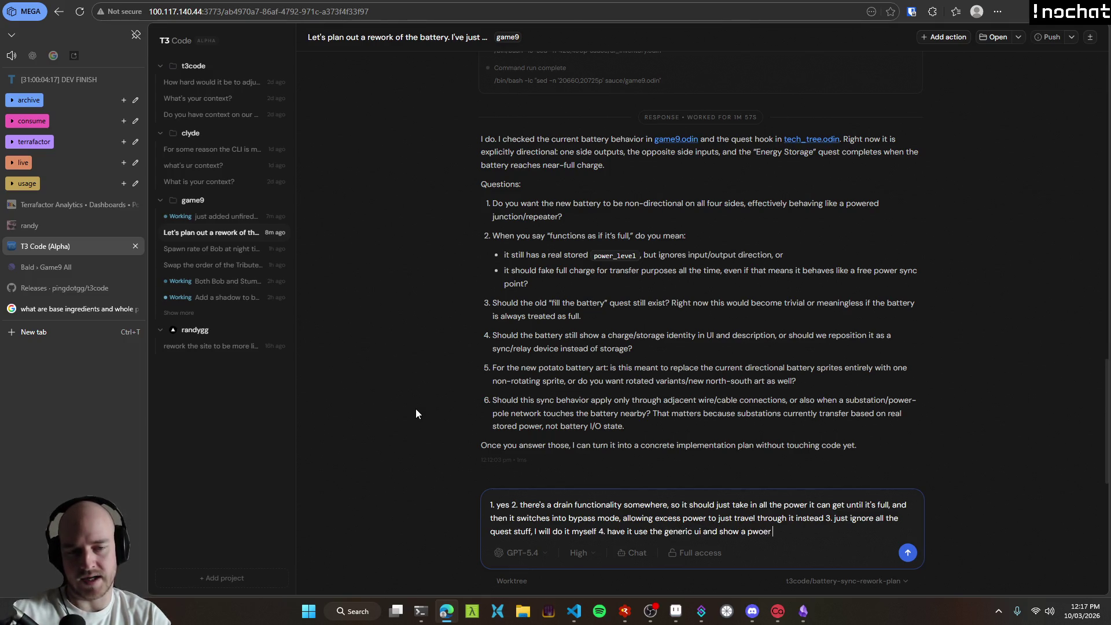
{"action": "key", "text": "ctrl+BackSpace"}
{"action": "type", "text": "power bar "}
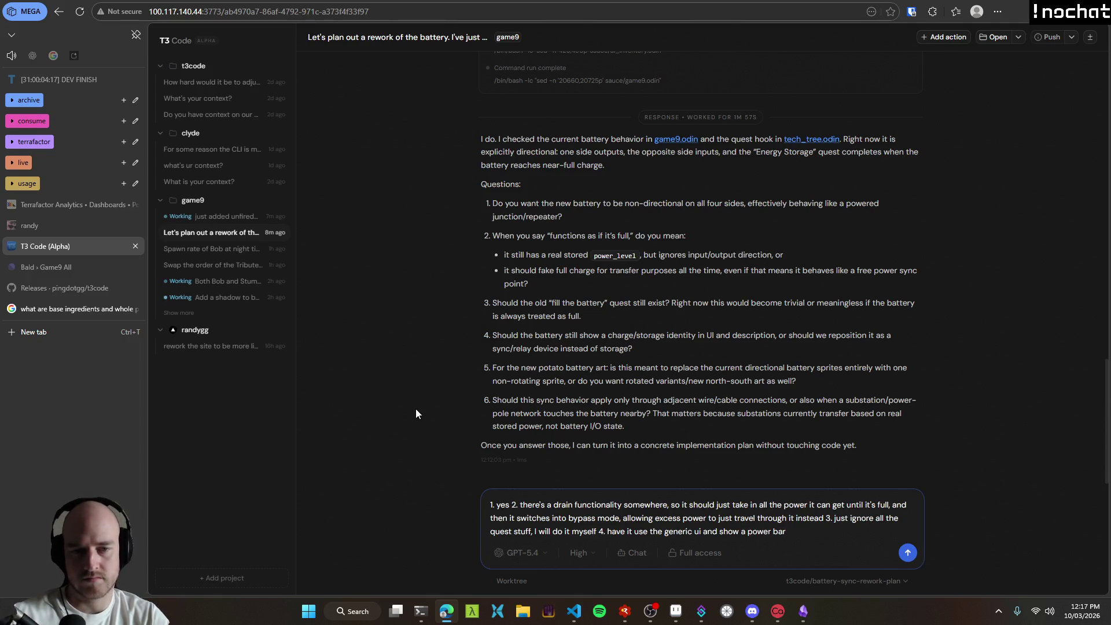
{"action": "type", "text": "5. replace"}
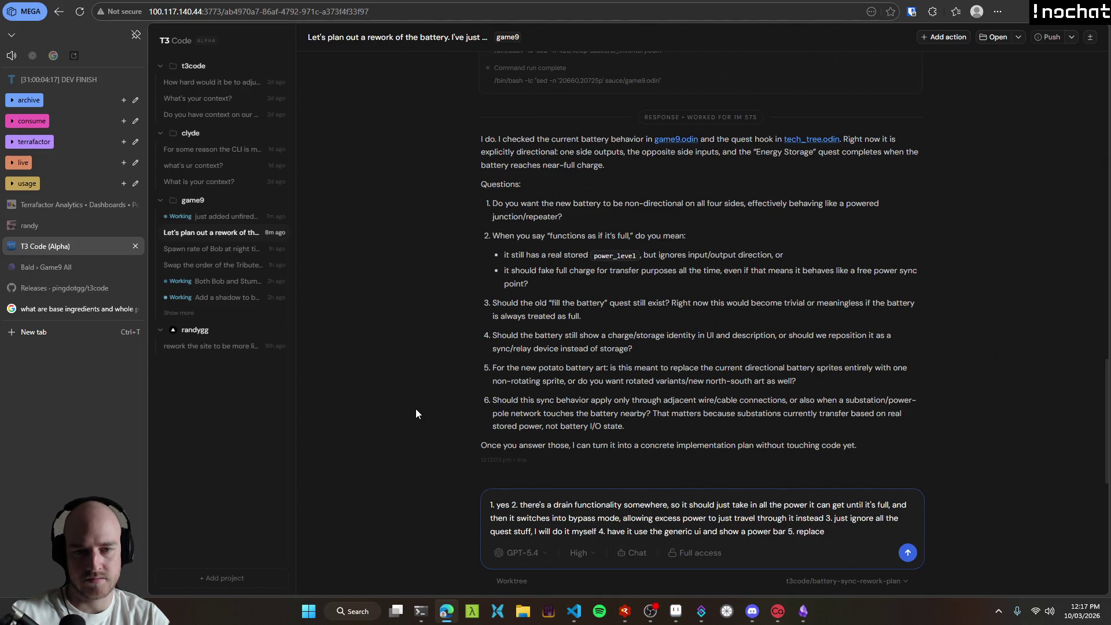
{"action": "type", "text": " as non rotating"}
{"action": "type", "text": ", we don't care about direction now"}
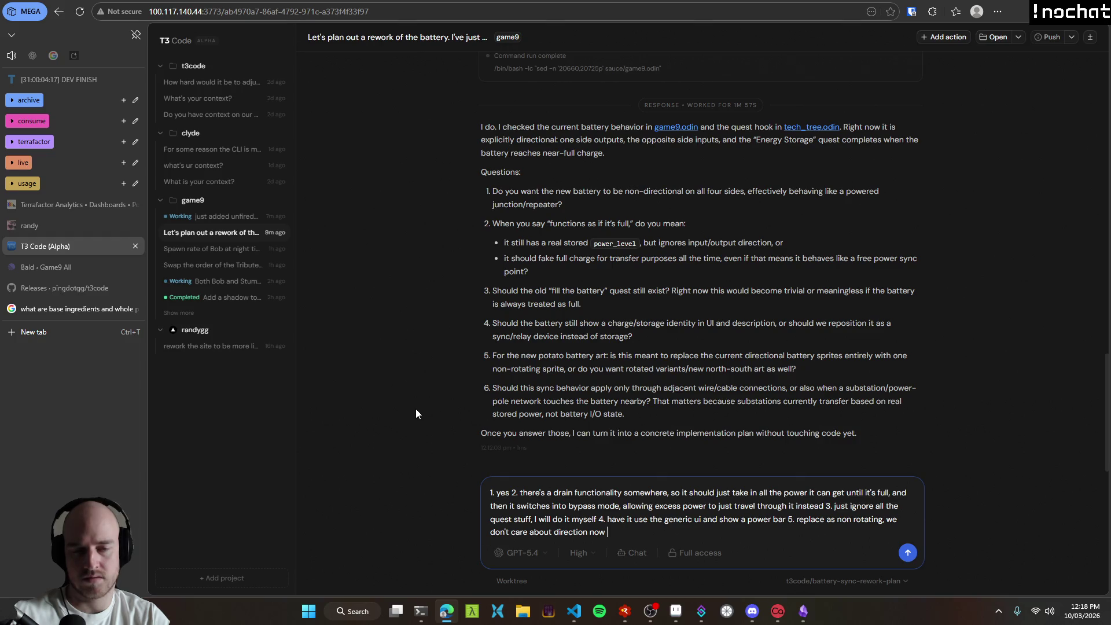
Step: Replace answer 6 with 'any more questions?' and send the full reply
{"action": "type", "text": "6. not sure,"}
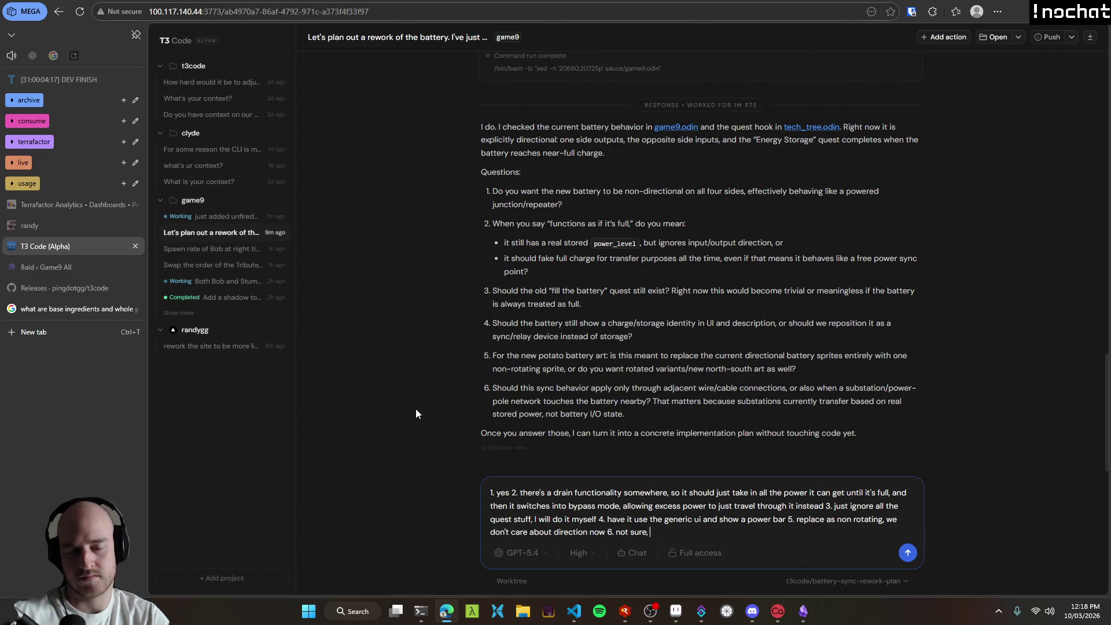
{"action": "key", "text": "BackSpace"}
{"action": "key", "text": "BackSpace"}
{"action": "key", "text": "BackSpace"}
{"action": "type", "text": "idk -- let's brainds"}
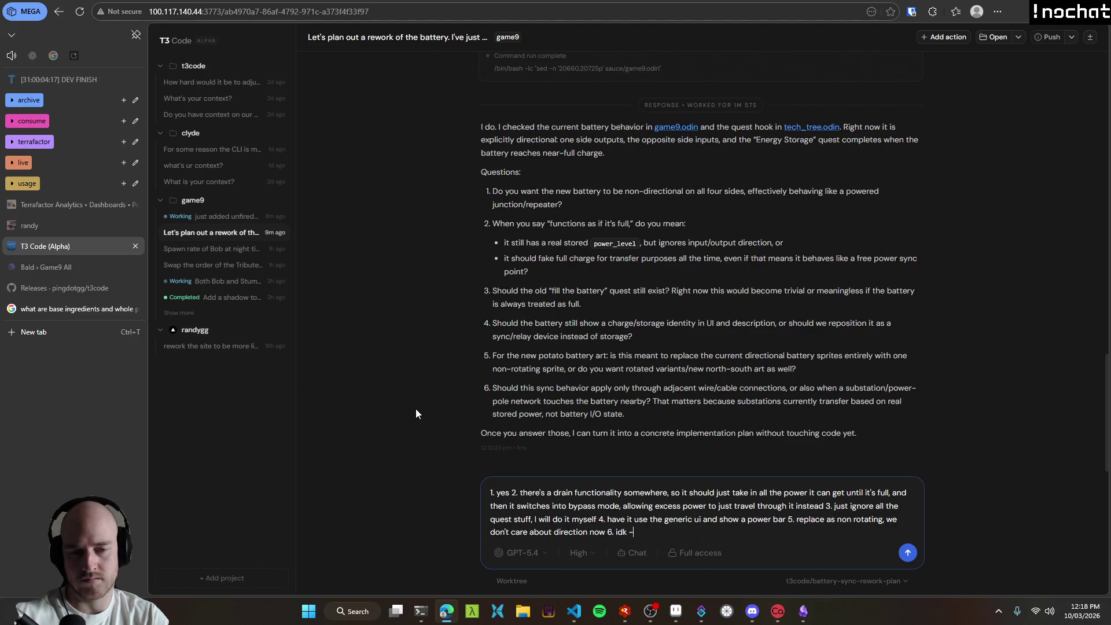
{"action": "key", "text": "BackSpace"}
{"action": "key", "text": "BackSpace"}
{"action": "type", "text": "storm more"}
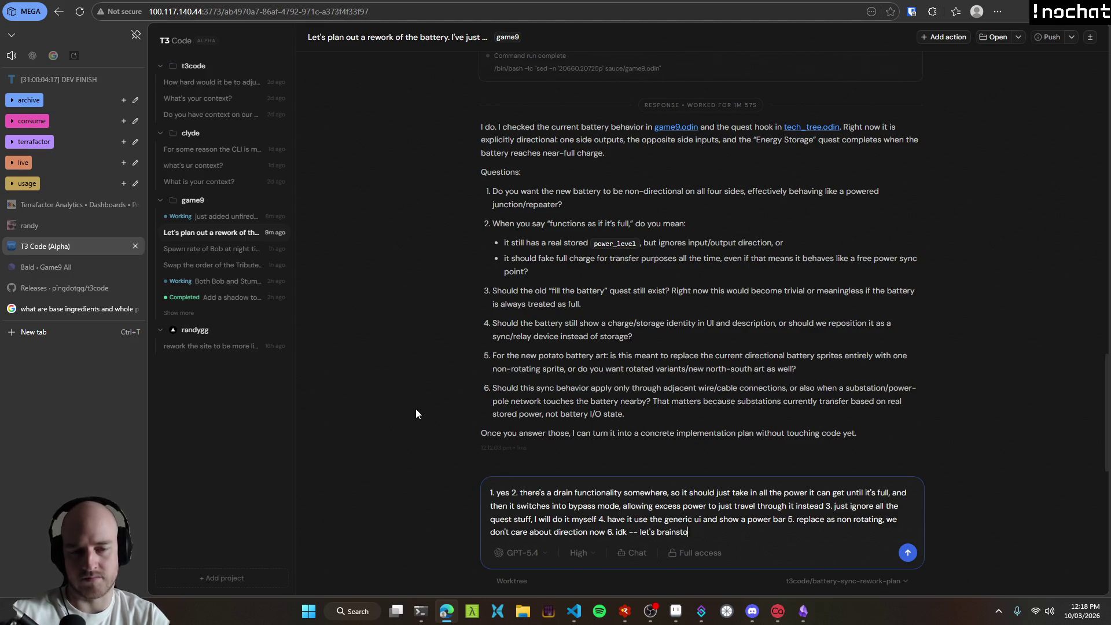
{"action": "key", "text": "ctrl+shift+Left"}
{"action": "key", "text": "ctrl+shift+Left"}
{"action": "key", "text": "ctrl+shift+Left"}
{"action": "type", "text": "any more questions?"}
{"action": "key", "text": "Return"}
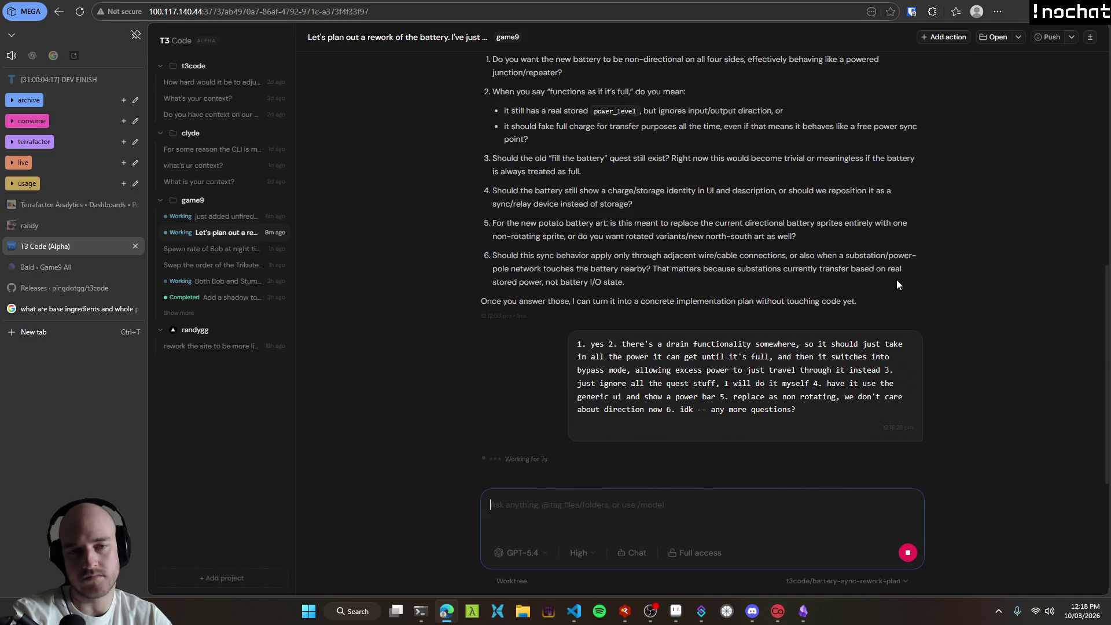
Step: Read the agent's follow-up summary and its remaining questions on discharging and substation bypass
{"action": "scroll", "coordinate": [804, 329], "scroll_direction": "up", "scroll_amount": 7}
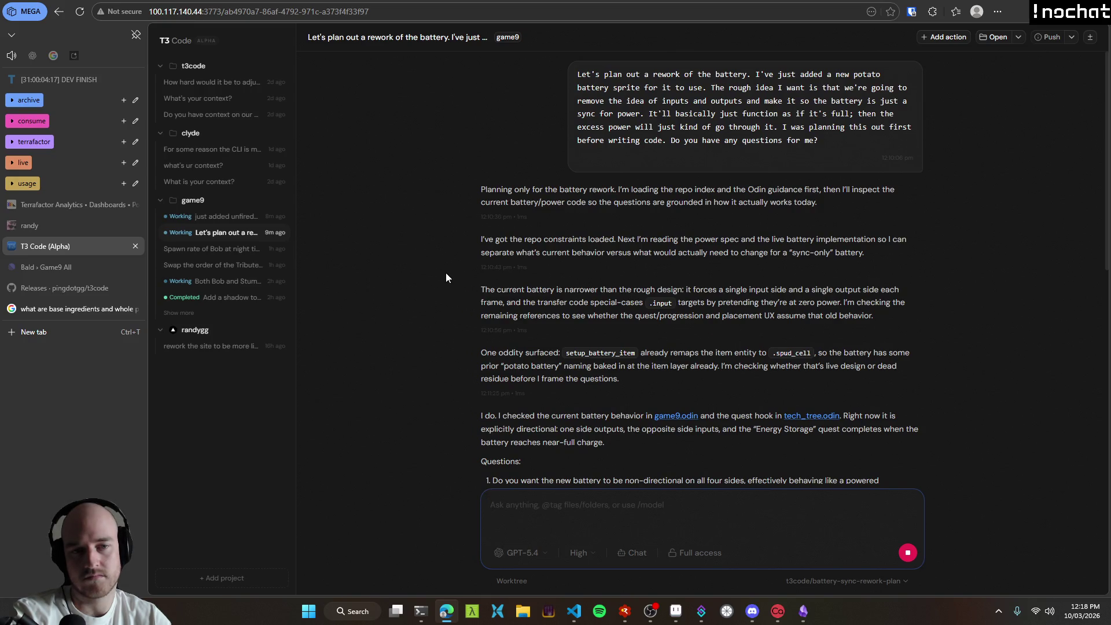
{"action": "scroll", "coordinate": [448, 268], "scroll_direction": "down", "scroll_amount": 10}
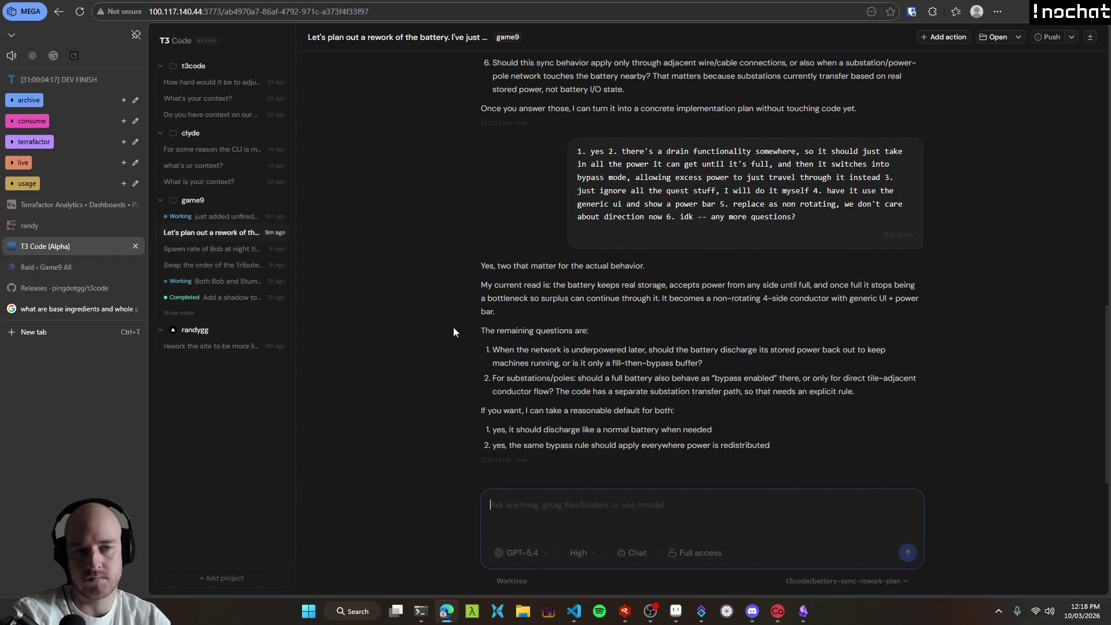
{"action": "mouse_move", "coordinate": [598, 285]}
{"action": "left_mouse_down"}
{"action": "mouse_move", "coordinate": [915, 290]}
{"action": "mouse_move", "coordinate": [521, 309]}
{"action": "mouse_move", "coordinate": [661, 304]}
{"action": "left_mouse_up"}
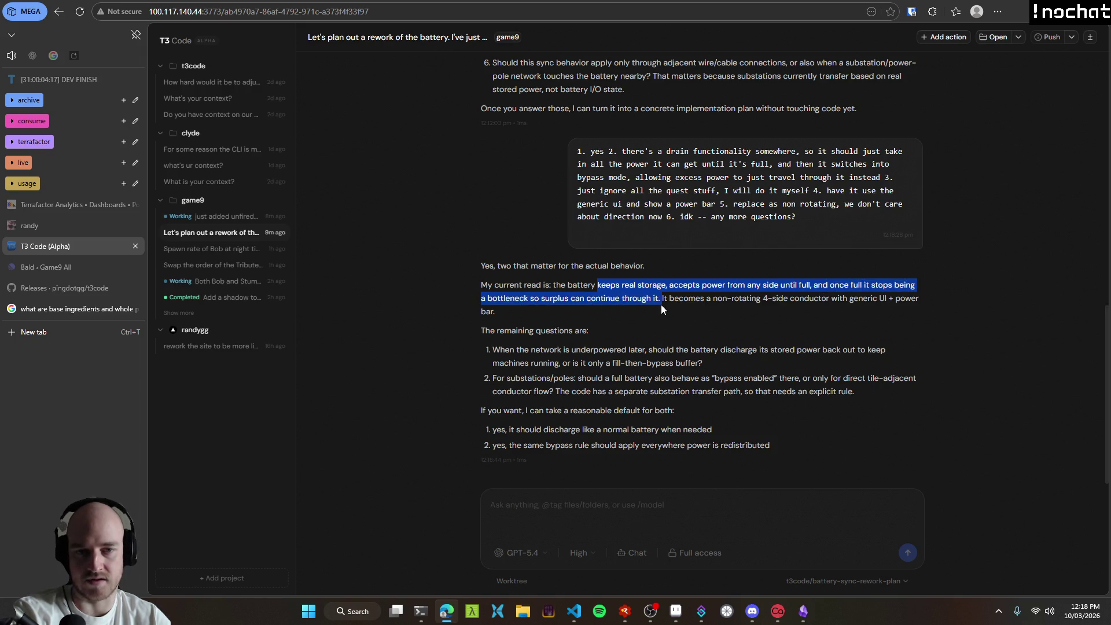
{"action": "left_click", "coordinate": [659, 303]}
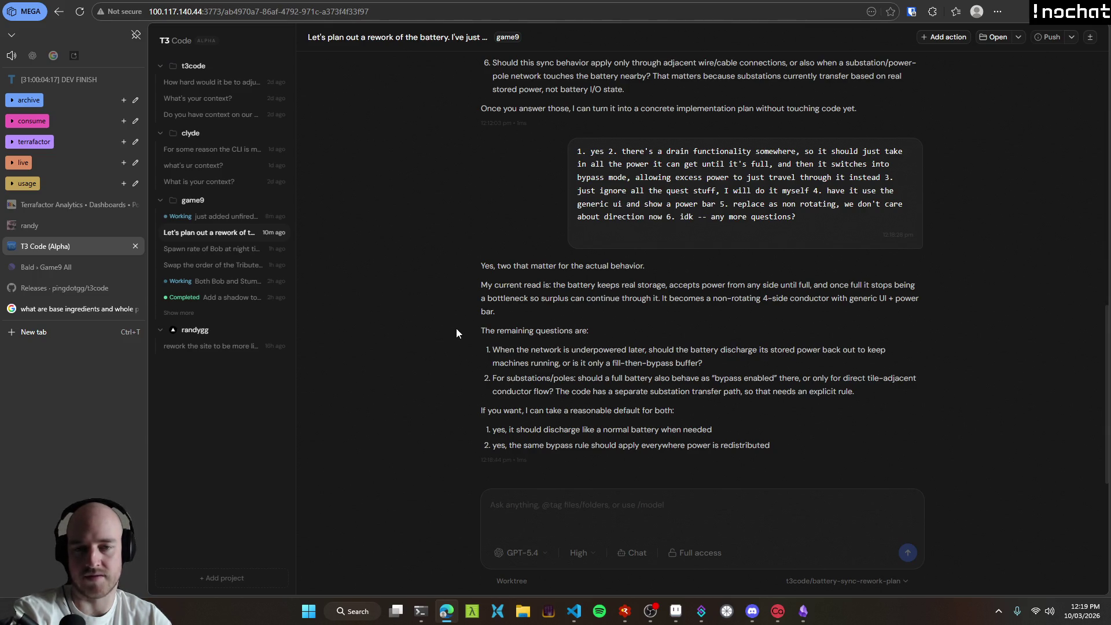
{"action": "left_click_drag", "start_coordinate": [474, 343], "coordinate": [765, 359]}
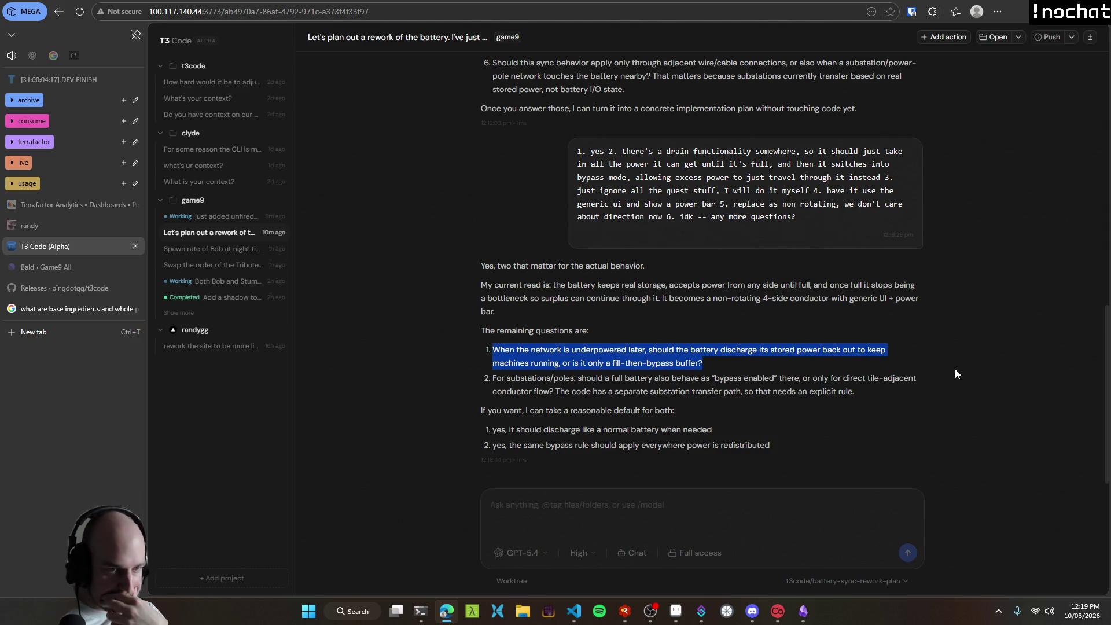
{"action": "left_click", "coordinate": [715, 501]}
Step: Reply '1.' keep it a simple fill-then-bypass buffer and '2.' still not sure, then send
{"action": "type", "text": "1. it might"}
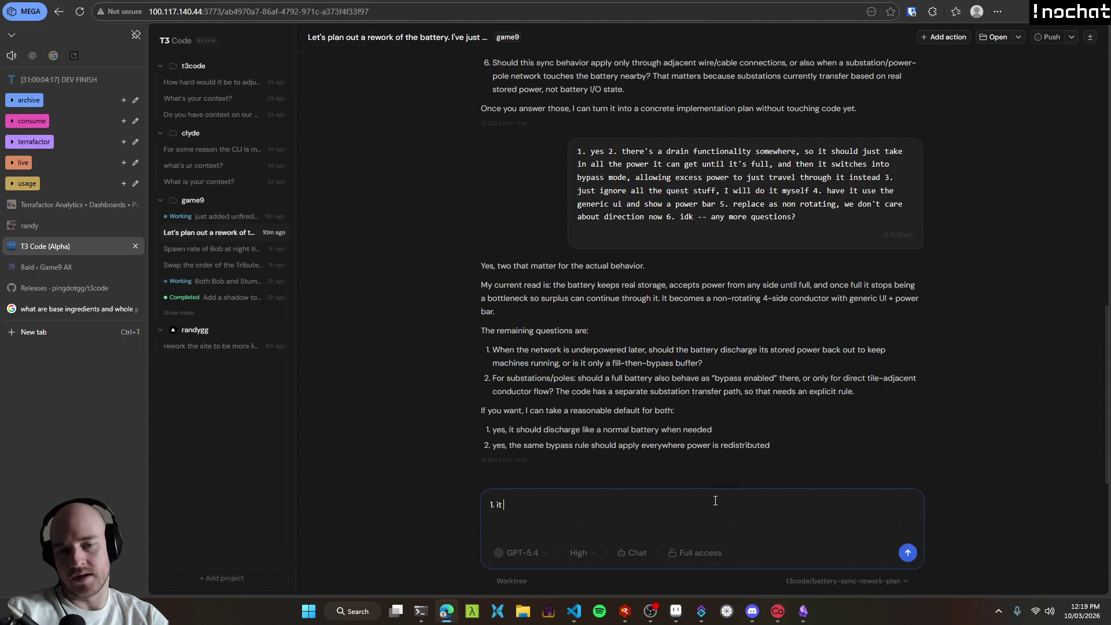
{"action": "type", "text": " have to "}
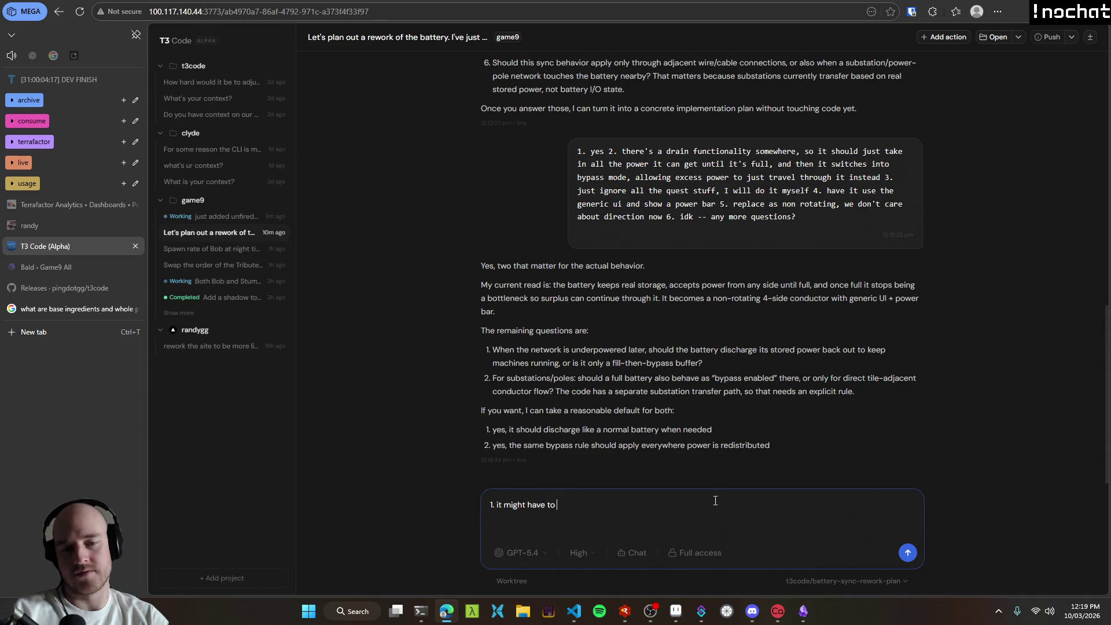
{"action": "type", "text": "be a fill the n"}
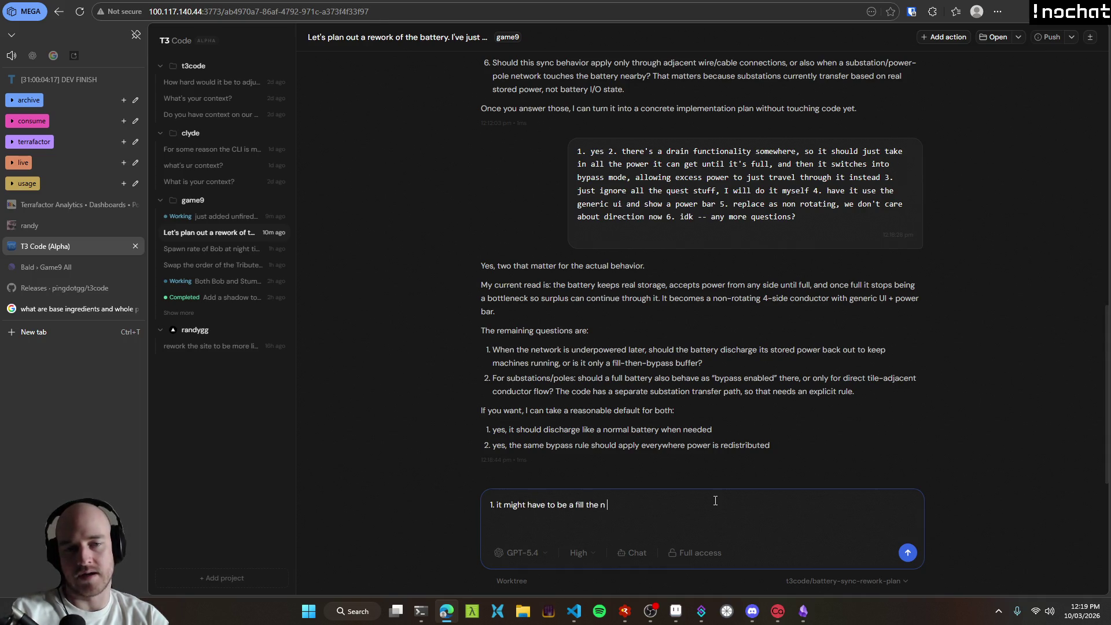
{"action": "key", "text": "BackSpace"}
{"action": "key", "text": "BackSpace"}
{"action": "key", "text": "BackSpace"}
{"action": "type", "text": "n byp"}
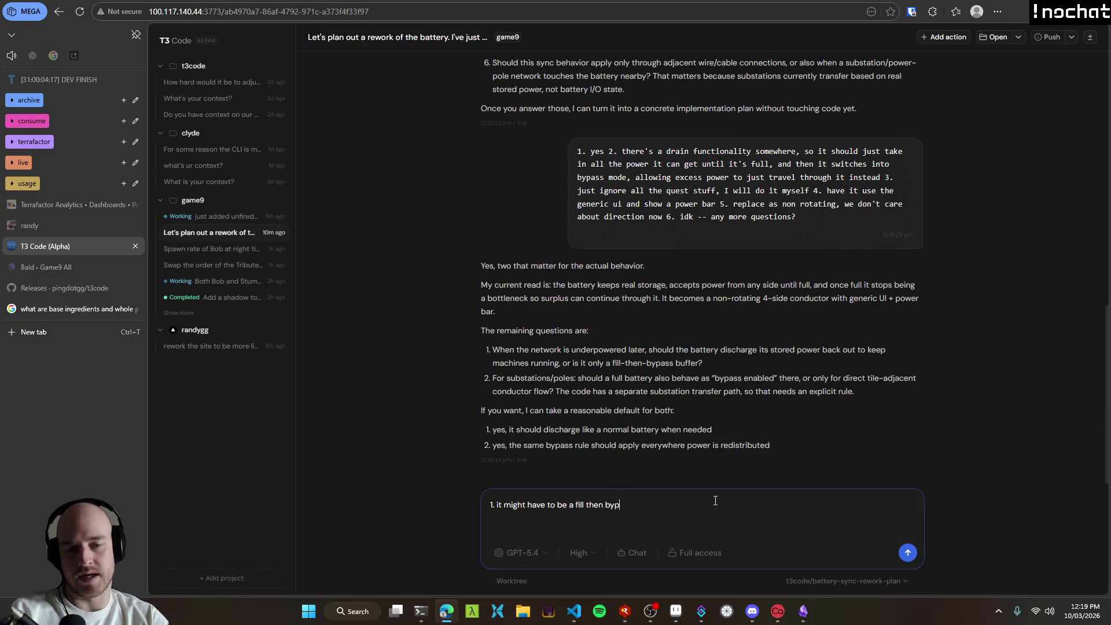
{"action": "type", "text": "ass buffer to "}
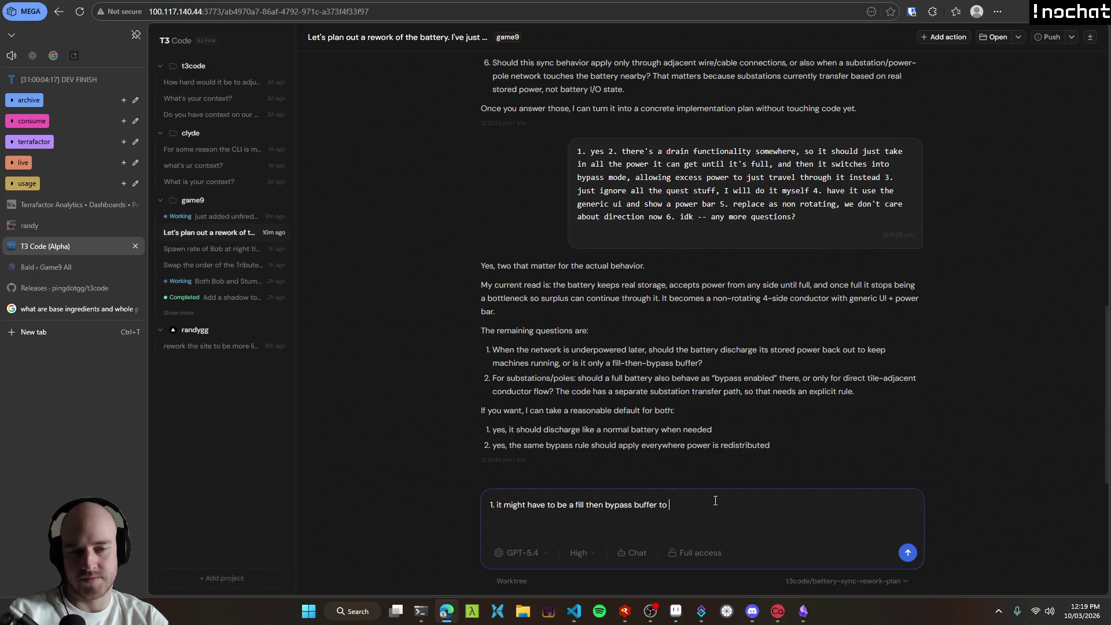
{"action": "type", "text": "keep it simple, I'm"}
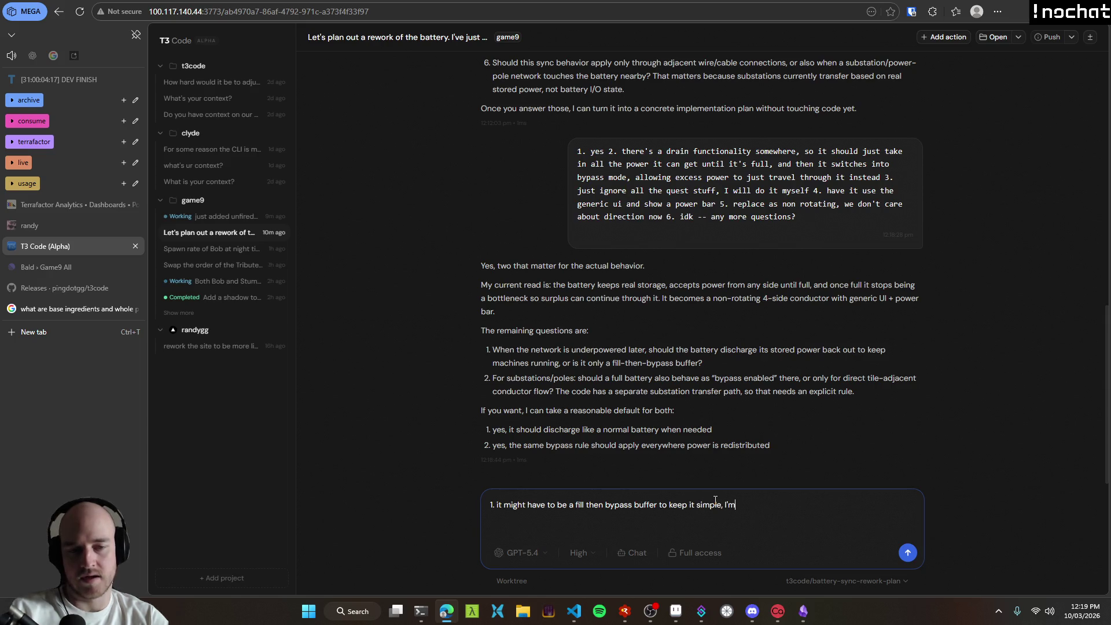
{"action": "type", "text": " not su"}
{"action": "key", "text": "BackSpace"}
{"action": "key", "text": "BackSpace"}
{"action": "key", "text": "BackSpace"}
{"action": "type", "text": "even "}
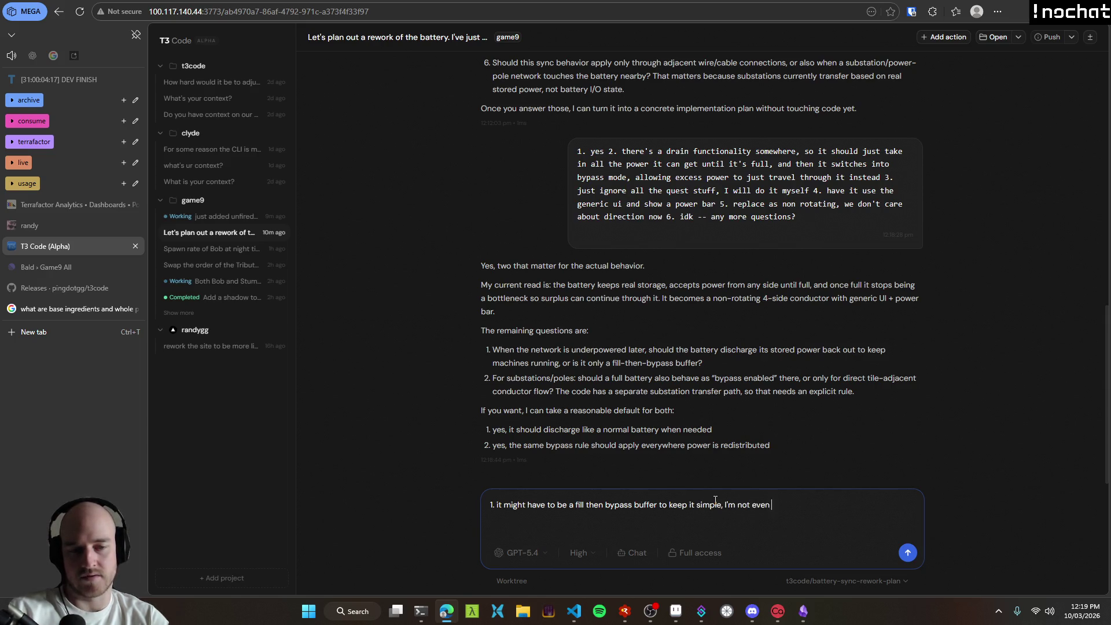
{"action": "type", "text": "sure how the dis"}
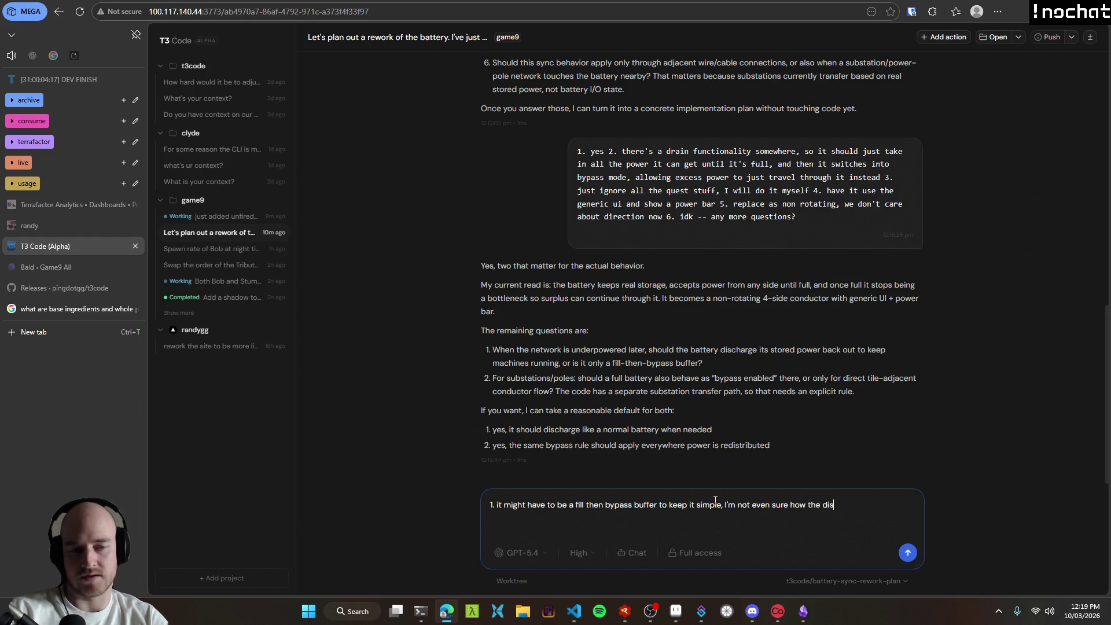
{"action": "type", "text": "charge funcitonal"}
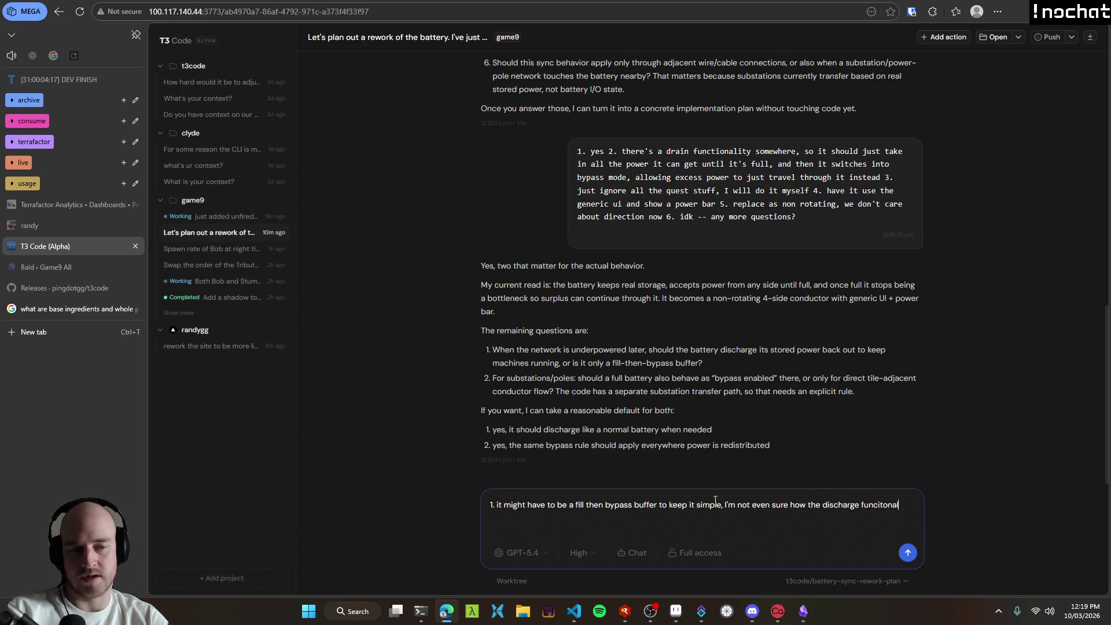
{"action": "type", "text": "ity would work witho"}
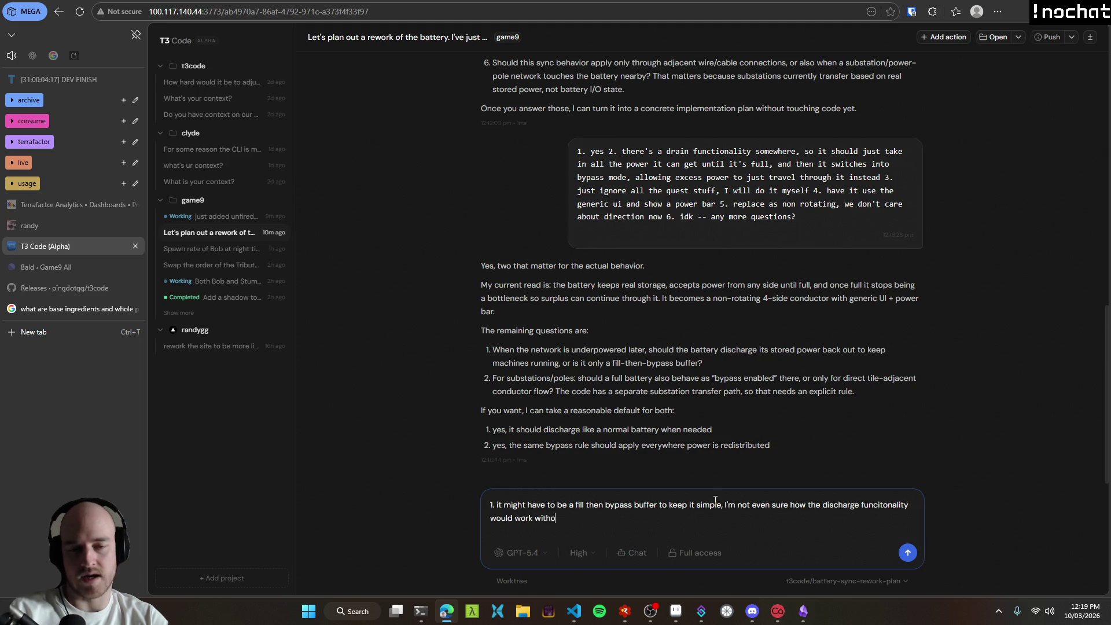
{"action": "type", "text": "ut it just"}
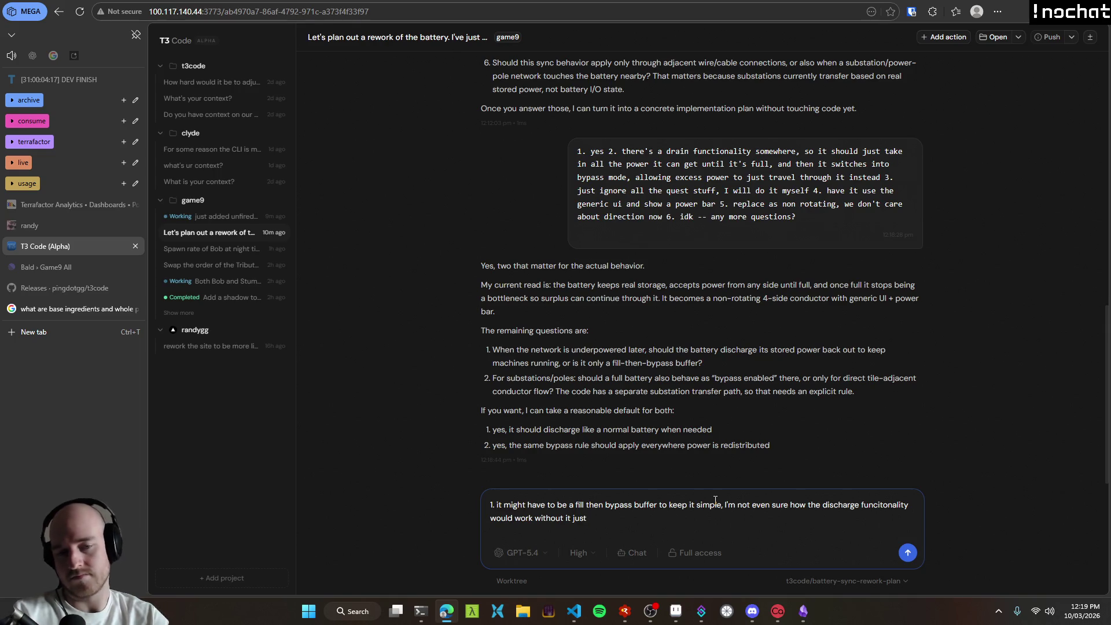
{"action": "key", "text": "ctrl+BackSpace"}
{"action": "key", "text": "ctrl+BackSpace"}
{"action": "key", "text": "ctrl+BackSpace"}
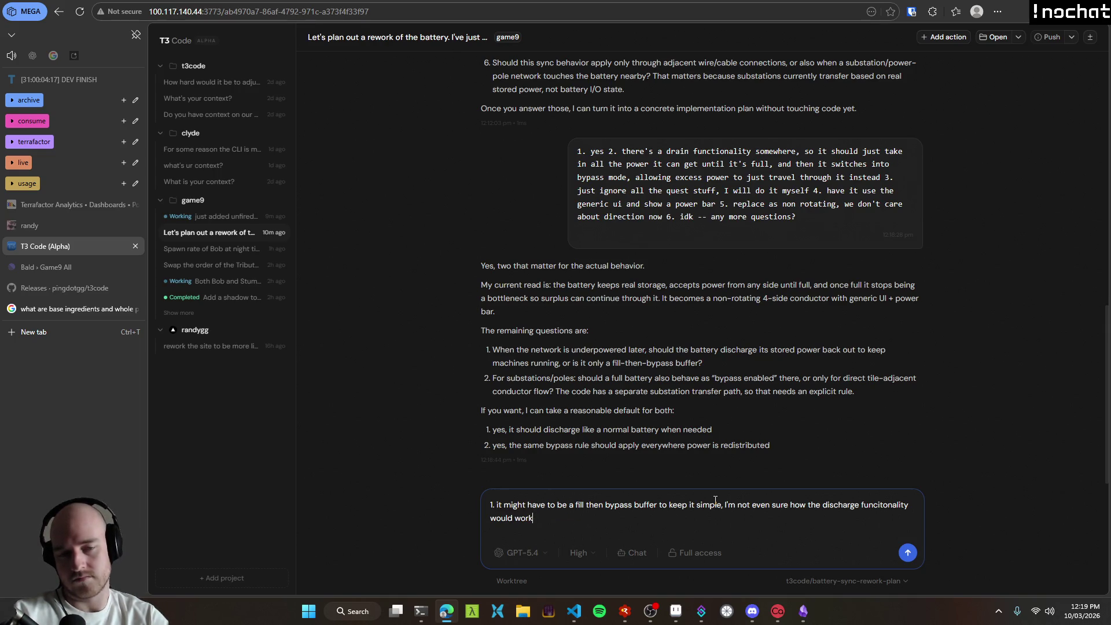
{"action": "type", "text": " 2."}
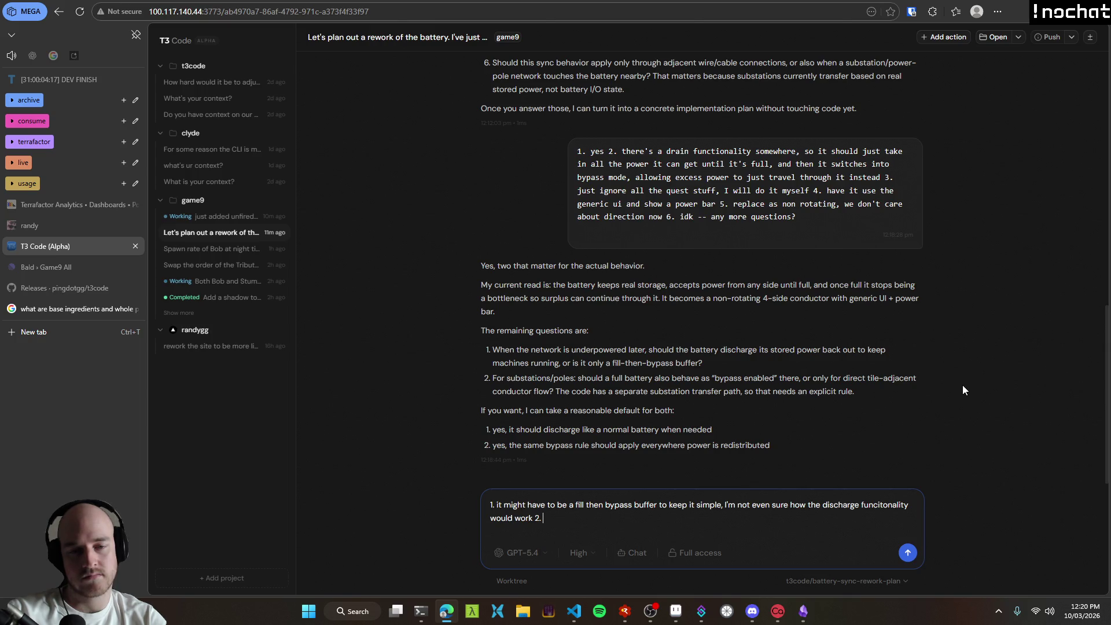
{"action": "type", "text": "I'm not sure still"}
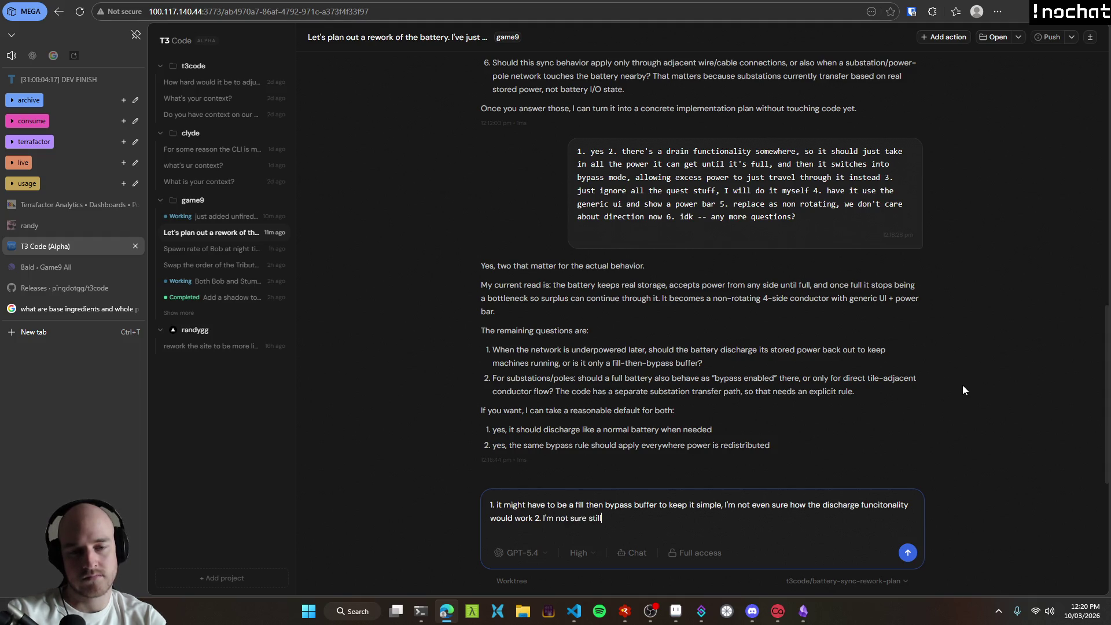
{"action": "key", "text": "Return"}
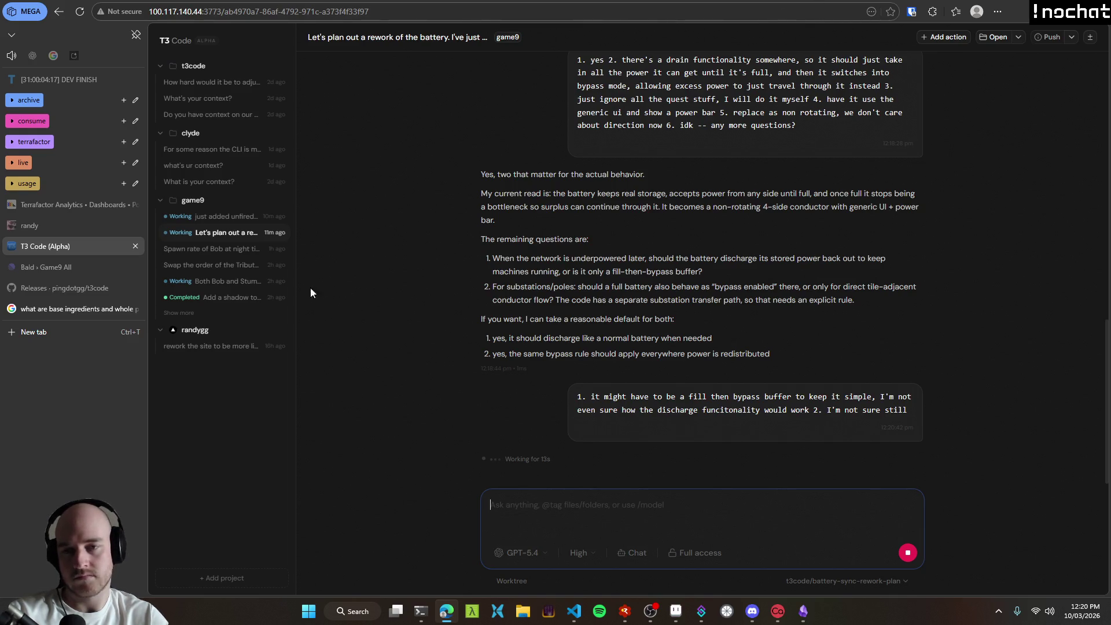
{"action": "left_click", "coordinate": [245, 298]}
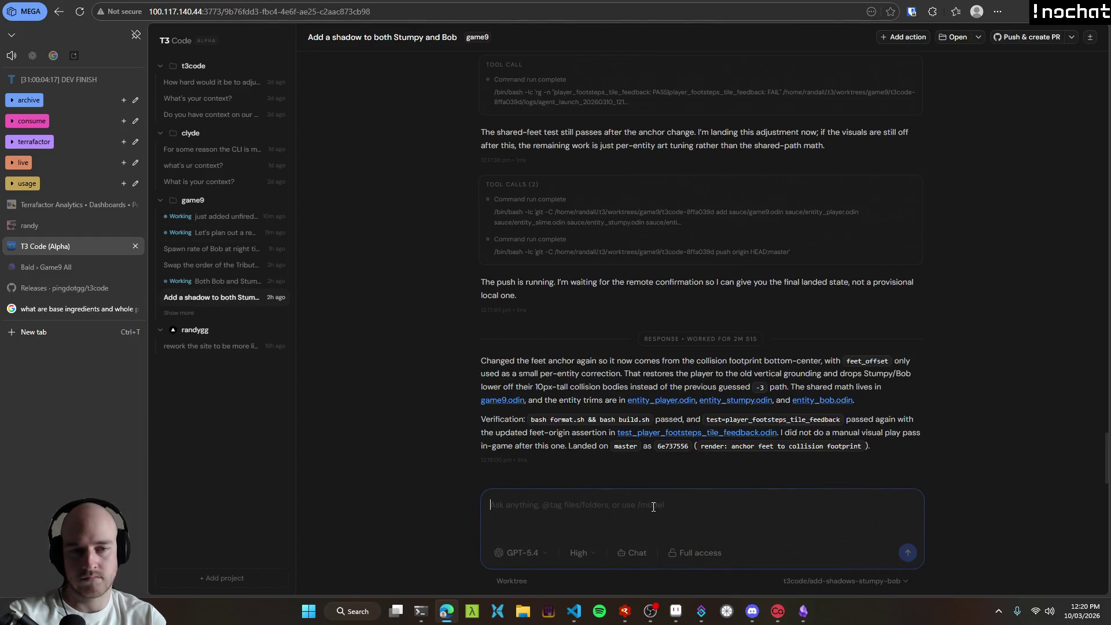
Step: In VS Code Source Control, refresh the commit graph to show the newest 'render: anchor feet' commit
{"action": "left_click", "coordinate": [576, 621]}
{"action": "key", "text": "ctrl+shift+g"}
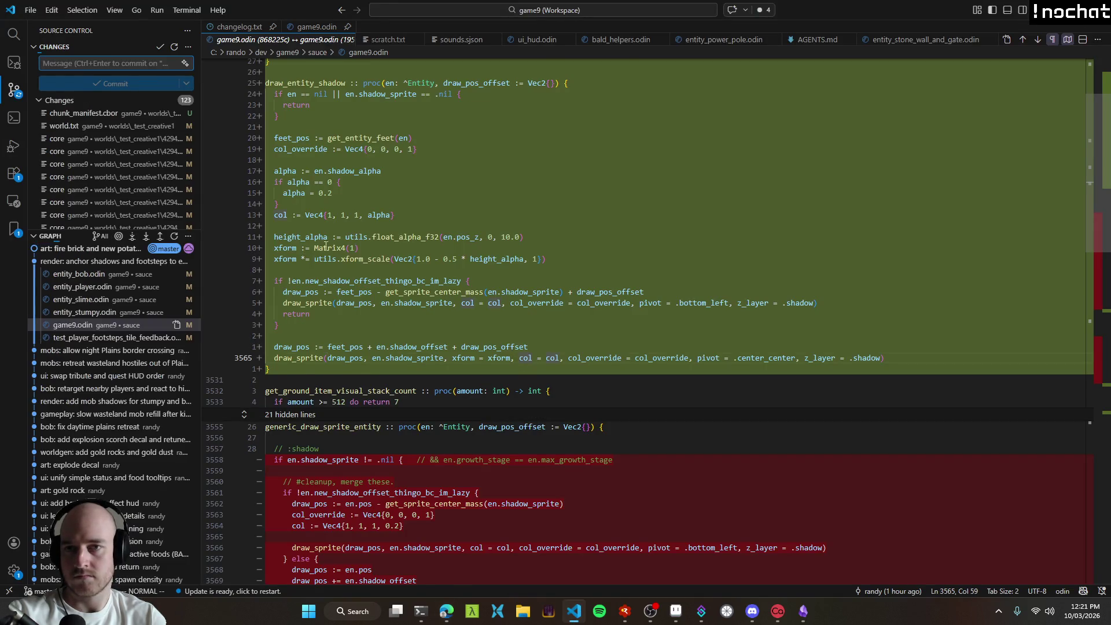
{"action": "key", "text": "ctrl+Page_Up"}
{"action": "left_click", "coordinate": [110, 261]}
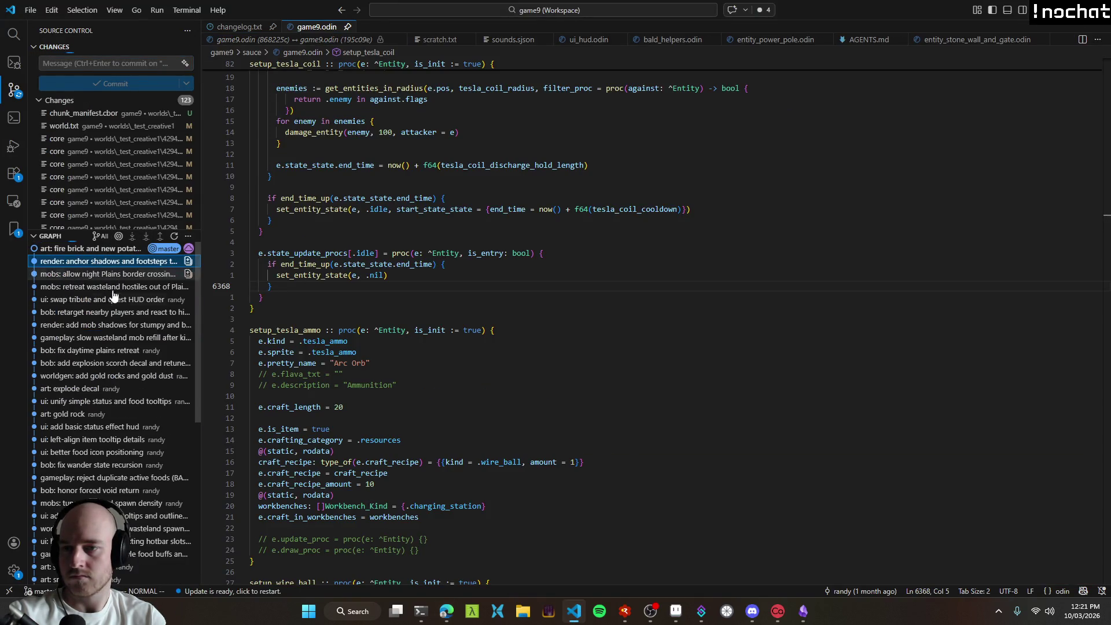
{"action": "mouse_move", "coordinate": [84, 268]}
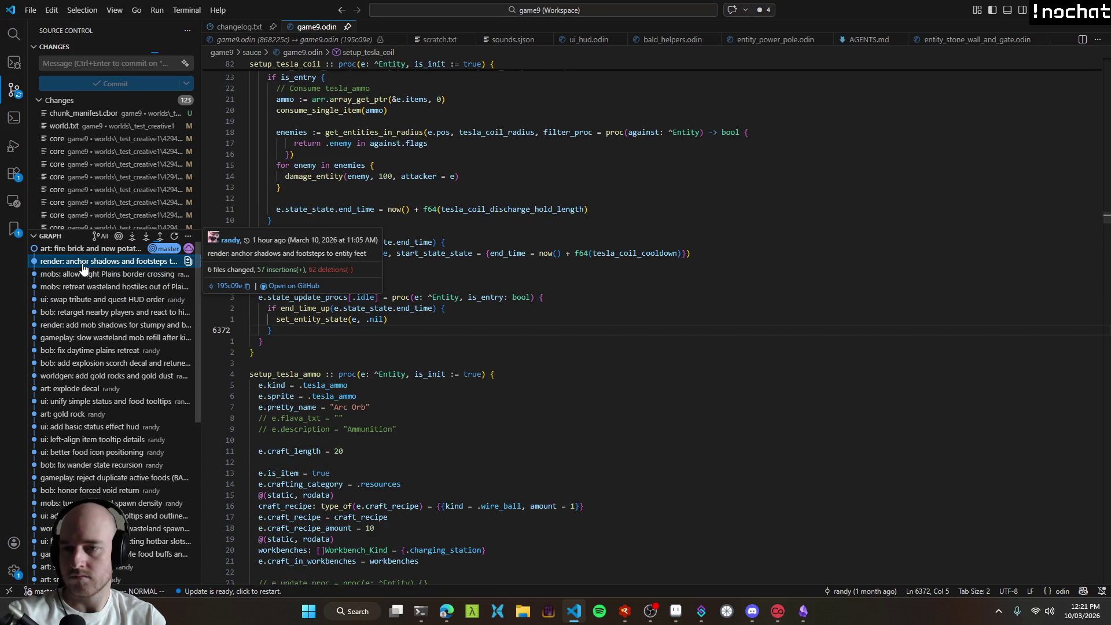
{"action": "left_click", "coordinate": [87, 248]}
Step: Review the commit's diffs for entity_bob, entity_player, entity_slime and entity_stumpy.odin
{"action": "left_click", "coordinate": [87, 261]}
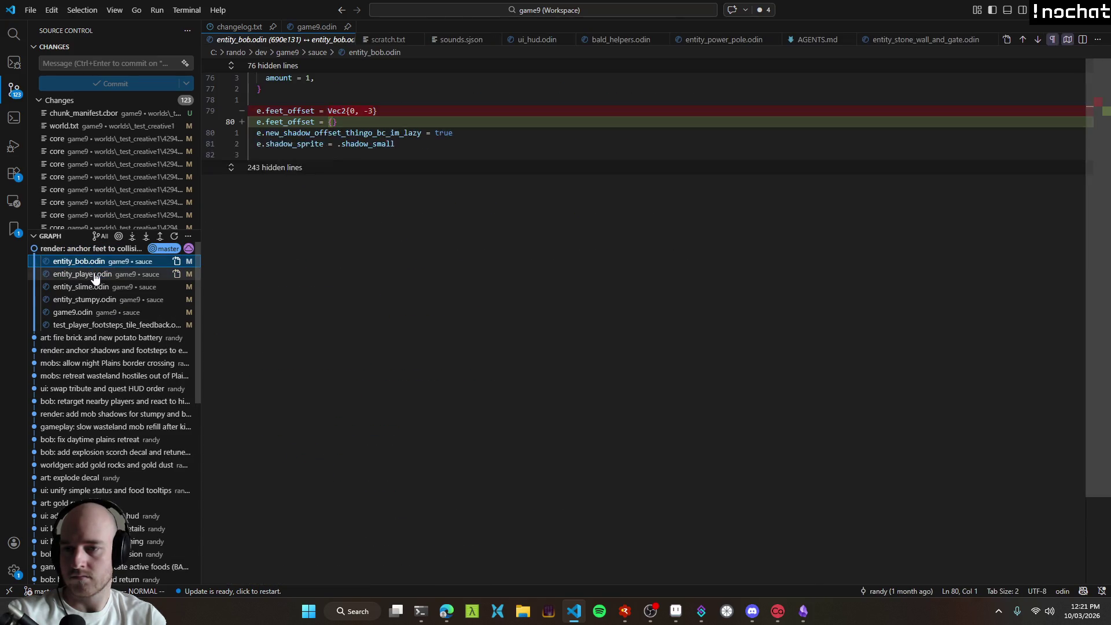
{"action": "left_click", "coordinate": [95, 274]}
{"action": "left_click", "coordinate": [92, 287]}
{"action": "left_click", "coordinate": [93, 299]}
{"action": "key", "text": "ctrl+grave"}
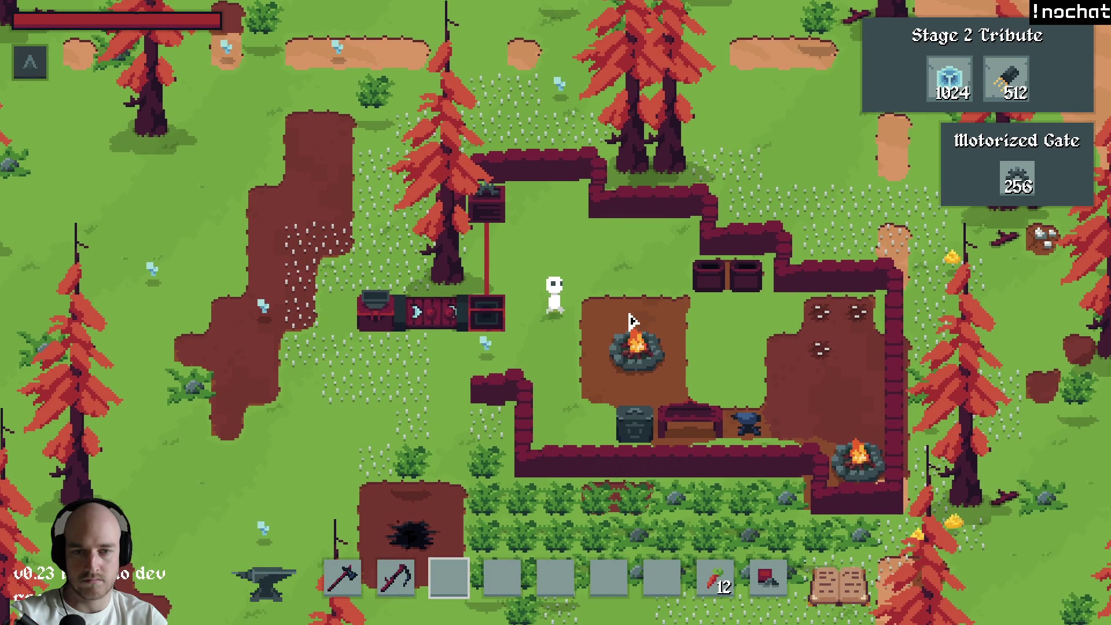
Step: Place a small red structure, then spawn a Bob beside the player via the F1 debug spawn list
{"action": "key", "text": "w"}
{"action": "left_click", "coordinate": [646, 312]}
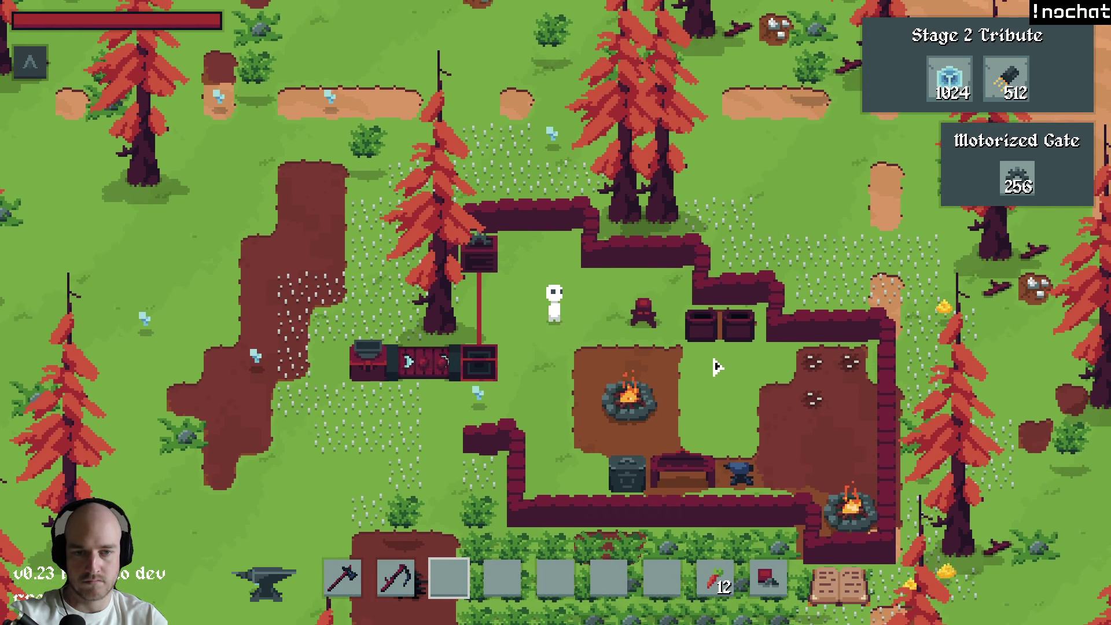
{"action": "key", "text": "F1"}
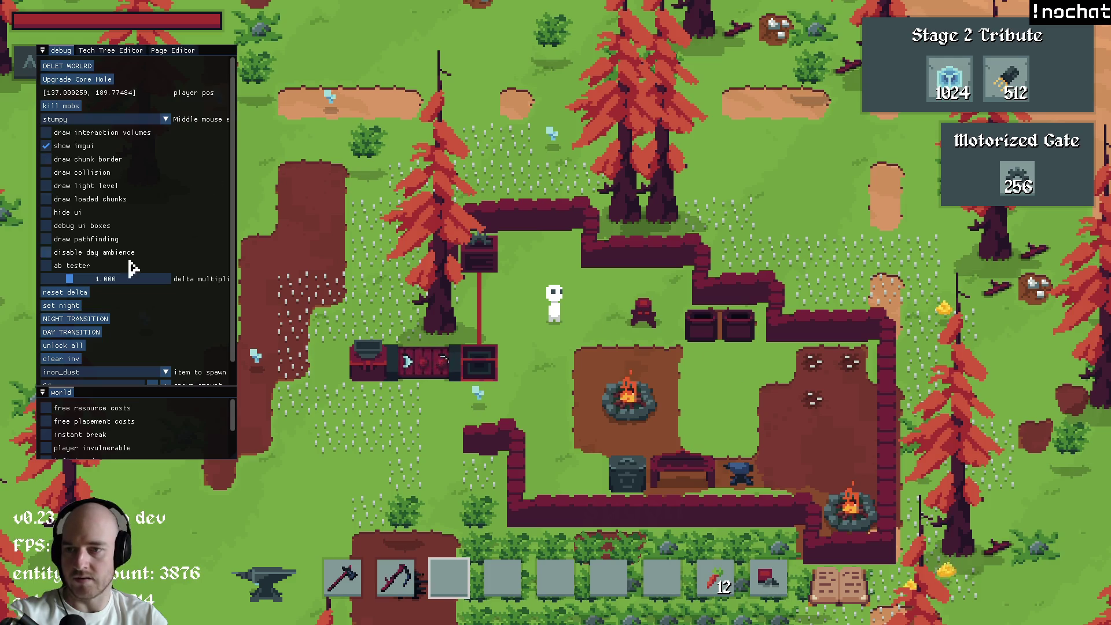
{"action": "left_click", "coordinate": [92, 121]}
{"action": "type", "text": "bob"}
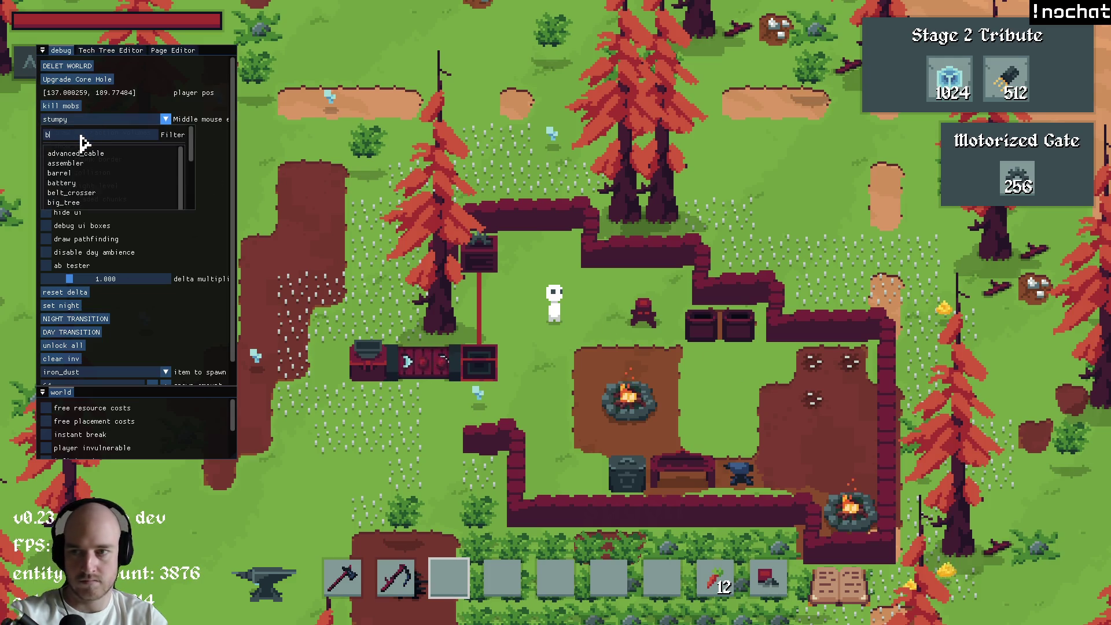
{"action": "left_click", "coordinate": [82, 154]}
{"action": "key", "text": "F1"}
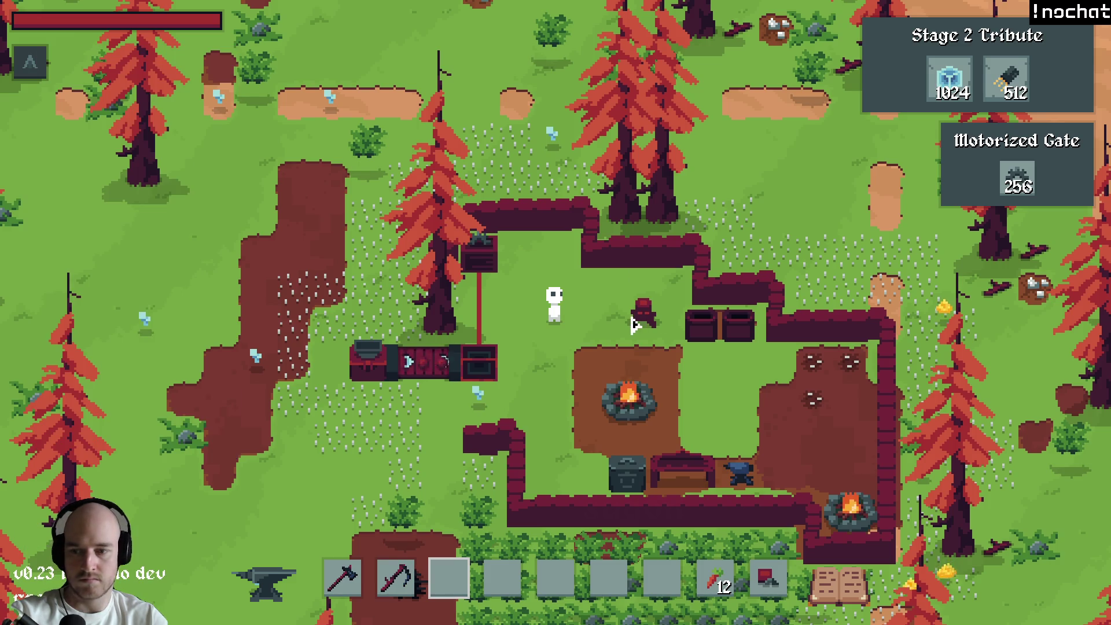
{"action": "middle_click", "coordinate": [604, 305]}
Step: Walk around the spawned Bob to check how it sits, then close the game
{"action": "key", "text": "s"}
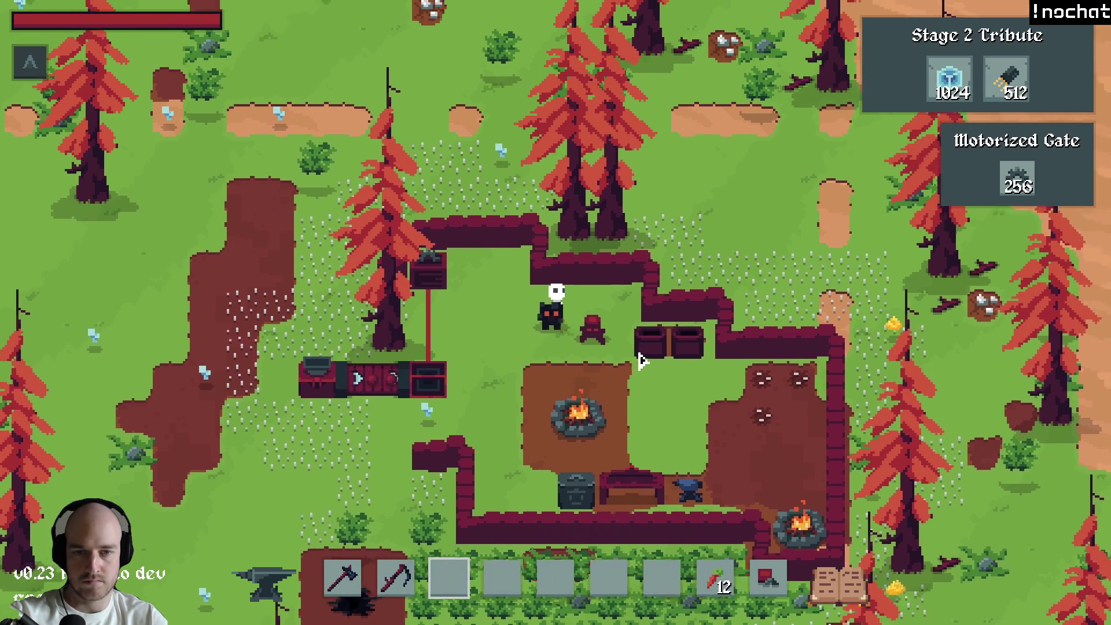
{"action": "key", "text": "a"}
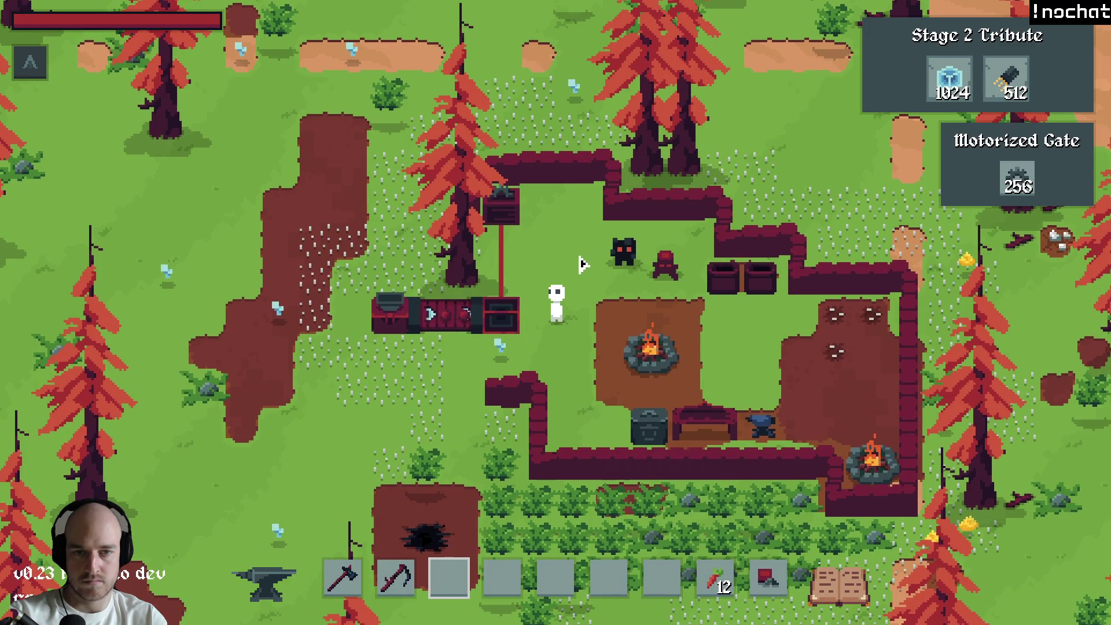
{"action": "key", "text": "w"}
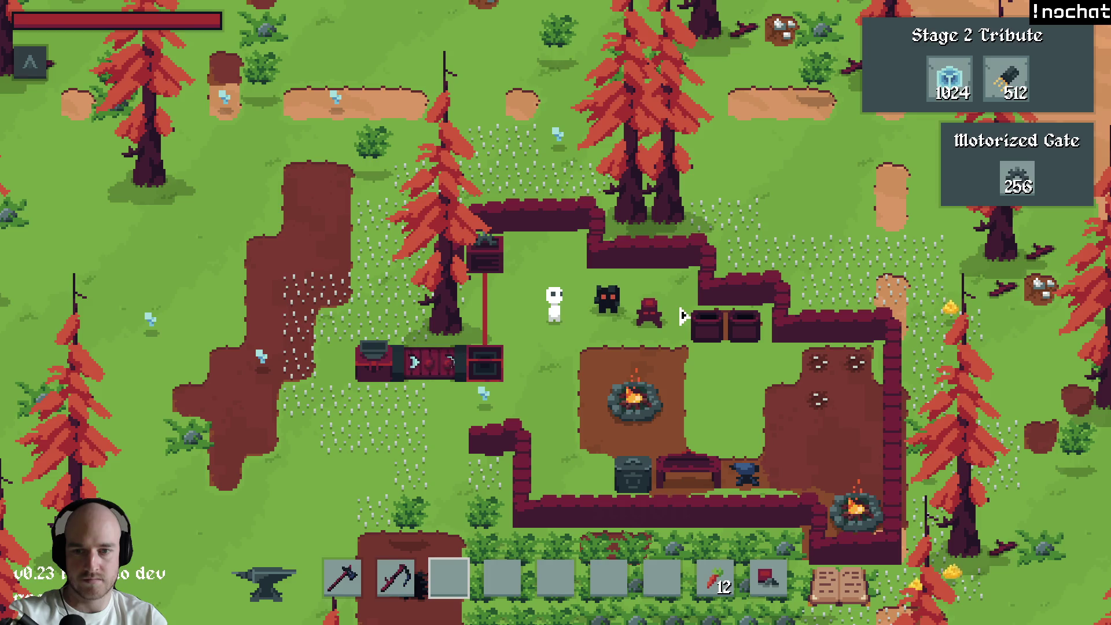
{"action": "key", "text": "d"}
{"action": "key", "text": "a"}
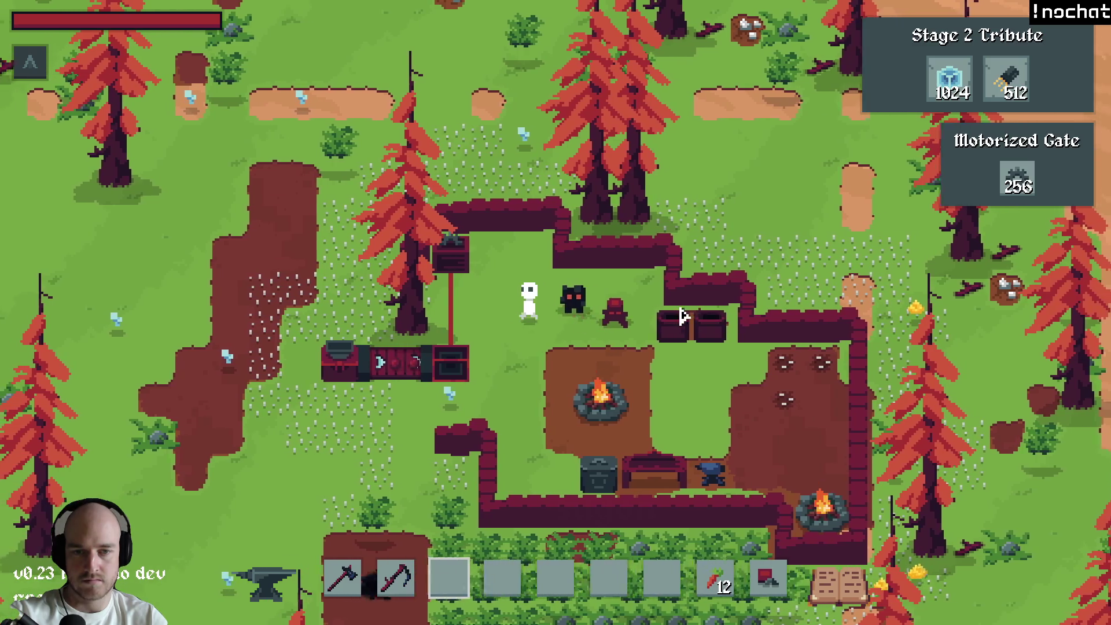
{"action": "key", "text": "d"}
{"action": "key", "text": "alt+F4"}
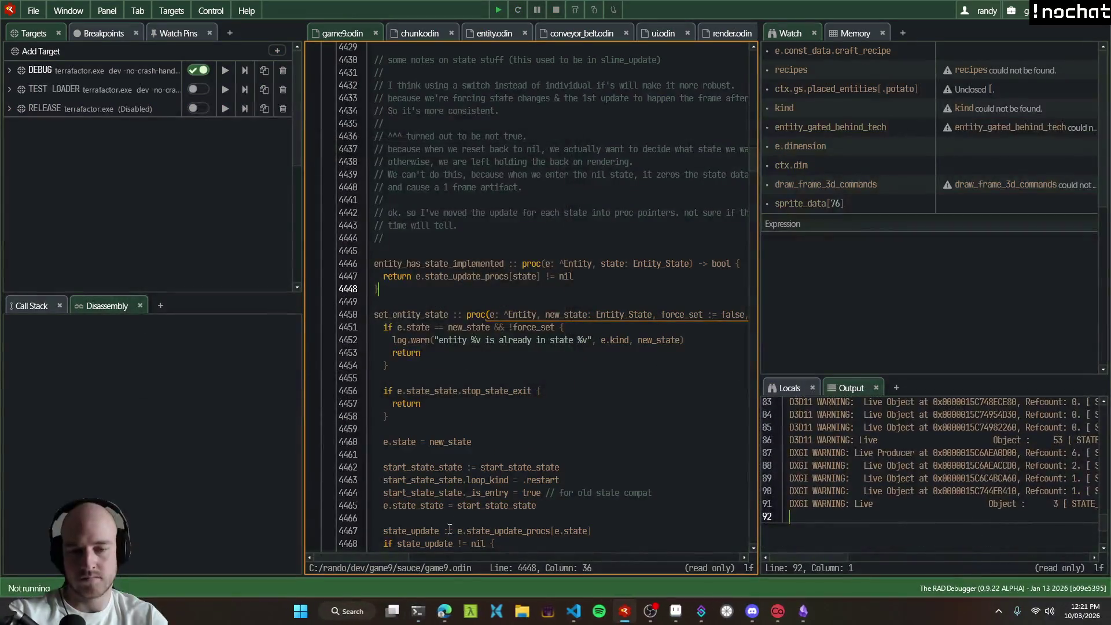
Step: Back in the battery rework thread, read the agent's recommended plan bullets on storage and discharge
{"action": "left_click", "coordinate": [447, 615]}
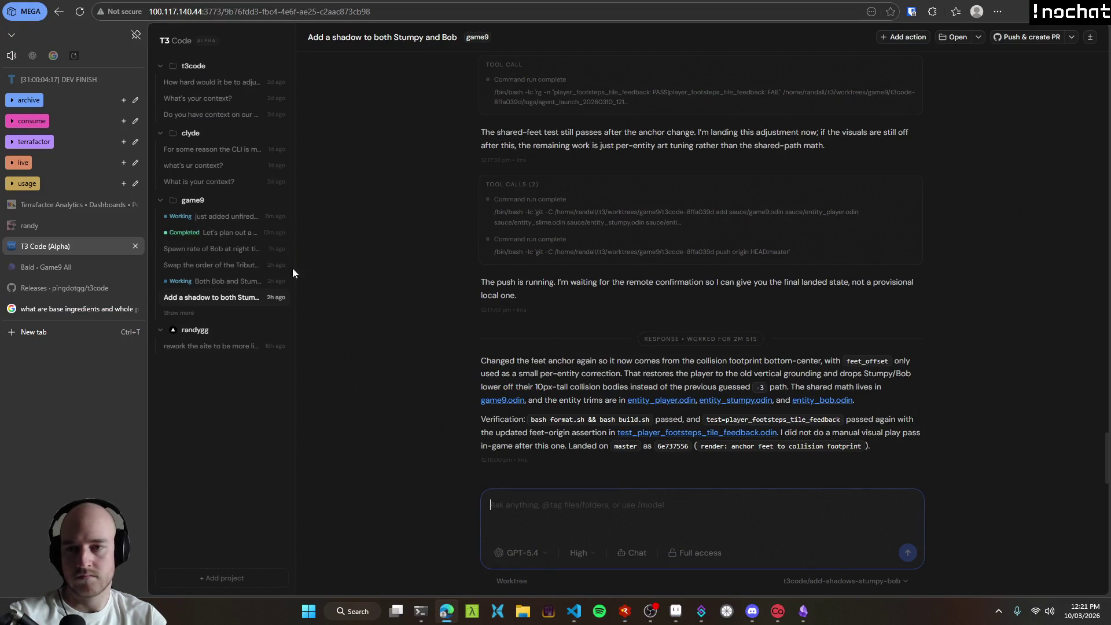
{"action": "left_click", "coordinate": [196, 233]}
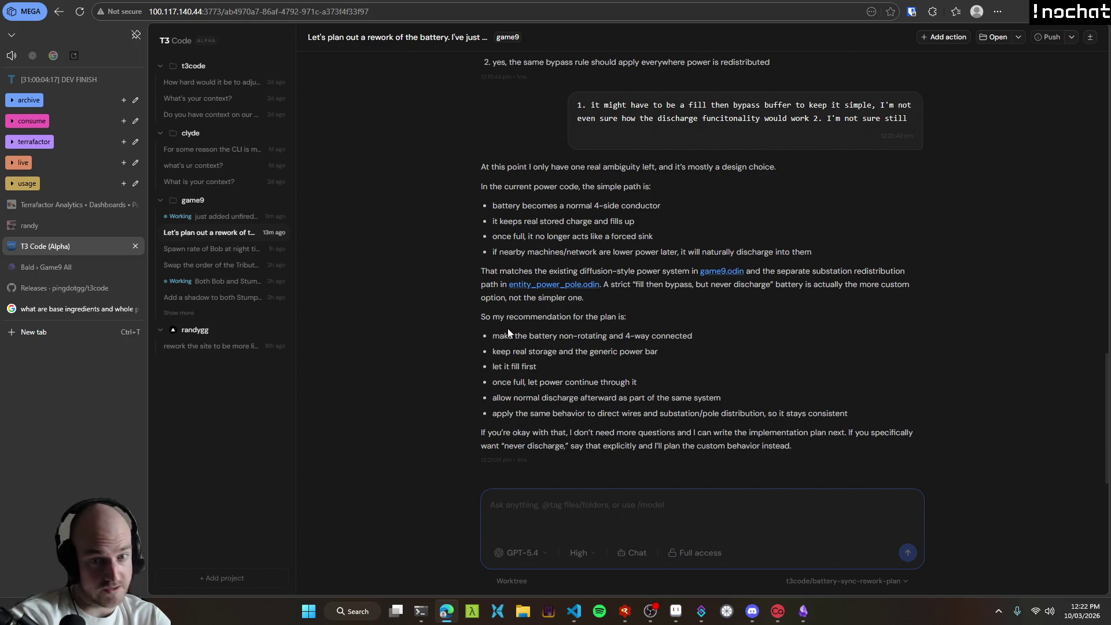
{"action": "left_click_drag", "start_coordinate": [494, 352], "coordinate": [647, 356]}
{"action": "mouse_move", "coordinate": [493, 383]}
{"action": "left_mouse_down"}
{"action": "mouse_move", "coordinate": [642, 388]}
{"action": "mouse_move", "coordinate": [494, 397]}
{"action": "mouse_move", "coordinate": [719, 408]}
{"action": "left_mouse_up"}
{"action": "left_click", "coordinate": [719, 409]}
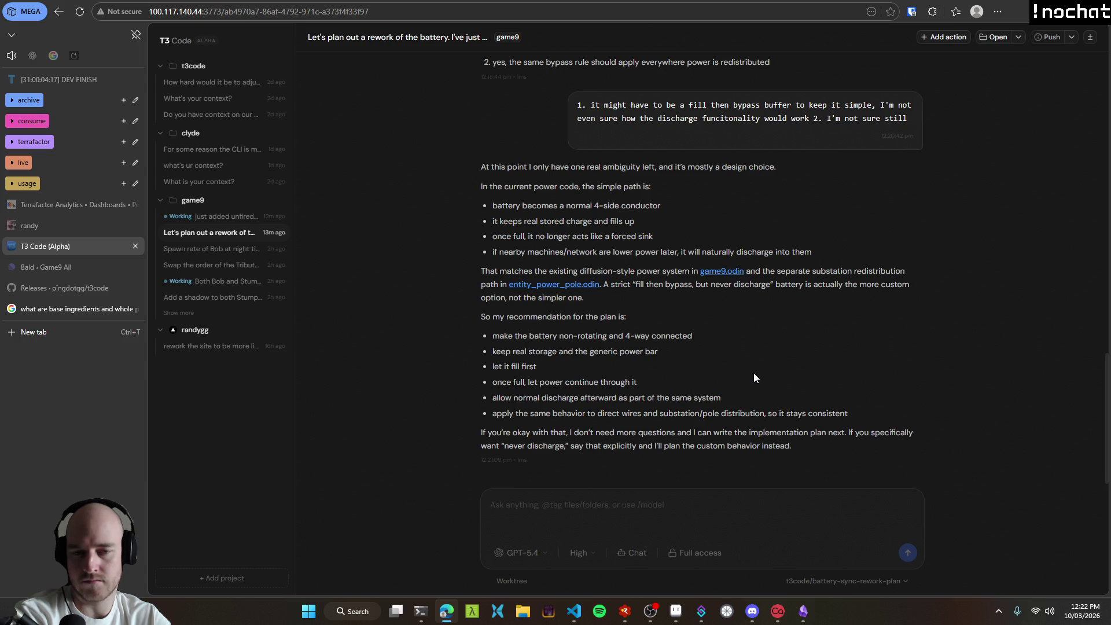
{"action": "left_click", "coordinate": [727, 500]}
Step: Dictate and send a reply asking the agent to study the system, then review the thread
{"action": "key", "text": "ctrl+super"}
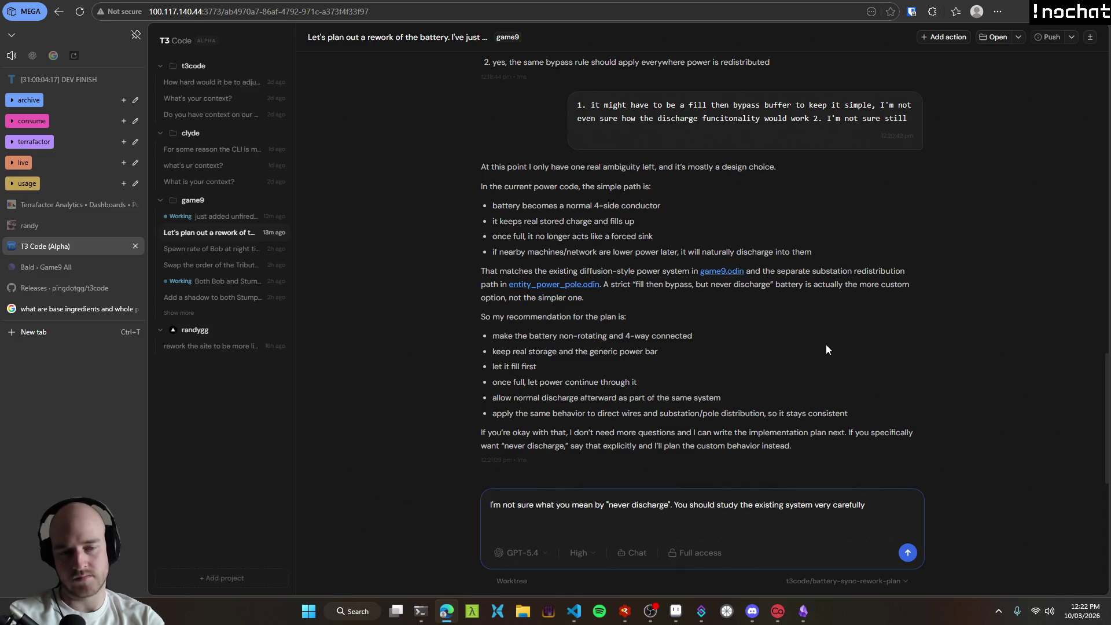
{"action": "key", "text": "Return"}
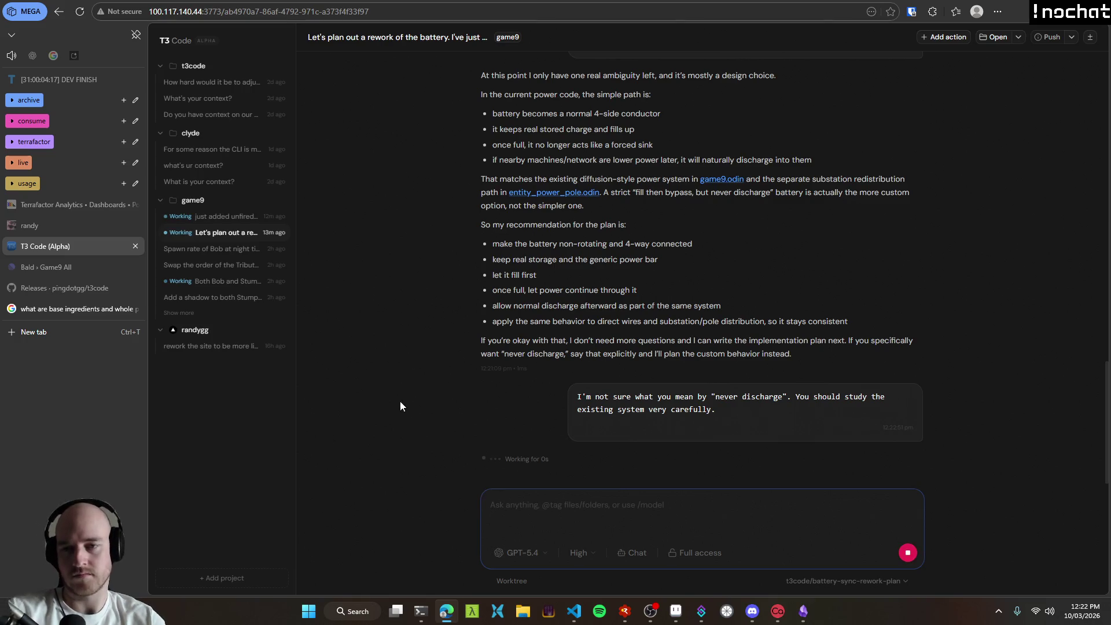
{"action": "scroll", "coordinate": [412, 391], "scroll_direction": "up", "scroll_amount": 5}
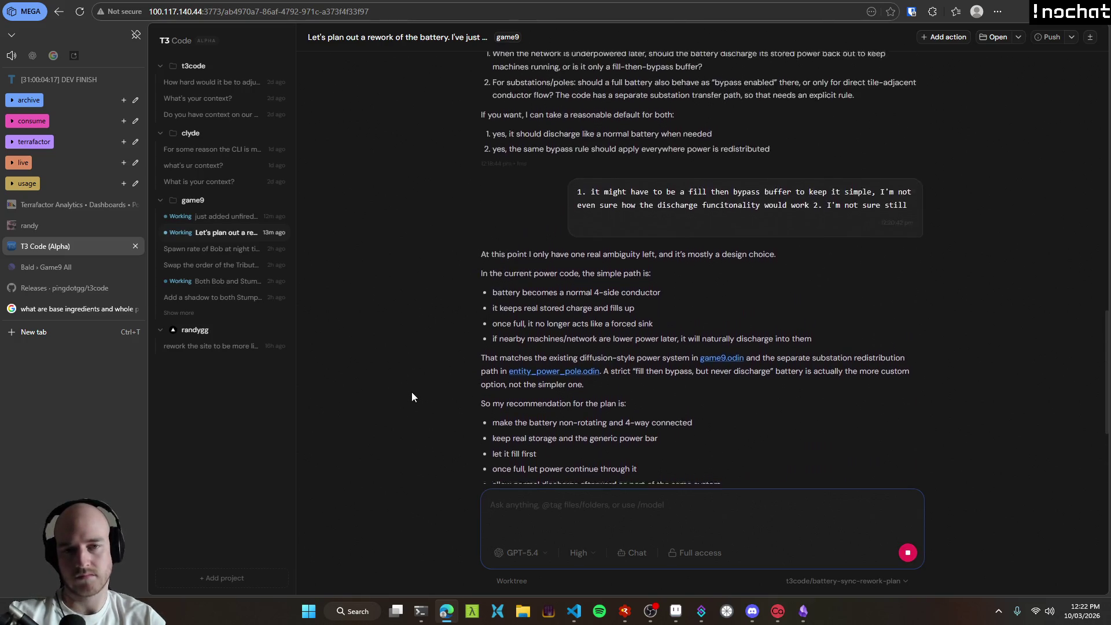
{"action": "scroll", "coordinate": [414, 386], "scroll_direction": "down", "scroll_amount": 5}
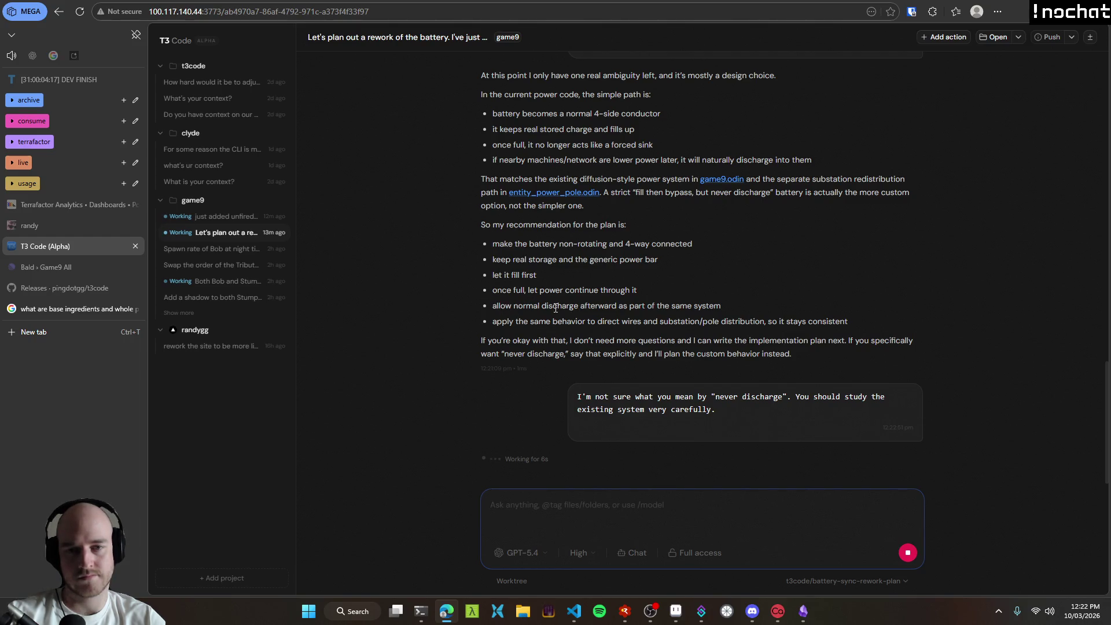
{"action": "scroll", "coordinate": [456, 365], "scroll_direction": "up", "scroll_amount": 5}
{"action": "scroll", "coordinate": [455, 363], "scroll_direction": "up", "scroll_amount": 15}
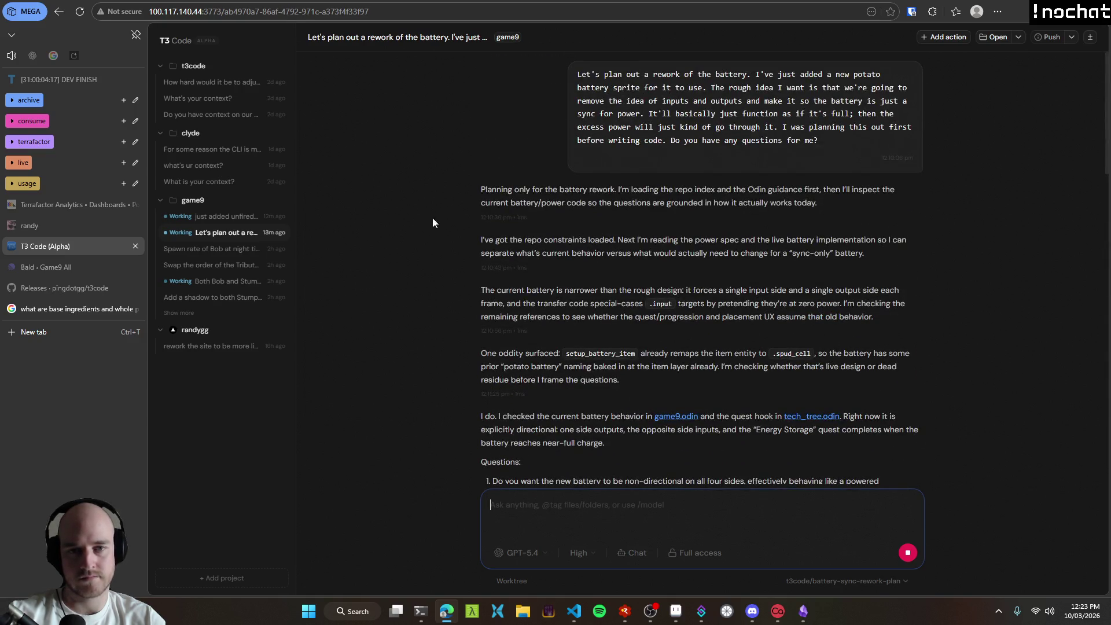
{"action": "scroll", "coordinate": [434, 207], "scroll_direction": "down", "scroll_amount": 20}
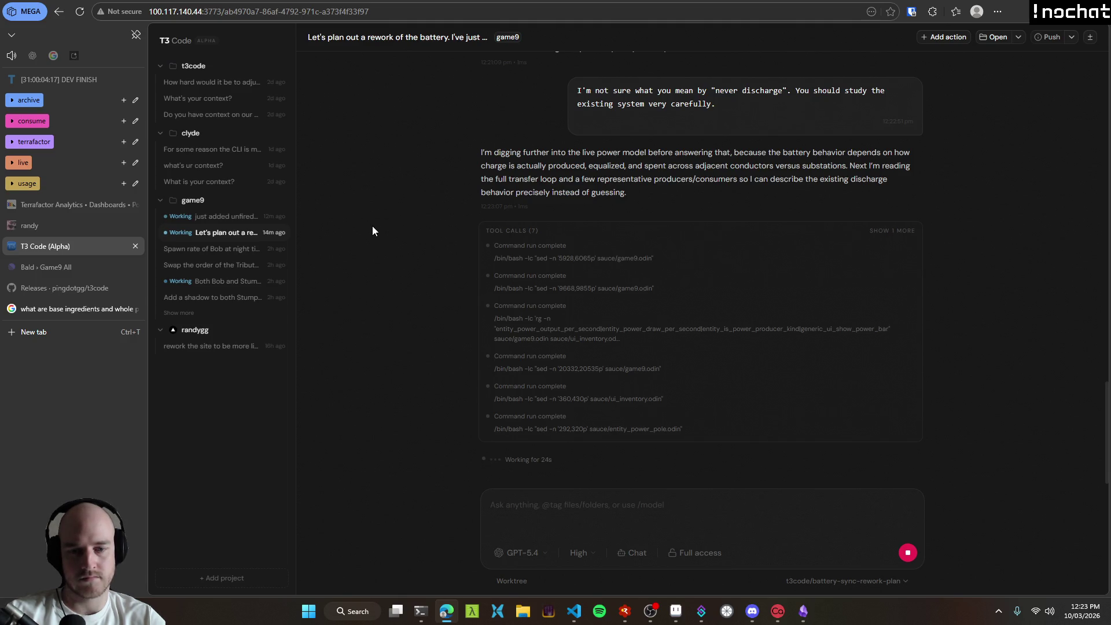
Step: Check the AI model list without changing it, then open the battery rework planning thread
{"action": "left_click", "coordinate": [540, 555]}
{"action": "mouse_move", "coordinate": [592, 466]}
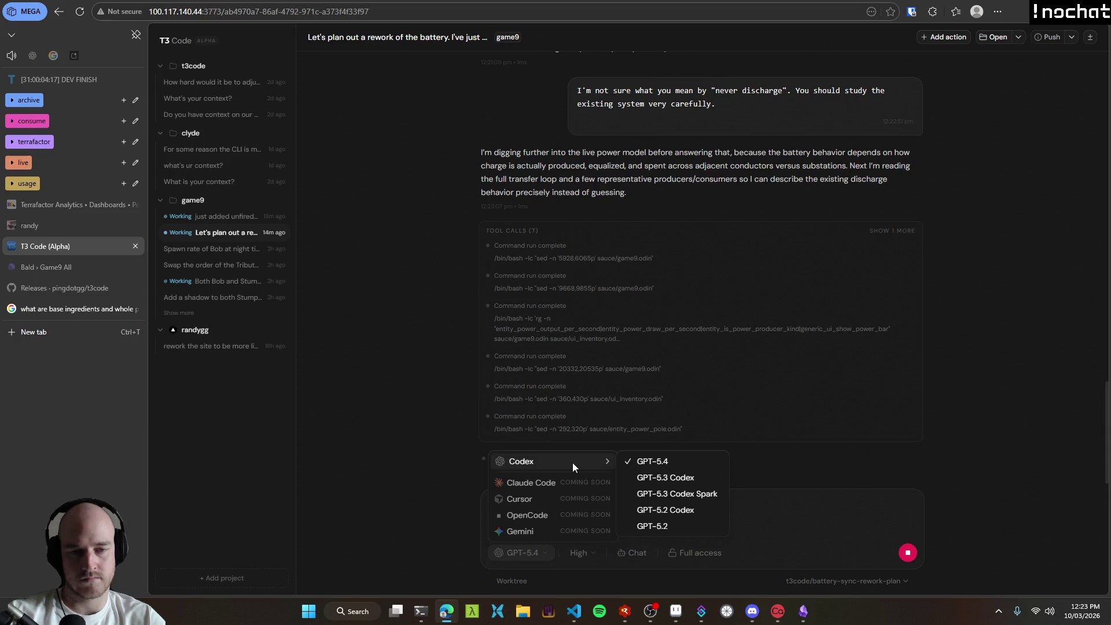
{"action": "left_click", "coordinate": [408, 474]}
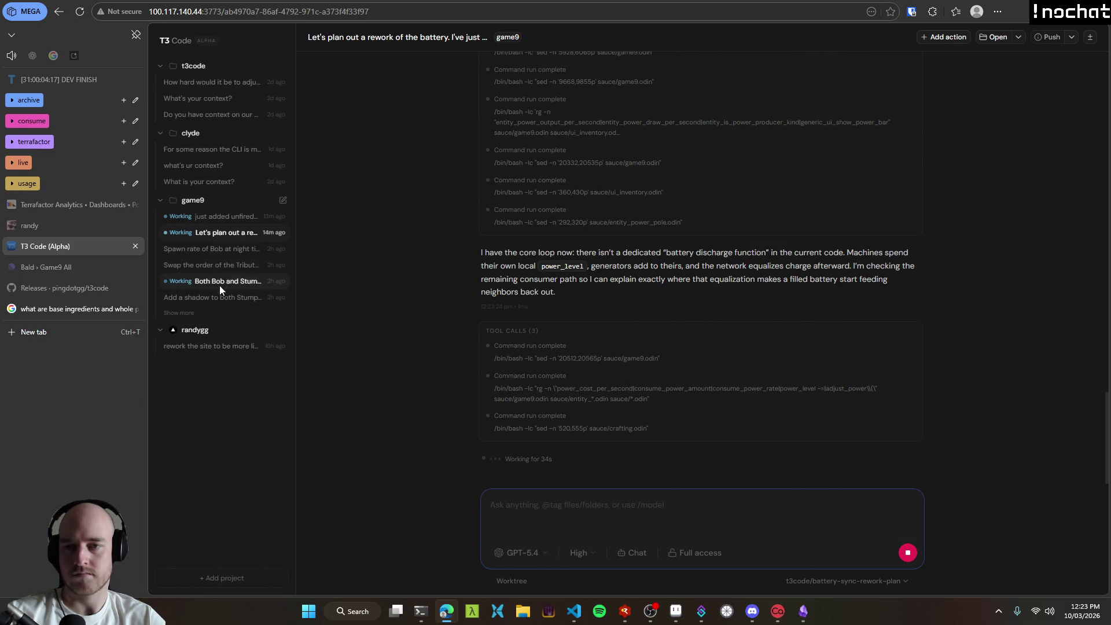
{"action": "left_click", "coordinate": [218, 218]}
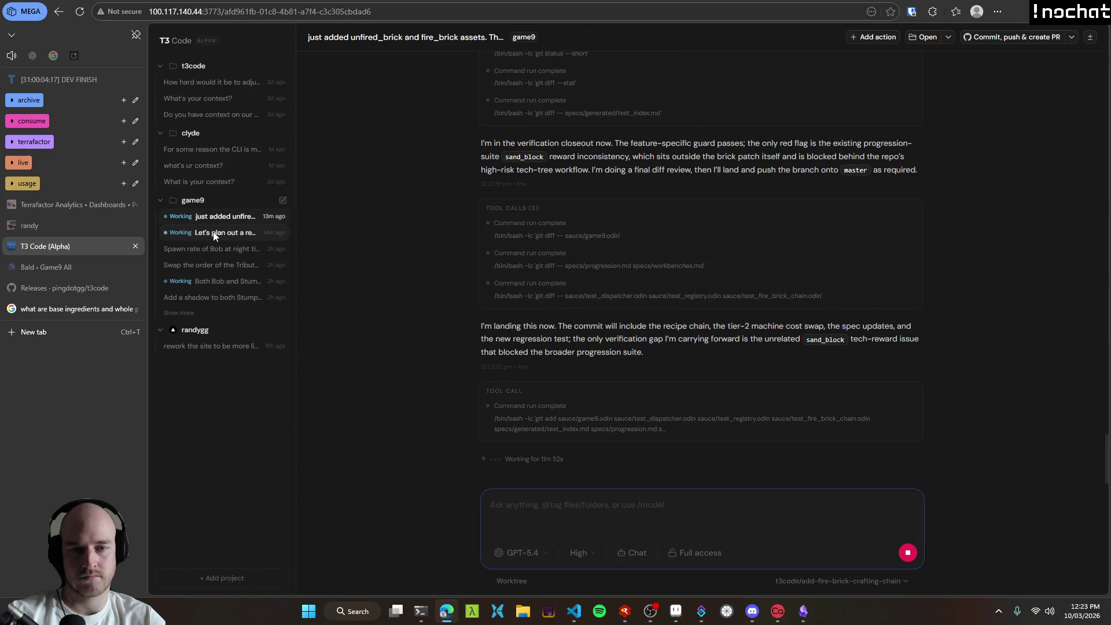
{"action": "left_click", "coordinate": [213, 232]}
Step: Switch to the game, close the open node details and hide the debug editor overlay
{"action": "key", "text": "alt+Tab"}
{"action": "key", "text": "alt+Tab"}
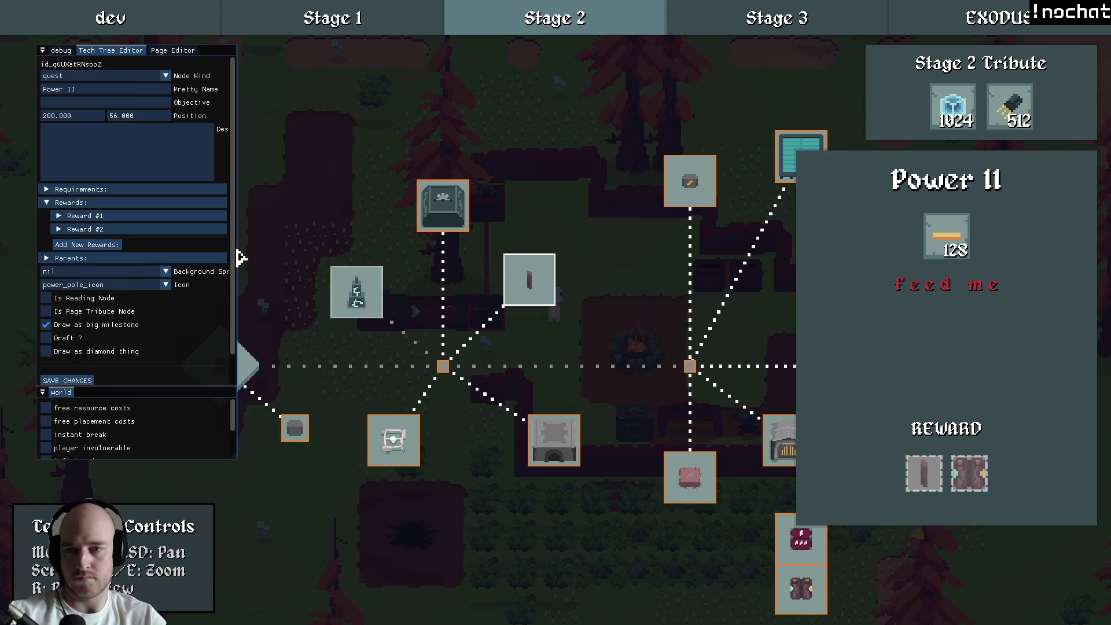
{"action": "scroll", "coordinate": [231, 322], "scroll_direction": "down", "scroll_amount": 2}
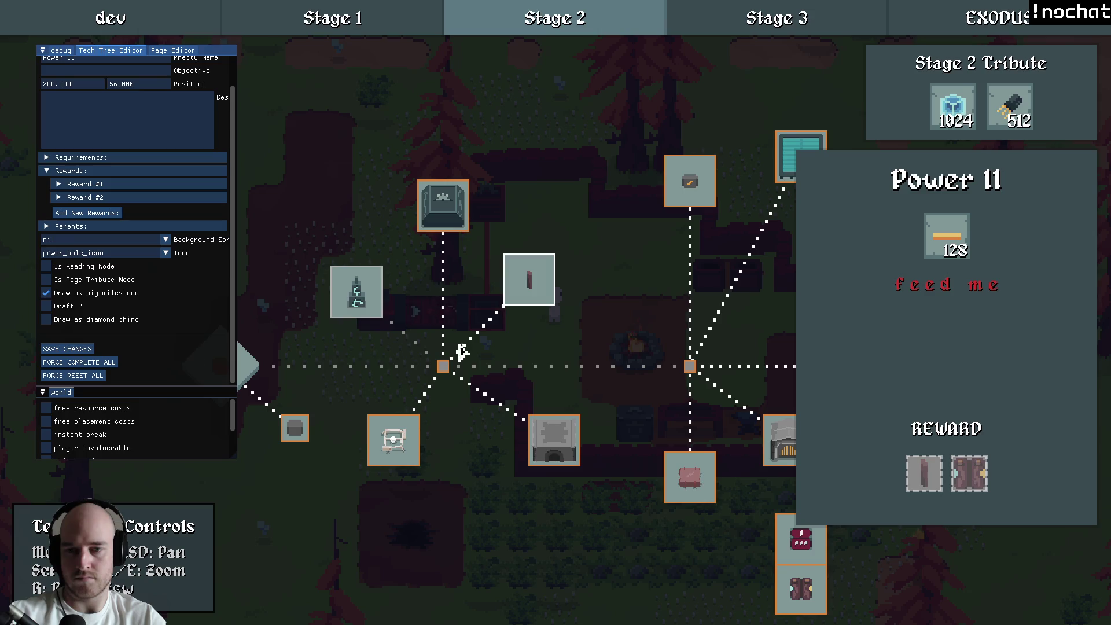
{"action": "left_click", "coordinate": [450, 317]}
{"action": "key", "text": "F1"}
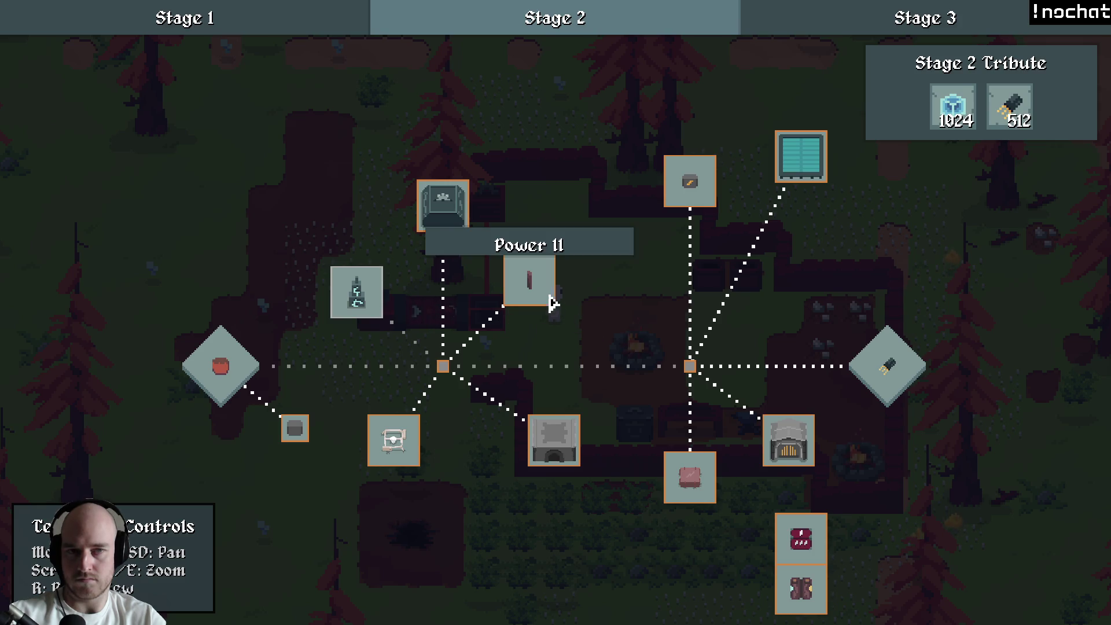
Step: Inspect the Stage 2 Power II and Grid Power nodes' costs and rewards
{"action": "left_click", "coordinate": [544, 285]}
{"action": "left_click", "coordinate": [594, 342]}
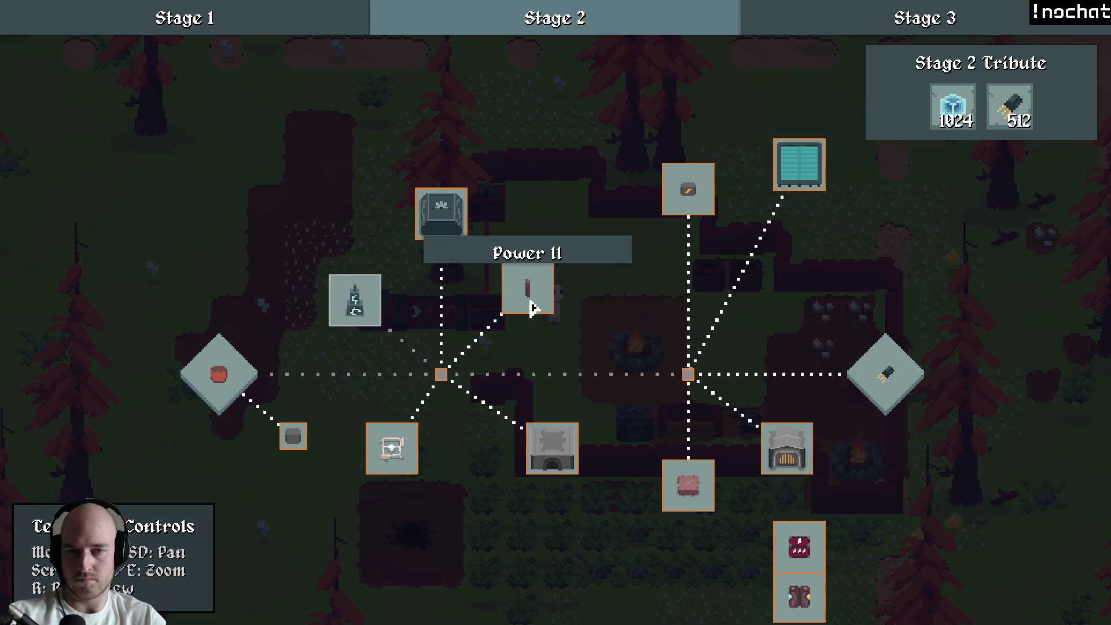
{"action": "left_click_drag", "start_coordinate": [571, 330], "coordinate": [527, 317]}
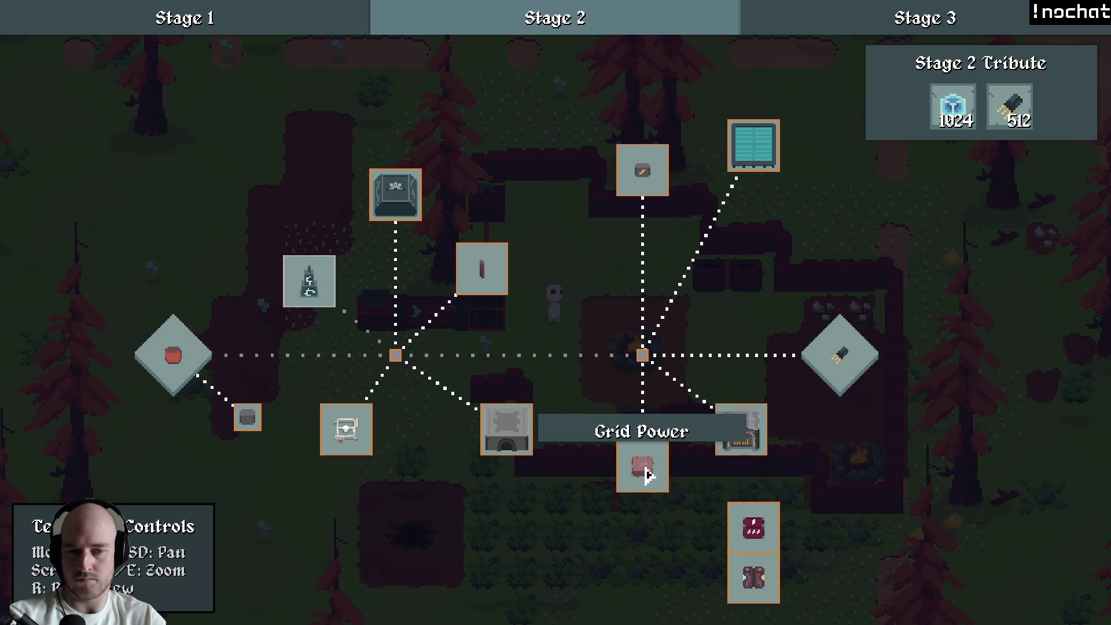
{"action": "left_click", "coordinate": [649, 470]}
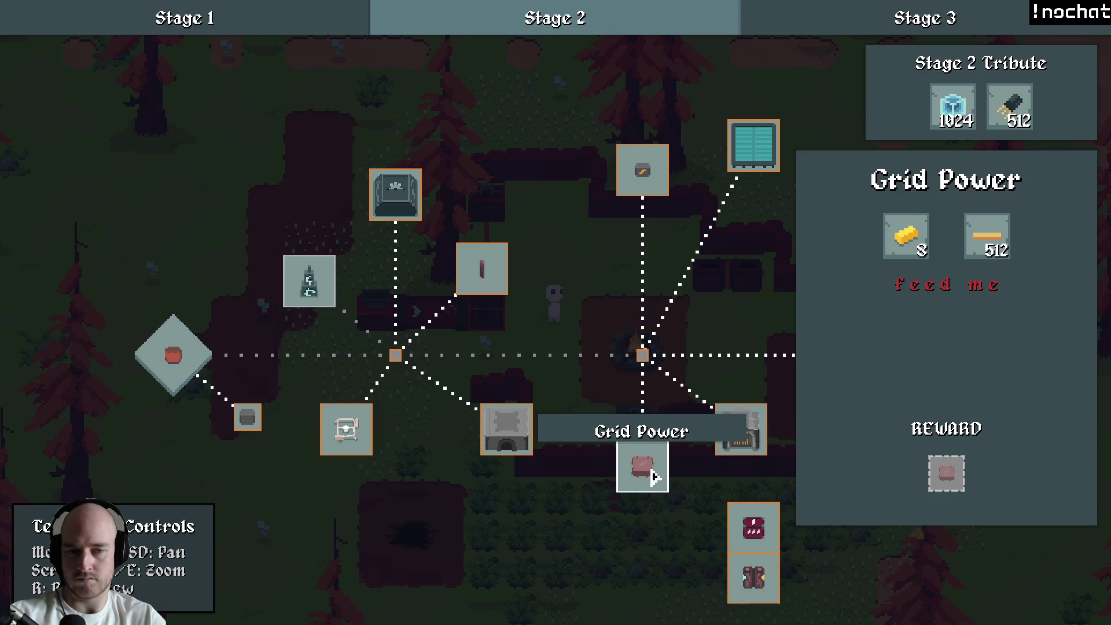
{"action": "mouse_move", "coordinate": [945, 482]}
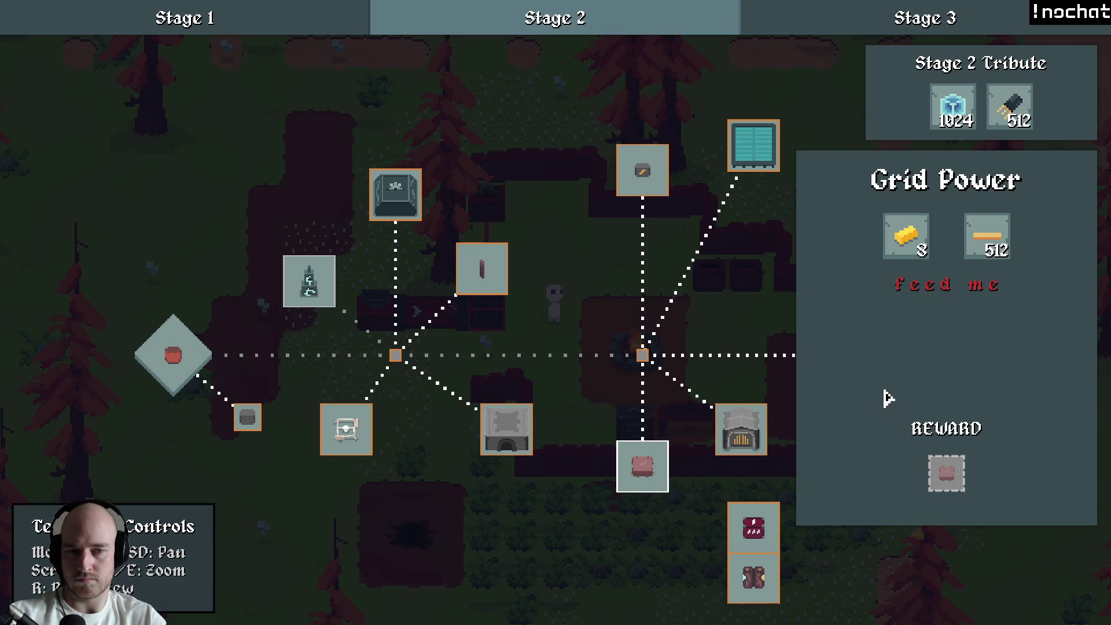
{"action": "left_click", "coordinate": [486, 281]}
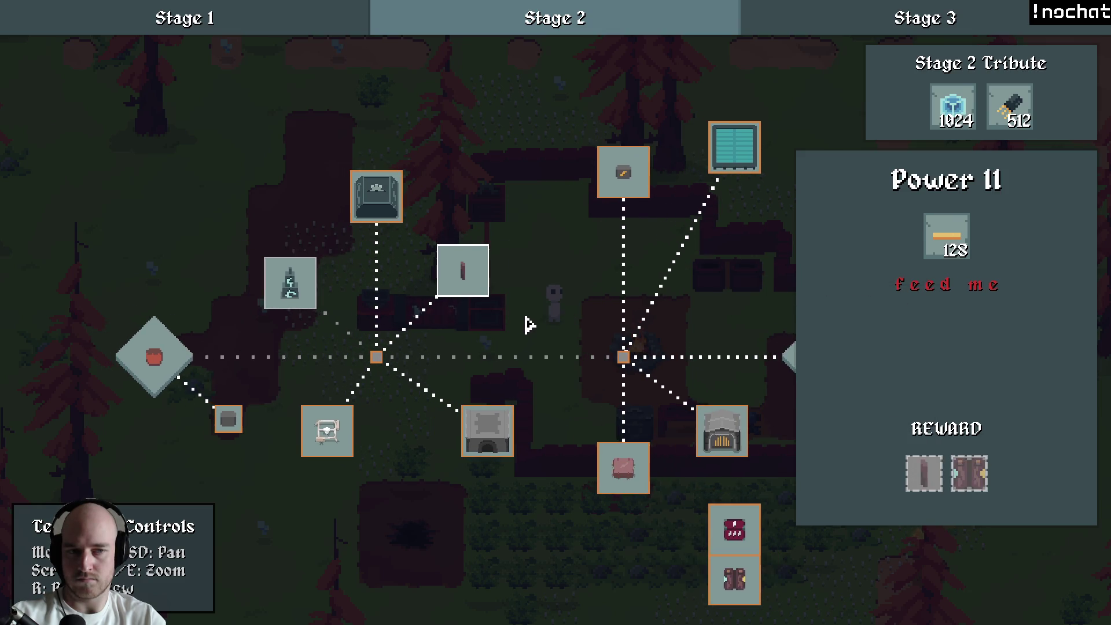
{"action": "mouse_move", "coordinate": [921, 485]}
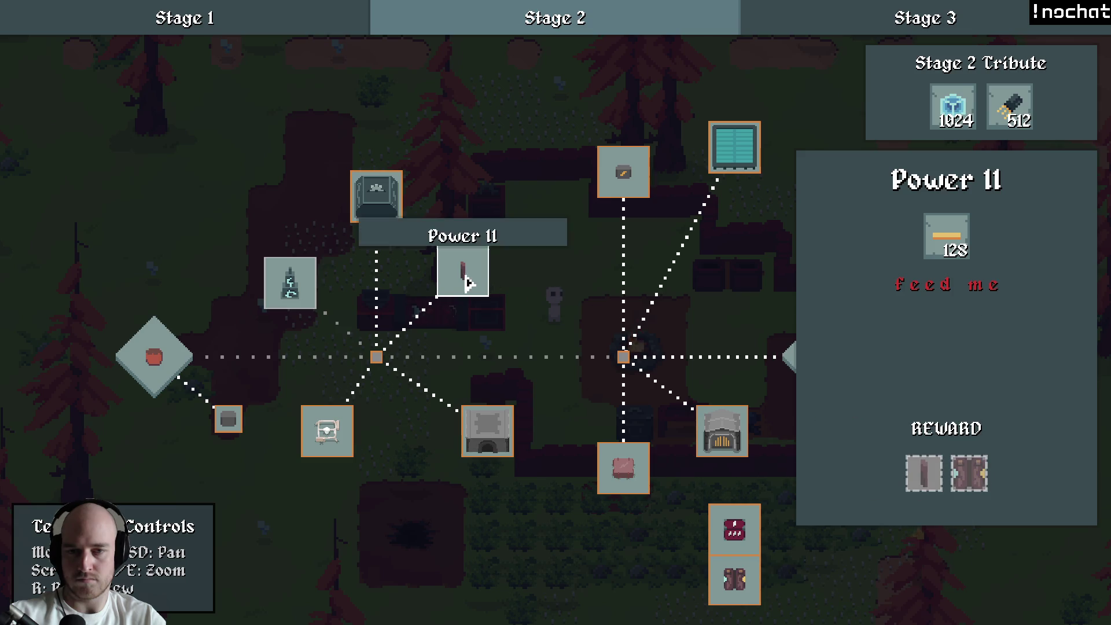
{"action": "left_click", "coordinate": [592, 307]}
{"action": "key", "text": "alt+Tab"}
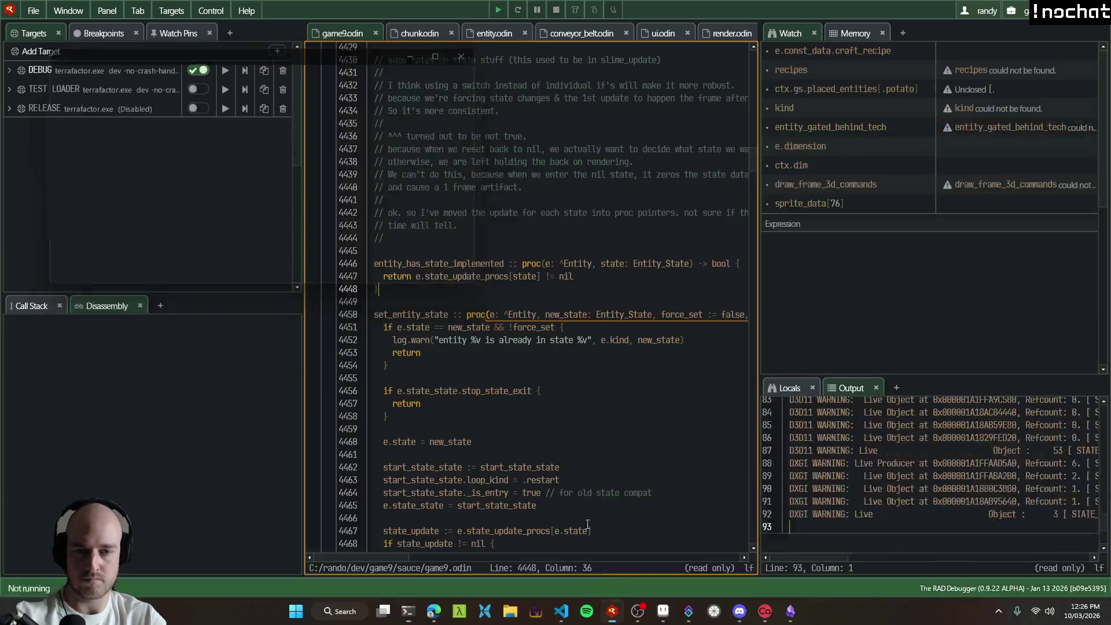
Step: Jump to setup_power_pole in entity_power_pole.odin via workspace symbol search
{"action": "key", "text": "alt+Tab"}
{"action": "key", "text": "ctrl+Tab"}
{"action": "key", "text": "ctrl+shift+o"}
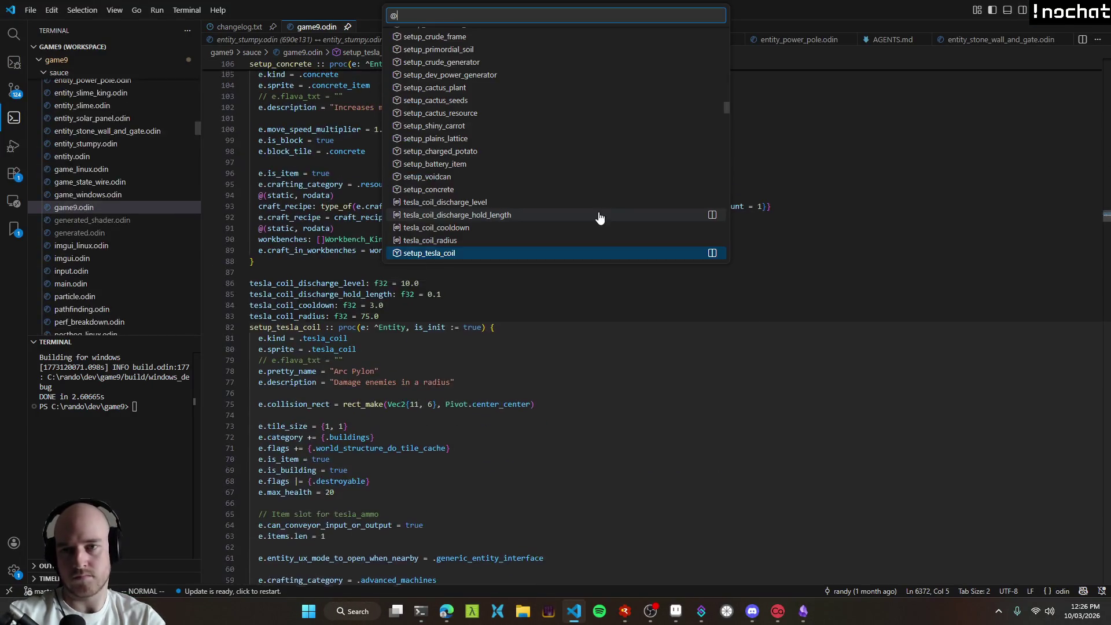
{"action": "type", "text": "powerpo"}
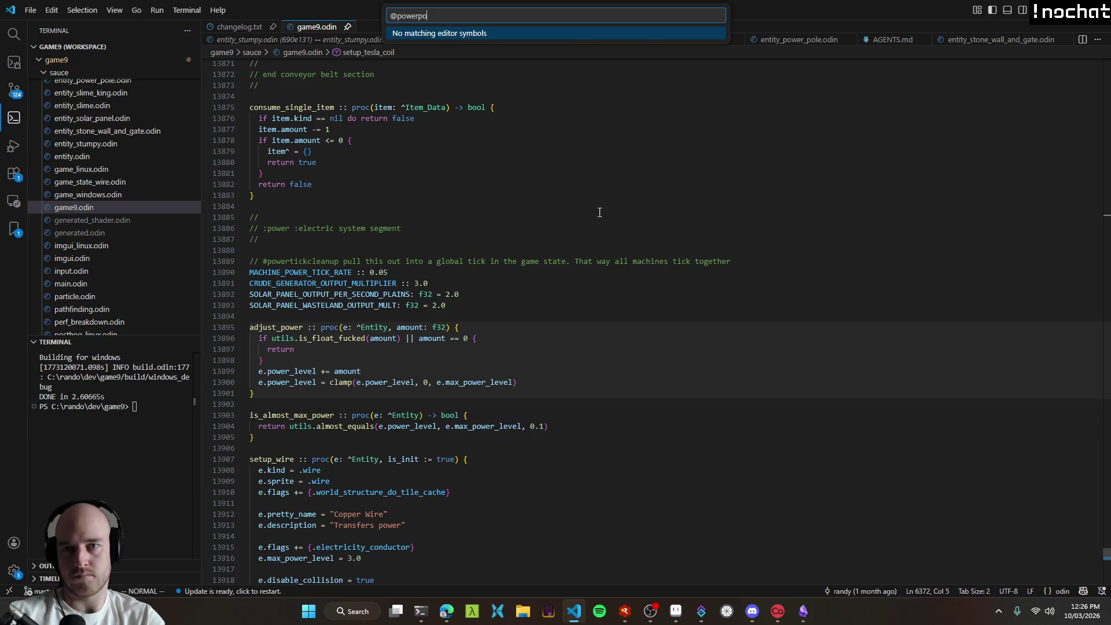
{"action": "key", "text": "BackSpace"}
{"action": "key", "text": "BackSpace"}
{"action": "key", "text": "ctrl+a"}
{"action": "type", "text": "#p"}
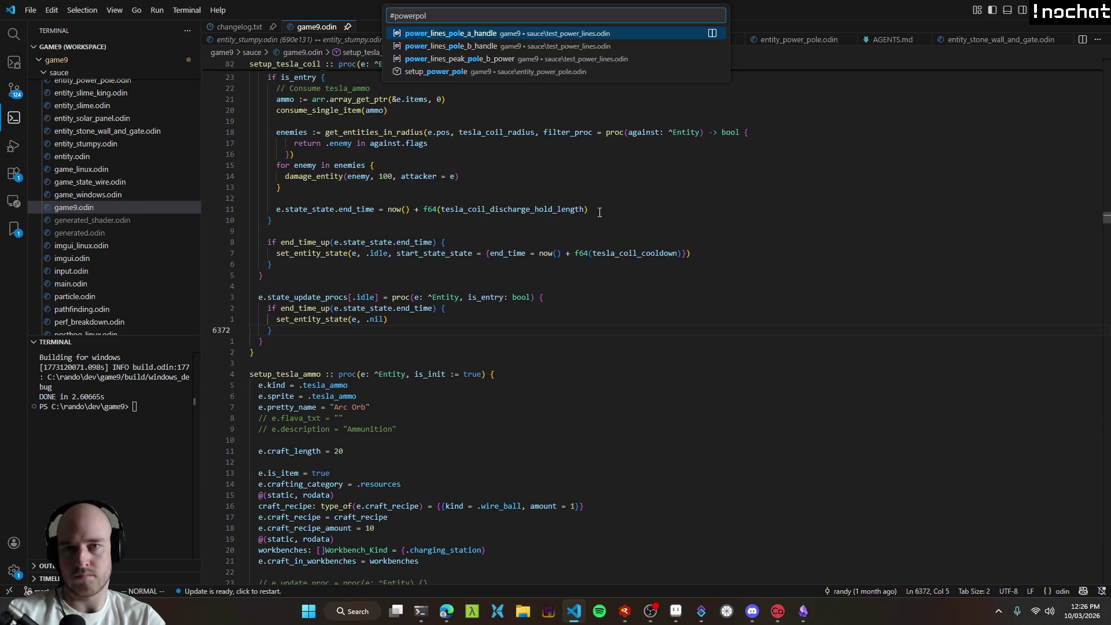
{"action": "key", "text": "Down"}
{"action": "key", "text": "Down"}
{"action": "key", "text": "Down"}
{"action": "key", "text": "Return"}
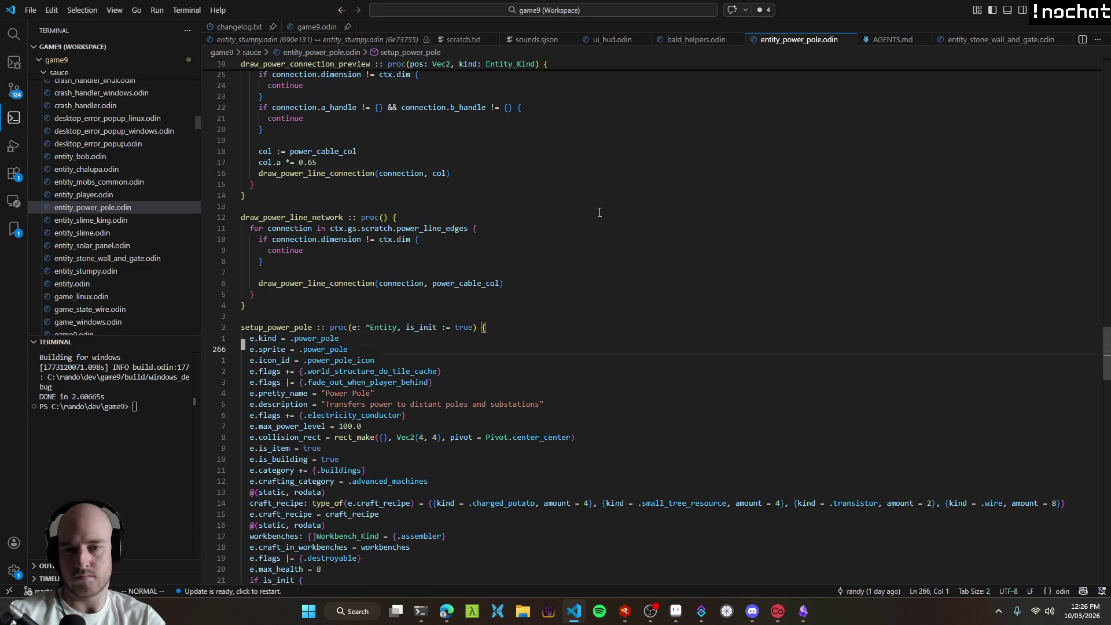
Step: Delete ' and substations' so the description reads 'Transfers power to distant poles', and save
{"action": "key", "text": "k"}
{"action": "key", "text": "1"}
{"action": "key", "text": "0"}
{"action": "key", "text": "w"}
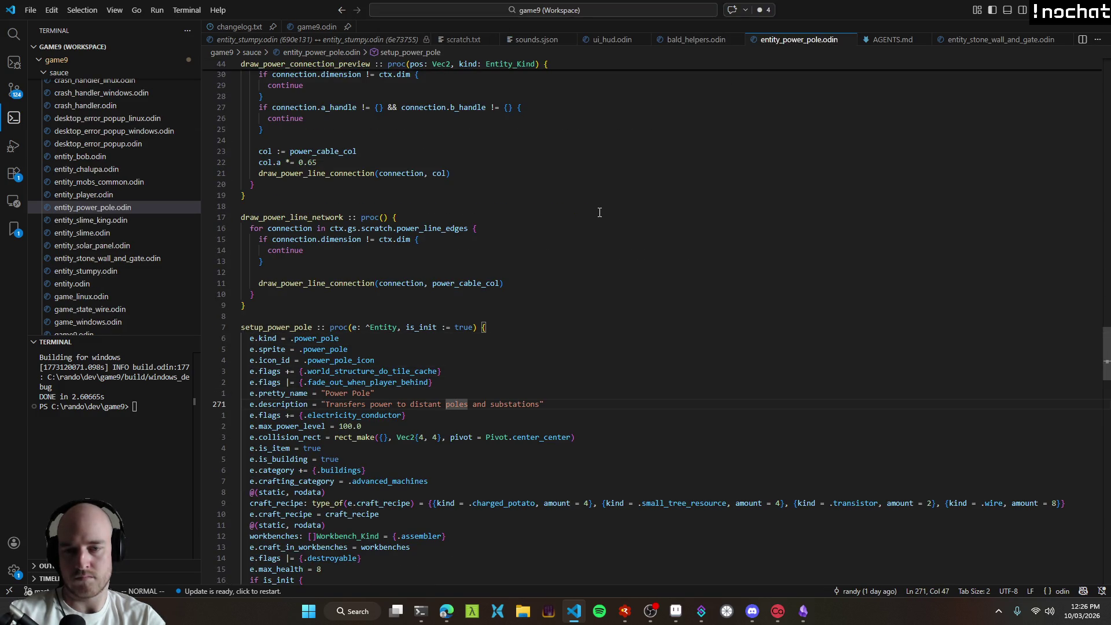
{"action": "key", "text": "e"}
{"action": "key", "text": "a"}
{"action": "key", "text": "d"}
{"action": "key", "text": "t"}
{"action": "key", "text": "quotedbl"}
{"action": "key", "text": "ctrl+s"}
{"action": "key", "text": "b"}
{"action": "key", "text": "b"}
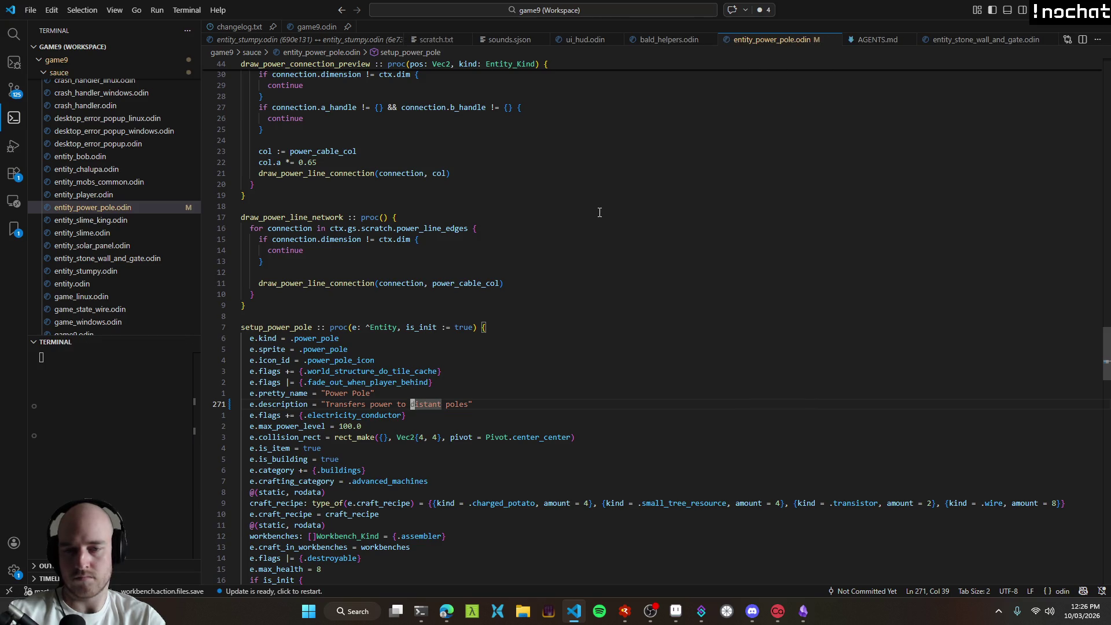
Step: Look over the edited description lines, then rebuild and launch the game with F5
{"action": "key", "text": "j"}
{"action": "key", "text": "j"}
{"action": "key", "text": "k"}
{"action": "key", "text": "v"}
{"action": "key", "text": "i"}
{"action": "key", "text": "braceleft"}
{"action": "left_click", "coordinate": [414, 393]}
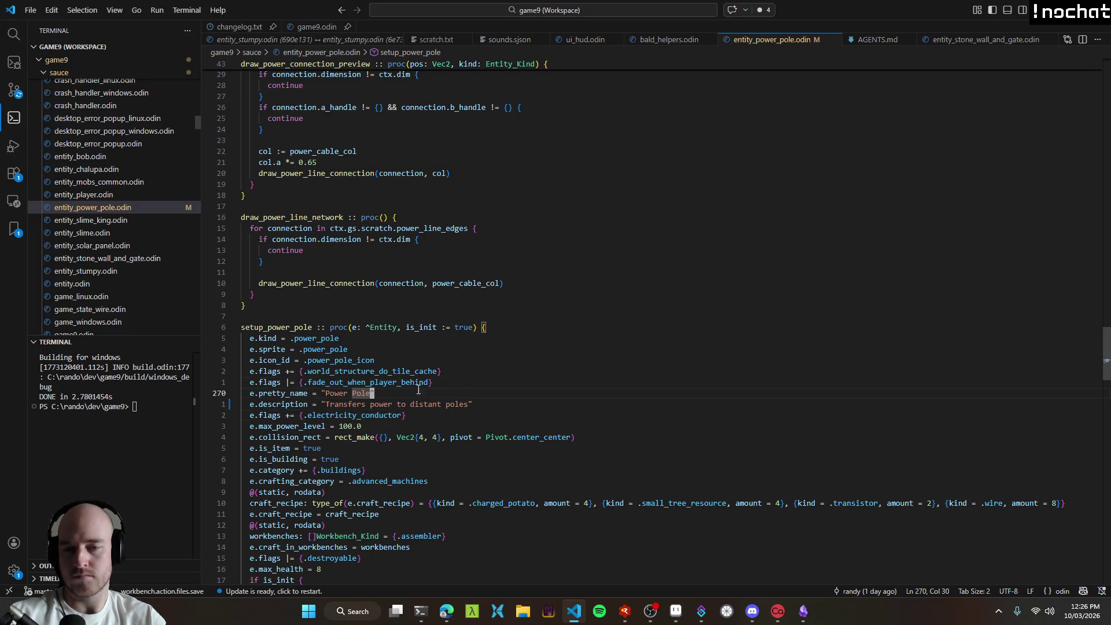
{"action": "key", "text": "j"}
{"action": "key", "text": "shift+v"}
{"action": "key", "text": "Escape"}
{"action": "key", "text": "k"}
{"action": "key", "text": "k"}
{"action": "key", "text": "k"}
{"action": "key", "text": "k"}
{"action": "key", "text": "F5"}
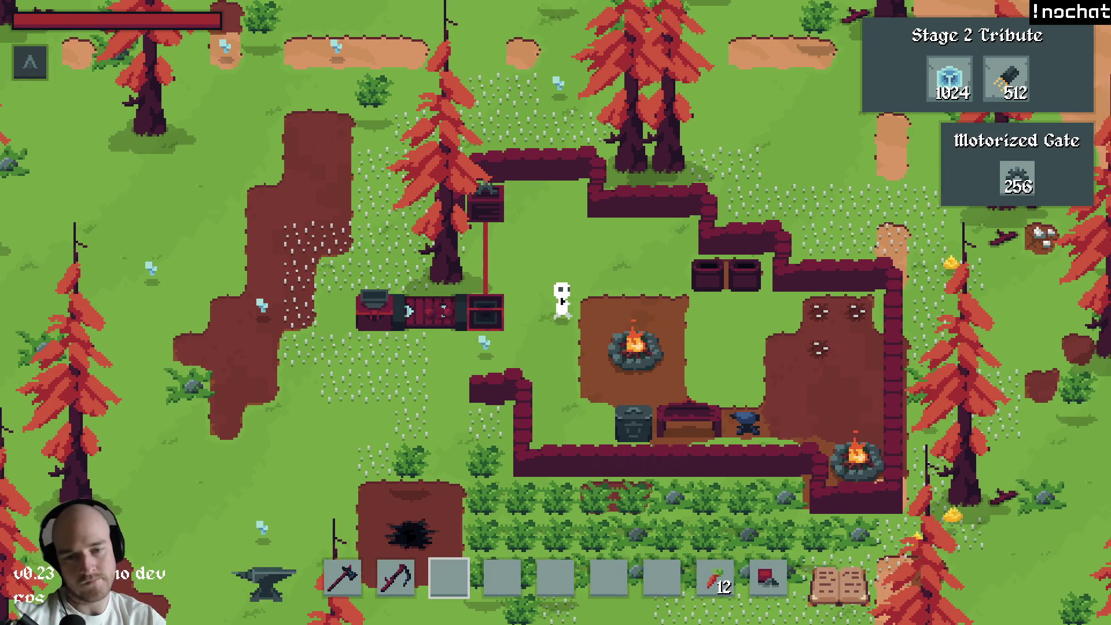
Step: Open the Stage 2 tech tree, inspect the Auto Defense node, then quit the game
{"action": "key", "text": "t"}
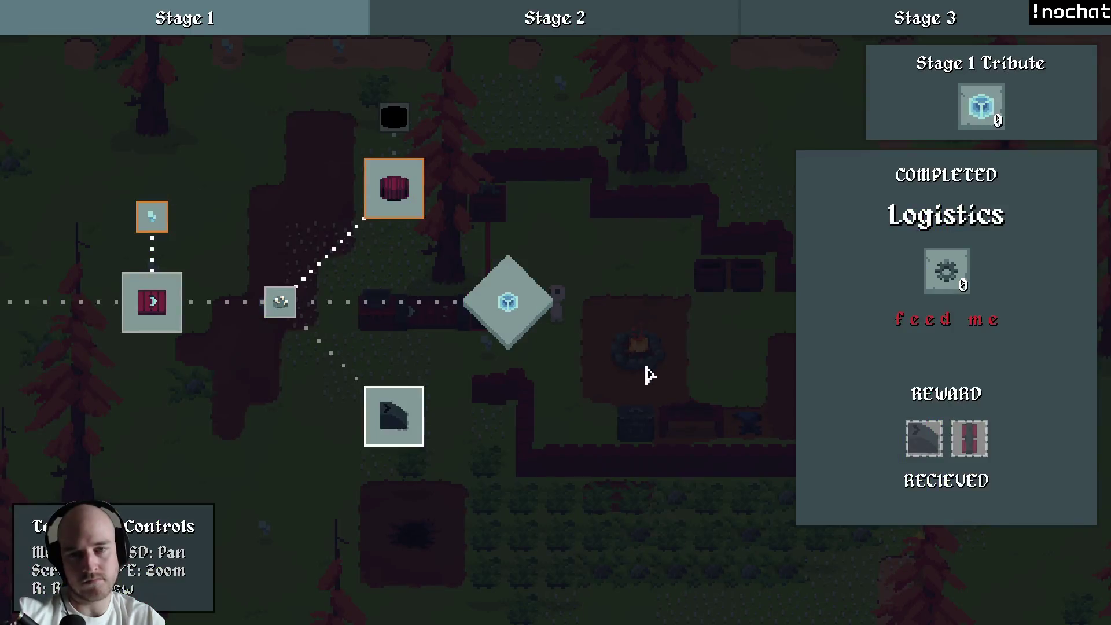
{"action": "left_click", "coordinate": [575, 10]}
{"action": "mouse_move", "coordinate": [596, 318]}
{"action": "left_mouse_down"}
{"action": "mouse_move", "coordinate": [585, 297]}
{"action": "mouse_move", "coordinate": [523, 335]}
{"action": "mouse_move", "coordinate": [733, 326]}
{"action": "left_mouse_up"}
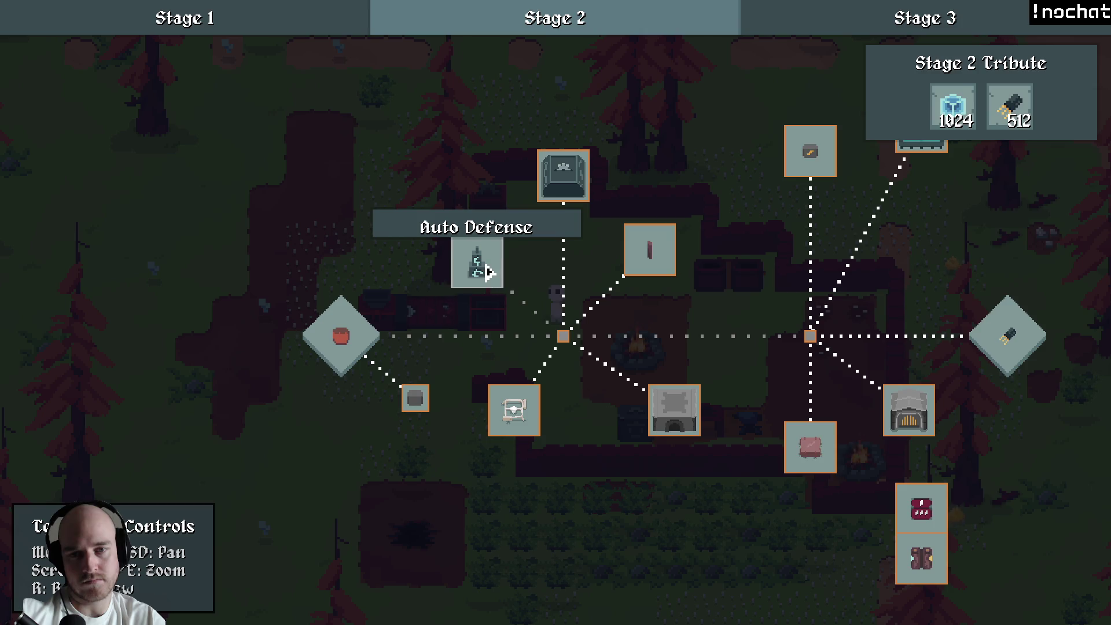
{"action": "left_click", "coordinate": [478, 266]}
{"action": "left_click", "coordinate": [612, 330]}
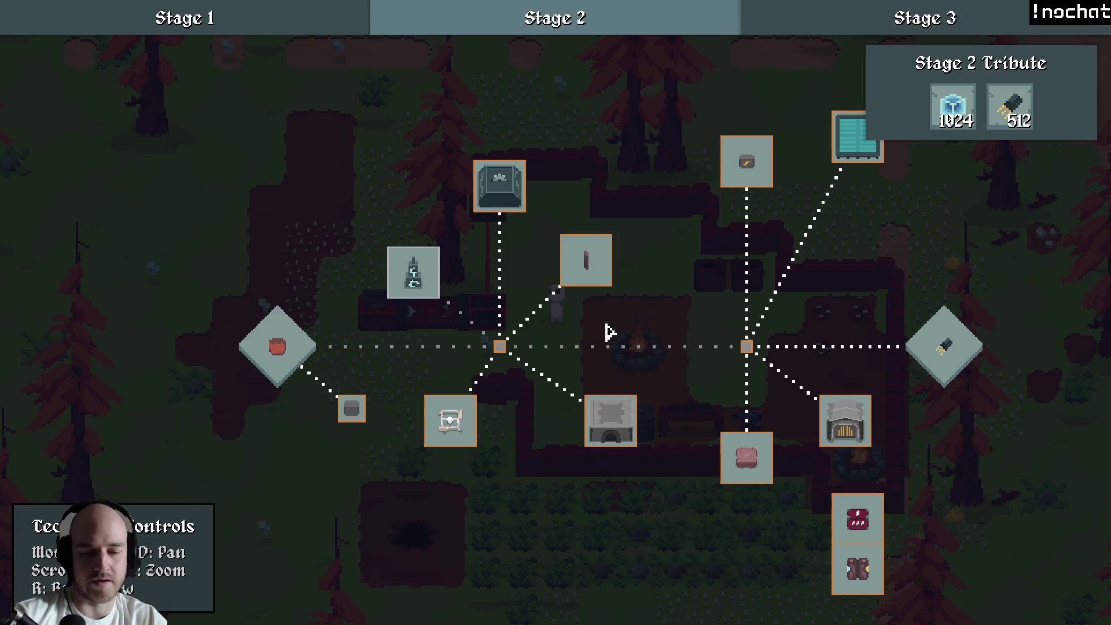
{"action": "key", "text": "alt+F4"}
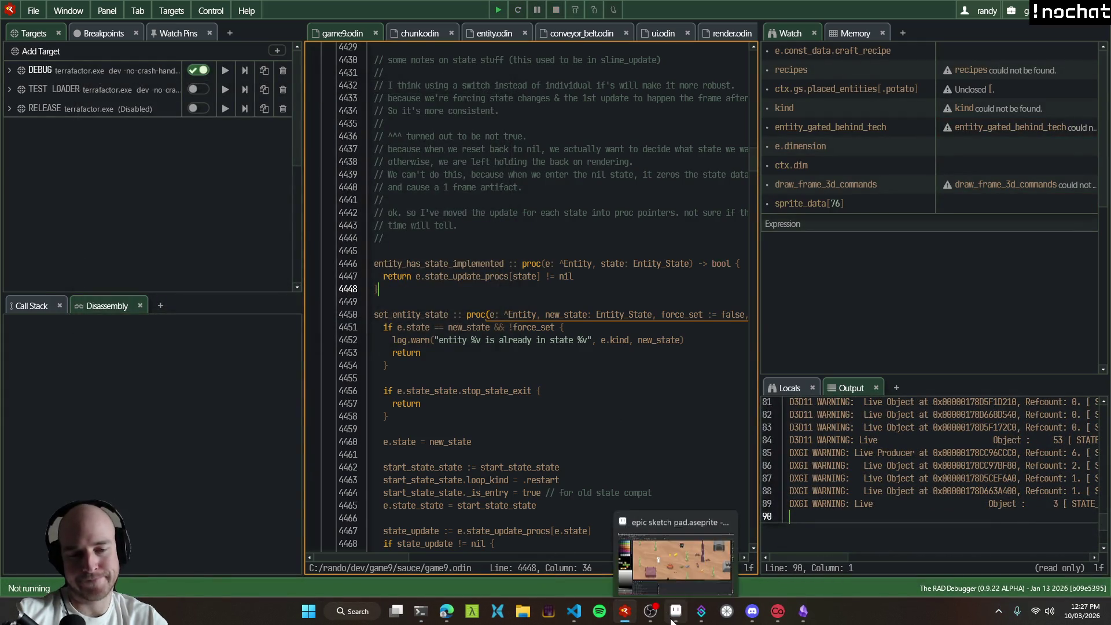
Step: Bring the epic sketch pad forward and zoom in on the small wire ball sprite
{"action": "left_click", "coordinate": [676, 611]}
{"action": "left_click_drag", "start_coordinate": [616, 409], "coordinate": [456, 332]}
{"action": "scroll", "coordinate": [498, 319], "scroll_direction": "down", "scroll_amount": 3}
{"action": "scroll", "coordinate": [472, 278], "scroll_direction": "up", "scroll_amount": 2}
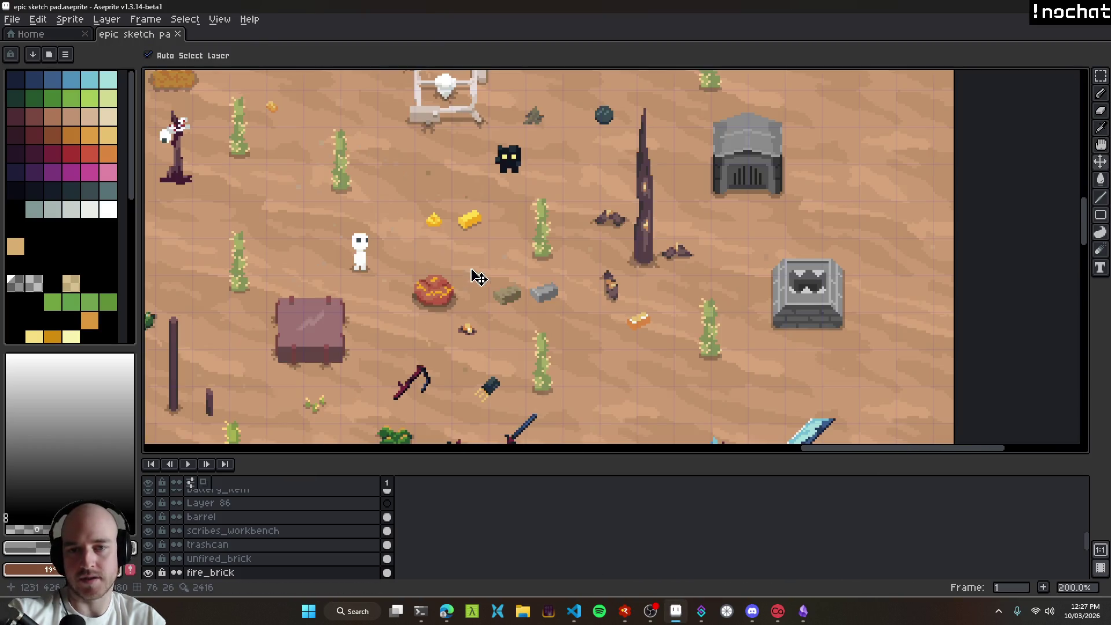
{"action": "mouse_move", "coordinate": [521, 255]}
{"action": "left_mouse_down"}
{"action": "mouse_move", "coordinate": [751, 250]}
{"action": "mouse_move", "coordinate": [961, 417]}
{"action": "left_mouse_up"}
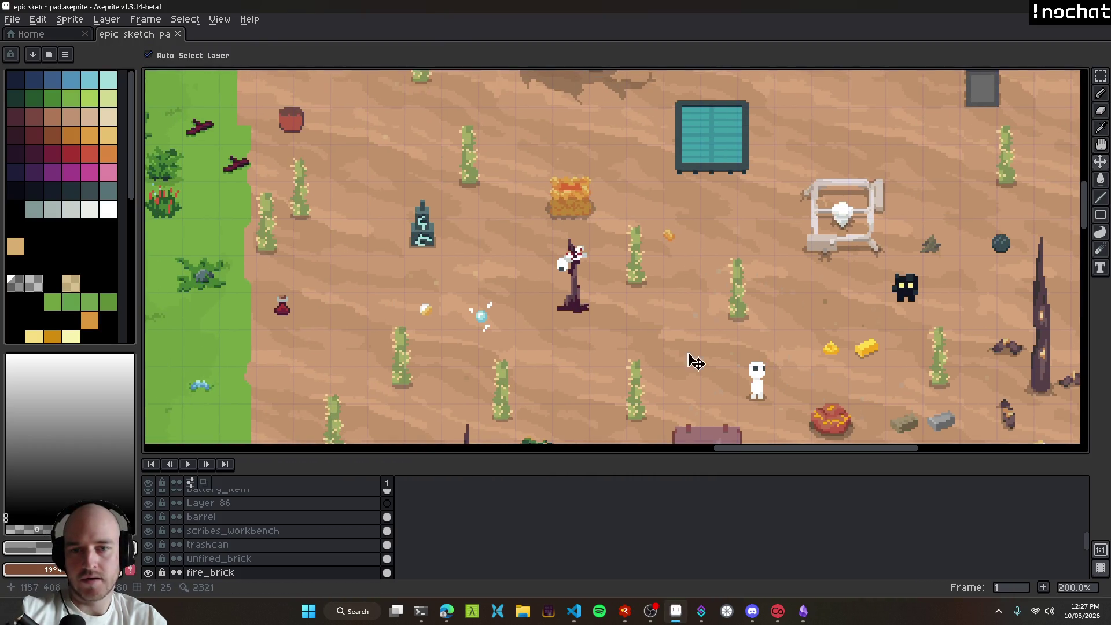
{"action": "left_click_drag", "start_coordinate": [686, 364], "coordinate": [488, 310]}
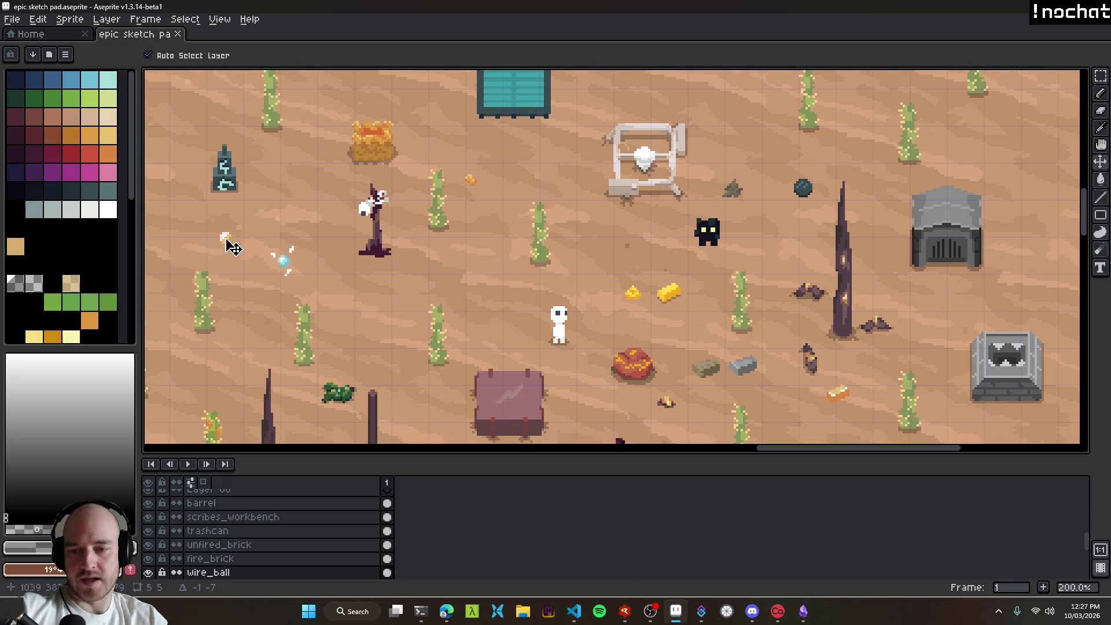
{"action": "left_click_drag", "start_coordinate": [760, 389], "coordinate": [551, 294]}
{"action": "scroll", "coordinate": [551, 293], "scroll_direction": "up", "scroll_amount": 2}
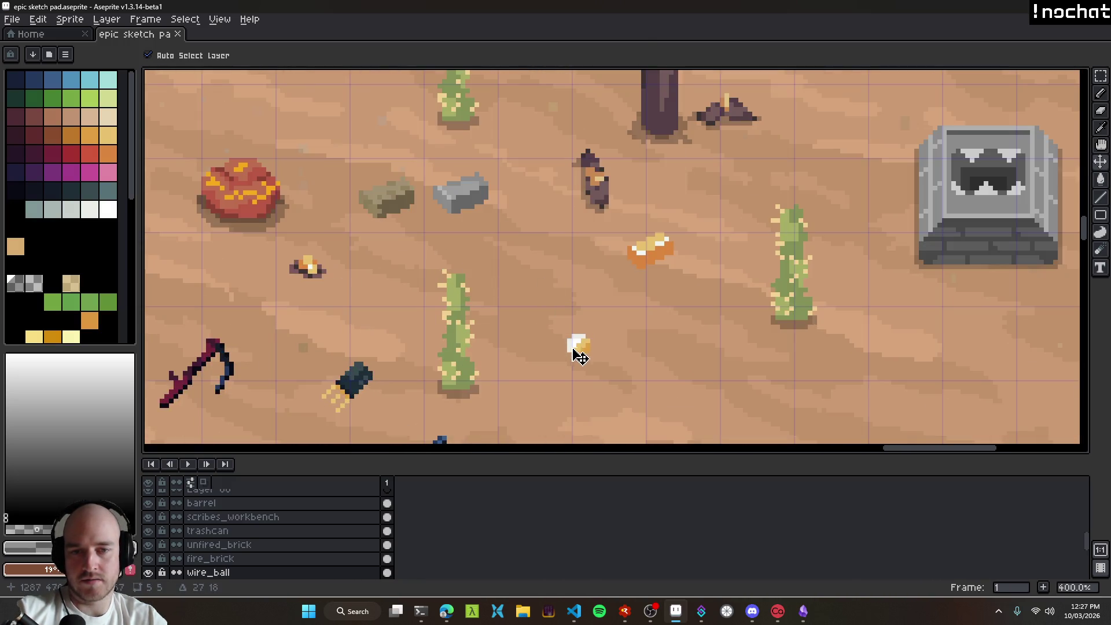
{"action": "scroll", "coordinate": [599, 345], "scroll_direction": "up", "scroll_amount": 3}
{"action": "scroll", "coordinate": [613, 347], "scroll_direction": "up", "scroll_amount": 3}
{"action": "scroll", "coordinate": [595, 344], "scroll_direction": "down", "scroll_amount": 6}
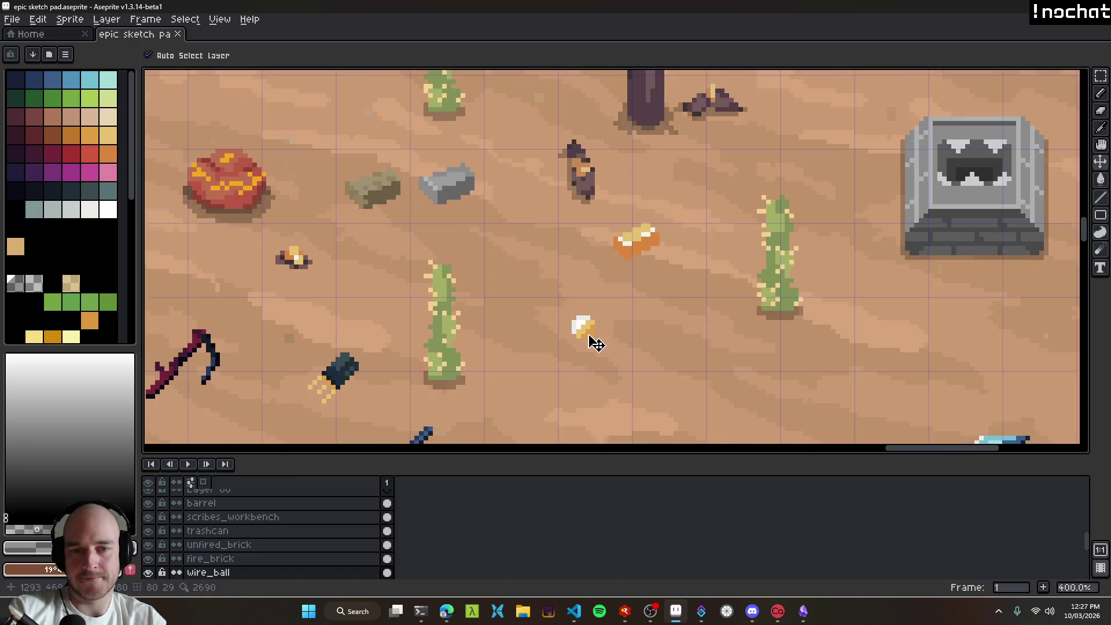
{"action": "scroll", "coordinate": [591, 342], "scroll_direction": "up", "scroll_amount": 5}
{"action": "scroll", "coordinate": [586, 334], "scroll_direction": "up", "scroll_amount": 4}
Step: With the pencil, sample the light tan and repaint the wire ball's white pixels tan
{"action": "key", "text": "b"}
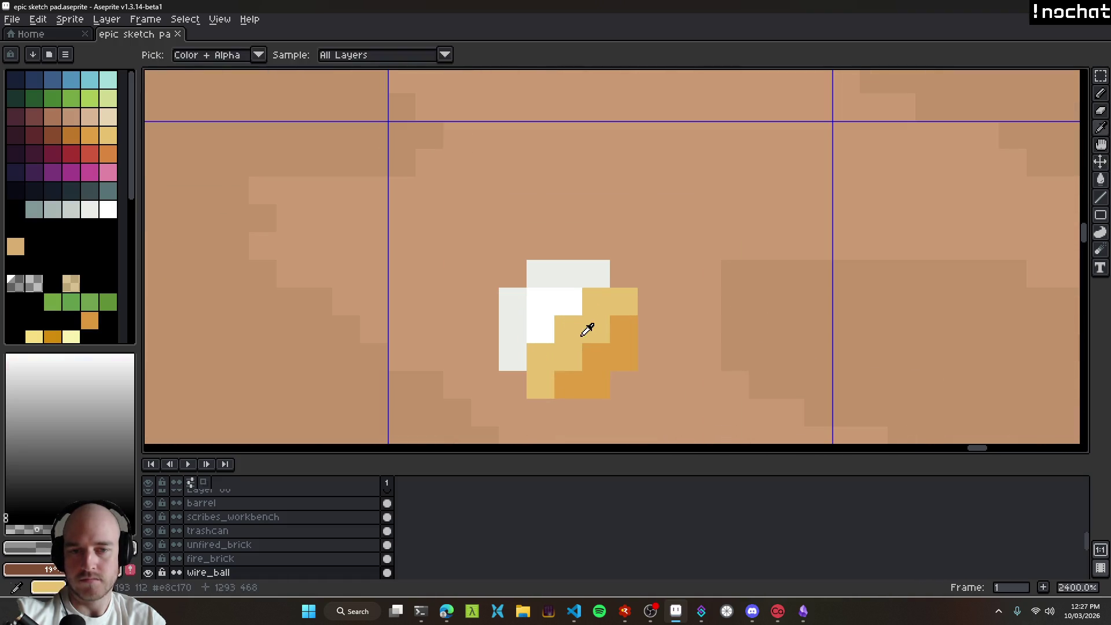
{"action": "left_click", "coordinate": [588, 327], "text": "alt"}
{"action": "left_click_drag", "start_coordinate": [581, 345], "coordinate": [609, 345], "text": "ctrl"}
{"action": "mouse_move", "coordinate": [540, 357]}
{"action": "left_mouse_down"}
{"action": "mouse_move", "coordinate": [568, 323]}
{"action": "mouse_move", "coordinate": [604, 308]}
{"action": "mouse_move", "coordinate": [608, 276]}
{"action": "mouse_move", "coordinate": [637, 275]}
{"action": "left_mouse_up"}
{"action": "scroll", "coordinate": [546, 315], "scroll_direction": "down", "scroll_amount": 5}
{"action": "scroll", "coordinate": [549, 327], "scroll_direction": "up", "scroll_amount": 4}
{"action": "scroll", "coordinate": [549, 327], "scroll_direction": "up", "scroll_amount": 4}
Step: Paint eight coil pixels orange, then pan to the small orange sprites on the grass
{"action": "left_click", "coordinate": [570, 315], "text": "alt"}
{"action": "left_click", "coordinate": [536, 273]}
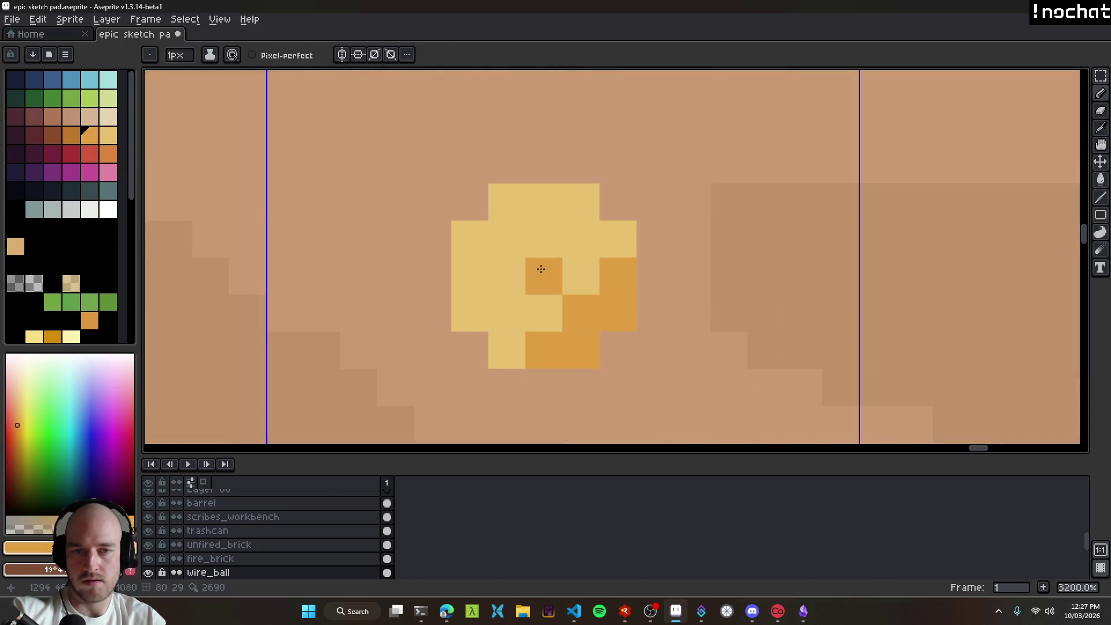
{"action": "left_click", "coordinate": [575, 235]}
{"action": "left_click", "coordinate": [581, 215]}
{"action": "left_click", "coordinate": [503, 271]}
{"action": "left_click", "coordinate": [472, 247]}
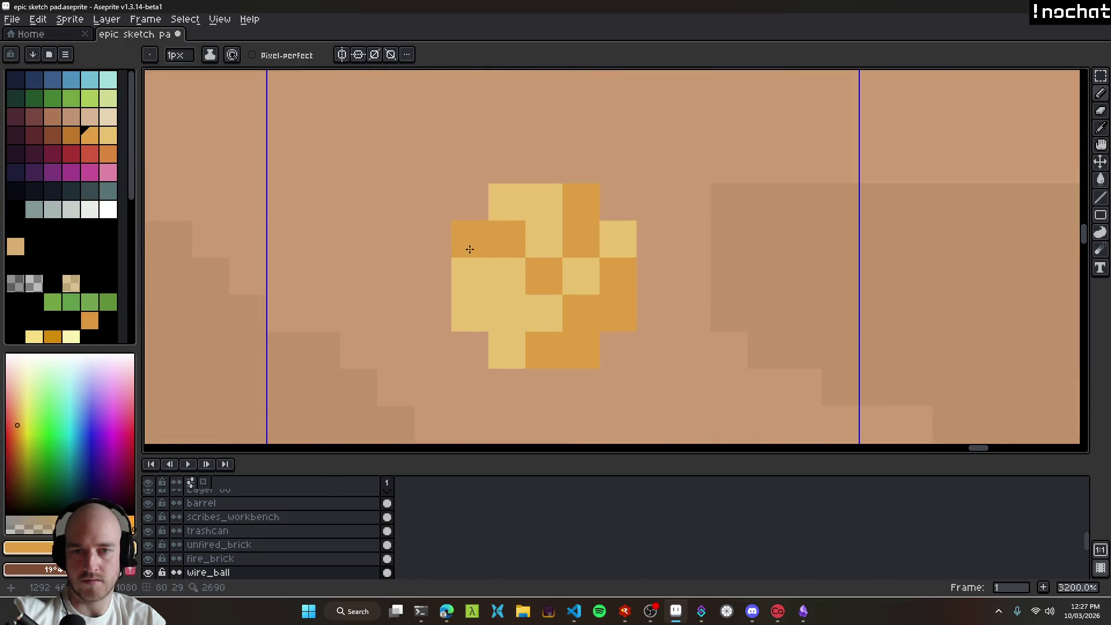
{"action": "left_click", "coordinate": [506, 200]}
{"action": "left_click", "coordinate": [570, 267]}
{"action": "scroll", "coordinate": [587, 336], "scroll_direction": "down", "scroll_amount": 6}
{"action": "scroll", "coordinate": [590, 339], "scroll_direction": "up", "scroll_amount": 6}
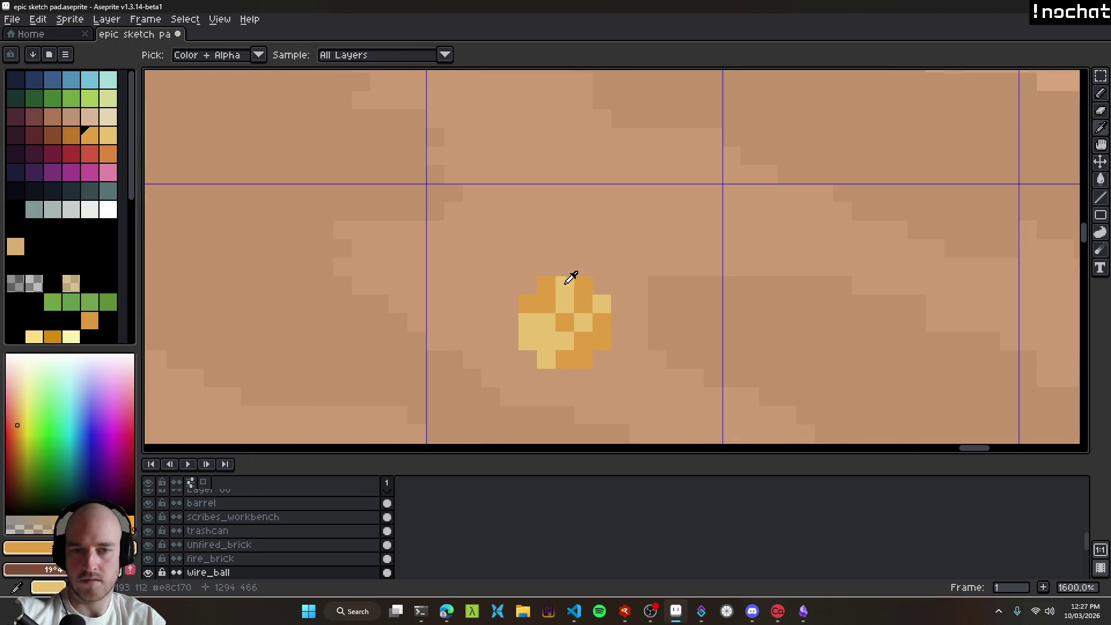
{"action": "scroll", "coordinate": [586, 340], "scroll_direction": "down", "scroll_amount": 7}
{"action": "scroll", "coordinate": [692, 322], "scroll_direction": "up", "scroll_amount": 1}
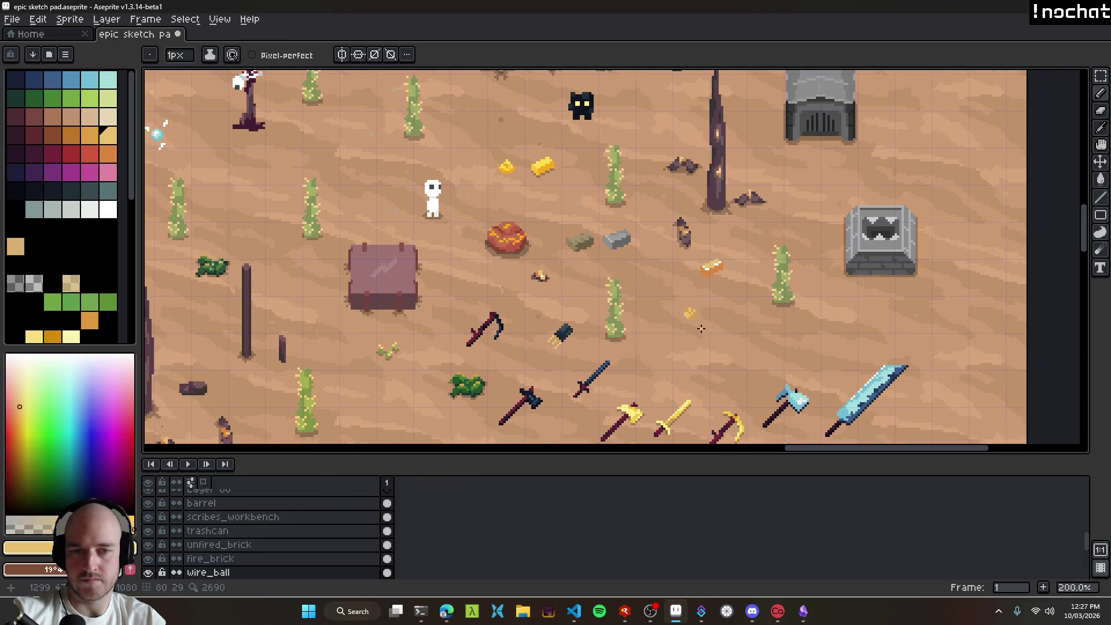
{"action": "key", "text": "v"}
{"action": "left_click_drag", "start_coordinate": [336, 325], "coordinate": [736, 303]}
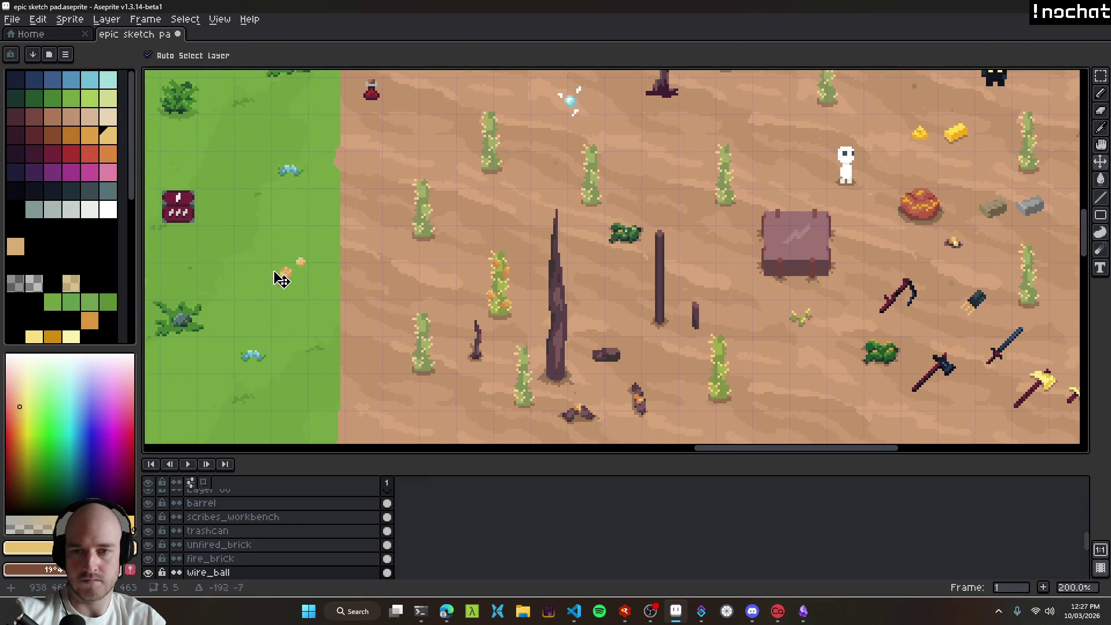
Step: Sample the sprite's orange and add single pixels on the blob's left and bottom
{"action": "scroll", "coordinate": [521, 297], "scroll_direction": "up", "scroll_amount": 3}
{"action": "scroll", "coordinate": [521, 297], "scroll_direction": "up", "scroll_amount": 4}
{"action": "key", "text": "i"}
{"action": "key", "text": "b"}
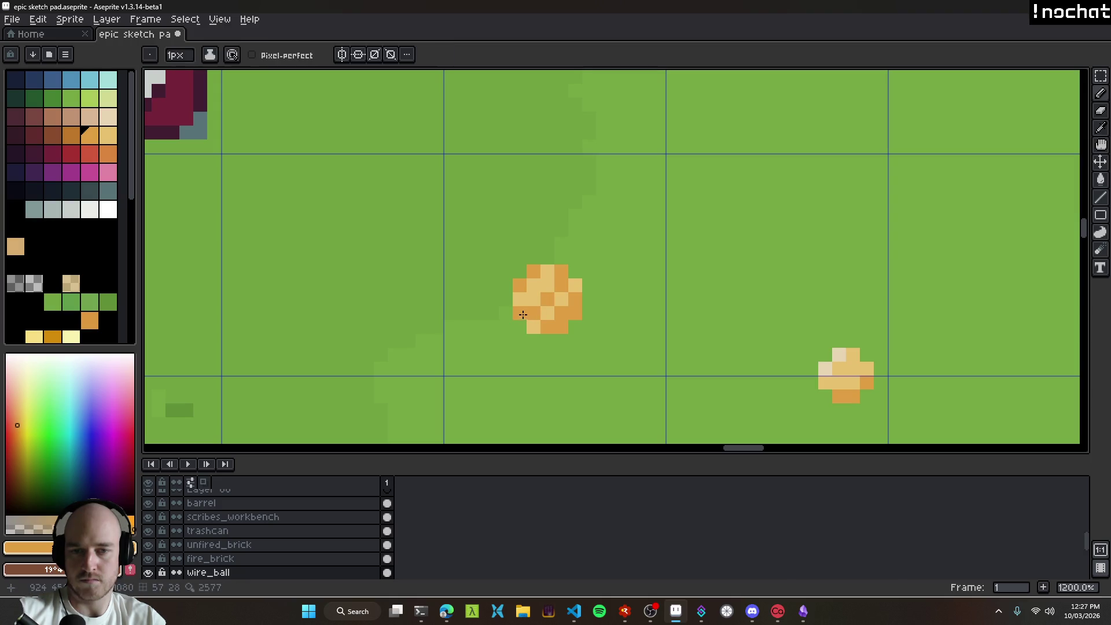
{"action": "scroll", "coordinate": [573, 342], "scroll_direction": "down", "scroll_amount": 8}
{"action": "scroll", "coordinate": [581, 360], "scroll_direction": "up", "scroll_amount": 10}
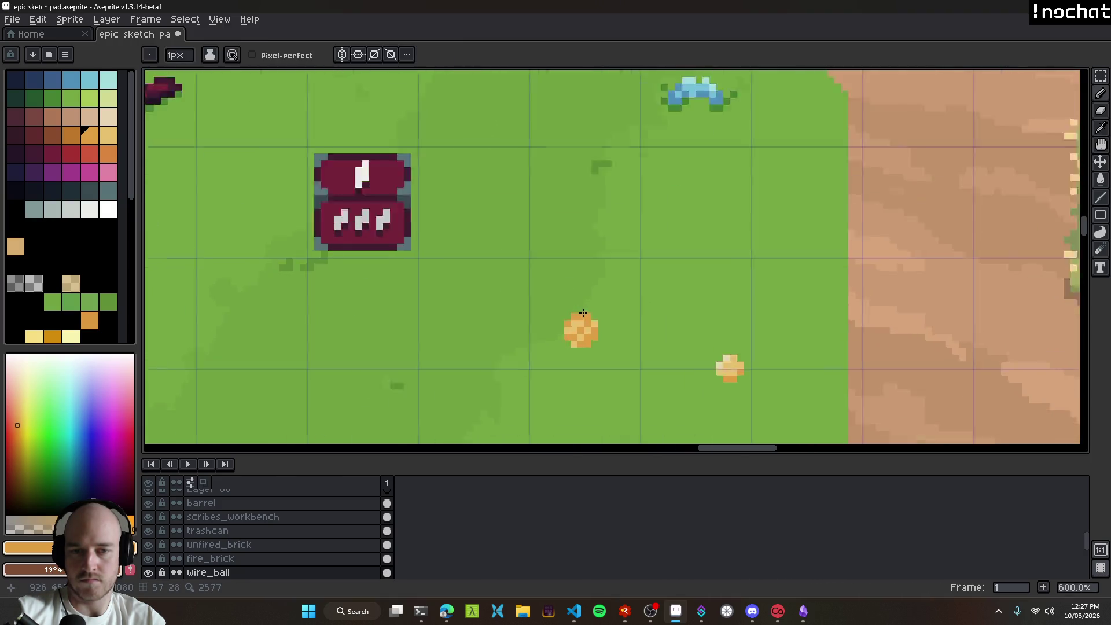
{"action": "left_click", "coordinate": [517, 376]}
{"action": "key", "text": "ctrl+z"}
{"action": "left_click", "coordinate": [520, 343]}
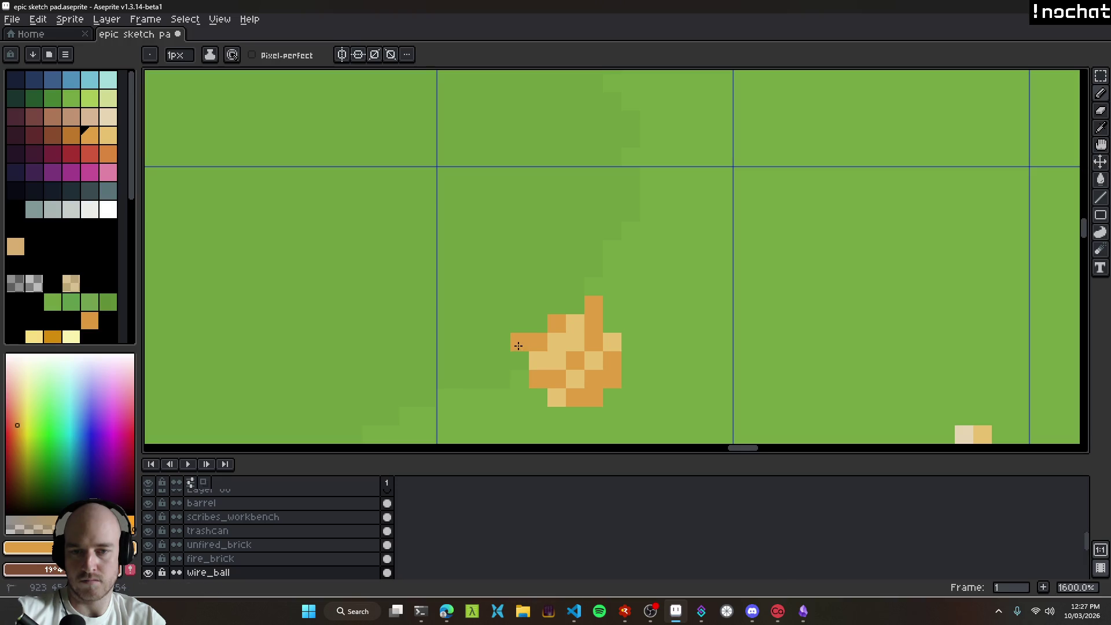
{"action": "scroll", "coordinate": [521, 347], "scroll_direction": "down", "scroll_amount": 6}
{"action": "scroll", "coordinate": [579, 359], "scroll_direction": "up", "scroll_amount": 5}
{"action": "left_click", "coordinate": [588, 377]}
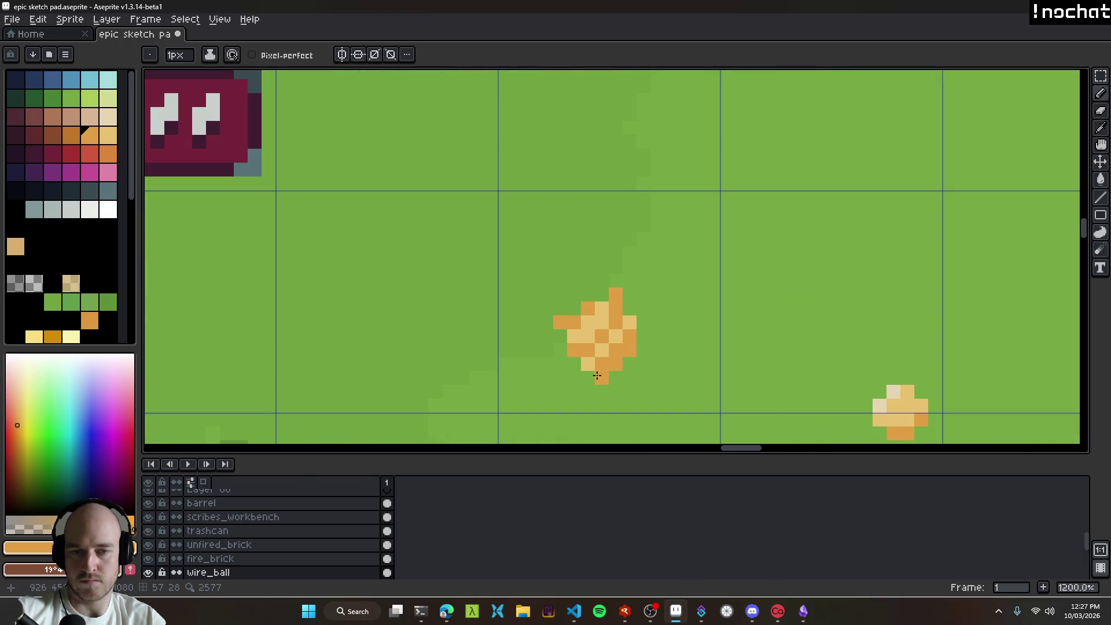
Step: Lighten a centre pixel, add one on the right to form the sparkle, and save
{"action": "scroll", "coordinate": [573, 389], "scroll_direction": "down", "scroll_amount": 7}
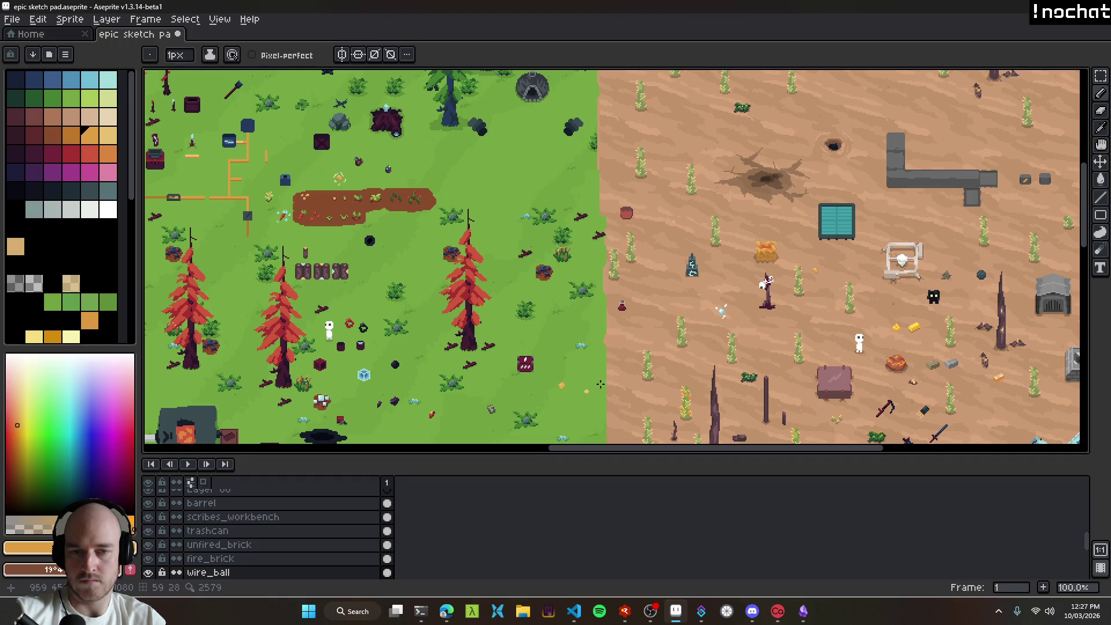
{"action": "scroll", "coordinate": [572, 395], "scroll_direction": "up", "scroll_amount": 1}
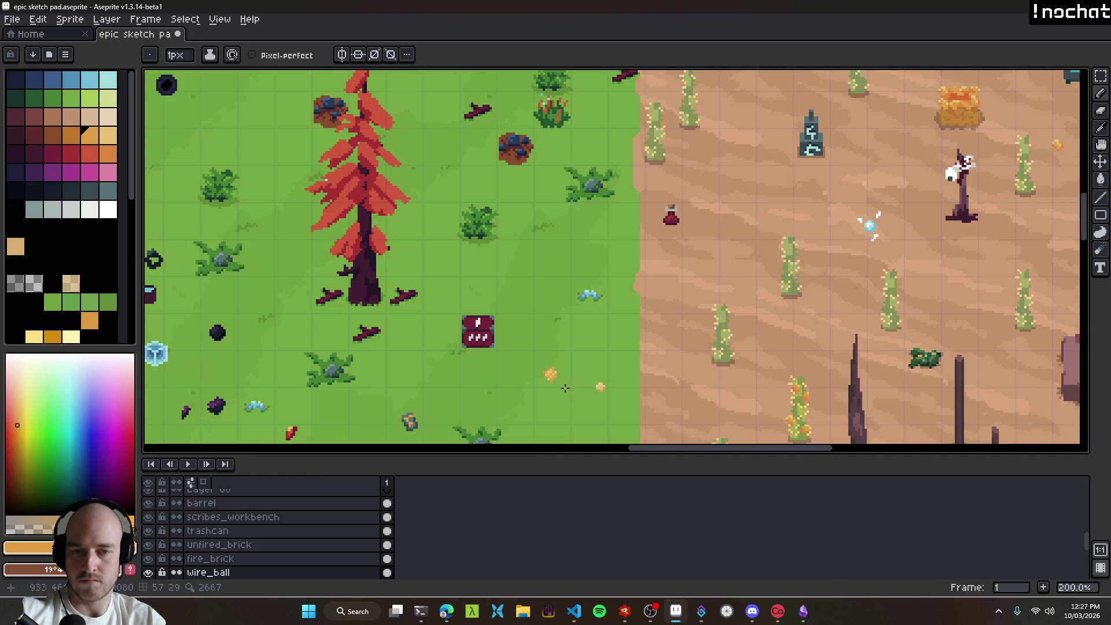
{"action": "scroll", "coordinate": [557, 383], "scroll_direction": "down", "scroll_amount": 1}
{"action": "scroll", "coordinate": [527, 313], "scroll_direction": "up", "scroll_amount": 8}
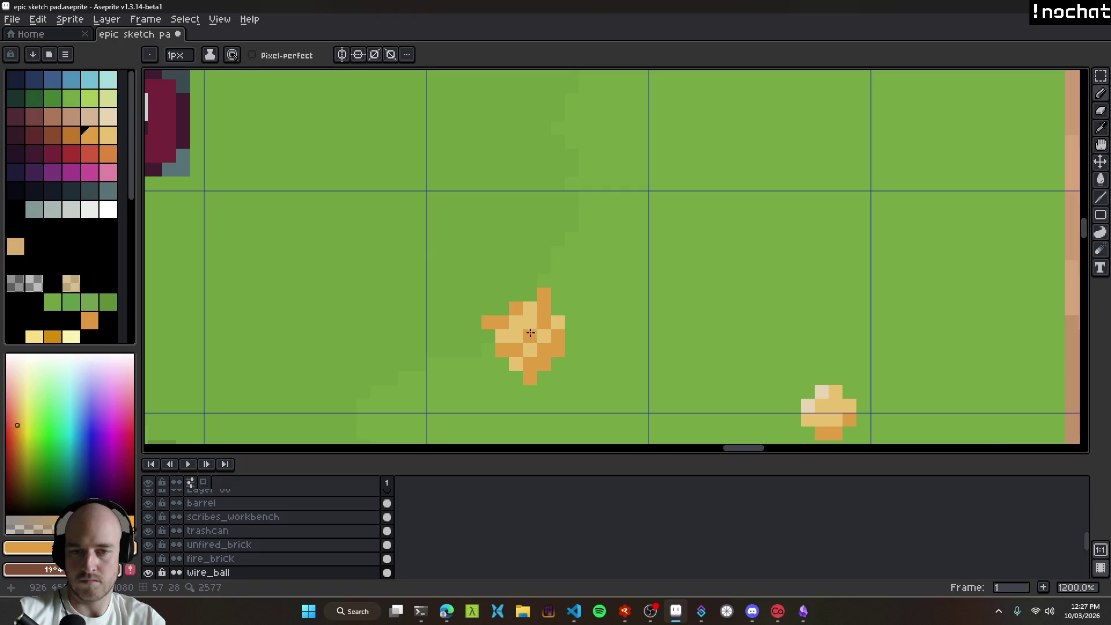
{"action": "left_click", "coordinate": [524, 305]}
{"action": "left_click", "coordinate": [512, 376]}
{"action": "key", "text": "ctrl+z"}
{"action": "left_click", "coordinate": [571, 341]}
{"action": "scroll", "coordinate": [571, 335], "scroll_direction": "down", "scroll_amount": 8}
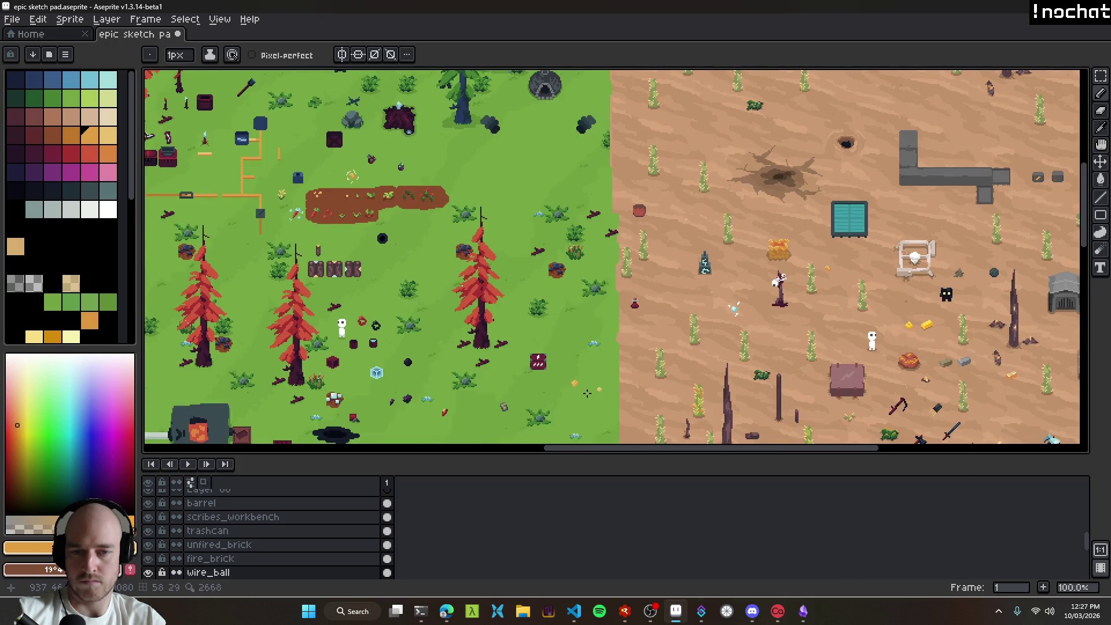
{"action": "scroll", "coordinate": [587, 393], "scroll_direction": "up", "scroll_amount": 1}
{"action": "key", "text": "ctrl+s"}
{"action": "scroll", "coordinate": [595, 392], "scroll_direction": "down", "scroll_amount": 1}
Step: Move the orange sparkle from the grass onto the desert sand and fine-tune its position
{"action": "left_click_drag", "start_coordinate": [597, 392], "coordinate": [537, 347]}
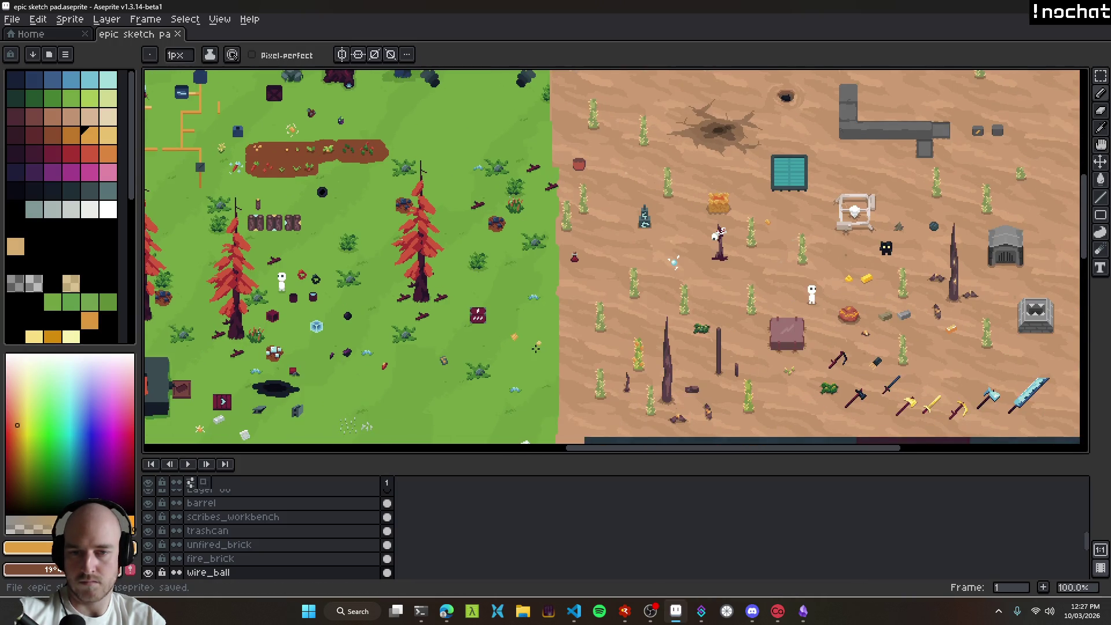
{"action": "key", "text": "v"}
{"action": "scroll", "coordinate": [536, 342], "scroll_direction": "up", "scroll_amount": 4}
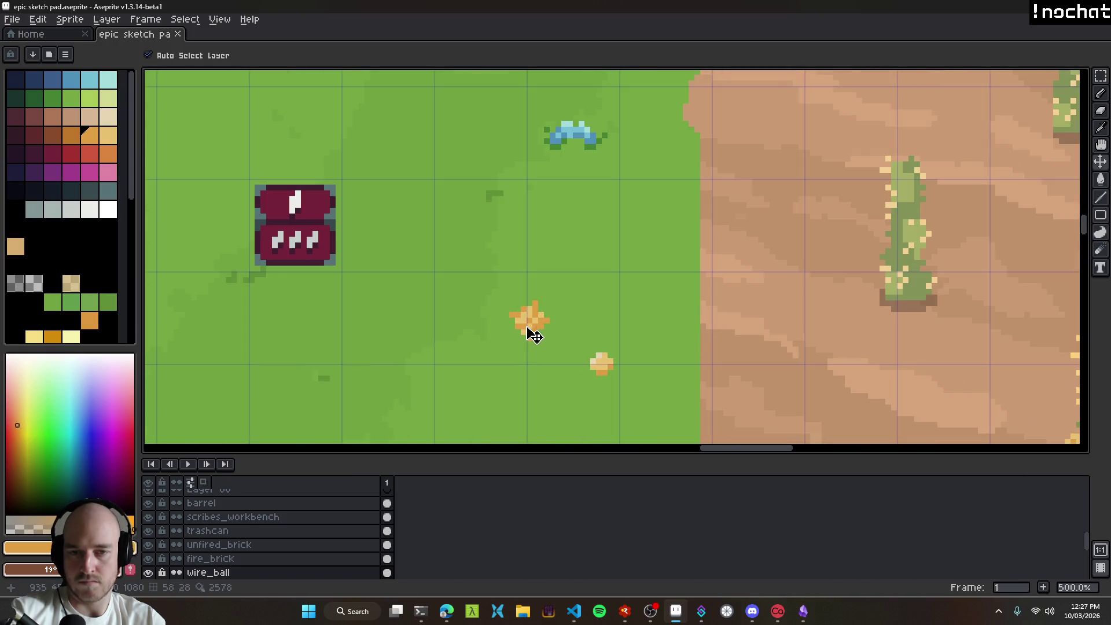
{"action": "scroll", "coordinate": [603, 359], "scroll_direction": "down", "scroll_amount": 3}
{"action": "mouse_move", "coordinate": [613, 347]}
{"action": "left_mouse_down"}
{"action": "mouse_move", "coordinate": [406, 304]}
{"action": "mouse_move", "coordinate": [955, 368]}
{"action": "mouse_move", "coordinate": [409, 288]}
{"action": "mouse_move", "coordinate": [682, 264]}
{"action": "mouse_move", "coordinate": [687, 338]}
{"action": "left_mouse_up"}
{"action": "scroll", "coordinate": [687, 338], "scroll_direction": "up", "scroll_amount": 1}
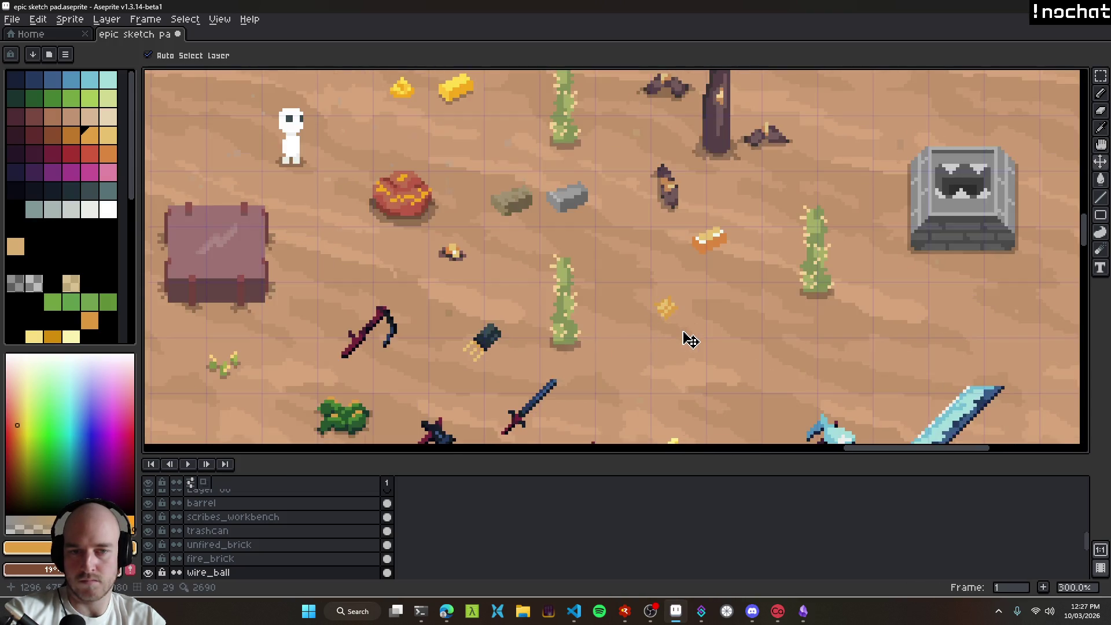
{"action": "scroll", "coordinate": [690, 341], "scroll_direction": "up", "scroll_amount": 7}
{"action": "mouse_move", "coordinate": [657, 295]}
{"action": "left_mouse_down"}
{"action": "mouse_move", "coordinate": [678, 268]}
{"action": "mouse_move", "coordinate": [664, 294]}
{"action": "left_mouse_up"}
Step: Draw a trial dark pixel outline around the small sparkle with the pencil
{"action": "scroll", "coordinate": [694, 313], "scroll_direction": "down", "scroll_amount": 8}
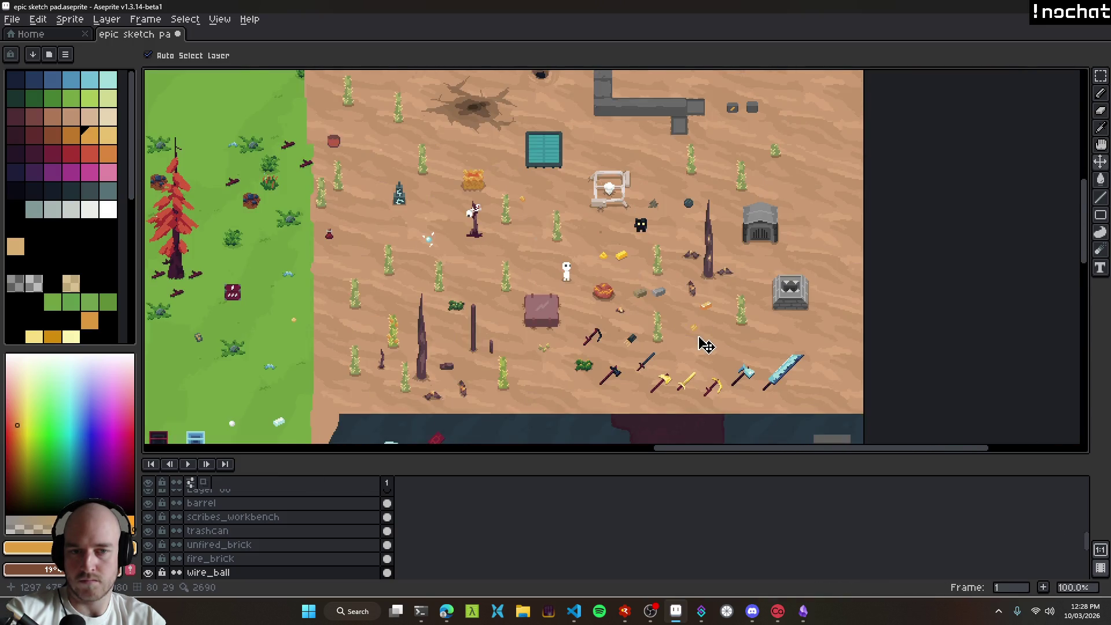
{"action": "scroll", "coordinate": [705, 345], "scroll_direction": "up", "scroll_amount": 1}
{"action": "scroll", "coordinate": [705, 345], "scroll_direction": "up", "scroll_amount": 4}
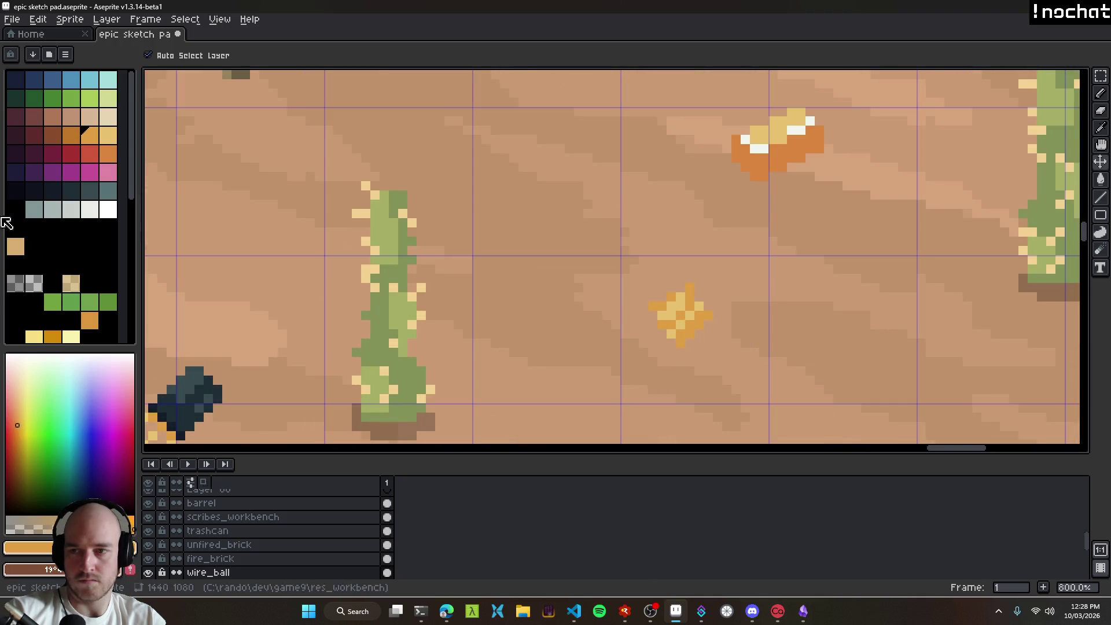
{"action": "left_click", "coordinate": [16, 283]}
{"action": "key", "text": "b"}
{"action": "scroll", "coordinate": [699, 330], "scroll_direction": "up", "scroll_amount": 1}
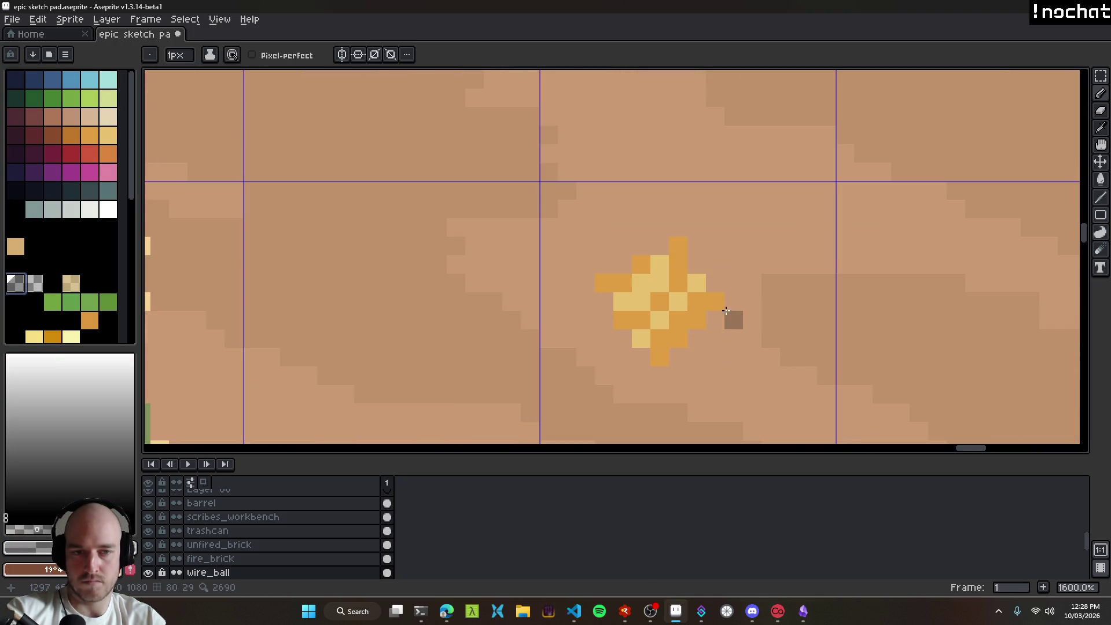
{"action": "left_click", "coordinate": [716, 321]}
{"action": "left_click", "coordinate": [695, 340]}
{"action": "left_click", "coordinate": [679, 357]}
{"action": "left_click", "coordinate": [660, 376]}
{"action": "left_click", "coordinate": [641, 357]}
{"action": "left_click", "coordinate": [623, 338]}
{"action": "left_click", "coordinate": [605, 320]}
{"action": "left_click", "coordinate": [715, 339]}
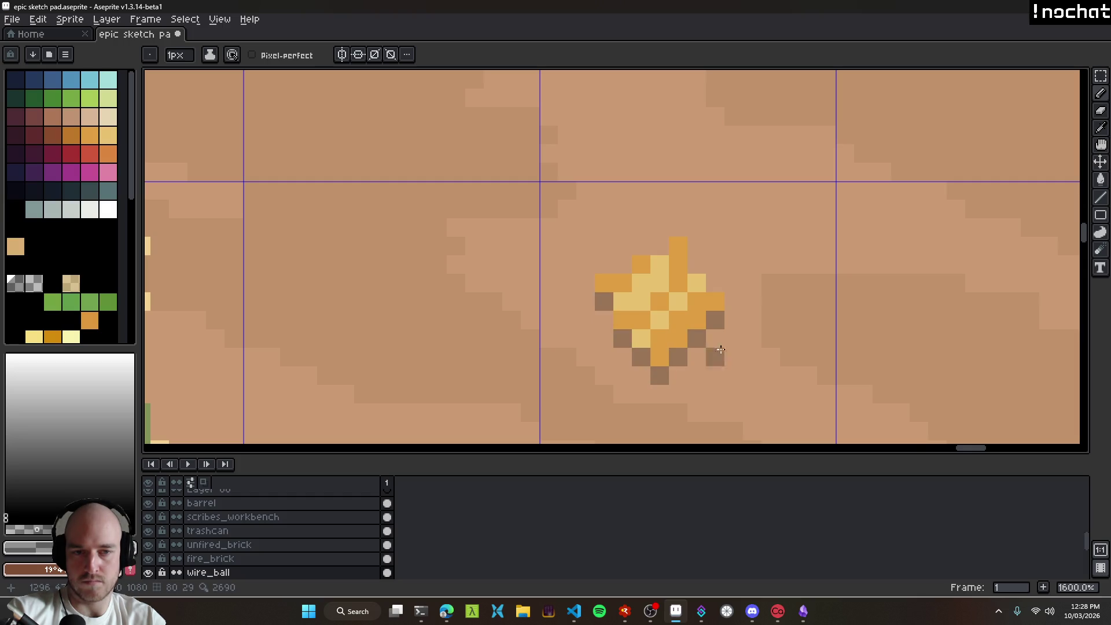
Step: Undo the dark outline pixels and save the sketch file
{"action": "scroll", "coordinate": [754, 378], "scroll_direction": "down", "scroll_amount": 5}
{"action": "scroll", "coordinate": [754, 378], "scroll_direction": "up", "scroll_amount": 6}
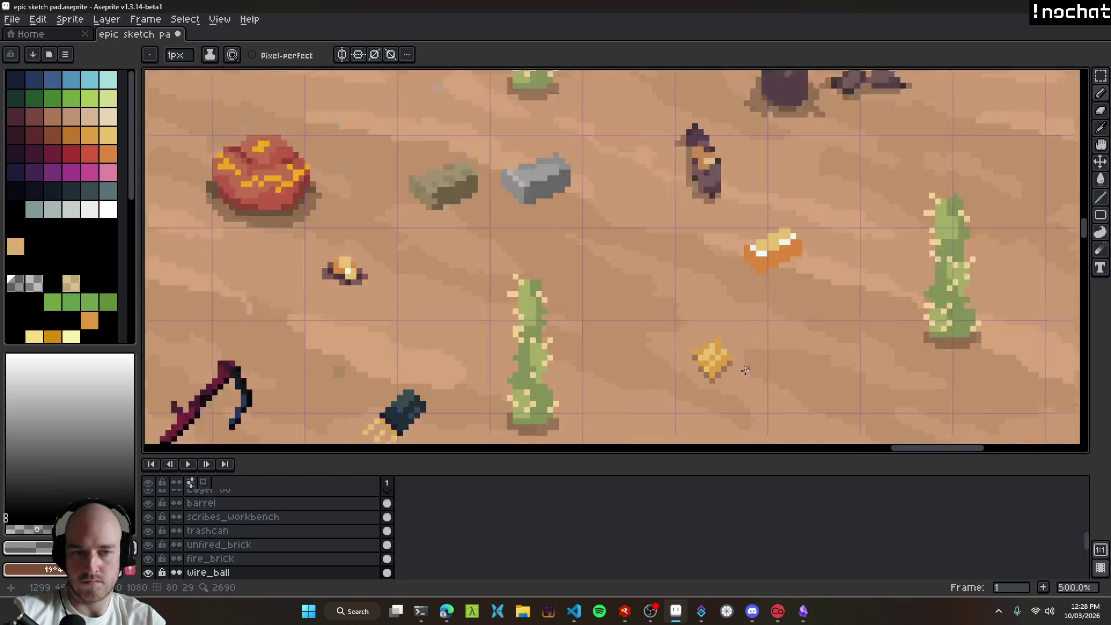
{"action": "key", "text": "ctrl+z"}
{"action": "key", "text": "ctrl+z"}
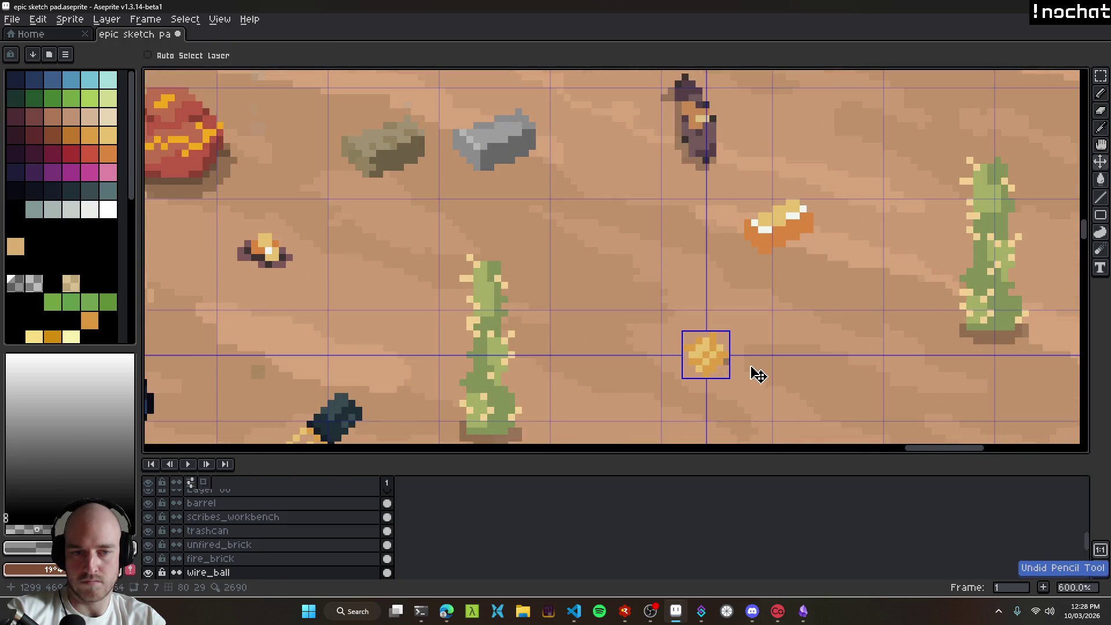
{"action": "scroll", "coordinate": [758, 375], "scroll_direction": "down", "scroll_amount": 5}
{"action": "scroll", "coordinate": [750, 379], "scroll_direction": "up", "scroll_amount": 1}
{"action": "key", "text": "ctrl+s"}
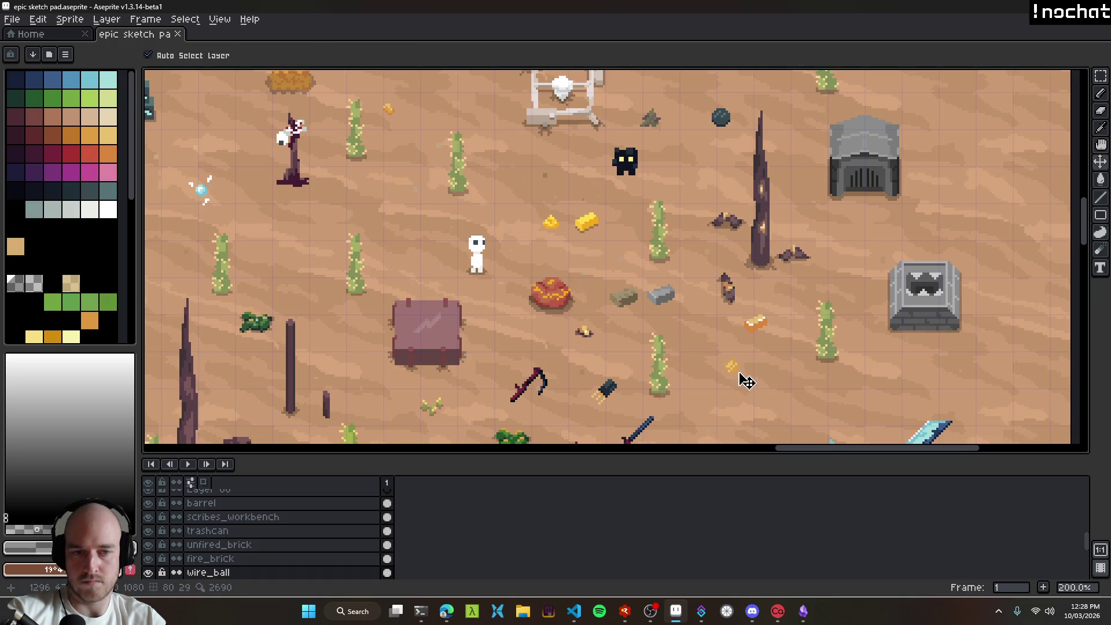
Step: Select the sparkle and raise its brightness value to 9 with Hue/Saturation
{"action": "scroll", "coordinate": [746, 380], "scroll_direction": "up", "scroll_amount": 1}
{"action": "key", "text": "m"}
{"action": "left_click_drag", "start_coordinate": [700, 337], "coordinate": [762, 392]}
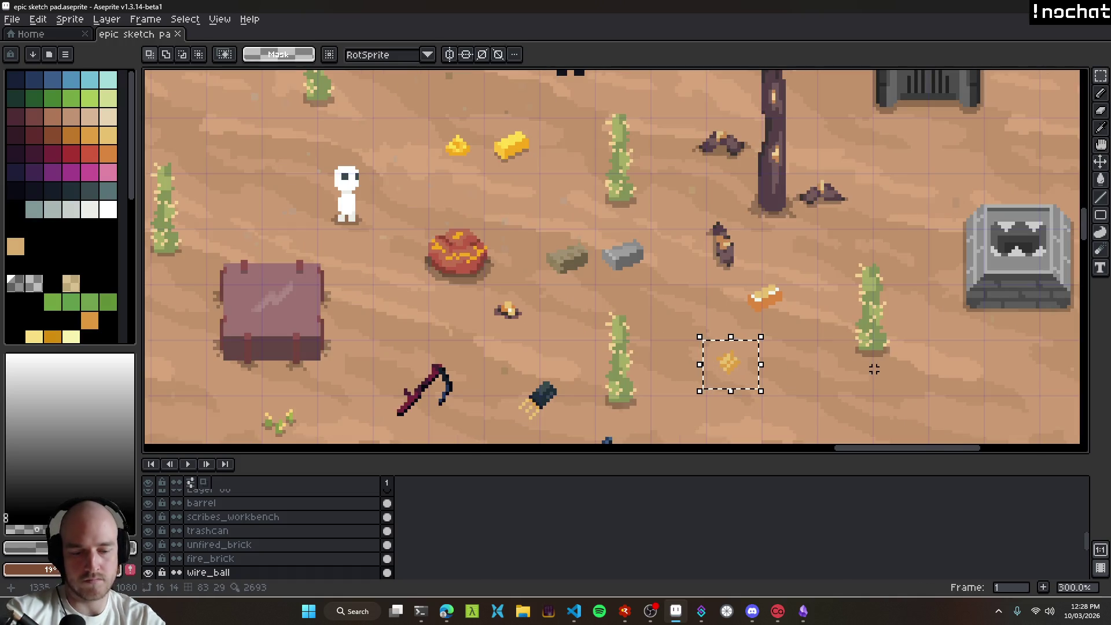
{"action": "key", "text": "ctrl+u"}
{"action": "left_click_drag", "start_coordinate": [346, 153], "coordinate": [359, 141]}
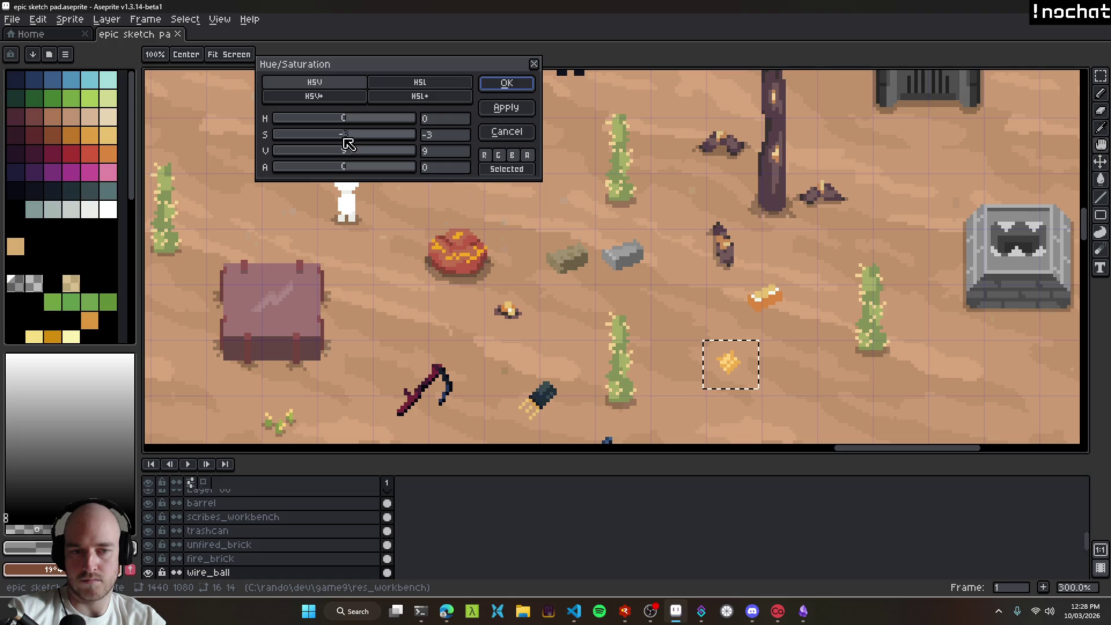
{"action": "key", "text": "Return"}
Step: Undo an accidental Move-tool drag of a layer's content
{"action": "scroll", "coordinate": [707, 283], "scroll_direction": "down", "scroll_amount": 6}
{"action": "scroll", "coordinate": [707, 284], "scroll_direction": "up", "scroll_amount": 5}
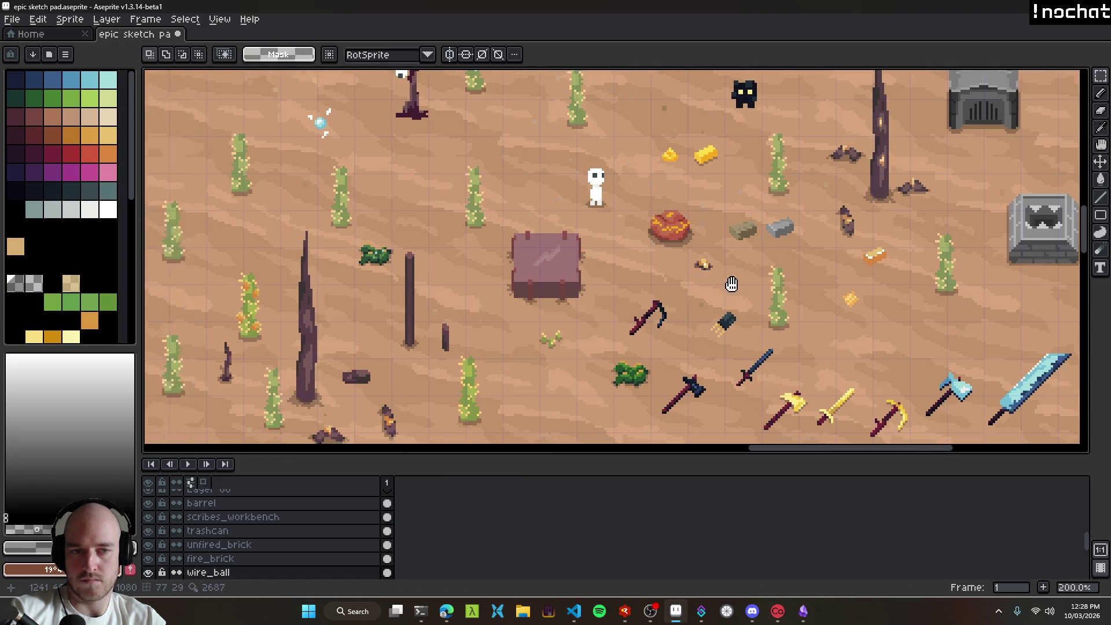
{"action": "scroll", "coordinate": [706, 284], "scroll_direction": "down", "scroll_amount": 1}
{"action": "key", "text": "v"}
{"action": "left_click_drag", "start_coordinate": [963, 303], "coordinate": [700, 293]}
{"action": "key", "text": "ctrl+z"}
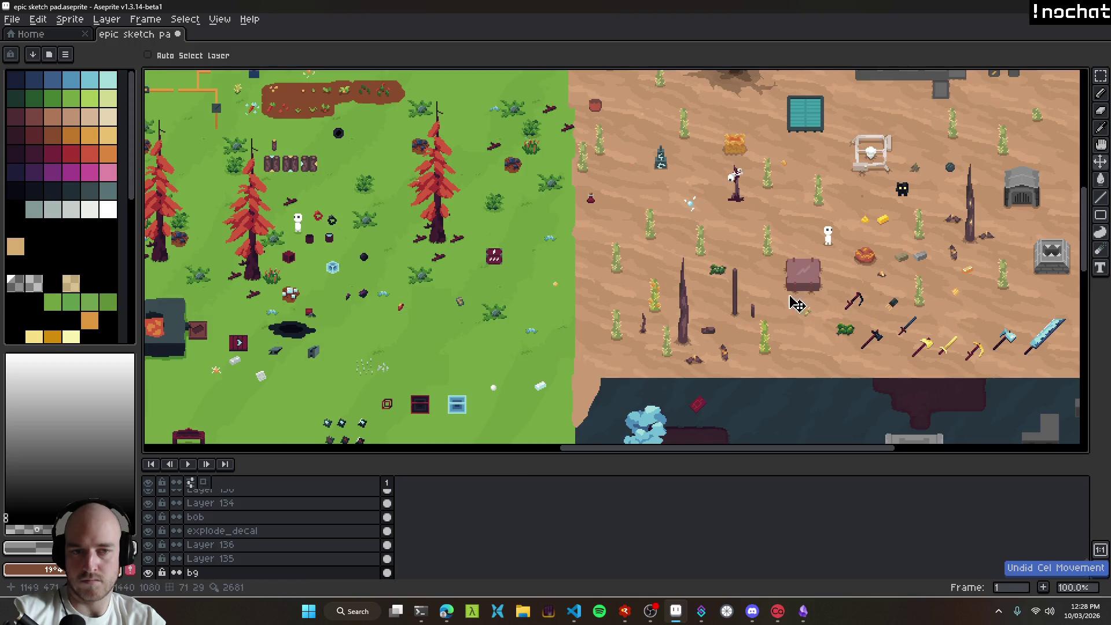
Step: Move the small yellow sparkle to its final spot, nudging it slightly left
{"action": "mouse_move", "coordinate": [956, 300]}
{"action": "left_mouse_down"}
{"action": "mouse_move", "coordinate": [528, 268]}
{"action": "mouse_move", "coordinate": [705, 324]}
{"action": "mouse_move", "coordinate": [703, 376]}
{"action": "mouse_move", "coordinate": [479, 359]}
{"action": "left_mouse_up"}
{"action": "scroll", "coordinate": [537, 271], "scroll_direction": "up", "scroll_amount": 1}
{"action": "scroll", "coordinate": [702, 330], "scroll_direction": "up", "scroll_amount": 1}
{"action": "scroll", "coordinate": [702, 377], "scroll_direction": "down", "scroll_amount": 2}
{"action": "scroll", "coordinate": [866, 323], "scroll_direction": "up", "scroll_amount": 1}
{"action": "mouse_move", "coordinate": [866, 323]}
{"action": "left_mouse_down"}
{"action": "mouse_move", "coordinate": [757, 342]}
{"action": "mouse_move", "coordinate": [694, 335]}
{"action": "mouse_move", "coordinate": [818, 367]}
{"action": "mouse_move", "coordinate": [645, 266]}
{"action": "mouse_move", "coordinate": [656, 249]}
{"action": "mouse_move", "coordinate": [621, 322]}
{"action": "mouse_move", "coordinate": [531, 404]}
{"action": "mouse_move", "coordinate": [657, 295]}
{"action": "mouse_move", "coordinate": [641, 253]}
{"action": "mouse_move", "coordinate": [802, 284]}
{"action": "left_mouse_up"}
{"action": "scroll", "coordinate": [731, 340], "scroll_direction": "up", "scroll_amount": 1}
{"action": "scroll", "coordinate": [713, 361], "scroll_direction": "down", "scroll_amount": 2}
Step: Save the sketch file and regenerate the exported sprite sheet
{"action": "key", "text": "ctrl+s"}
{"action": "key", "text": "ctrl"}
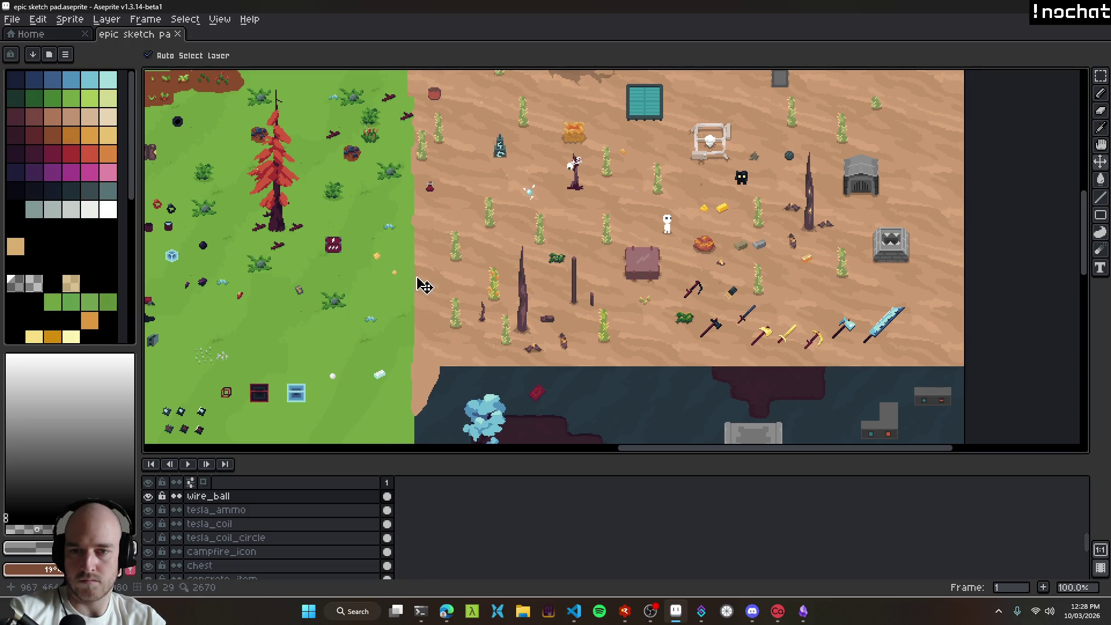
{"action": "key", "text": "ctrl+s"}
{"action": "scroll", "coordinate": [800, 315], "scroll_direction": "up", "scroll_amount": 2}
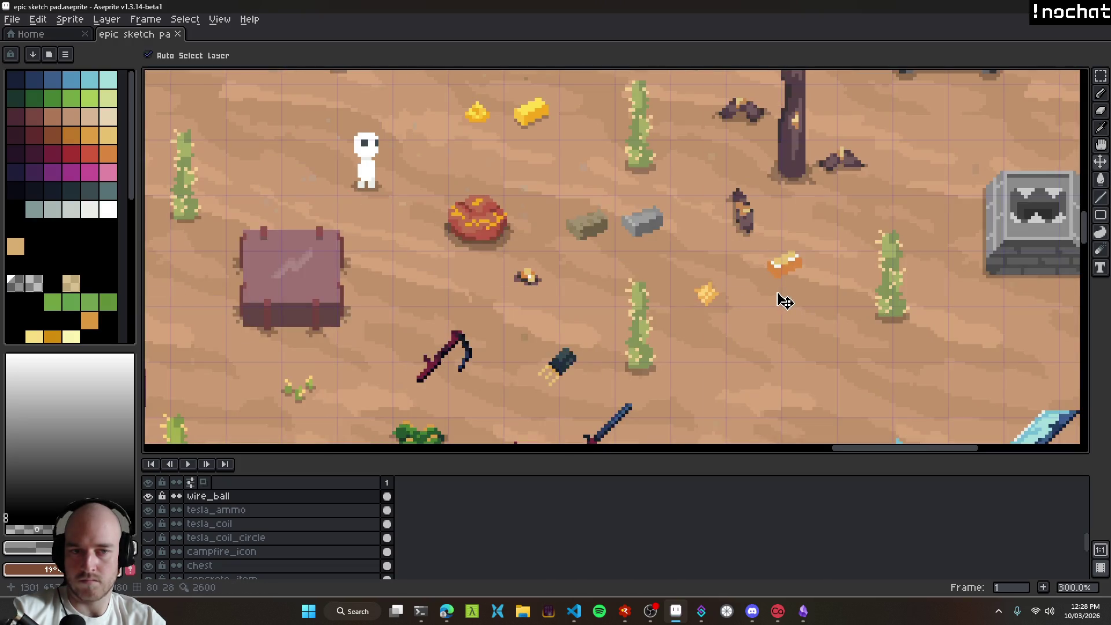
{"action": "scroll", "coordinate": [746, 304], "scroll_direction": "down", "scroll_amount": 2}
{"action": "mouse_move", "coordinate": [734, 315]}
{"action": "left_mouse_down"}
{"action": "mouse_move", "coordinate": [722, 353]}
{"action": "mouse_move", "coordinate": [732, 280]}
{"action": "left_mouse_up"}
{"action": "scroll", "coordinate": [730, 279], "scroll_direction": "up", "scroll_amount": 2}
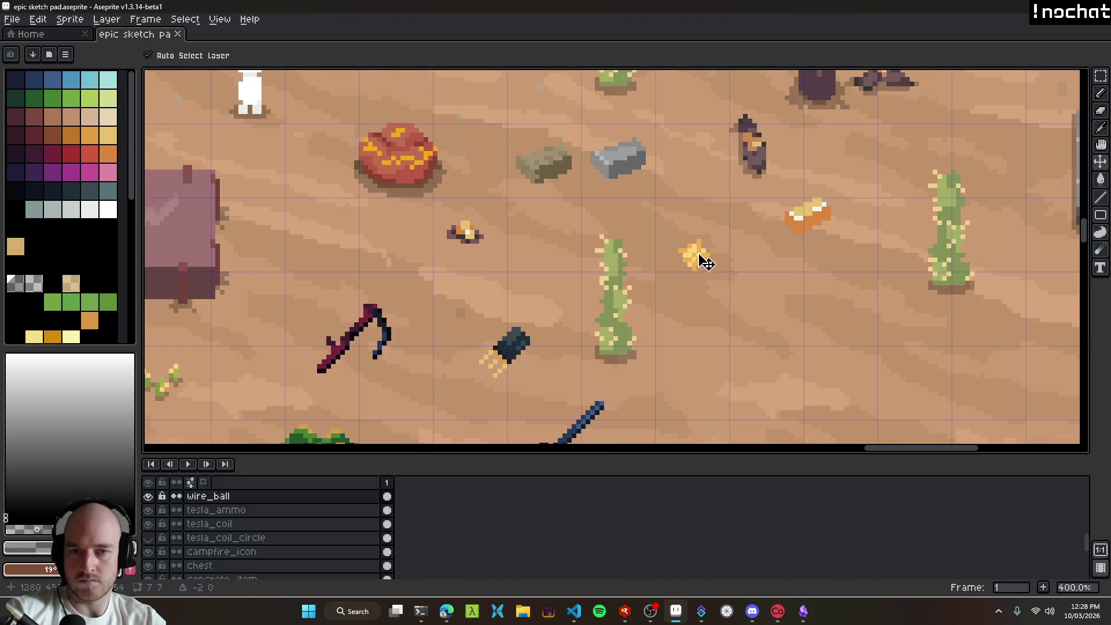
{"action": "scroll", "coordinate": [696, 277], "scroll_direction": "down", "scroll_amount": 1}
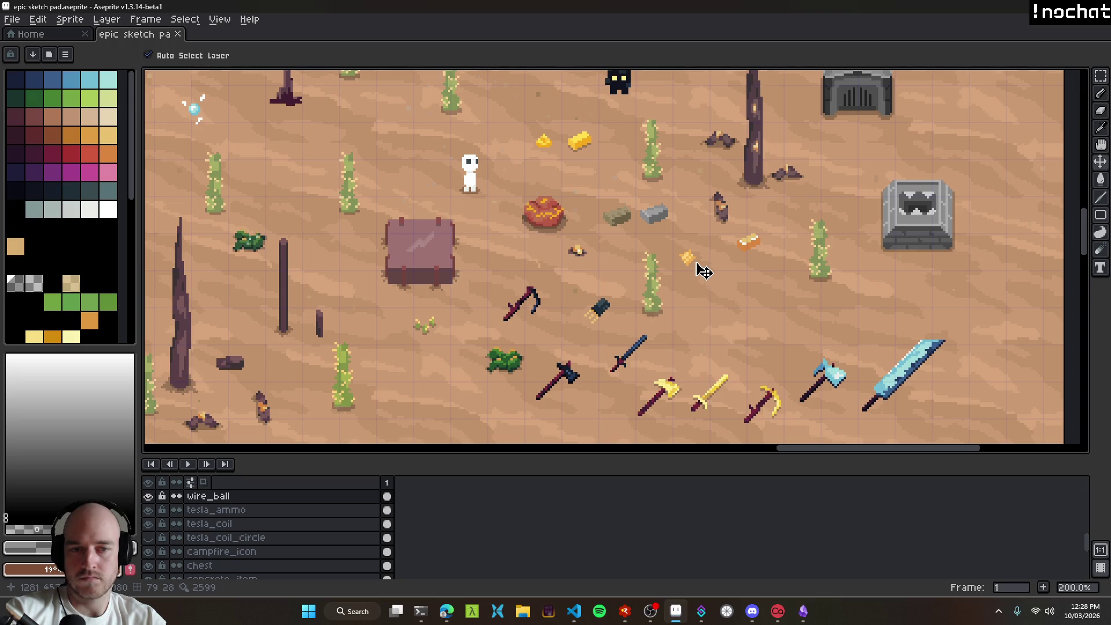
{"action": "key", "text": "ctrl+shift+x"}
Step: Rename the wire_ball layer to copper_coil and save the sketch
{"action": "mouse_move", "coordinate": [574, 612]}
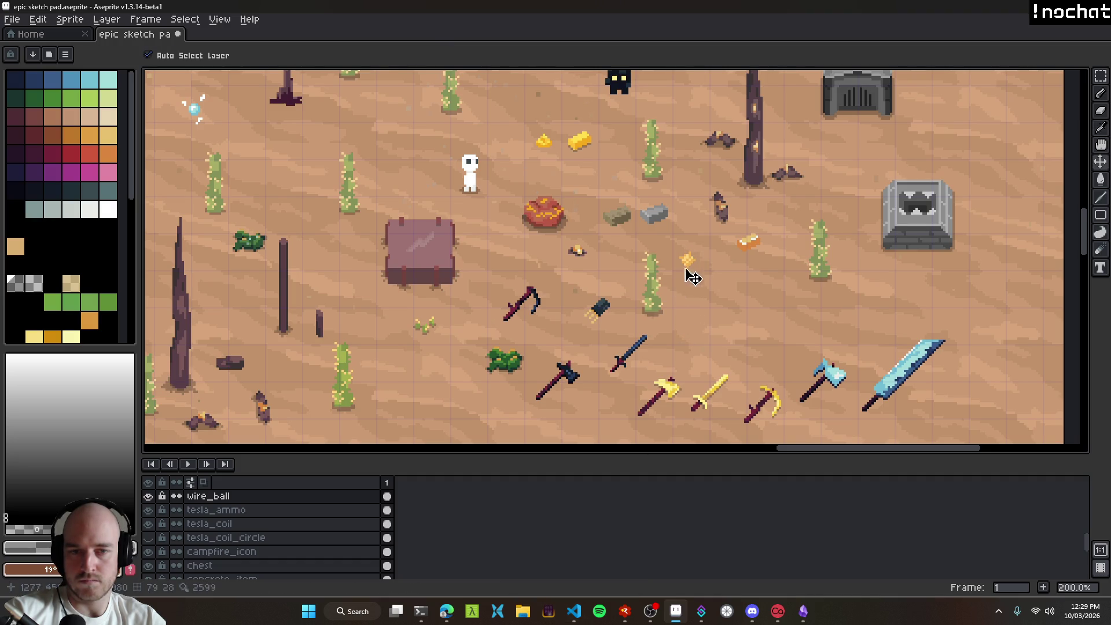
{"action": "double_click", "coordinate": [212, 496]}
{"action": "type", "text": "cop"}
{"action": "type", "text": "l"}
{"action": "key", "text": "Return"}
{"action": "key", "text": "ctrl+s"}
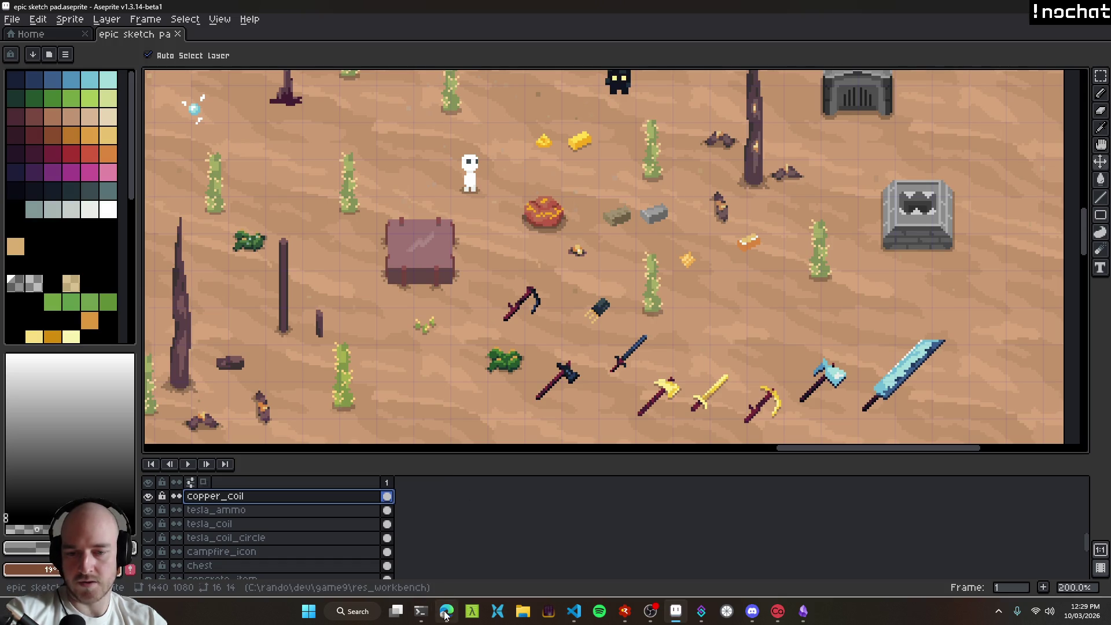
{"action": "mouse_move", "coordinate": [447, 615]}
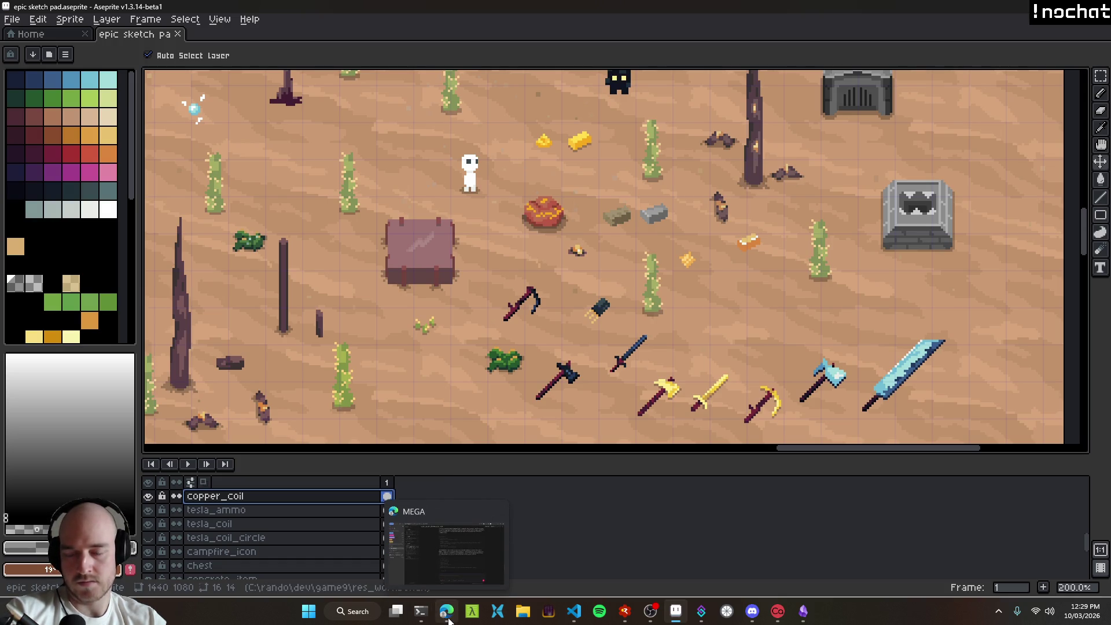
Step: Start a new game9 thread in T3 Code and begin typing 'rename' in the prompt
{"action": "left_click", "coordinate": [448, 616]}
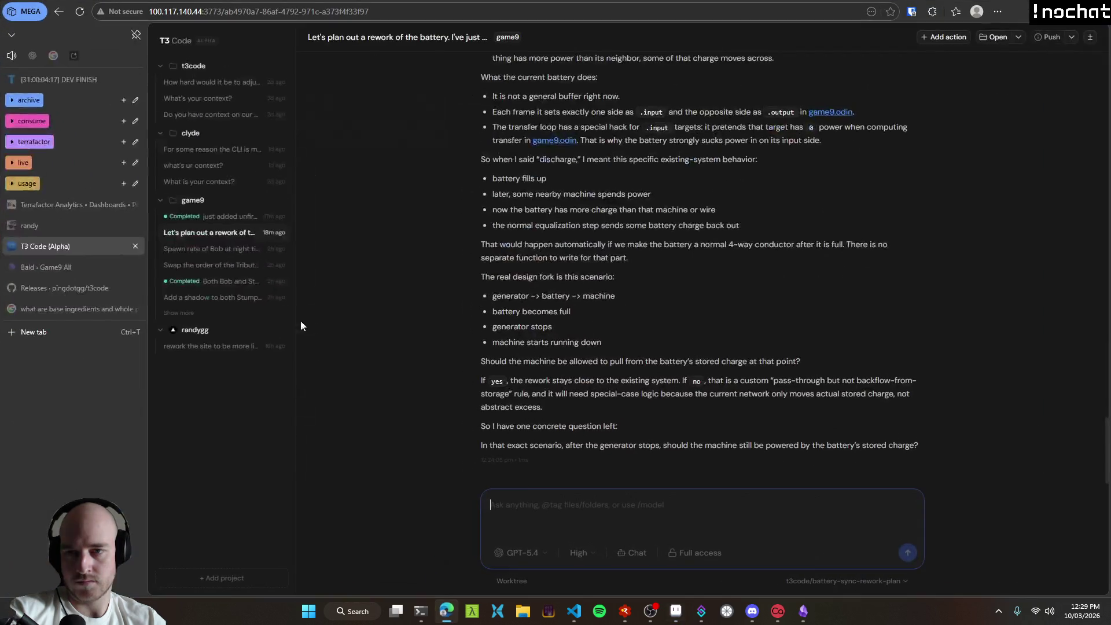
{"action": "left_click", "coordinate": [282, 200]}
{"action": "type", "text": "rename"}
{"action": "key", "text": "BackSpace"}
{"action": "key", "text": "BackSpace"}
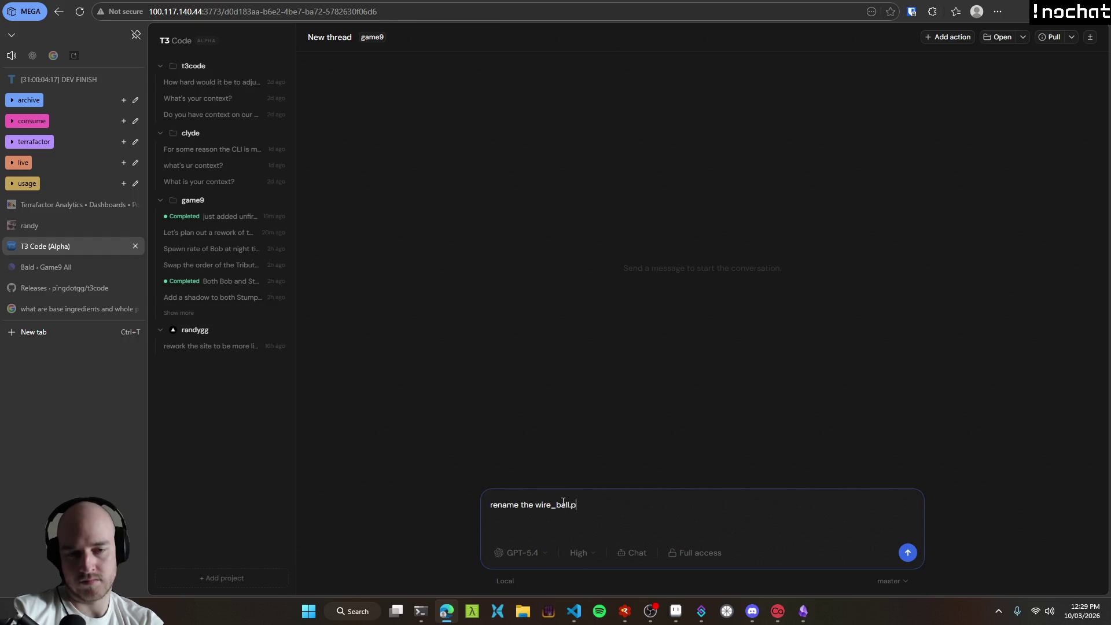
{"action": "left_click", "coordinate": [574, 609]}
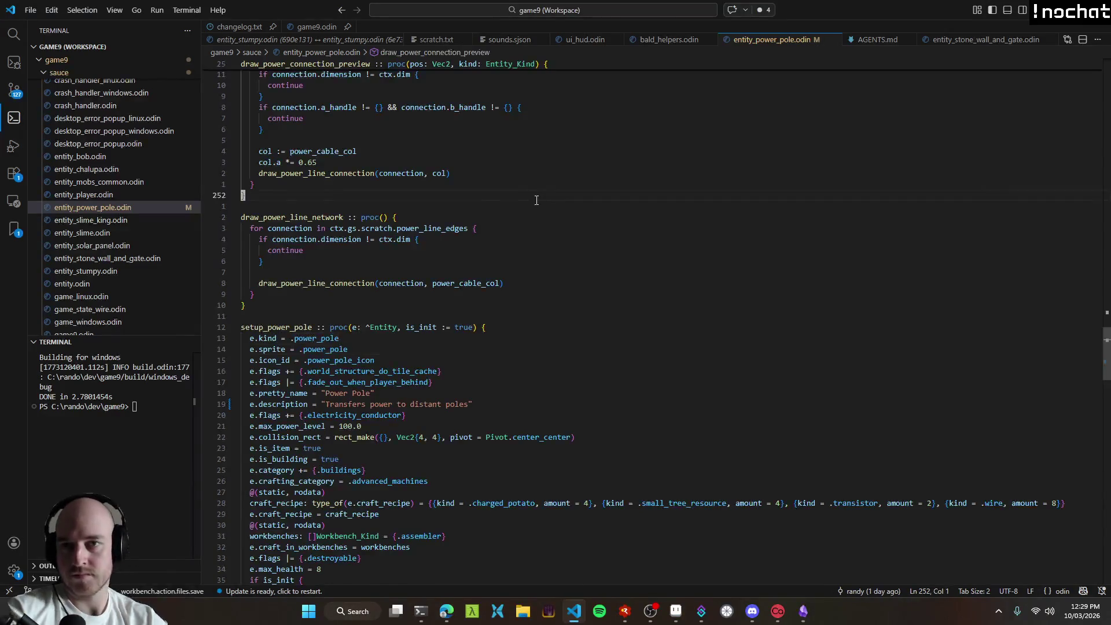
Step: Jump to setup_wire_ball in game9.odin using the symbol search for 'wire_ball'
{"action": "key", "text": "ctrl+shift+o"}
{"action": "type", "text": "wire_ball"}
{"action": "key", "text": "Return"}
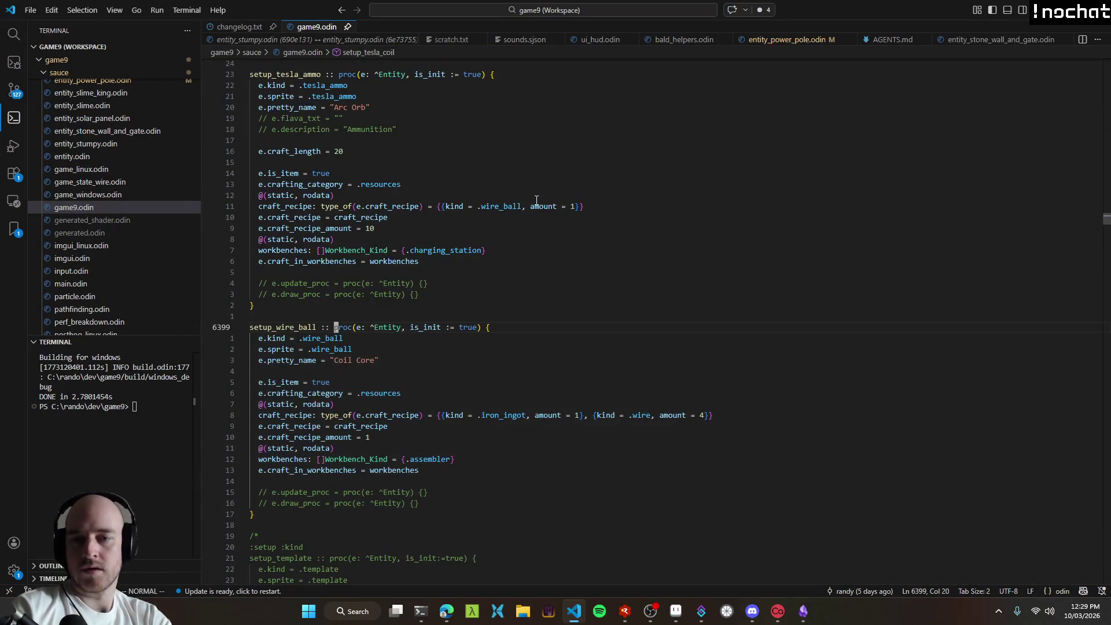
{"action": "key", "text": "alt+Tab"}
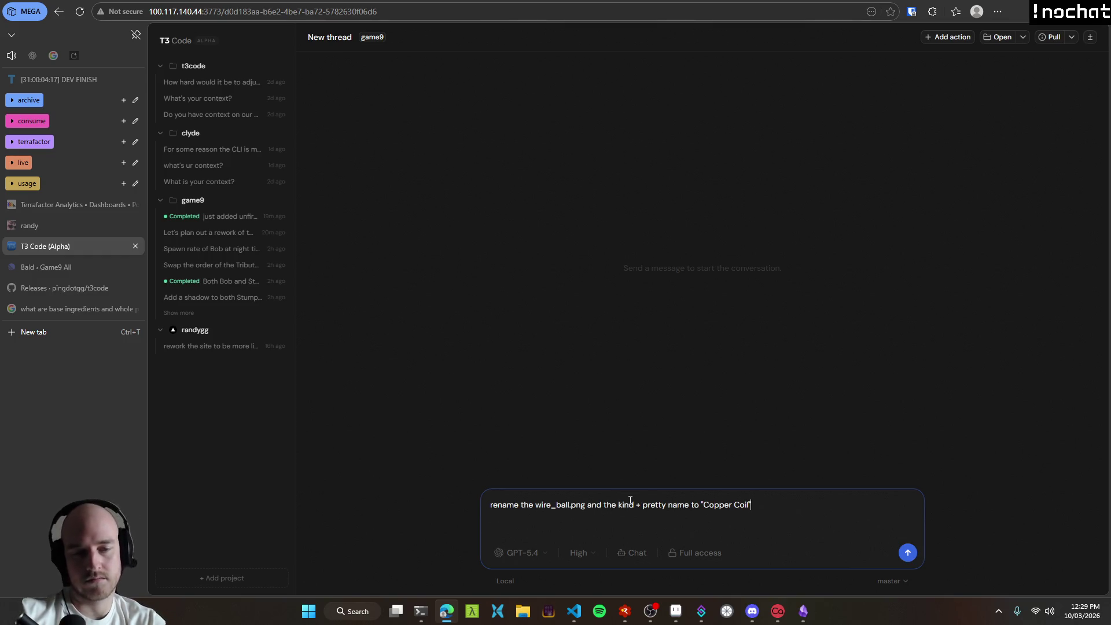
Step: Add 'match' to the prompt and check the iron_ingot ingredient in the editor's recipe
{"action": "type", "text": "match"}
{"action": "key", "text": "End"}
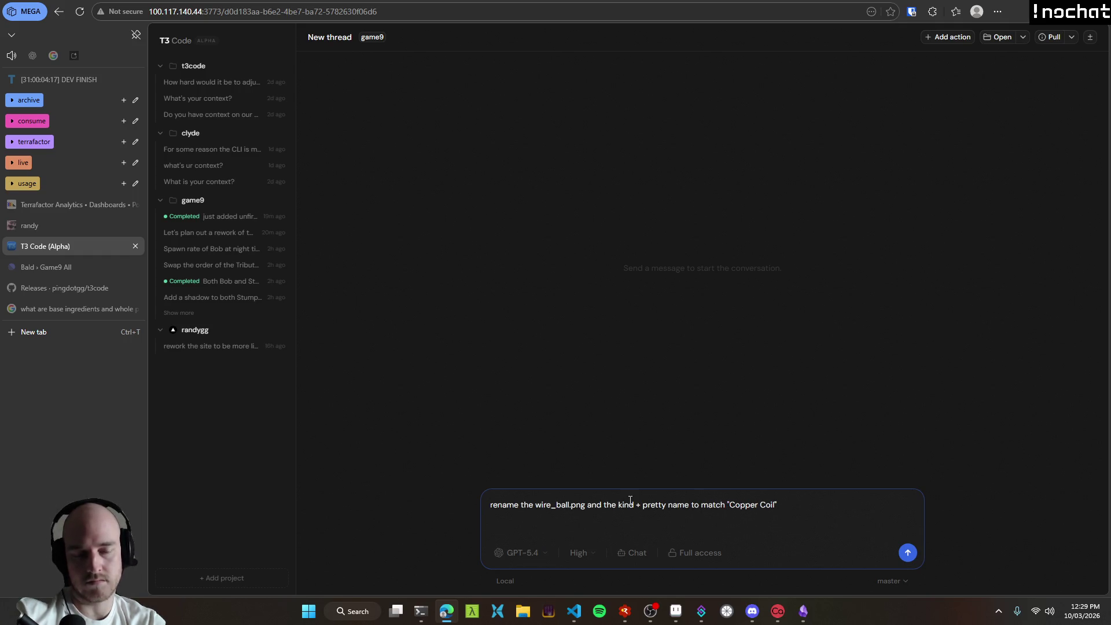
{"action": "left_click", "coordinate": [574, 611]}
{"action": "double_click", "coordinate": [507, 417]}
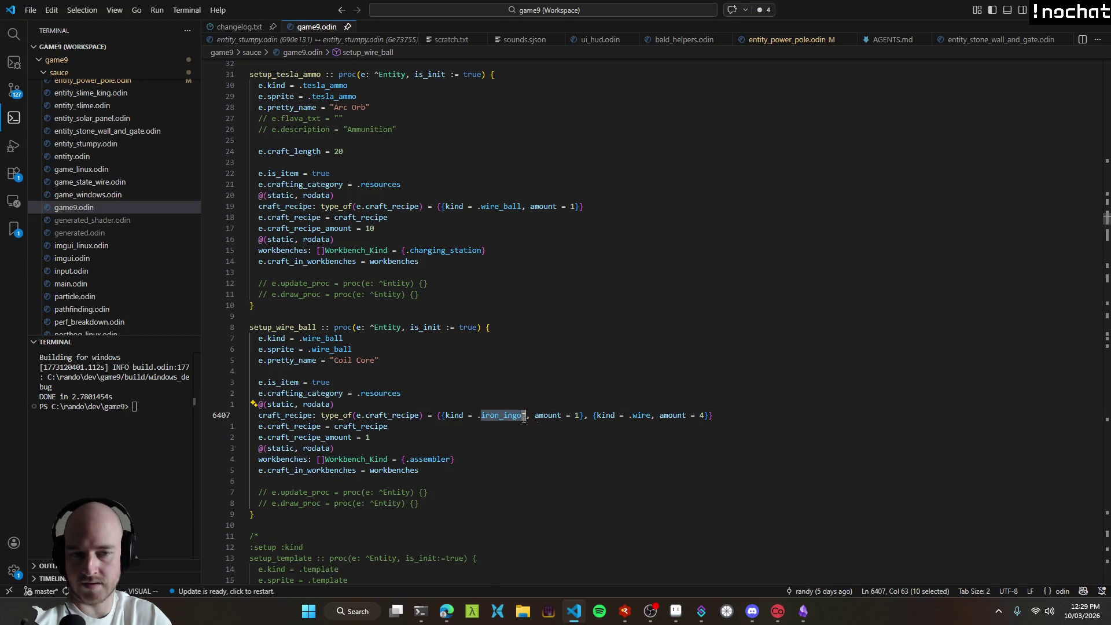
{"action": "left_click", "coordinate": [578, 373]}
{"action": "key", "text": "alt+Tab"}
{"action": "key", "text": "alt+Tab"}
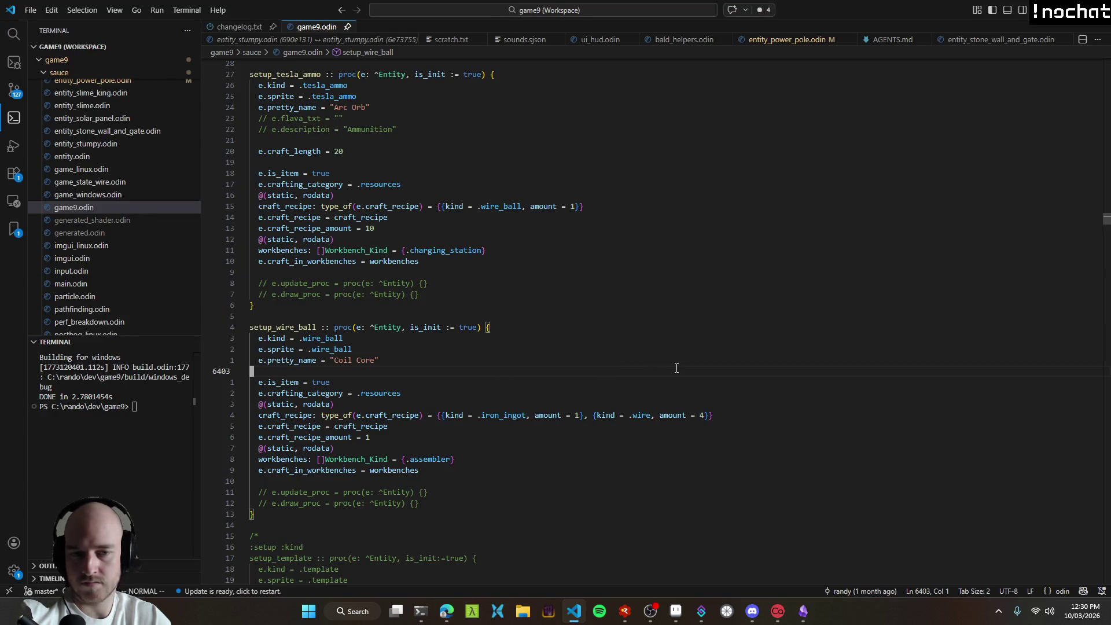
{"action": "key", "text": "alt+Tab"}
Step: Finish the 'Copper Coil' rename prompt, mentioning the electric furnace recipe, and send it
{"action": "mouse_move", "coordinate": [804, 509]}
{"action": "left_mouse_down"}
{"action": "mouse_move", "coordinate": [489, 504]}
{"action": "mouse_move", "coordinate": [778, 505]}
{"action": "left_mouse_up"}
{"action": "left_click", "coordinate": [836, 506]}
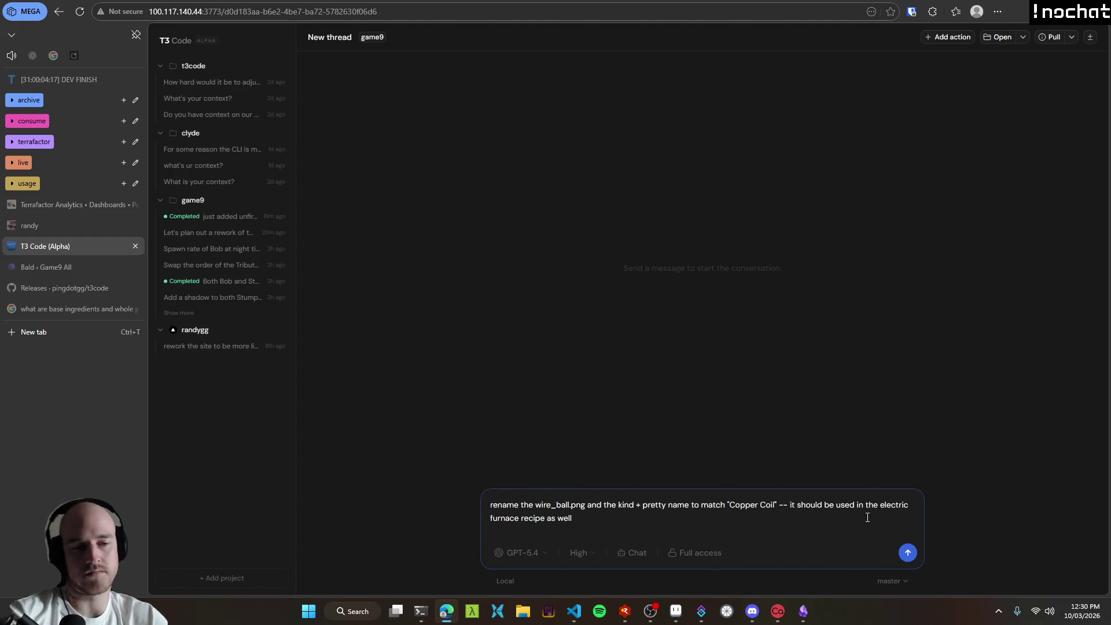
{"action": "left_click", "coordinate": [908, 553]}
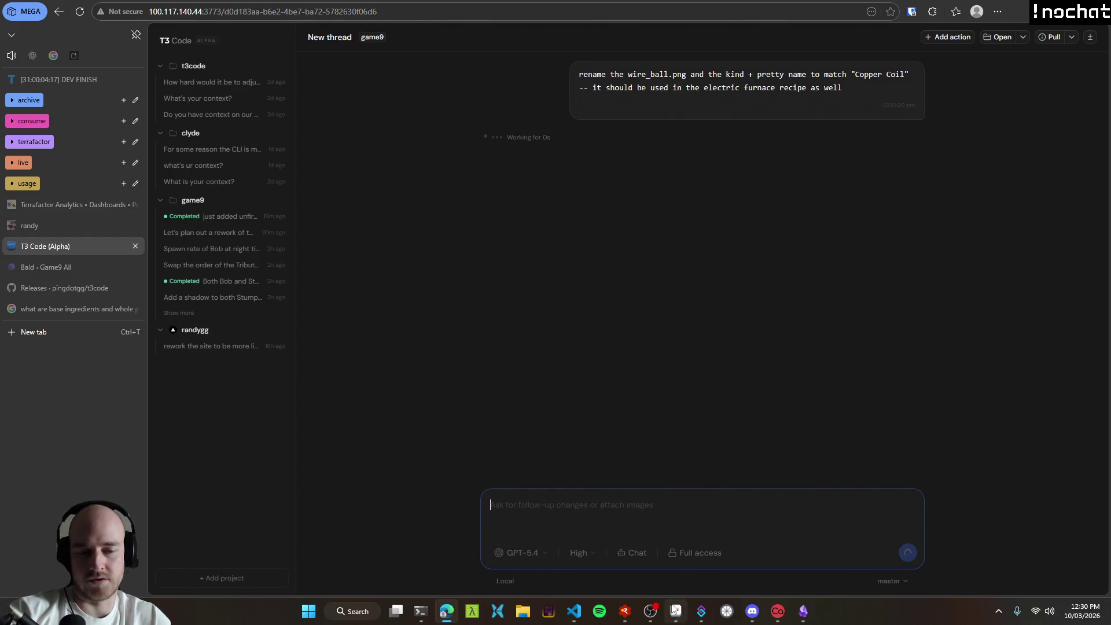
{"action": "key", "text": "alt+Tab"}
{"action": "scroll", "coordinate": [602, 252], "scroll_direction": "down", "scroll_amount": 2}
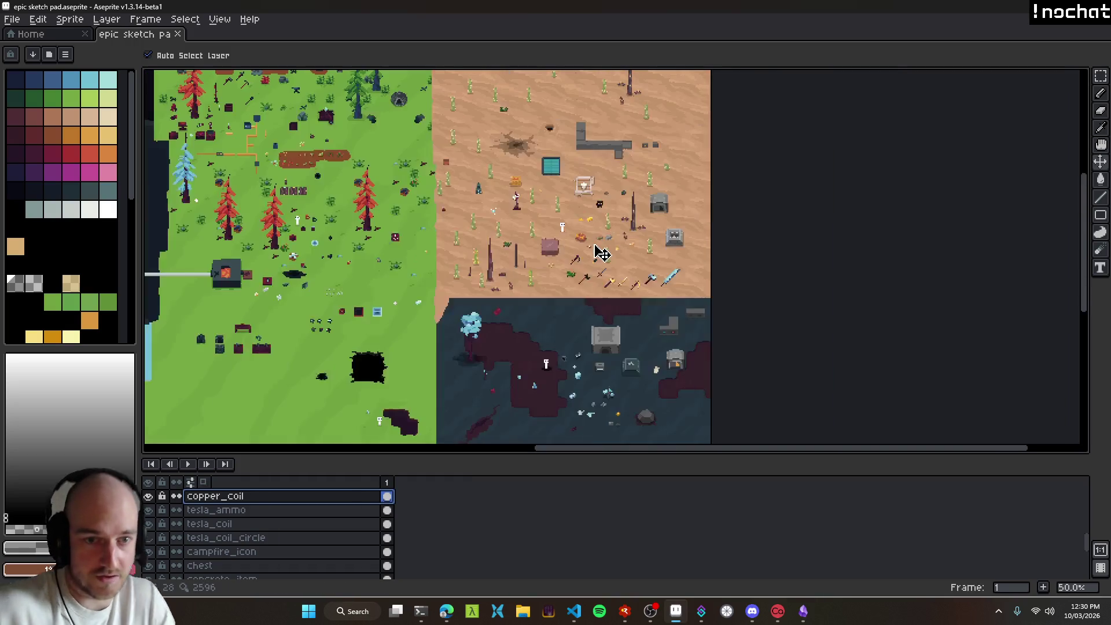
Step: Pan to the desert area and drag the tesla coil sprite slightly left
{"action": "scroll", "coordinate": [602, 253], "scroll_direction": "up", "scroll_amount": 1}
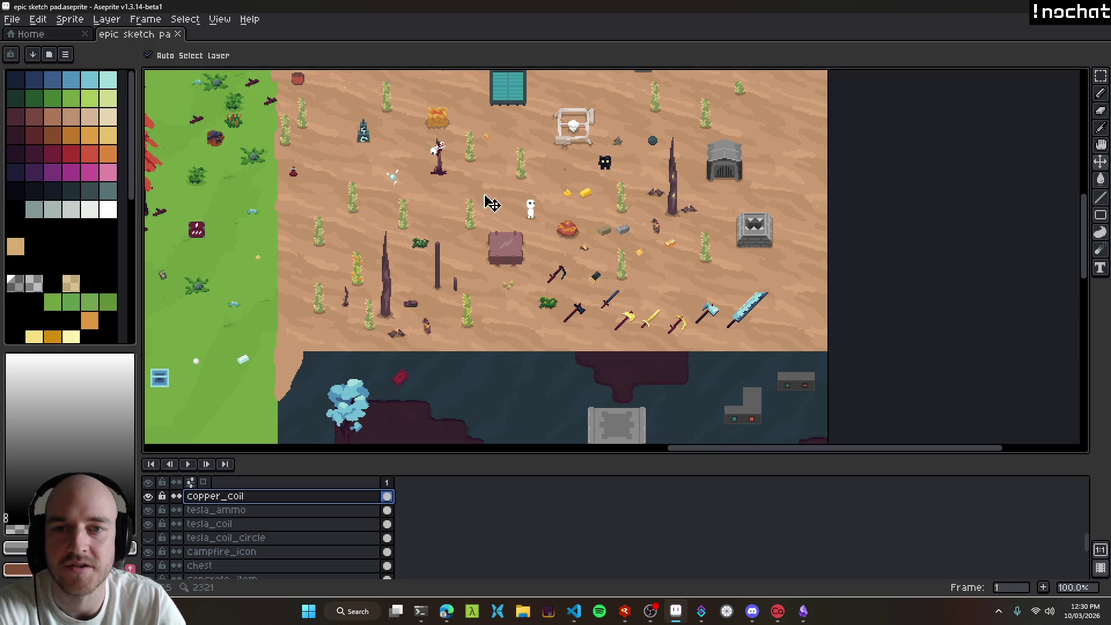
{"action": "scroll", "coordinate": [508, 208], "scroll_direction": "left", "scroll_amount": 3}
{"action": "scroll", "coordinate": [565, 266], "scroll_direction": "down", "scroll_amount": 2}
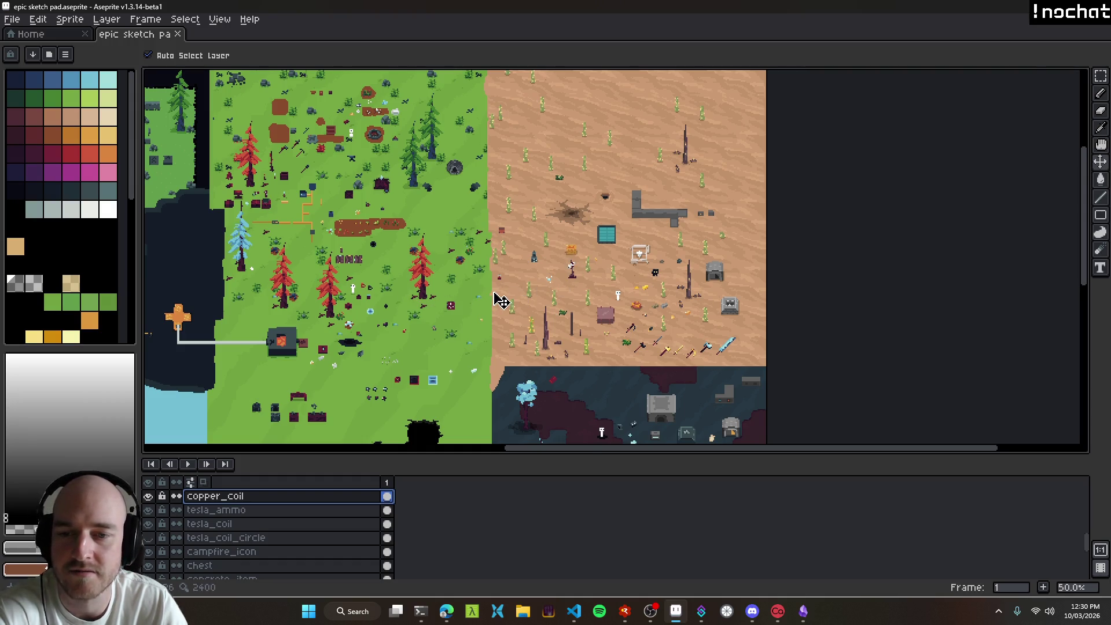
{"action": "scroll", "coordinate": [501, 277], "scroll_direction": "up", "scroll_amount": 1}
{"action": "left_click_drag", "start_coordinate": [502, 260], "coordinate": [785, 380]}
{"action": "scroll", "coordinate": [666, 318], "scroll_direction": "down", "scroll_amount": 1}
{"action": "left_click_drag", "start_coordinate": [666, 318], "coordinate": [481, 192]}
{"action": "left_click_drag", "start_coordinate": [467, 347], "coordinate": [440, 231]}
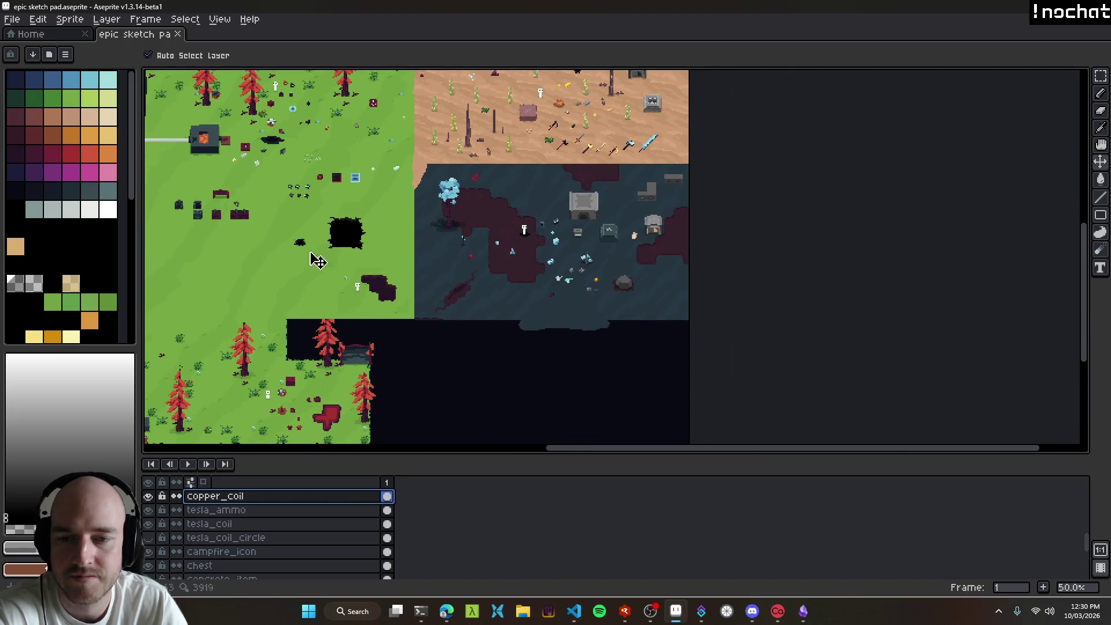
{"action": "left_click_drag", "start_coordinate": [343, 265], "coordinate": [471, 267]}
{"action": "left_click_drag", "start_coordinate": [632, 141], "coordinate": [550, 218]}
{"action": "scroll", "coordinate": [419, 220], "scroll_direction": "up", "scroll_amount": 3}
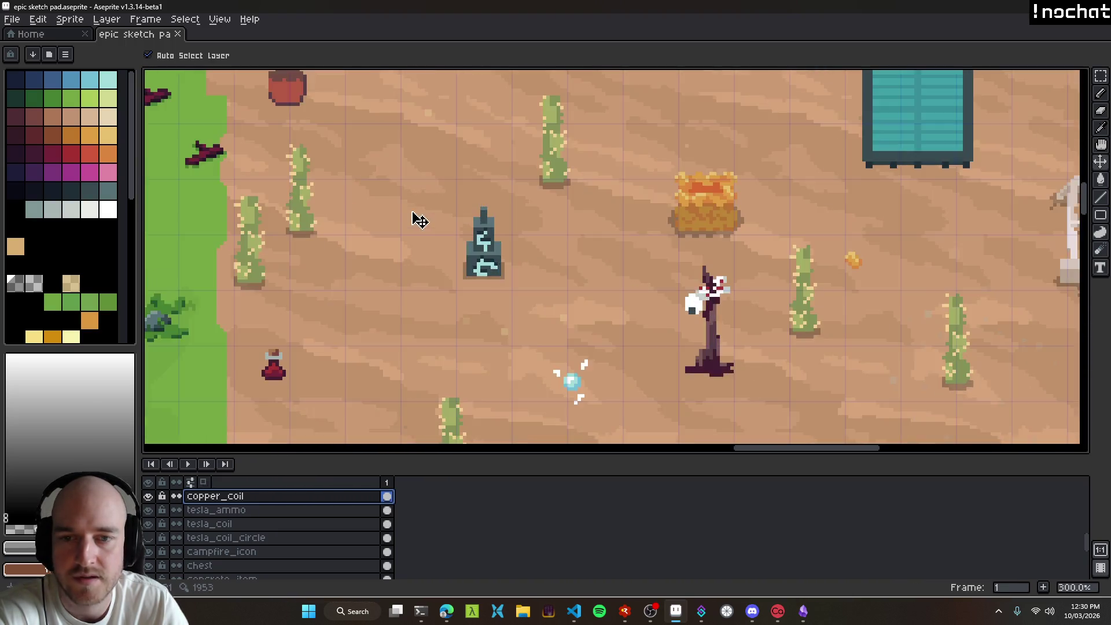
{"action": "scroll", "coordinate": [419, 220], "scroll_direction": "up", "scroll_amount": 1}
{"action": "left_click_drag", "start_coordinate": [511, 267], "coordinate": [438, 266]}
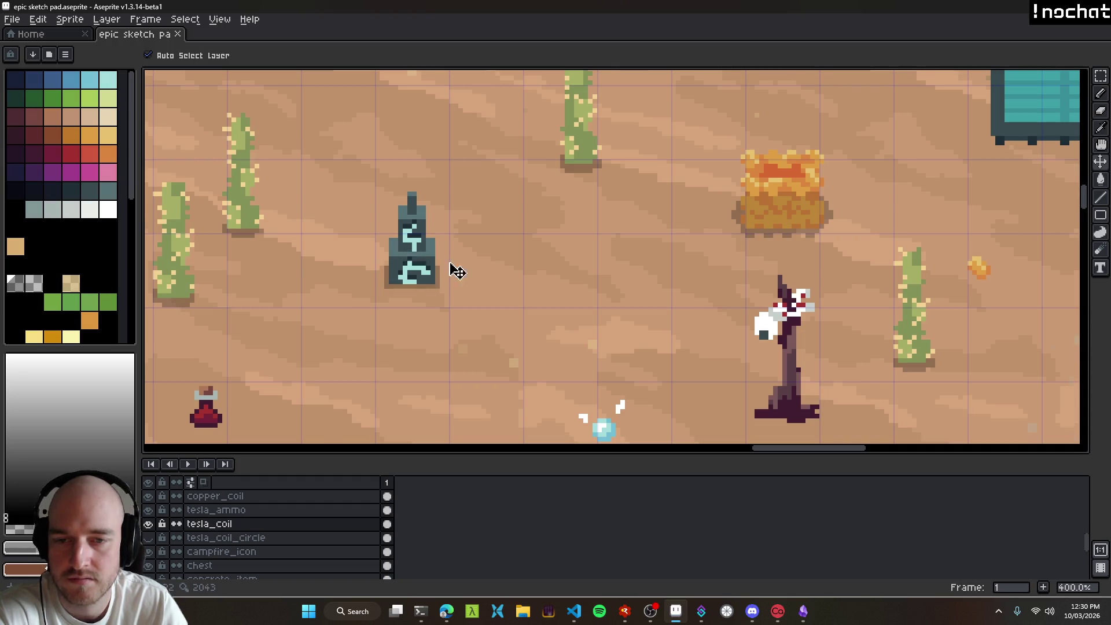
{"action": "scroll", "coordinate": [518, 292], "scroll_direction": "down", "scroll_amount": 3}
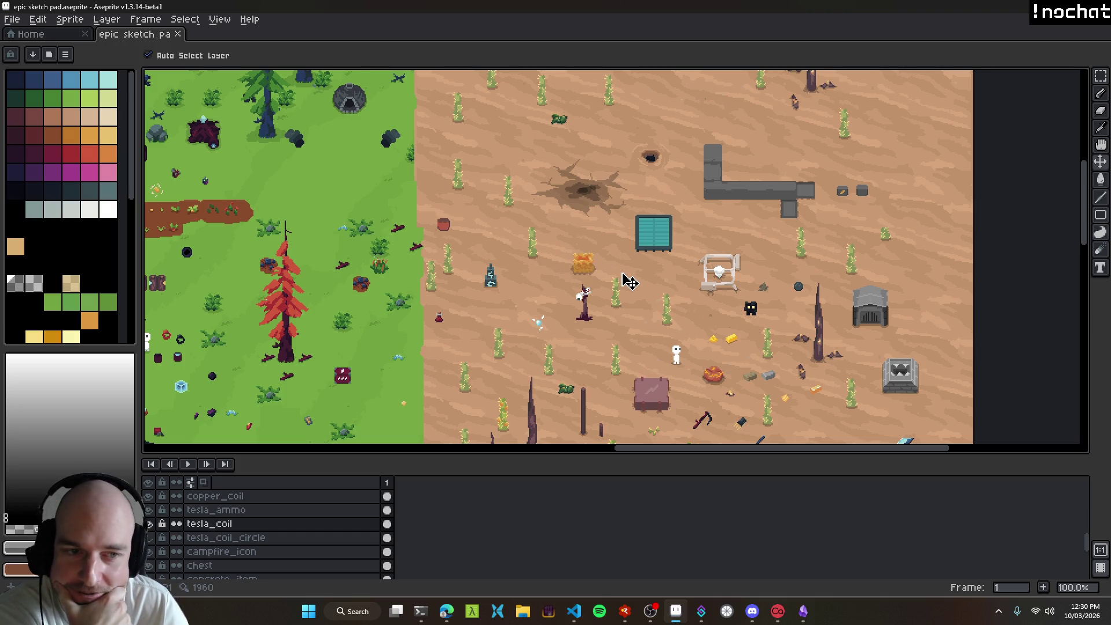
{"action": "scroll", "coordinate": [635, 280], "scroll_direction": "up", "scroll_amount": 1}
{"action": "left_click", "coordinate": [446, 611]}
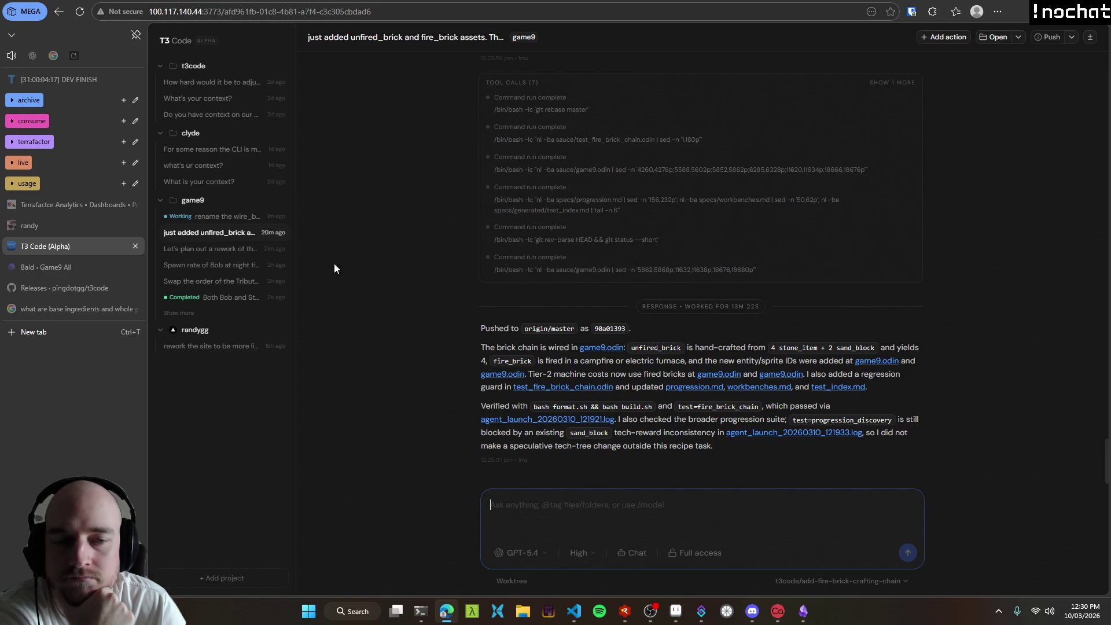
Step: Review the fire-brick thread's push report, then open the battery rework planning thread
{"action": "scroll", "coordinate": [498, 358], "scroll_direction": "up", "scroll_amount": 10}
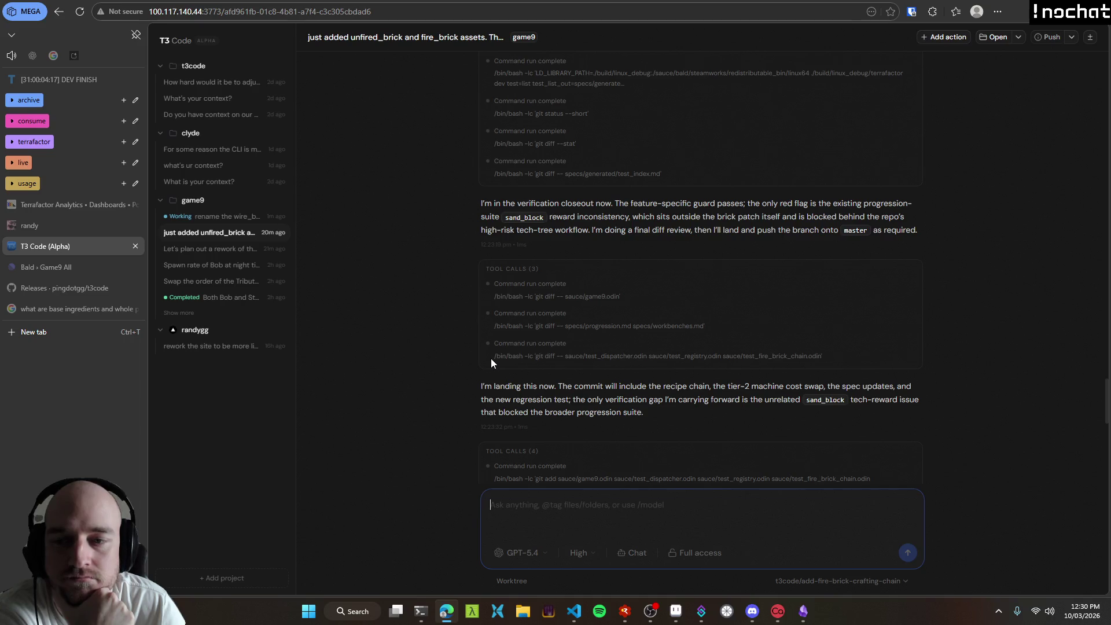
{"action": "scroll", "coordinate": [491, 359], "scroll_direction": "down", "scroll_amount": 10}
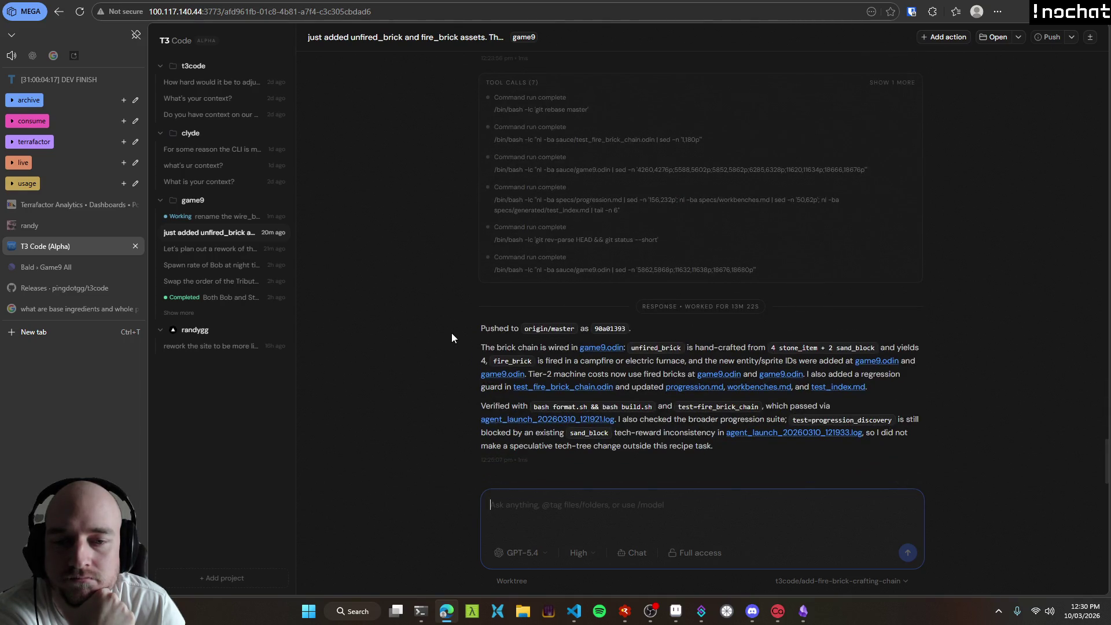
{"action": "scroll", "coordinate": [435, 336], "scroll_direction": "up", "scroll_amount": 10}
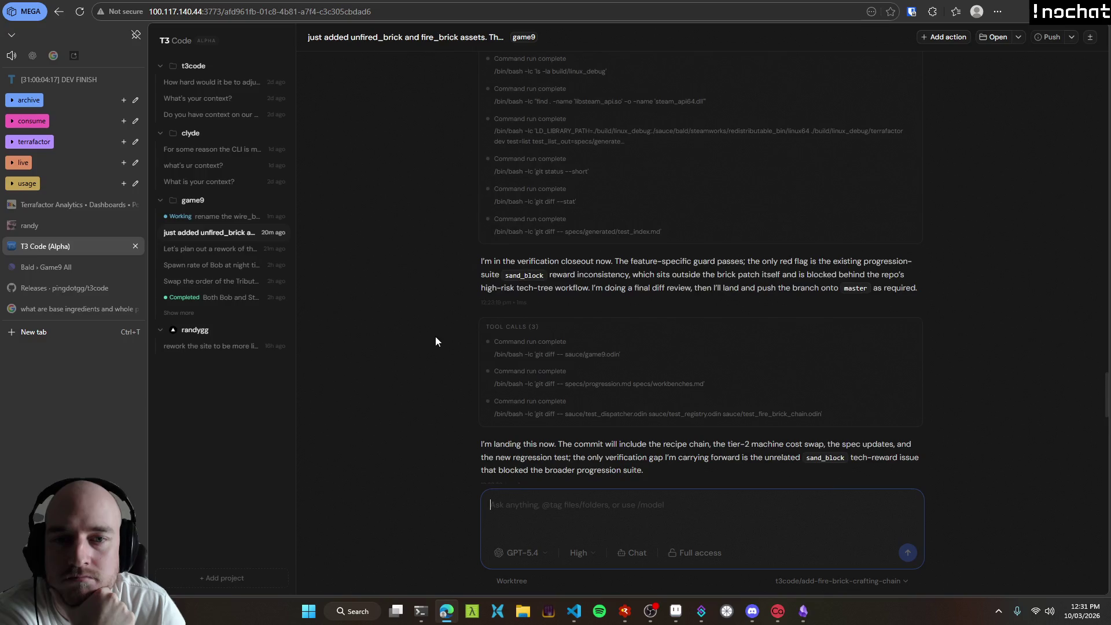
{"action": "scroll", "coordinate": [428, 265], "scroll_direction": "down", "scroll_amount": 10}
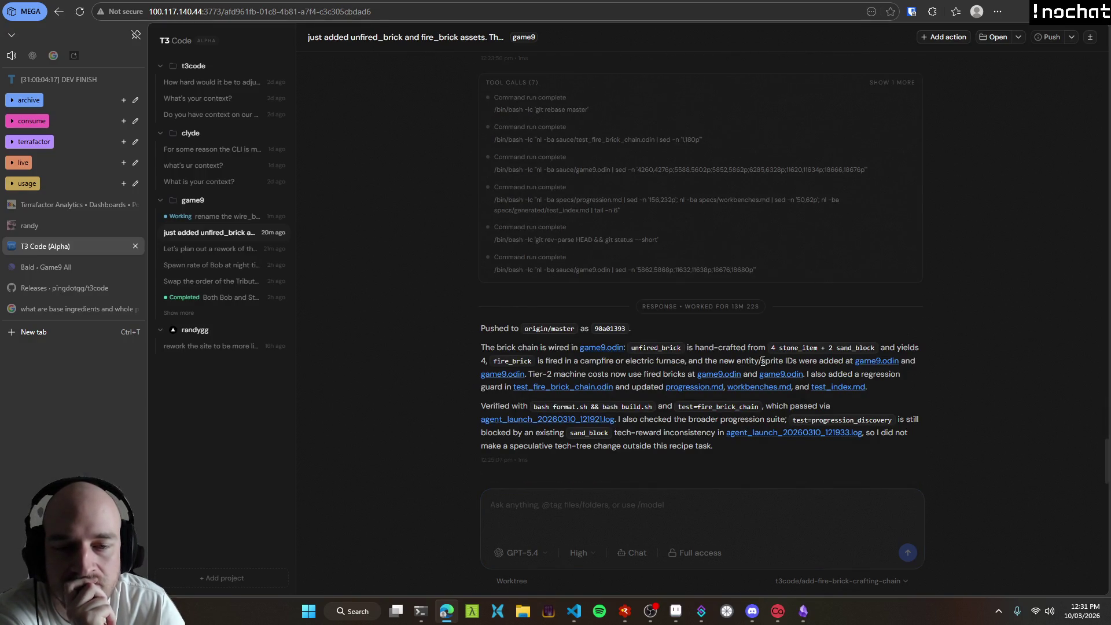
{"action": "left_click", "coordinate": [210, 249]}
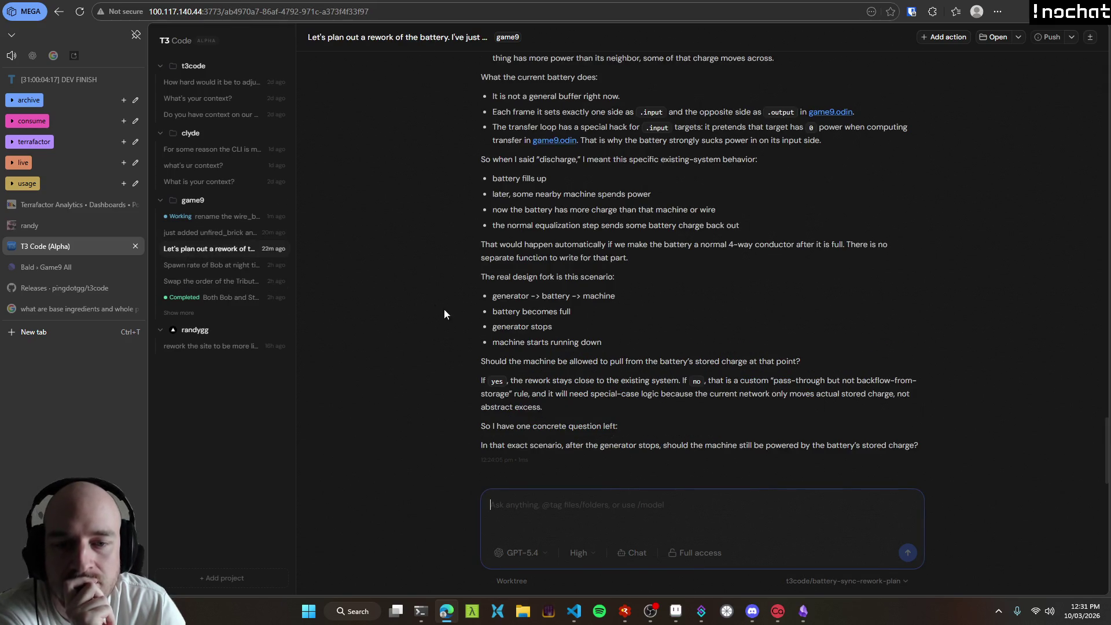
Step: Read the battery plan down to its stored-charge question, then start voice dictation
{"action": "scroll", "coordinate": [443, 336], "scroll_direction": "up", "scroll_amount": 5}
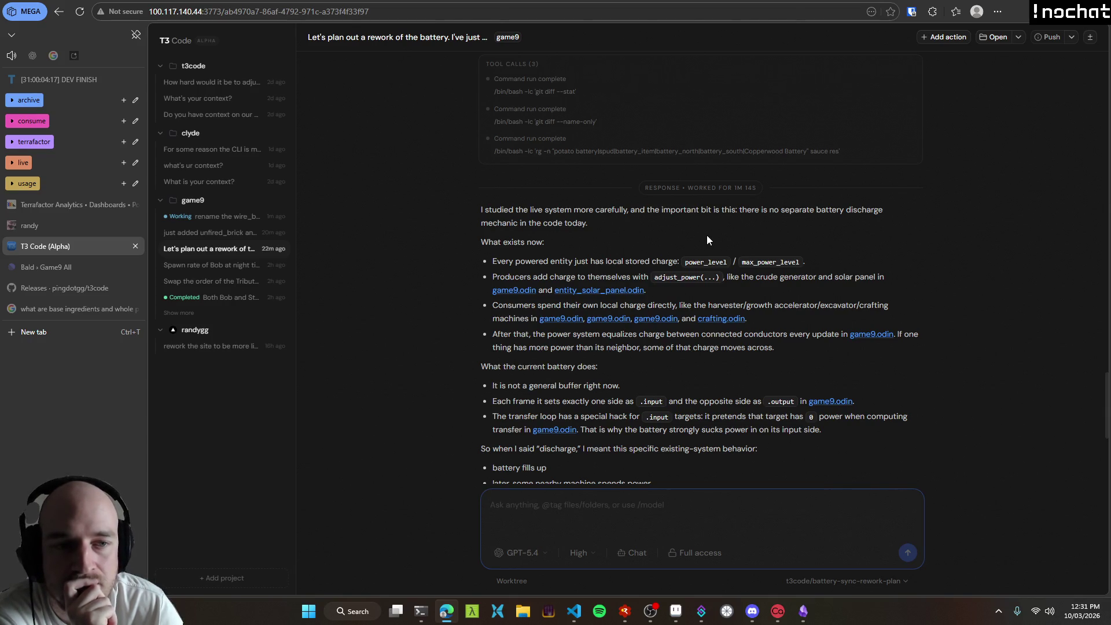
{"action": "scroll", "coordinate": [465, 272], "scroll_direction": "down", "scroll_amount": 1}
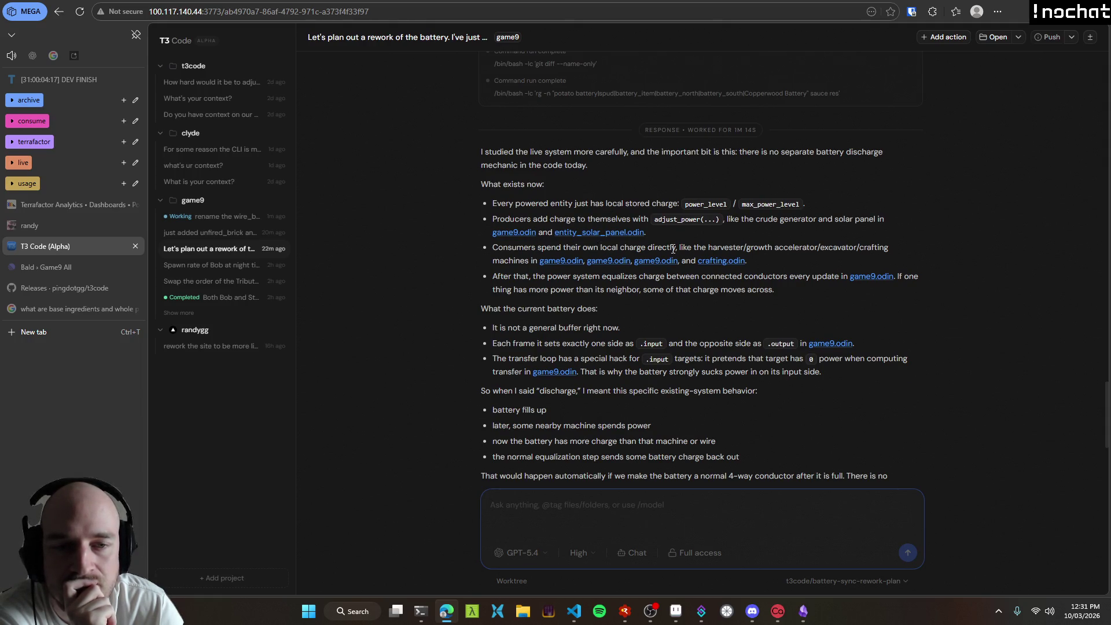
{"action": "scroll", "coordinate": [483, 246], "scroll_direction": "down", "scroll_amount": 3}
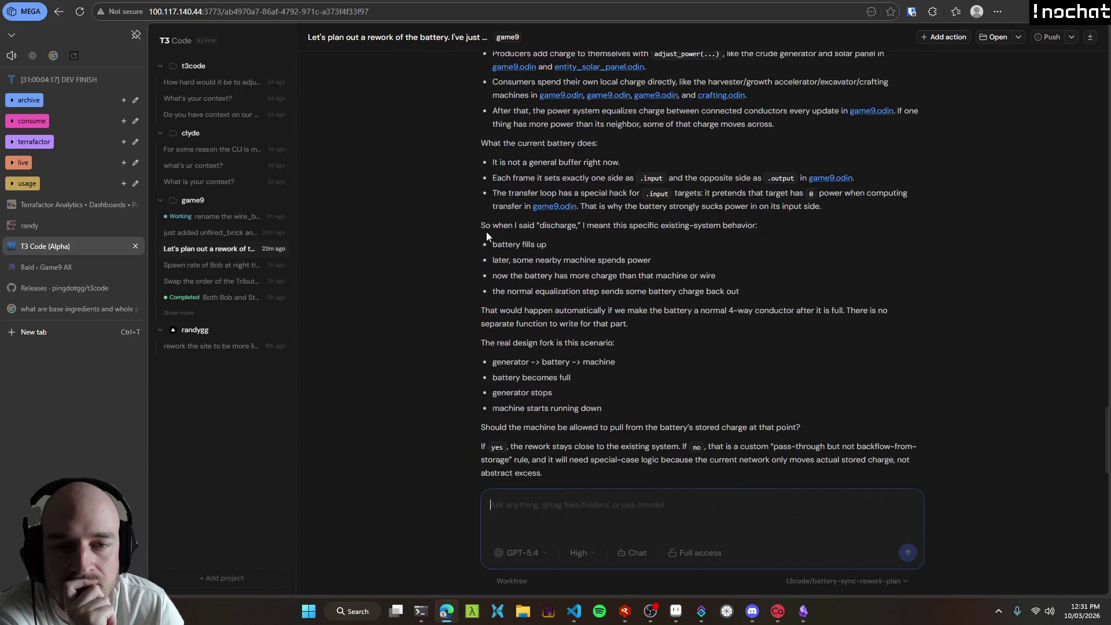
{"action": "scroll", "coordinate": [437, 235], "scroll_direction": "down", "scroll_amount": 1}
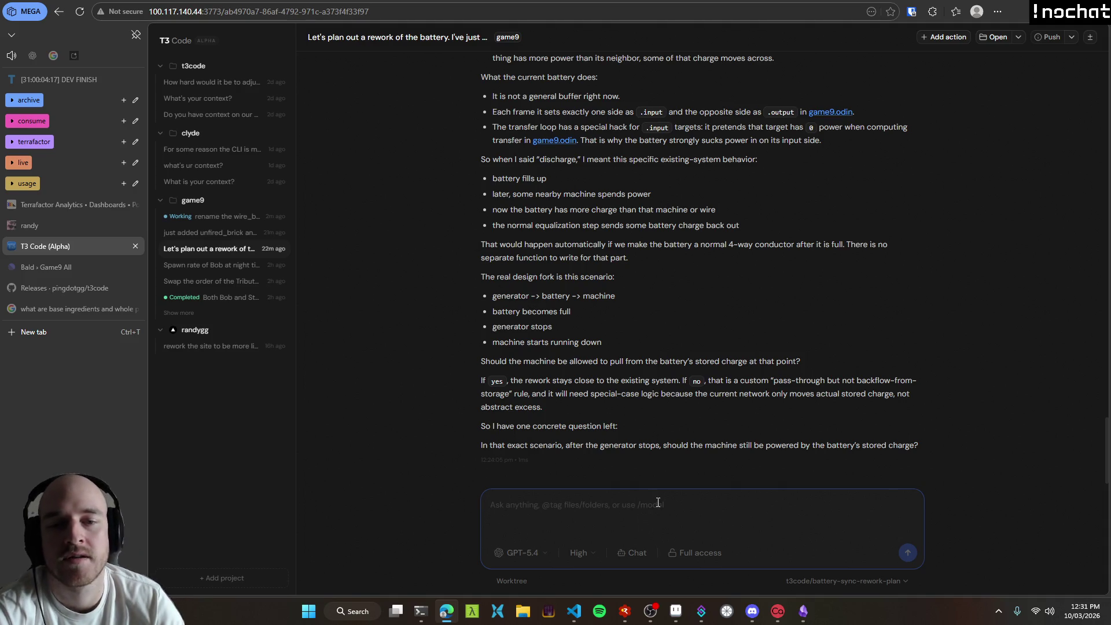
{"action": "key", "text": "ctrl+super"}
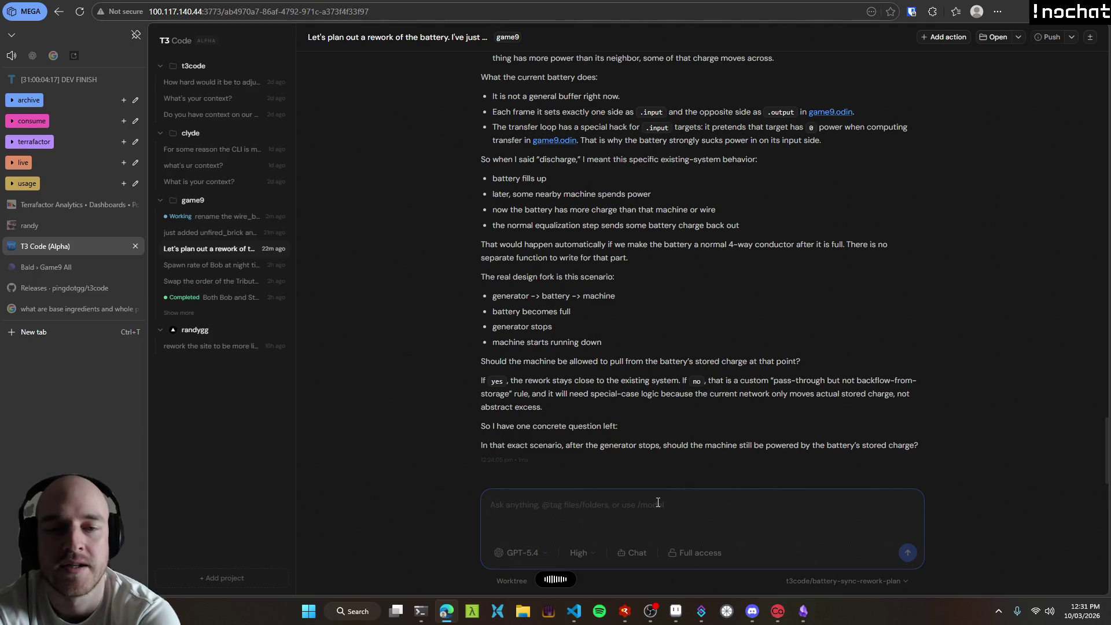